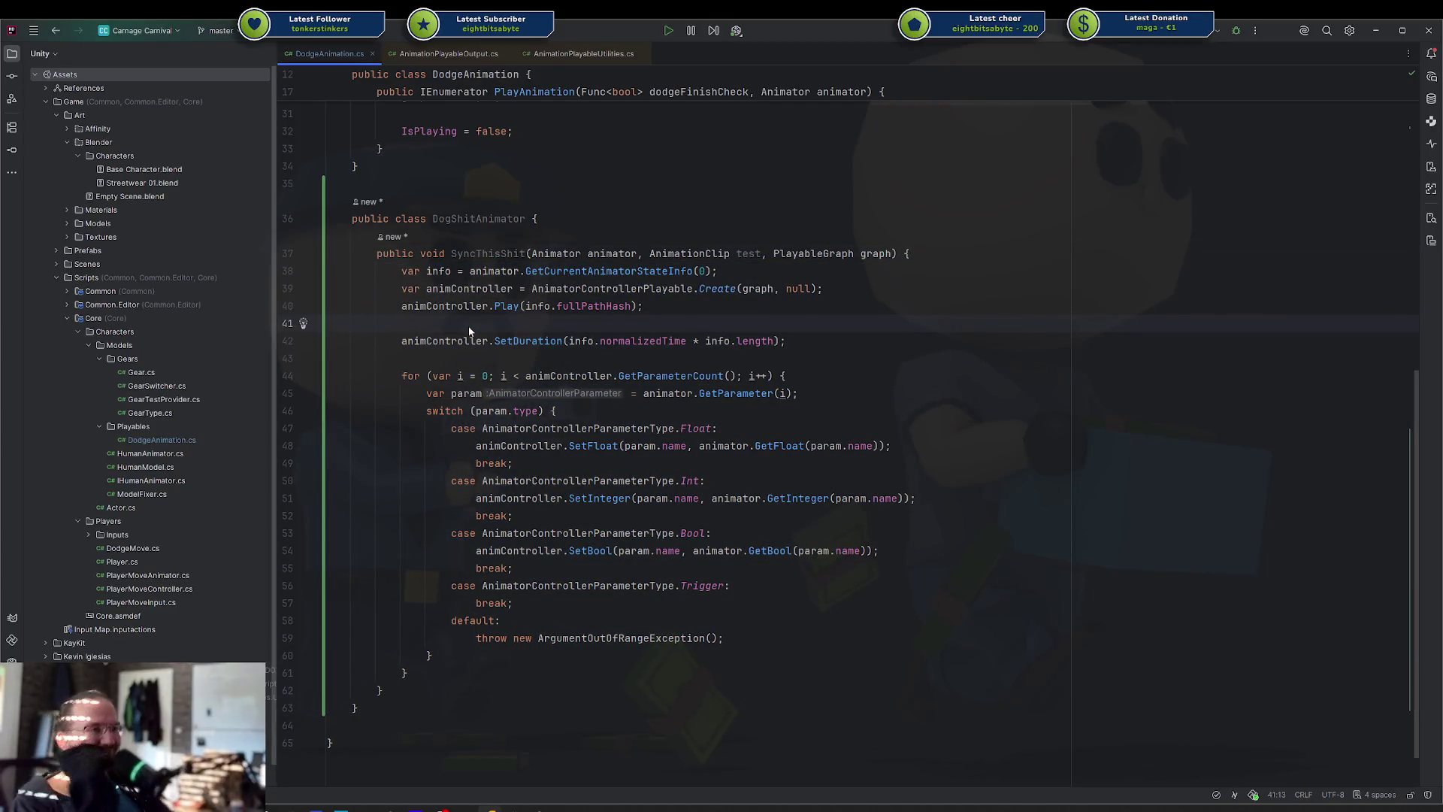
Move the Play and SetDuration calls below the parameter for loop
key("Delete")
key("ctrl+w")
key("ctrl+w")
key("ctrl+w")
key("ctrl+w")
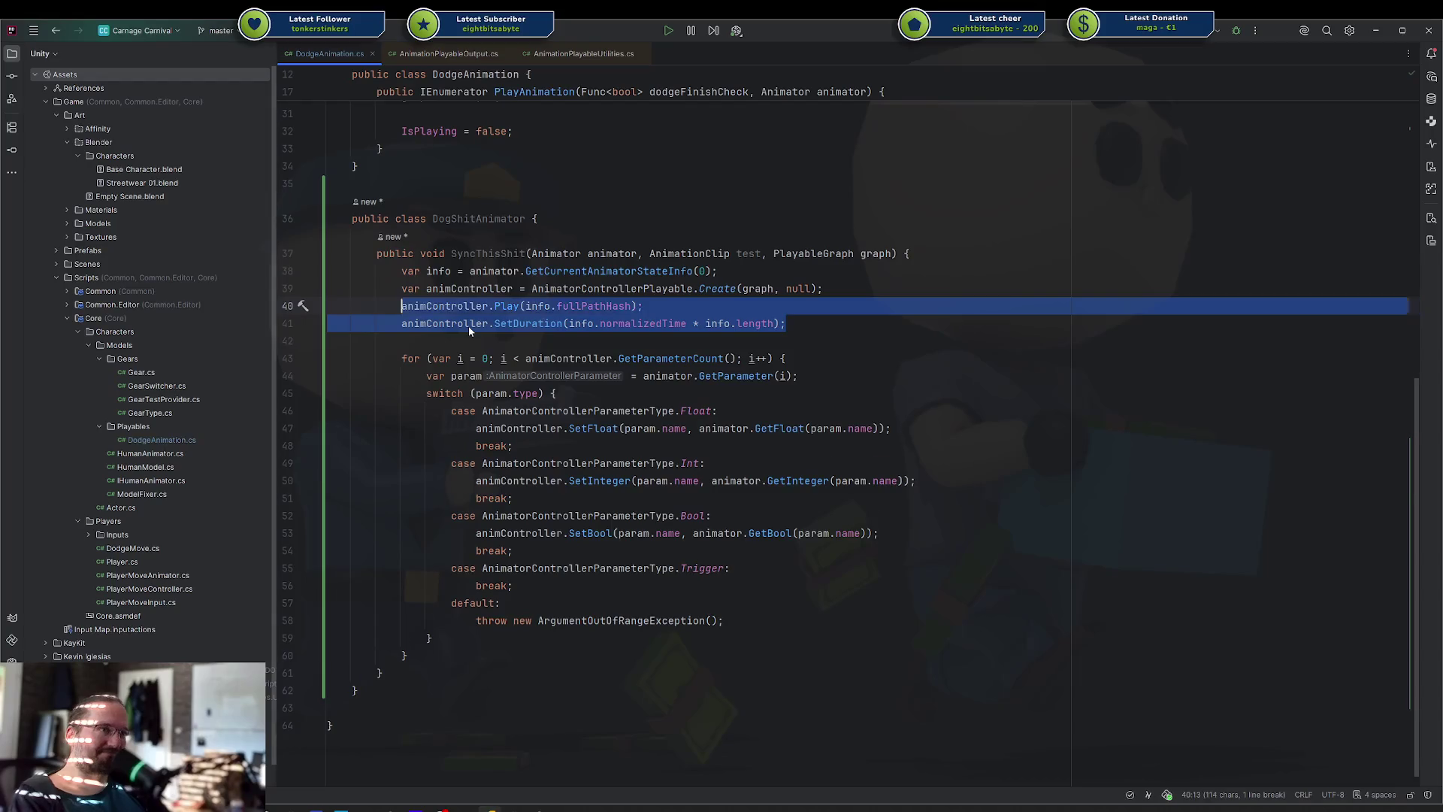
key("Delete")
key("Return")
key("Return")
type("animController.Play(info.fullPathHash); animController.SetDuration(info.normalizedTime * info.length);")
key("Up")
key("Up")
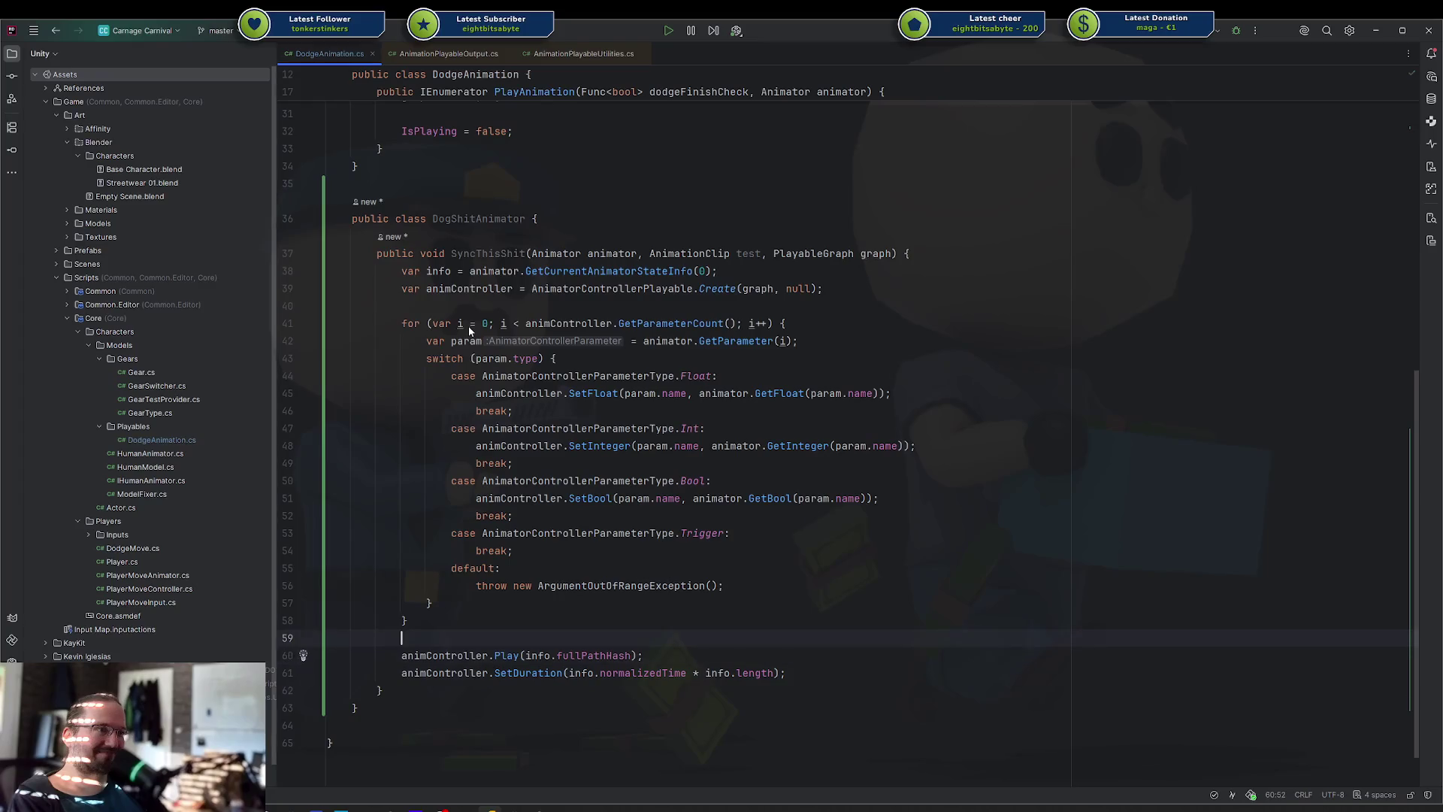
Delete the unused AnimationClip test parameter from the sync method's signature
double_click(590, 500)
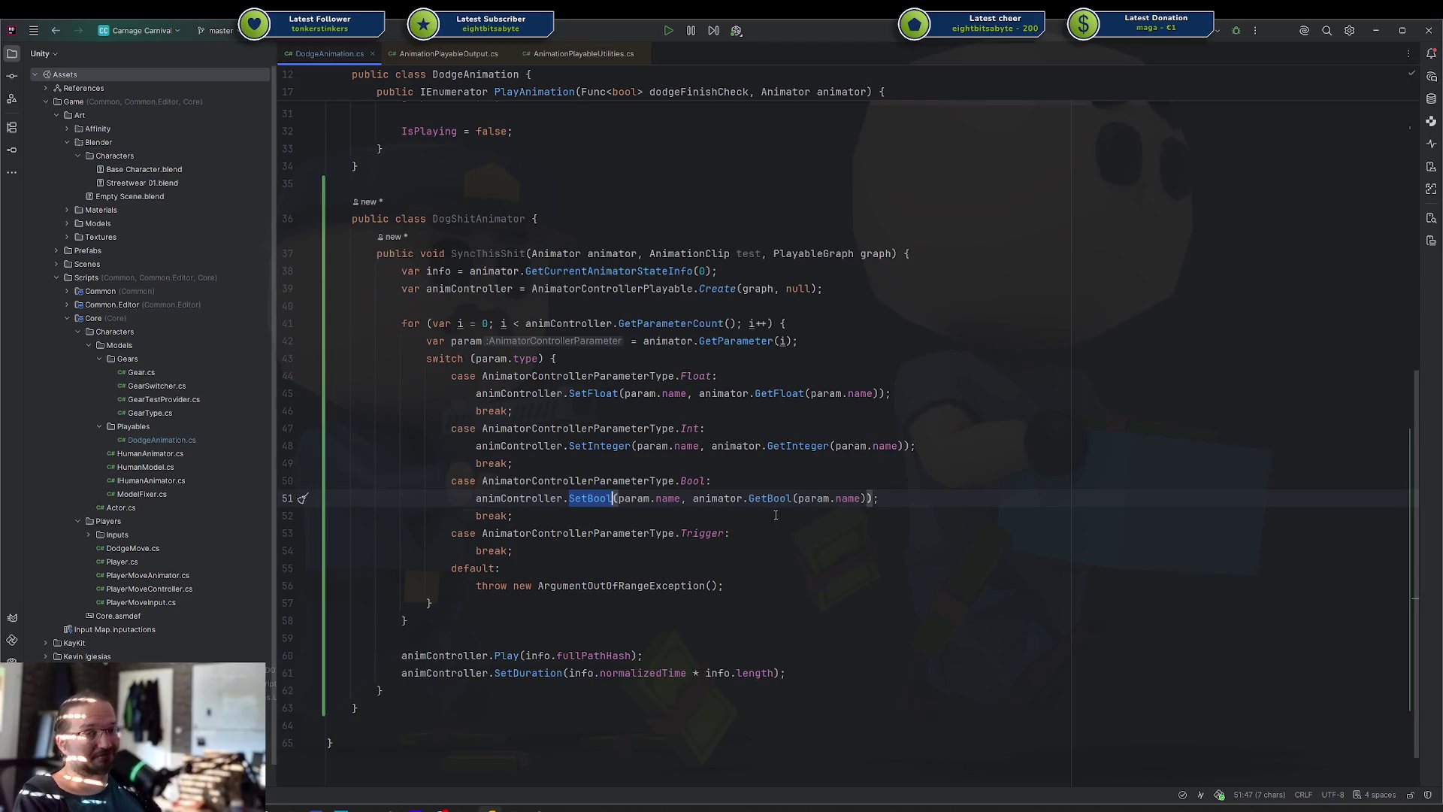
left_click(790, 533)
scroll(510, 416, "up", 2)
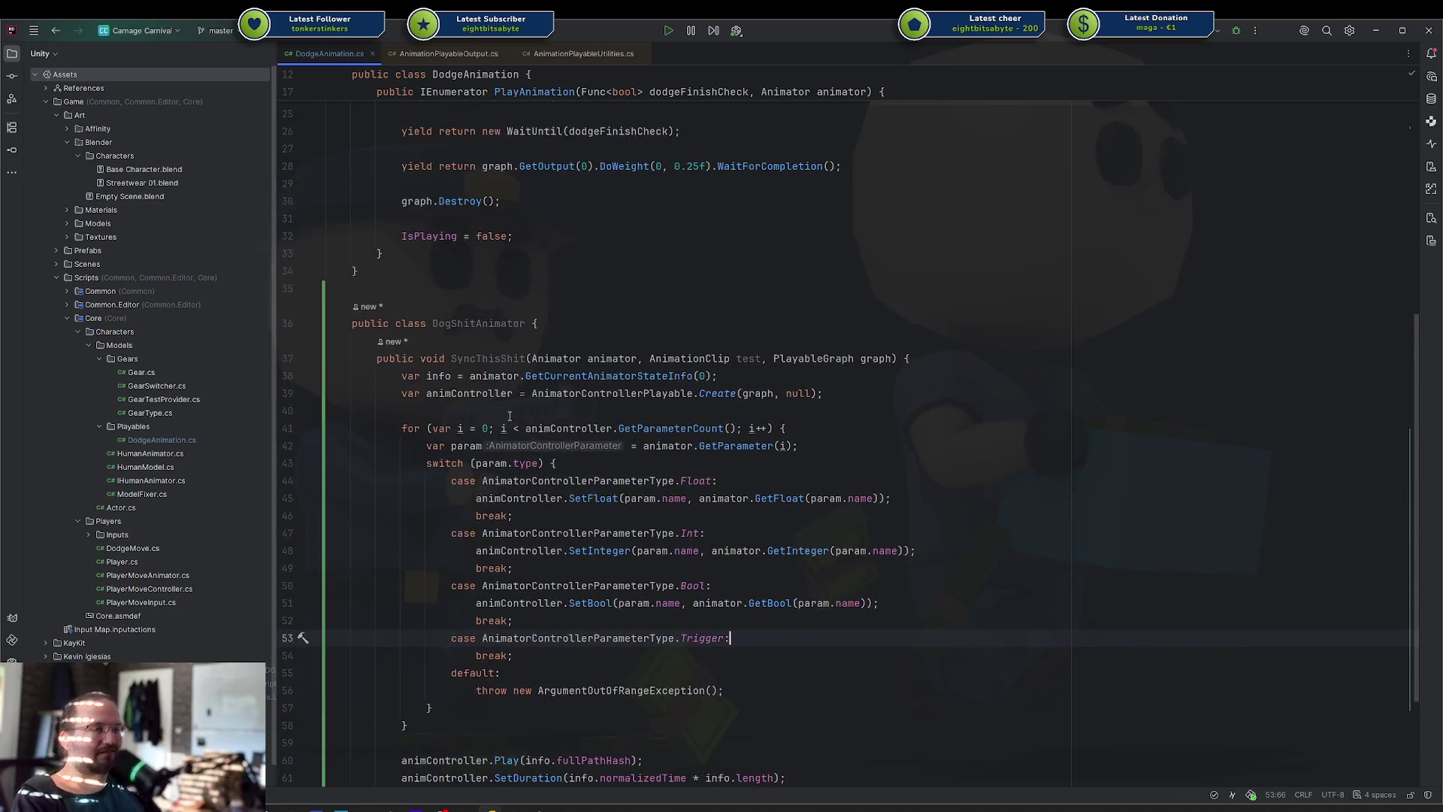
double_click(748, 359)
key("ctrl+w")
key("BackSpace")
key("Down")
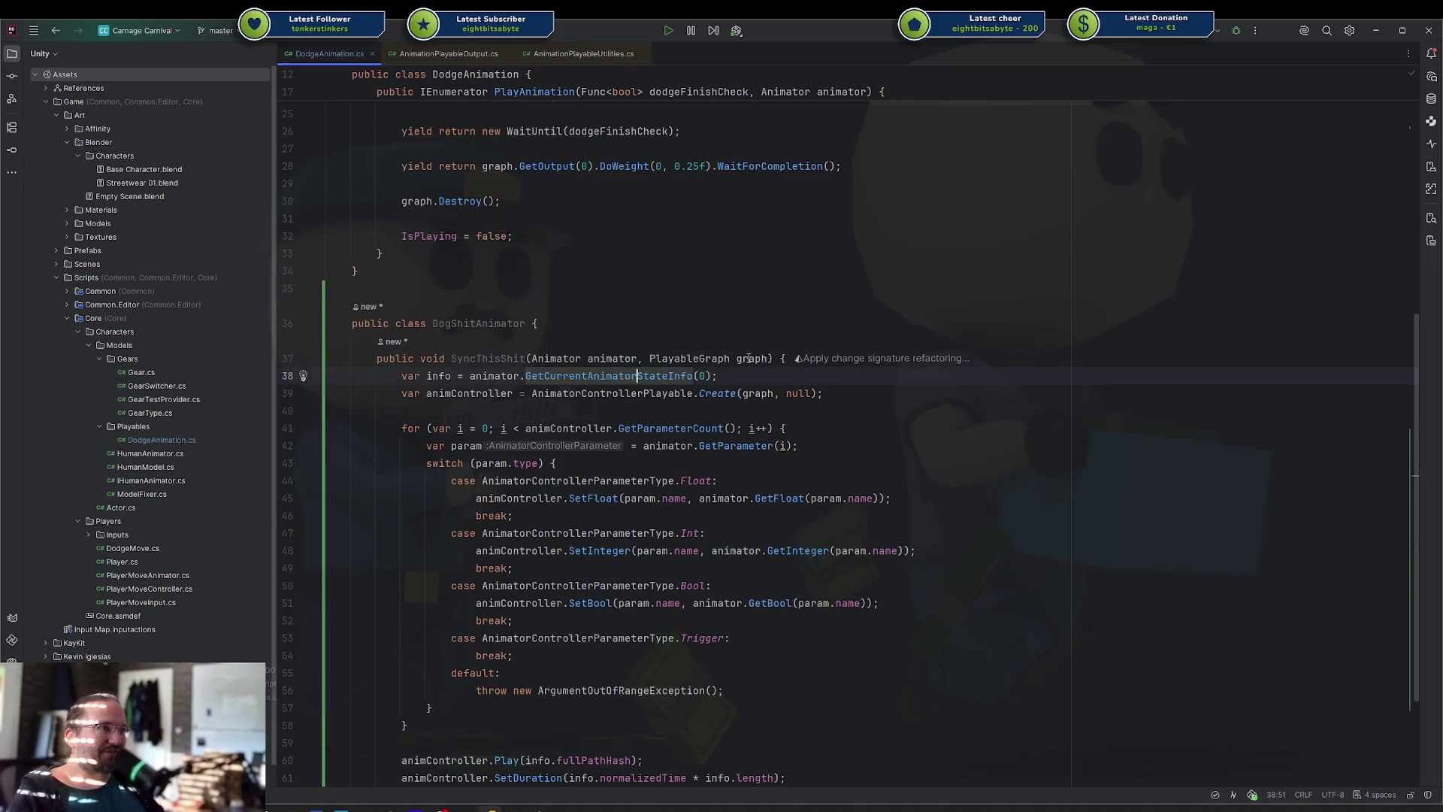
left_click(876, 499)
key("ctrl+p")
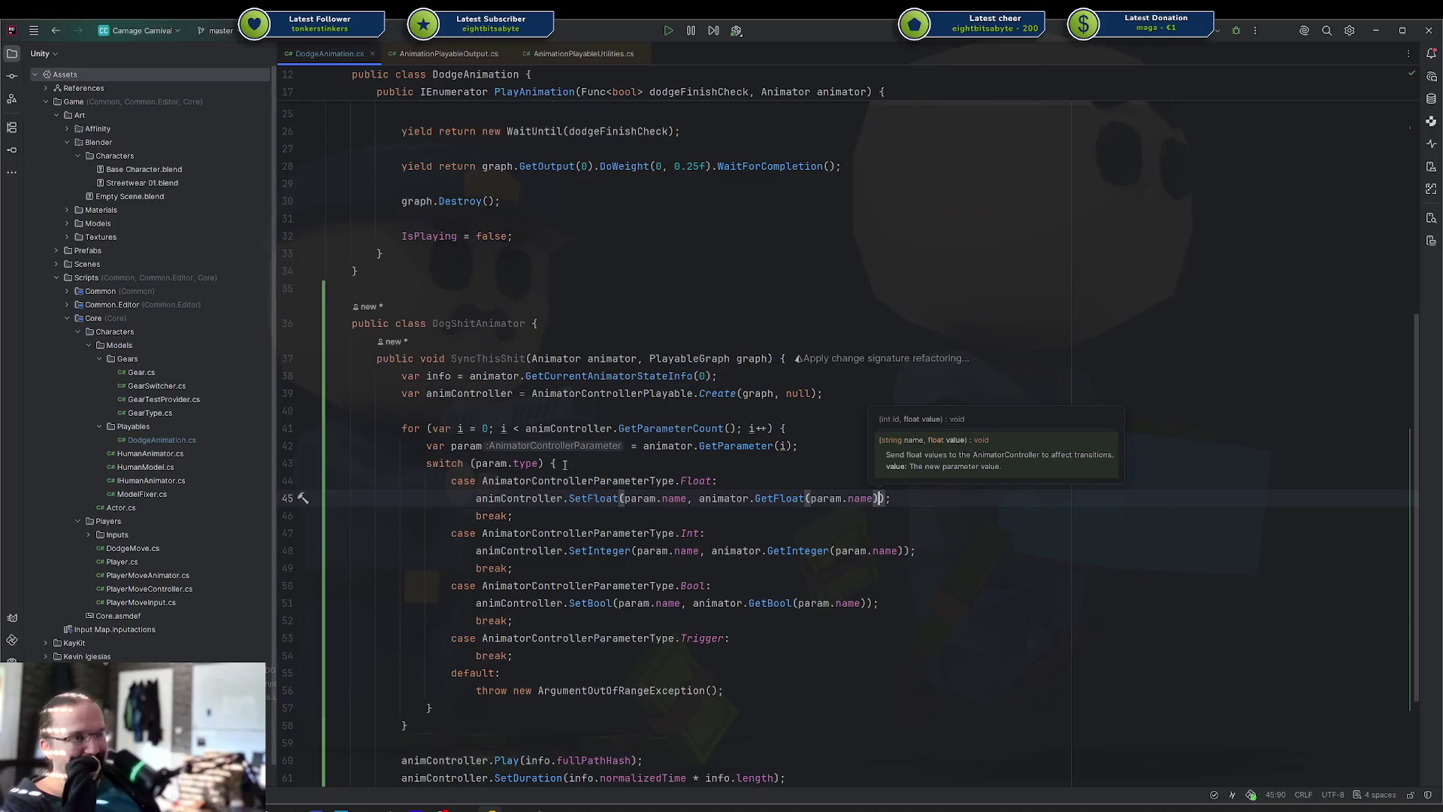
scroll(653, 460, "up", 3)
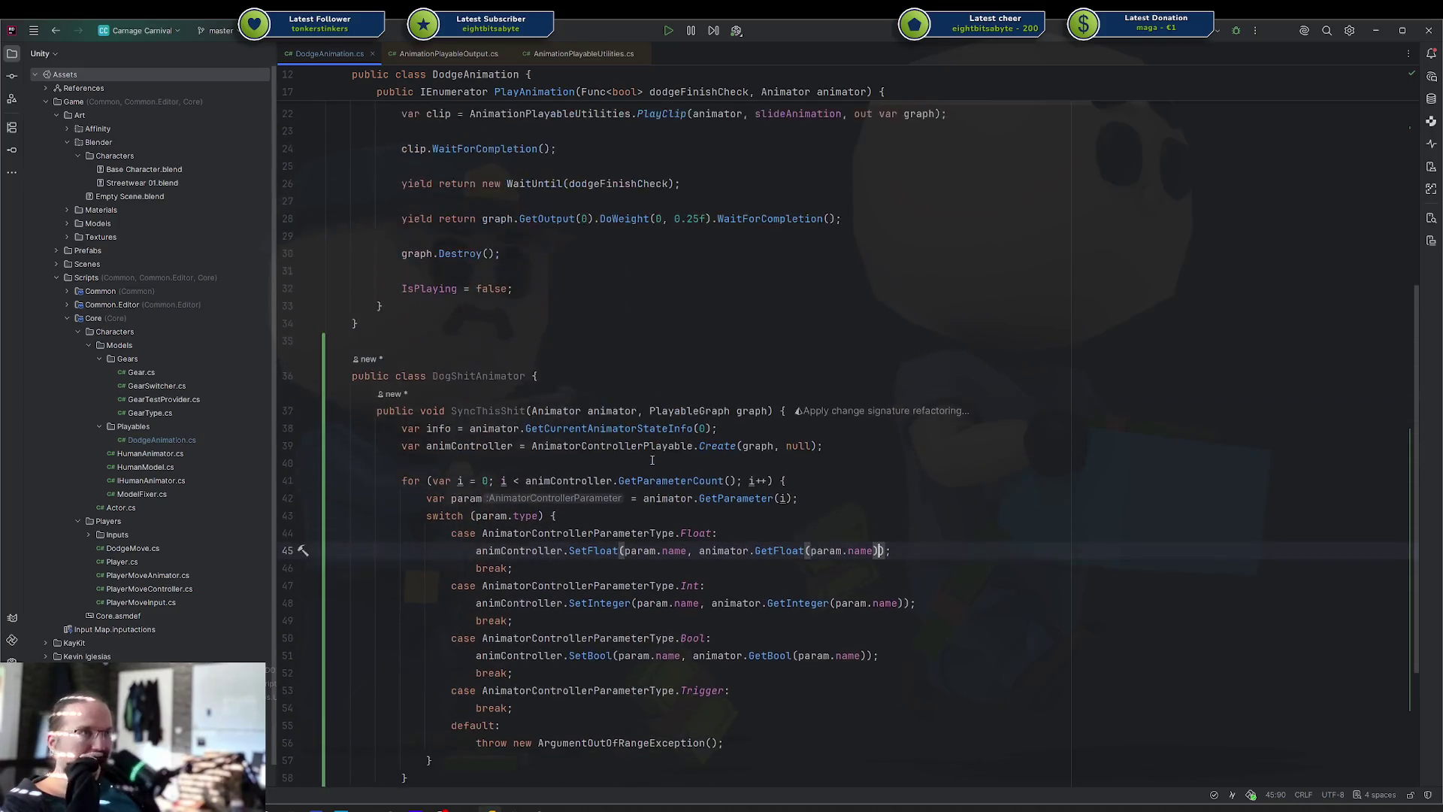
scroll(624, 458, "up", 5)
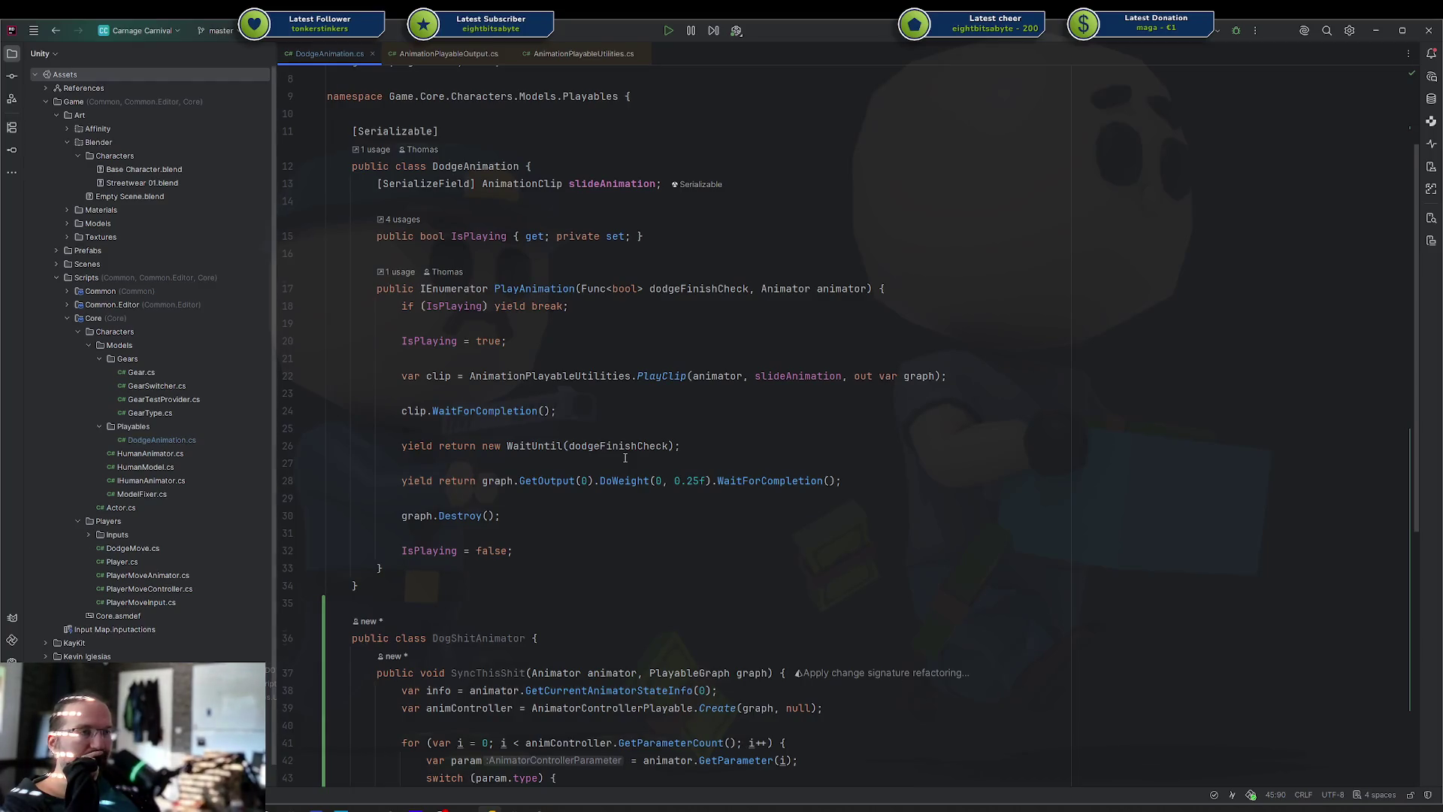
scroll(625, 457, "down", 8)
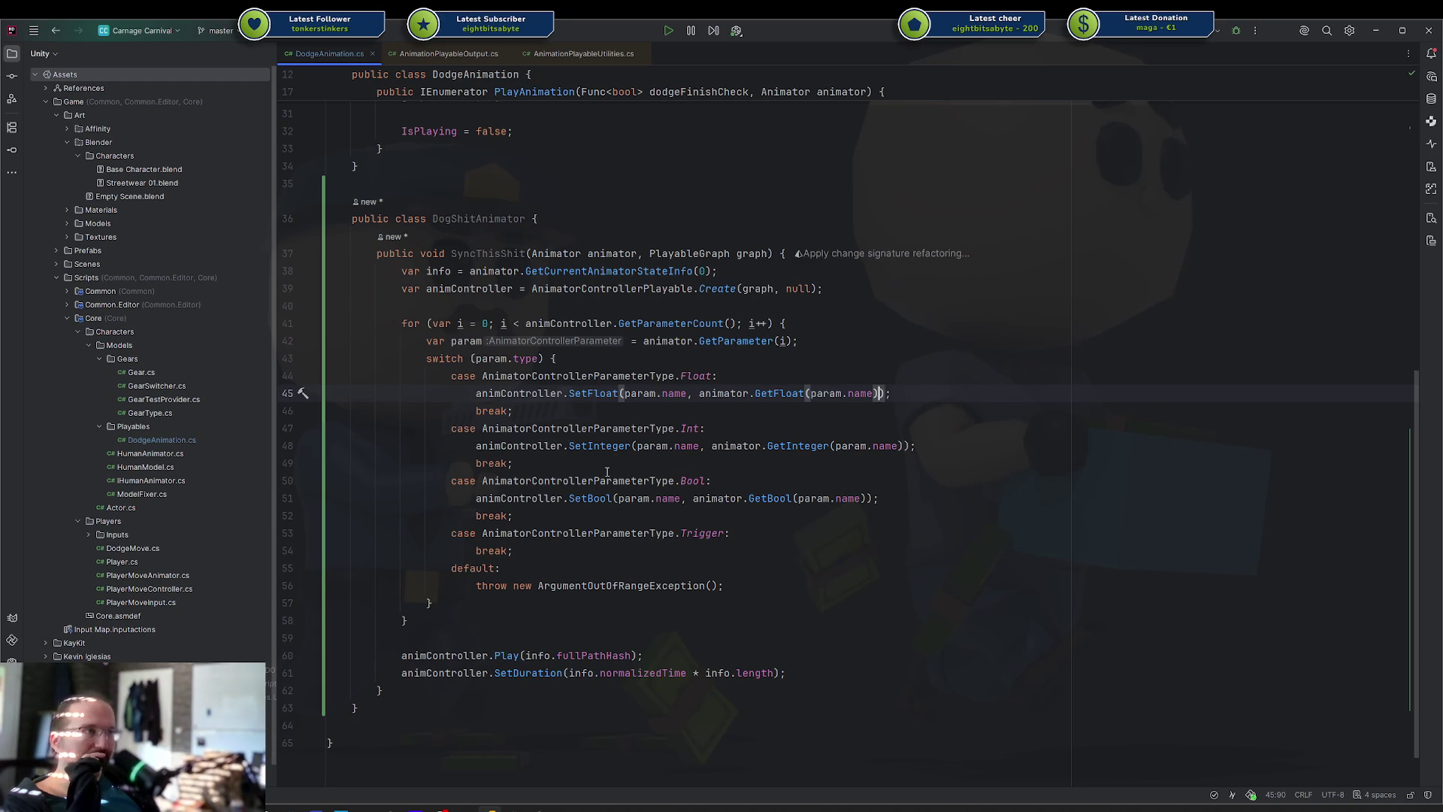
double_click(621, 290)
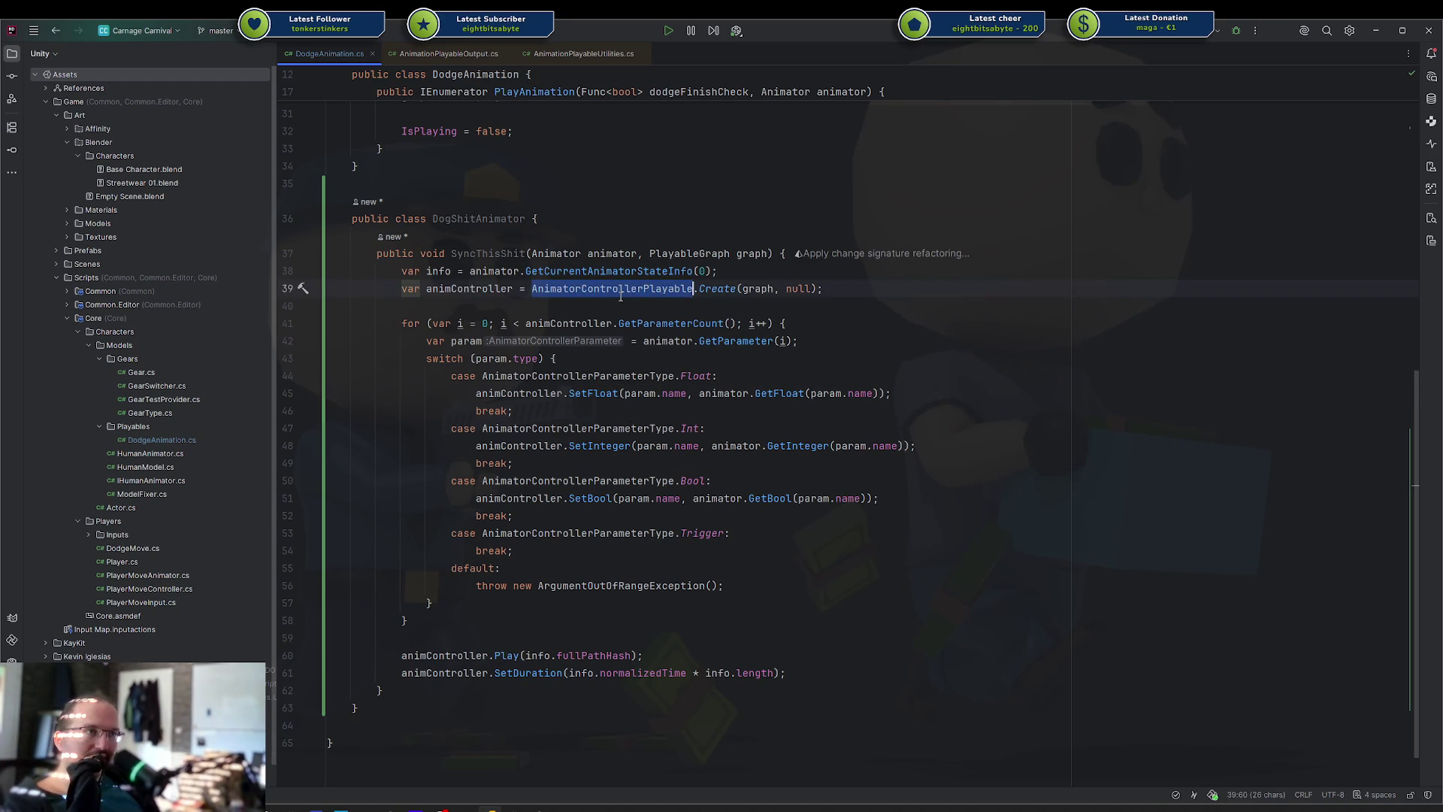
Replace the 'PlayableGraph graph' parameter with 'AnimatorControllerPlayable animController'
triple_click(621, 290)
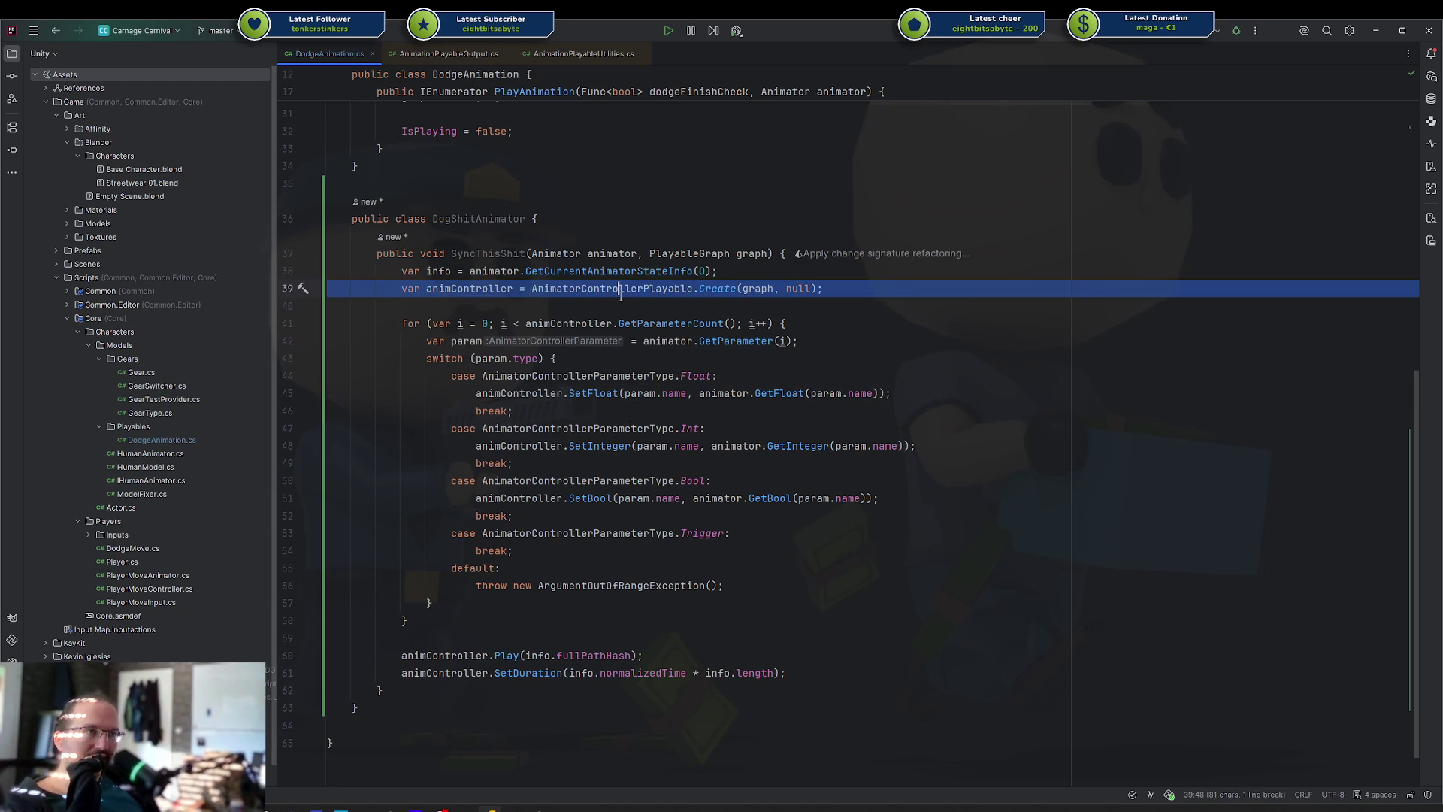
left_click(482, 290)
left_click_drag(650, 253, 732, 254)
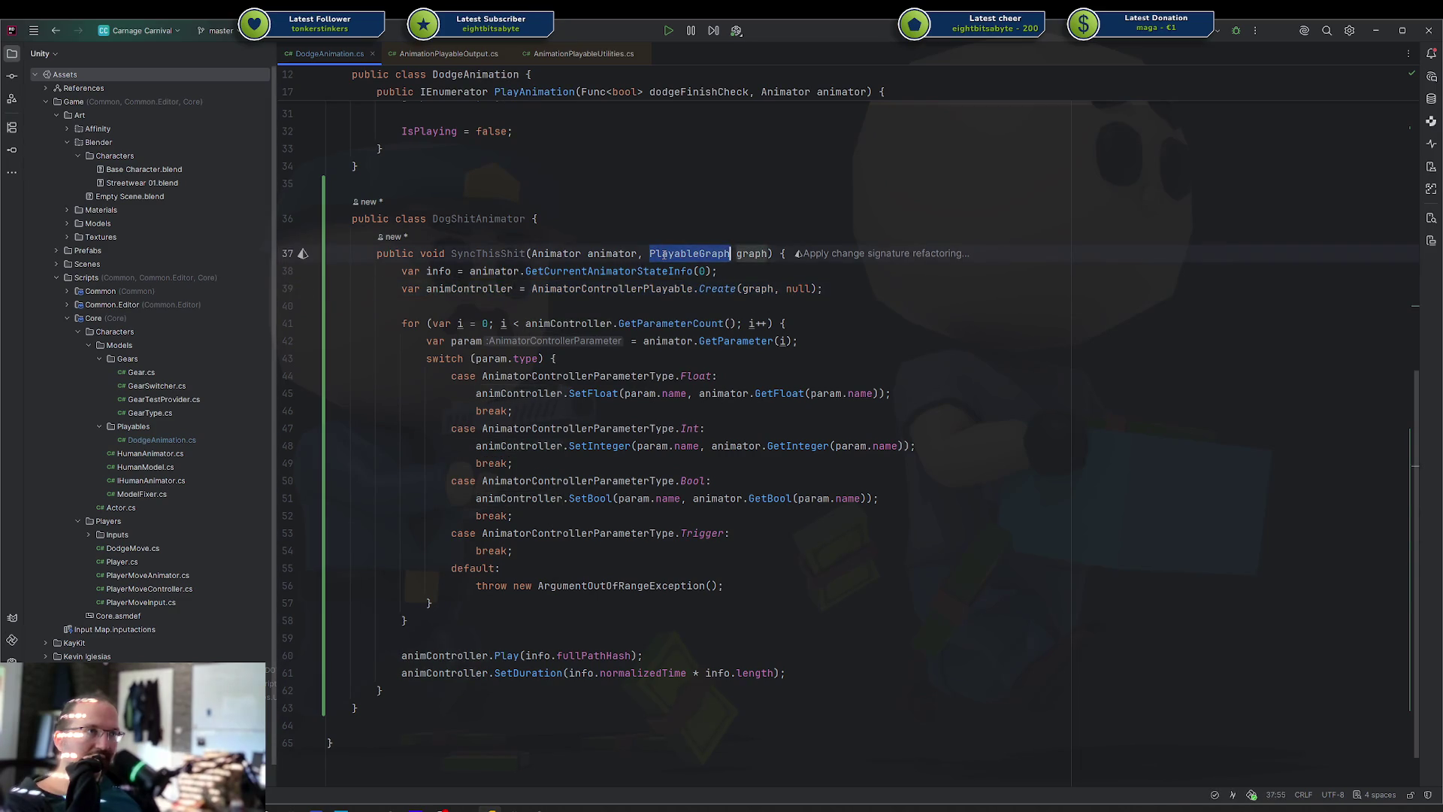
key("ctrl+shift+Right")
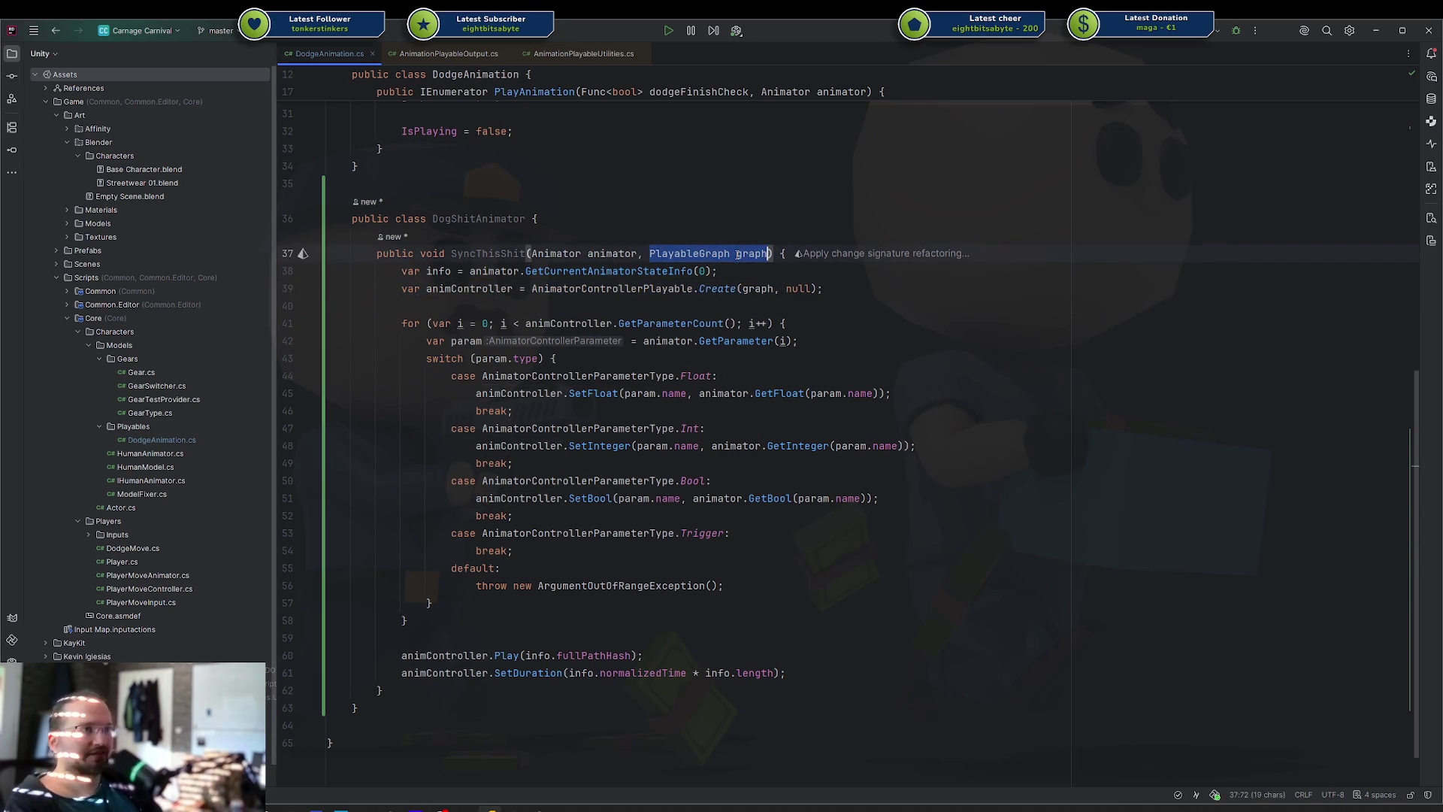
type("Animatorc")
type("ontrollerpl")
key("Return")
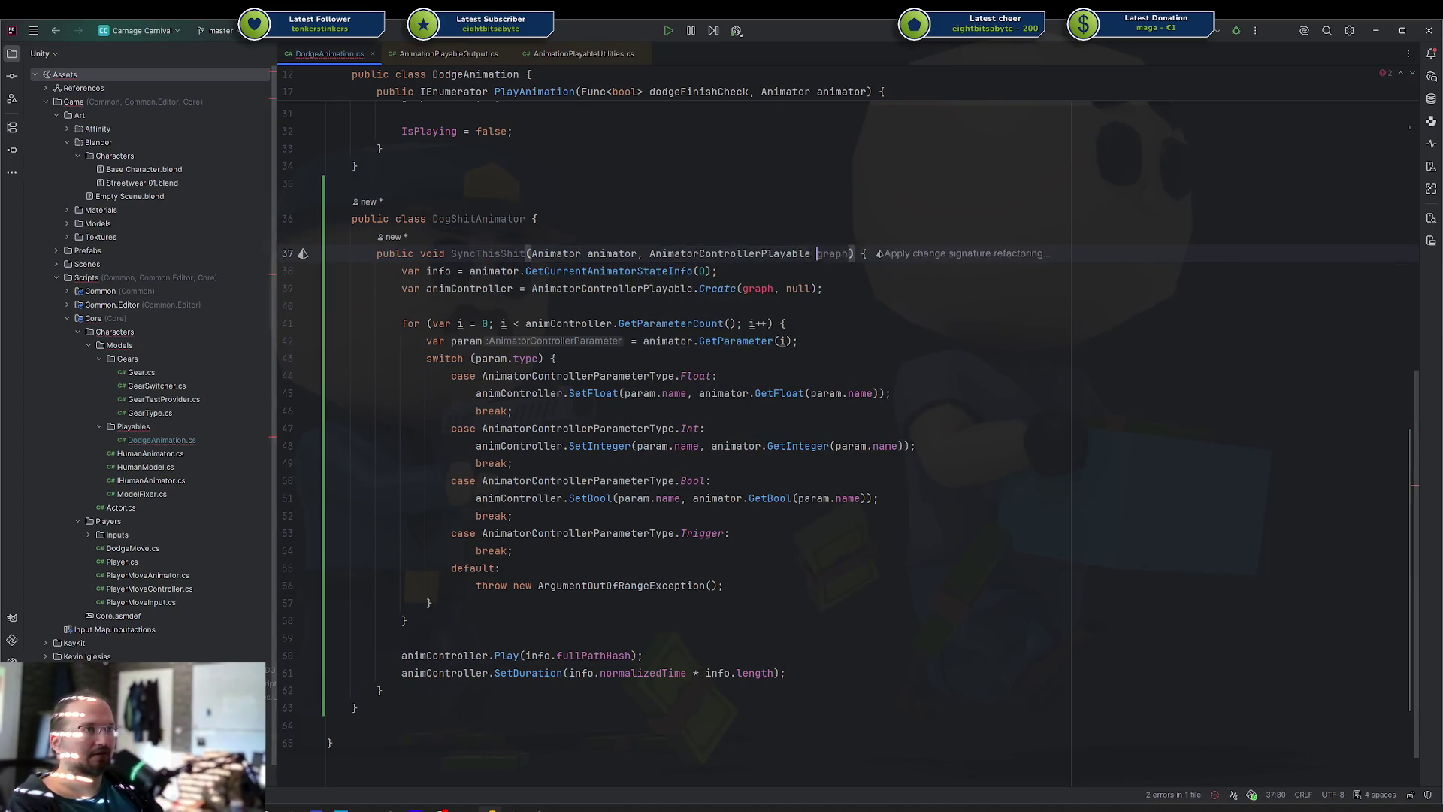
type("animController")
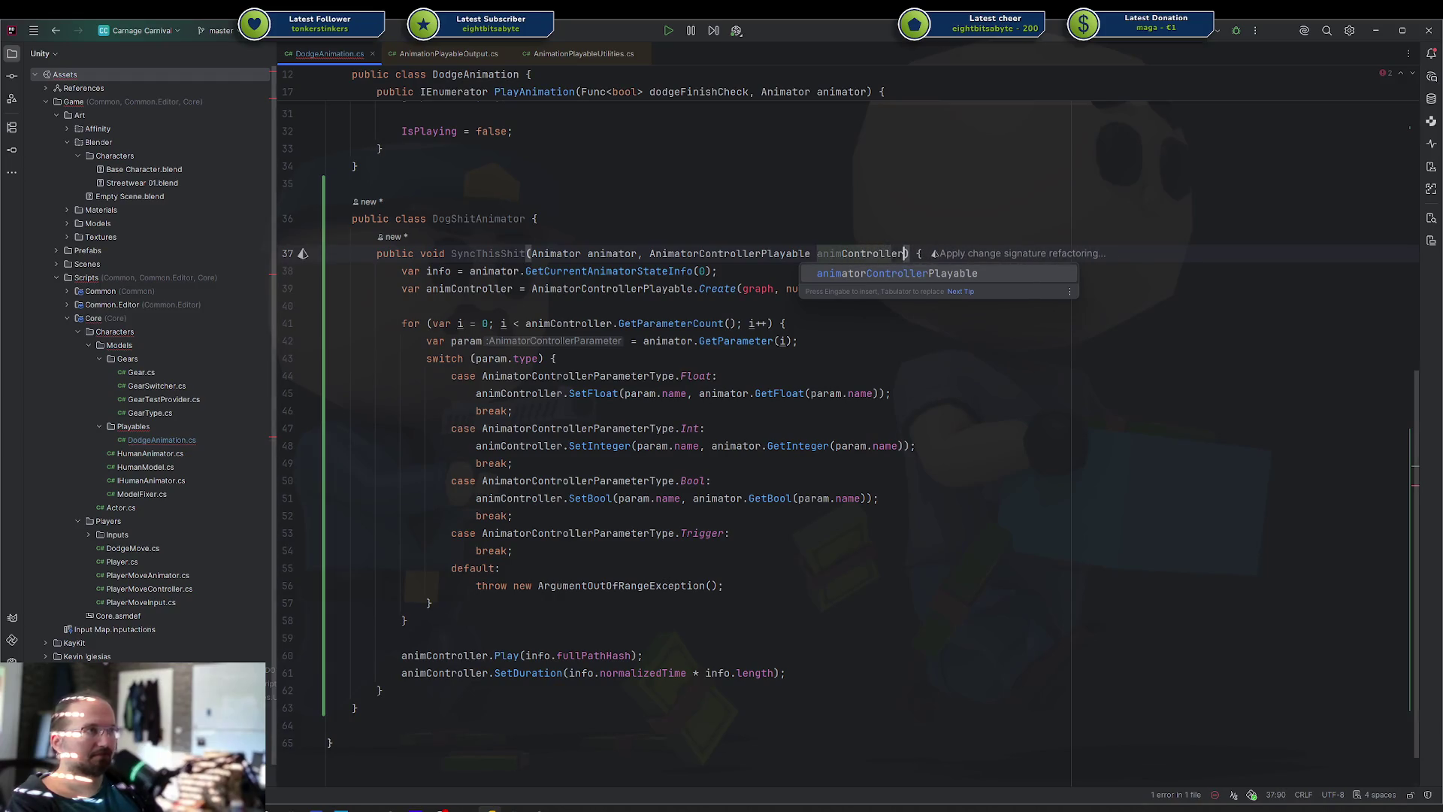
Delete the now-redundant local animController creation line
key("Escape")
key("Down")
key("shift+Down")
key("Delete")
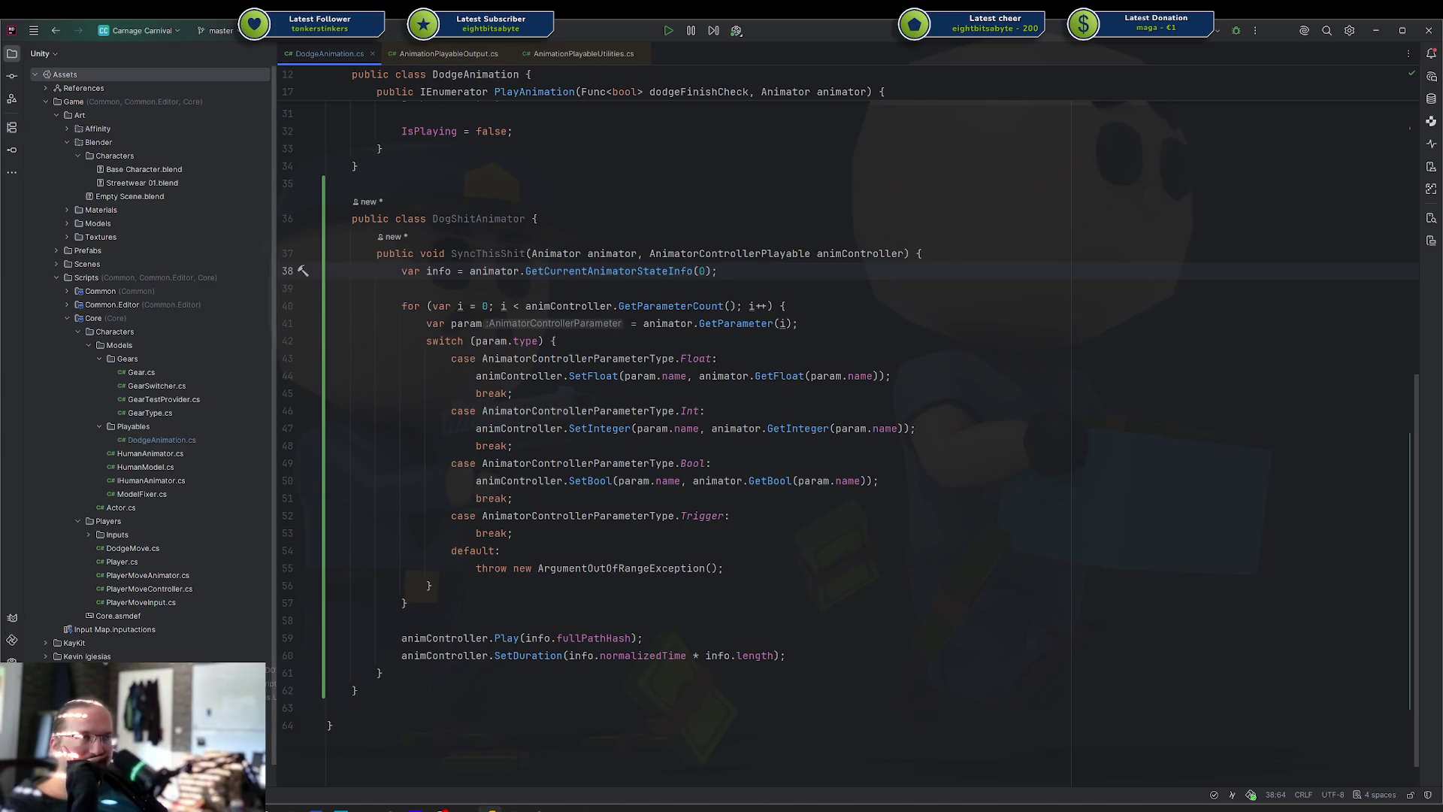
Review SyncThisShit's Float, Int, Bool and Trigger switch, then bring up the Unity editor
mouse_move(404, 279)
left_mouse_down()
mouse_move(676, 290)
mouse_move(722, 504)
mouse_move(722, 614)
left_mouse_up()
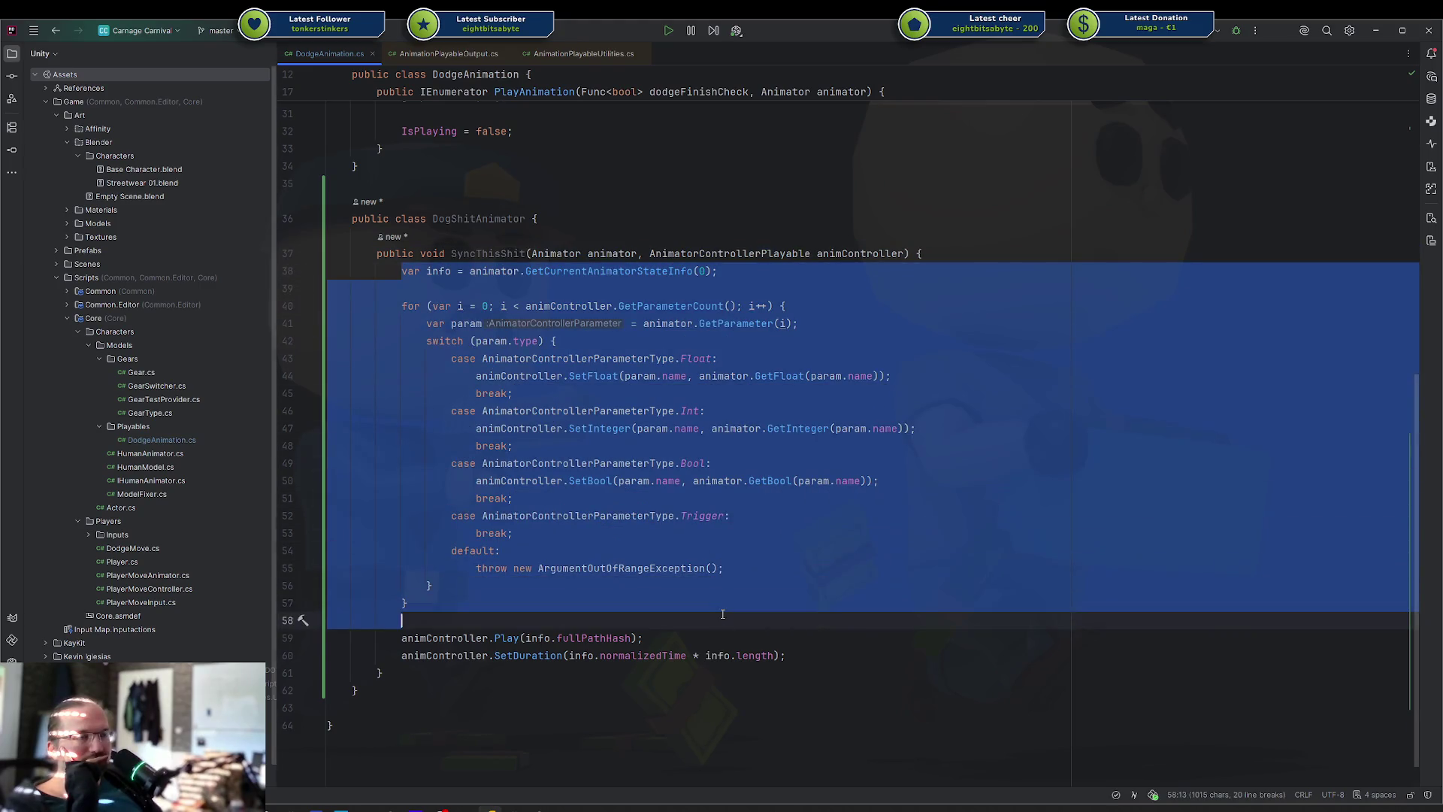
left_click(723, 614)
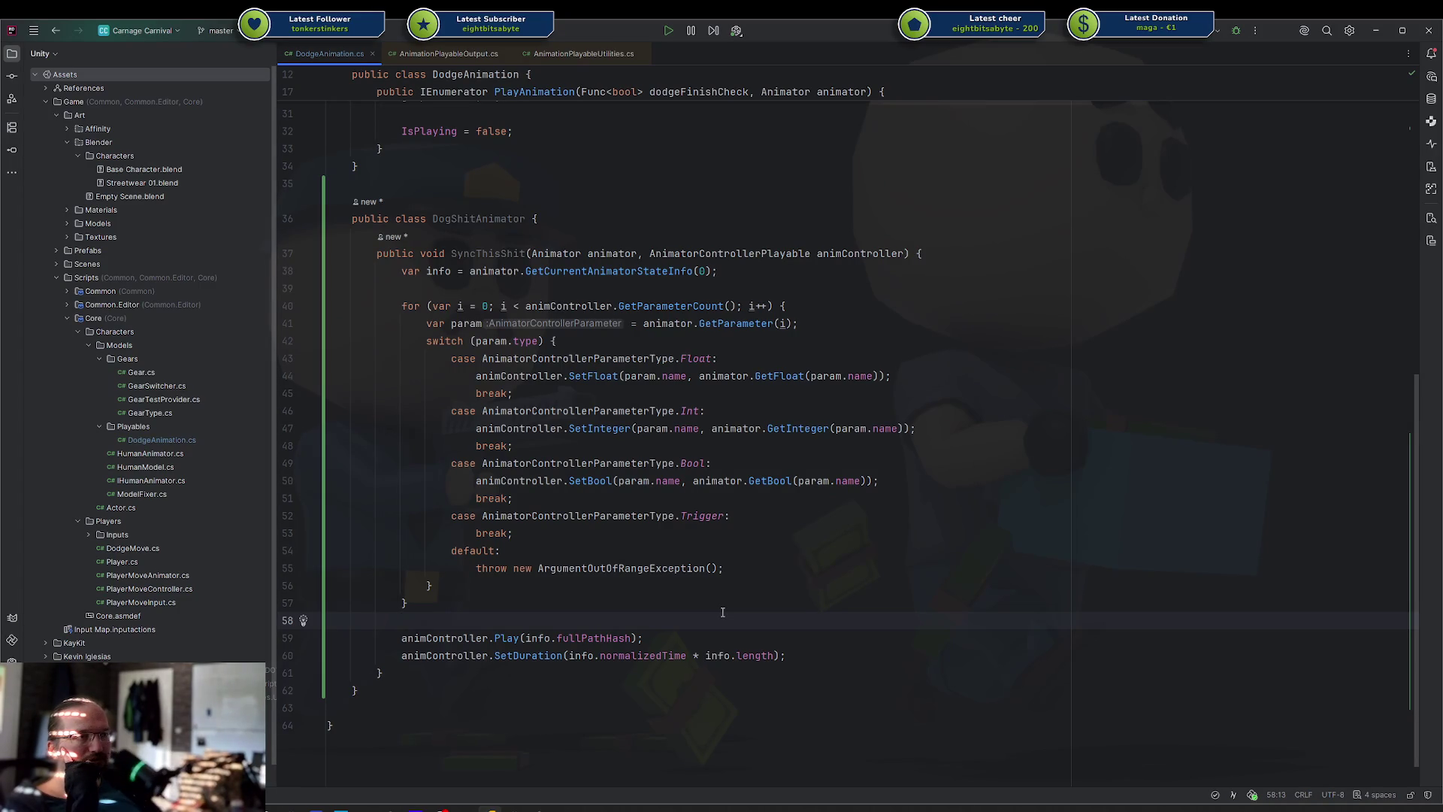
left_click(664, 550)
key("shift+Left")
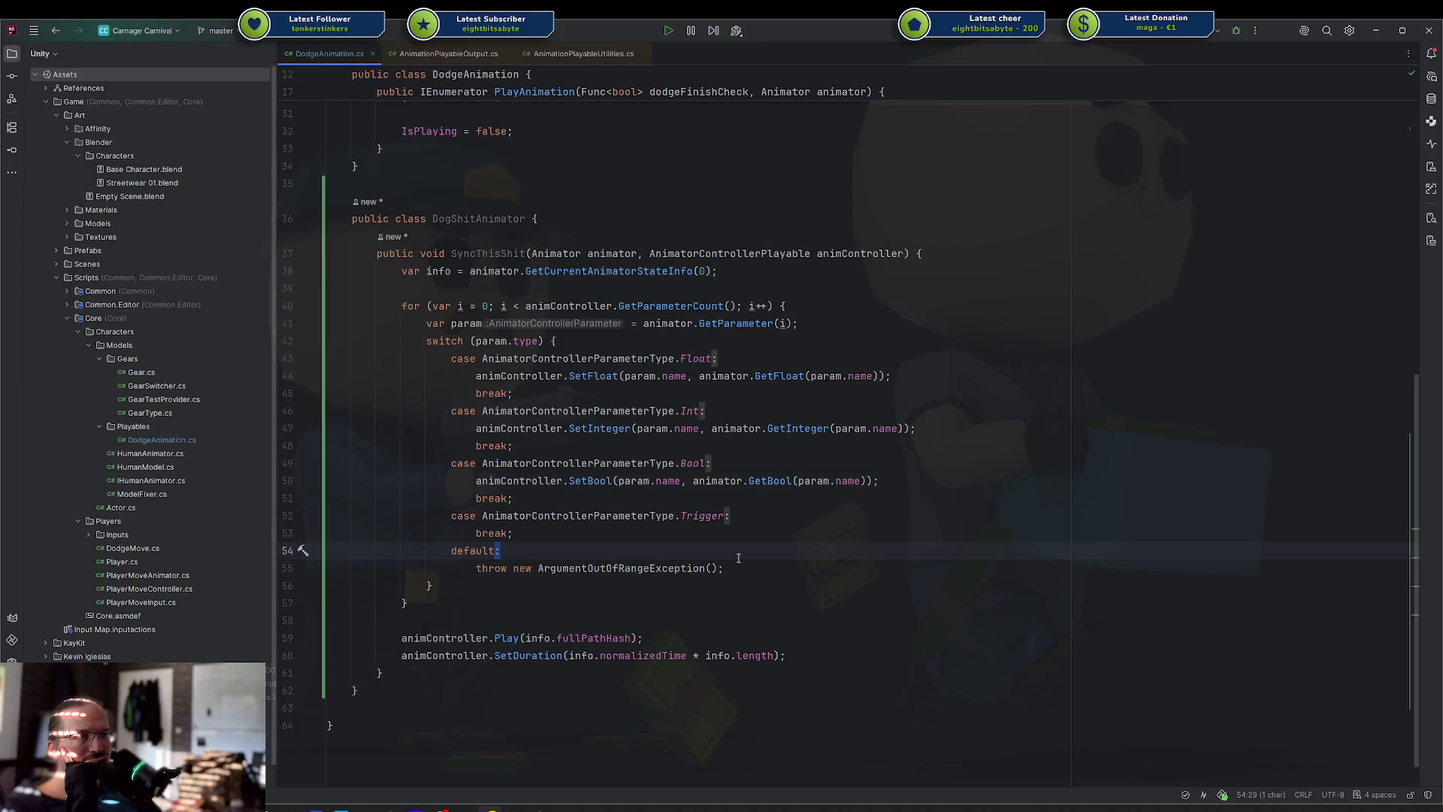
scroll(738, 559, "up", 10)
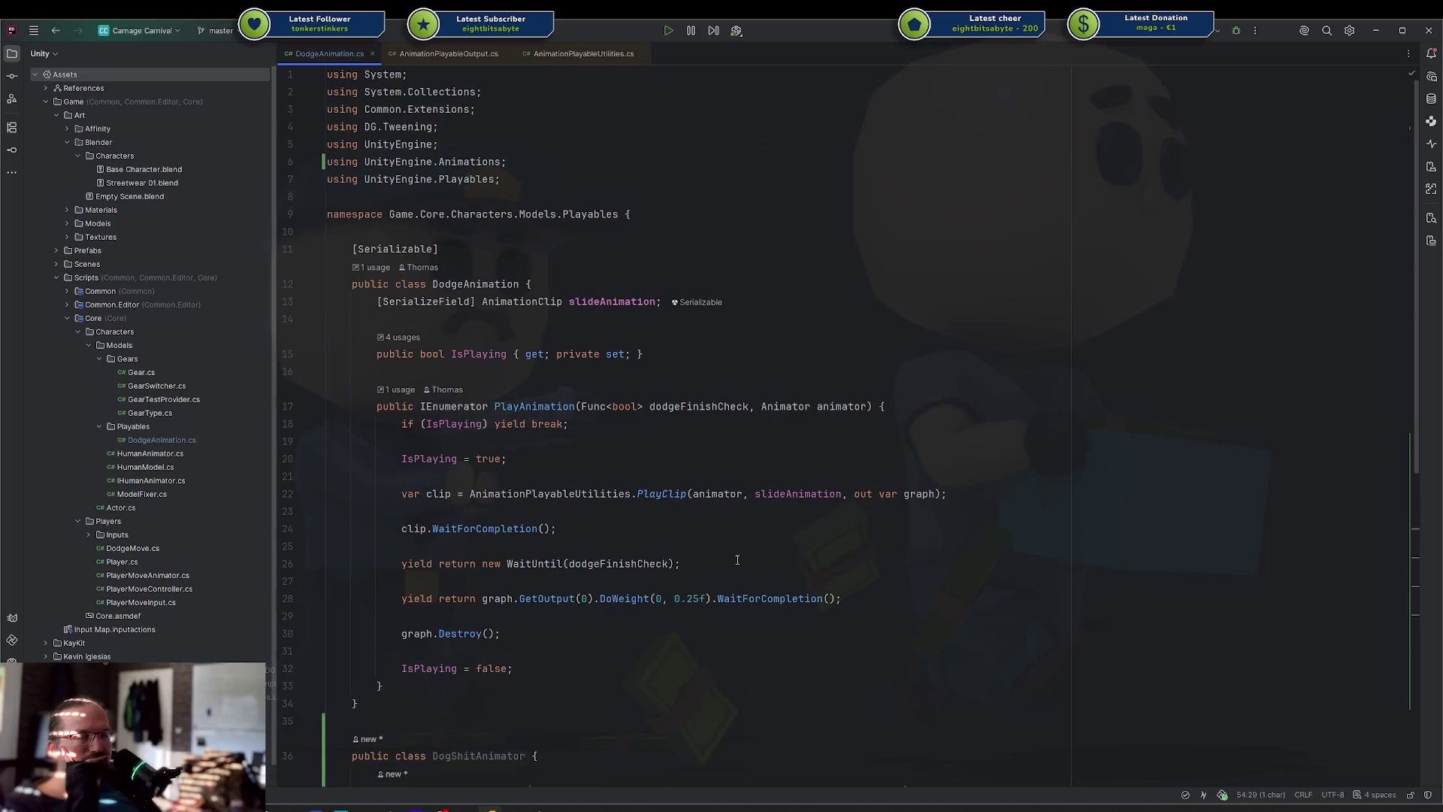
scroll(737, 559, "down", 10)
left_click_drag(406, 284, 692, 284)
left_click(695, 284)
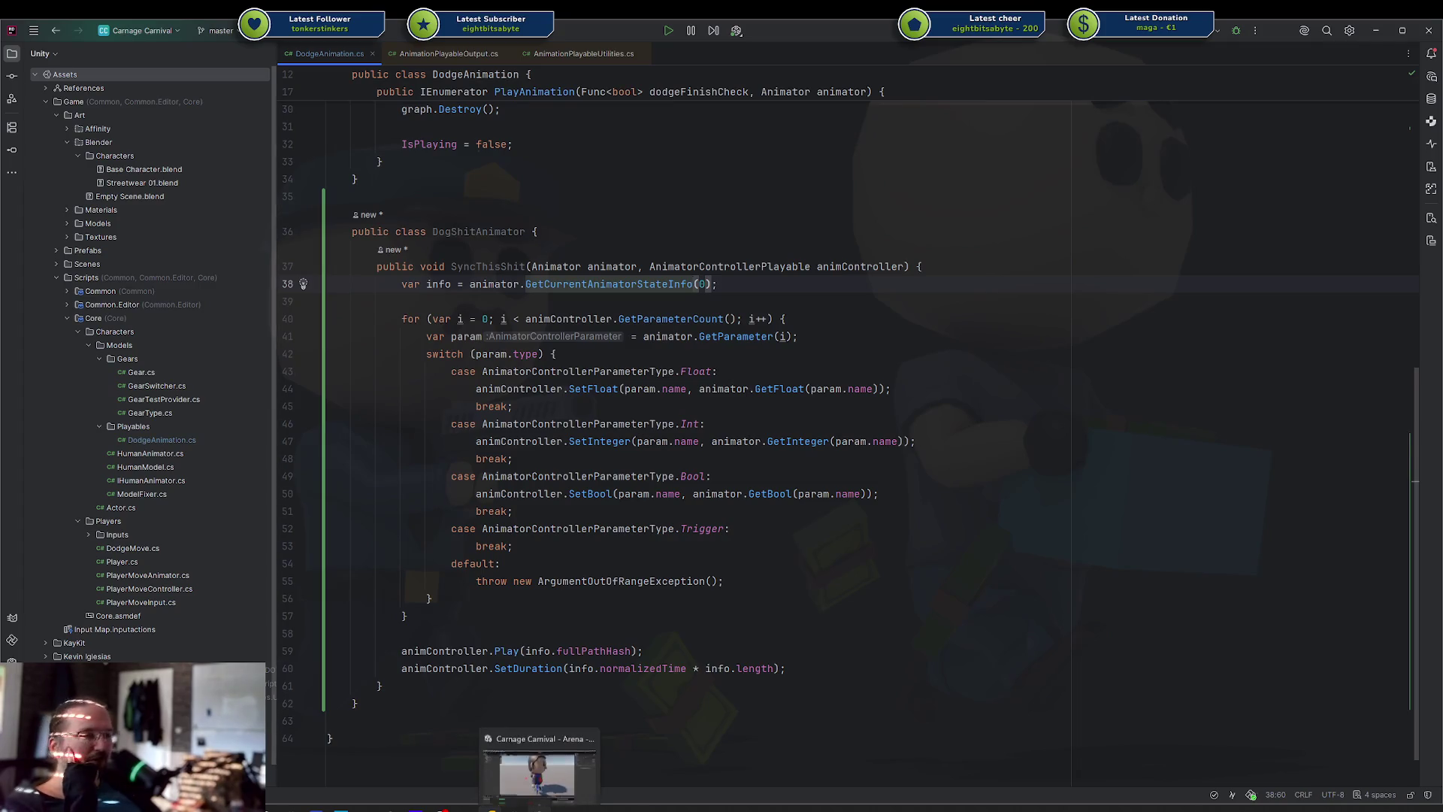
left_click(540, 808)
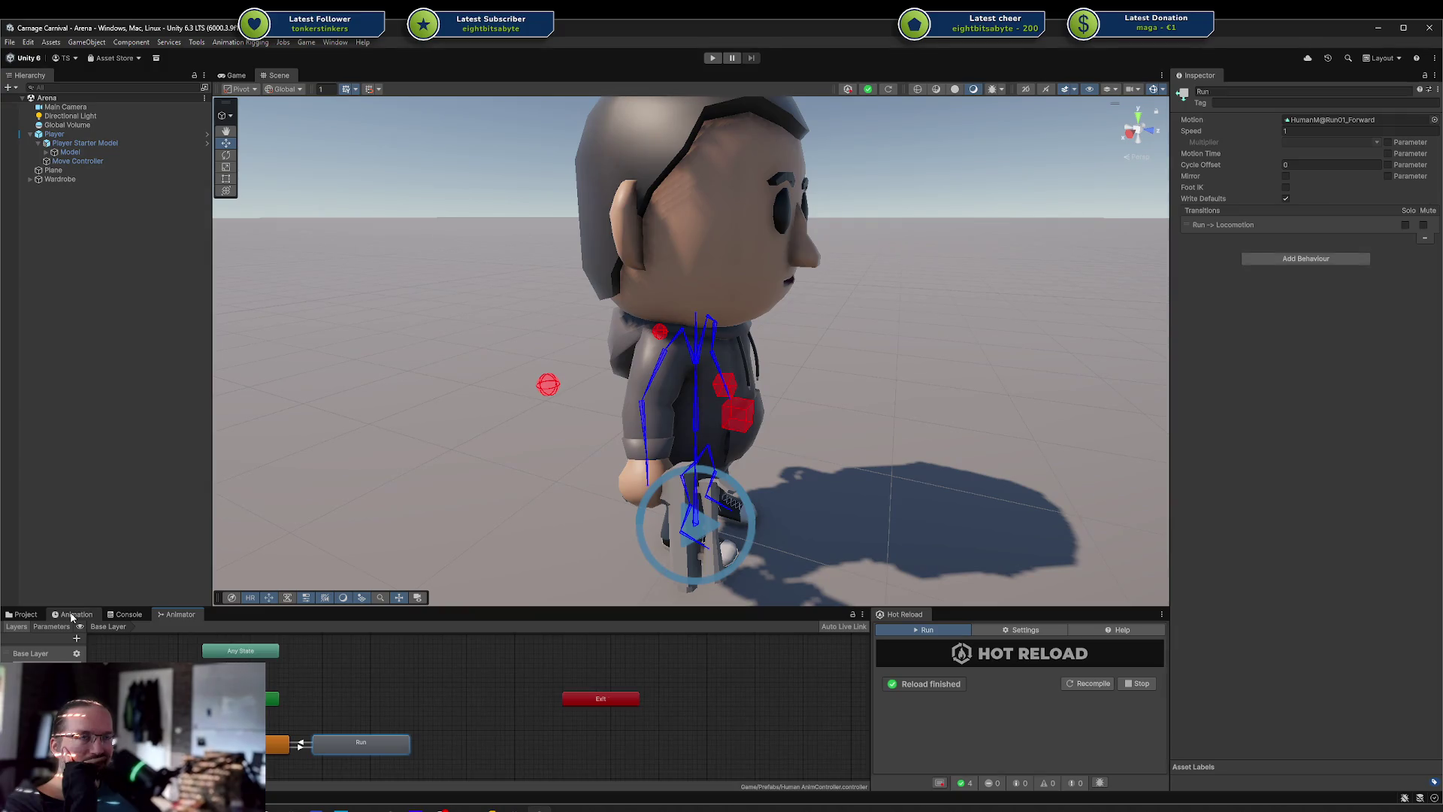
Inspect the Player object's components and the Characters models folder, then return to Rider
left_click(92, 144)
left_click(89, 136)
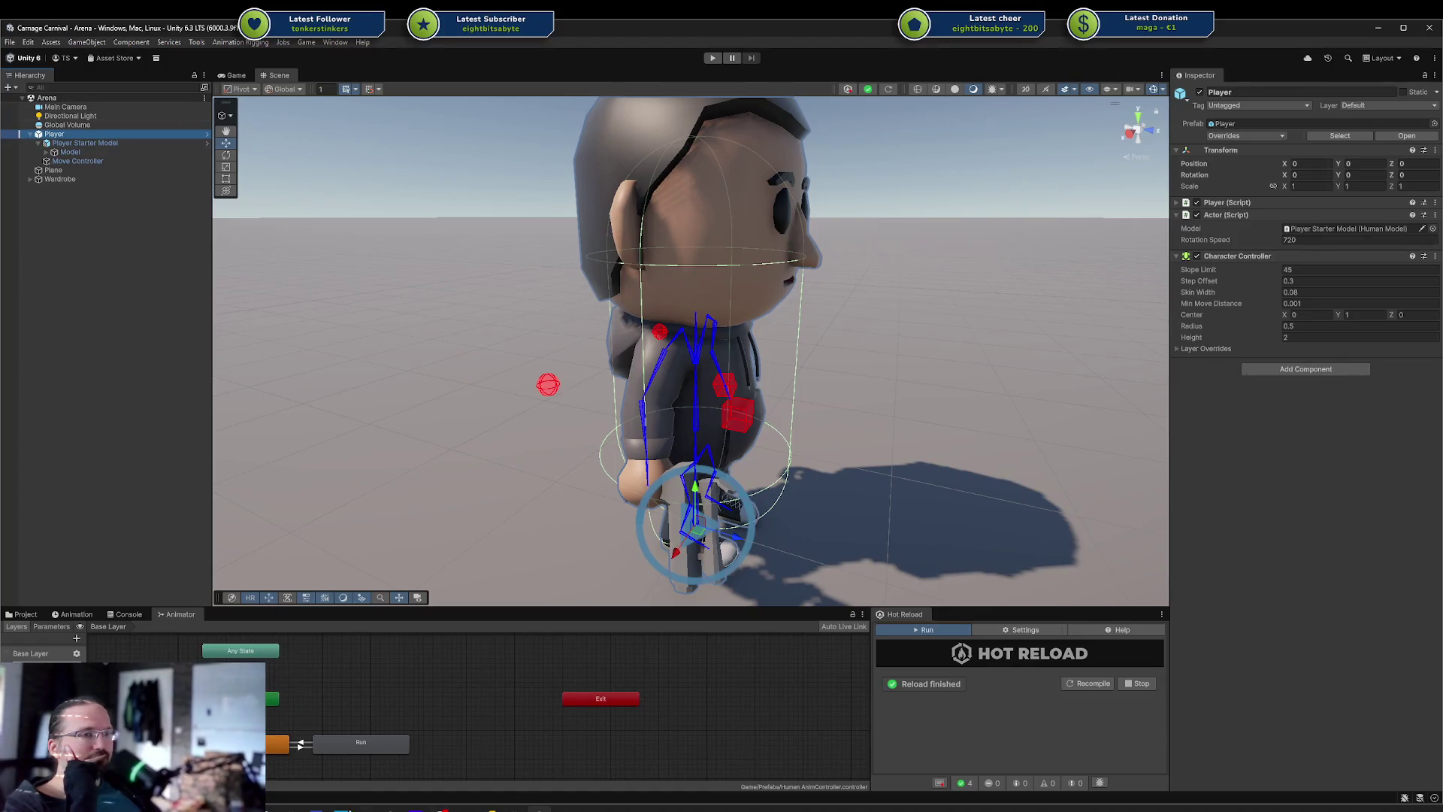
left_click(35, 618)
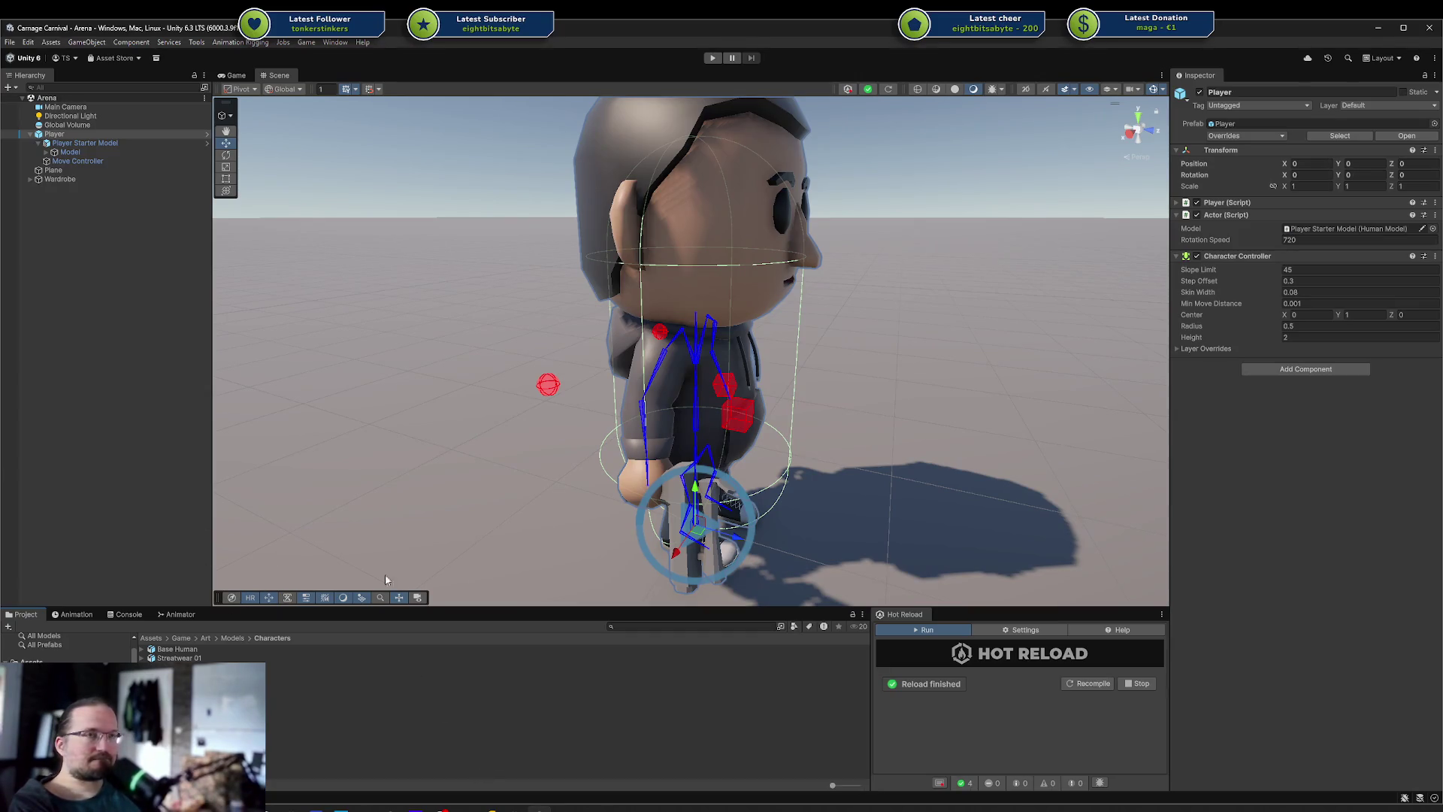
left_click(489, 809)
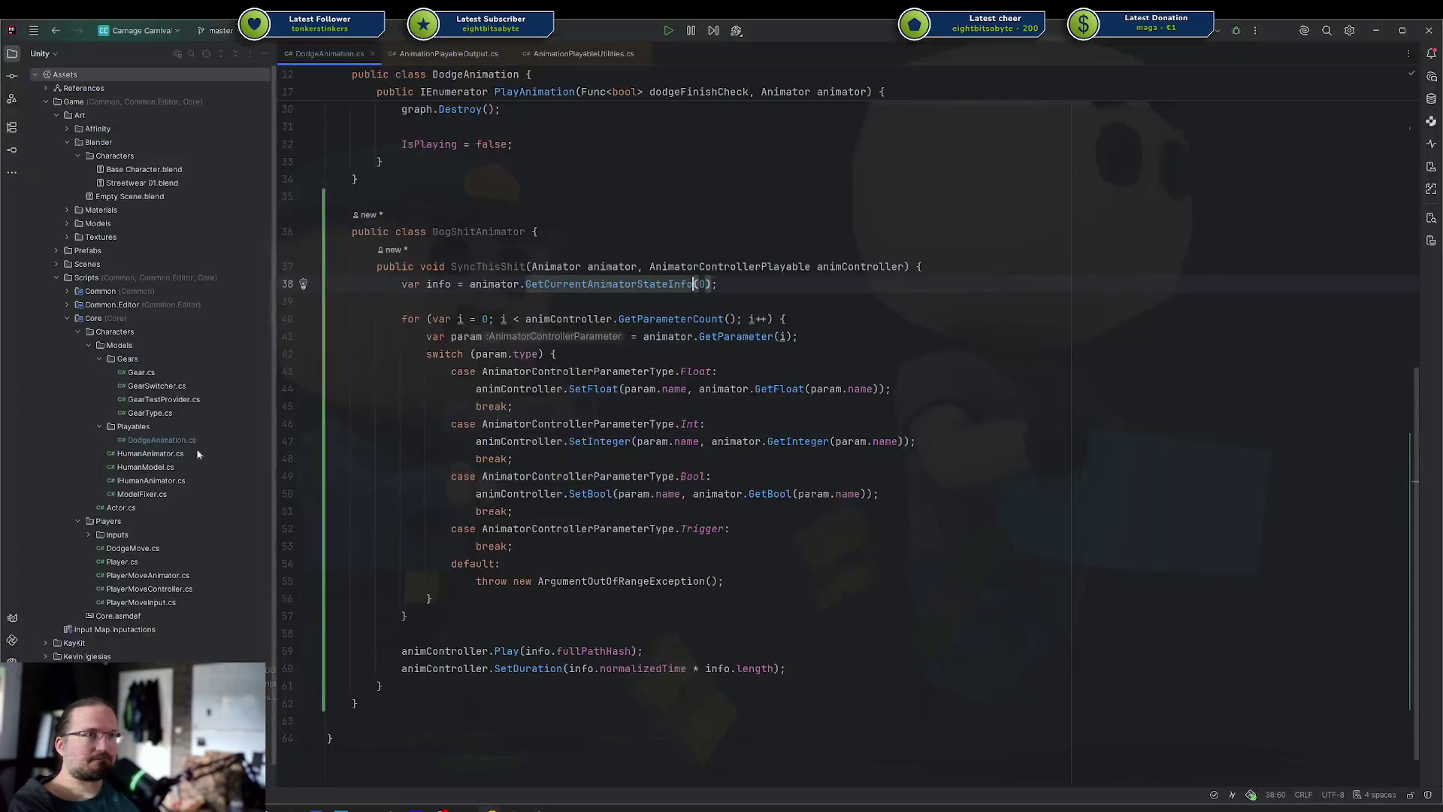
Create a new PlayTest class file in the Playables folder
left_click(147, 440)
right_click(143, 426)
mouse_move(281, 431)
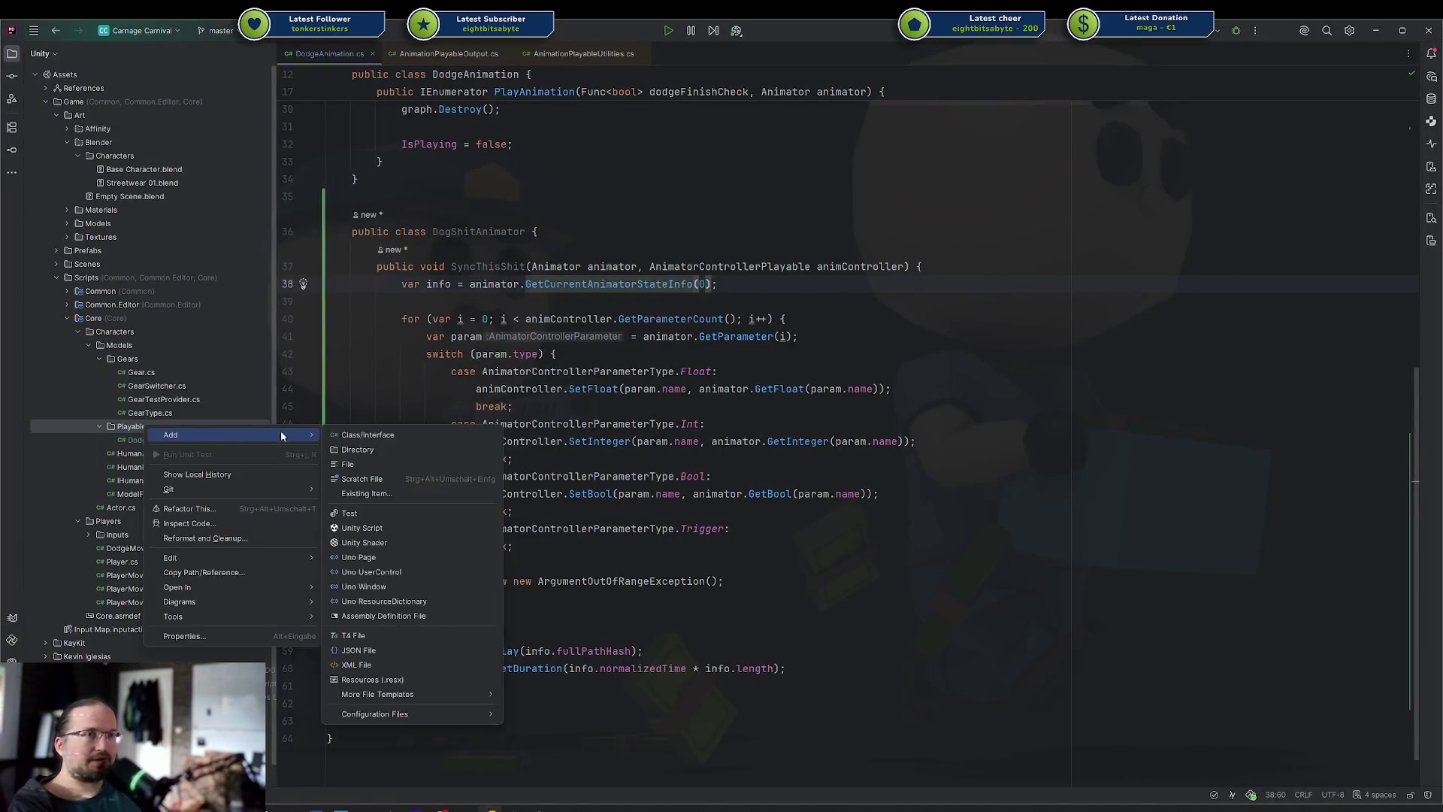
left_click(357, 431)
type("Test")
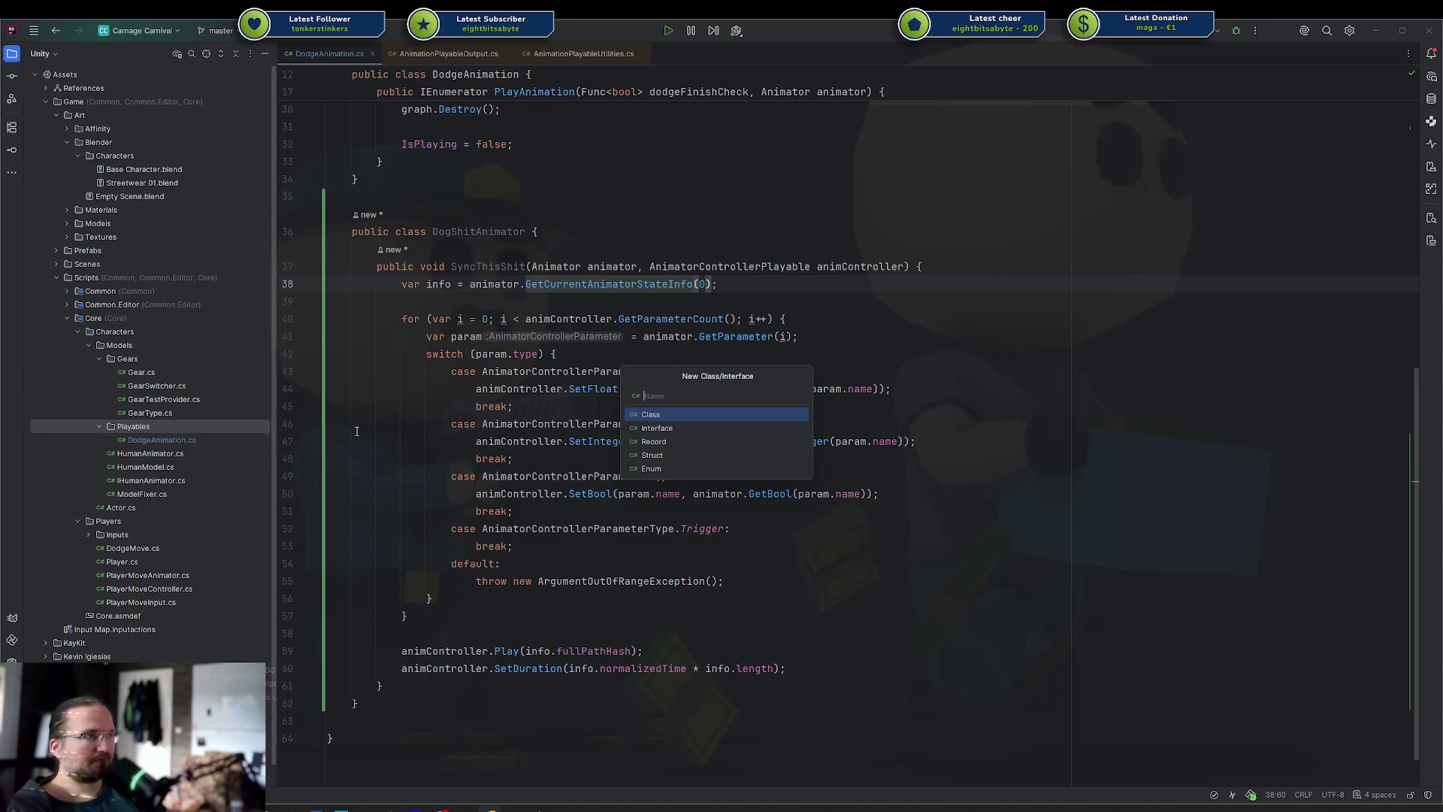
key("BackSpace")
key("BackSpace")
key("BackSpace")
type("Play")
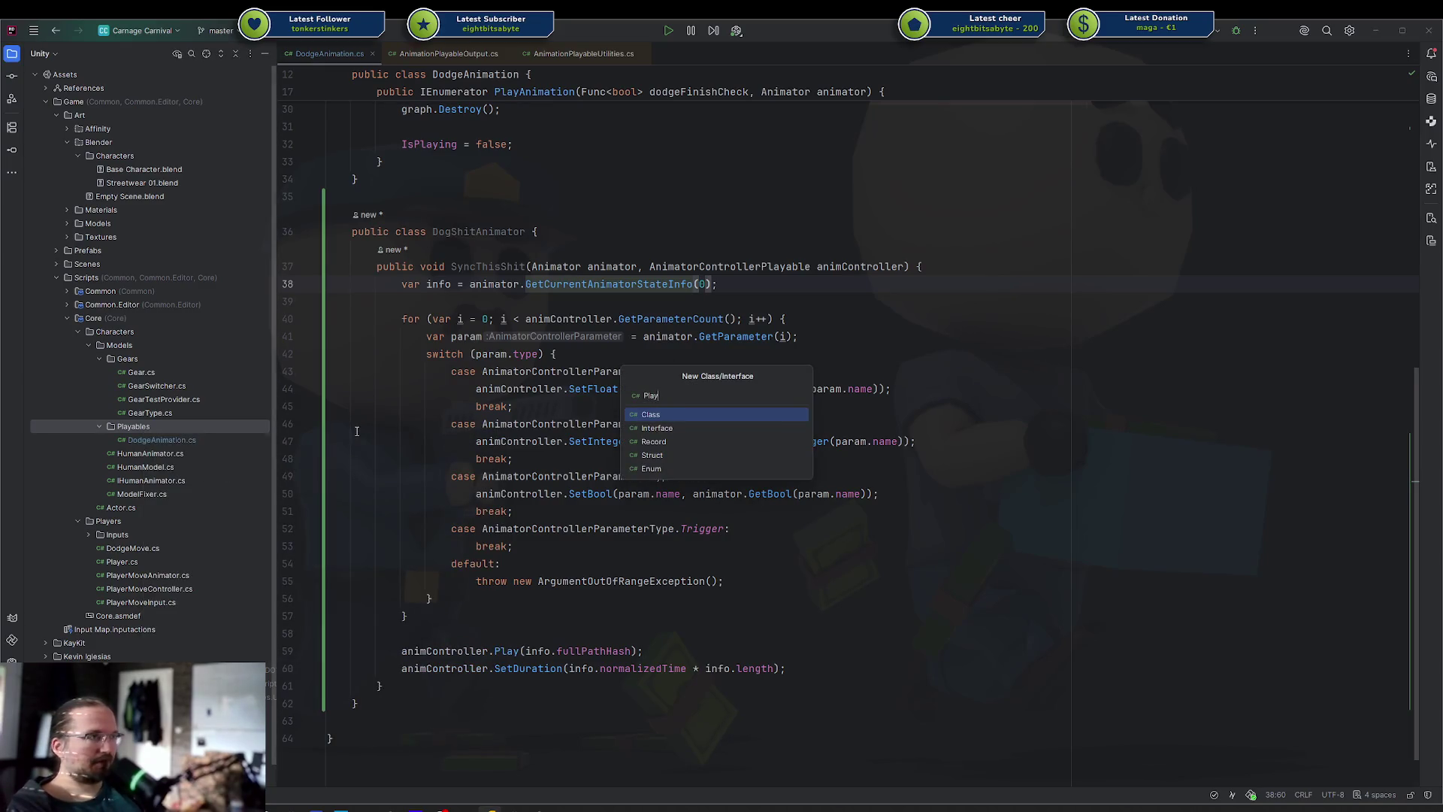
type("Test")
key("Return")
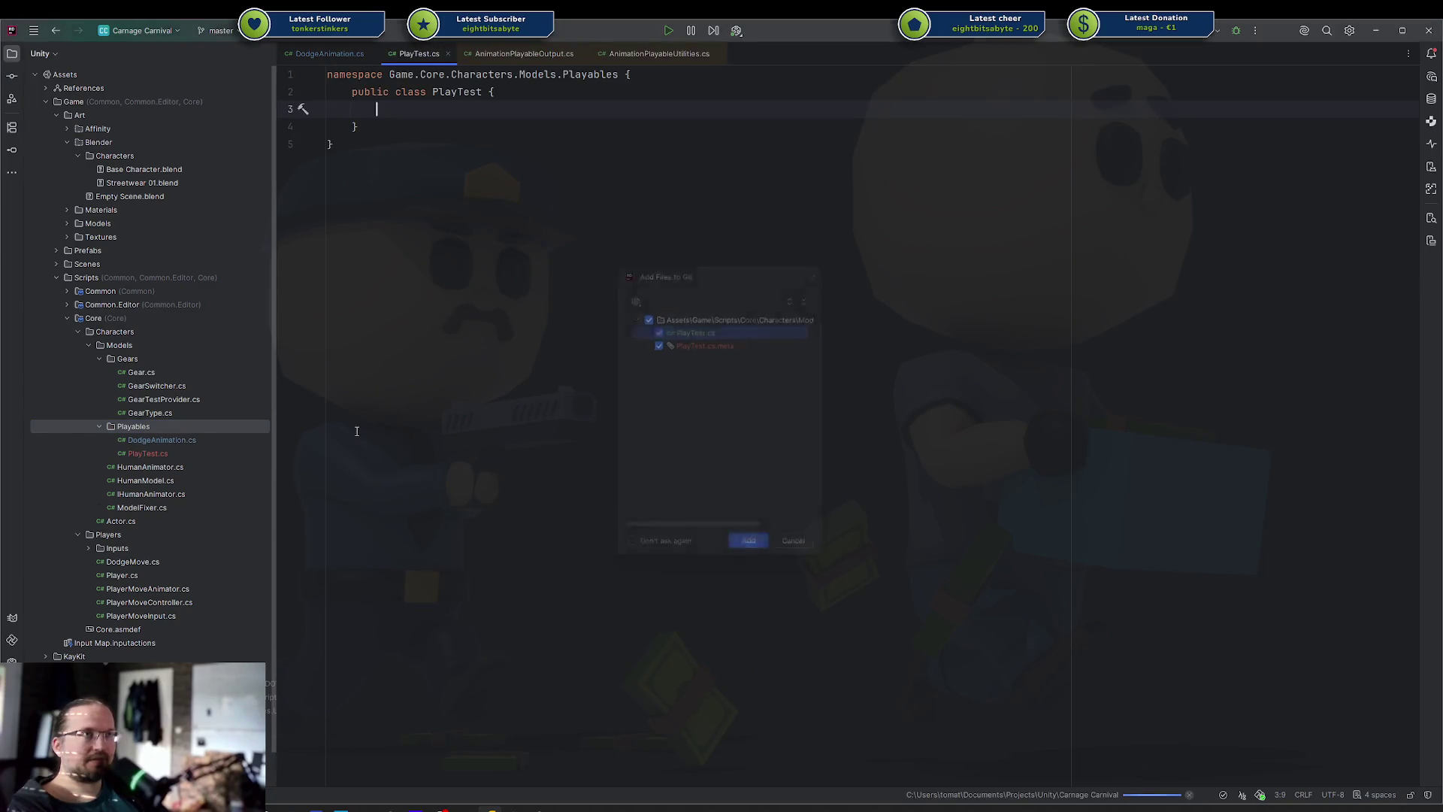
key("Return")
Derive PlayTest from MonoBehaviour and add the [HideMonoScript] attribute
type(": Mono")
key("Return")
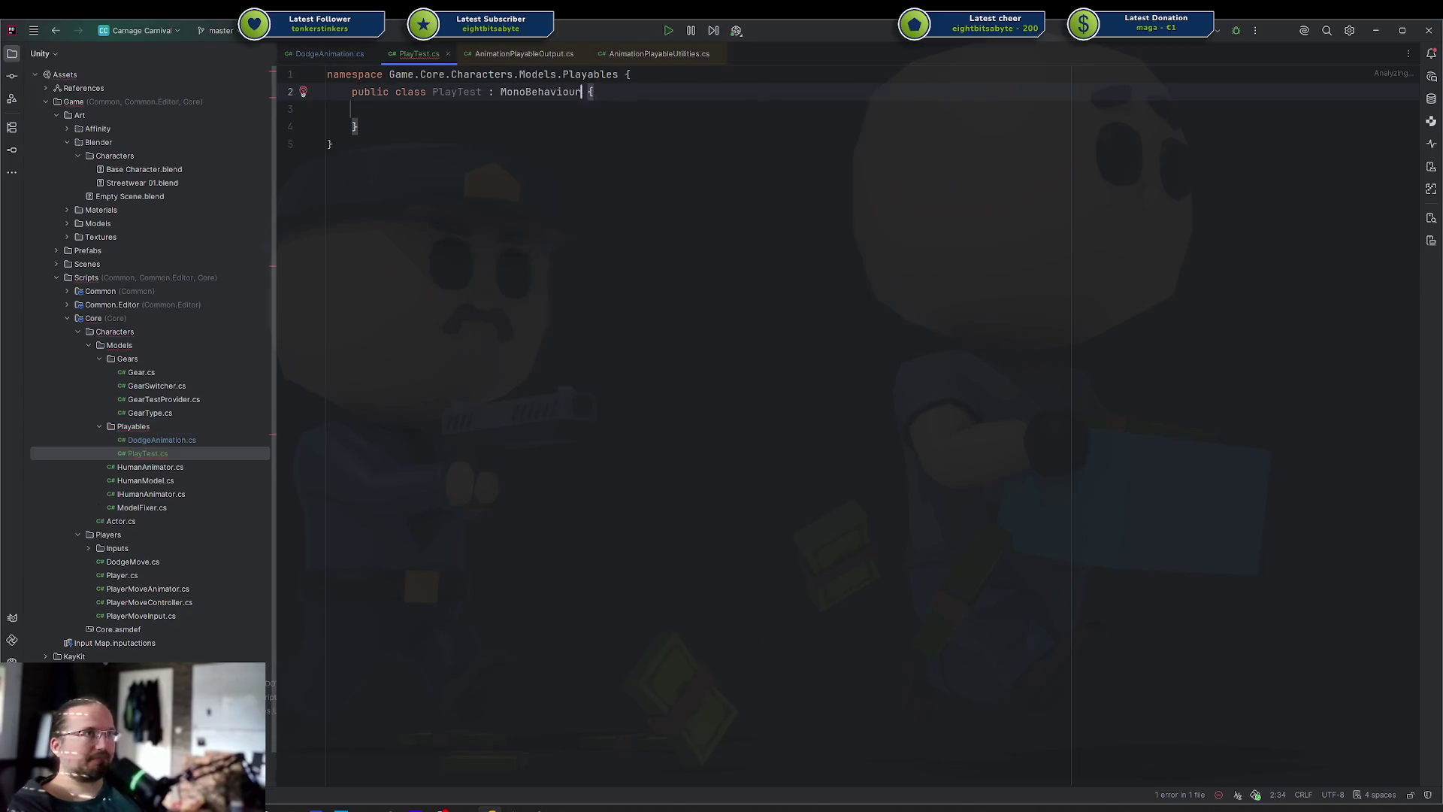
key("Return")
key("Return")
type("[Hide")
key("Return")
key("Down")
key("Down")
Add [SerializeField] AnimationClip animationClip and AvatarMask mask fields
type("[SerializeField] Animat")
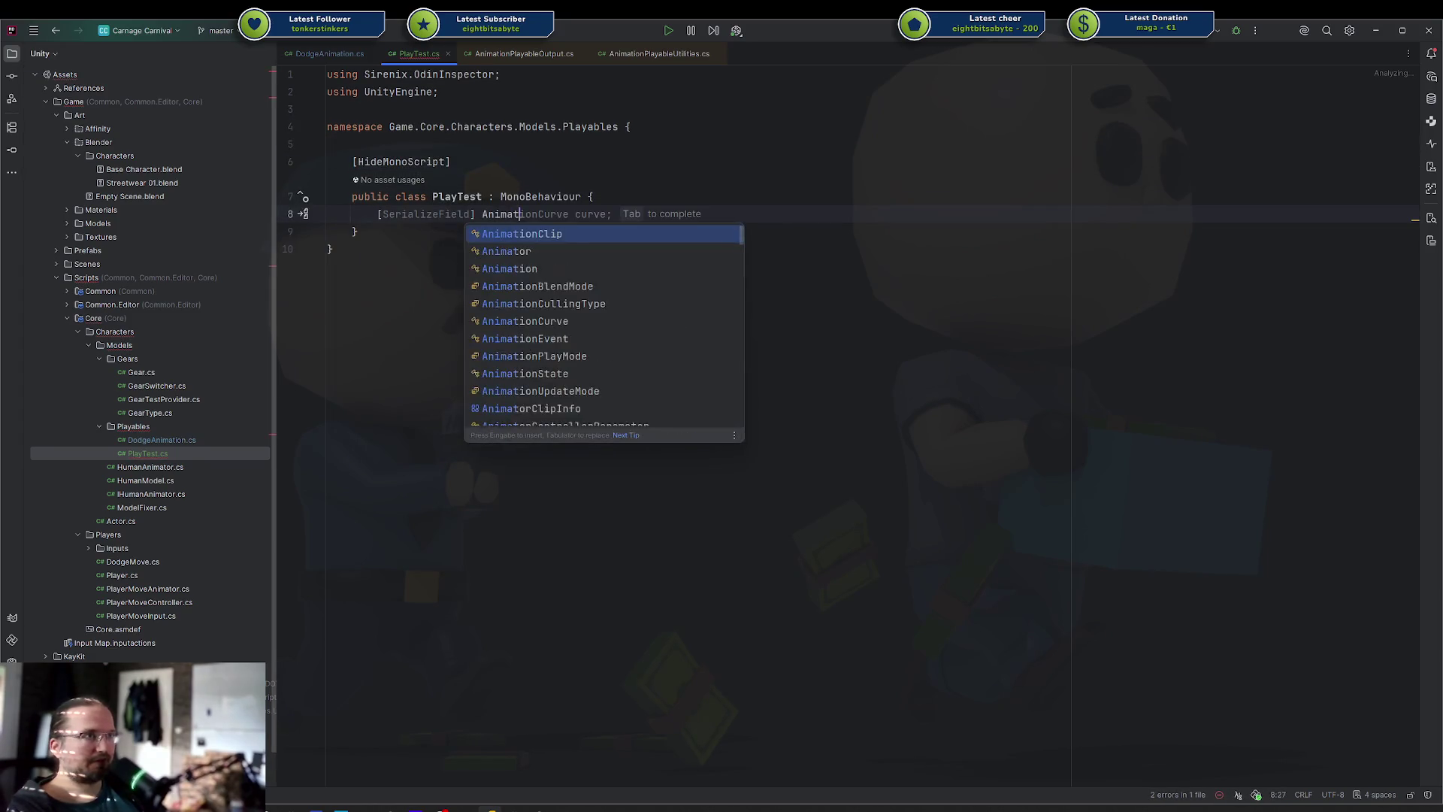
type("ion anima")
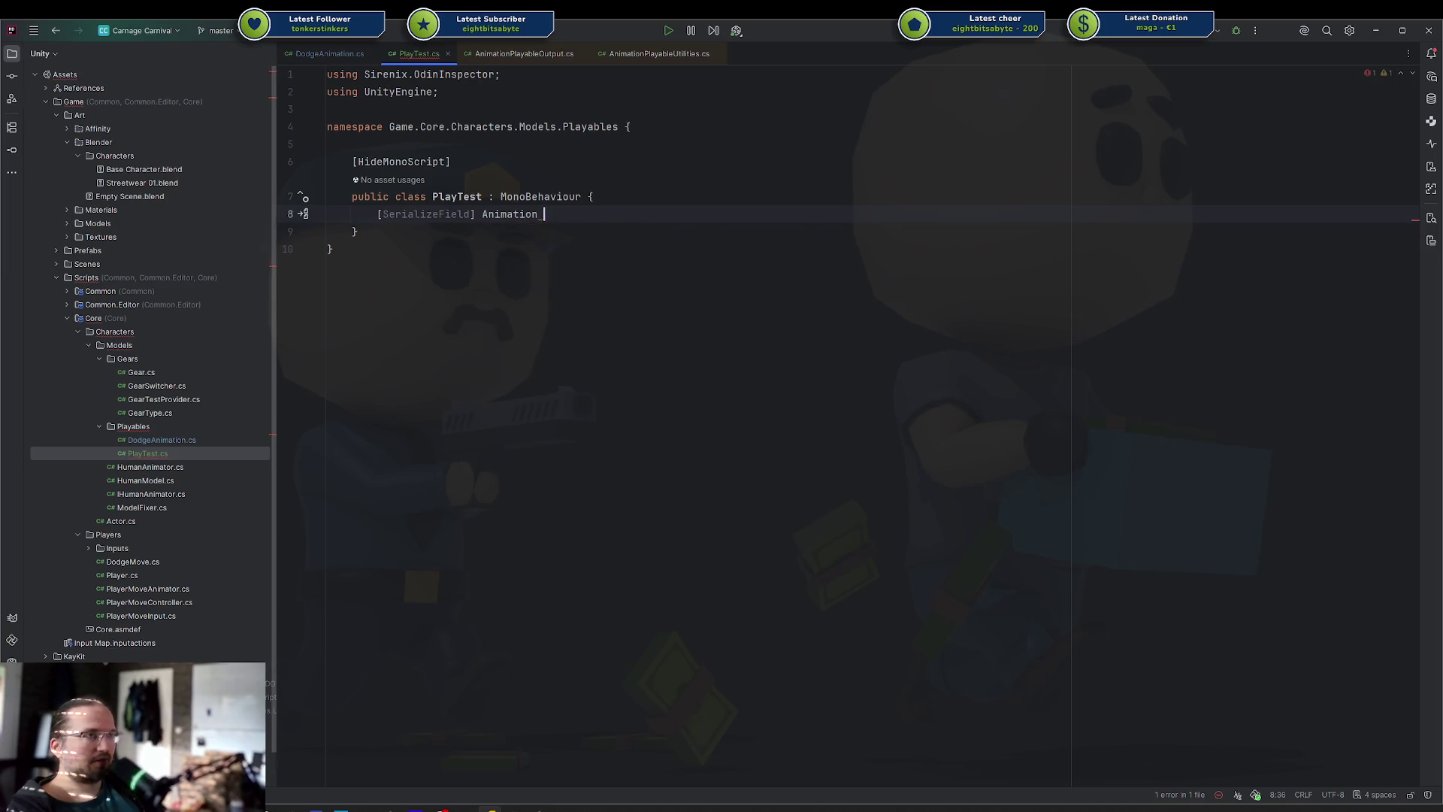
key("BackSpace")
key("BackSpace")
key("BackSpace")
type("Cli")
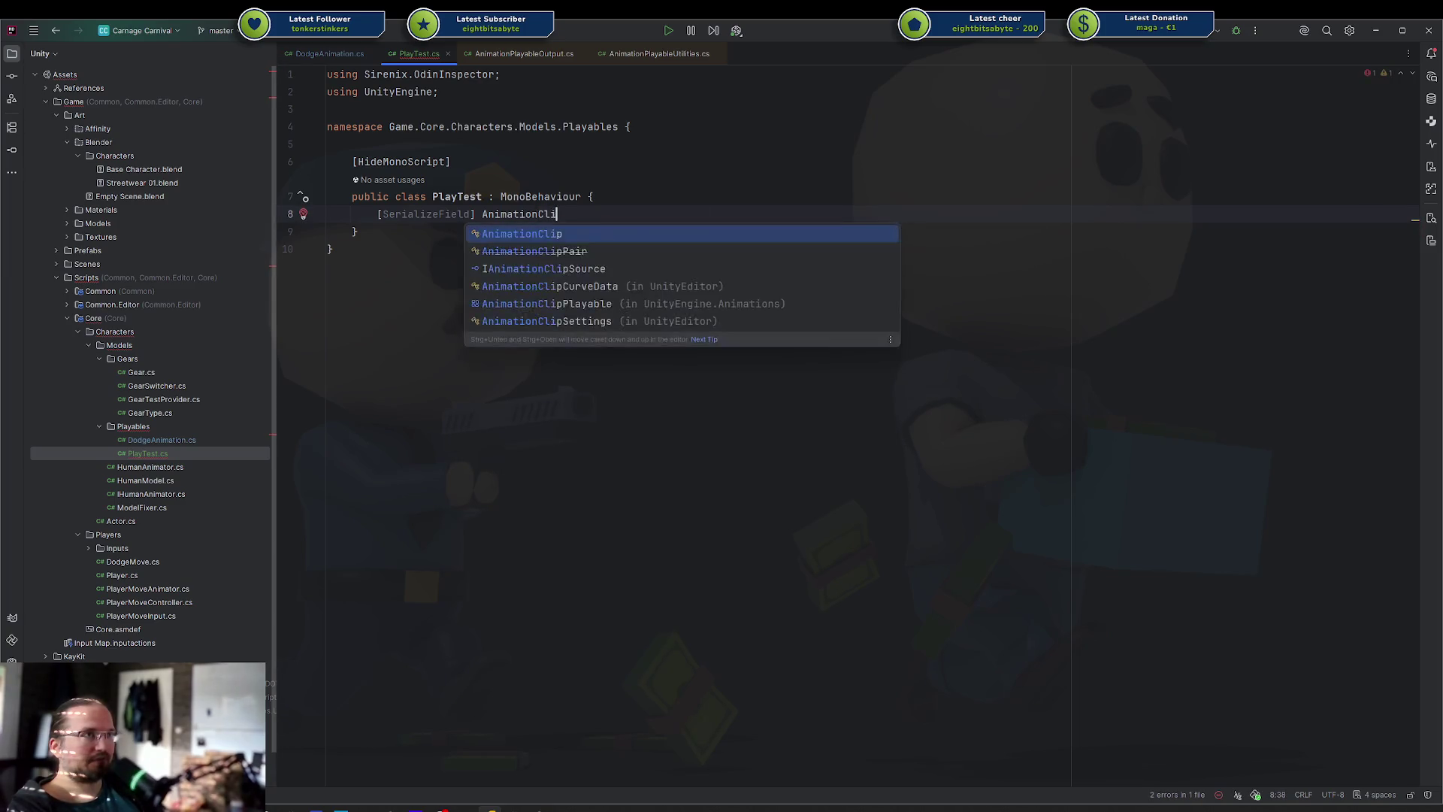
type("p anima")
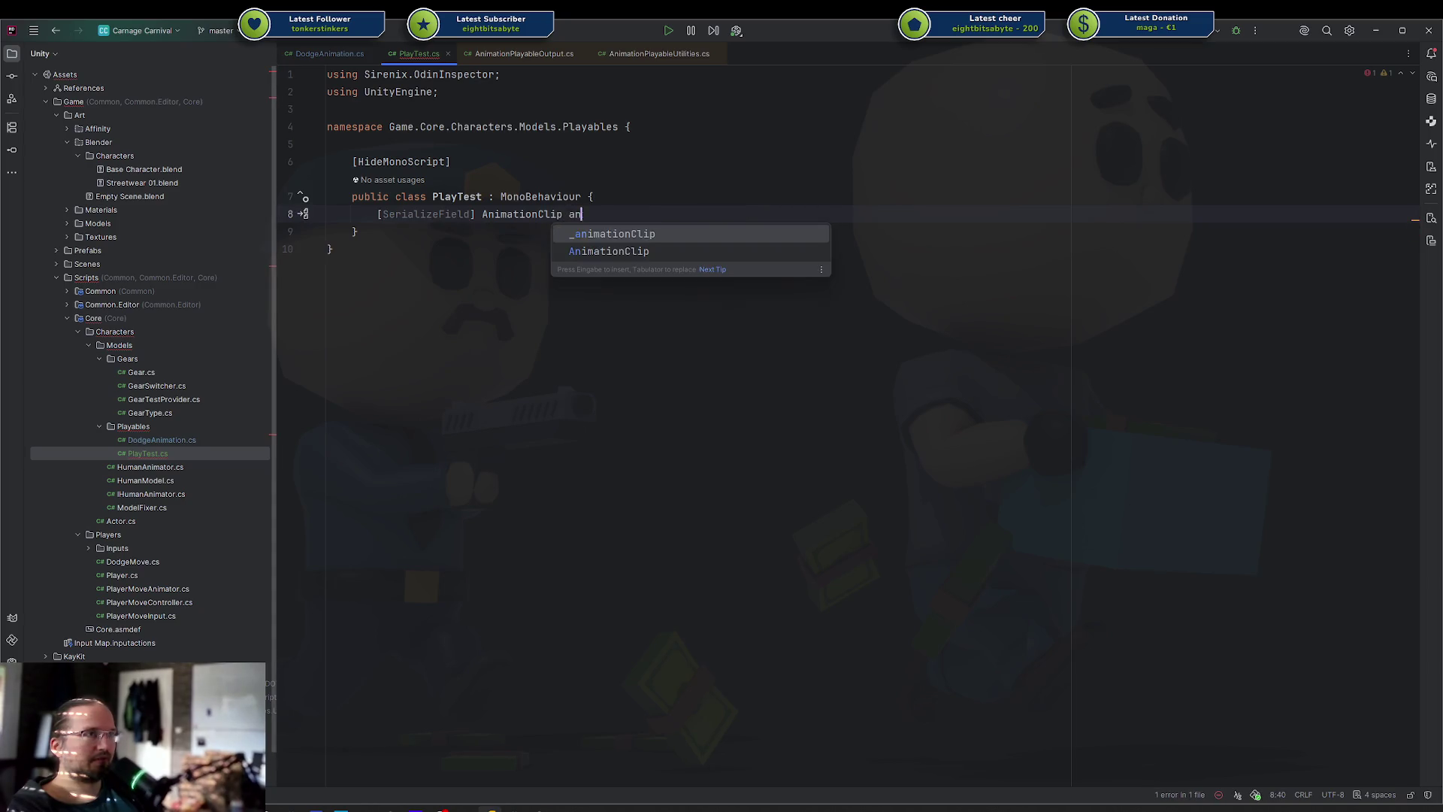
key("Tab")
key("Return")
type("[SerializeField")
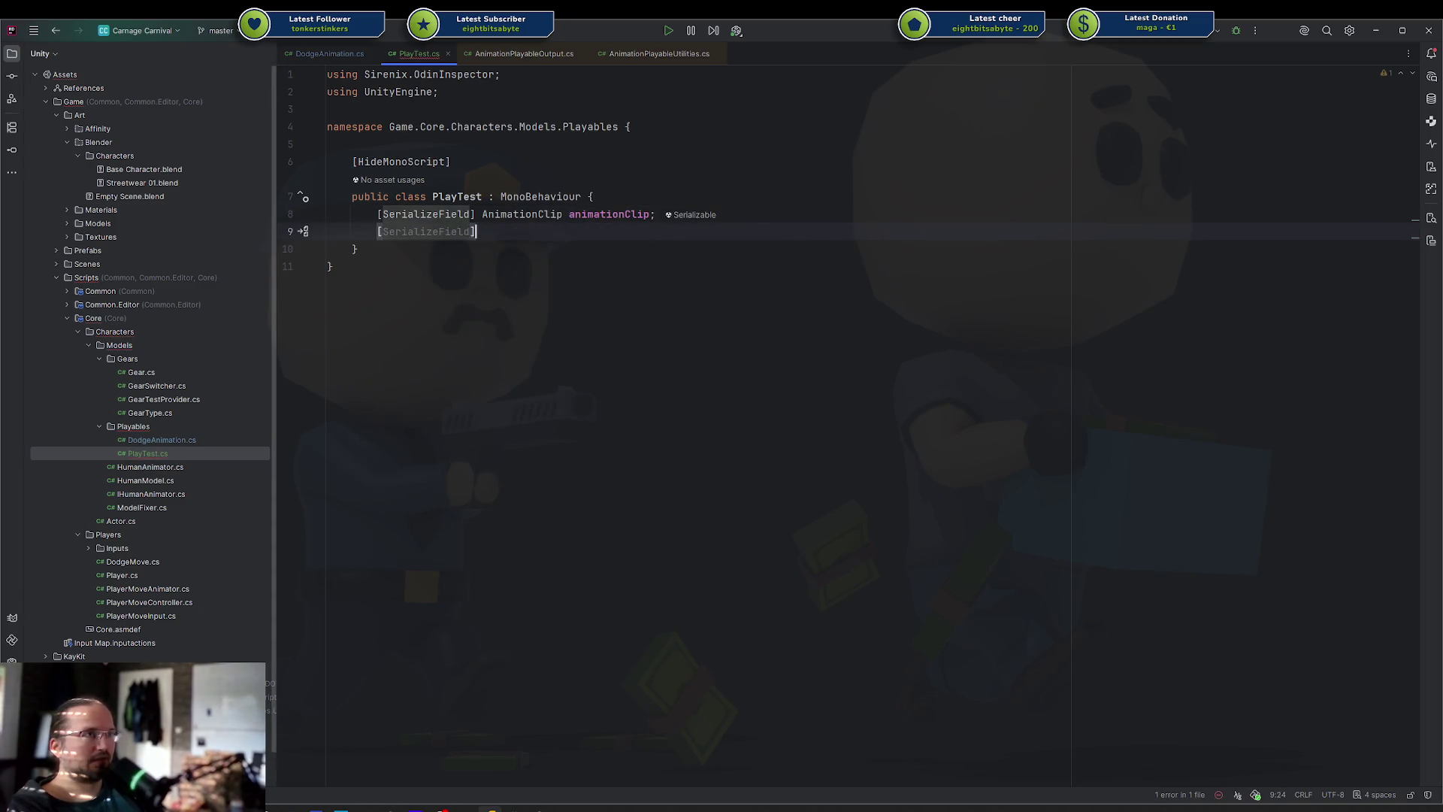
key("Tab")
type("Avatarma")
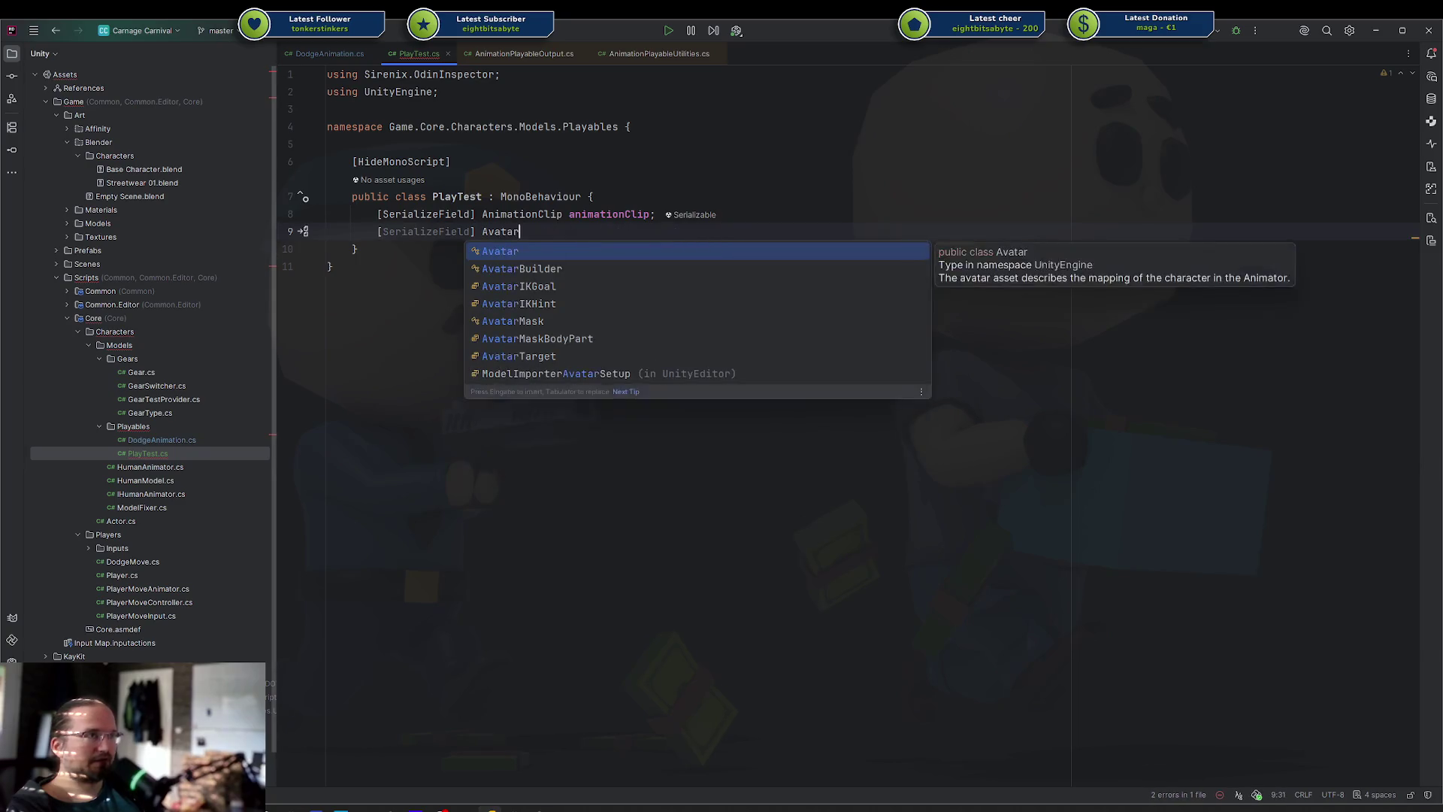
key("Tab")
type("m")
key("Tab")
type(";")
key("Return")
key("Return")
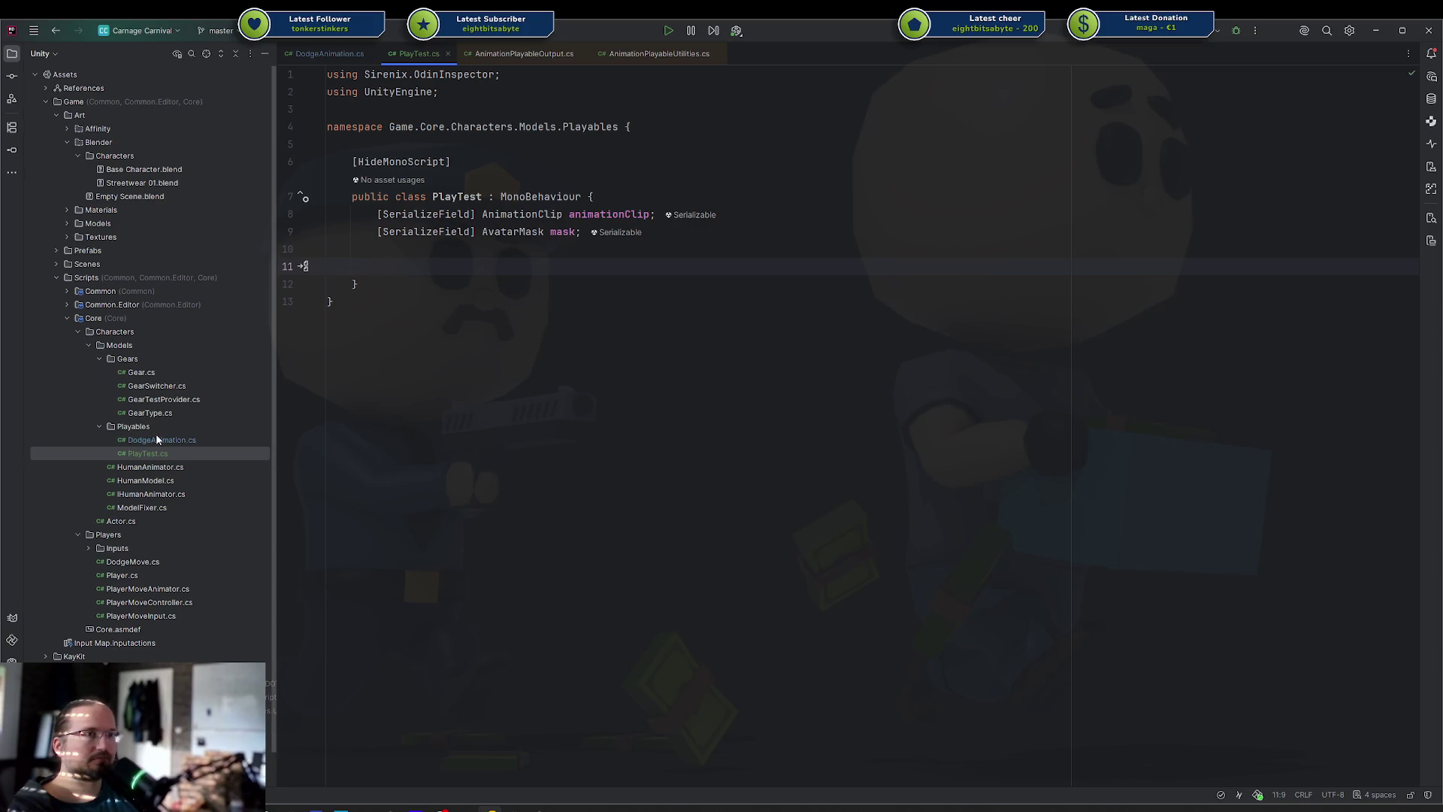
Cut the animator sync helper class out of DodgeAnimation.cs and clean up its usings
double_click(157, 440)
left_click_drag(353, 702, 306, 214)
key("ctrl+c")
key("ctrl+y")
key("Escape")
key("Delete")
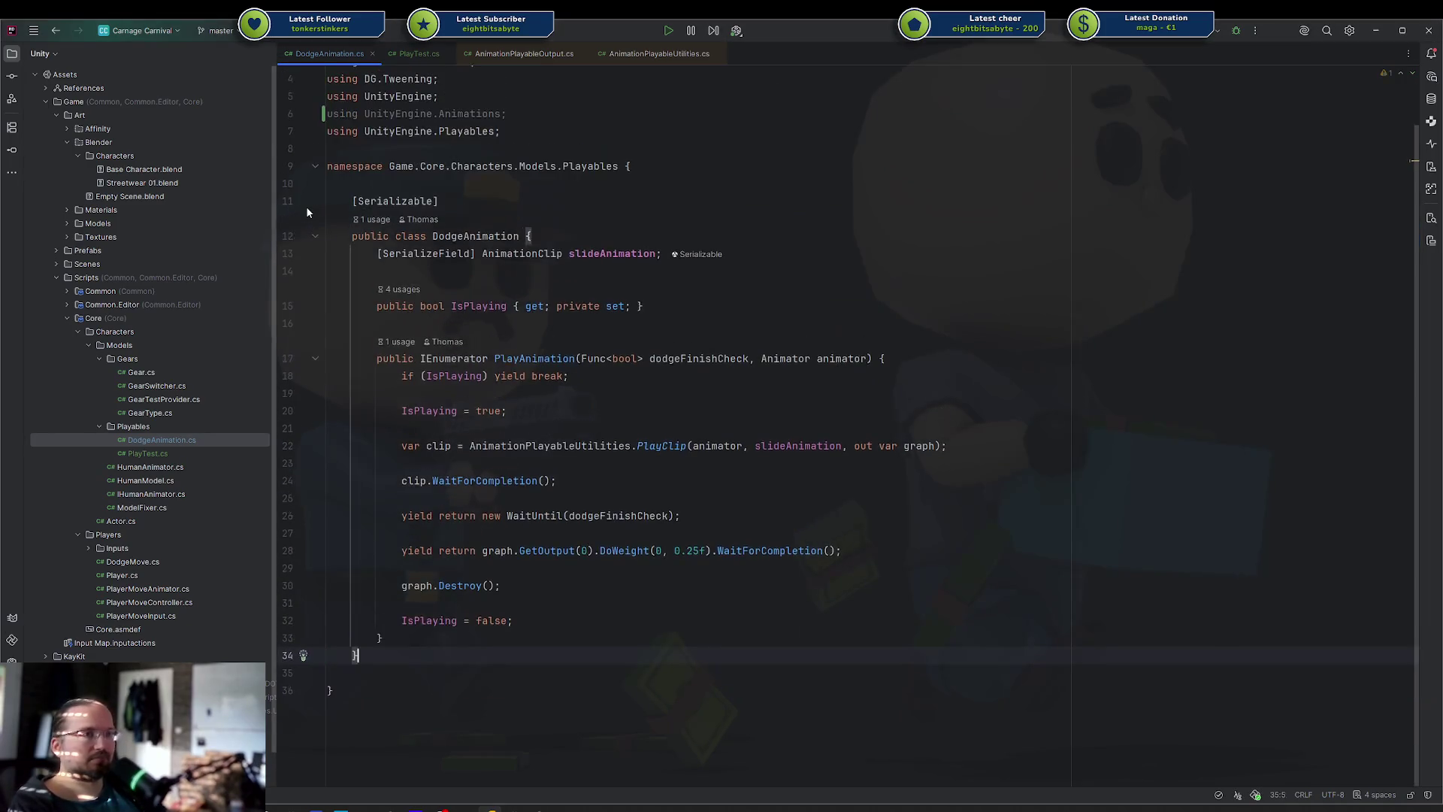
key("ctrl+alt+o")
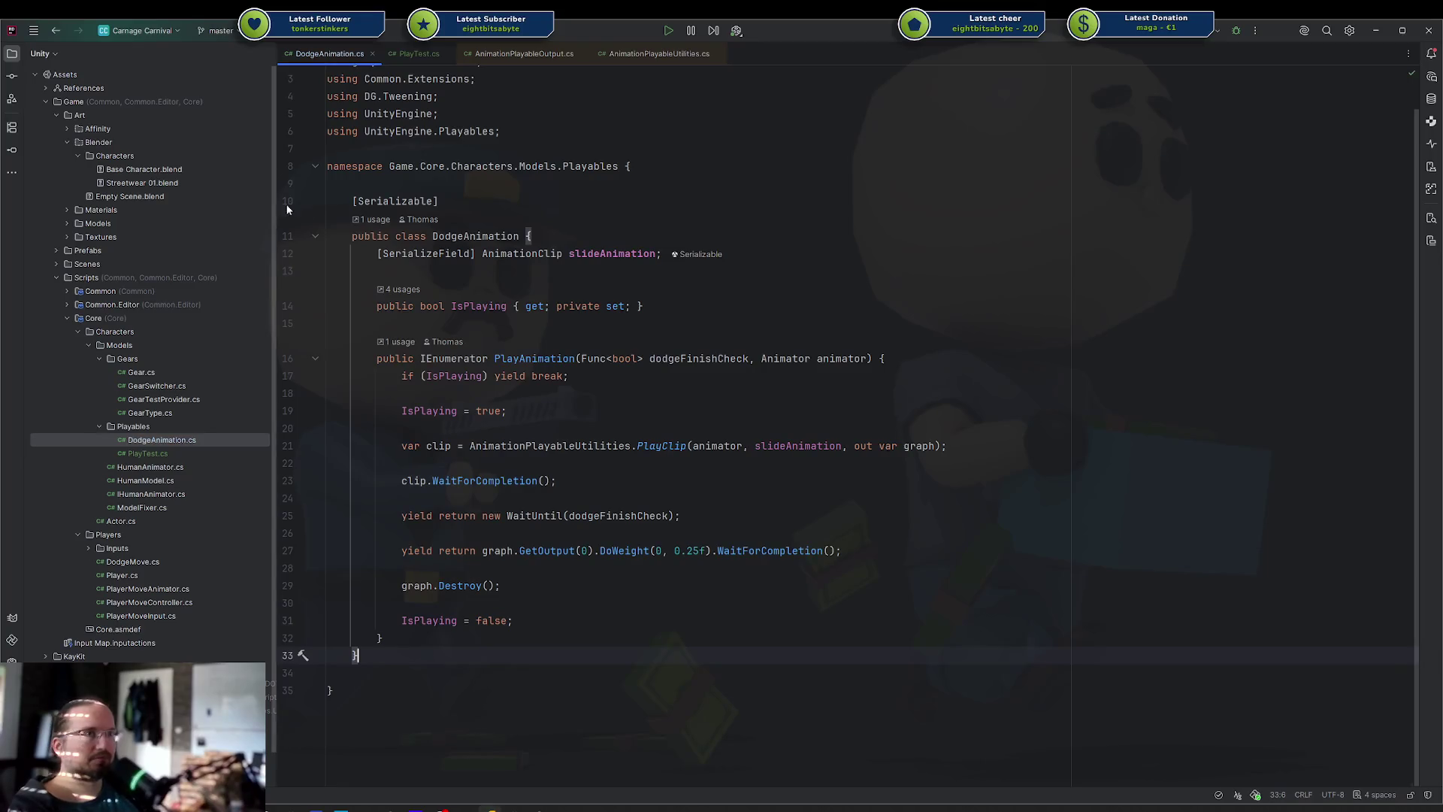
Paste the helper class into PlayTest.cs and import AnimatorControllerPlayable
double_click(143, 452)
left_click(418, 291)
key("ctrl+v")
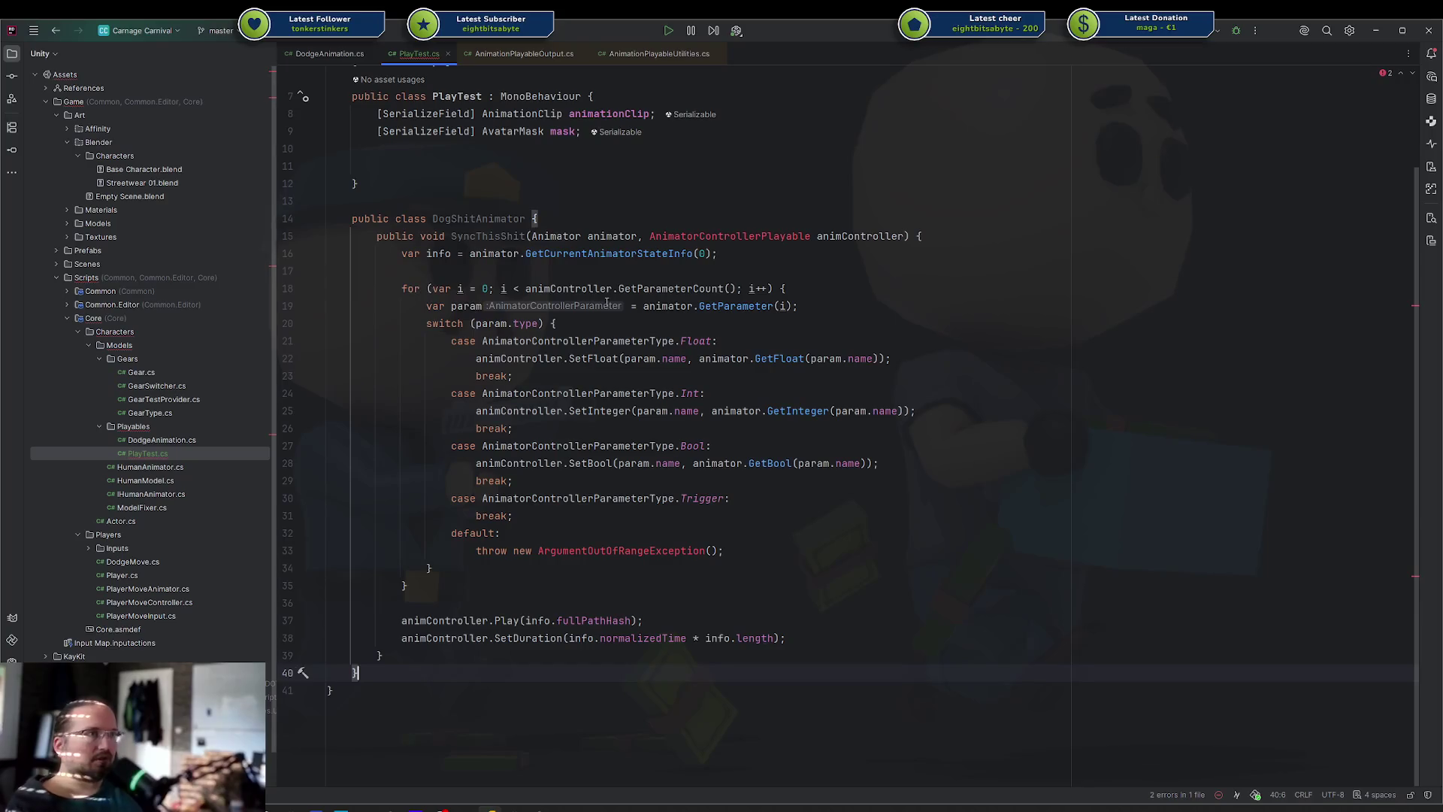
left_click(725, 236)
key("alt+Return")
key("Return")
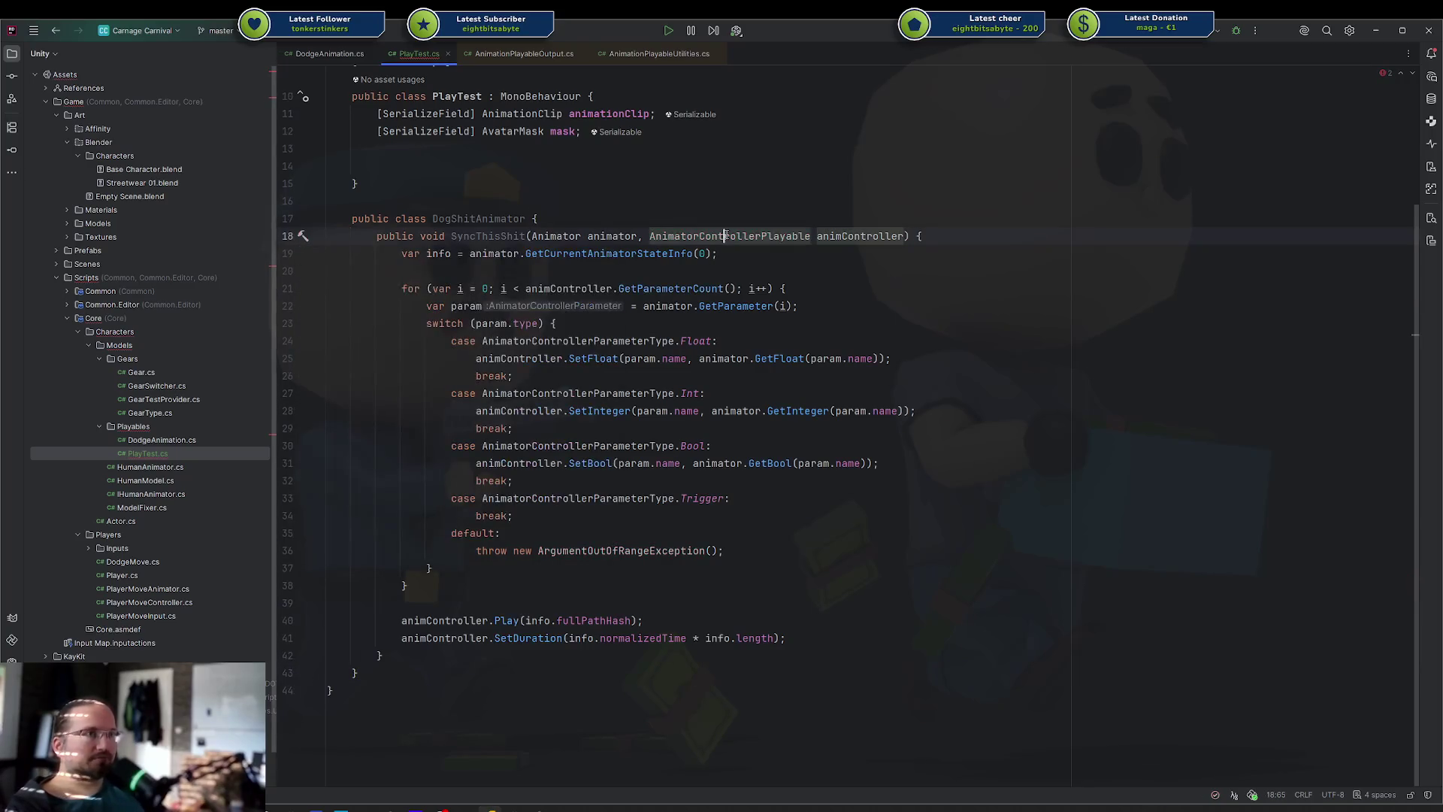
Make SyncThisShit static and merge it into the PlayTest class
left_click(420, 236)
type("static")
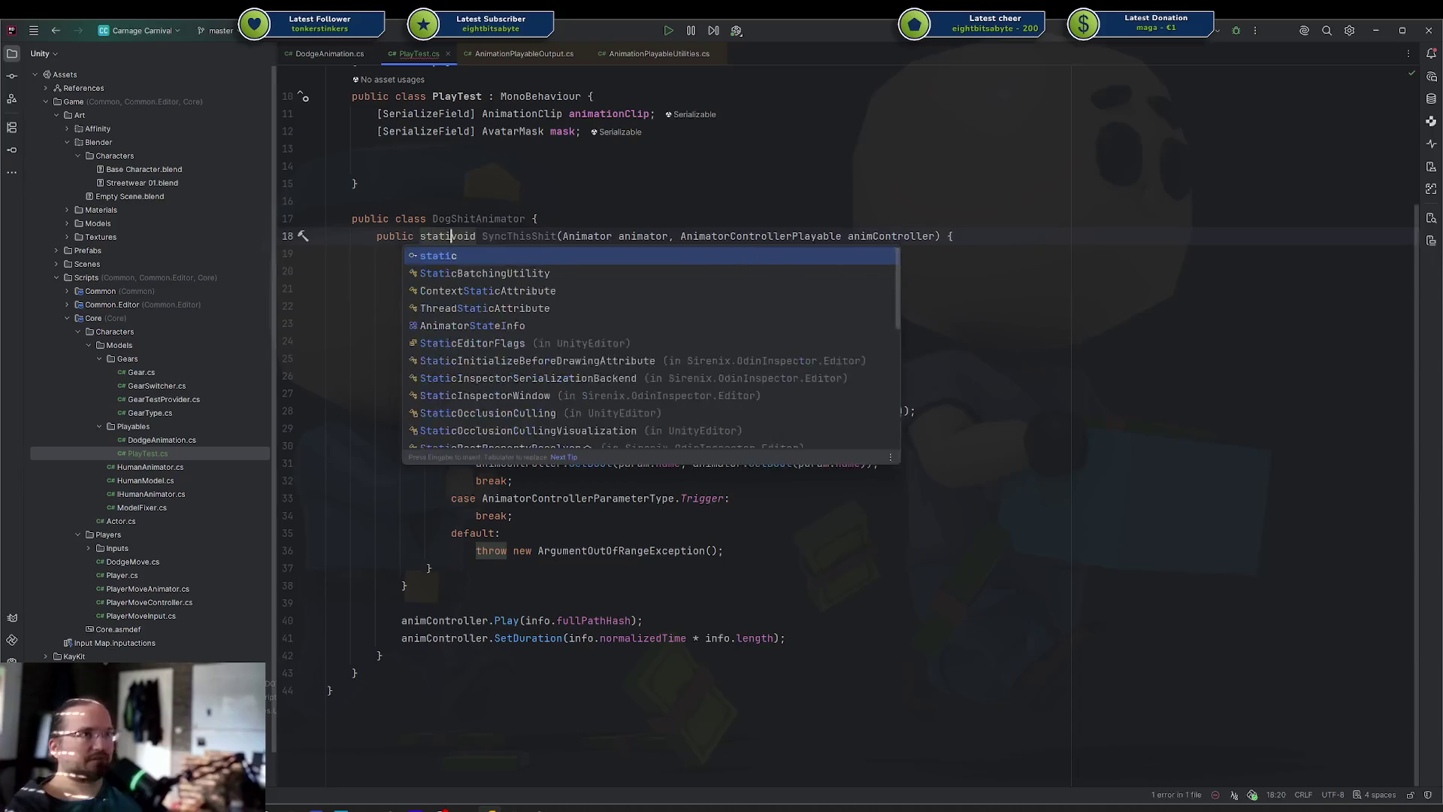
left_click(538, 219)
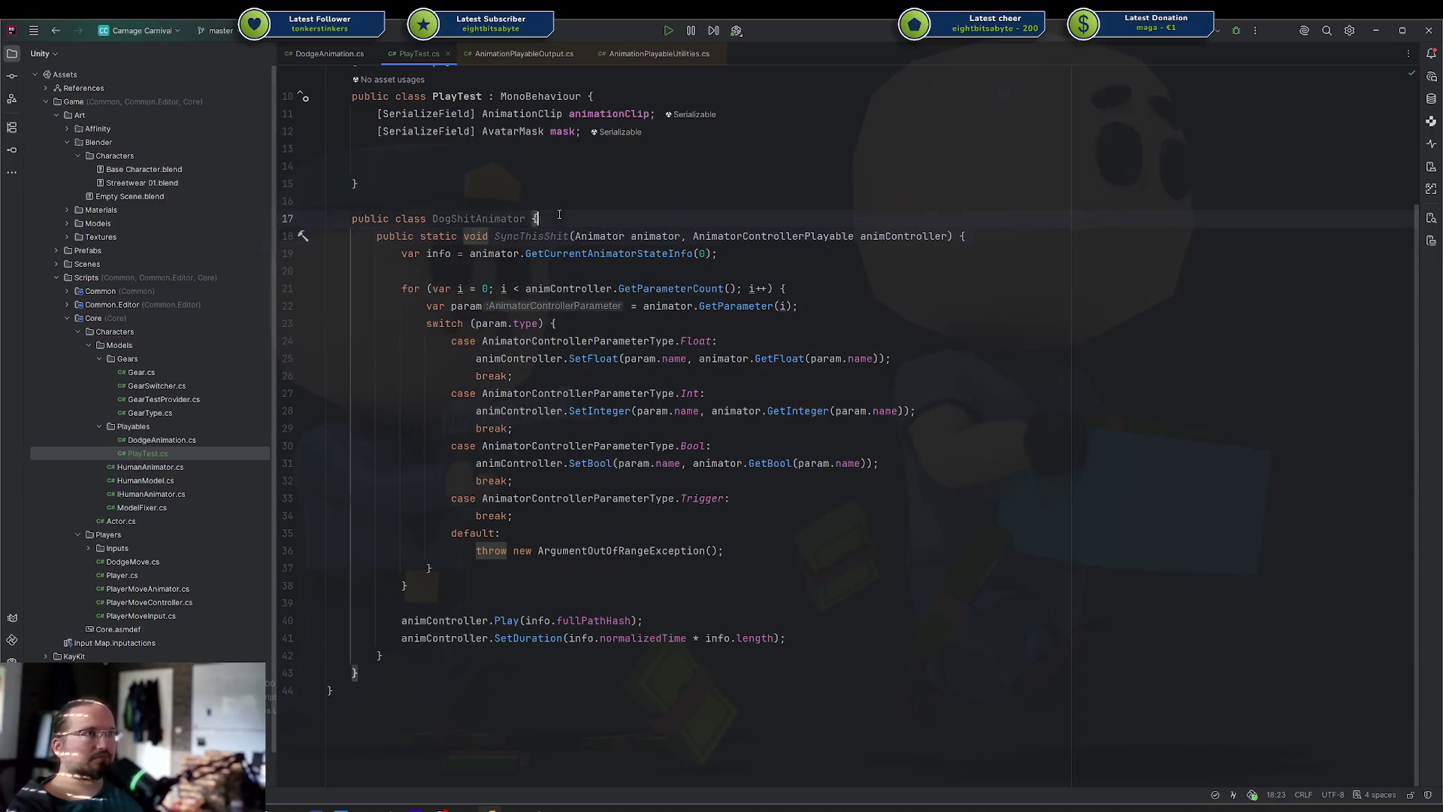
left_click(377, 148, "shift")
key("BackSpace")
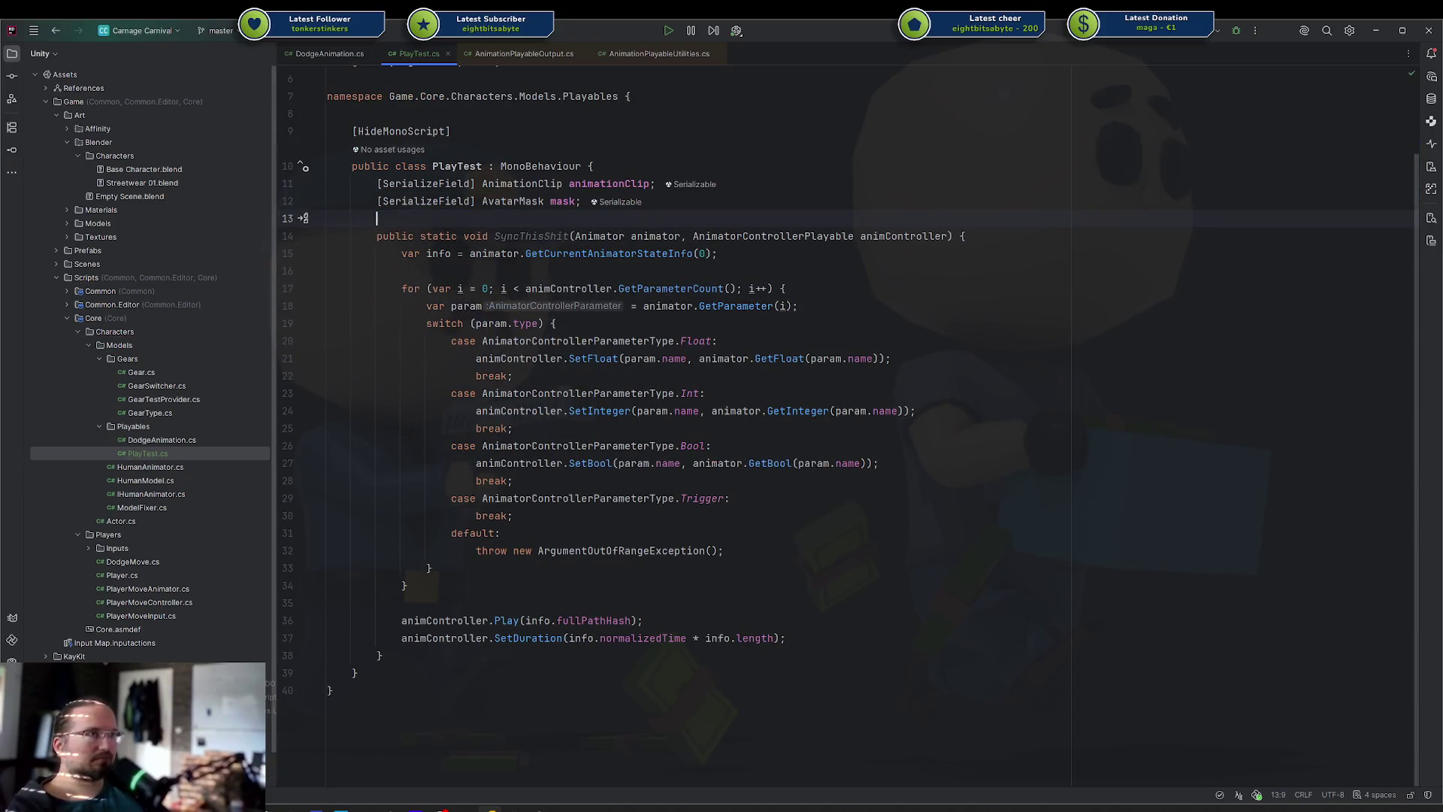
key("Down")
key("ctrl+Delete")
key("Return")
key("Return")
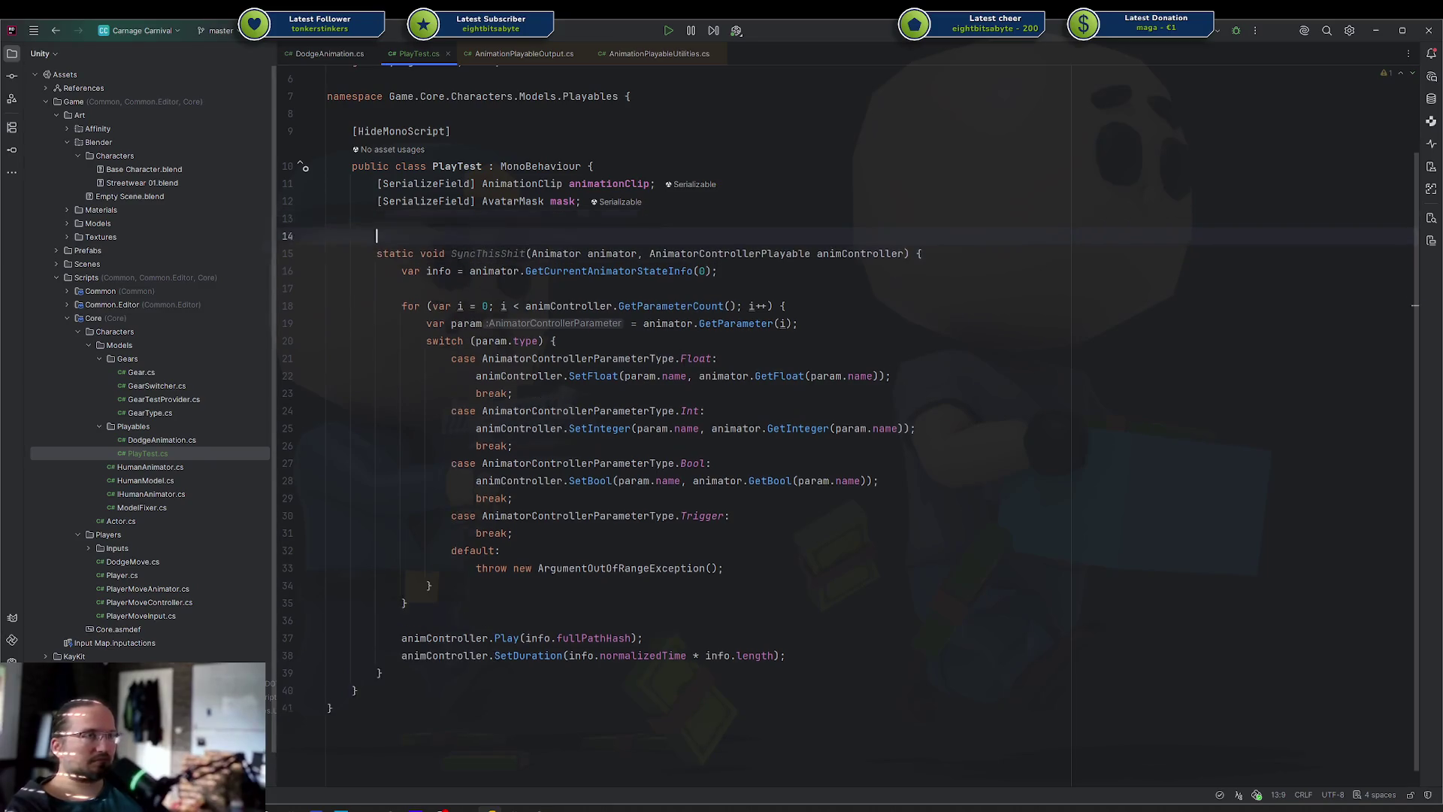
key("Up")
key("Up")
Add an empty [Button] public void Test() method
type("[Button]")
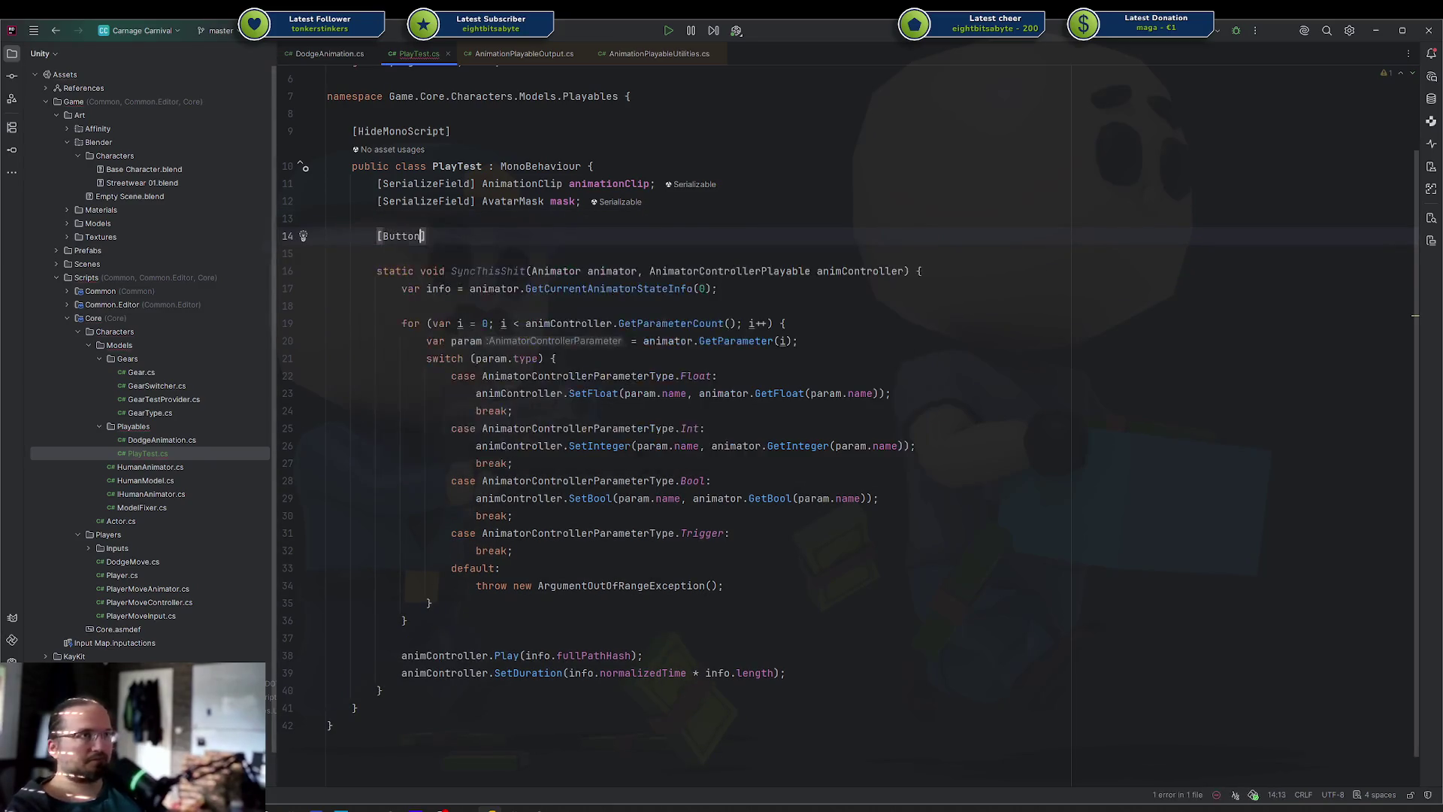
key("Return")
type("publi")
type("Test() {")
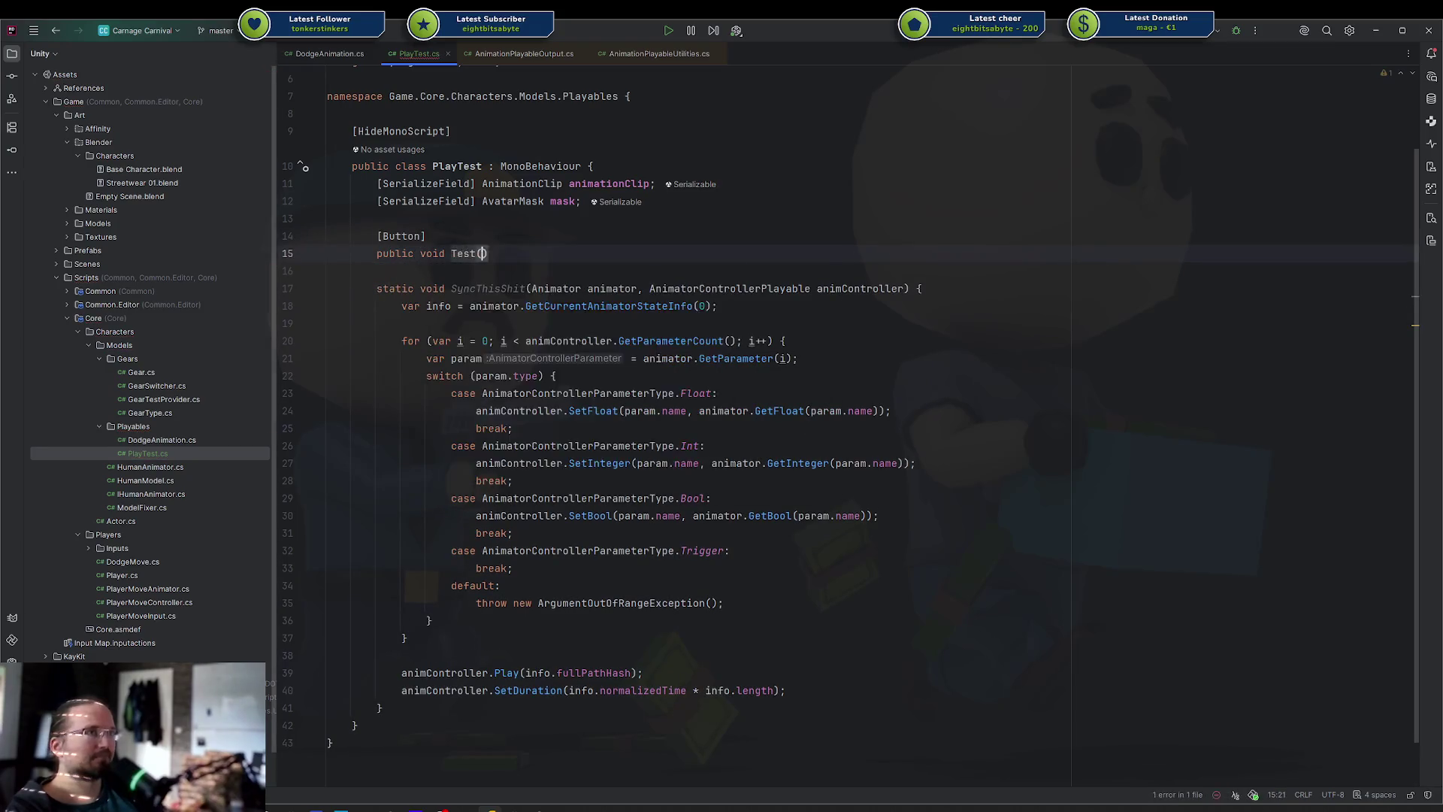
key("Return")
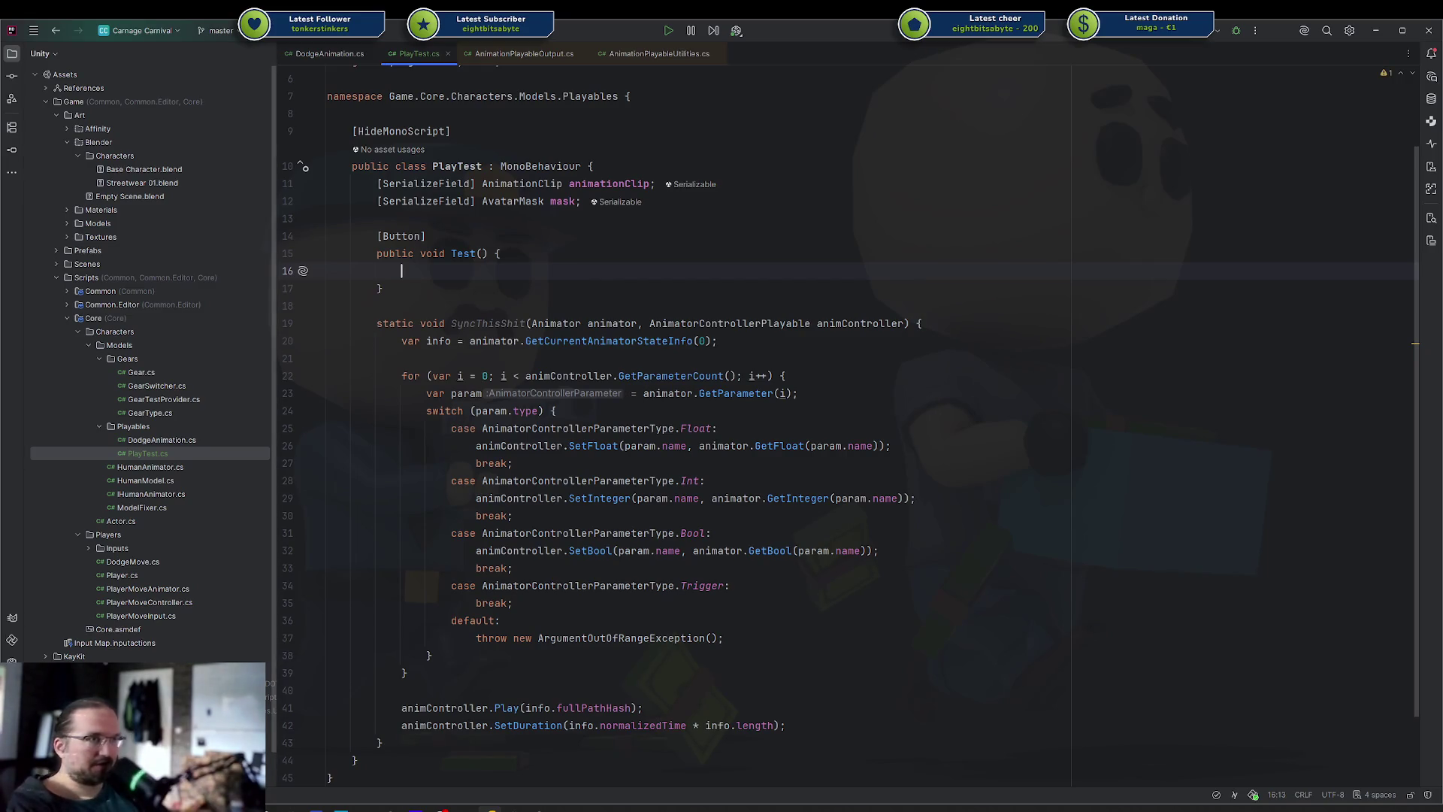
Add an empty IEnumerator TestRoutine() coroutine below Test
key("Down")
key("Return")
key("Return")
type("IENumerab")
key("ctrl+BackSpace")
type("IE")
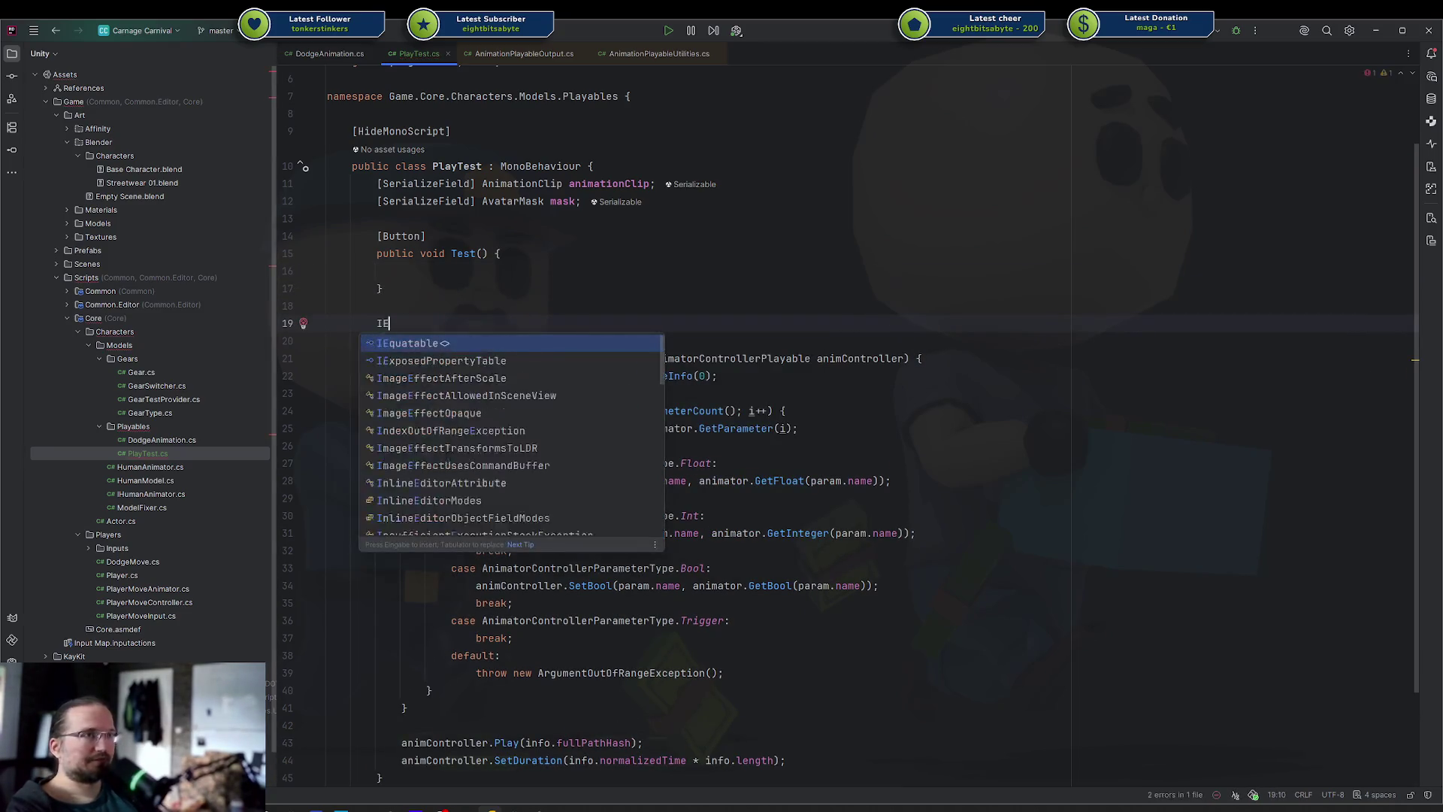
type("Numerator")
key("Return")
type("T")
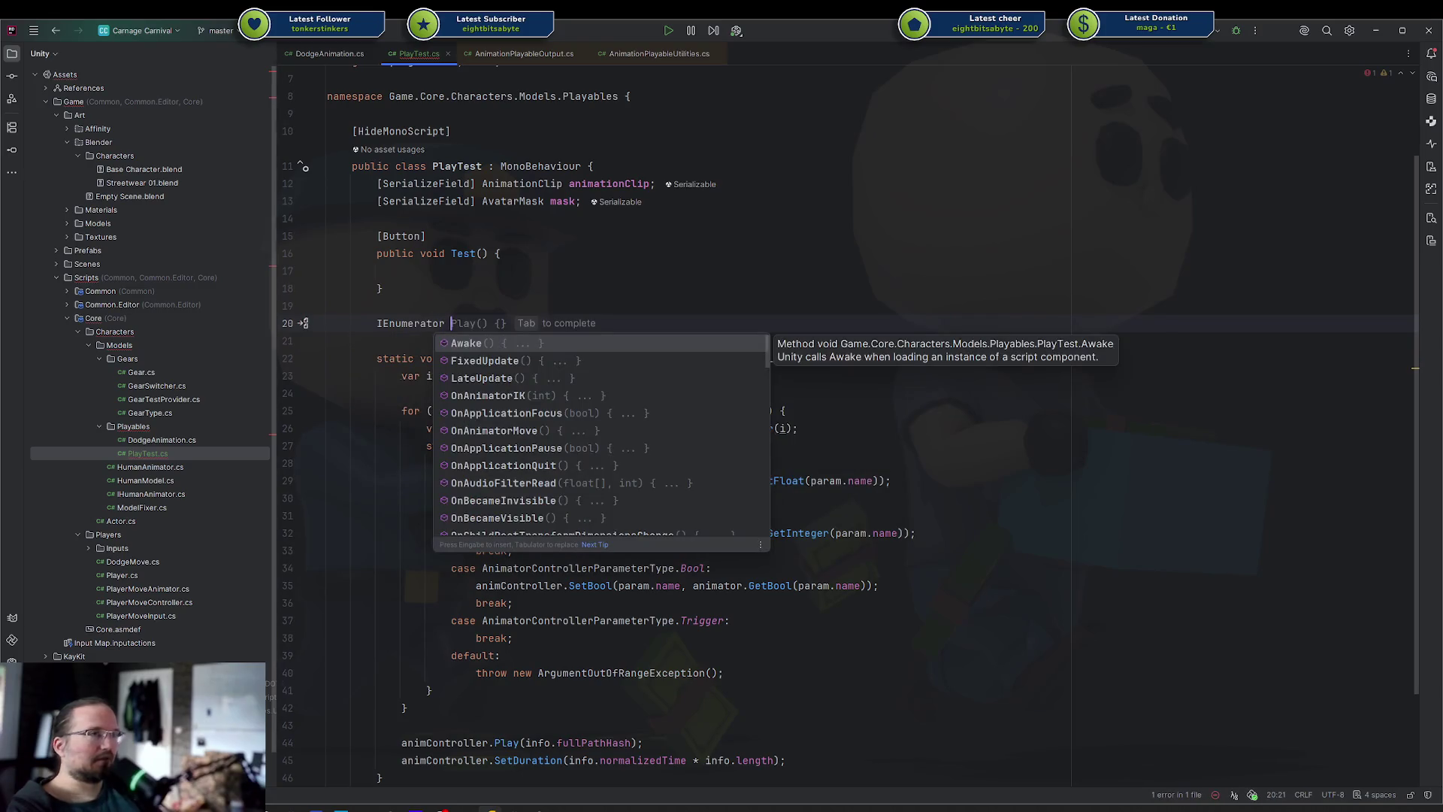
type("estRoutine() {")
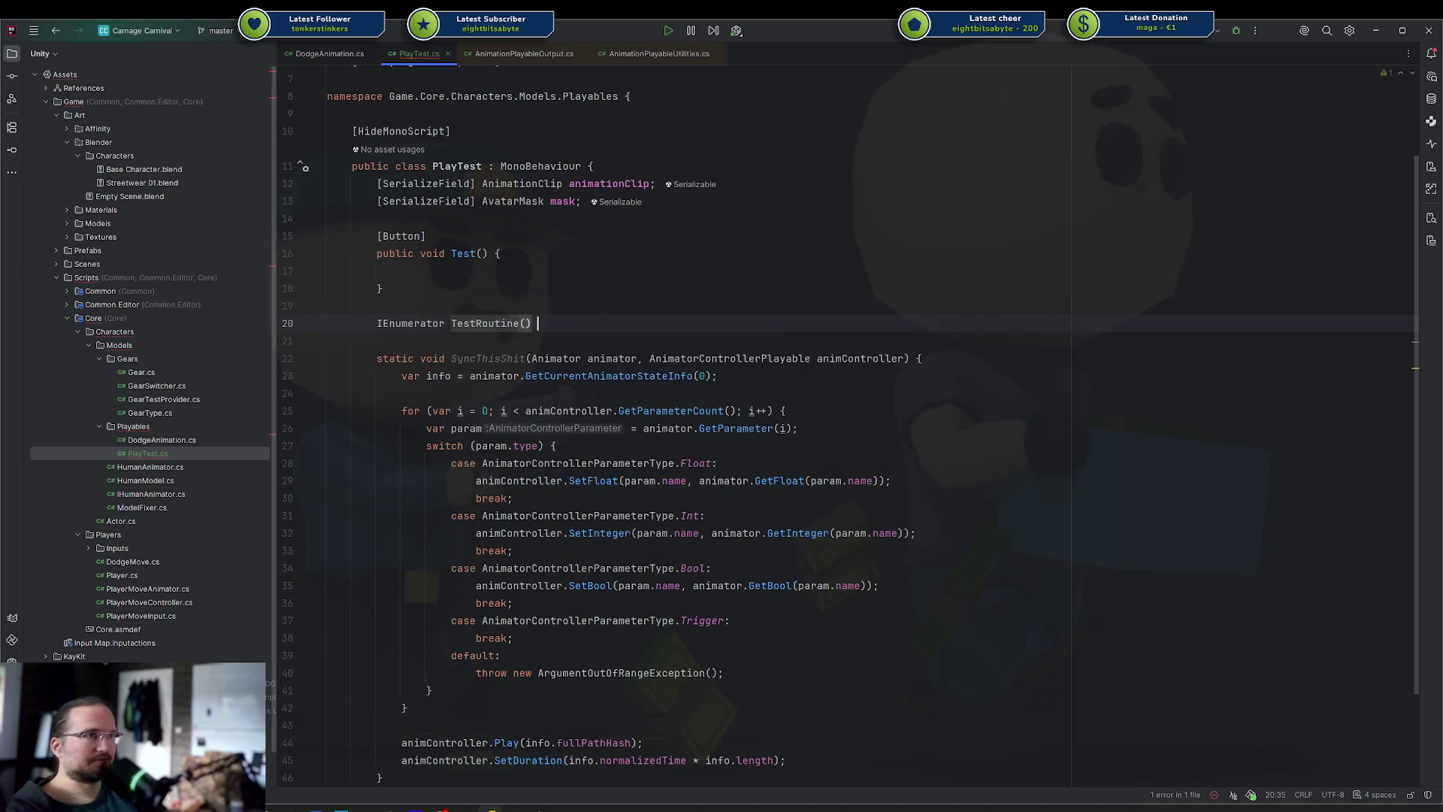
key("Return")
key("Up")
key("Up")
key("Up")
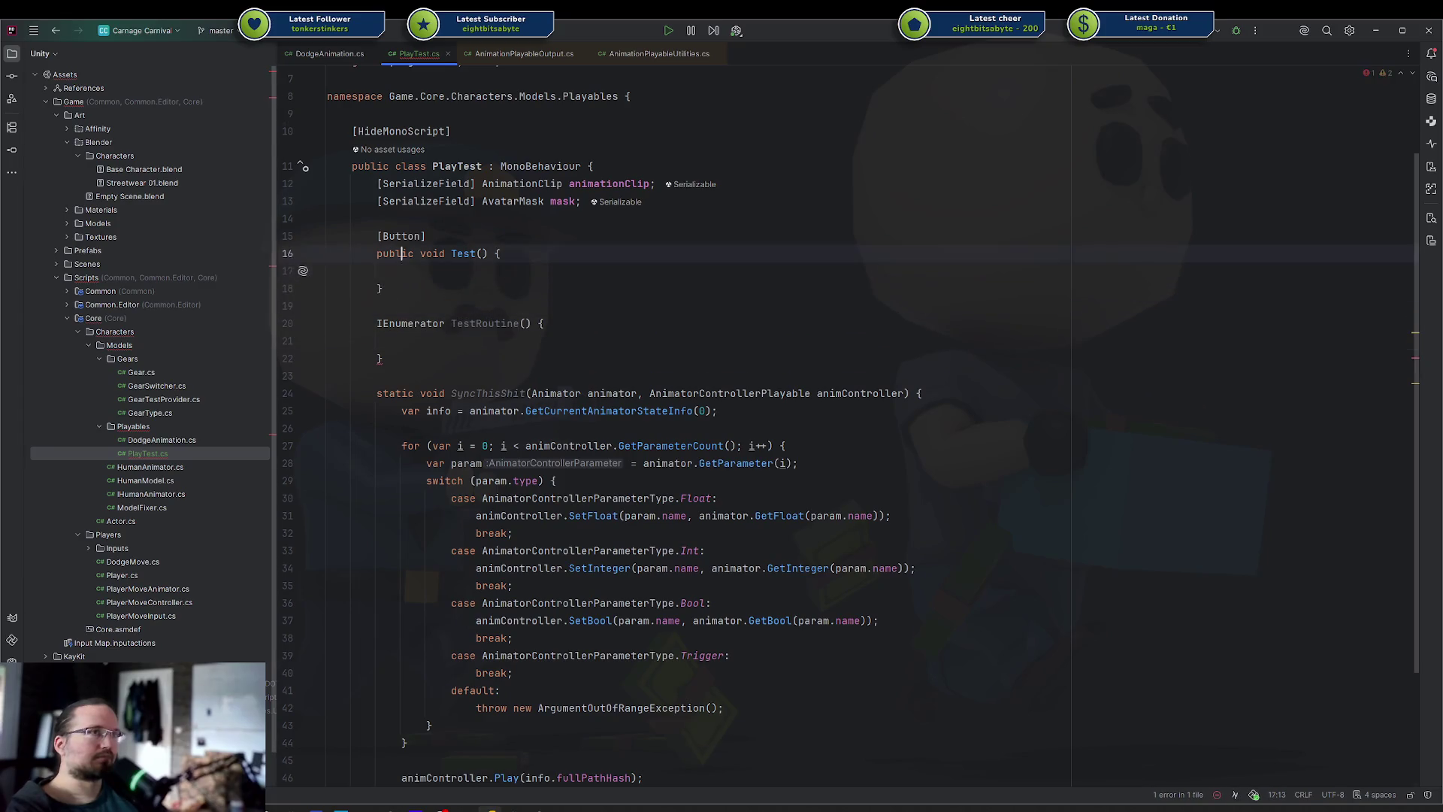
key("Down")
key("Down")
key("Down")
left_click(328, 306)
key("Up")
key("Up")
key("Up")
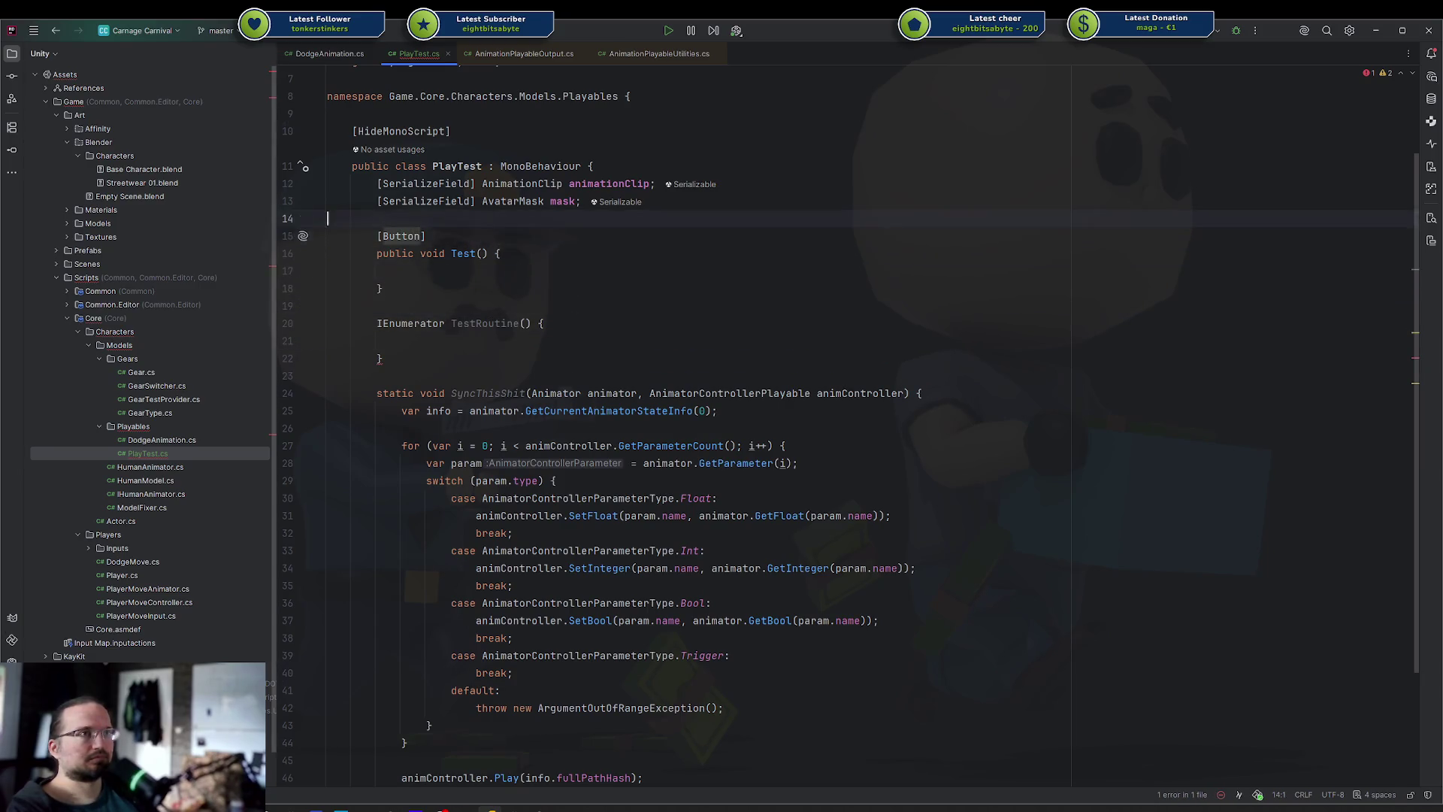
Add a bool _running field to PlayTest
key("Return")
key("Return")
key("Up")
type("bool _running;")
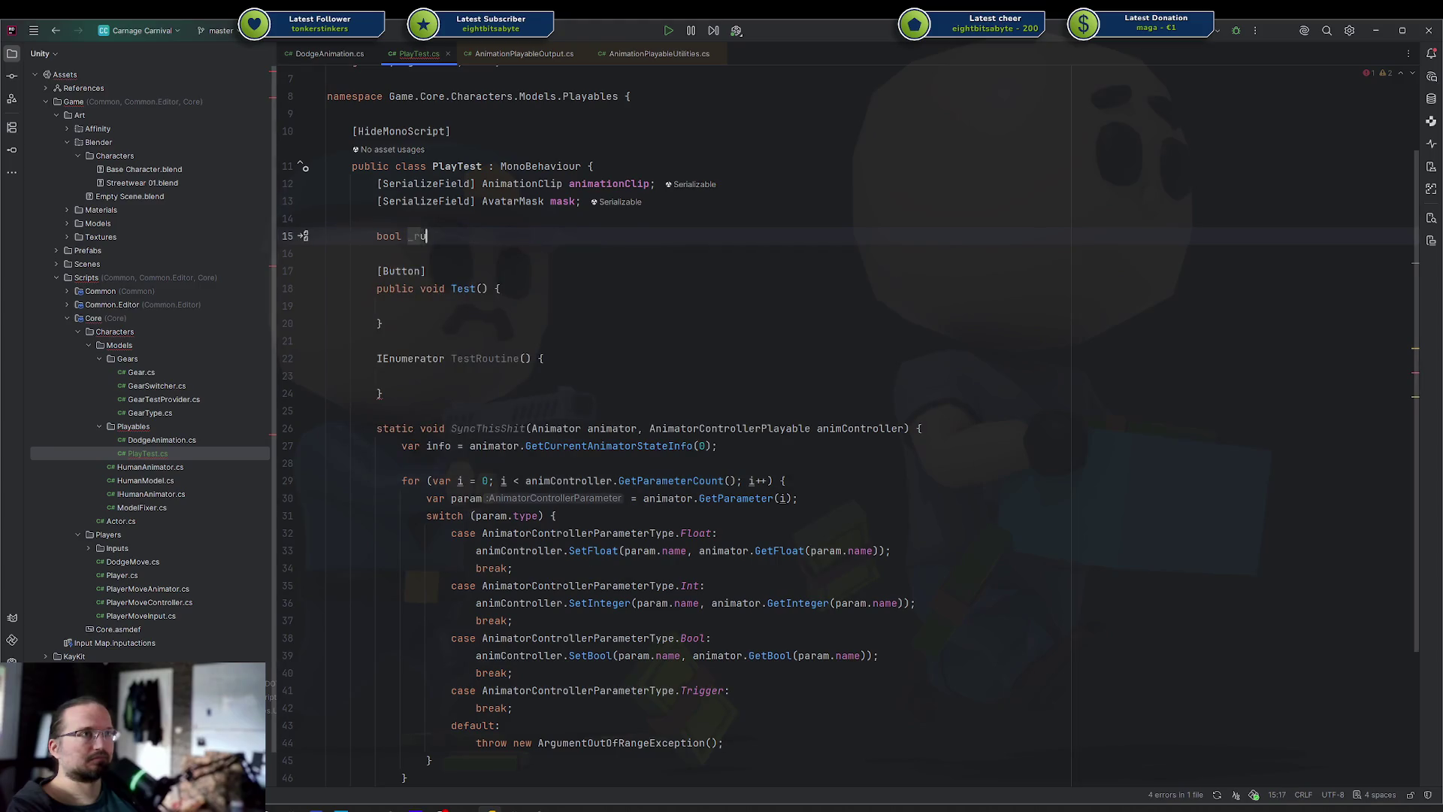
key("Return")
Make Test start the coroutine with TestRoutine().RunOn(this)
left_click(401, 376)
type("if")
key("BackSpace")
key("BackSpace")
key("BackSpace")
left_click(402, 306)
type("TestR")
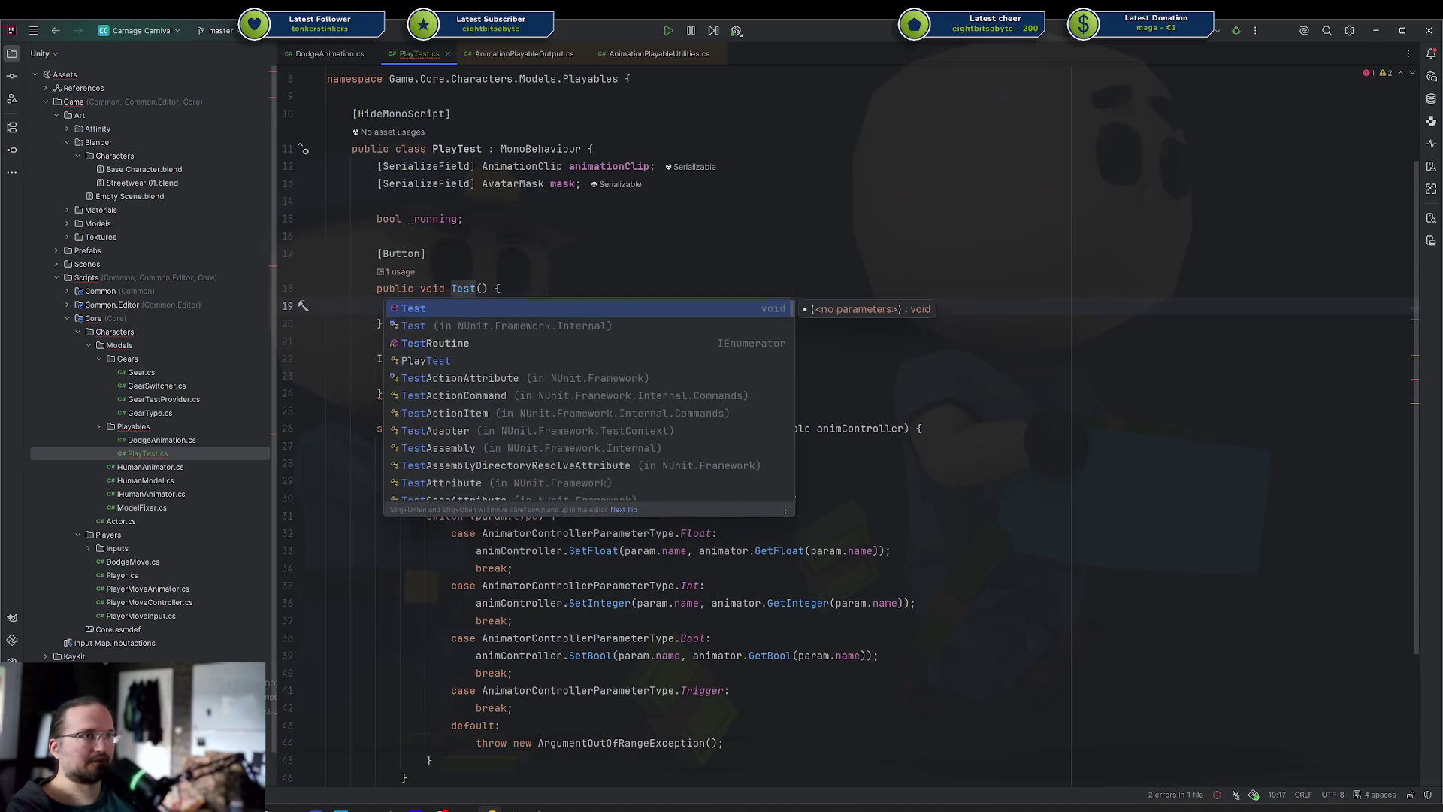
key("Return")
type(".ro")
key("Return")
type("this);")
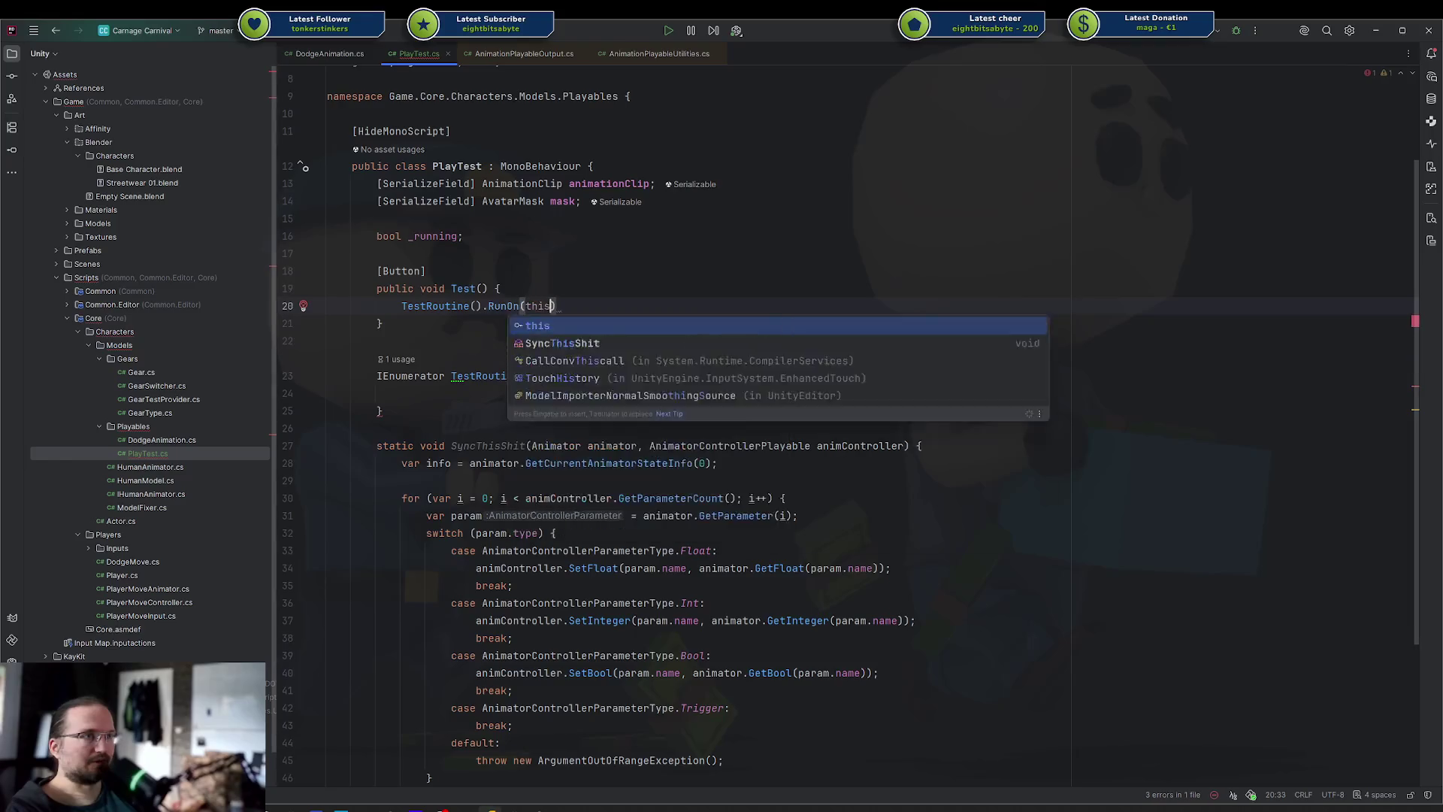
key("Up")
Guard TestRoutine with _running, set it true, wait 1 second, then reset it to false
key("Down")
key("Down")
key("Down")
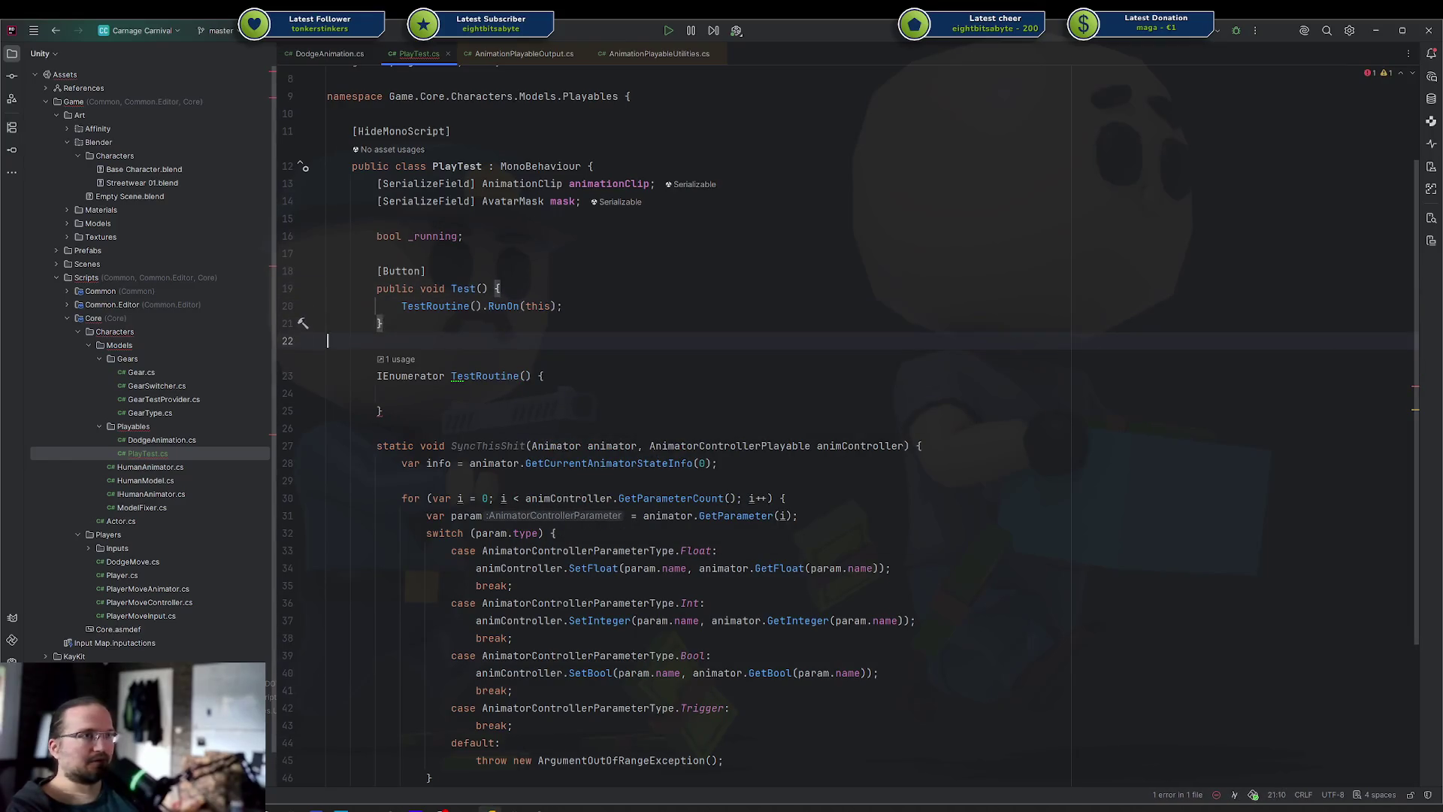
type("if (_running) yiel")
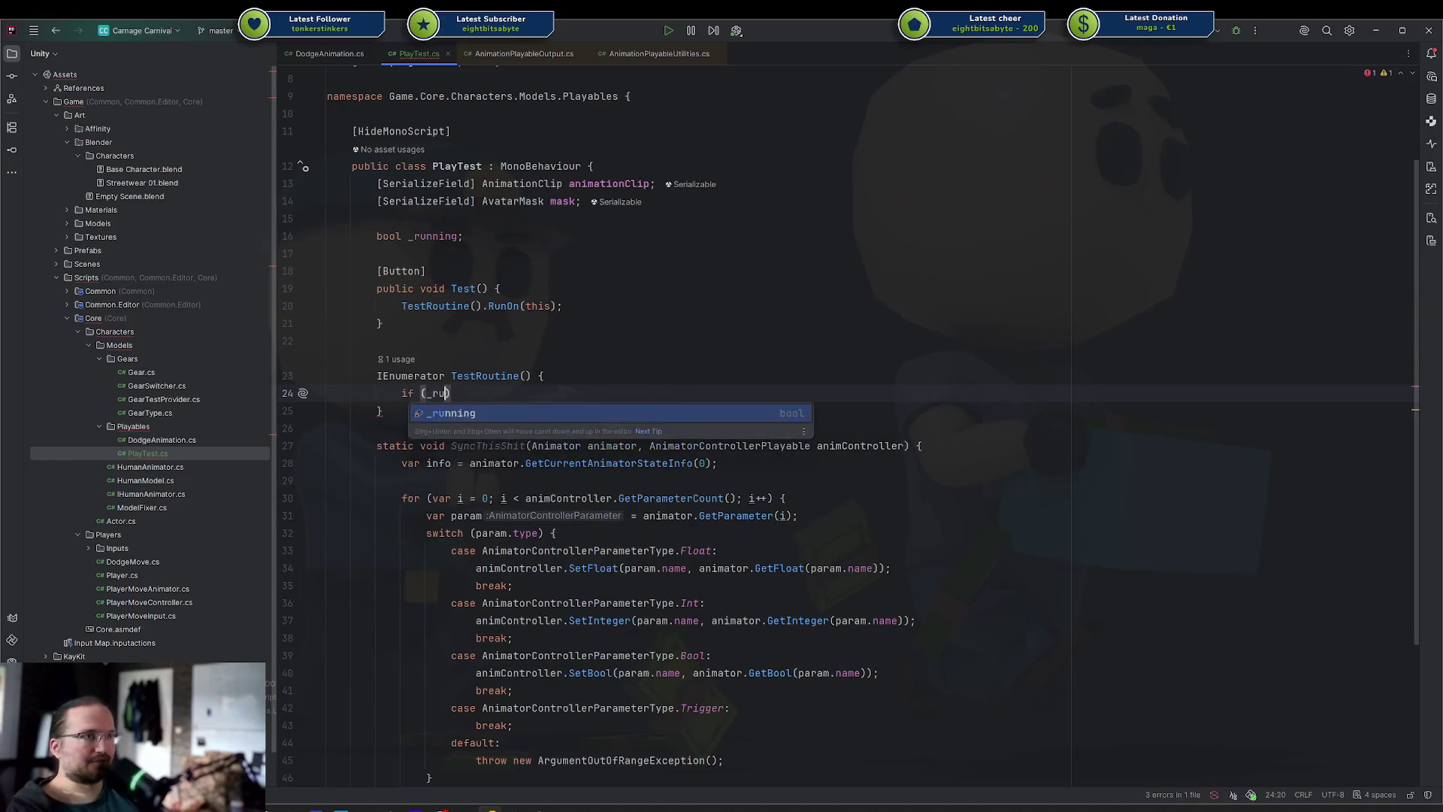
key("Return")
type(";")
key("Return")
type("_running")
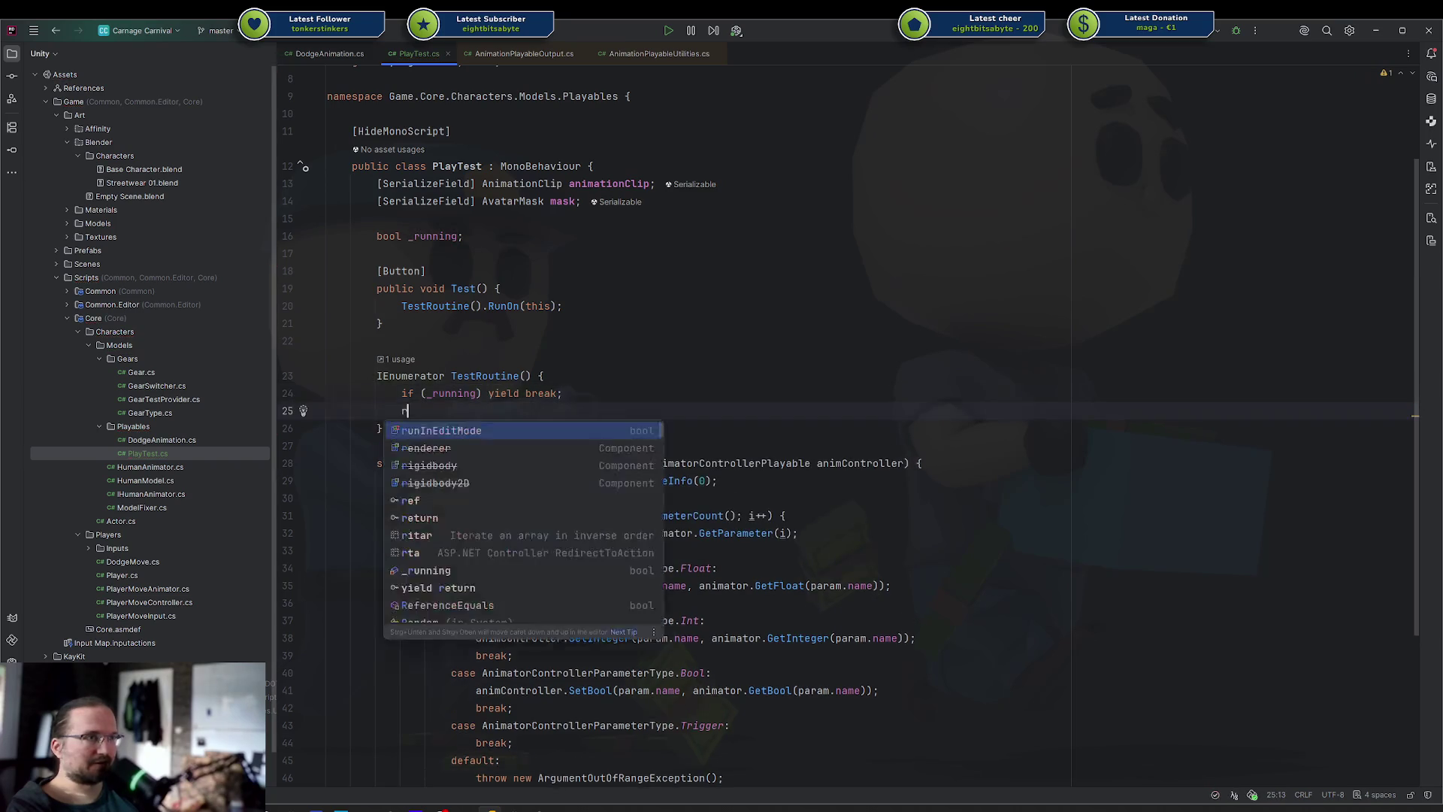
key("Tab")
key("Return")
key("Return")
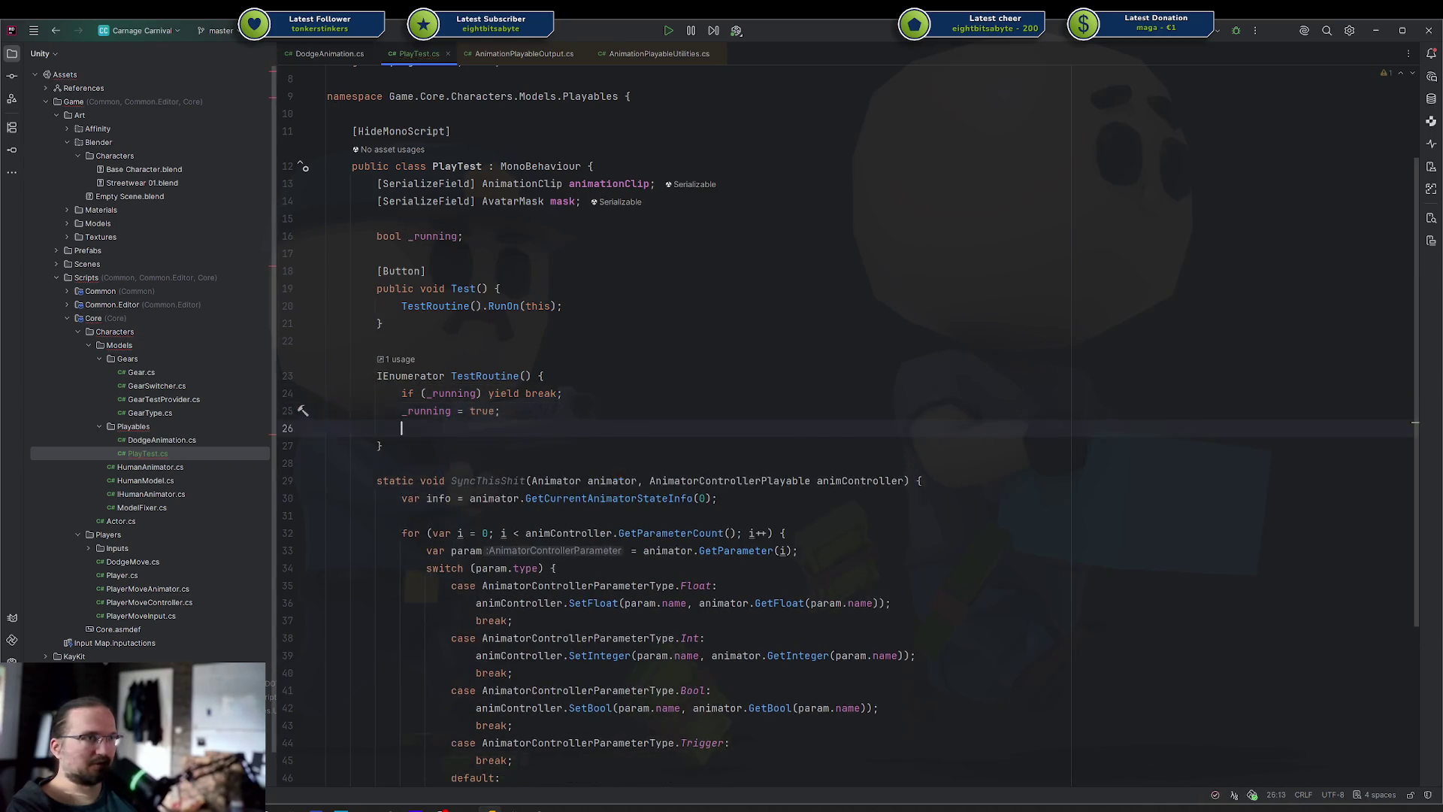
type("_running")
key("Tab")
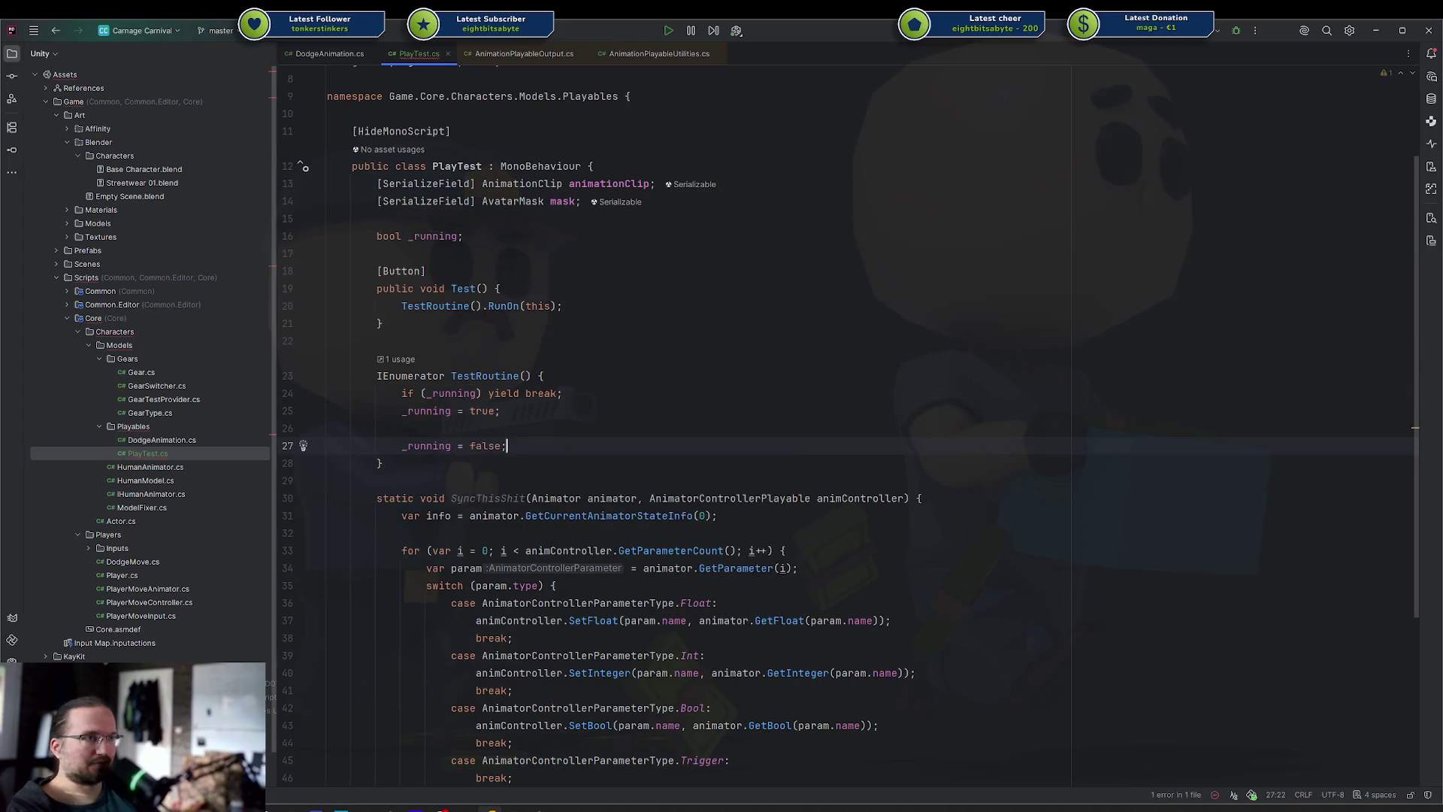
key("ctrl+alt+Return")
key("ctrl+alt+Return")
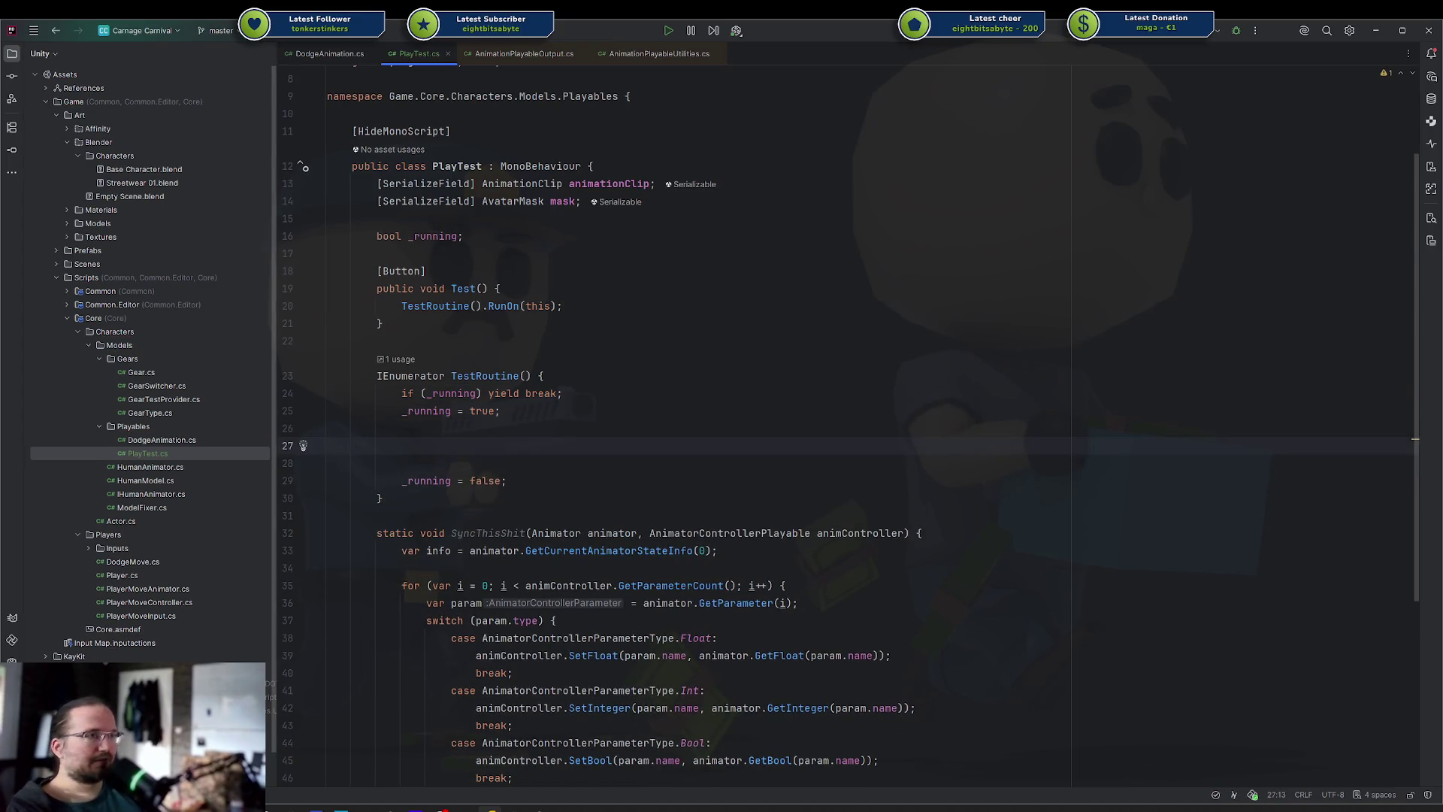
type("yield return new WaitForSeconds(1);")
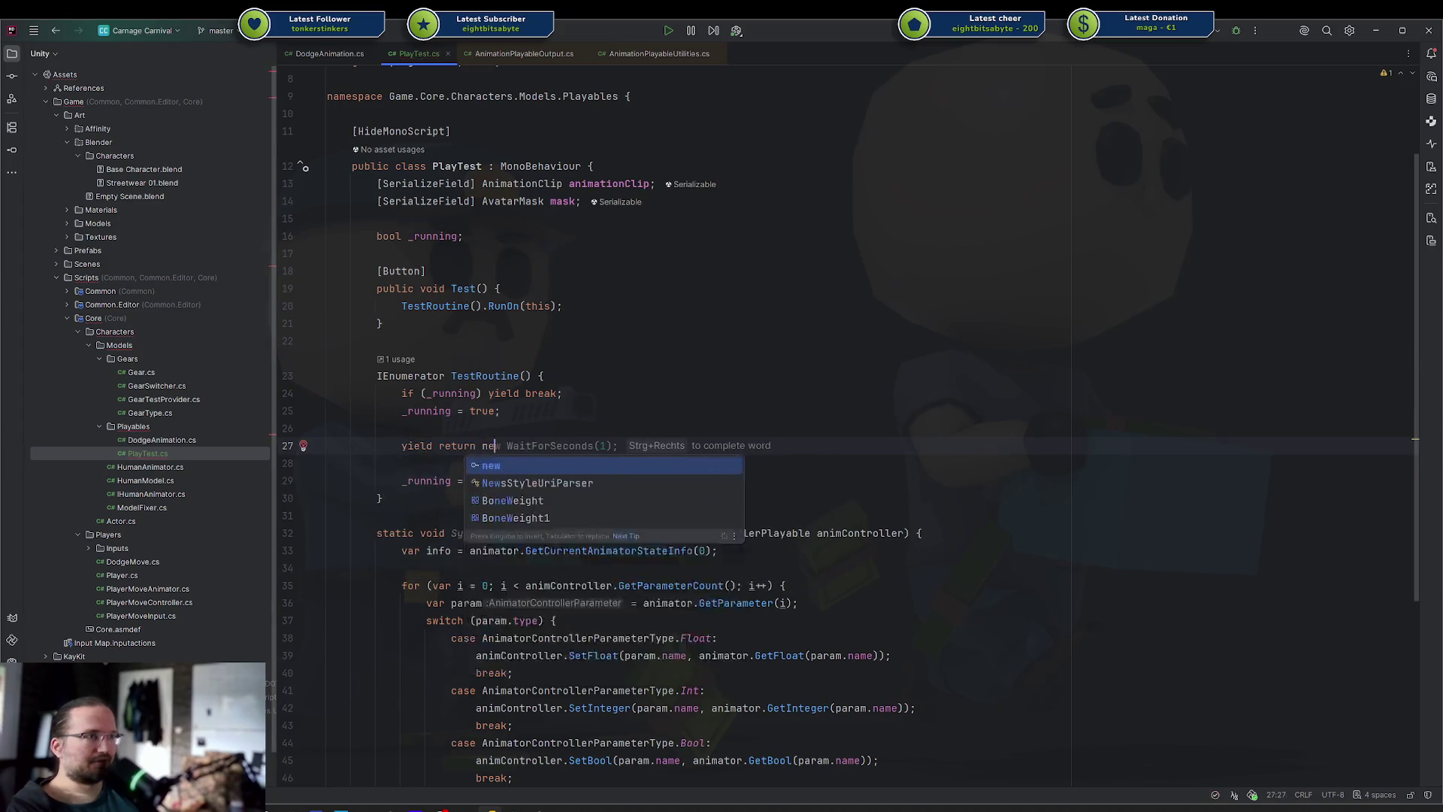
key("Return")
key("Return")
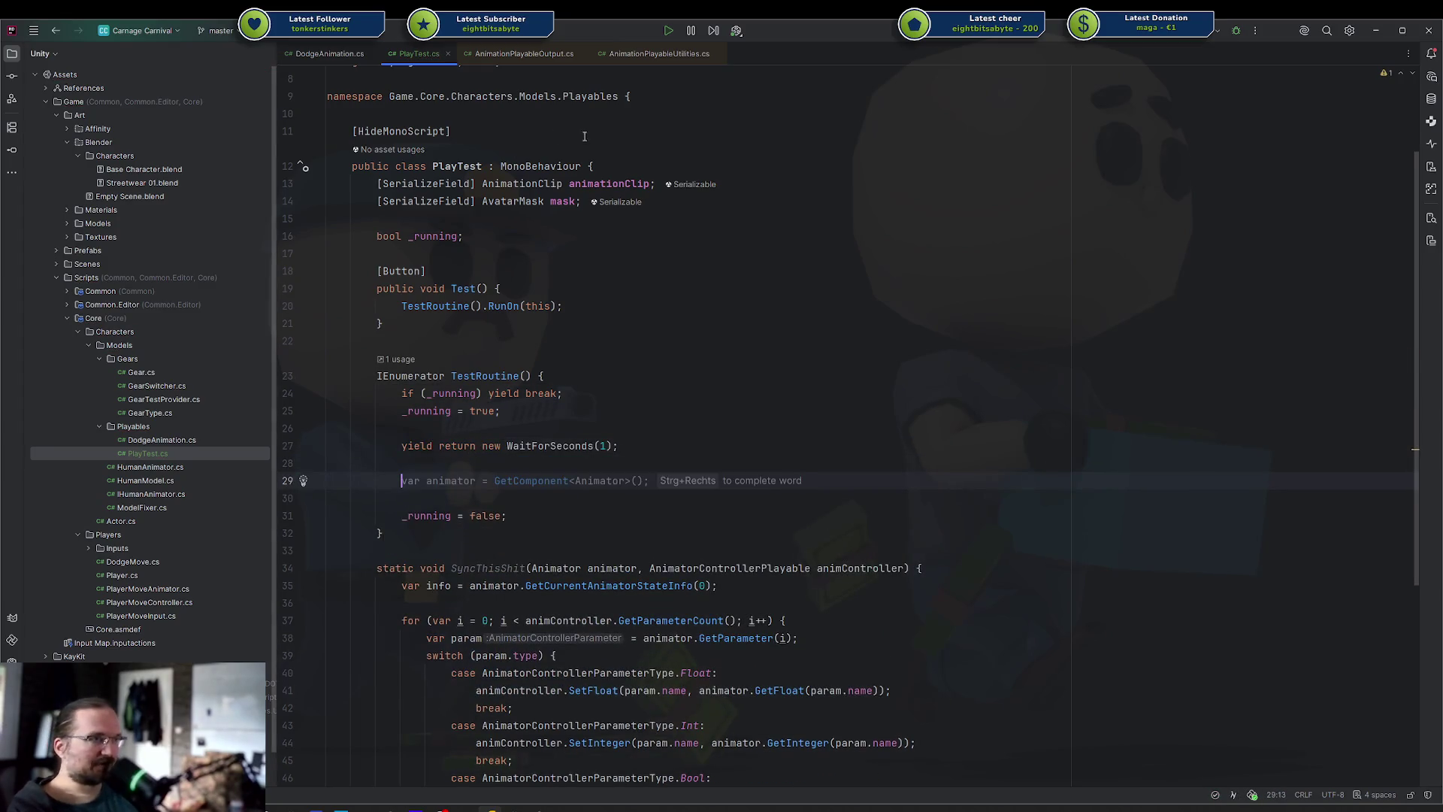
scroll(601, 247, "down", 2)
scroll(601, 248, "down", 2)
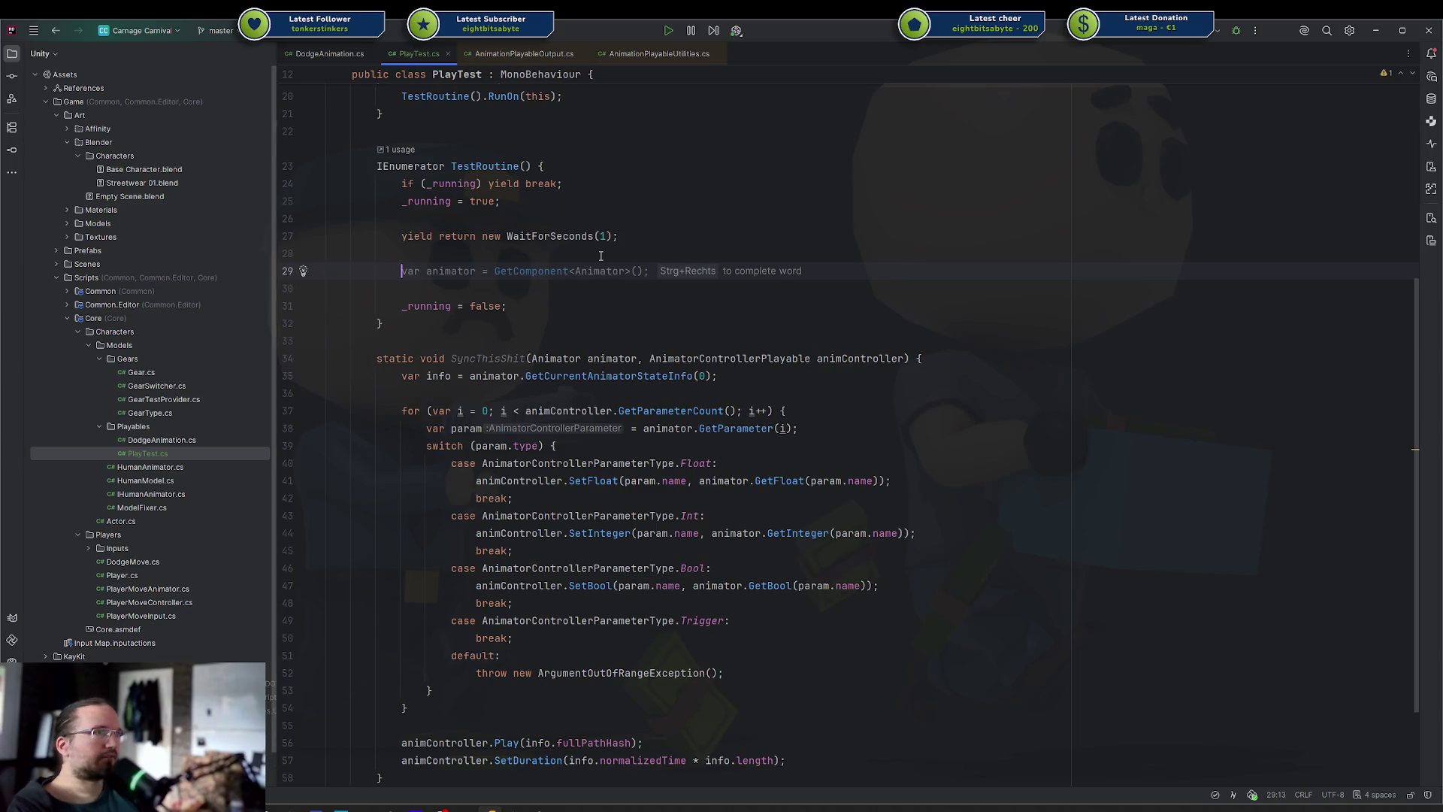
type("Animac")
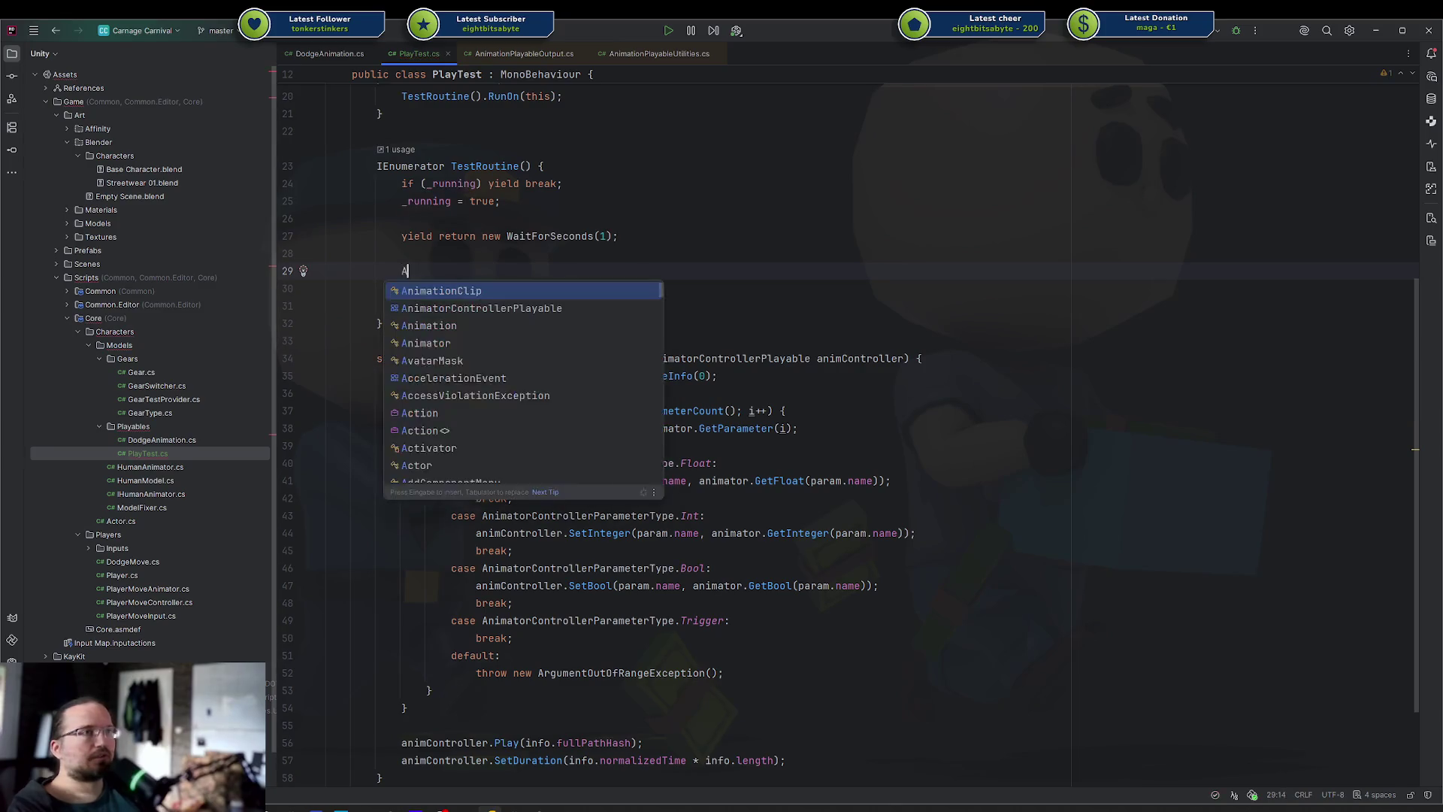
key("BackSpace")
key("BackSpace")
key("BackSpace")
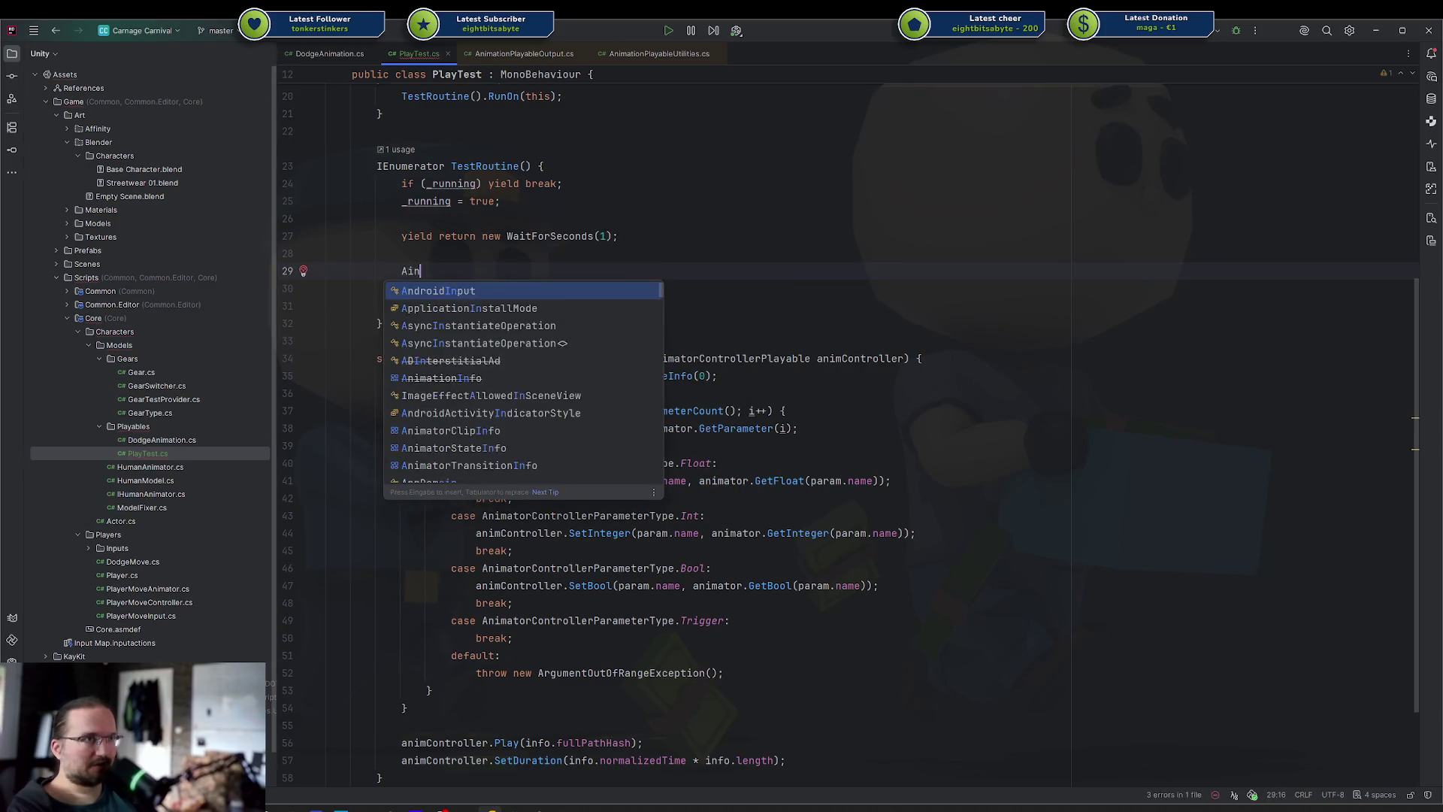
type("ima")
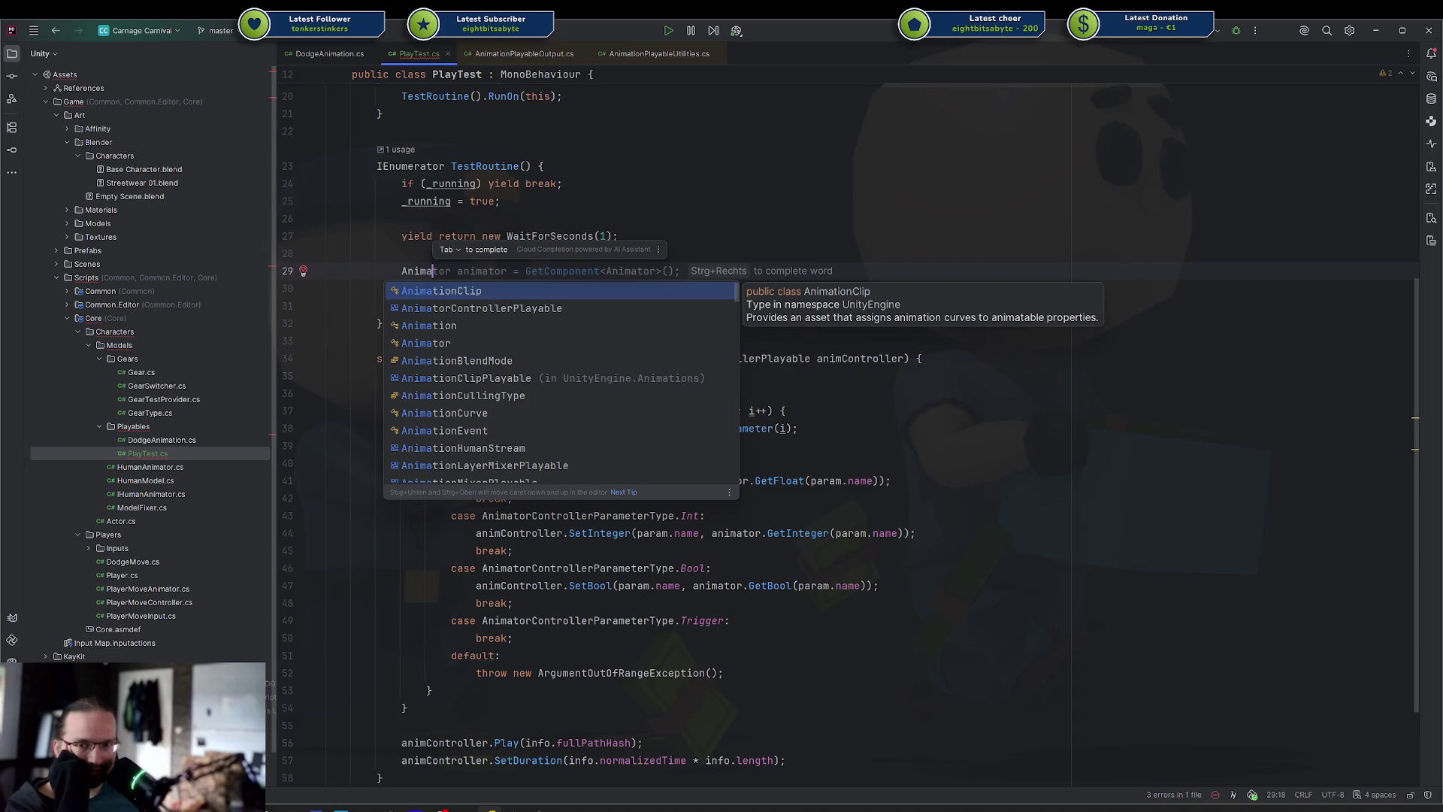
left_click(666, 544)
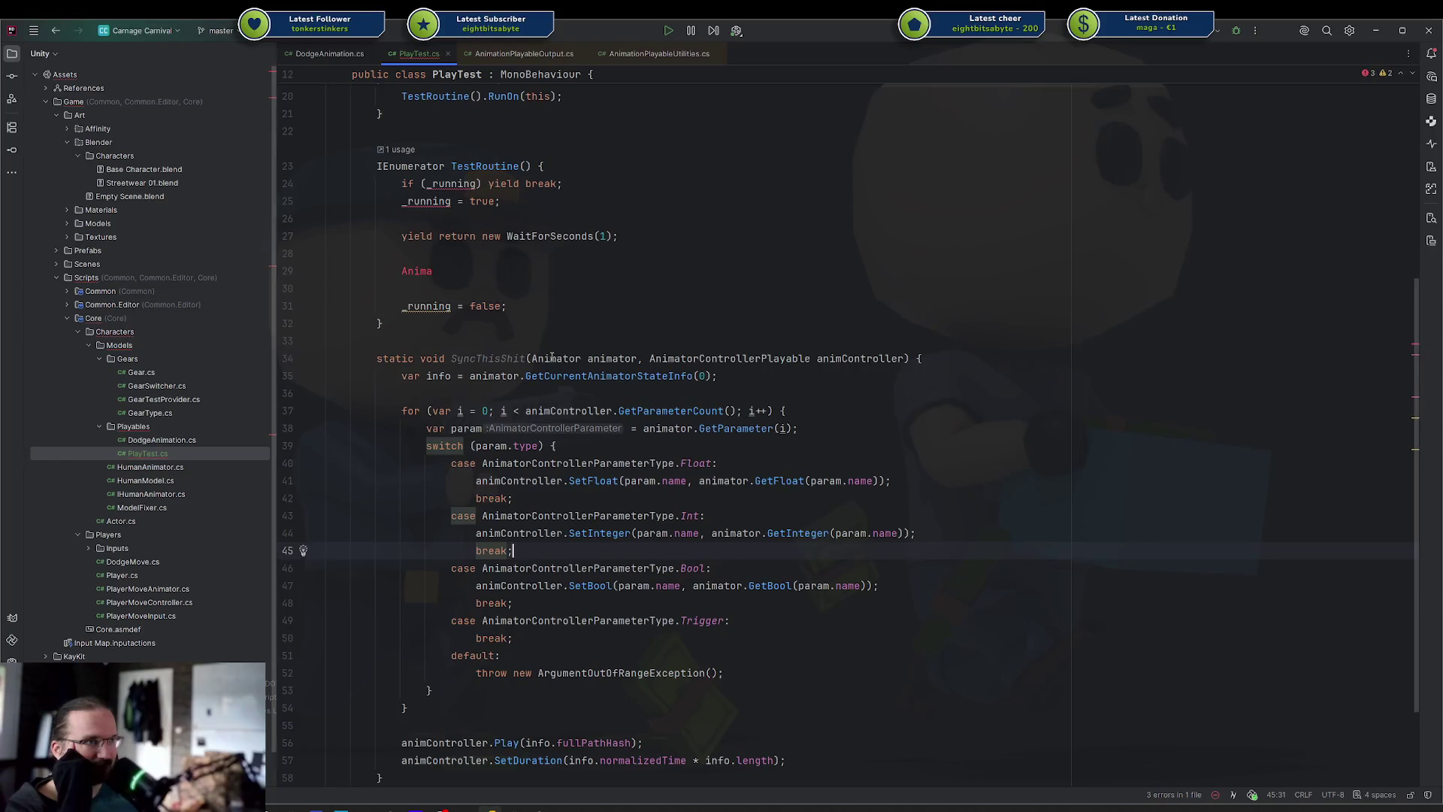
left_click(680, 358)
mouse_move(791, 359)
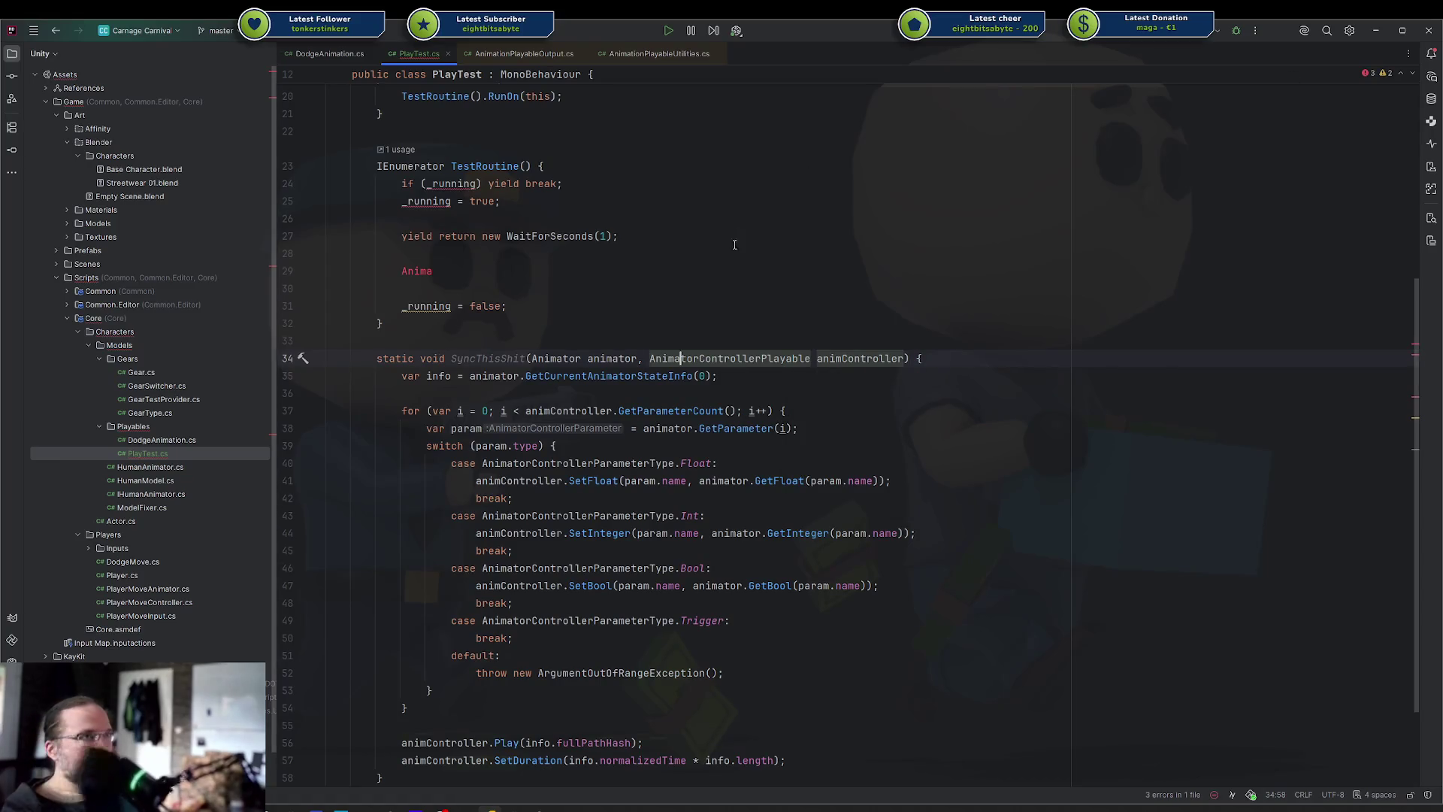
left_click(450, 271)
key("shift+Up")
key("BackSpace")
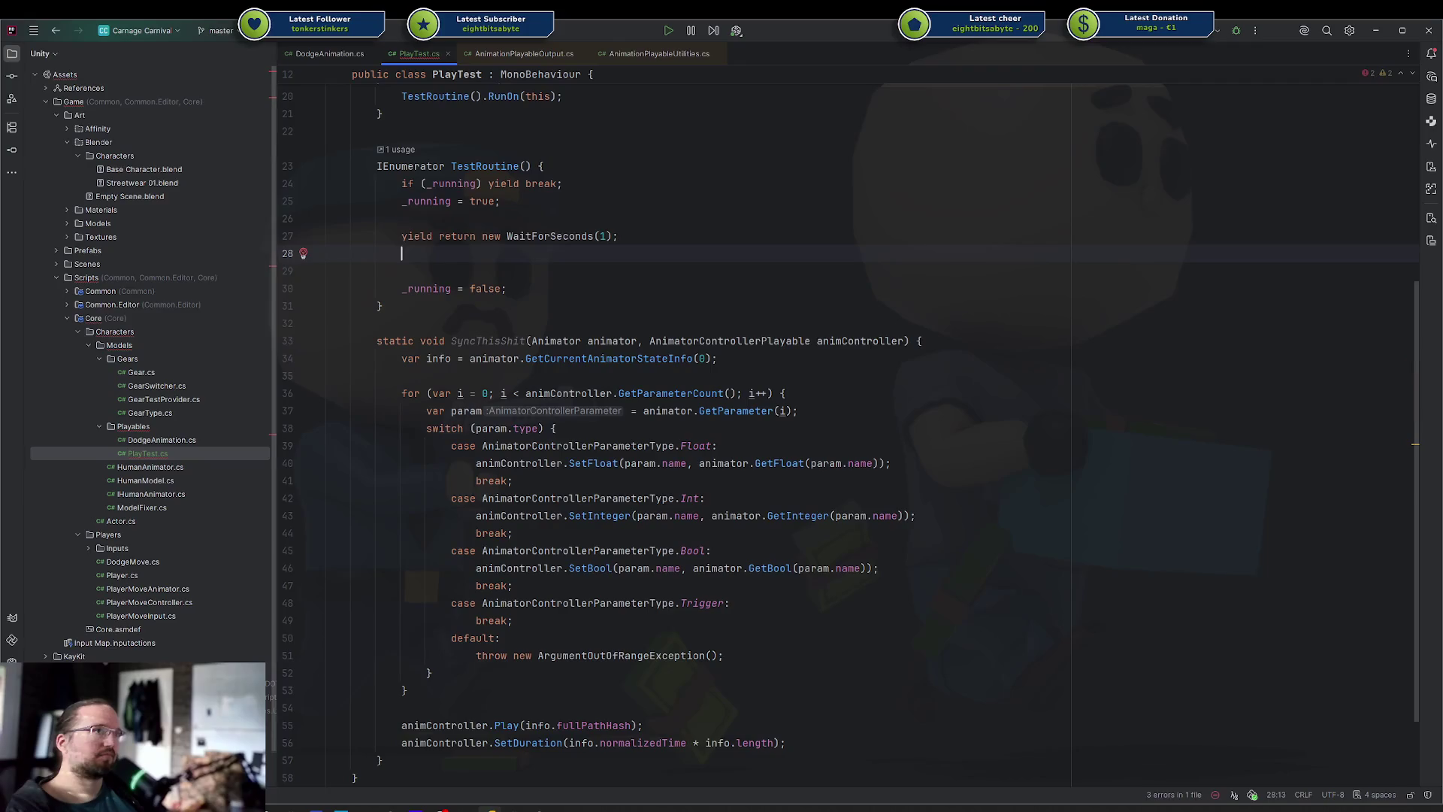
key("Return")
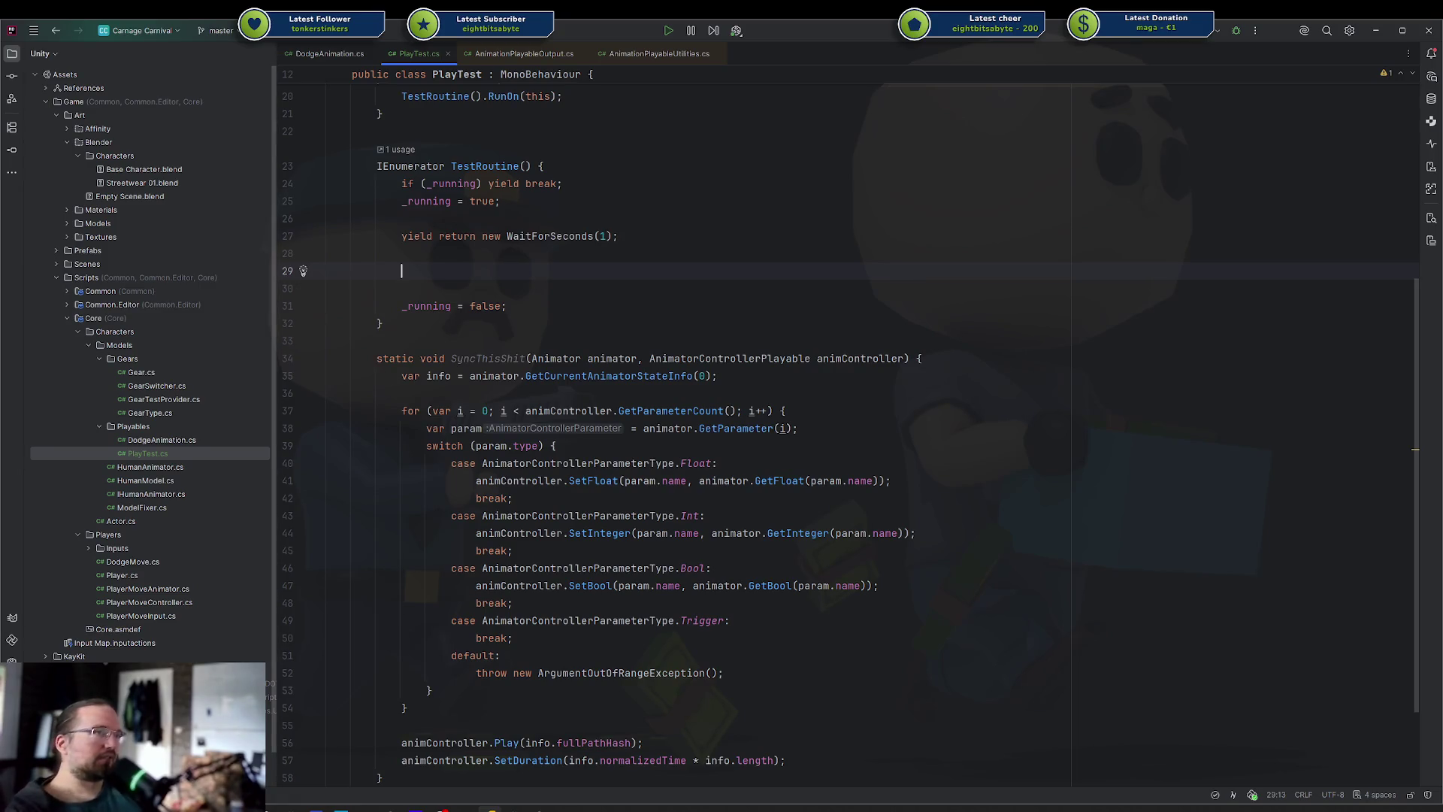
scroll(360, 674, "down", 3)
left_click_drag(359, 674, 351, 236)
scroll(503, 416, "up", 5)
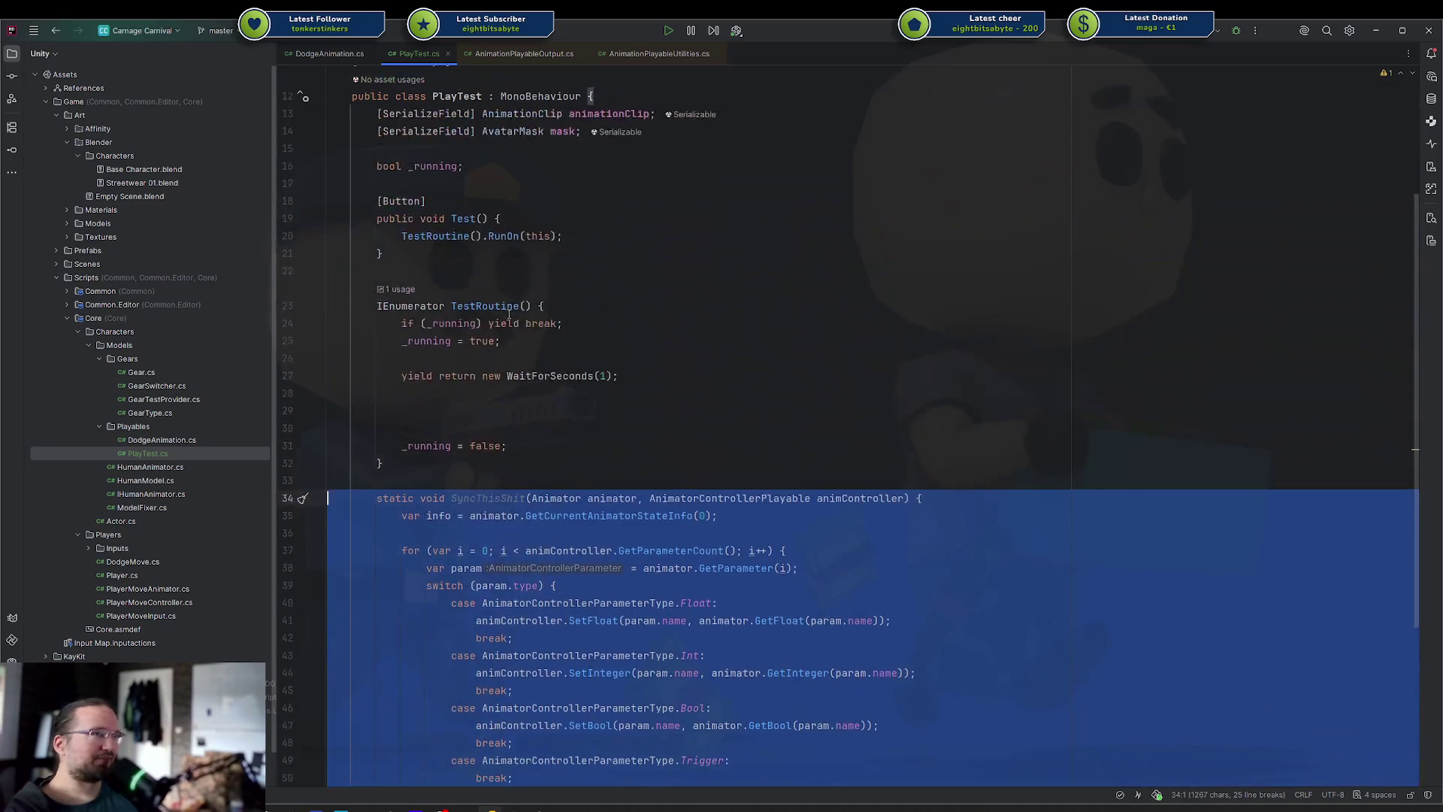
left_click(503, 413)
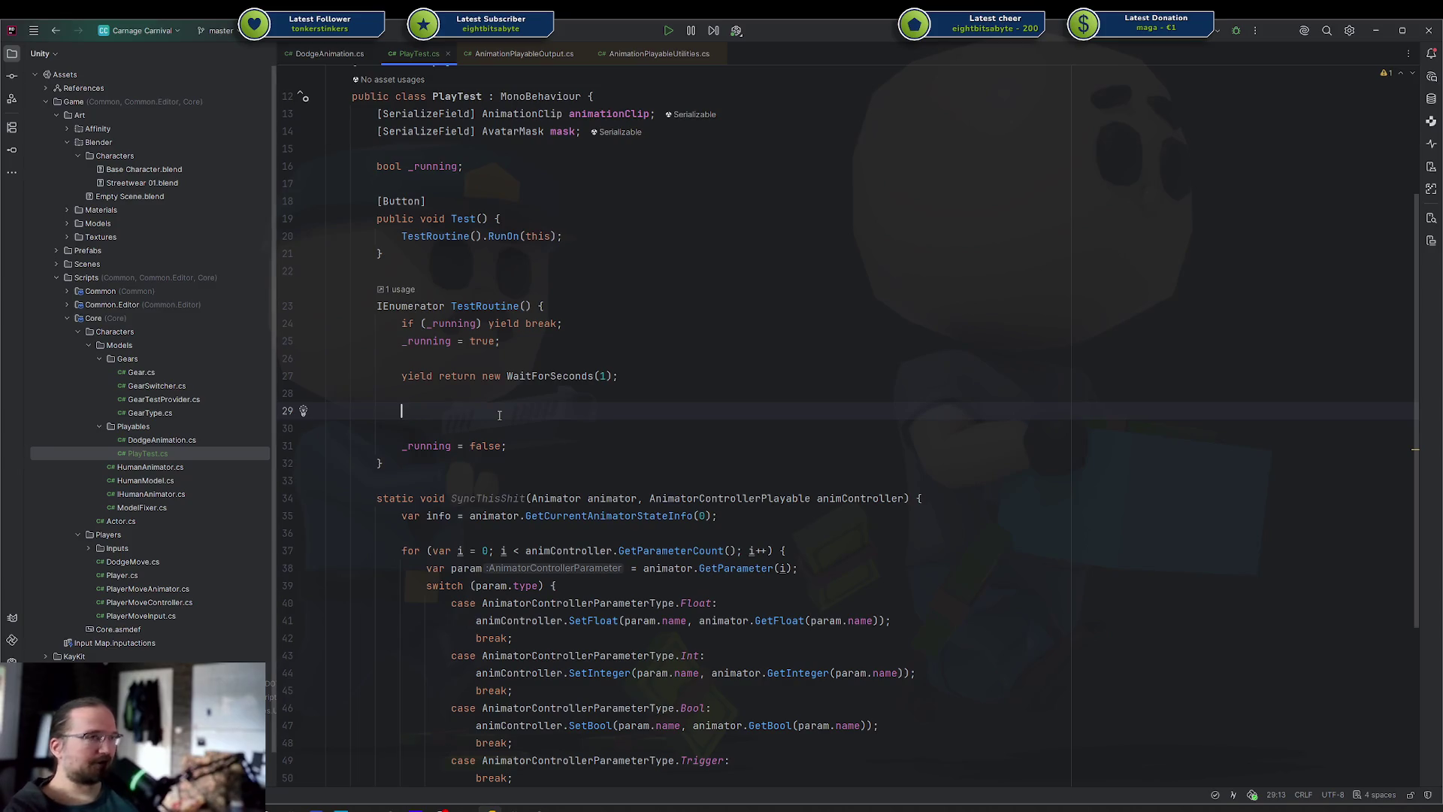
type("AnimationPlayableUtilities.")
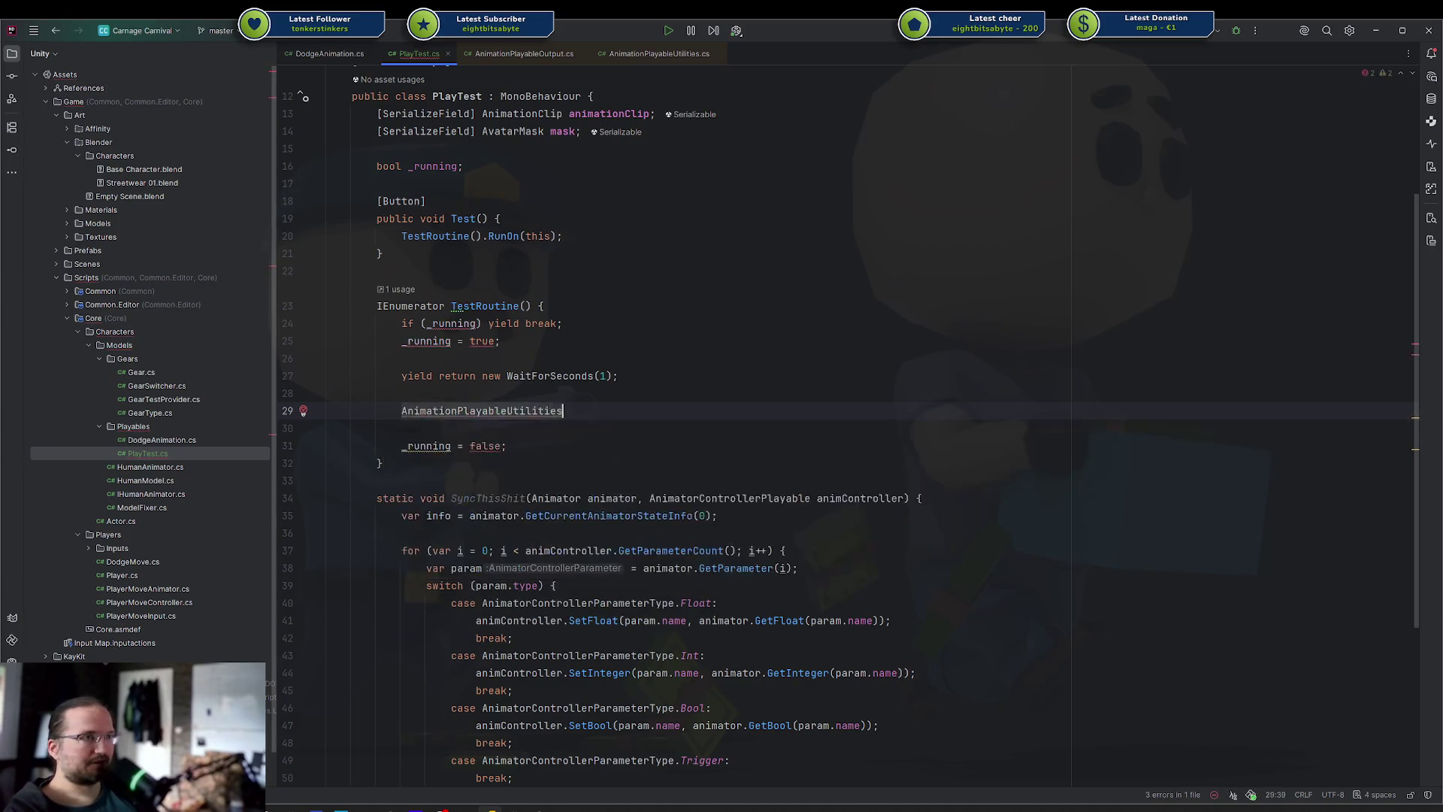
Insert a PlayLayerMixer call and add a [SerializeField] Animator animator field to PlayTest
key("Down")
key("Down")
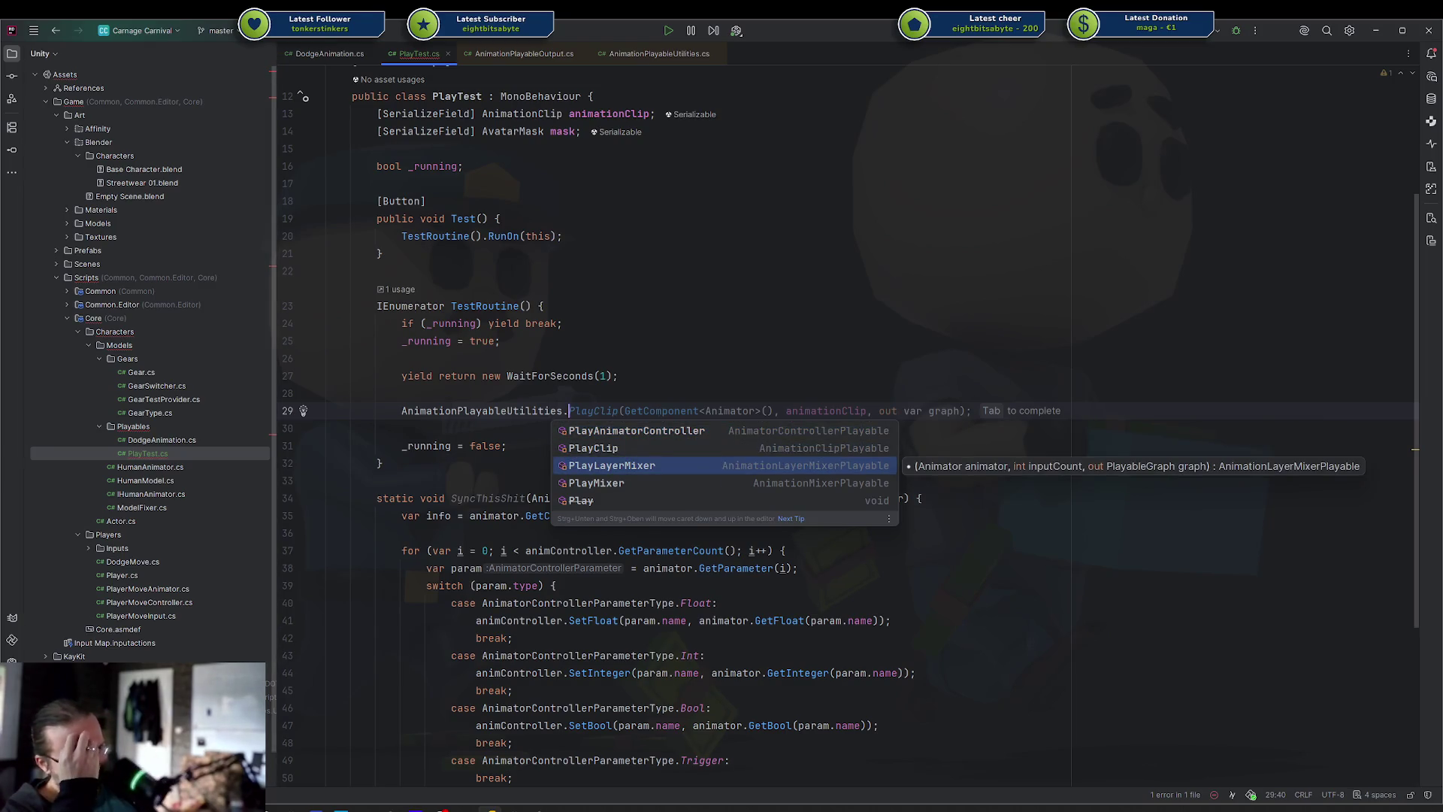
key("Return")
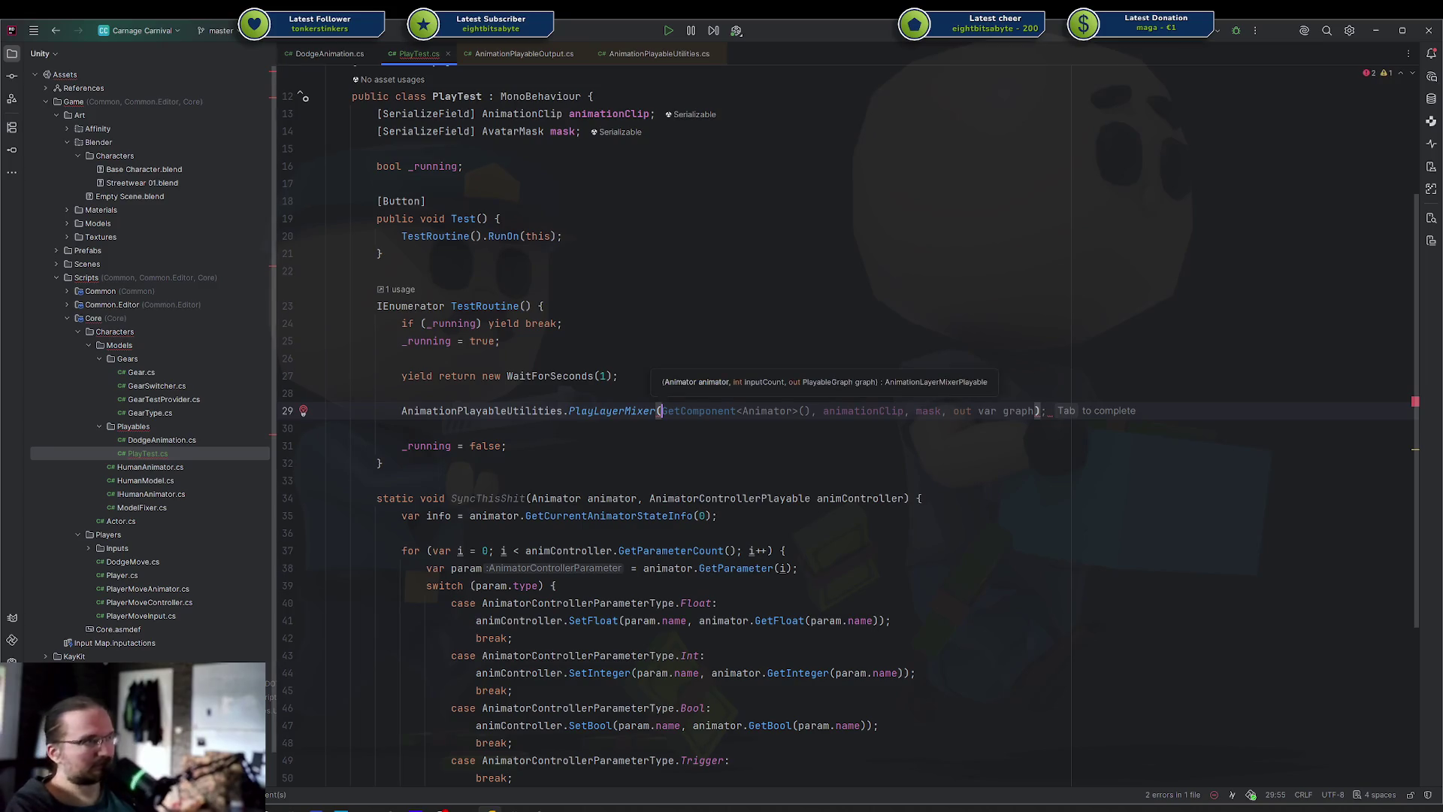
key("Escape")
left_click(624, 96)
key("Return")
type("[Ser")
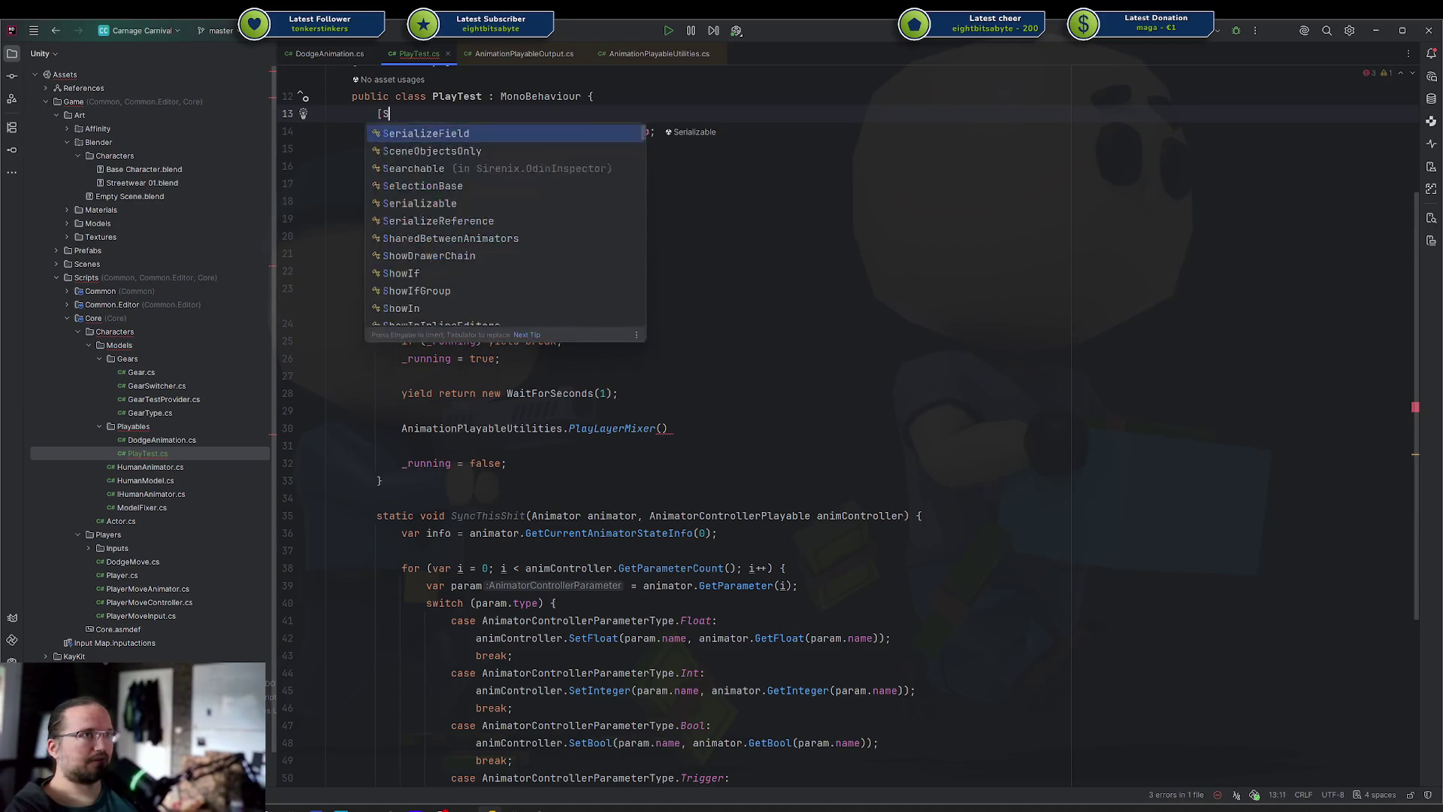
key("Return")
key("Tab")
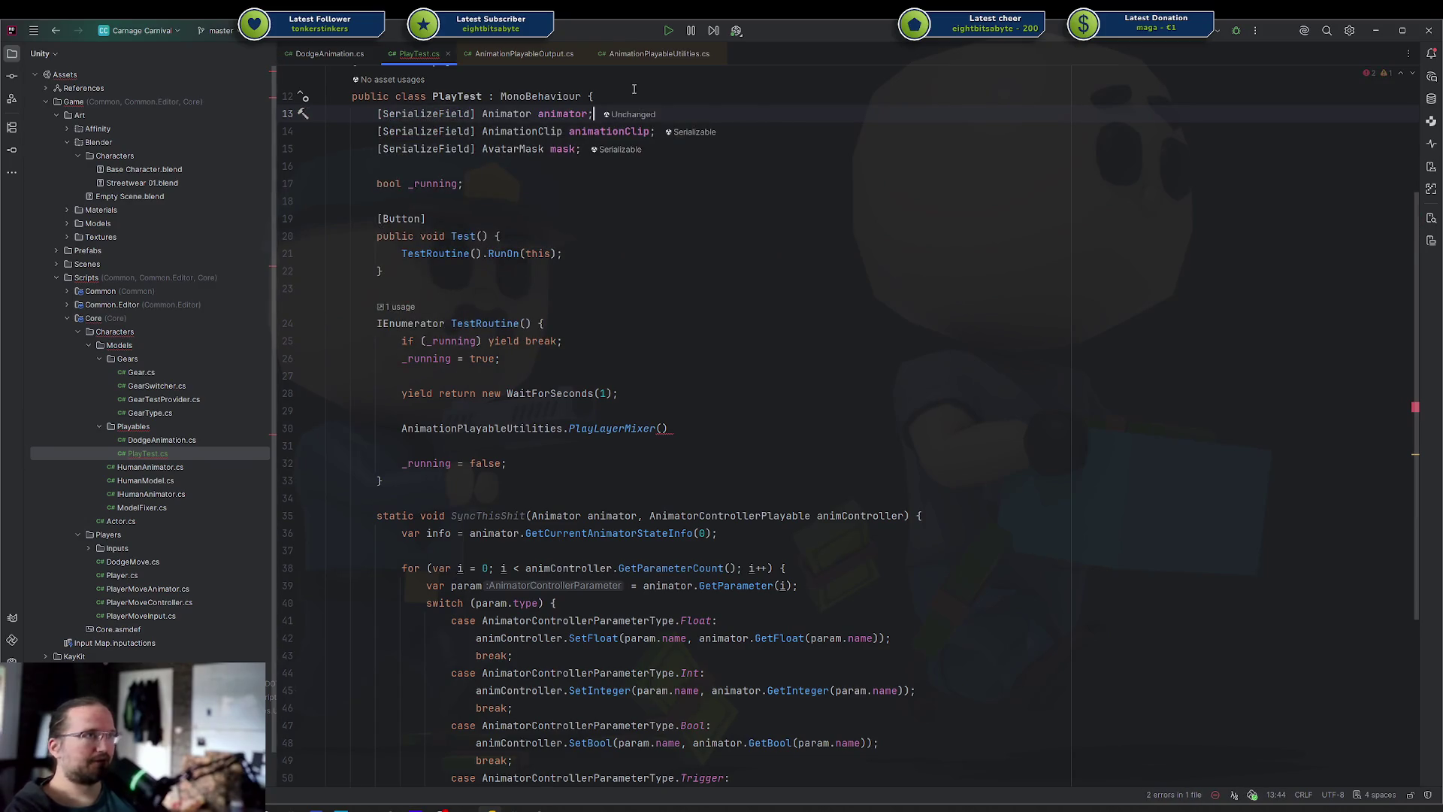
Make it var mixer = PlayLayerMixer(animator, 2, out var graph) and add graph.Destroy() below
left_click(678, 430)
key("Left")
type("animator")
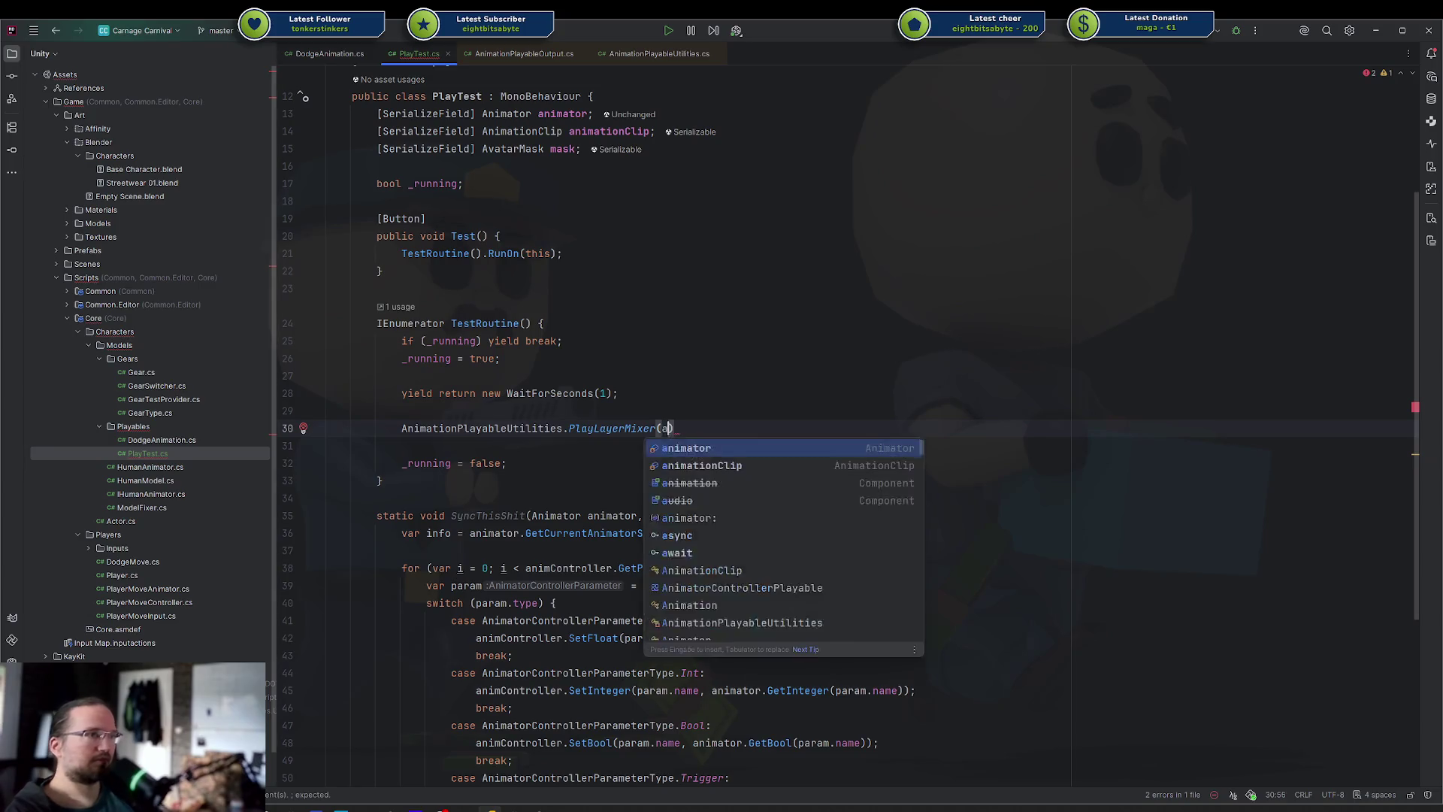
type(", ")
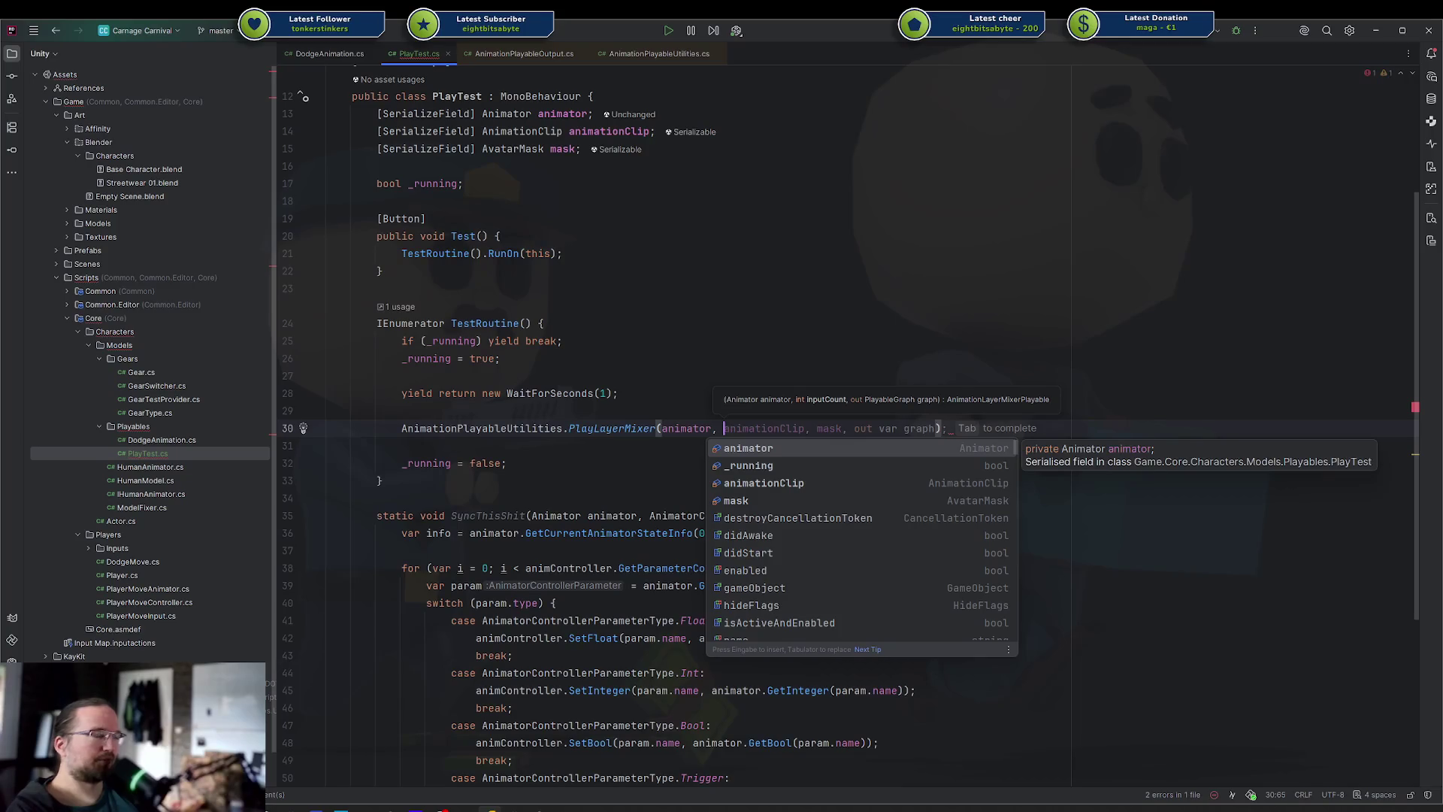
type("2, out v")
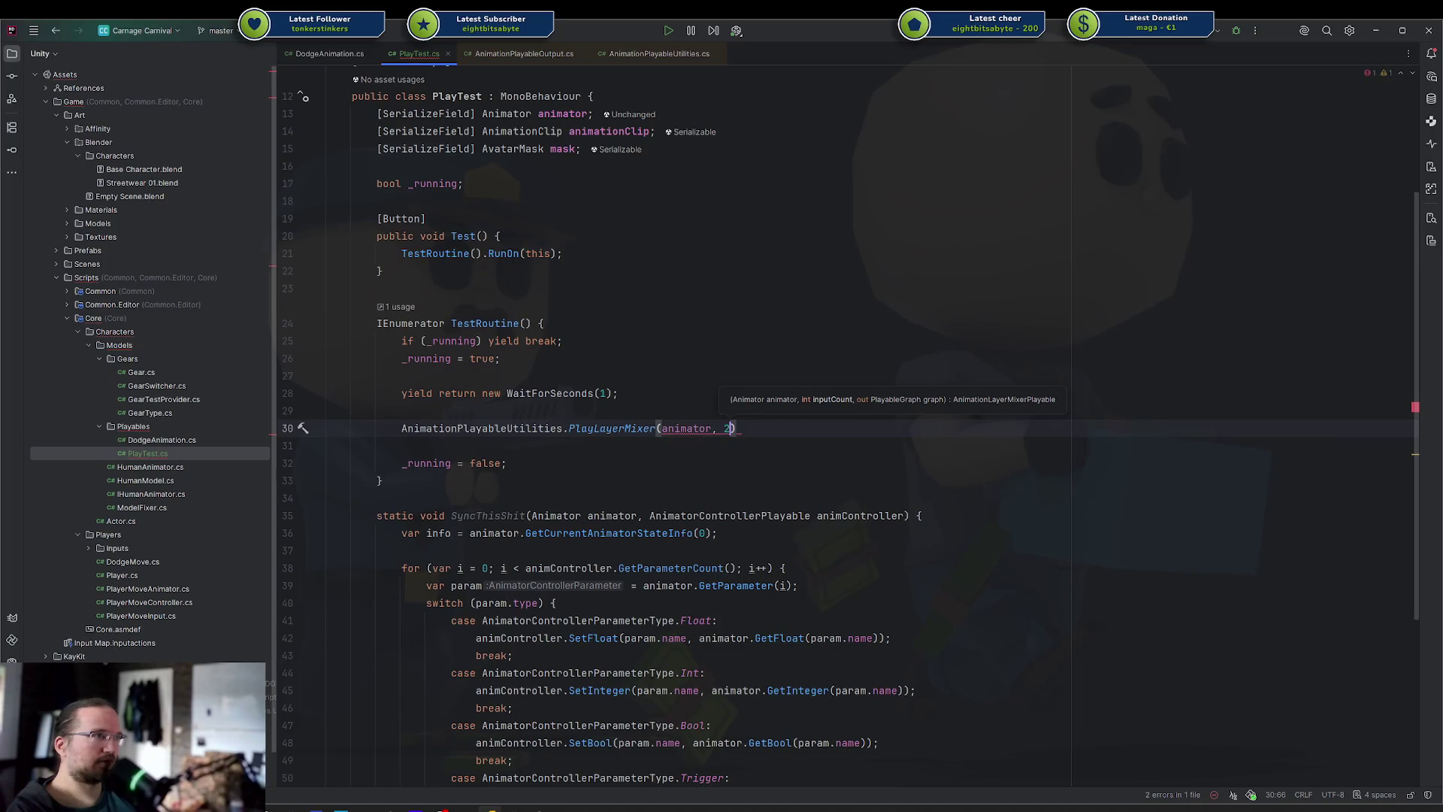
type("ar graph")
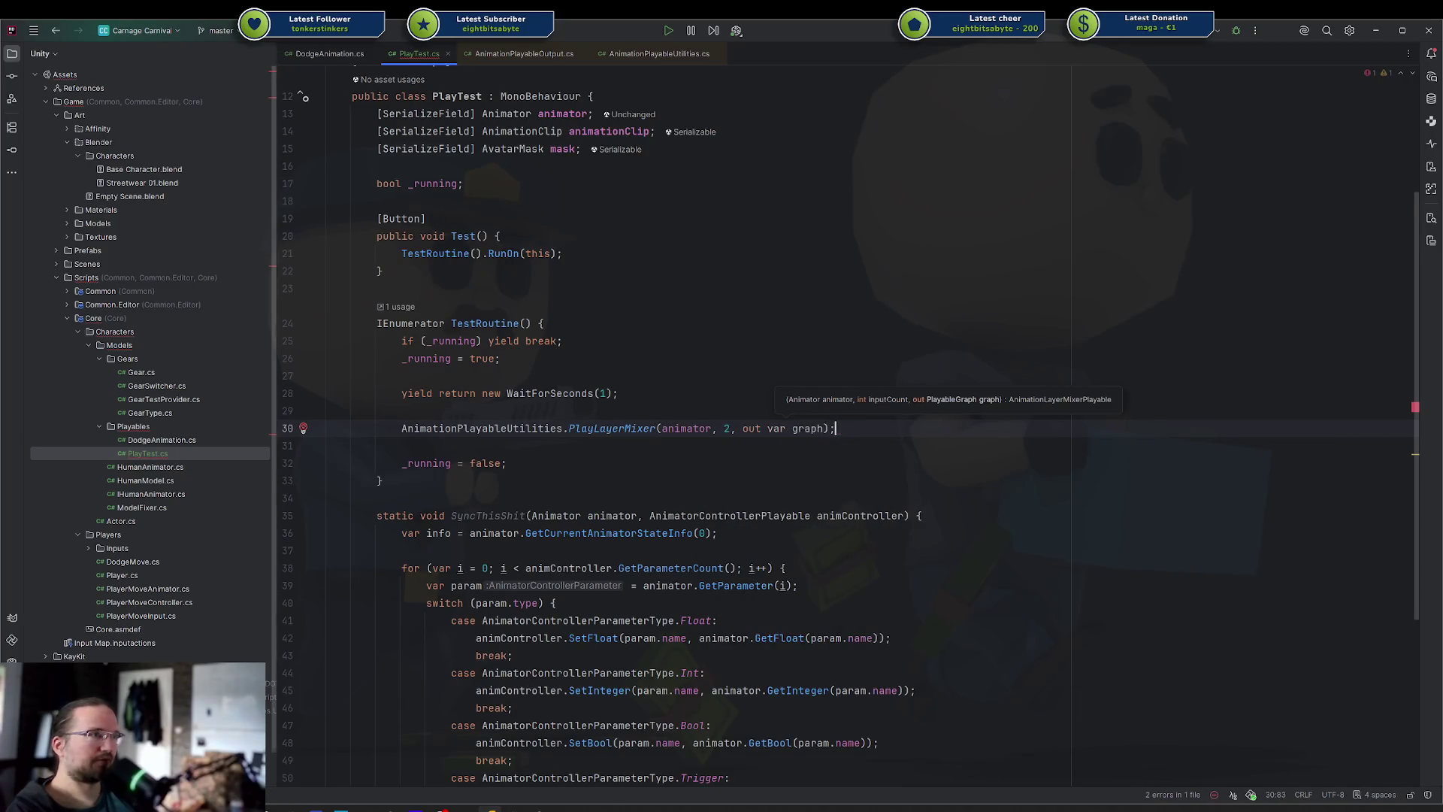
key("ctrl+shift+Return")
key("Return")
type("graph.d")
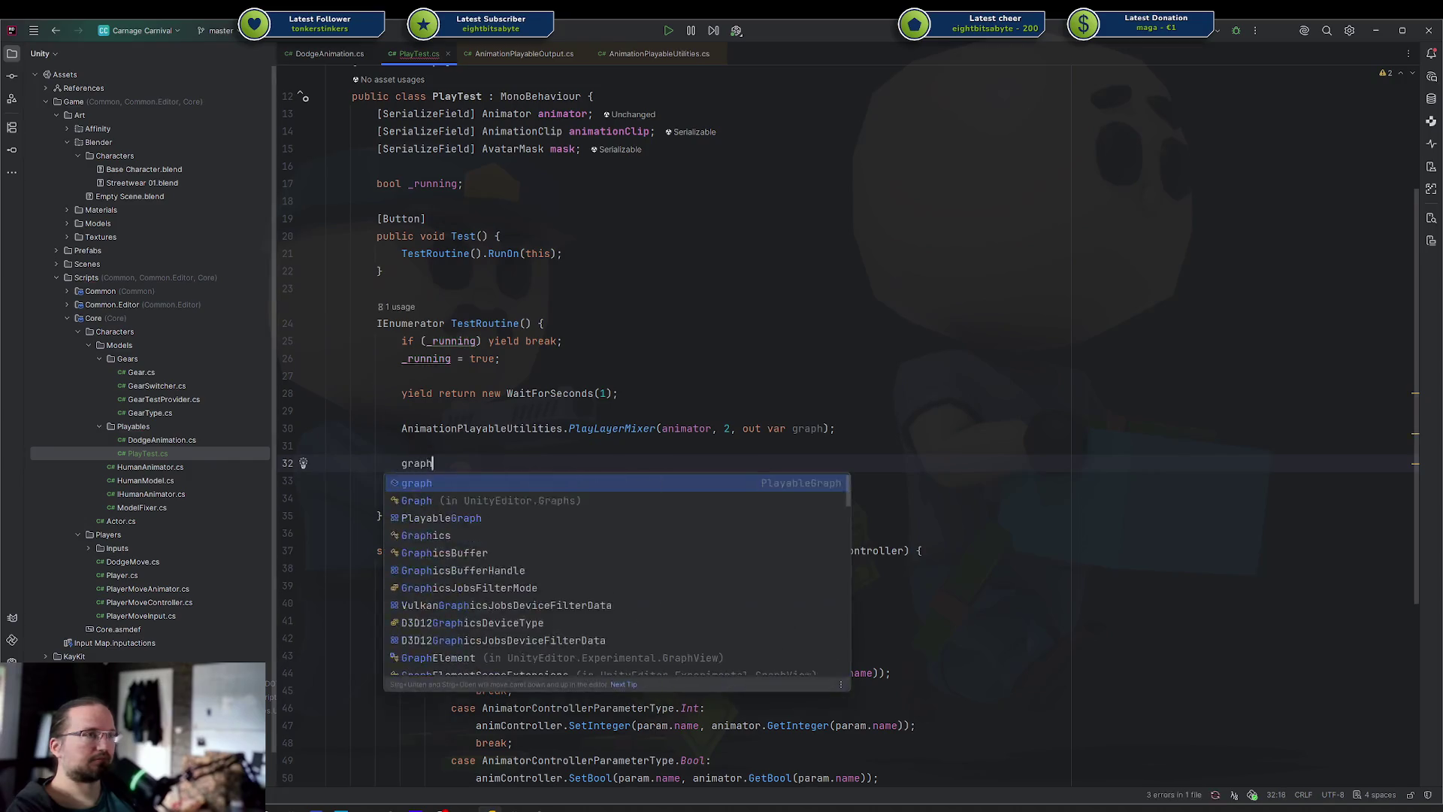
key("Return")
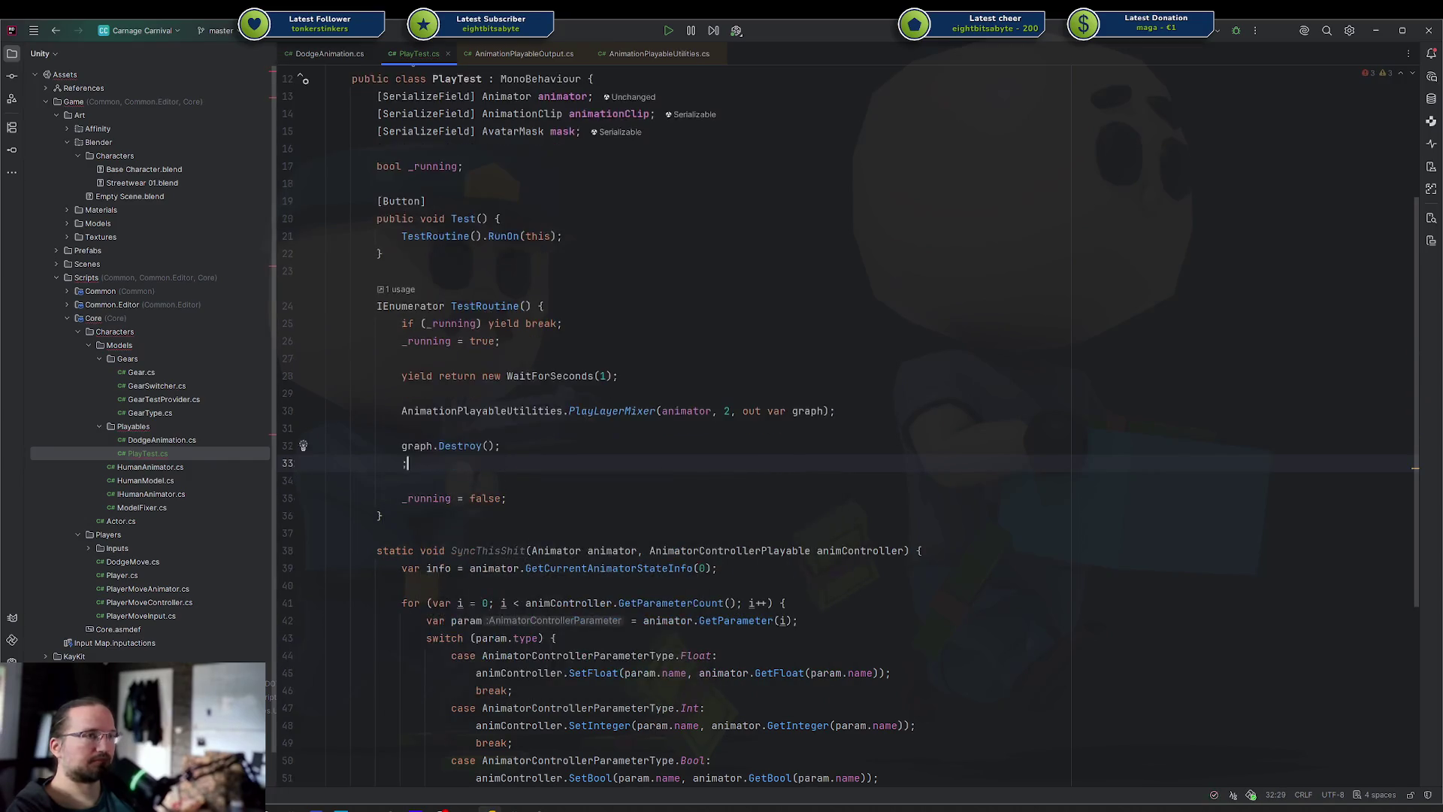
key("Up")
key("Up")
key("Home")
type("var mixer =")
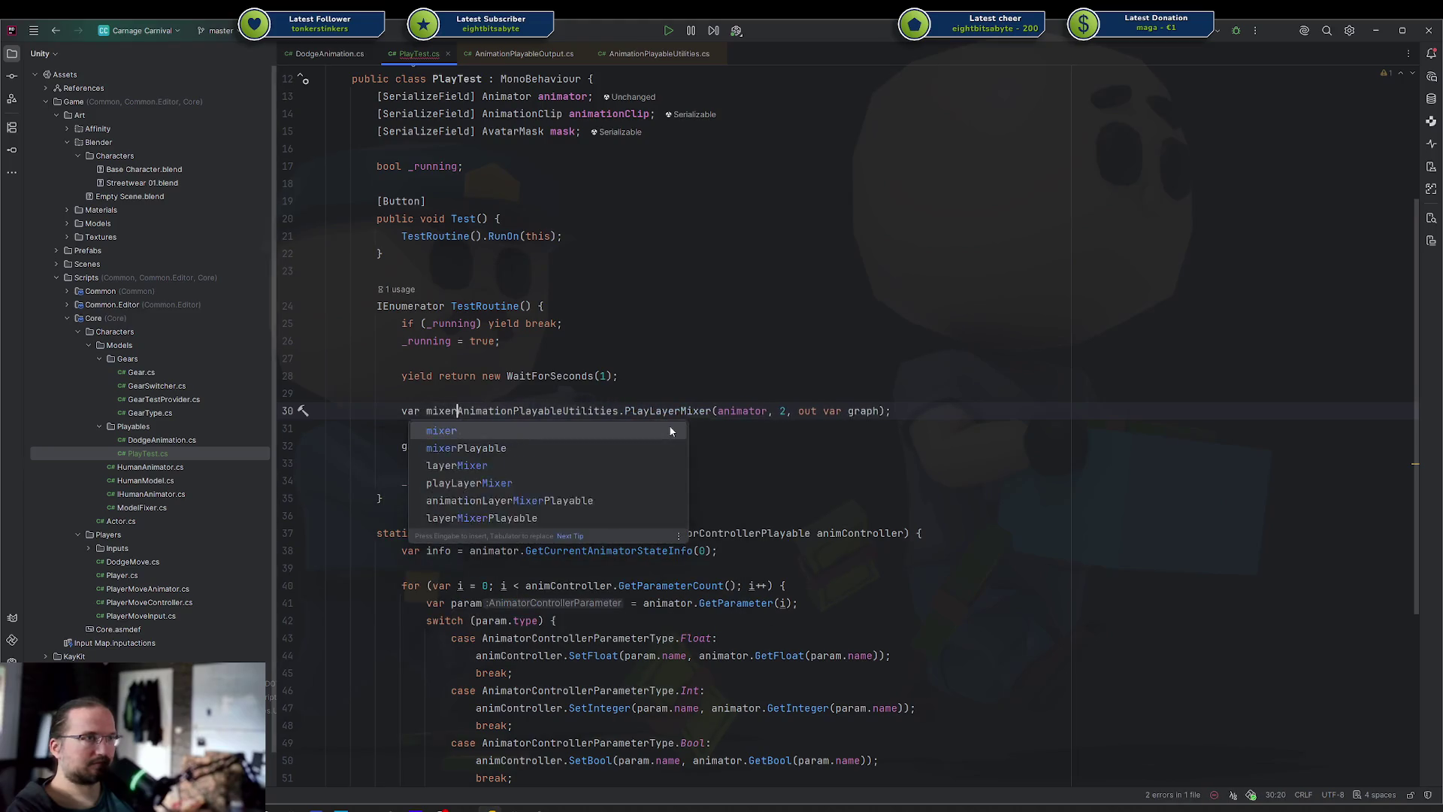
key("Escape")
key("End")
key("Return")
key("Return")
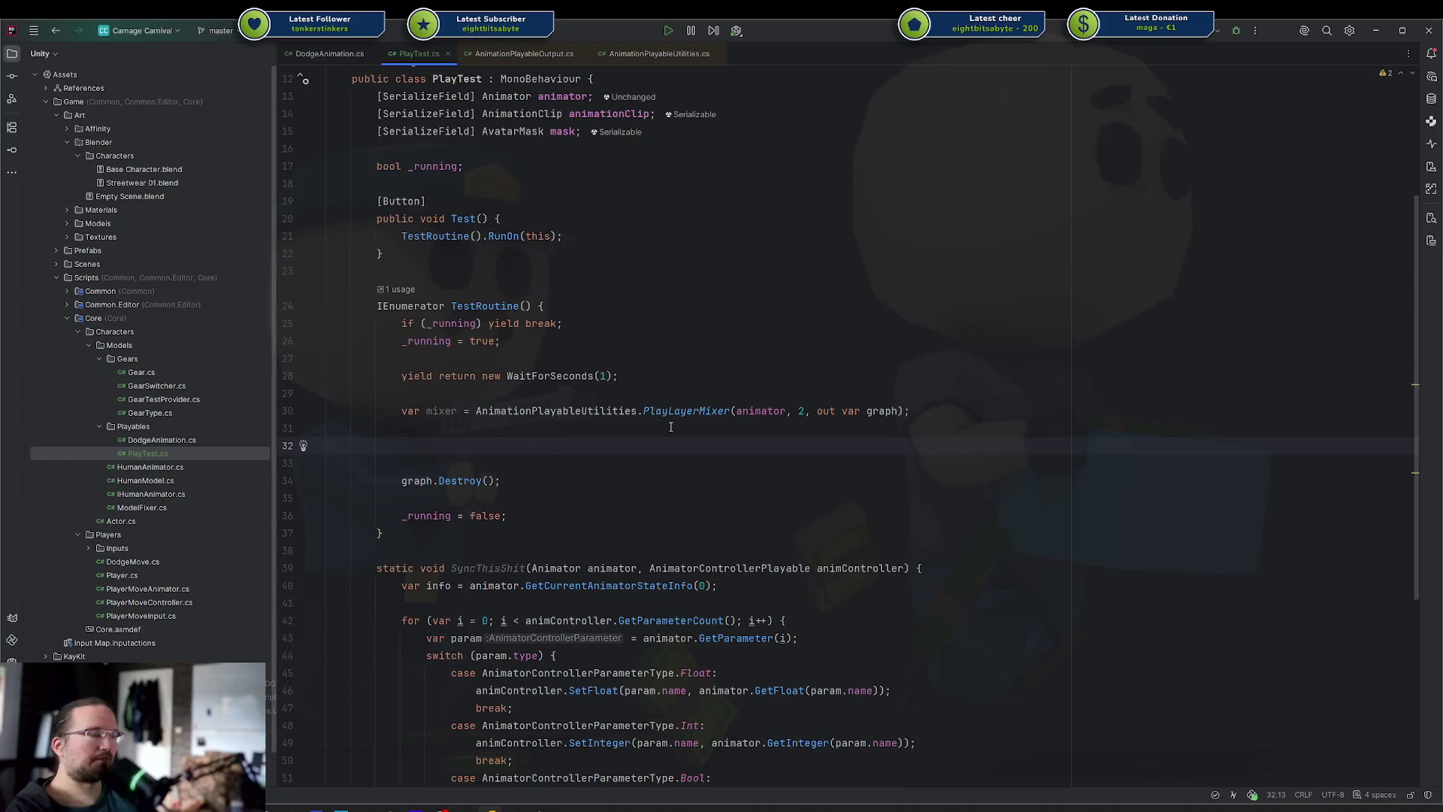
Write AnimatorControllerPlayable.Create(graph, animator.runtimeAnimatorController); using autocomplete
type("Anim")
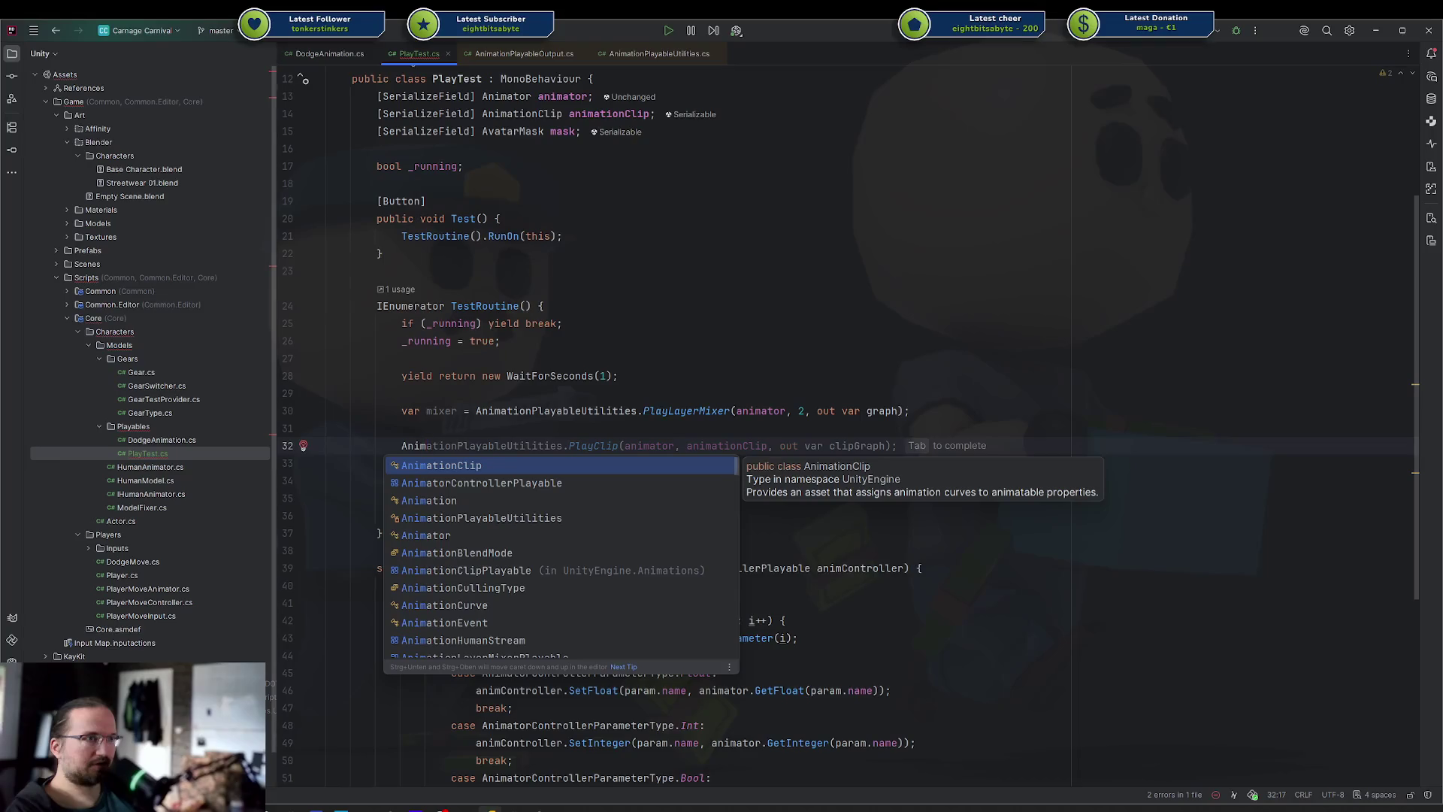
key("Down")
key("Return")
type(".")
key("Down")
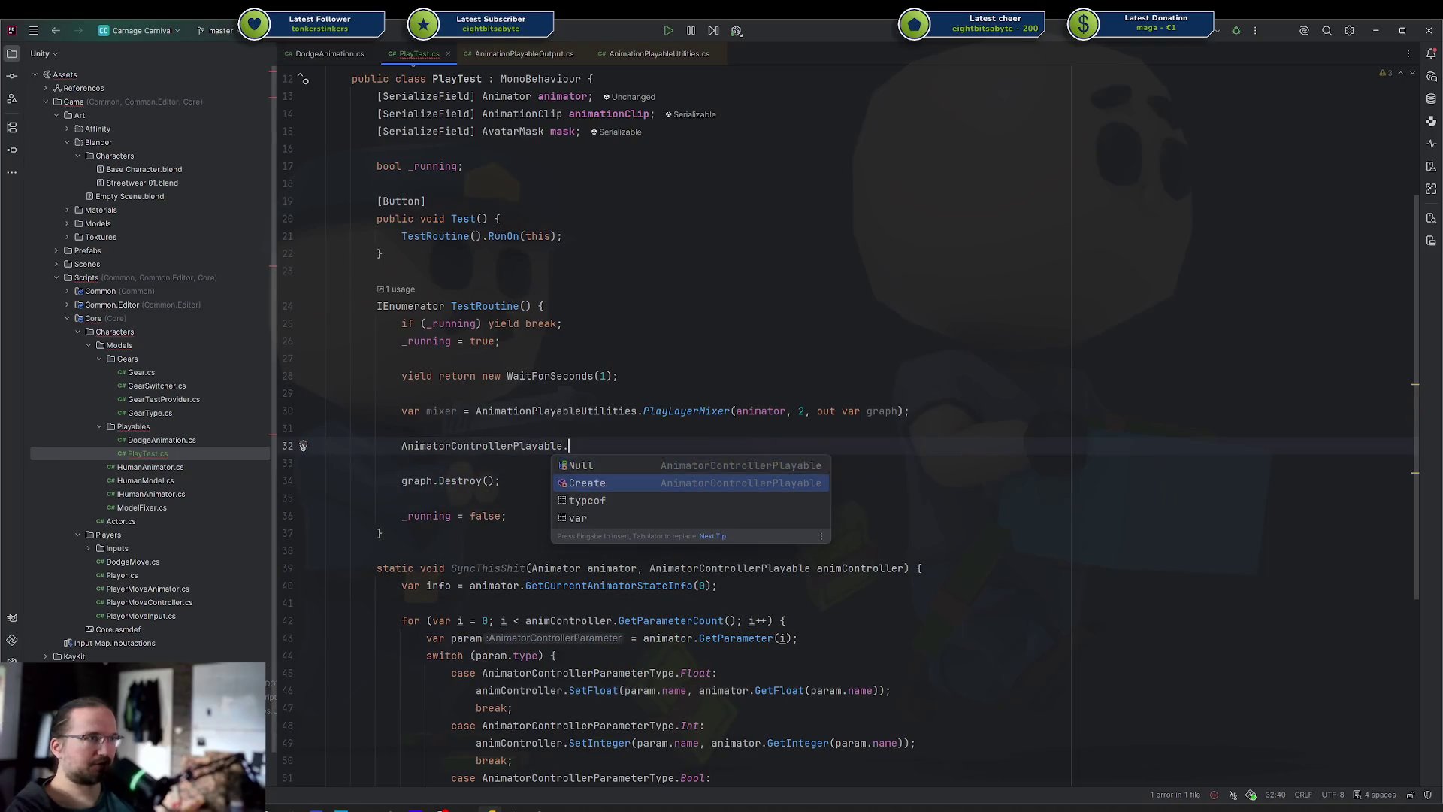
key("Return")
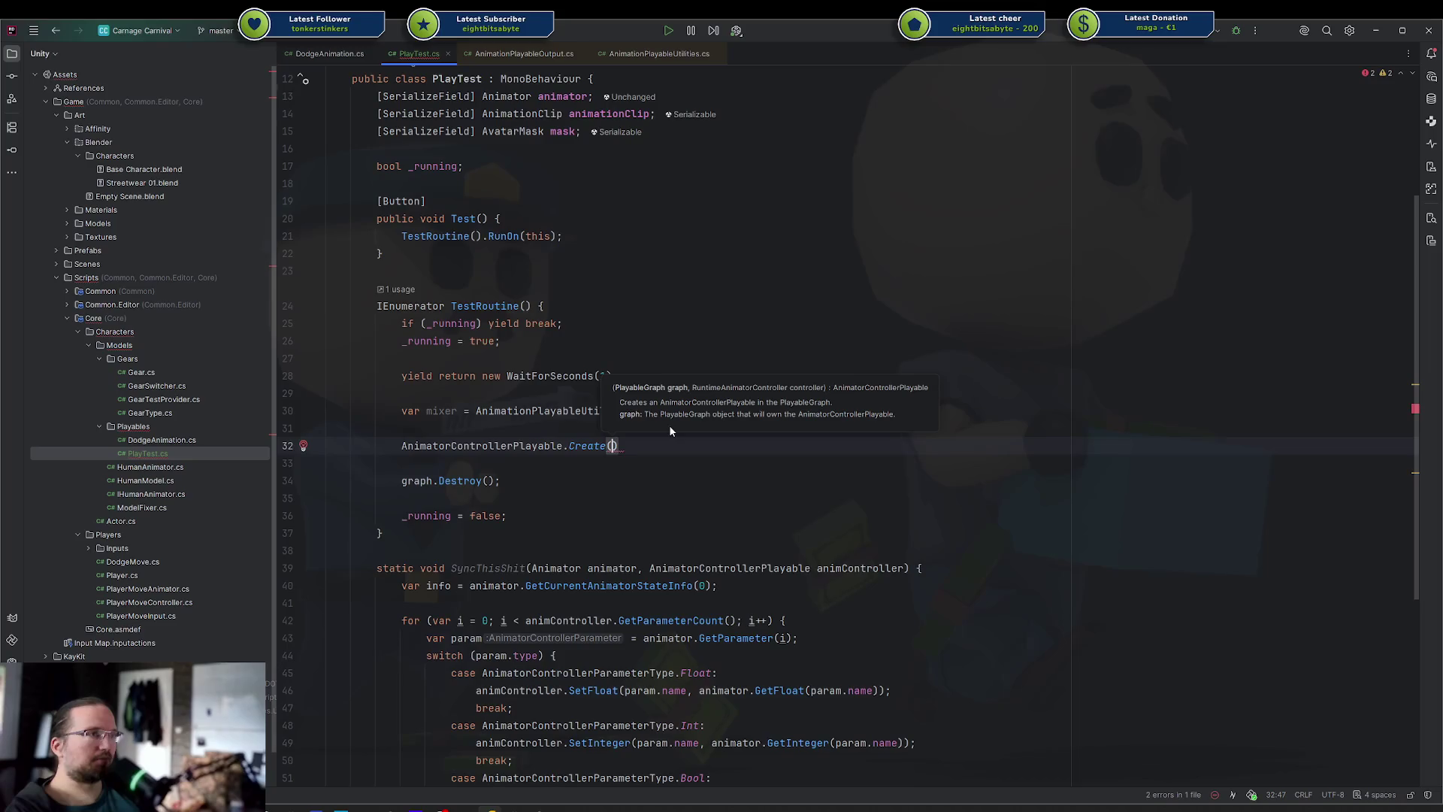
type("gr")
key("Return")
type(", ")
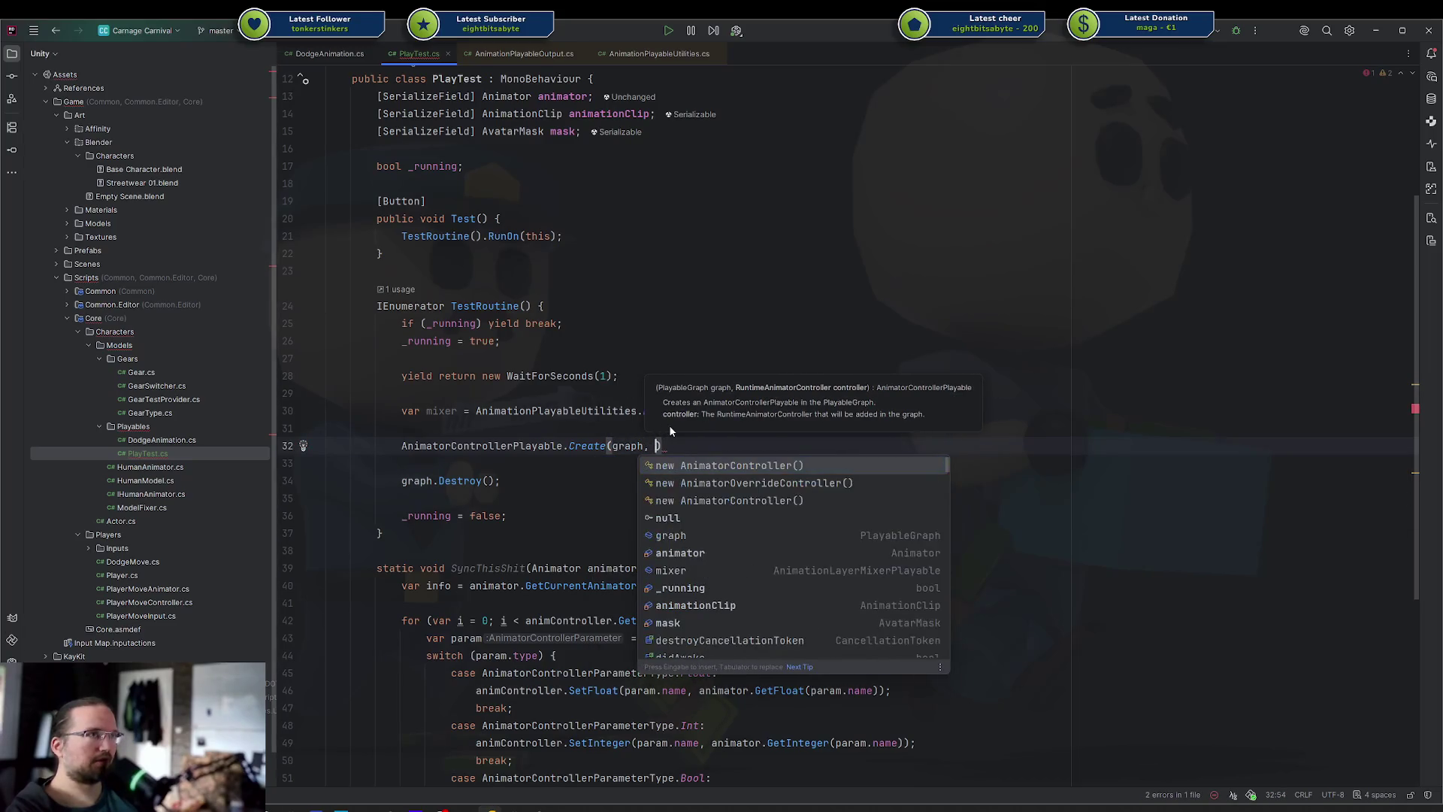
type("animator.run")
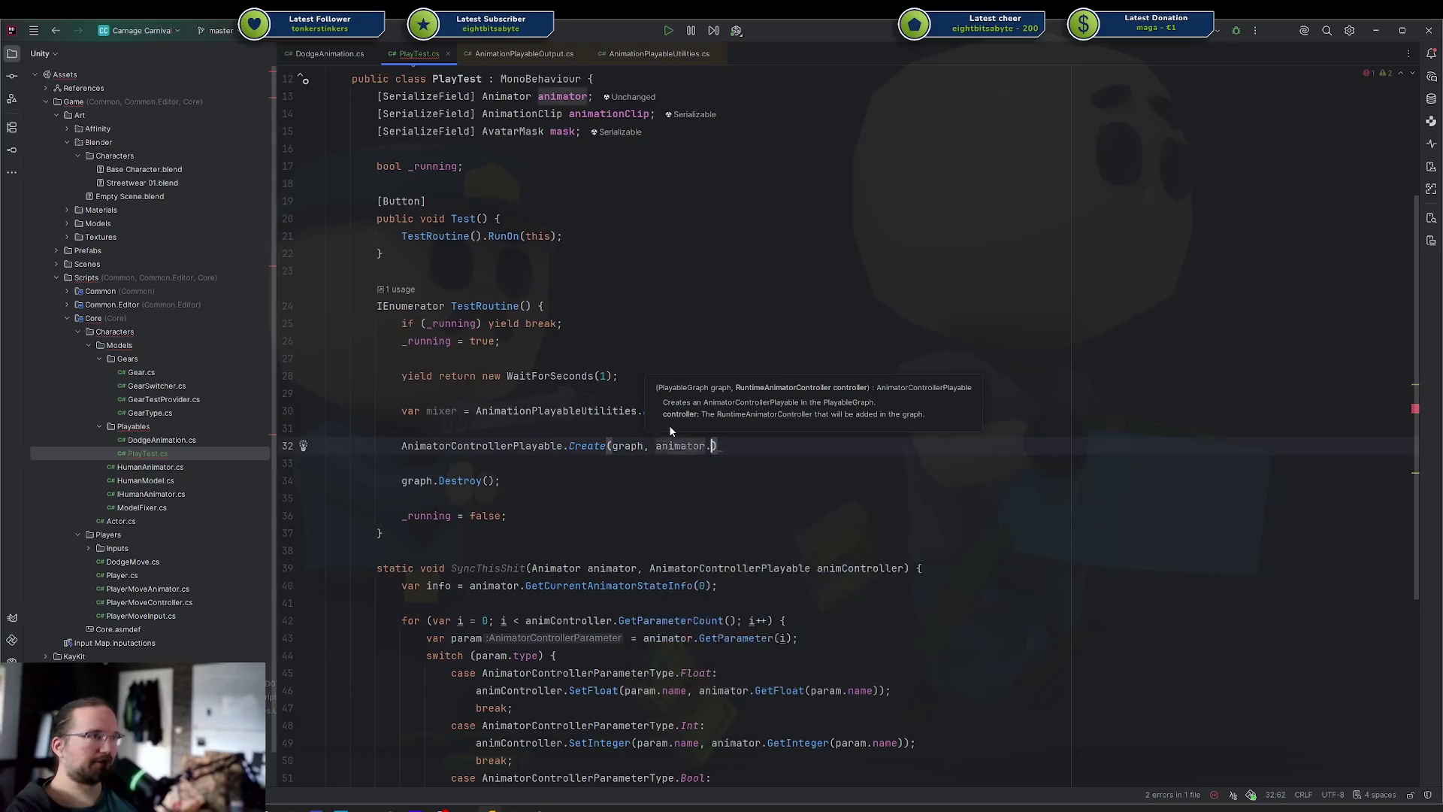
key("Return")
type(";")
Assign the Create result to var animController and remove the blank line above it
key("Home")
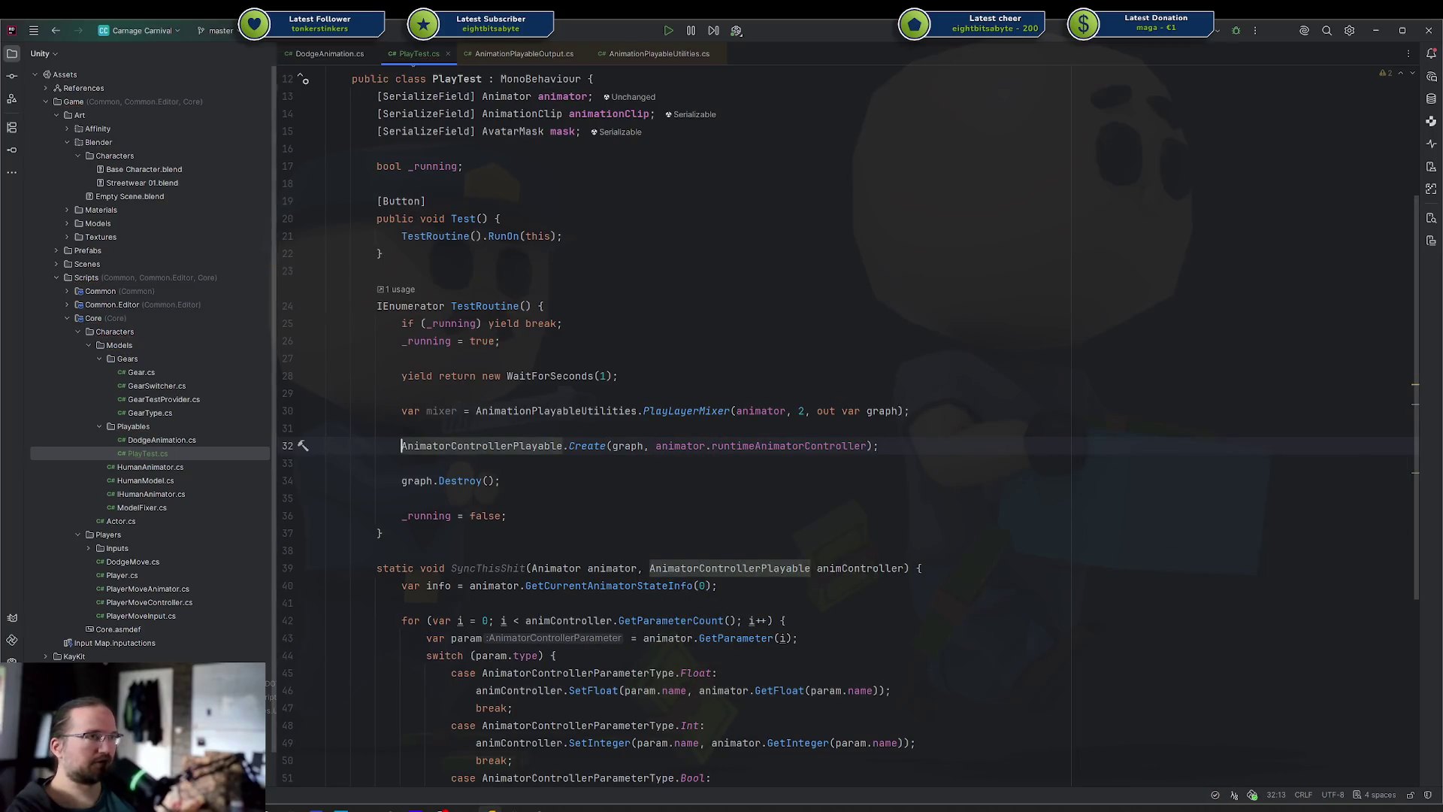
type("var ")
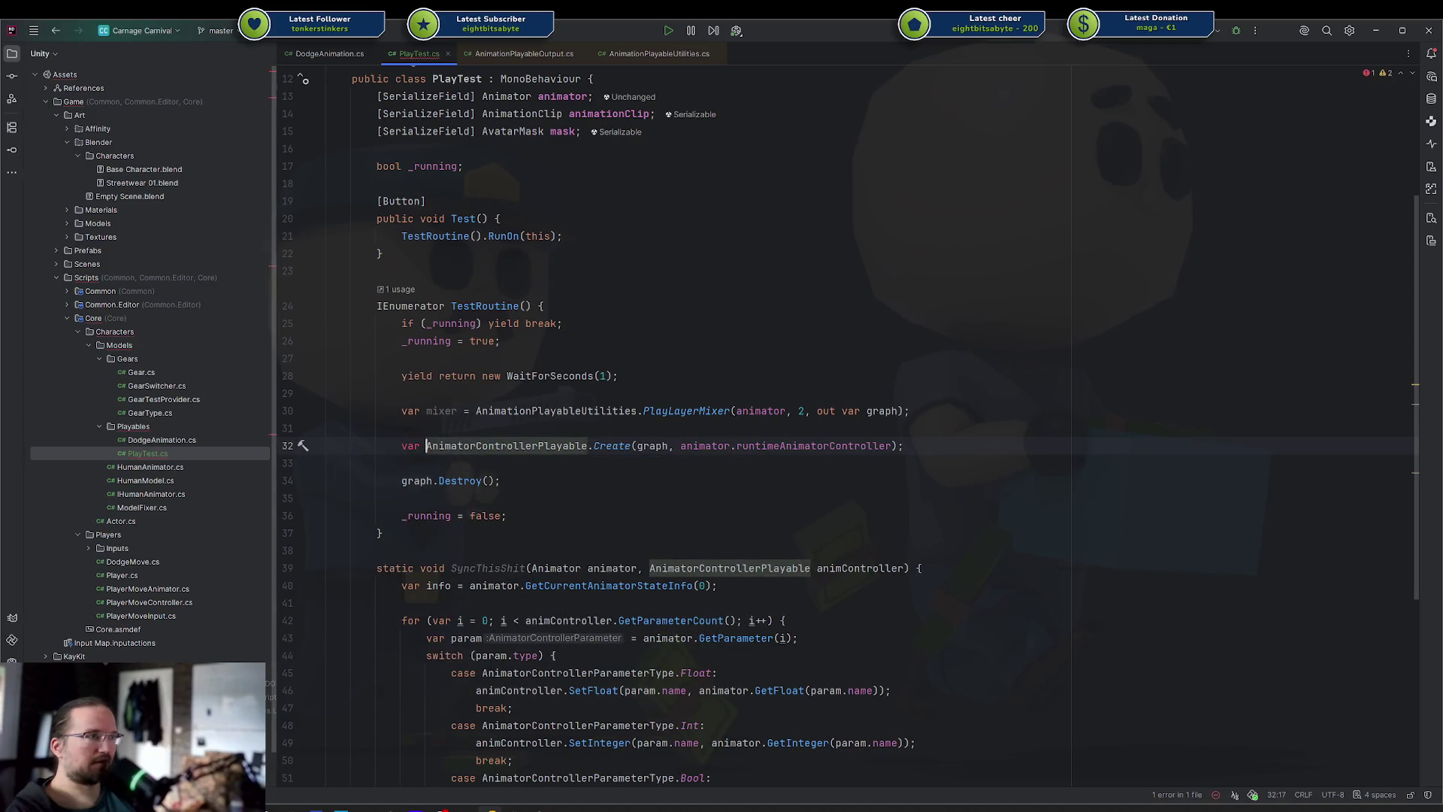
type("animController =")
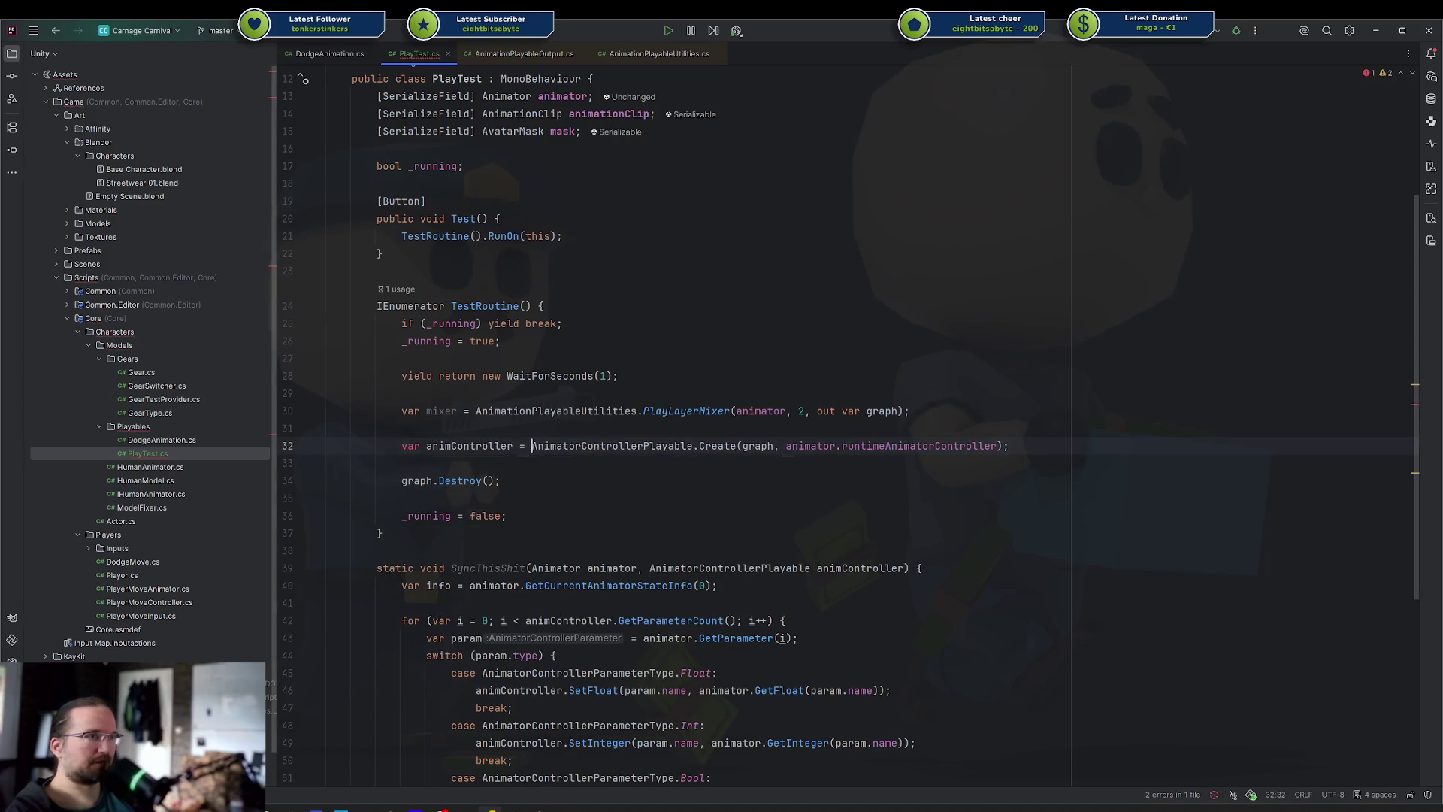
key("Escape")
key("Home")
key("BackSpace")
key("End")
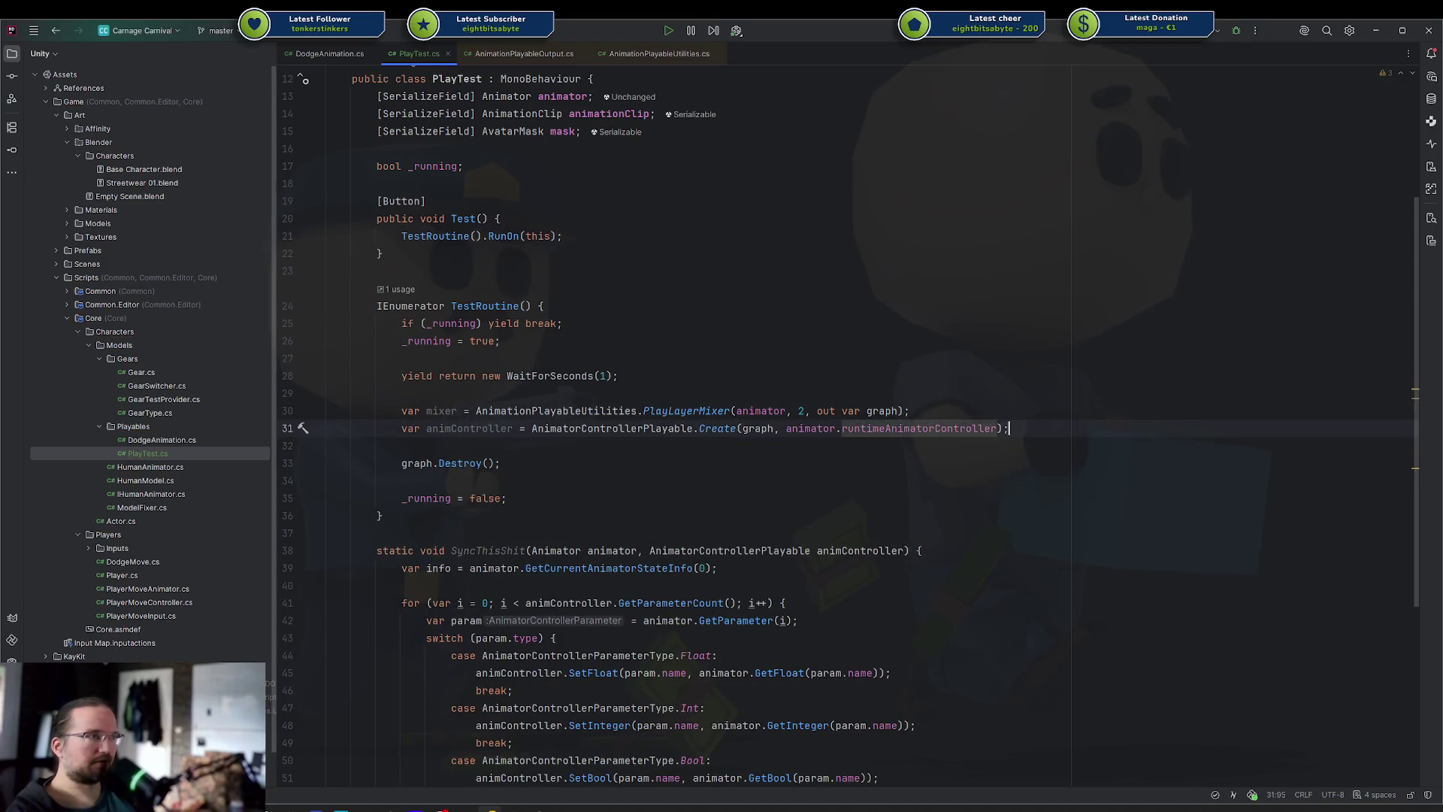
Add SyncThisShit(animator, animController) on a new line below
key("Return")
key("Return")
type("Sync")
key("Return")
key("Tab")
key("Return")
key("Return")
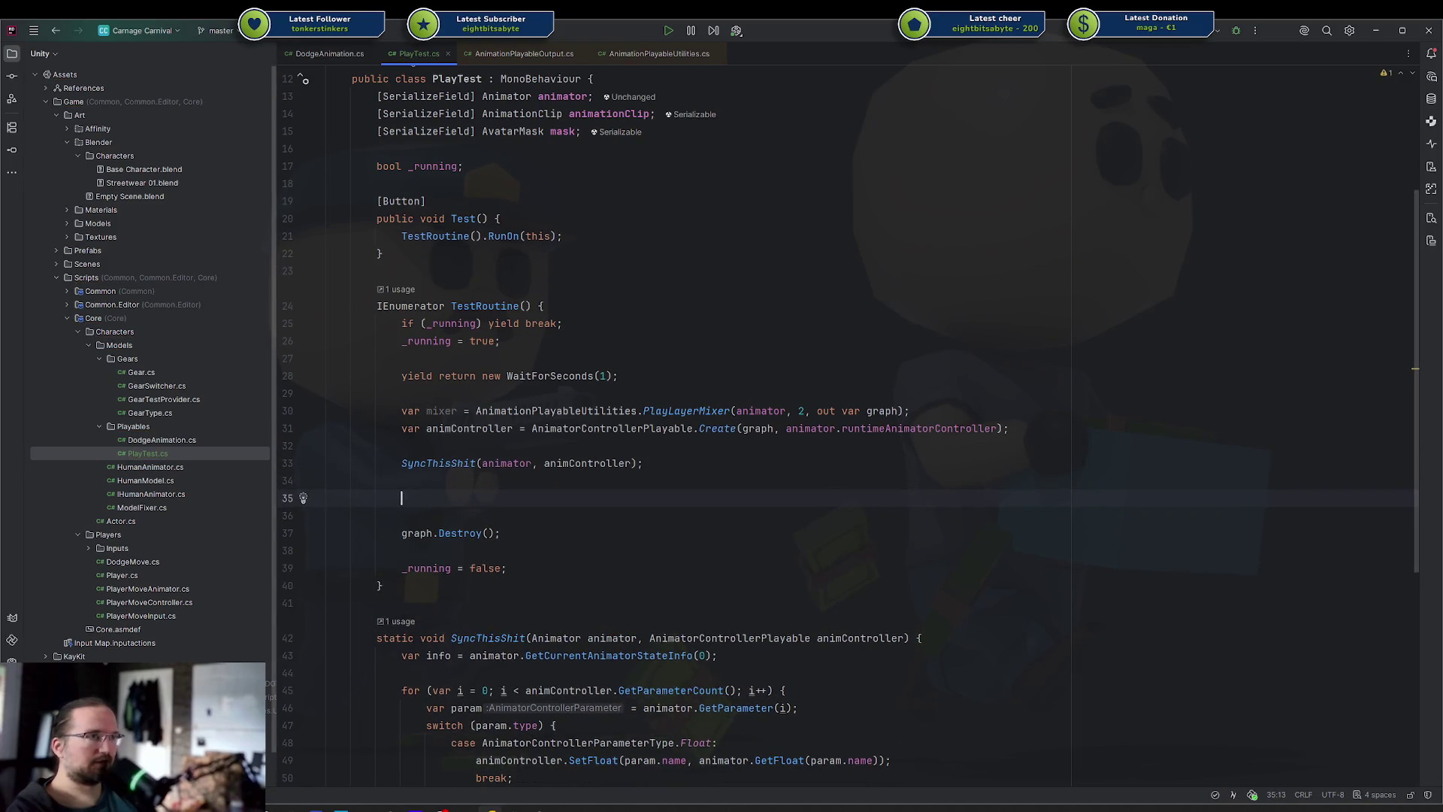
Try mixer.AddInput with animController, 1, 1f and check its parameter info
type("mix")
key("Return")
type("mixer.add")
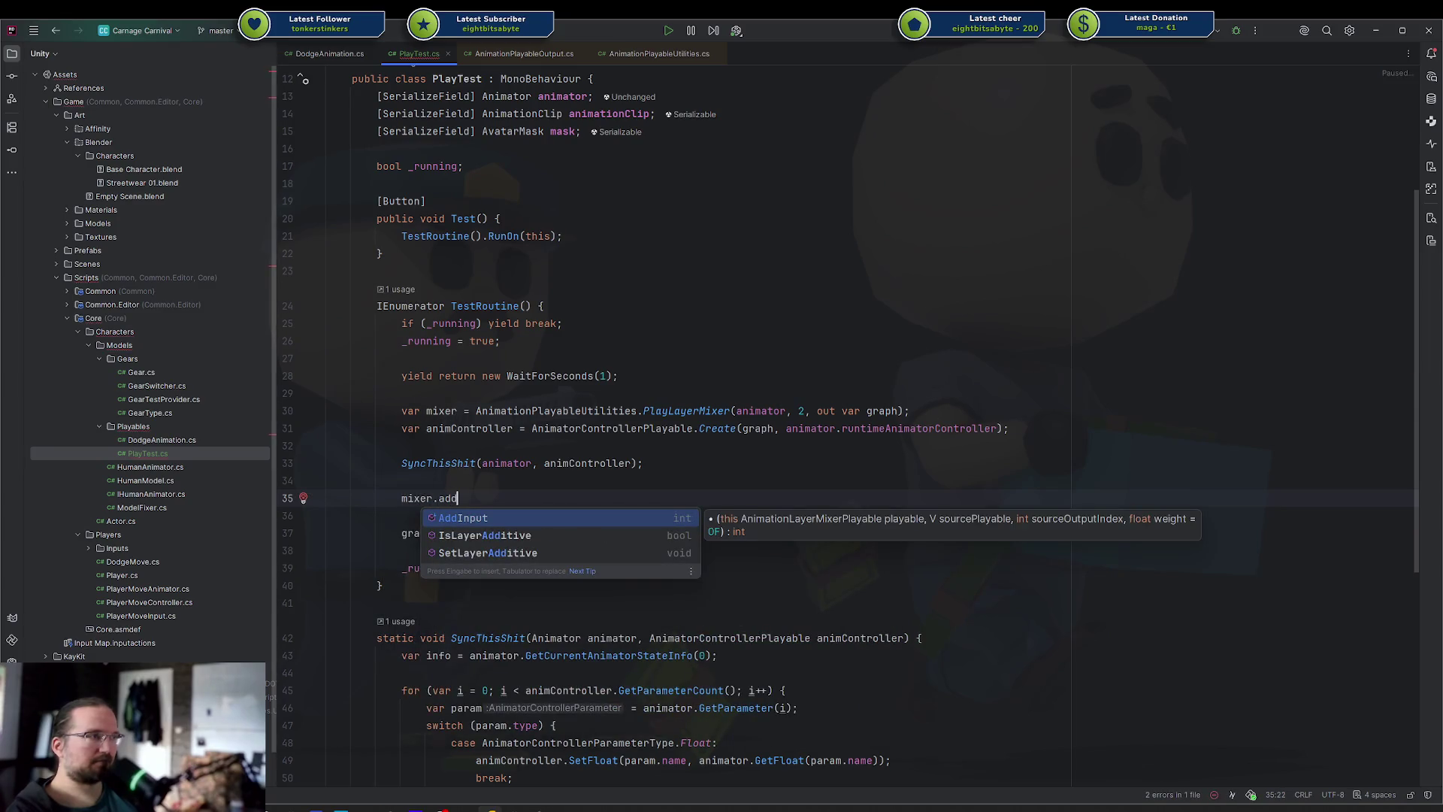
key("Return")
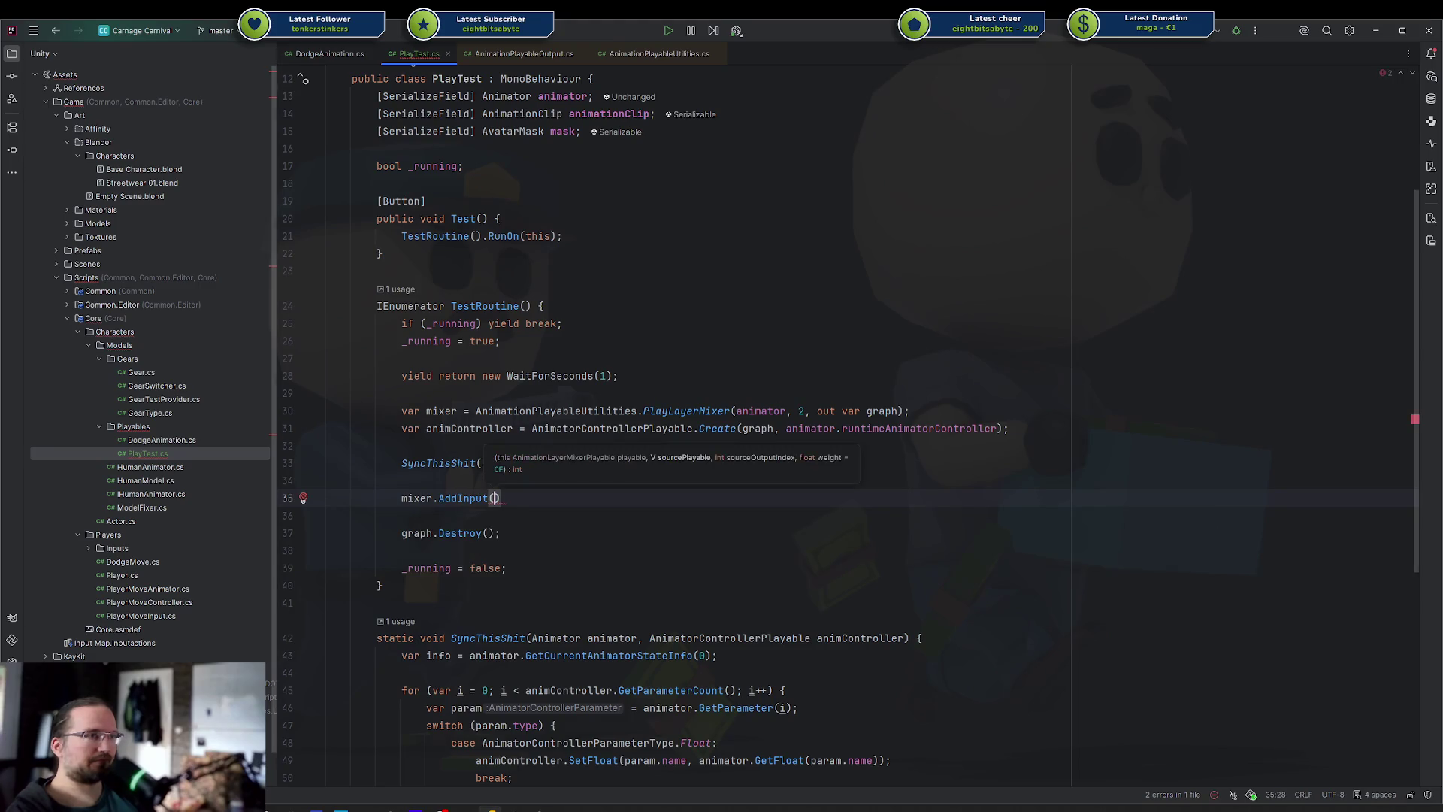
type("0, ")
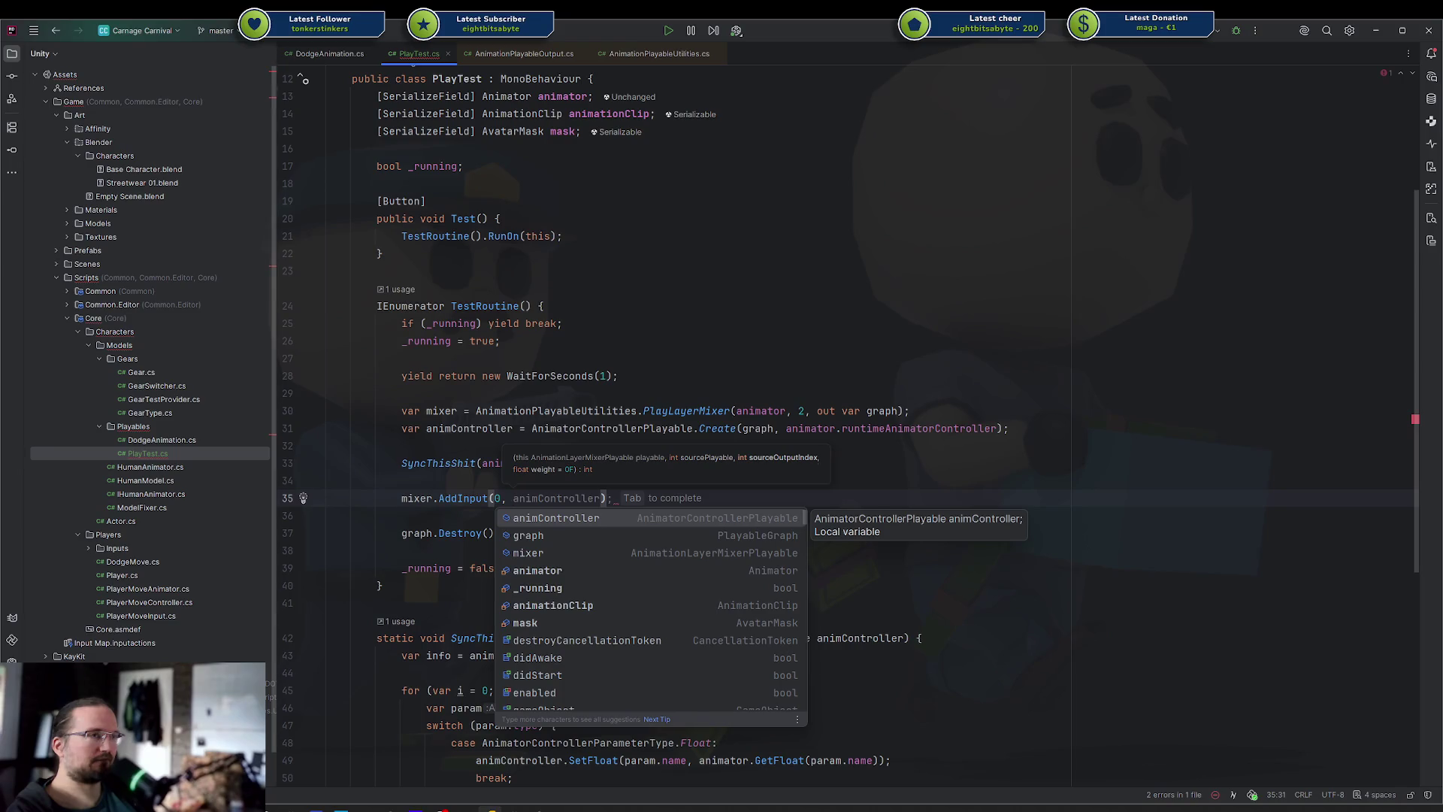
type("anim")
key("Return")
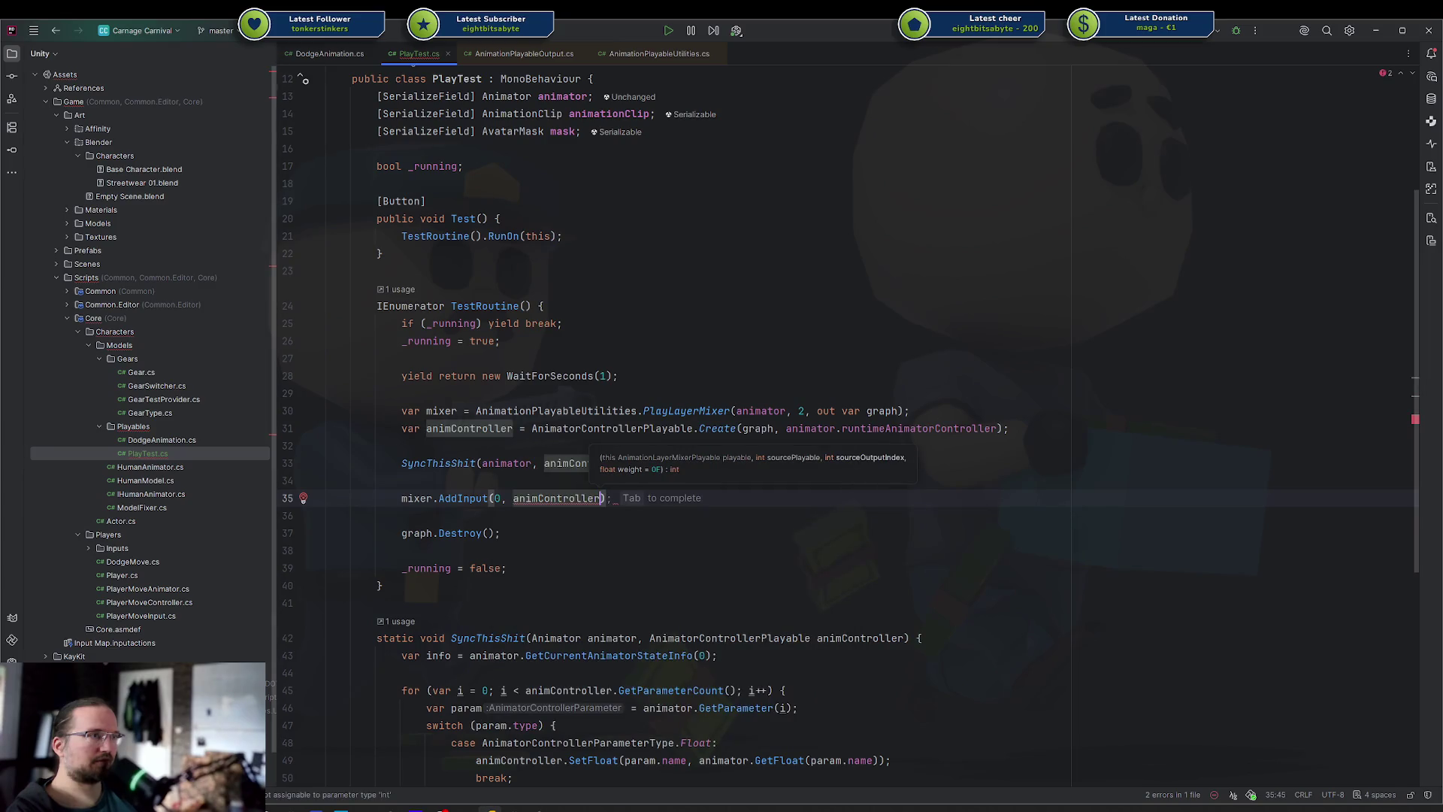
type(", 1")
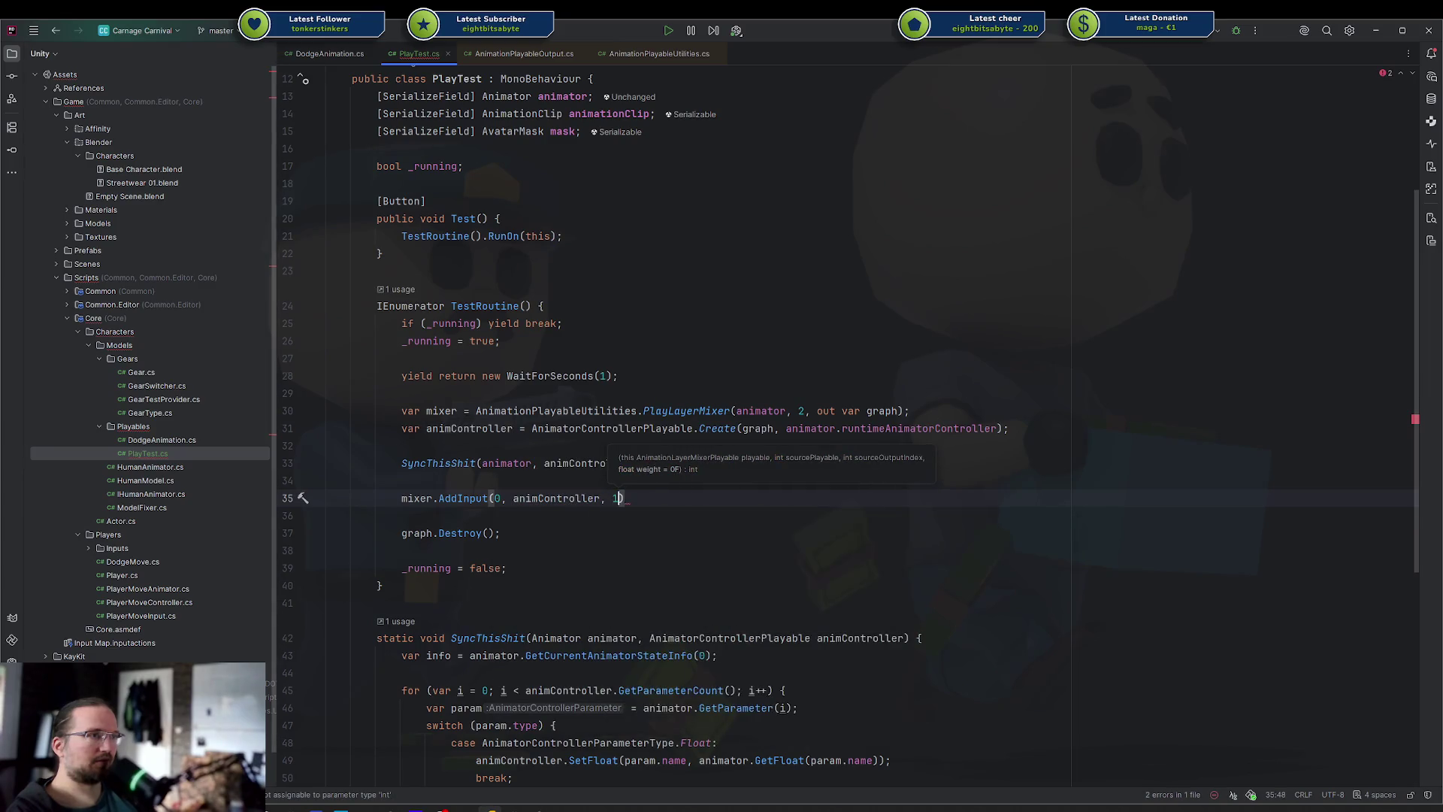
type(", 1f);")
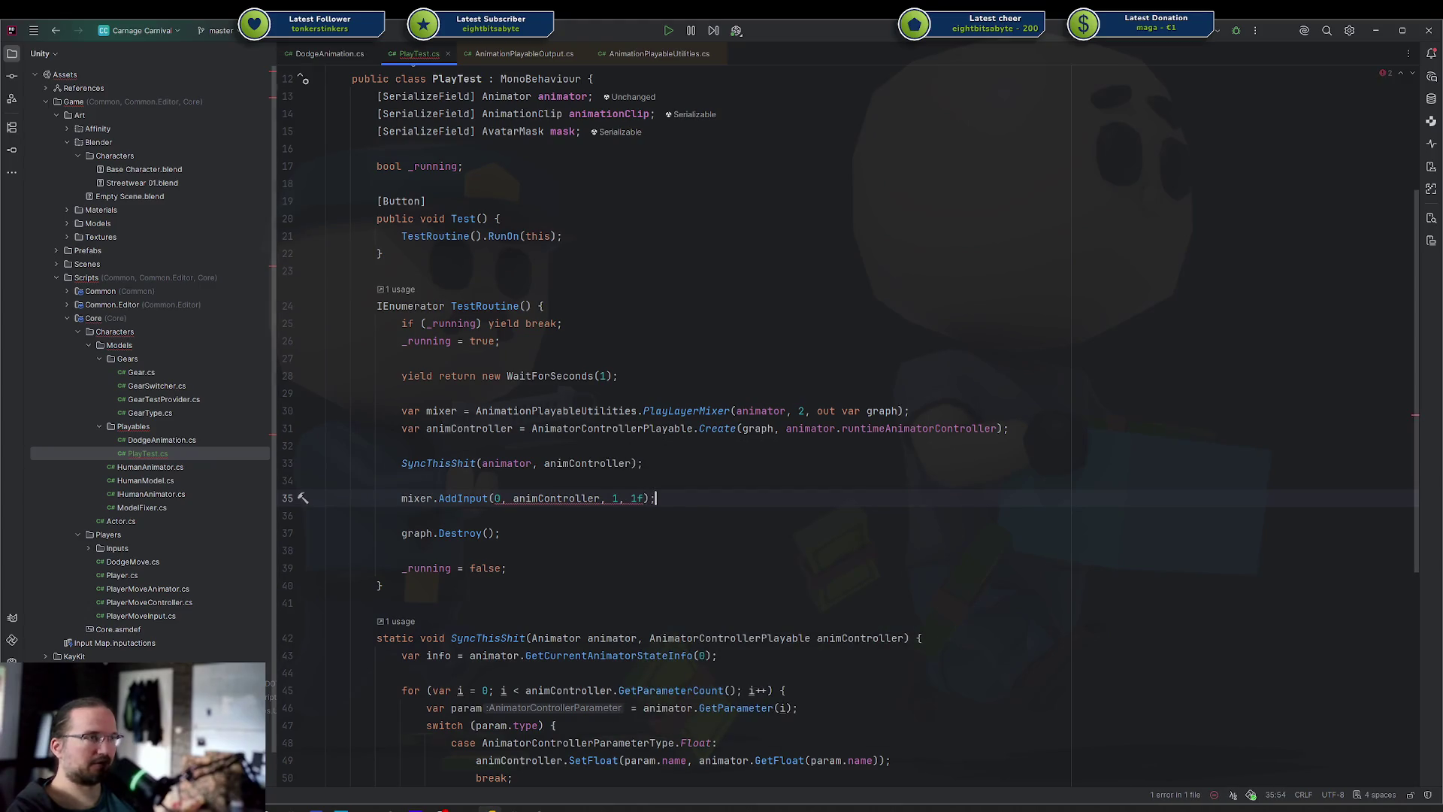
left_click(613, 498)
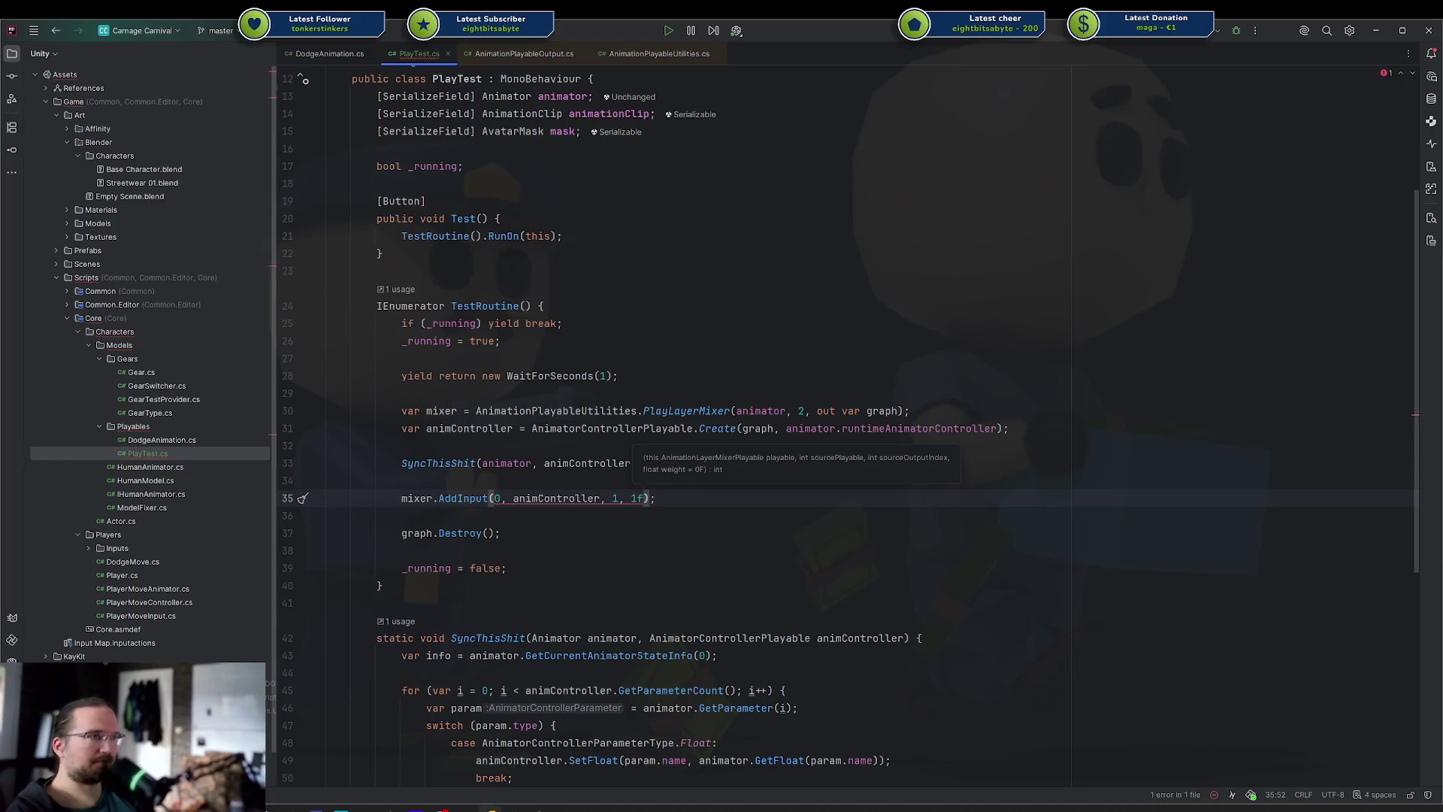
left_click(601, 498)
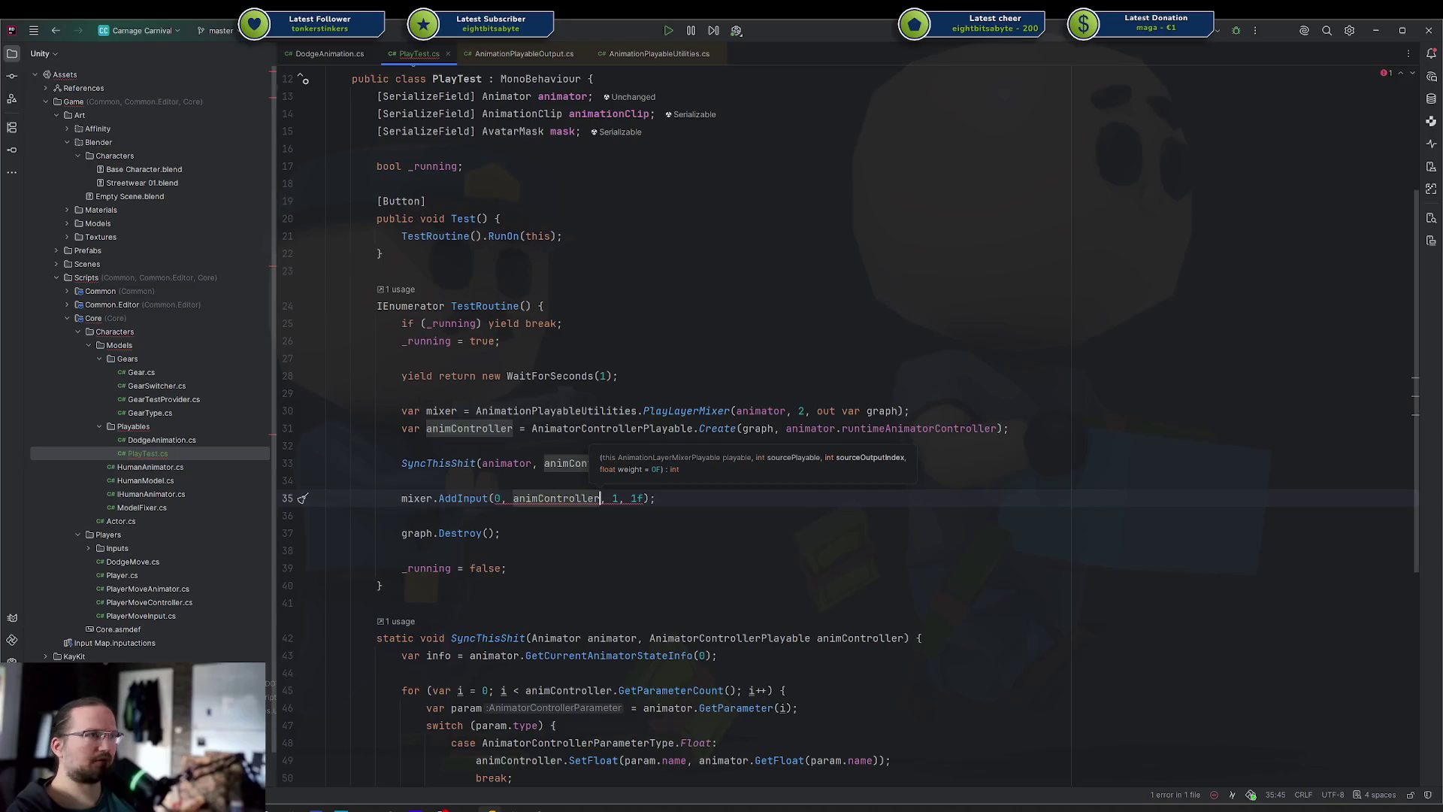
Clear the AddInput line and pick the mixer's ConnectInput method instead
key("ctrl+w")
key("ctrl+w")
key("ctrl+w")
type("animController.set")
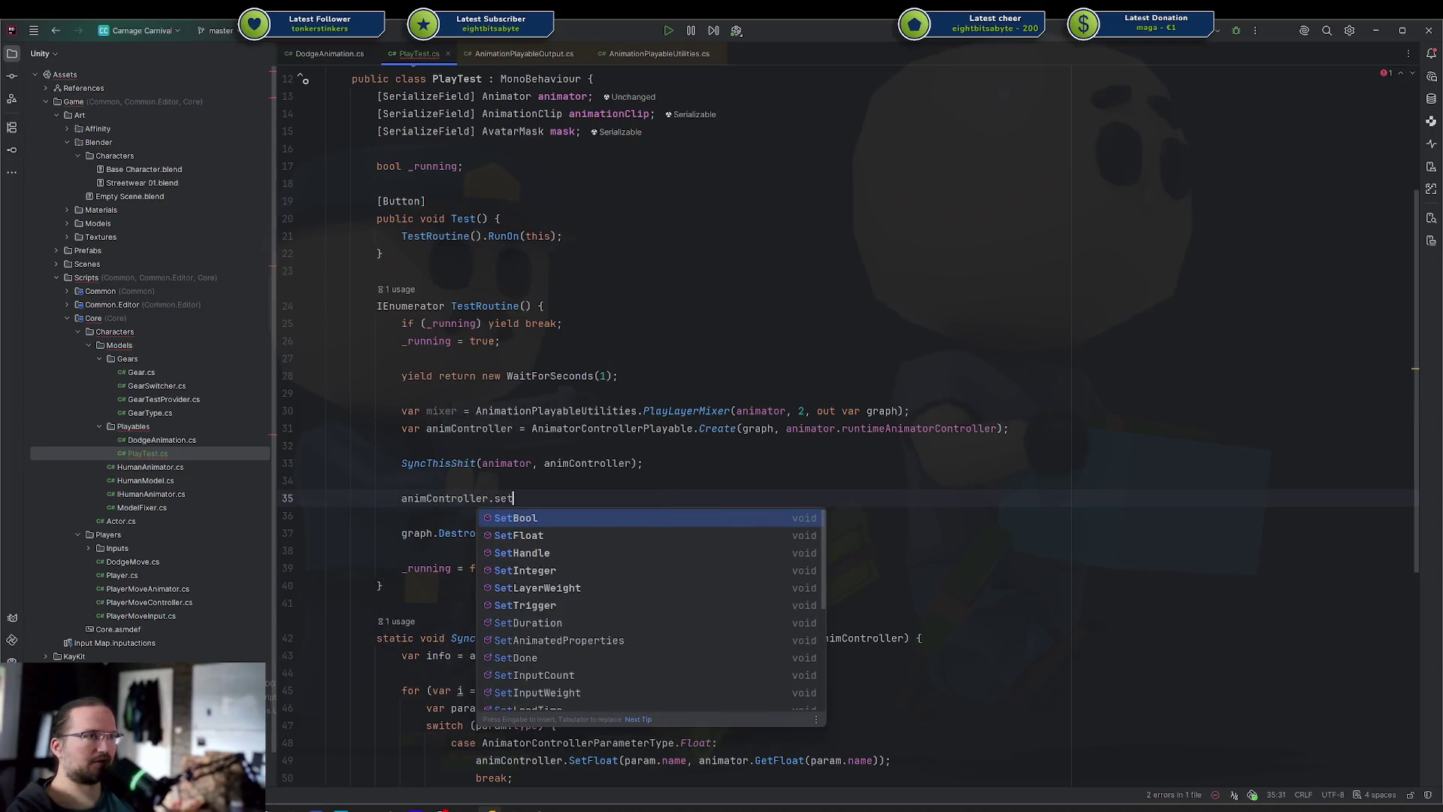
key("ctrl+w")
type("mixer.set")
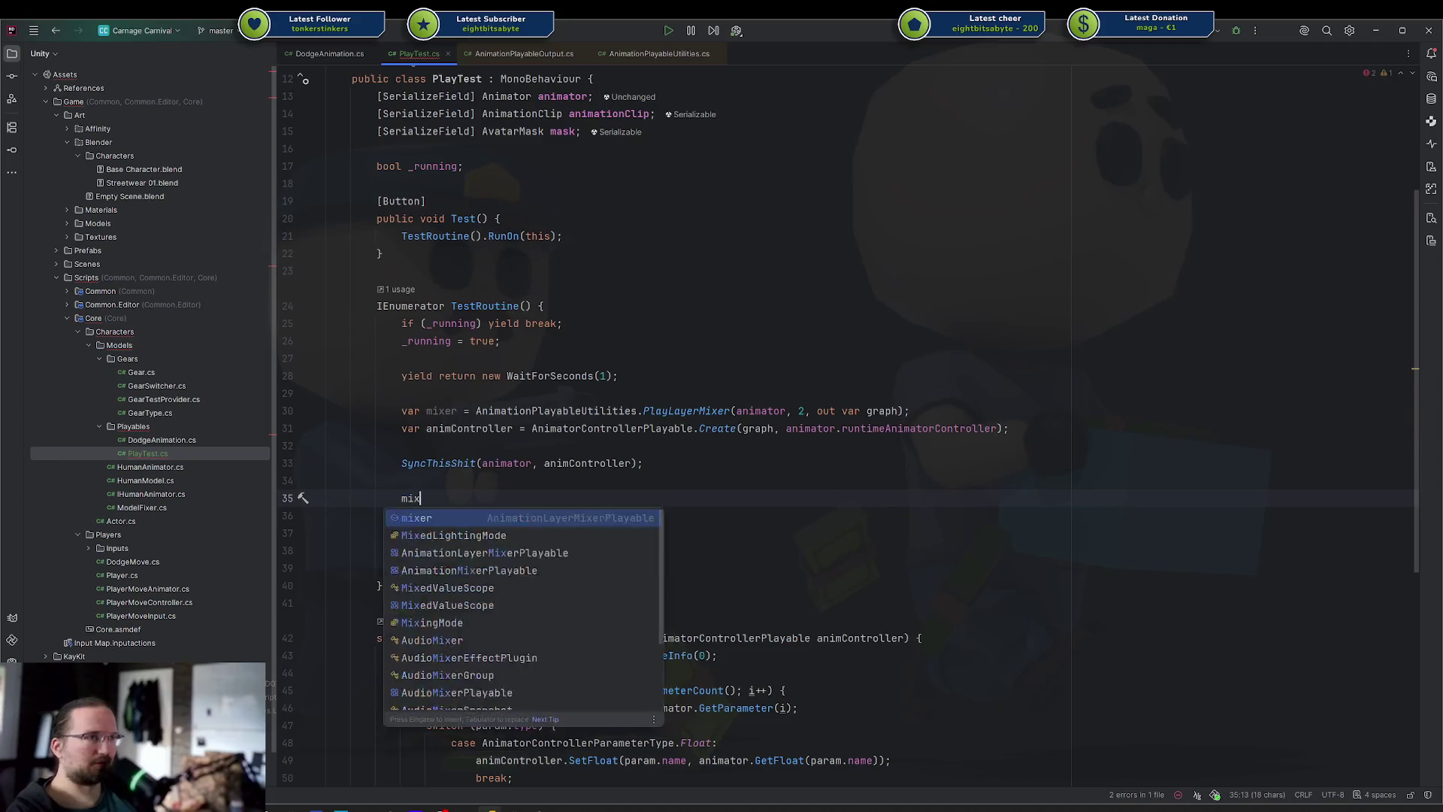
type("in")
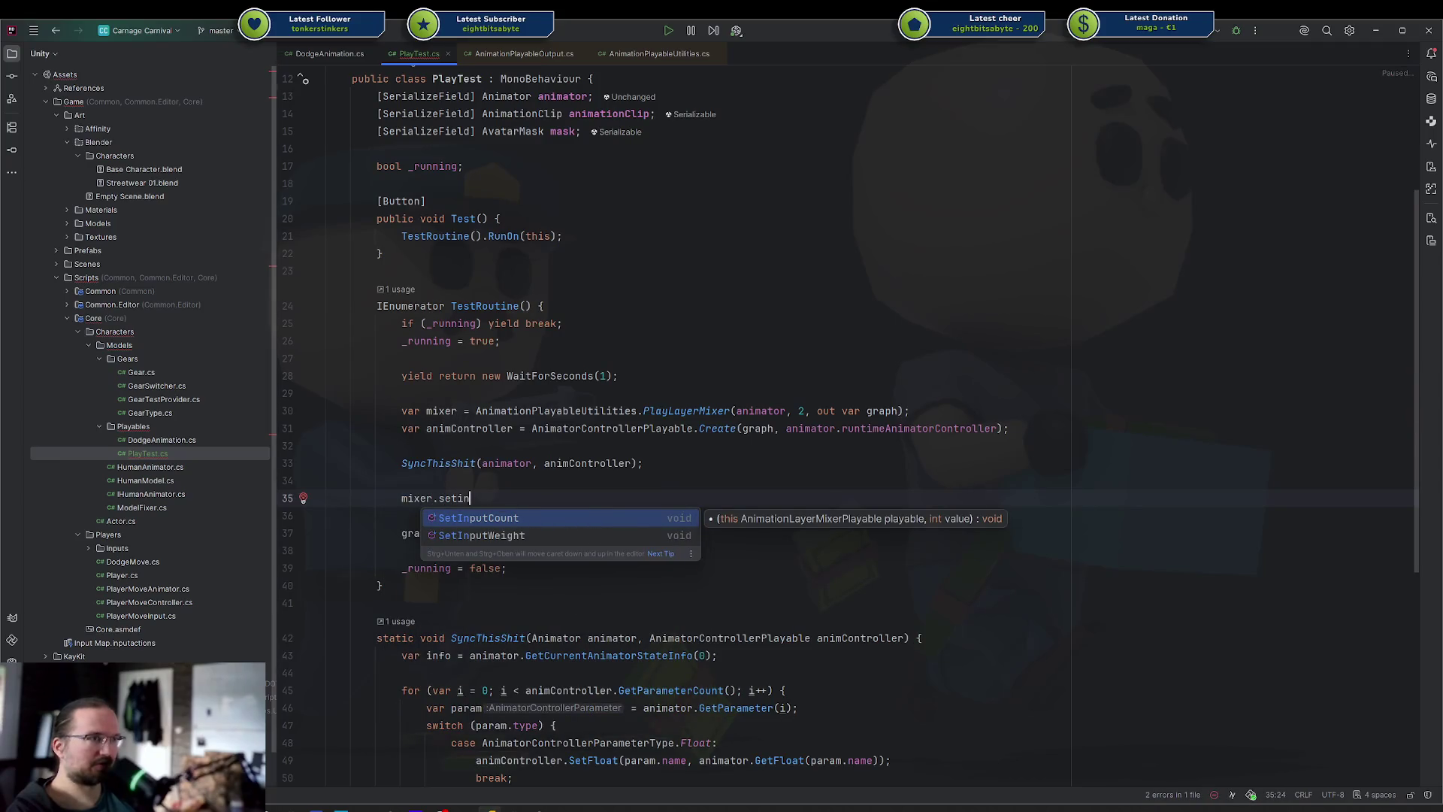
key("BackSpace")
key("BackSpace")
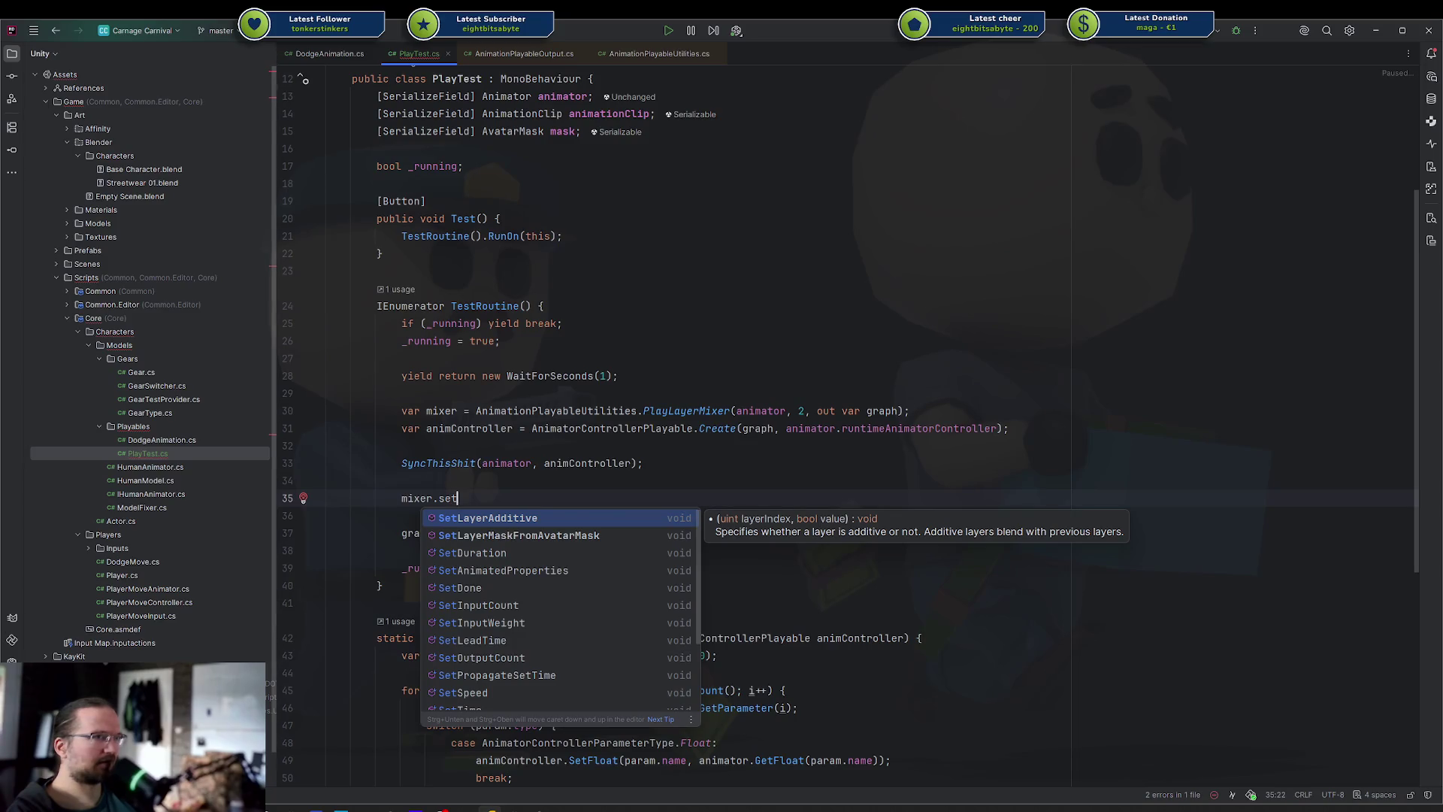
key("BackSpace")
key("BackSpace")
key("BackSpace")
type("Input")
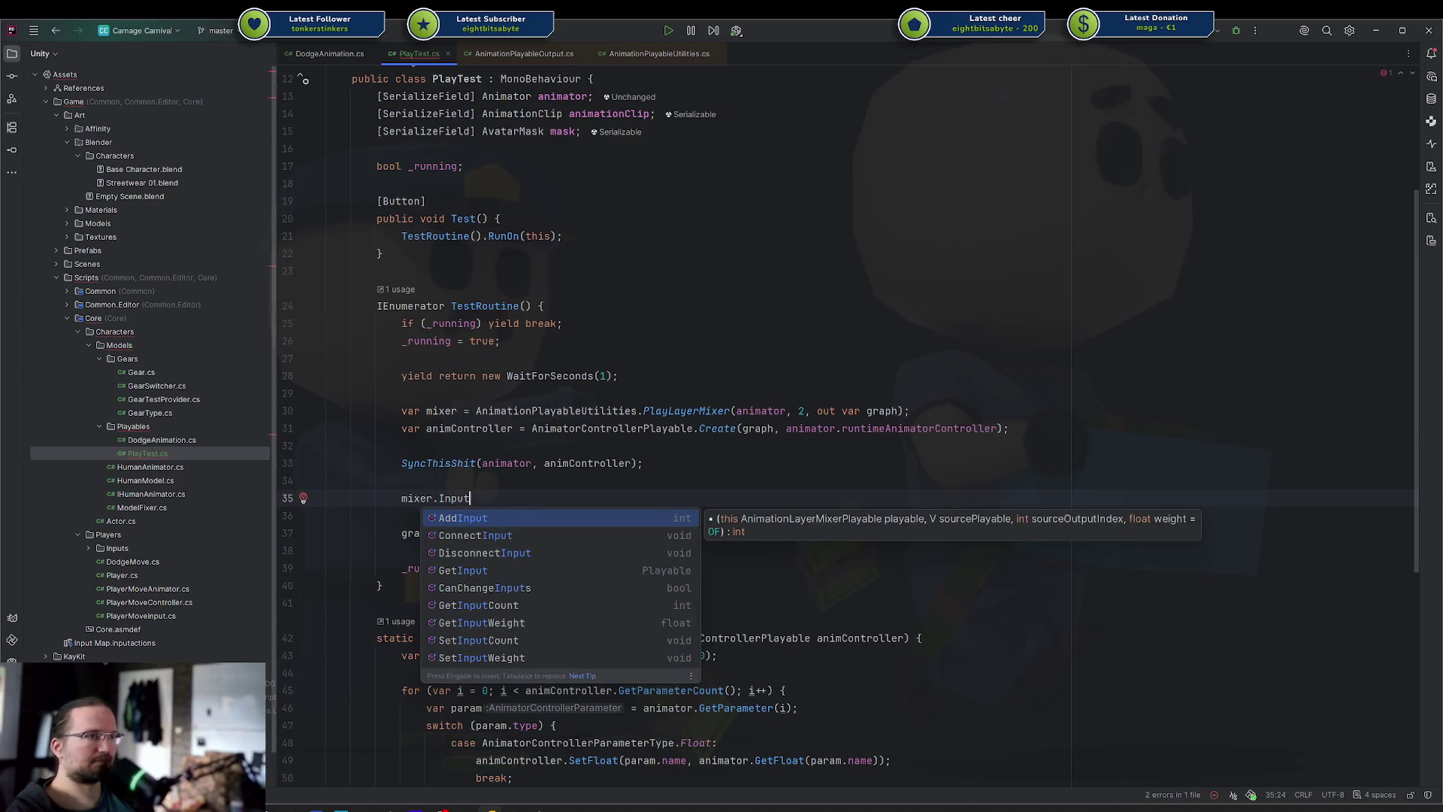
key("Down")
key("Return")
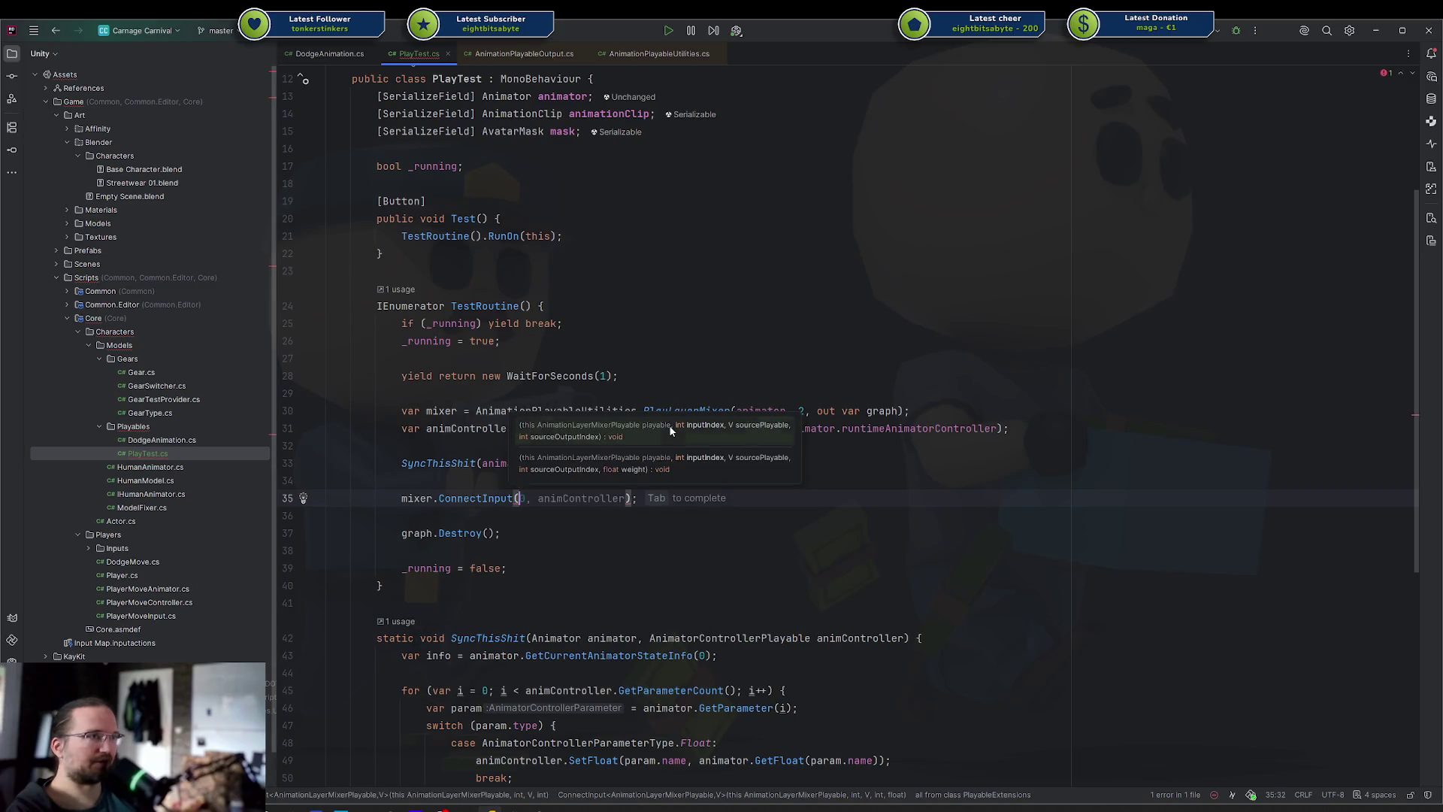
Fill ConnectInput with input 0, animController, output 0 and weight 1f
key("Tab")
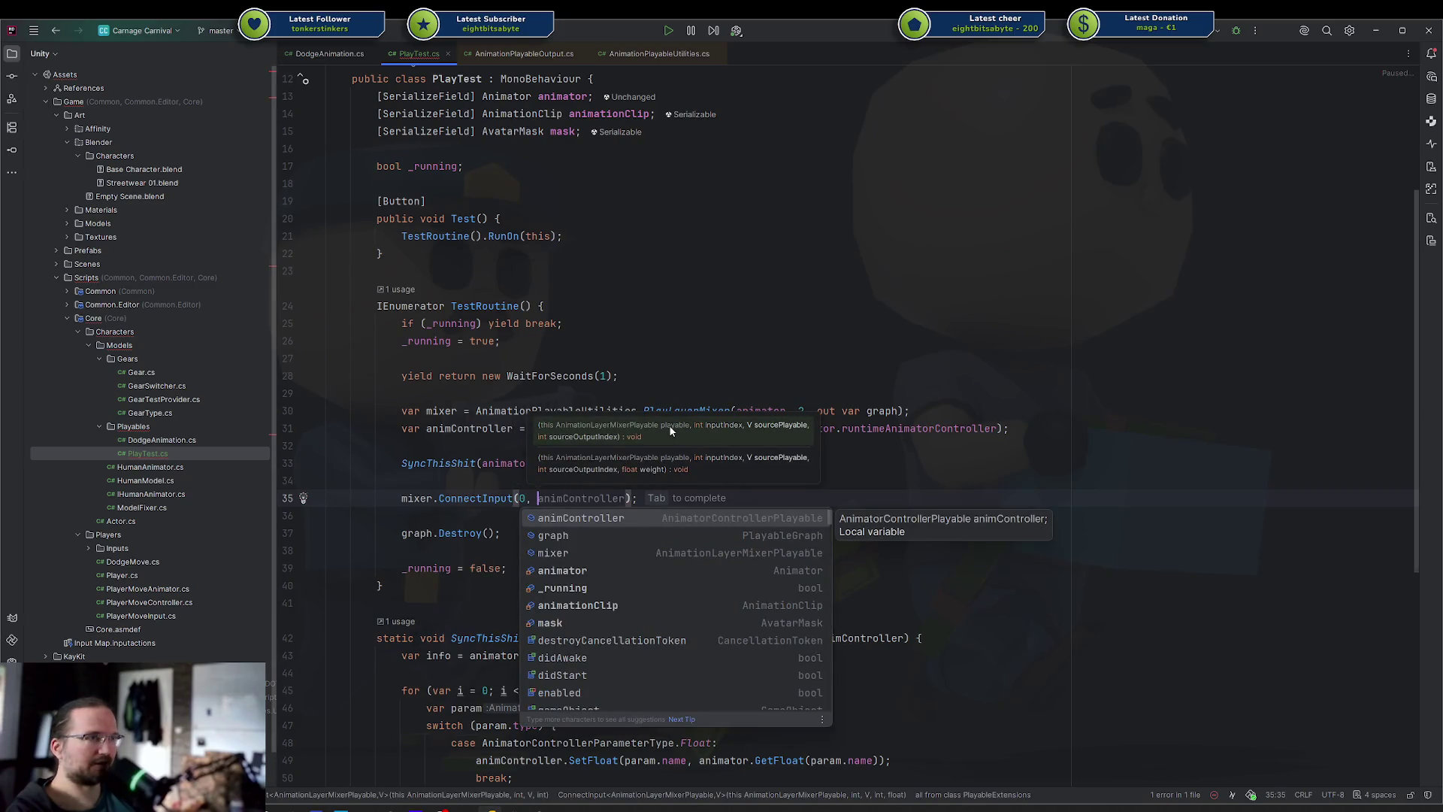
key("Tab")
type(", 0.")
type(" 1f")
key("End")
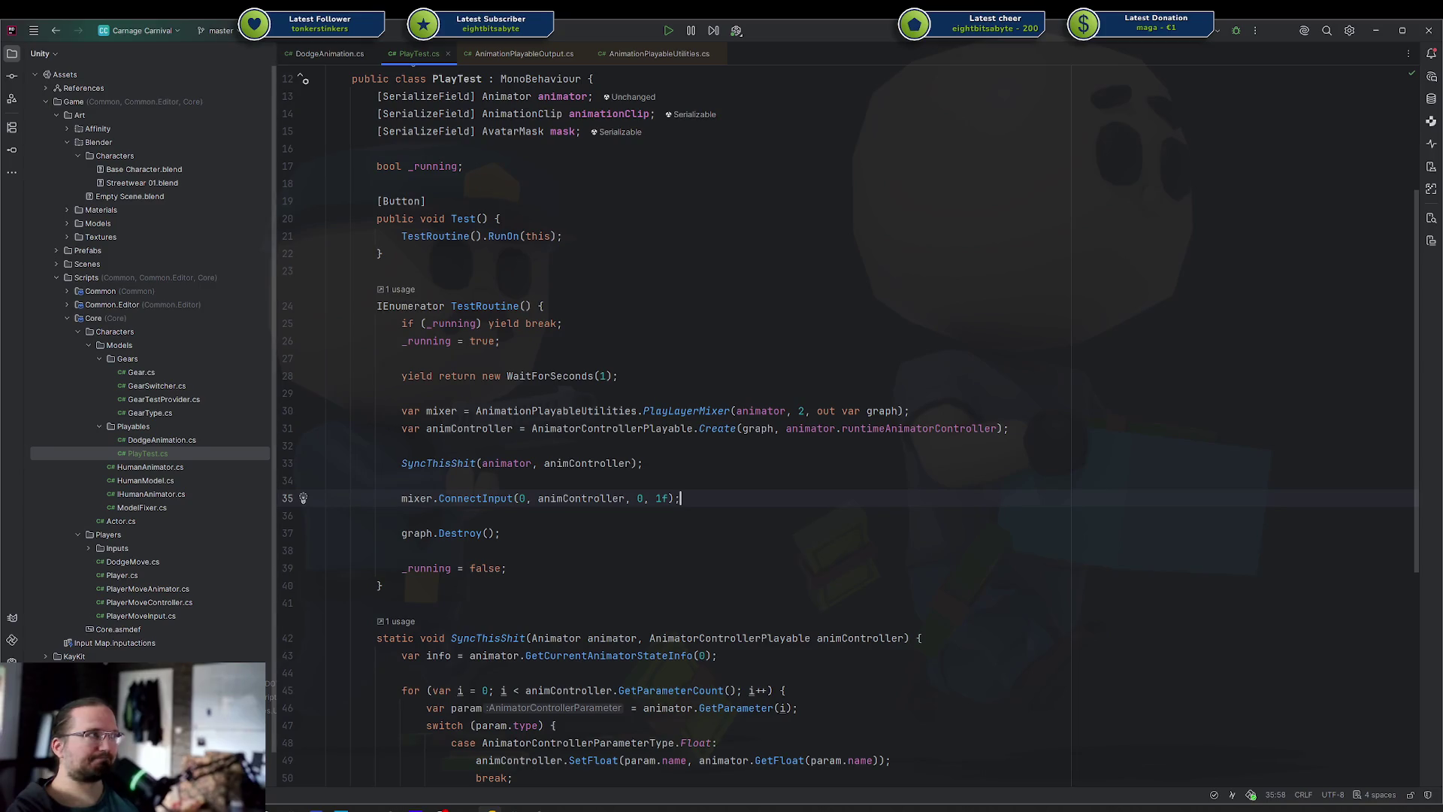
key("Return")
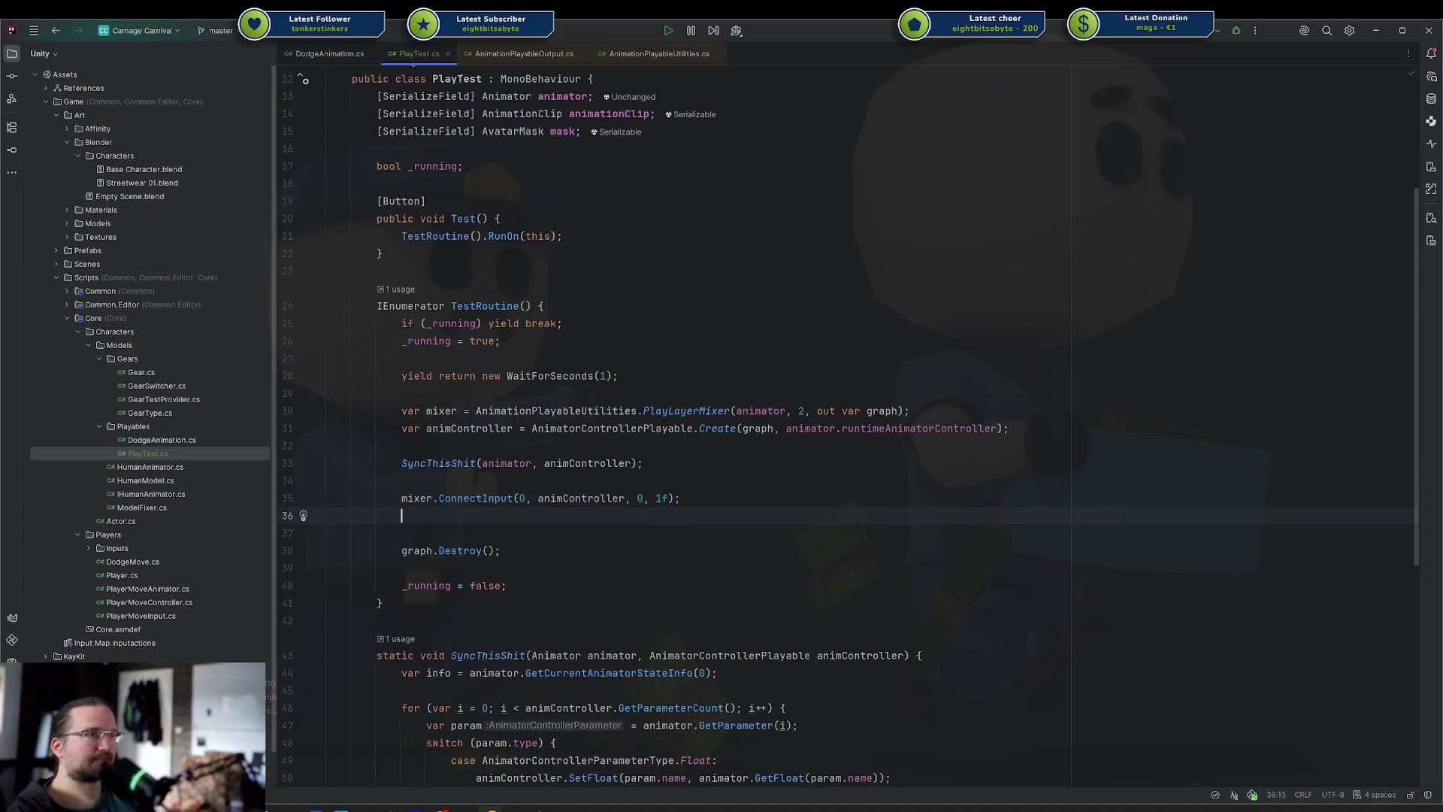
key("Up")
key("Up")
key("Up")
key("Down")
Declare var anim = animationClip.AsPlayable(graph) above the sync call
key("Up")
key("Up")
key("Return")
key("Return")
key("Up")
type("v")
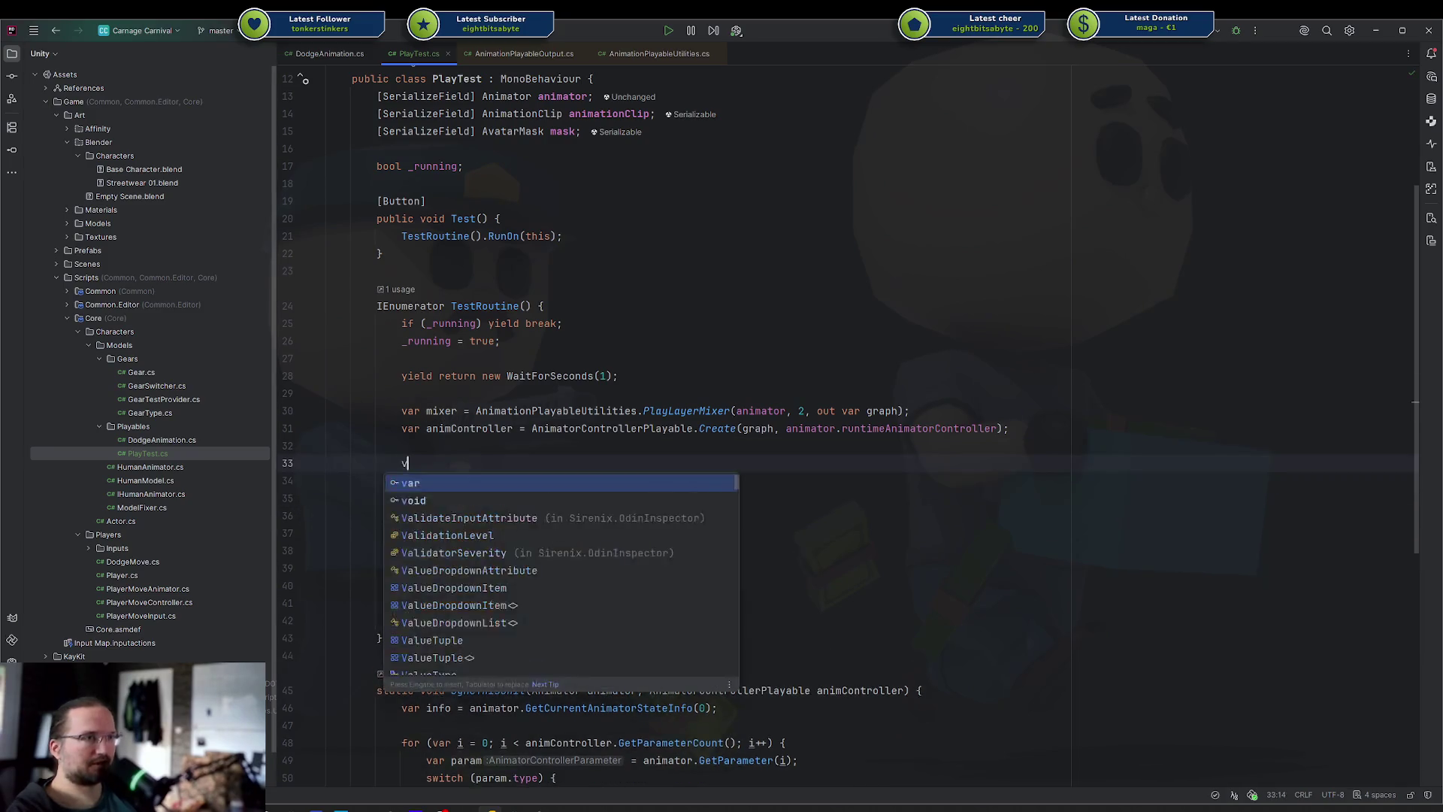
type("ar anim = ani")
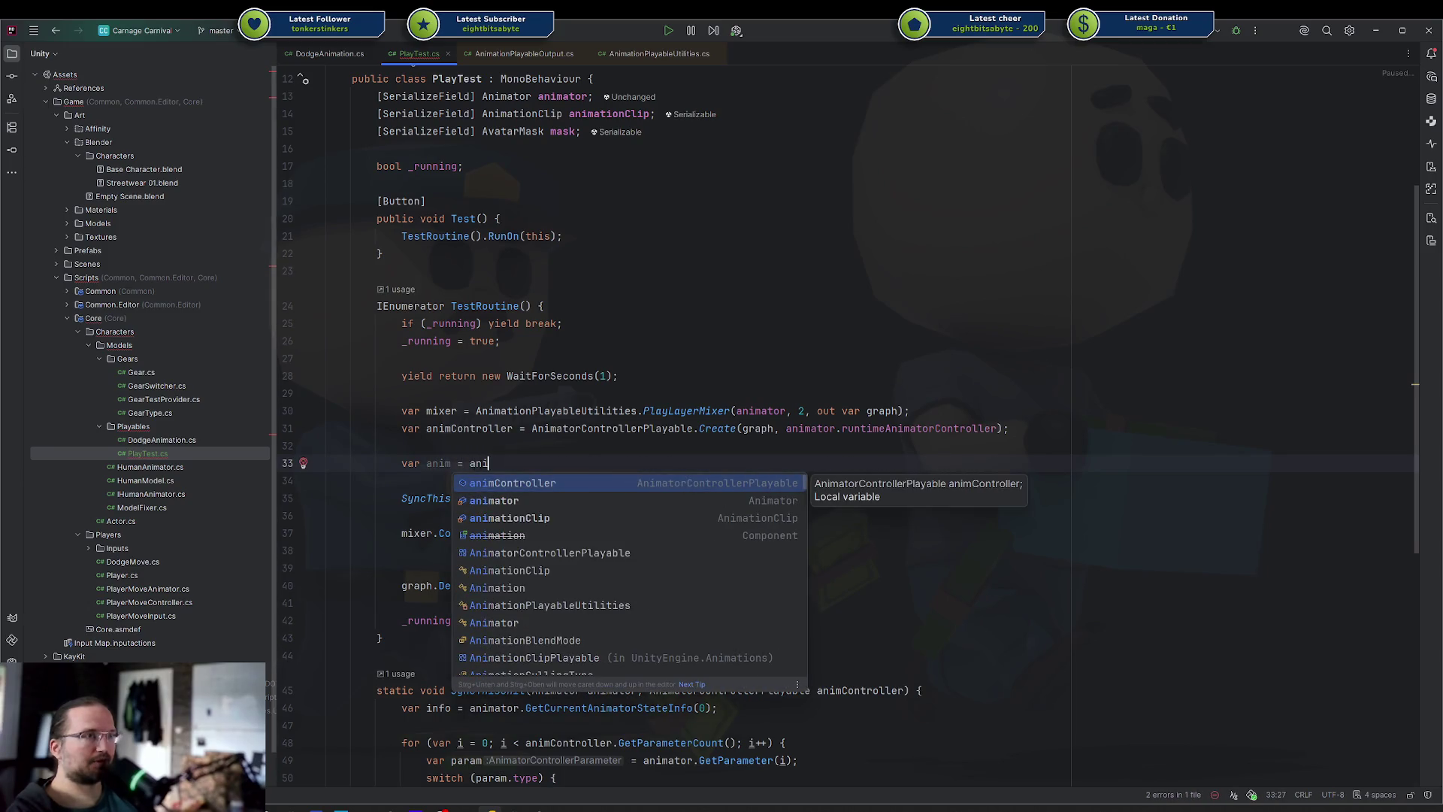
key("Down")
key("Down")
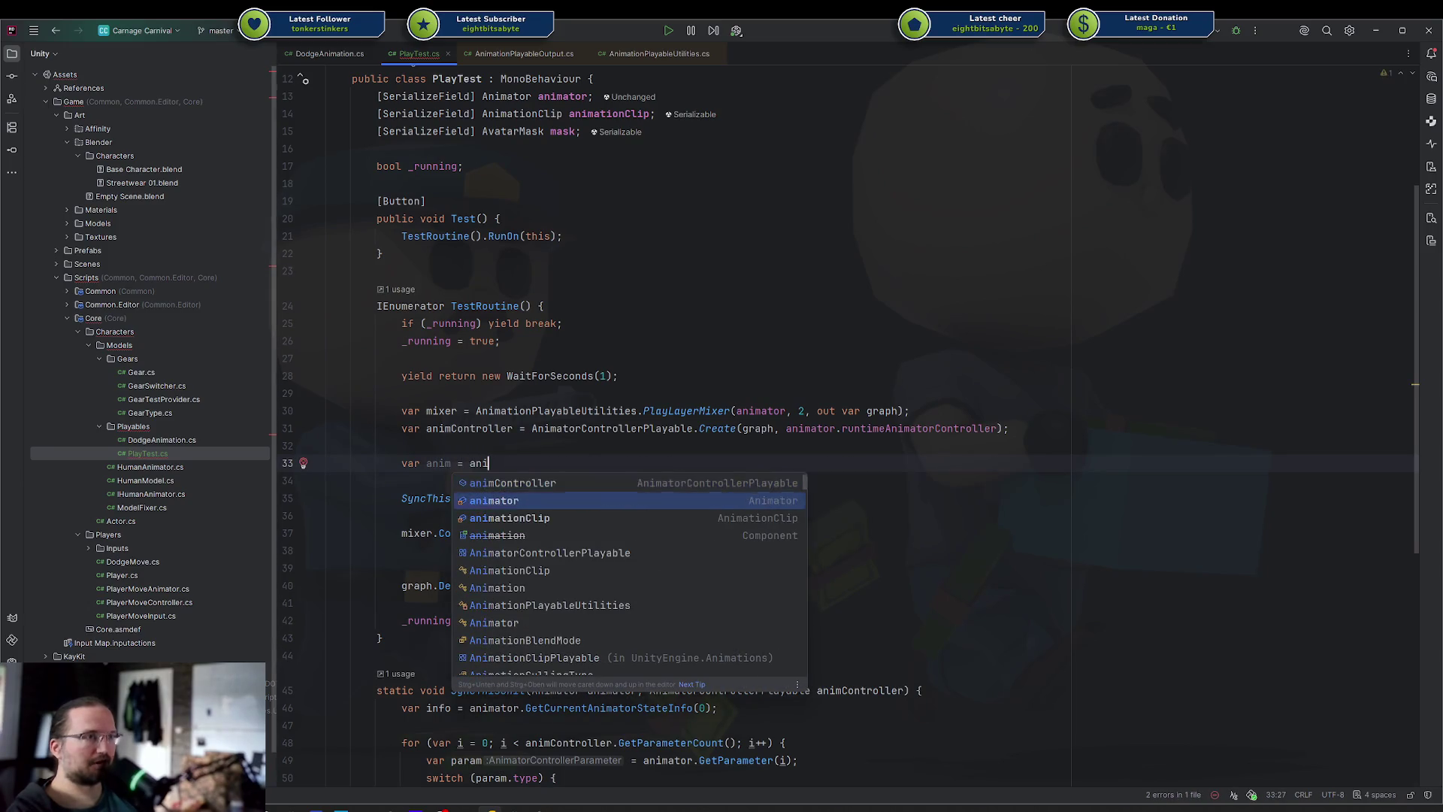
key("Return")
type(".")
key("Tab")
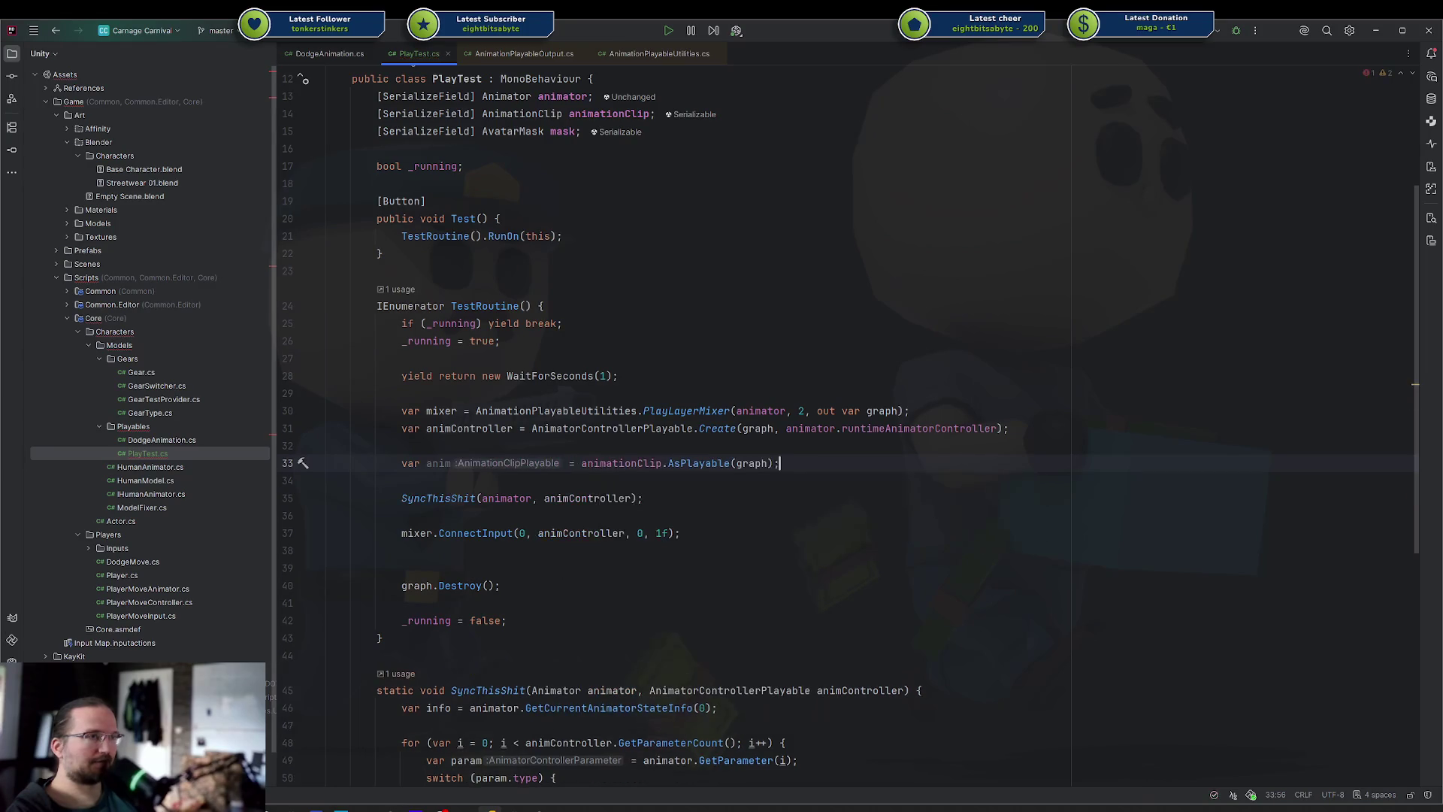
Connect anim to the mixer with mixer.ConnectInput(1, anim, 0, 1f)
key("Down")
key("Down")
key("Down")
key("Return")
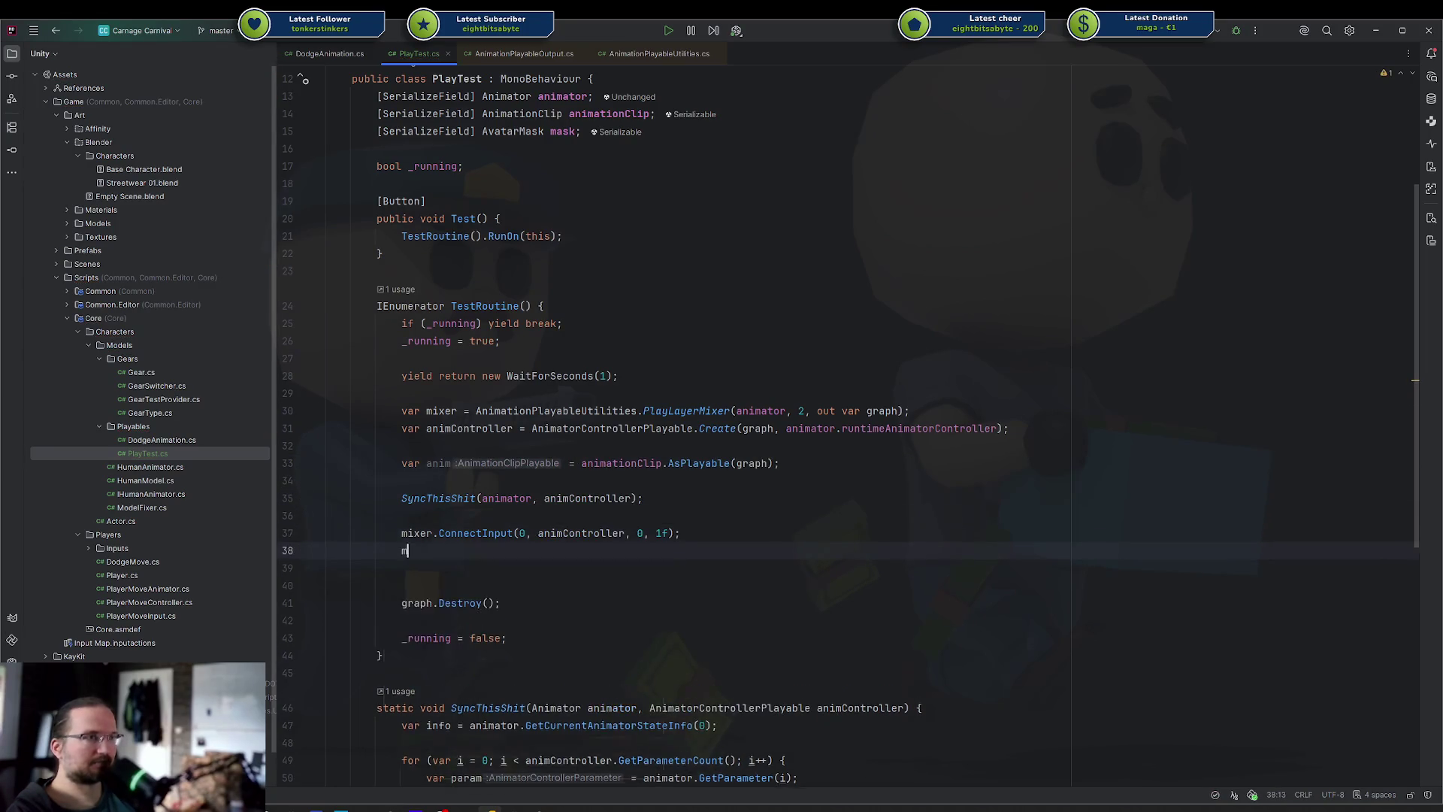
type("mixer.Con")
key("Return")
type("1, anim, 0, 1f);")
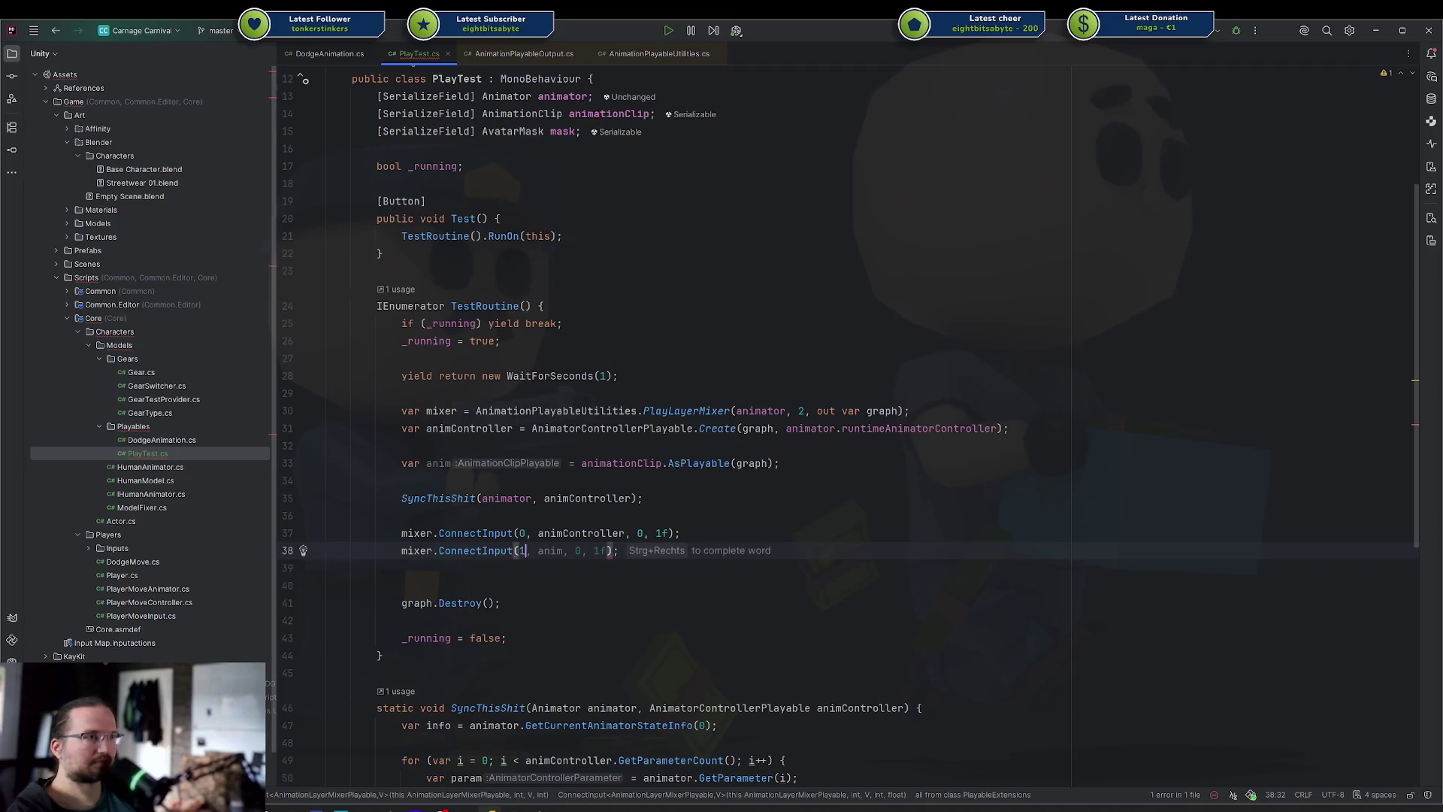
key("Return")
key("Return")
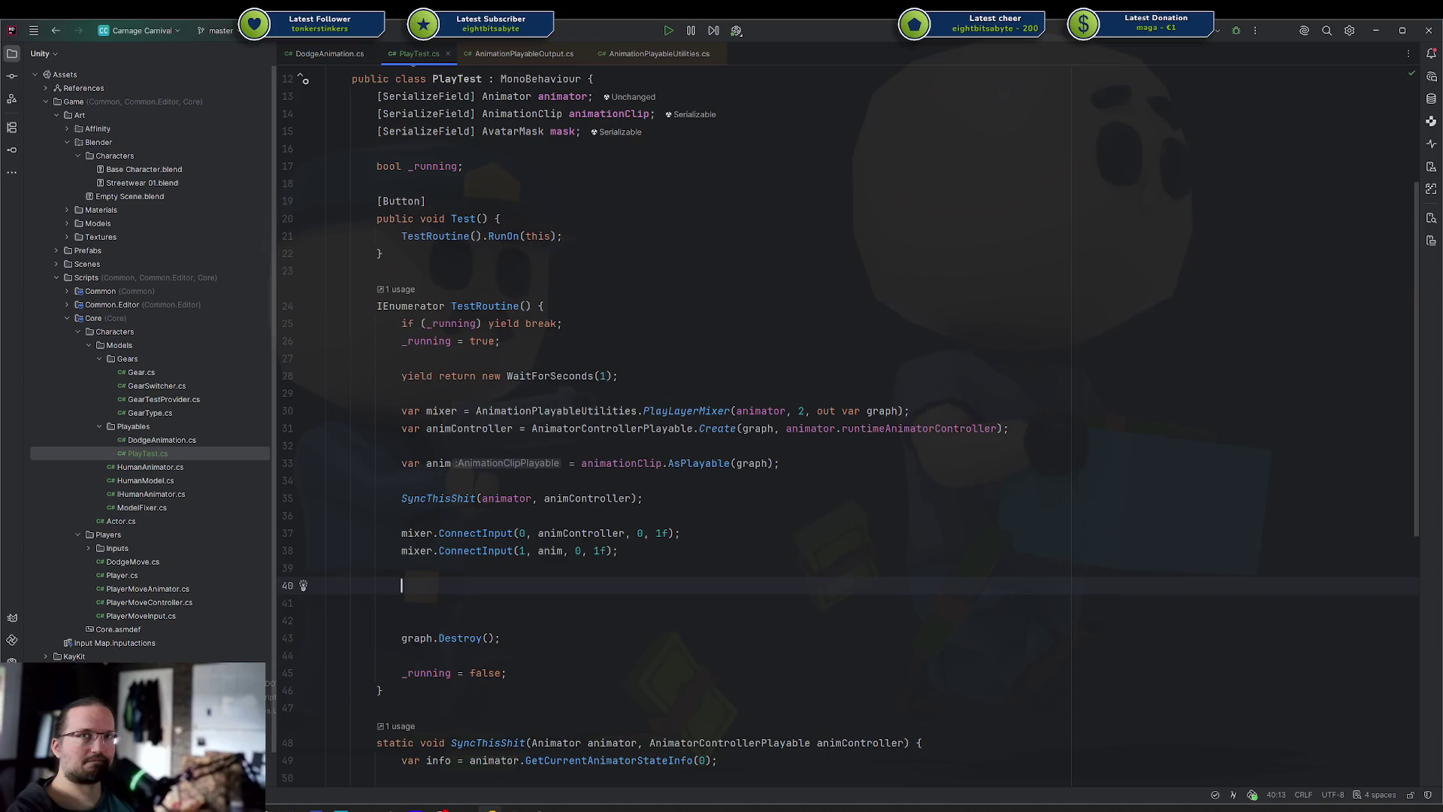
Mask layer 1 with mixer.SetLayerMaskFromAvatarMask(1, mask)
type("anim.set")
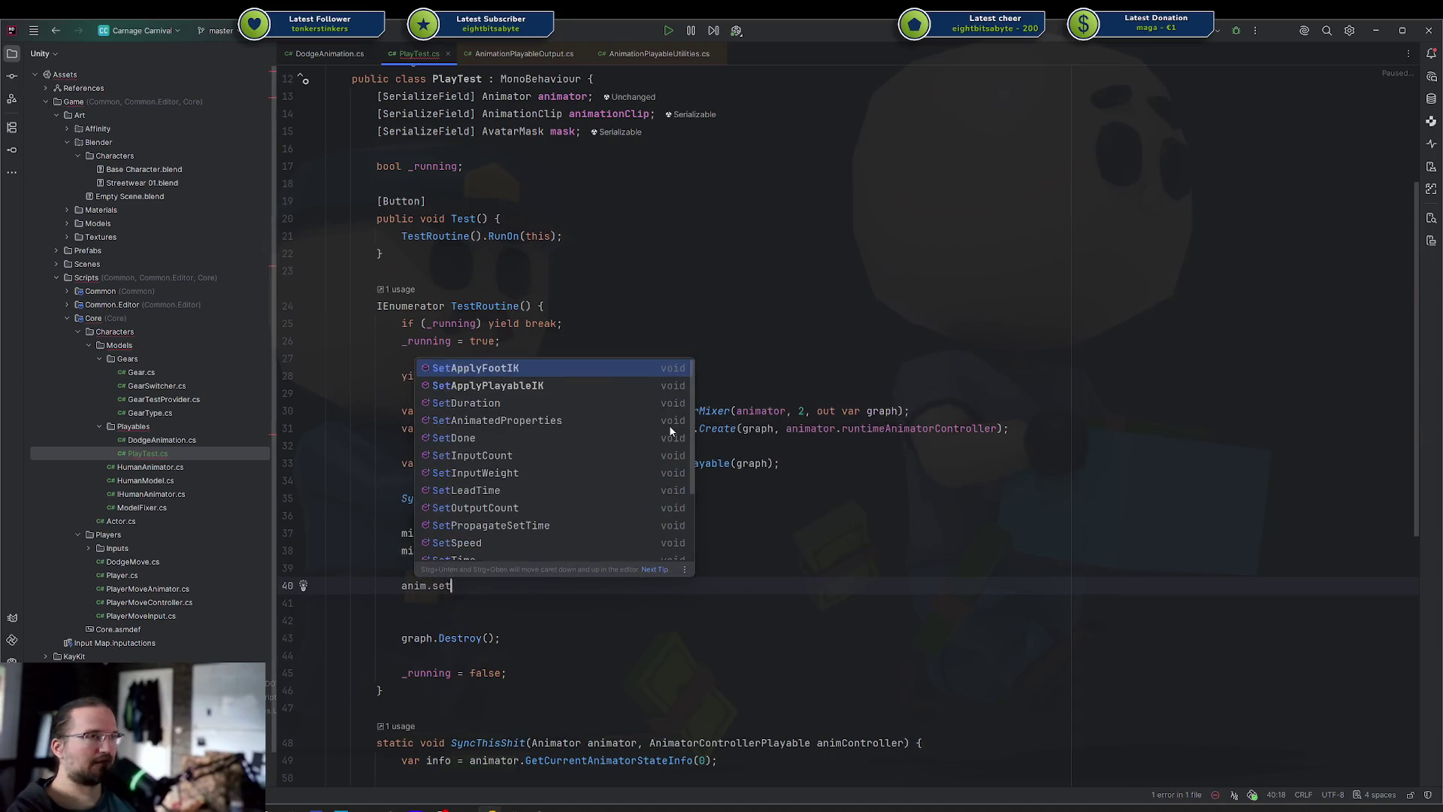
key("BackSpace")
key("BackSpace")
key("BackSpace")
type("mixer.set")
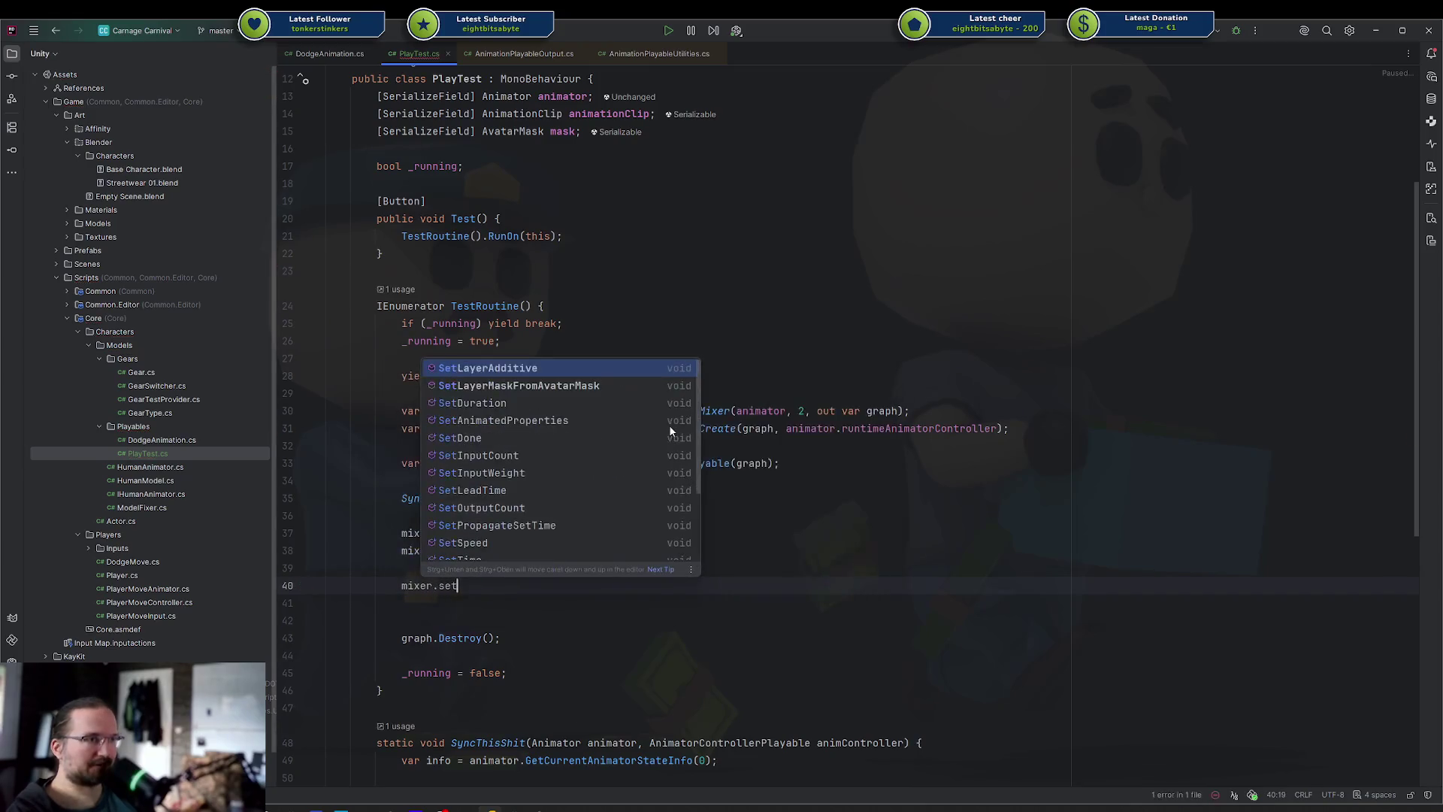
key("Down")
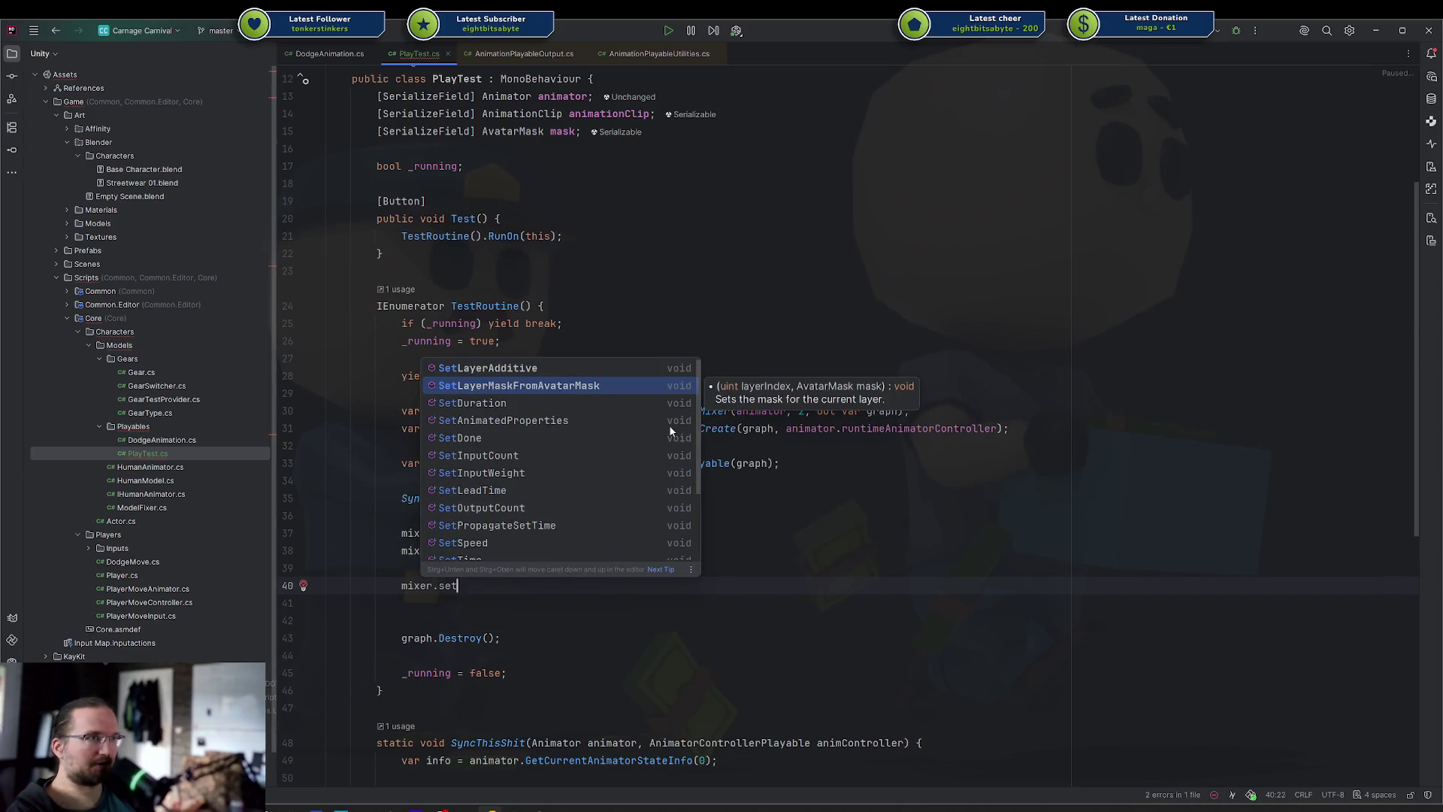
key("Return")
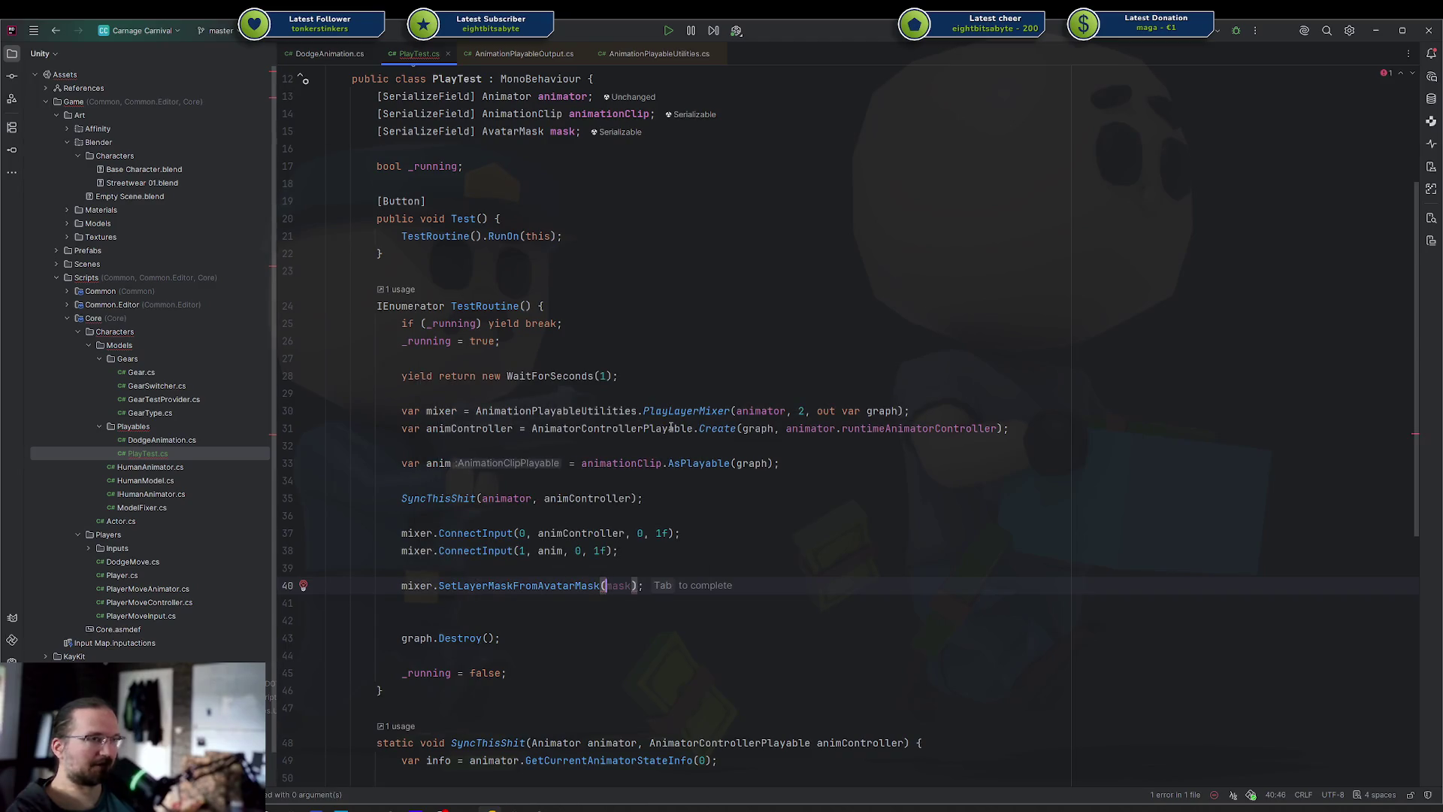
type("1, mask")
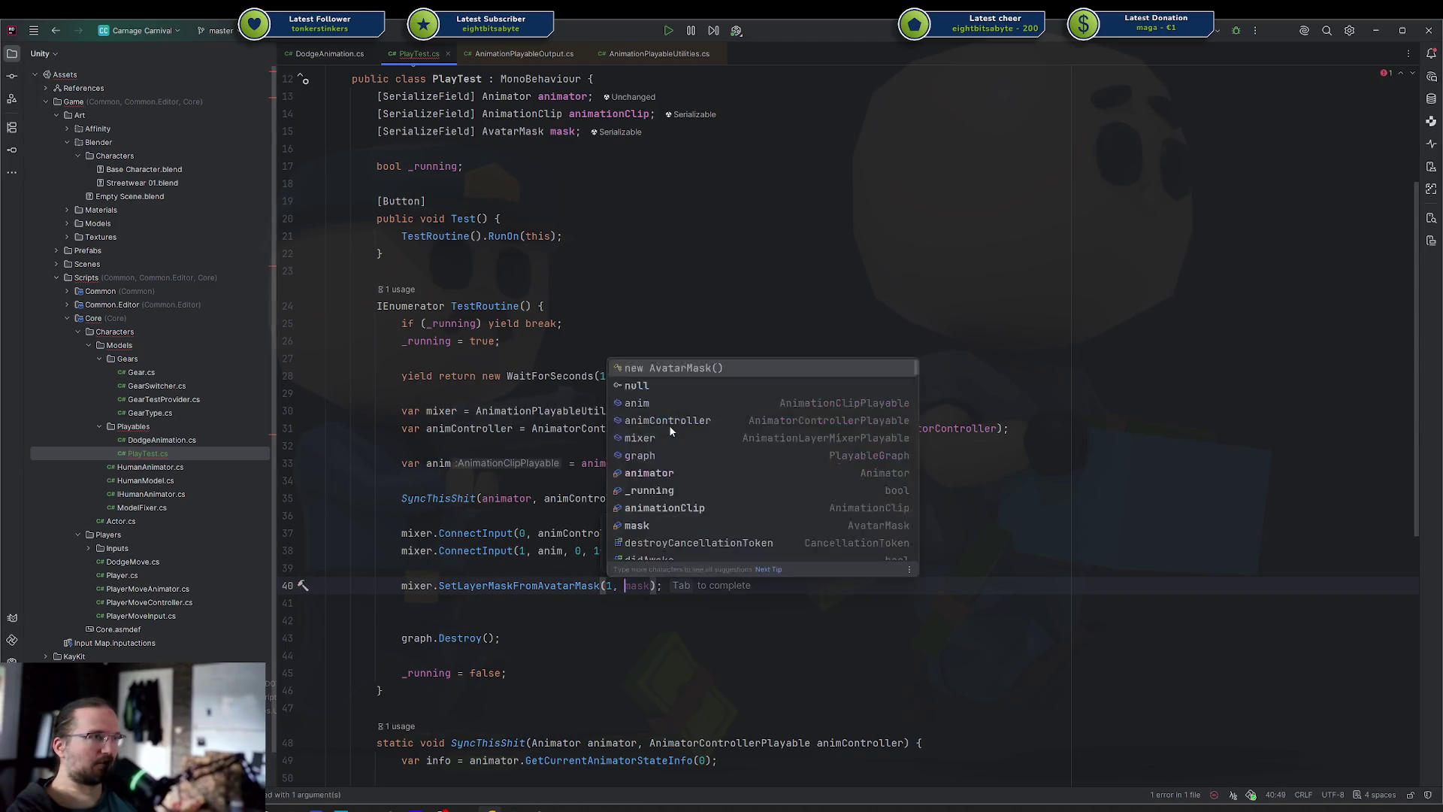
key("Up")
key("Delete")
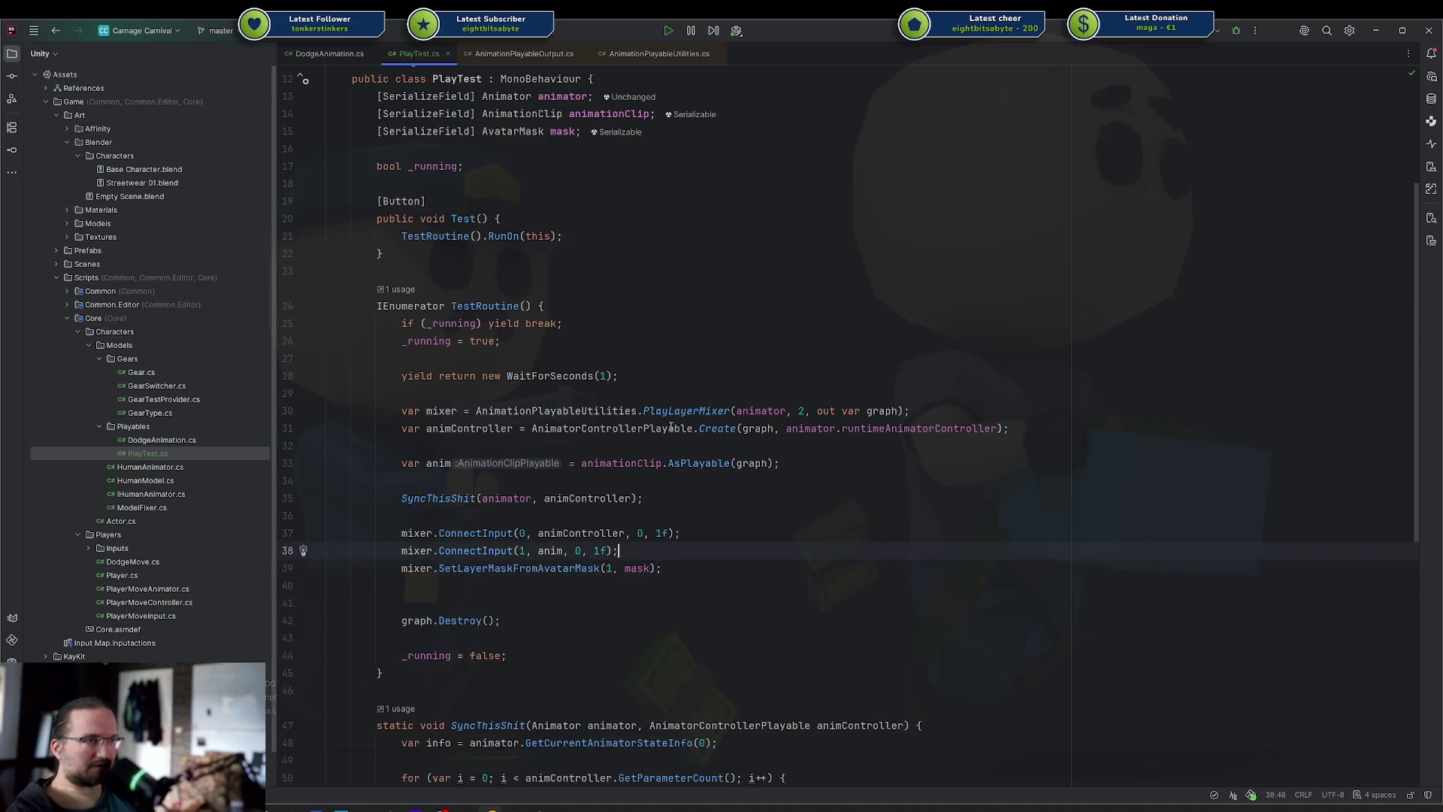
key("Return")
Add yield return new WaitForSeconds(3) after the mask call
key("End")
key("Return")
key("Return")
key("Down")
type("yield return")
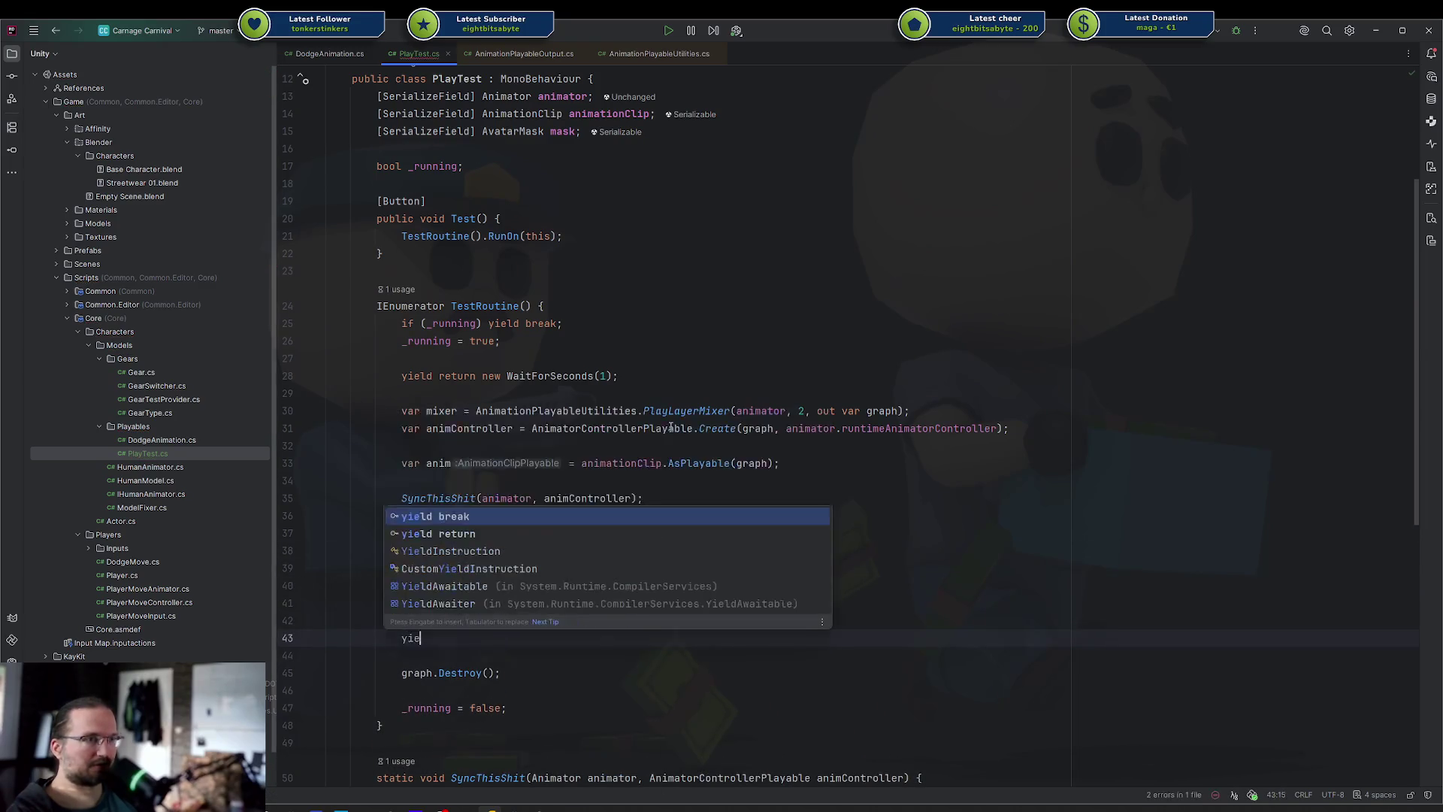
key("Tab")
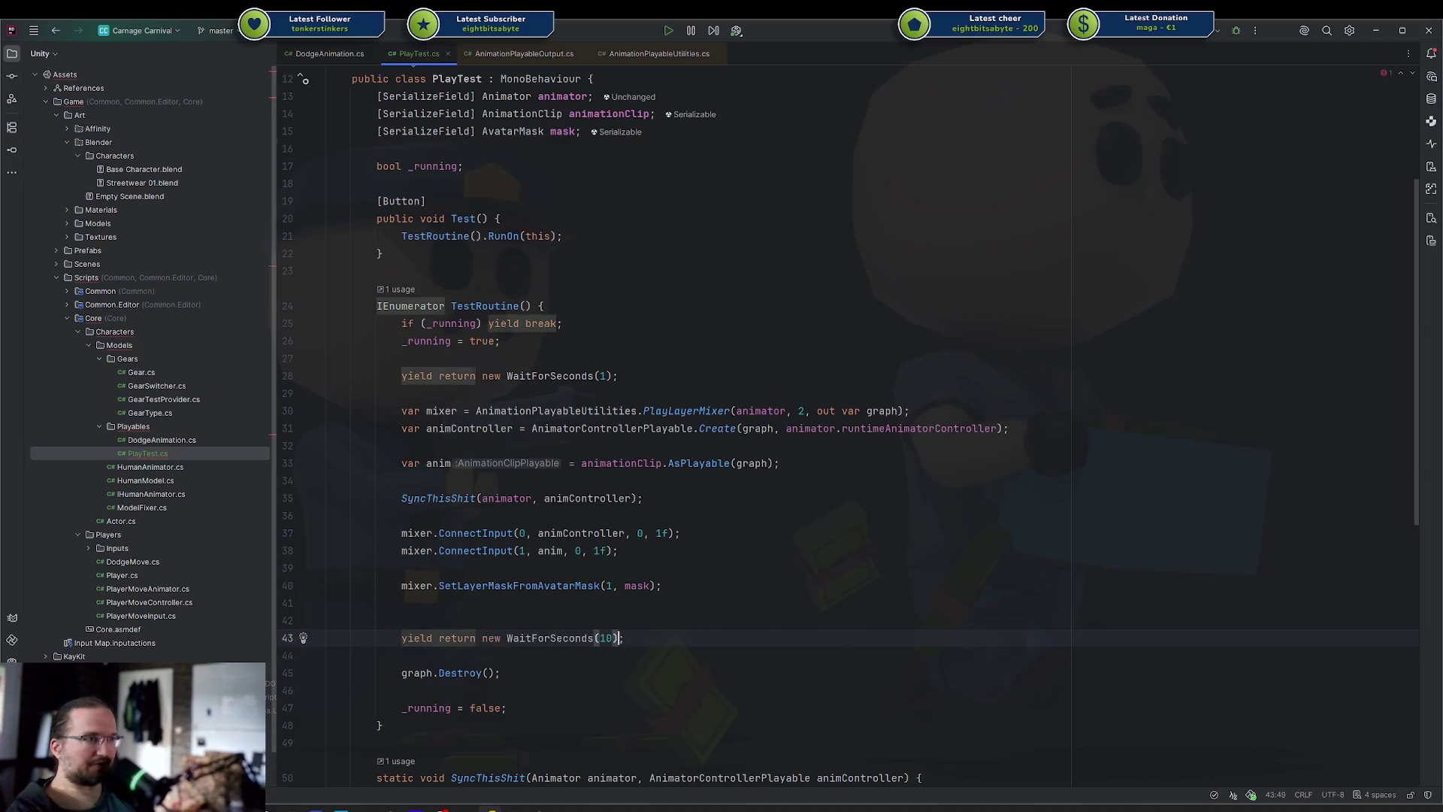
key("BackSpace")
type("5")
key("Home")
key("BackSpace")
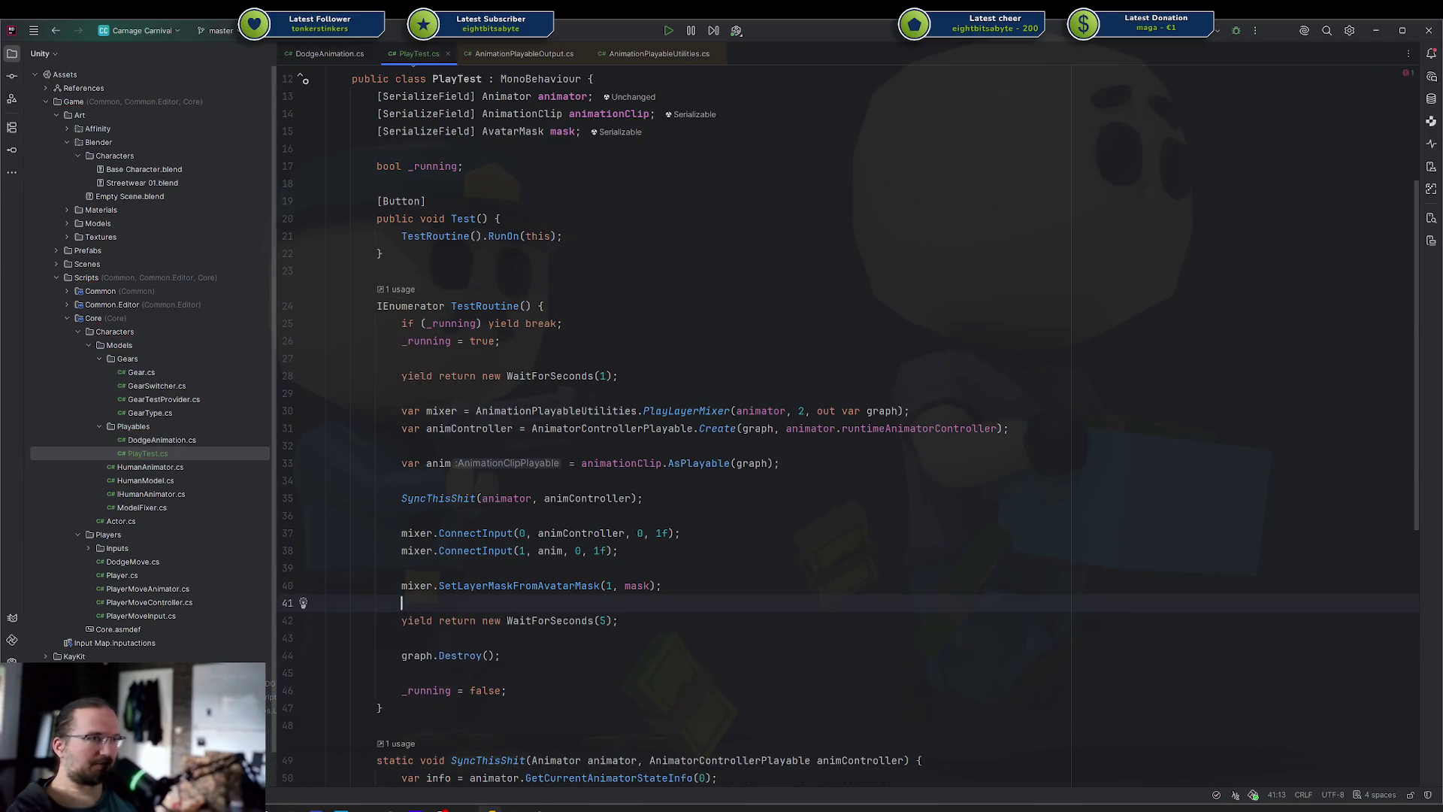
key("End")
key("Left")
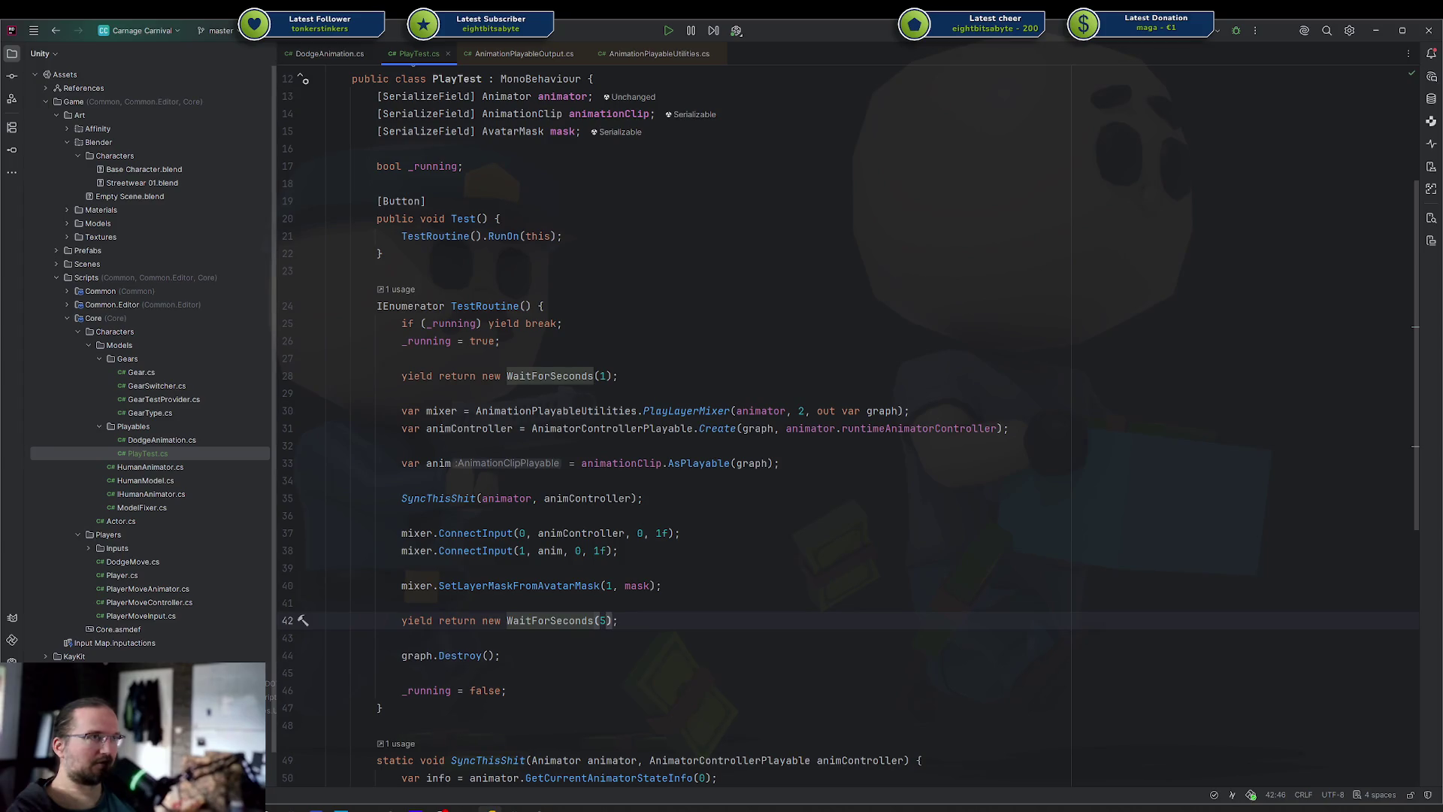
key("Up")
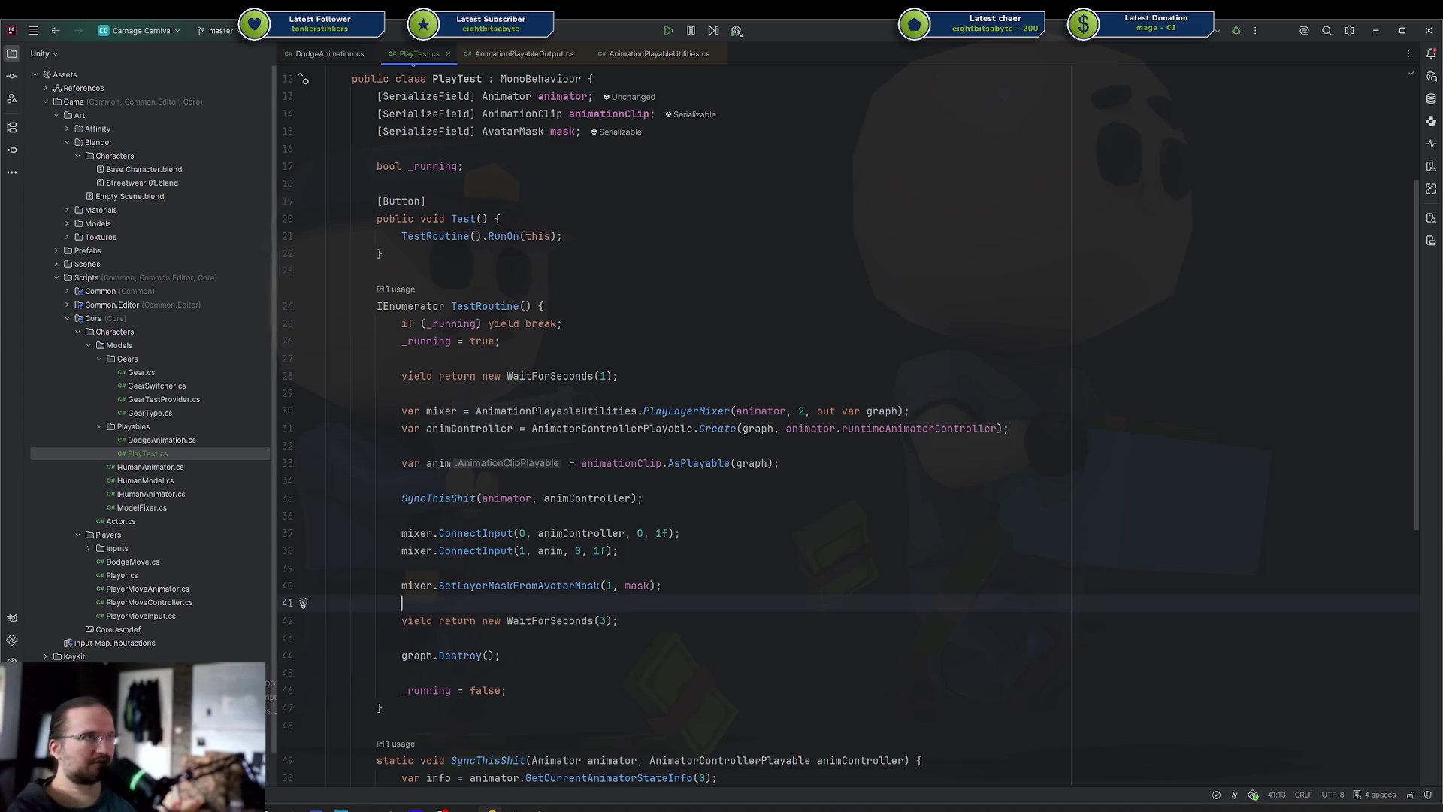
Scroll through the finished TestRoutine and switch to the Unity editor
scroll(730, 345, "down", 3)
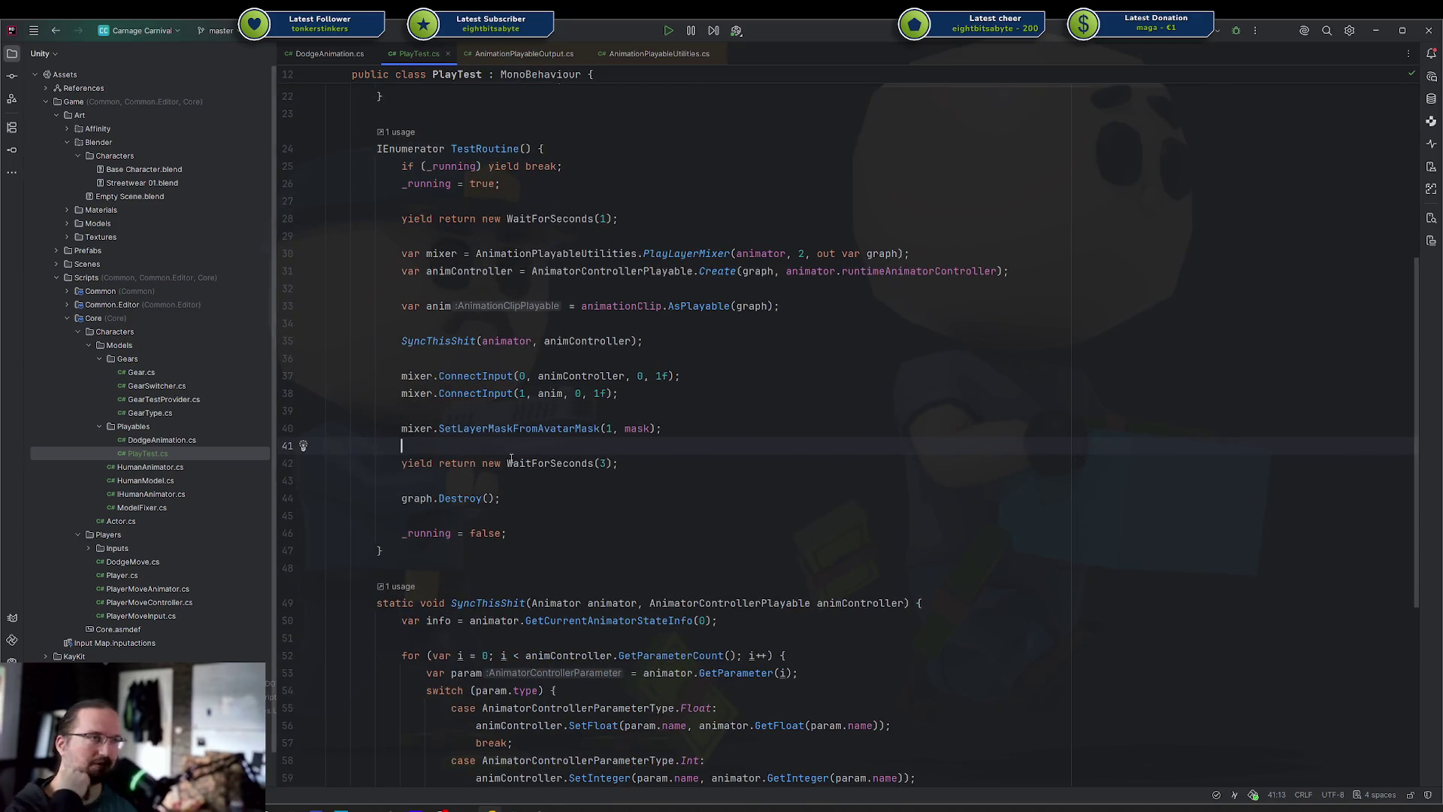
mouse_move(539, 458)
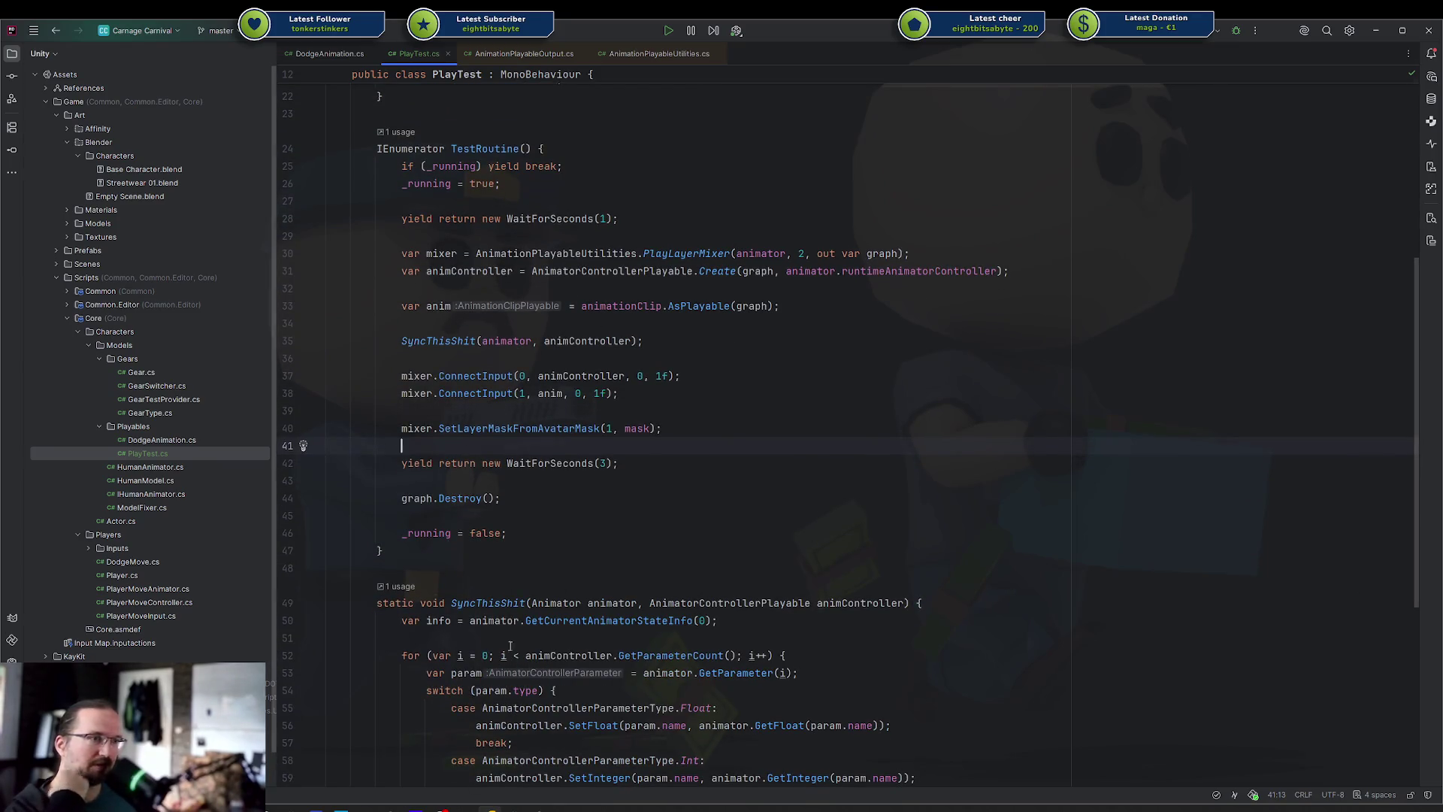
left_click(526, 809)
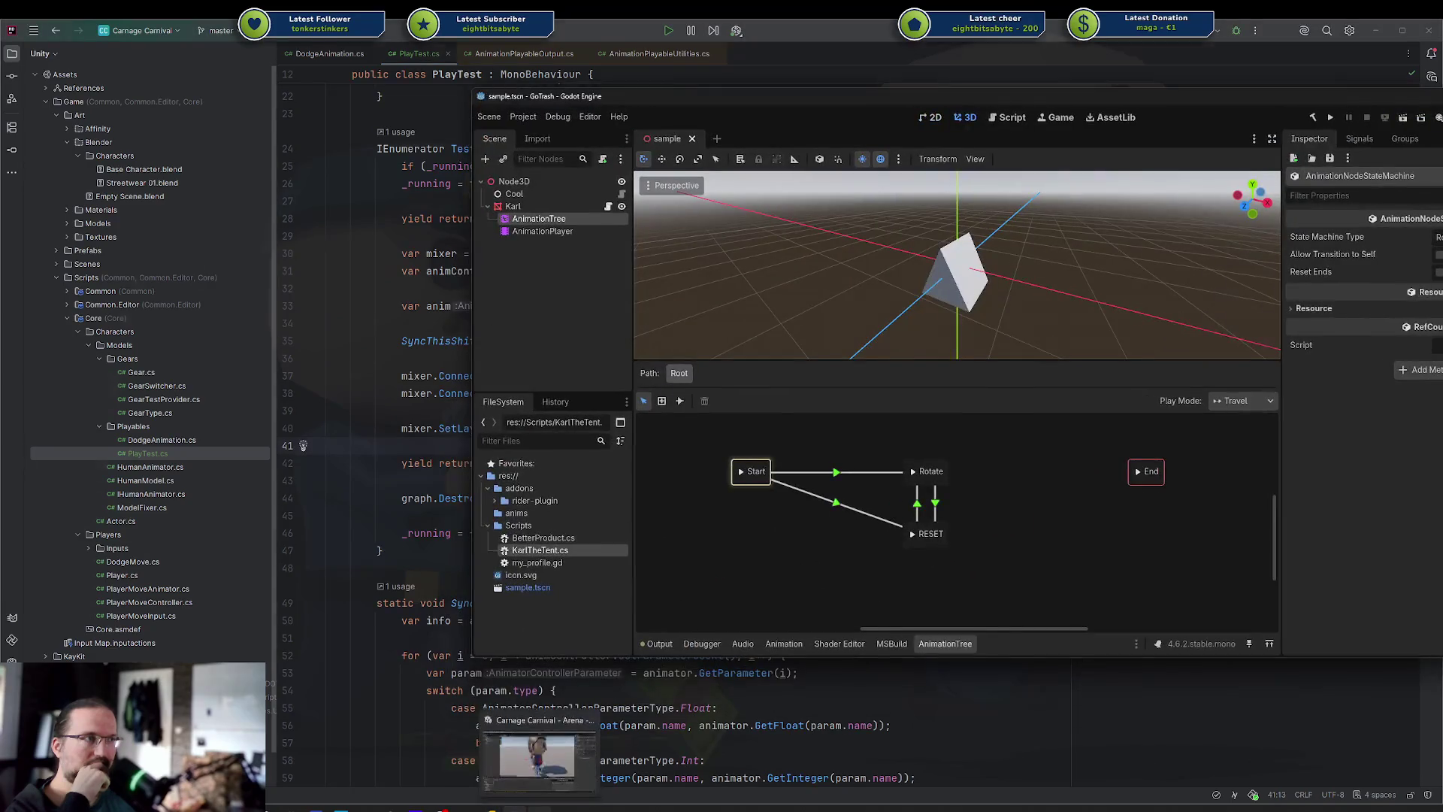
Pan across Godot's Kart AnimationTree with Start, Rotate, RESET and End, then return to Unity
left_click(540, 752)
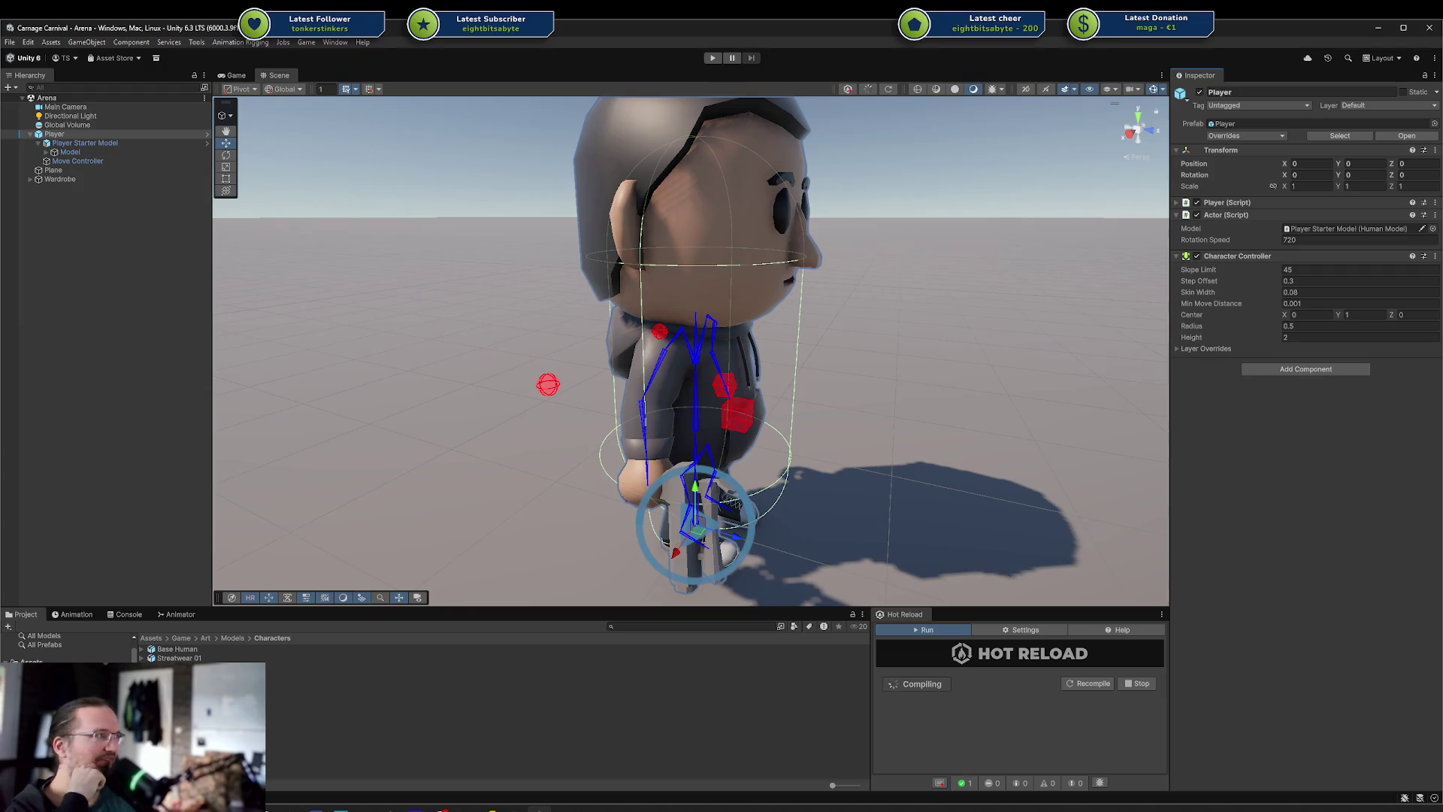
key("alt+Tab")
scroll(983, 500, "left", 5)
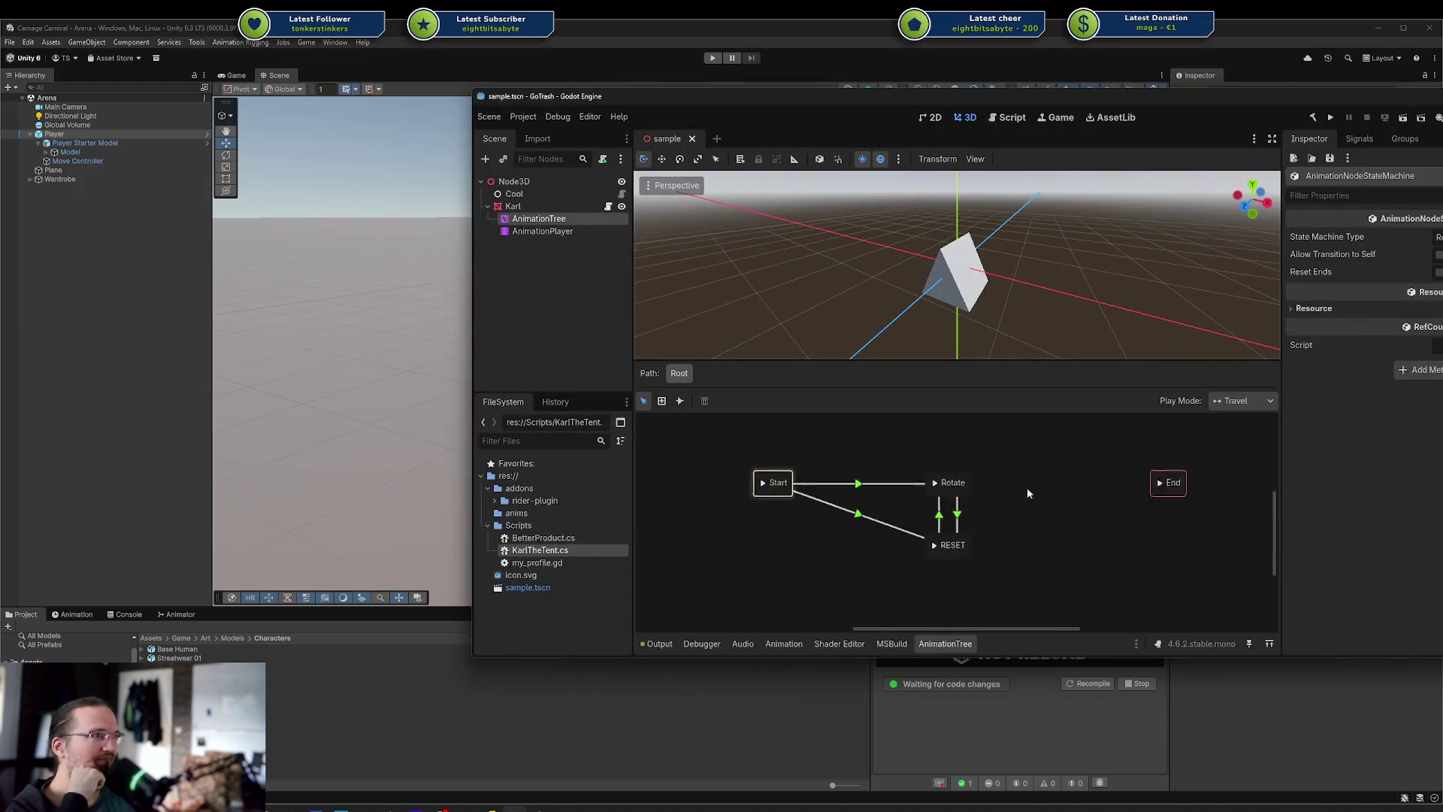
left_click(636, 743)
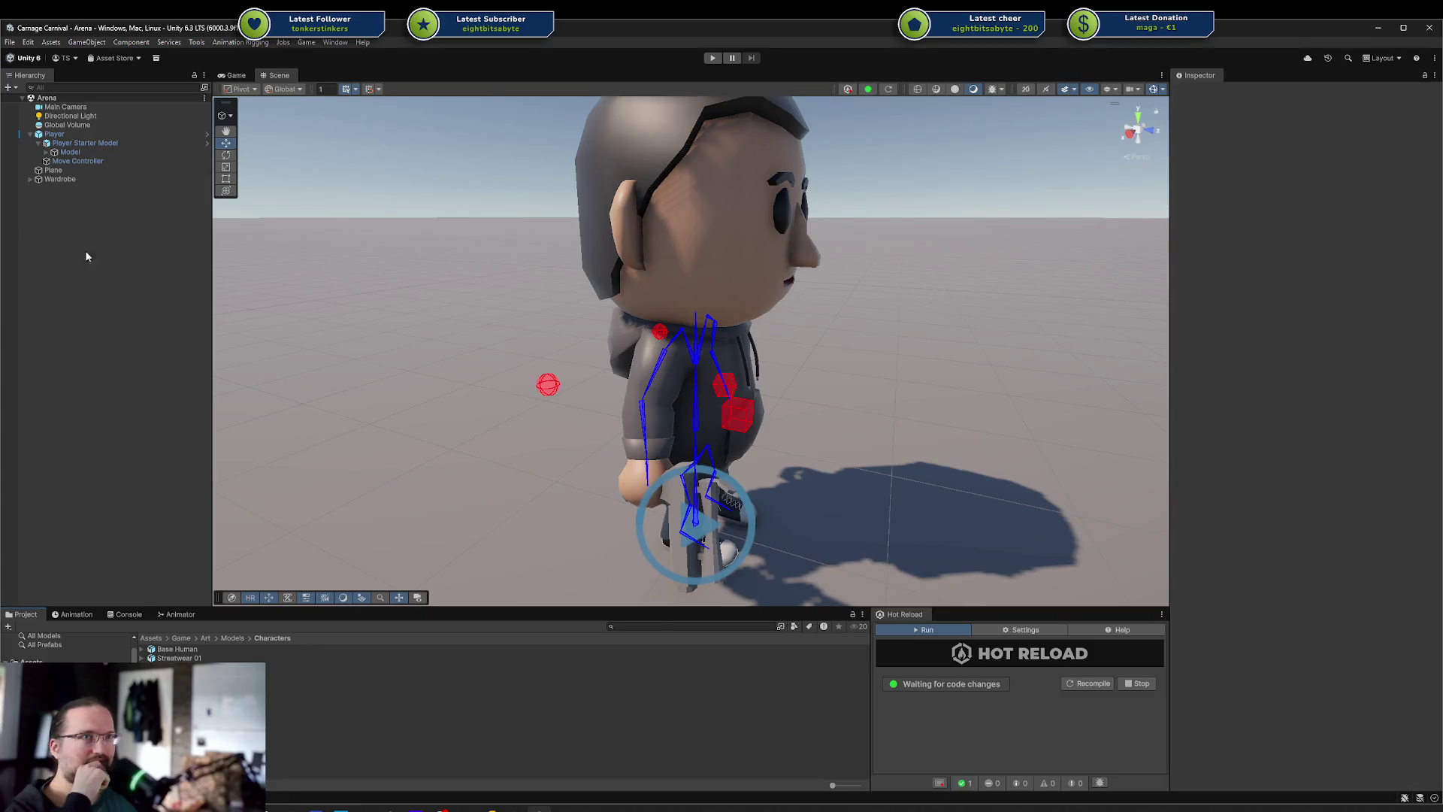
Add the Play Test script component to Player via an Add Component search for 'playtest'
left_click(54, 134)
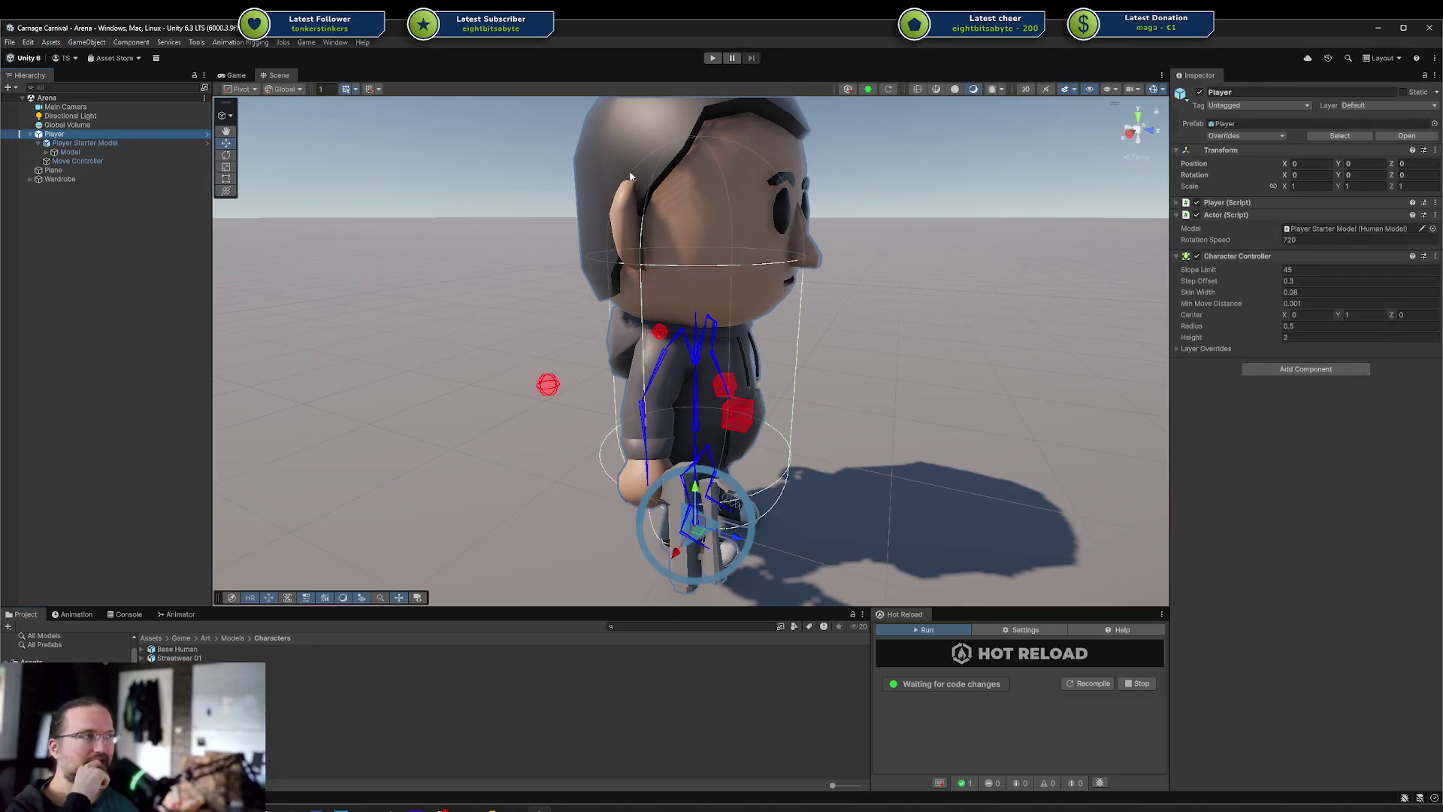
left_click(1269, 371)
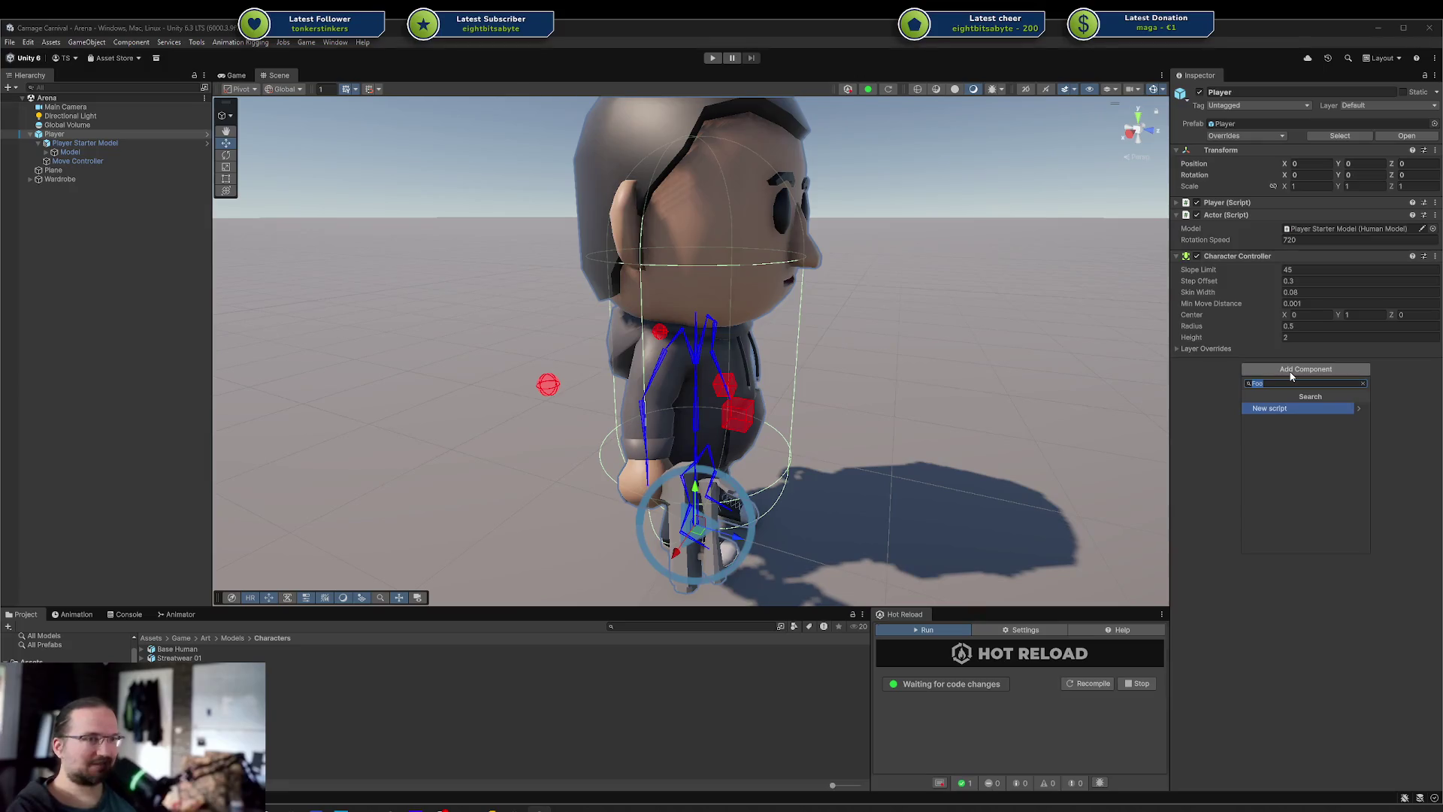
type("playtest")
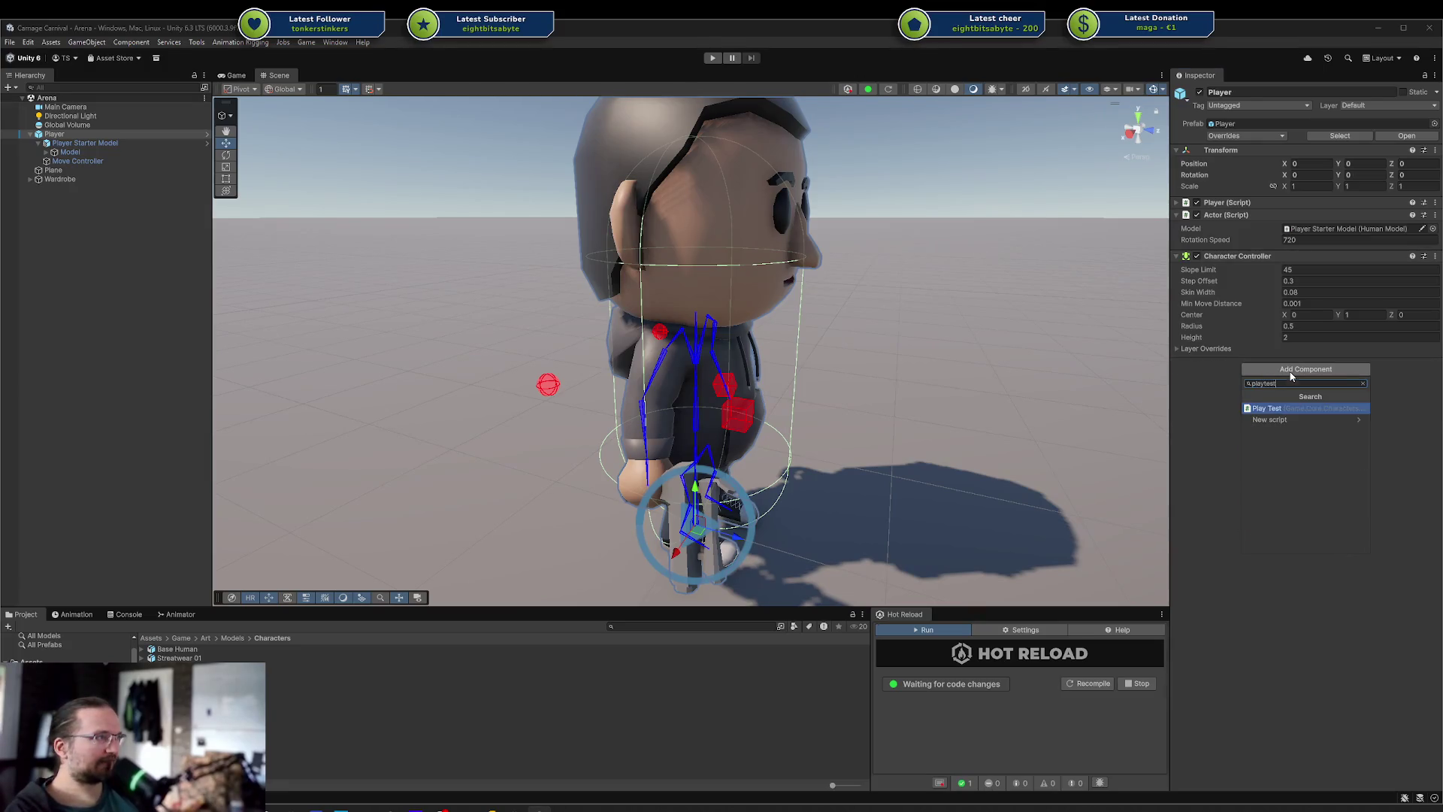
key("Return")
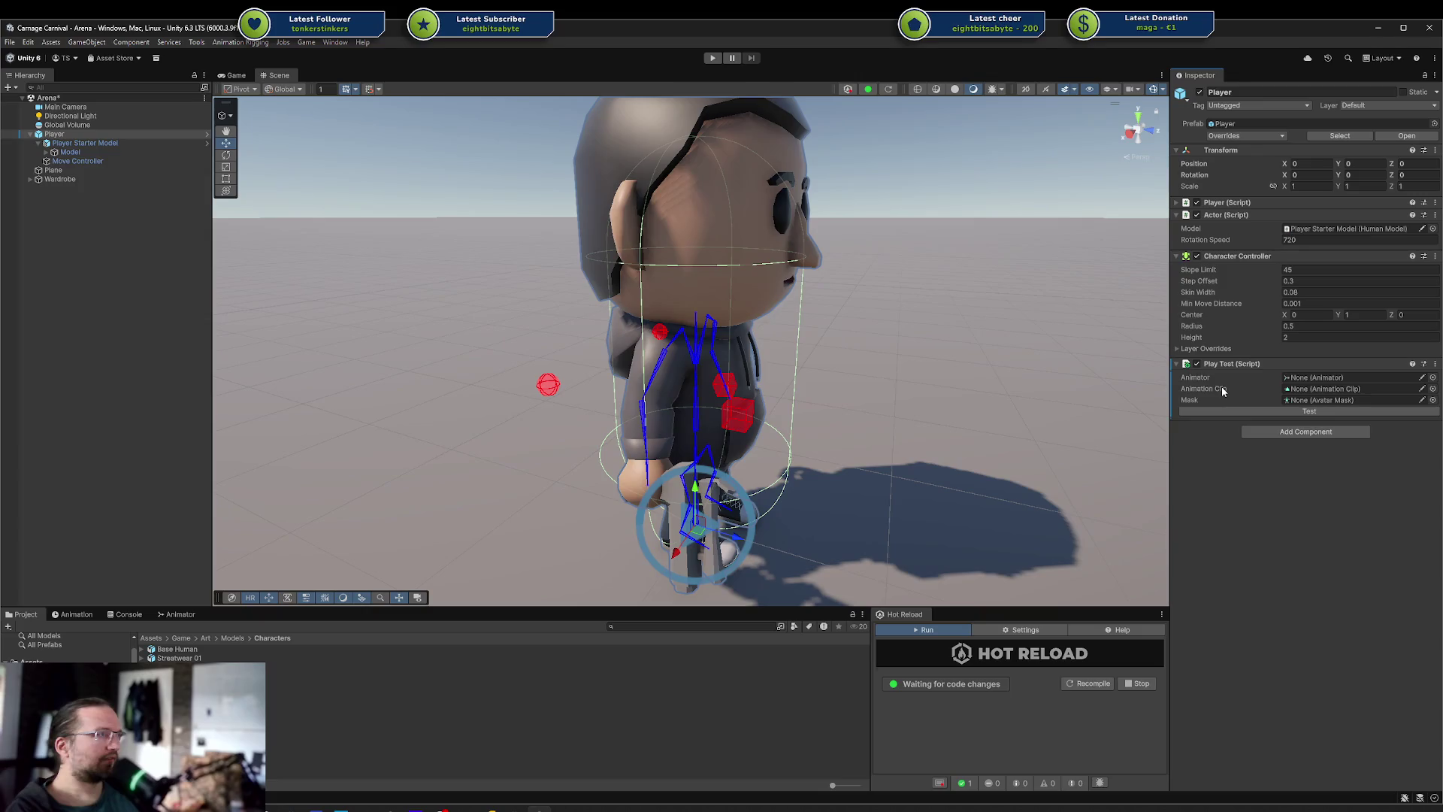
Drag Player Starter Model onto the Play Test Animator field
left_click_drag(96, 144, 1138, 316)
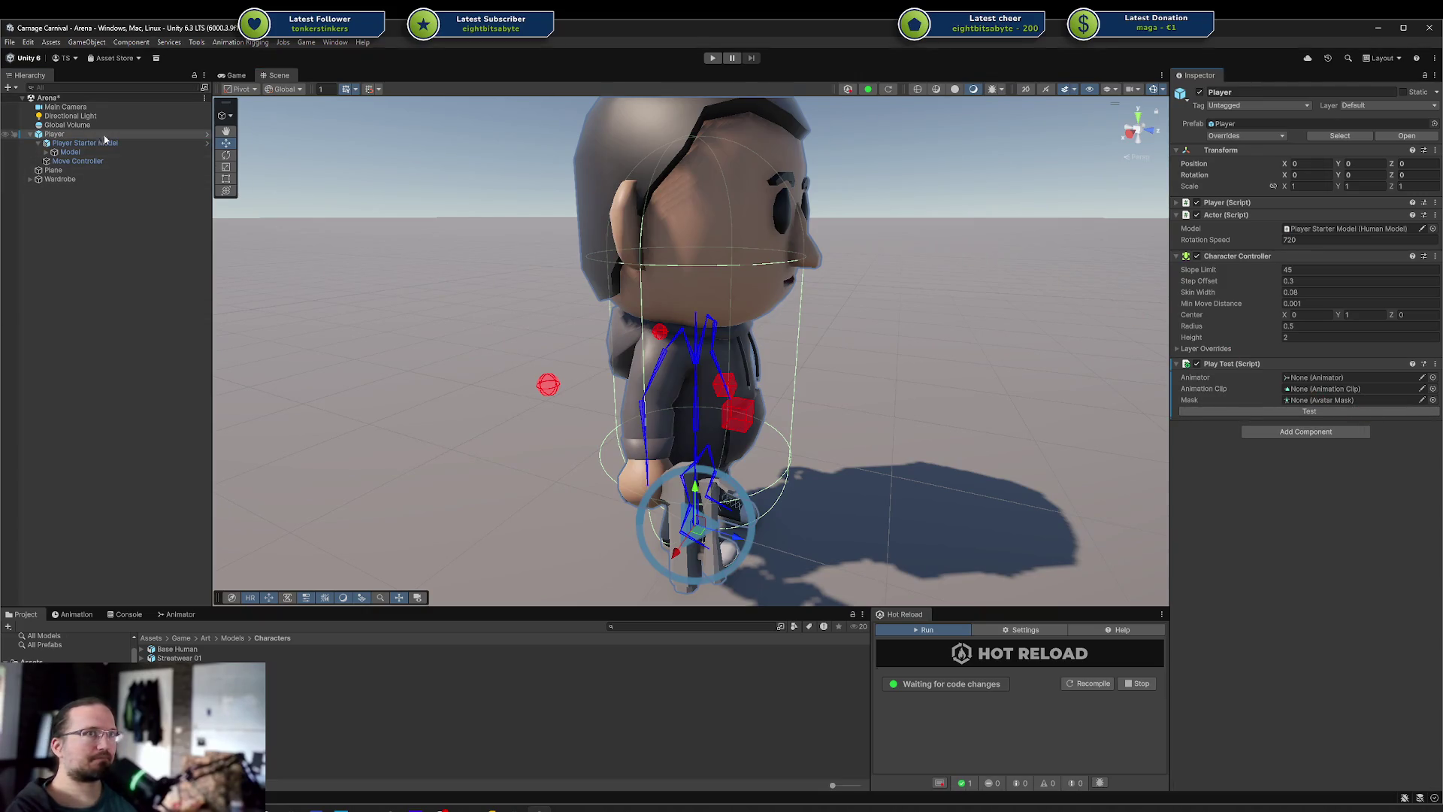
left_click_drag(105, 140, 622, 209)
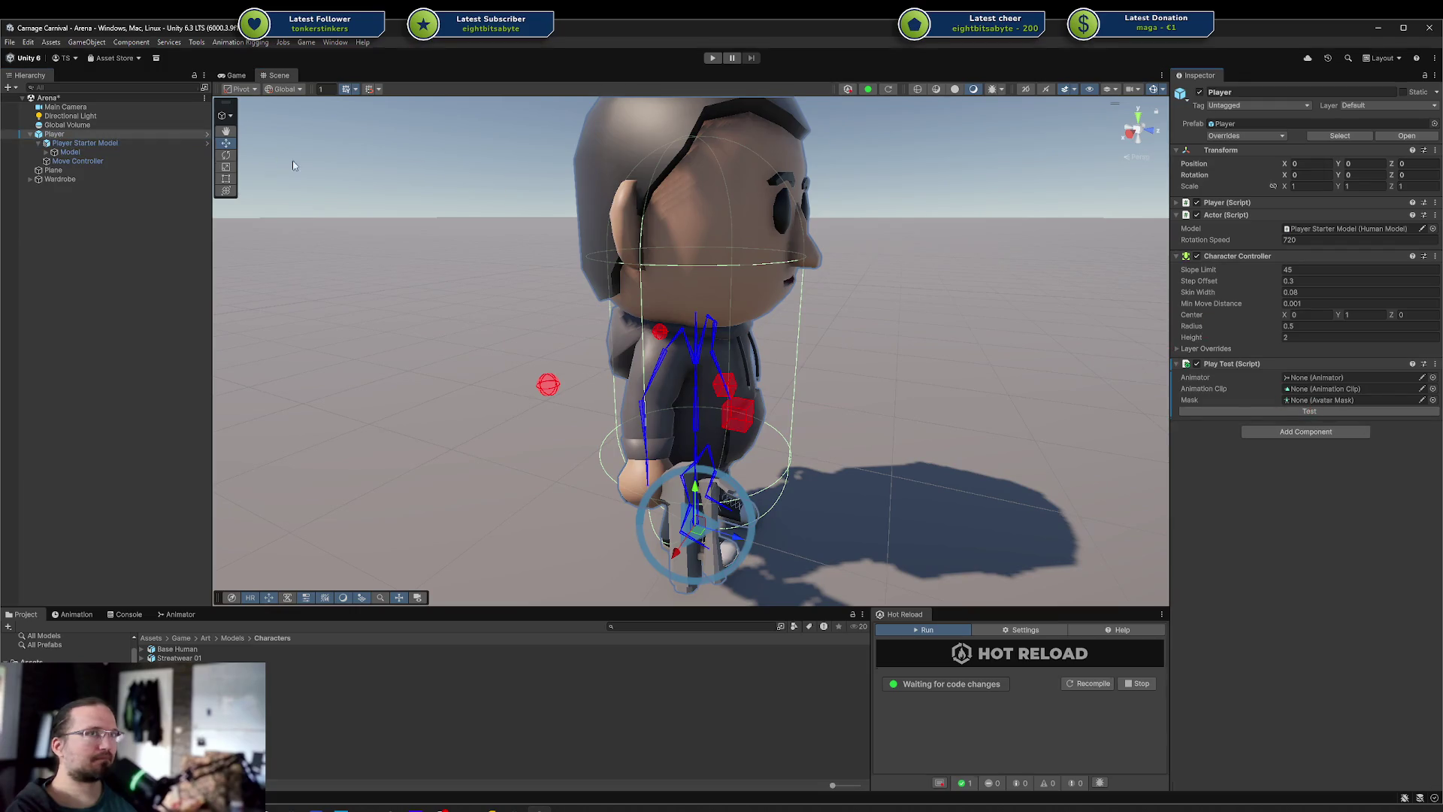
left_click_drag(86, 143, 1078, 362)
left_click_drag(1318, 385, 1320, 382)
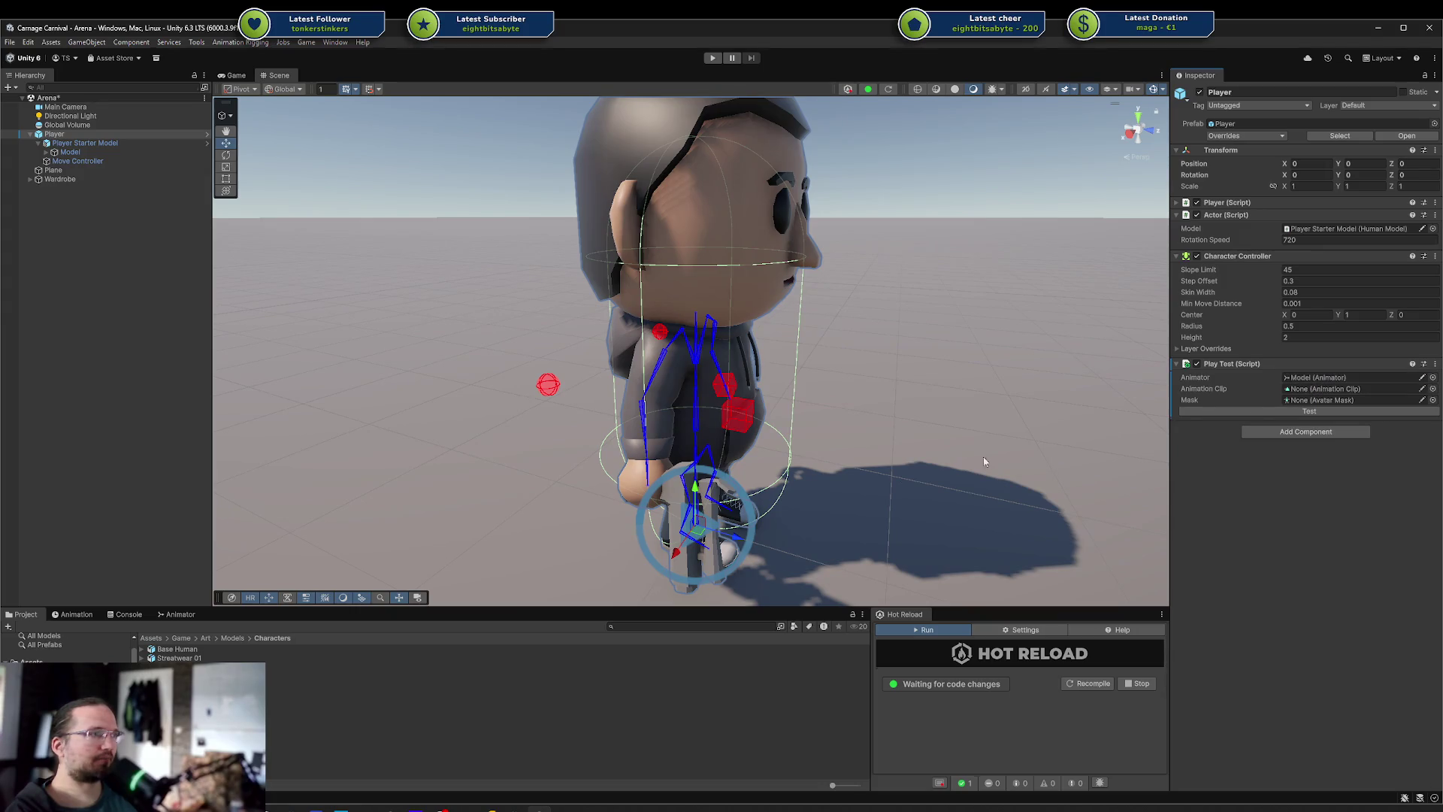
Open the Human Animations Combat folder and preview the Knockdown01 - Fall clip
left_click(1432, 400)
key("Escape")
scroll(66, 646, "down", 5)
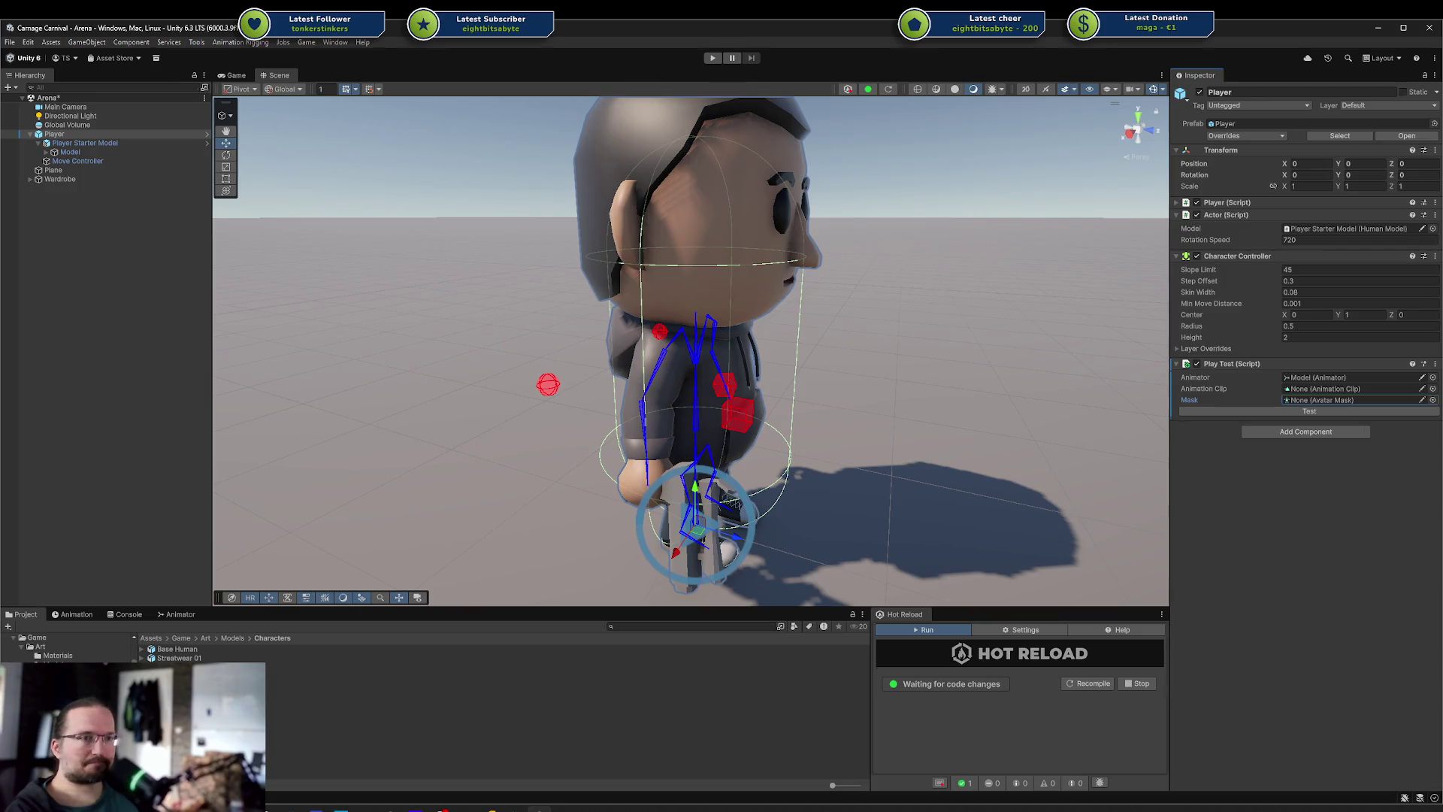
left_click(83, 722)
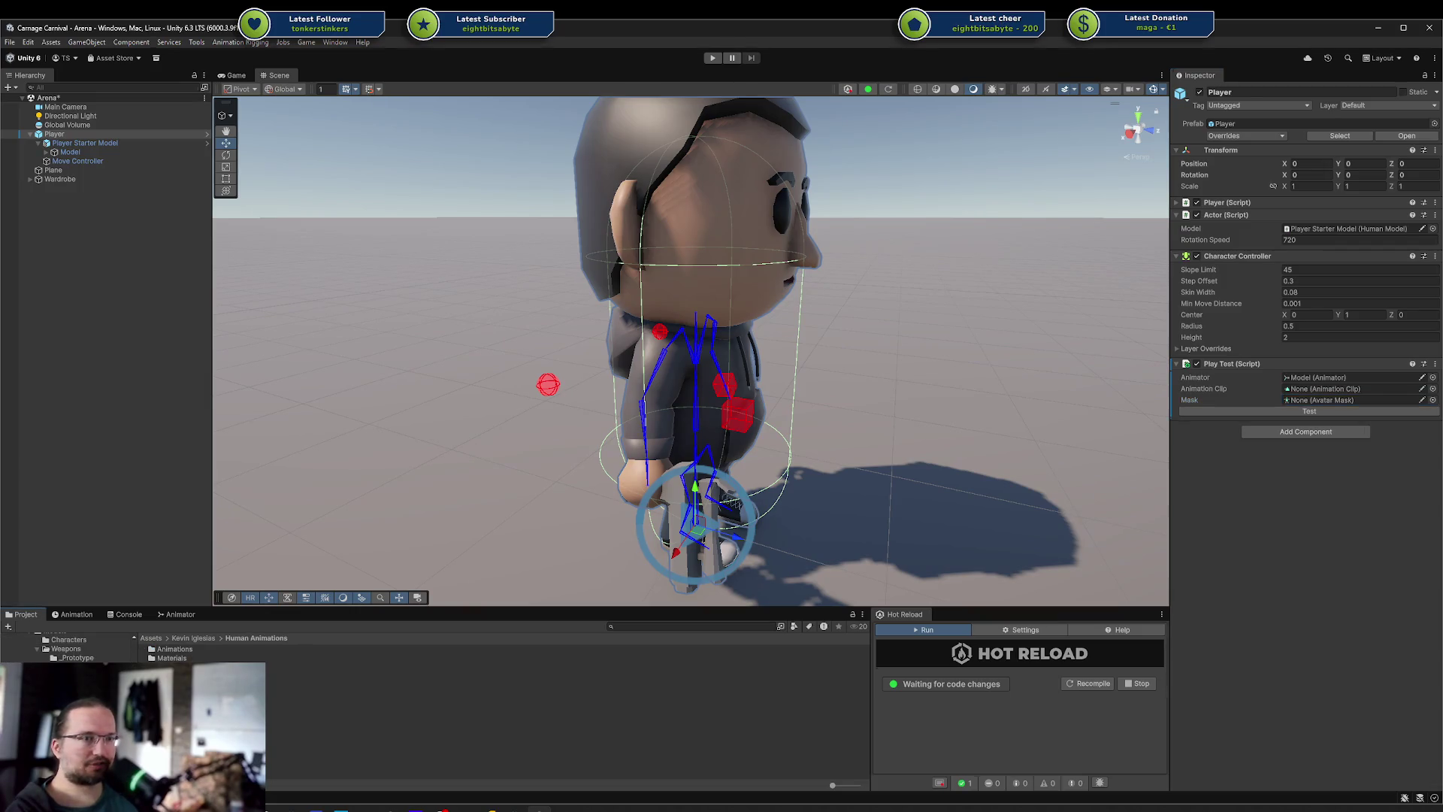
scroll(67, 648, "up", 2)
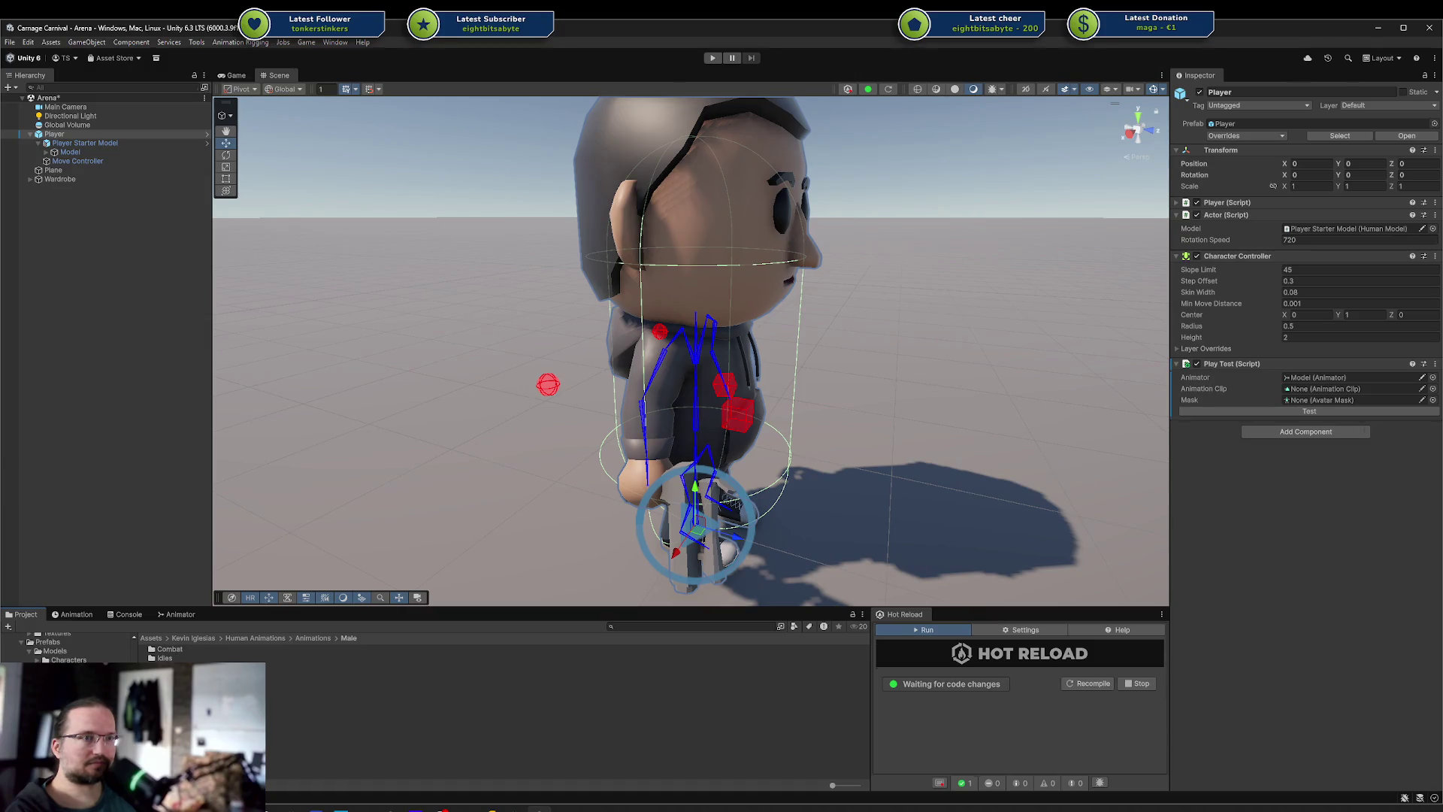
double_click(169, 649)
left_click(180, 649)
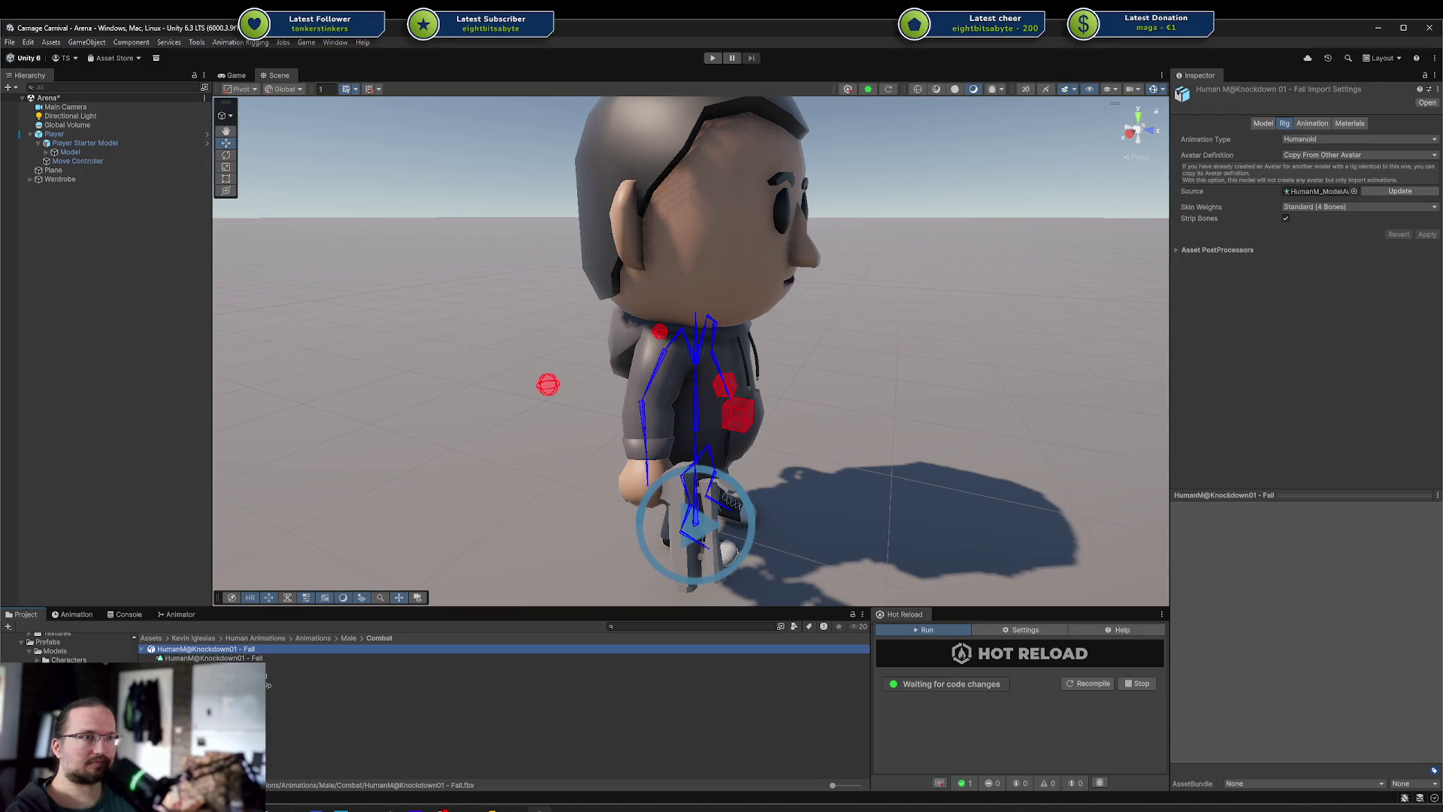
left_click(174, 658)
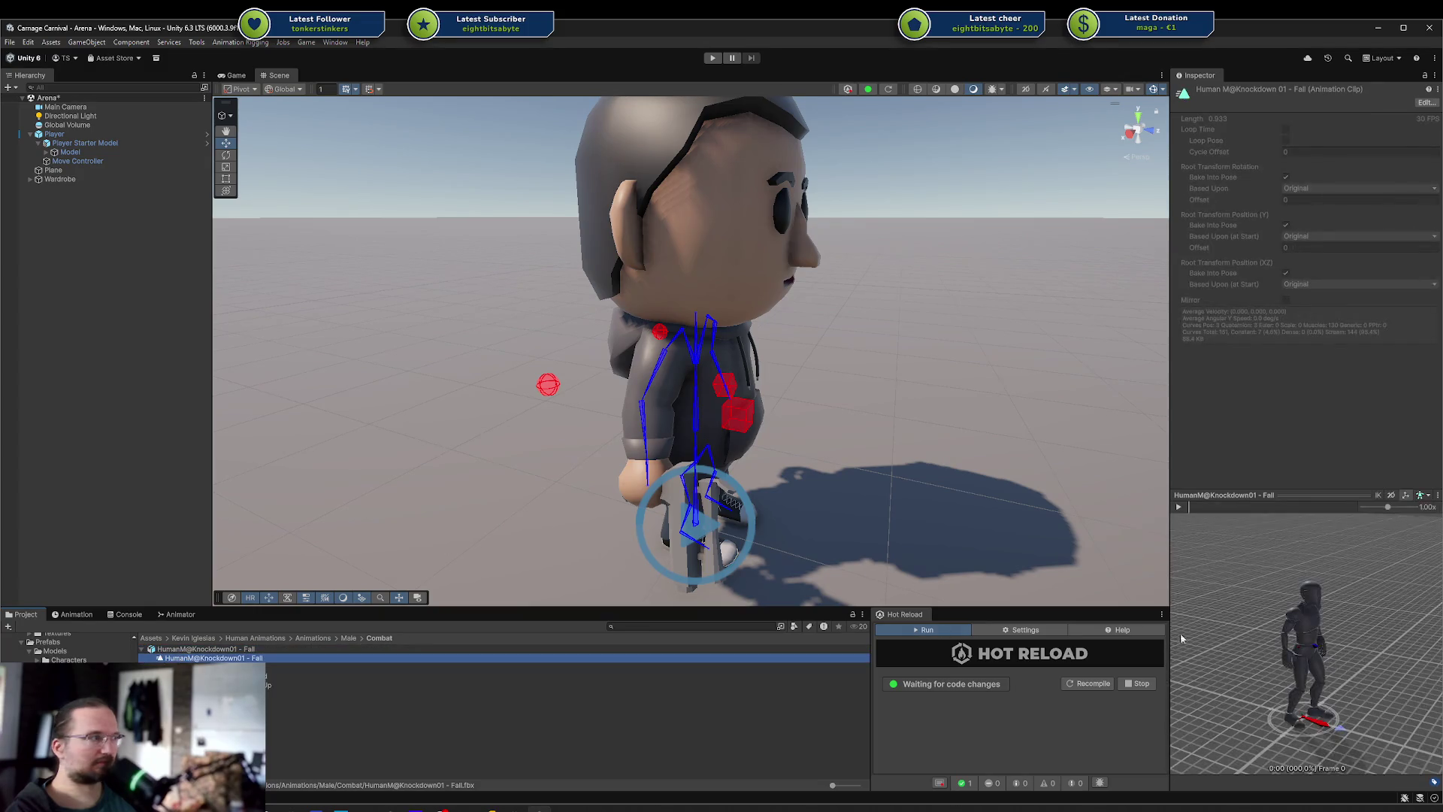
left_click(1185, 509)
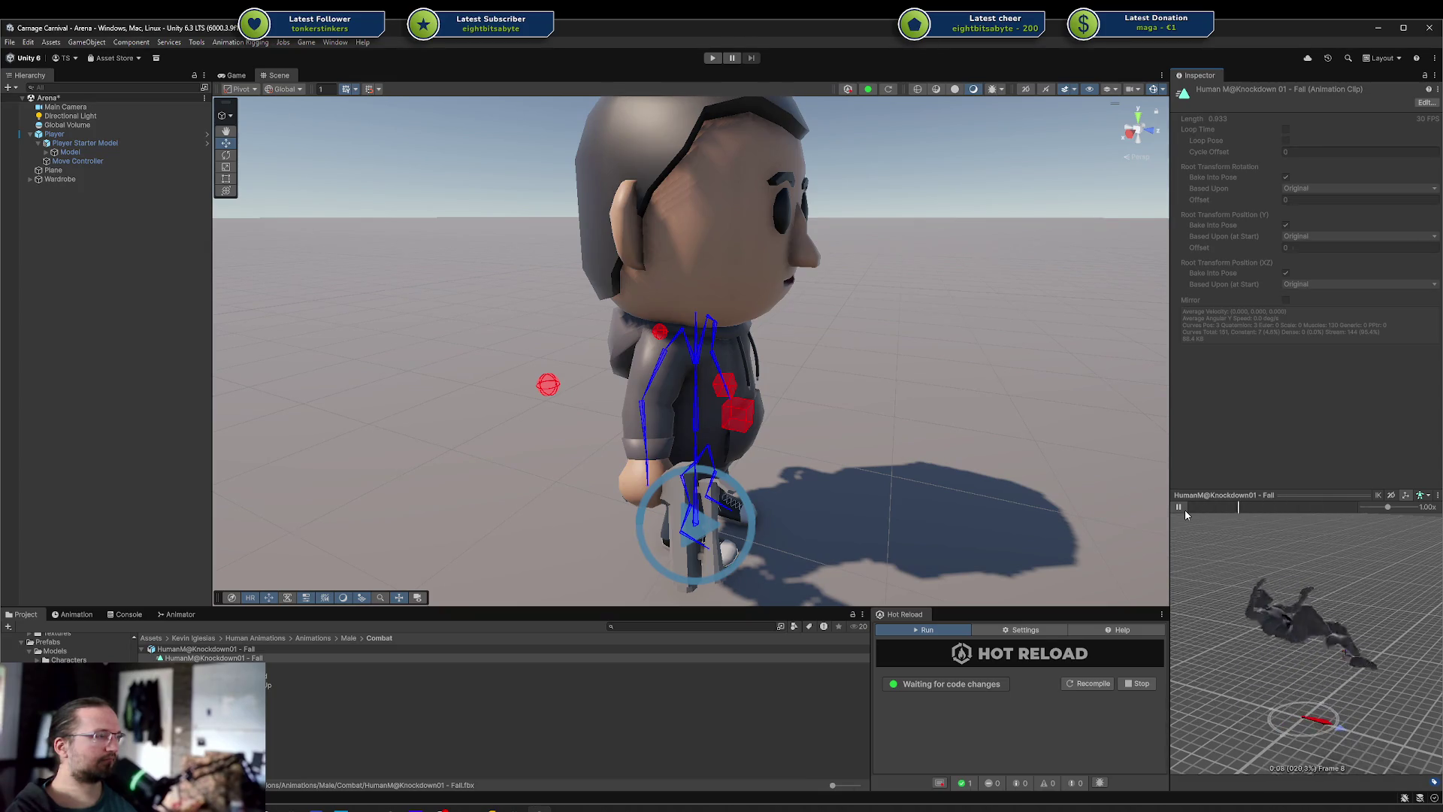
left_click(1184, 510)
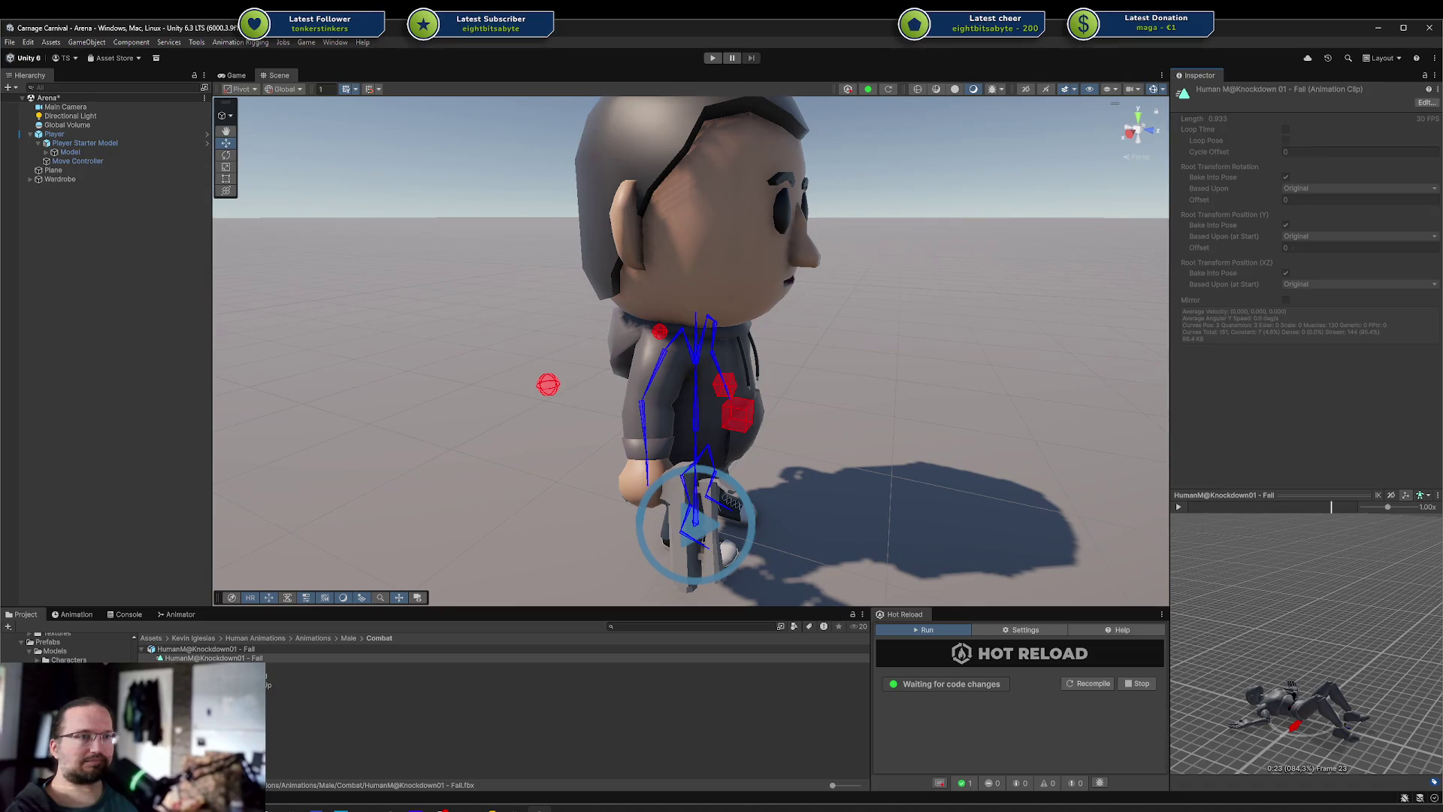
Preview the Stun01 clip, then reselect the HumanM@Stun01 model
left_click(316, 694)
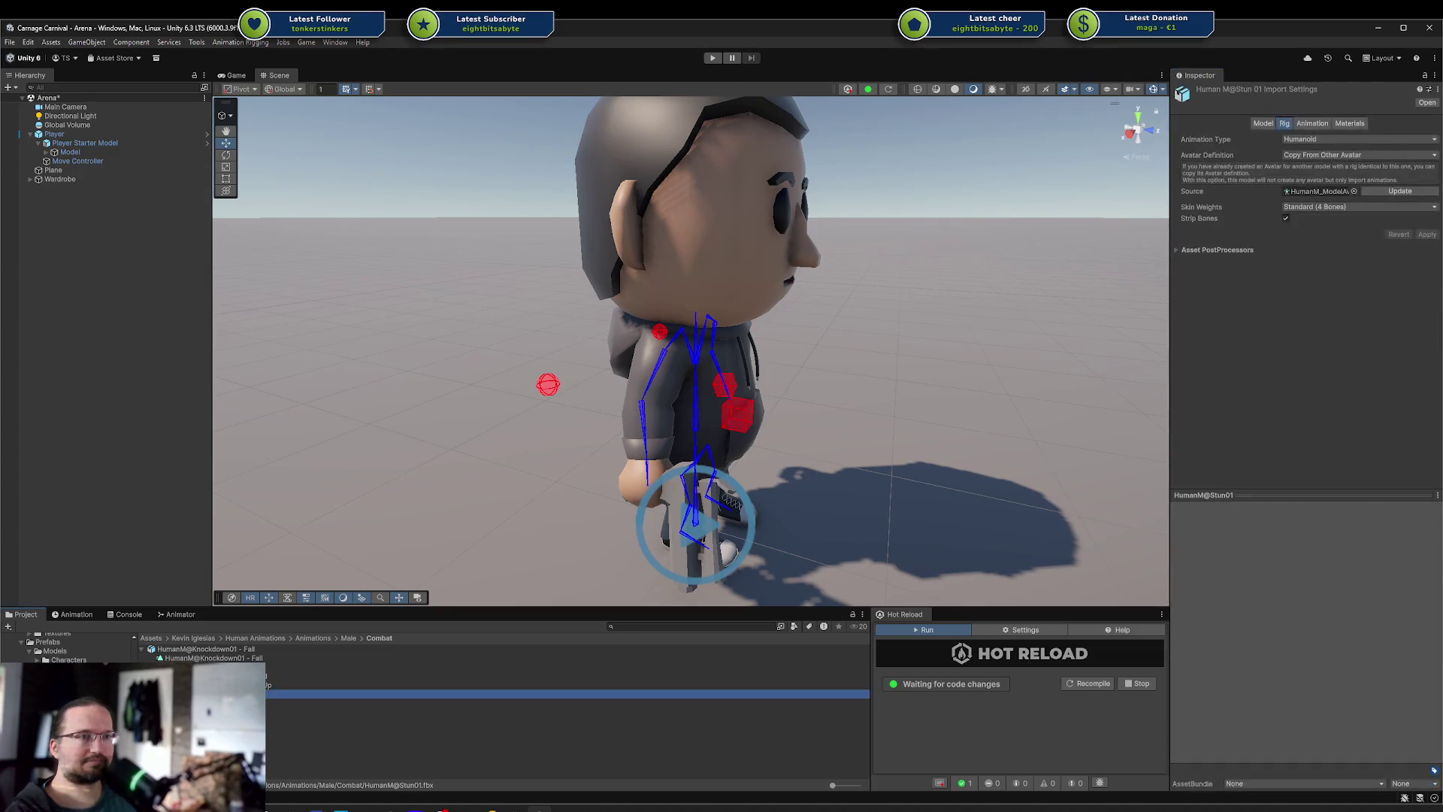
left_click(316, 704)
left_click(1178, 508)
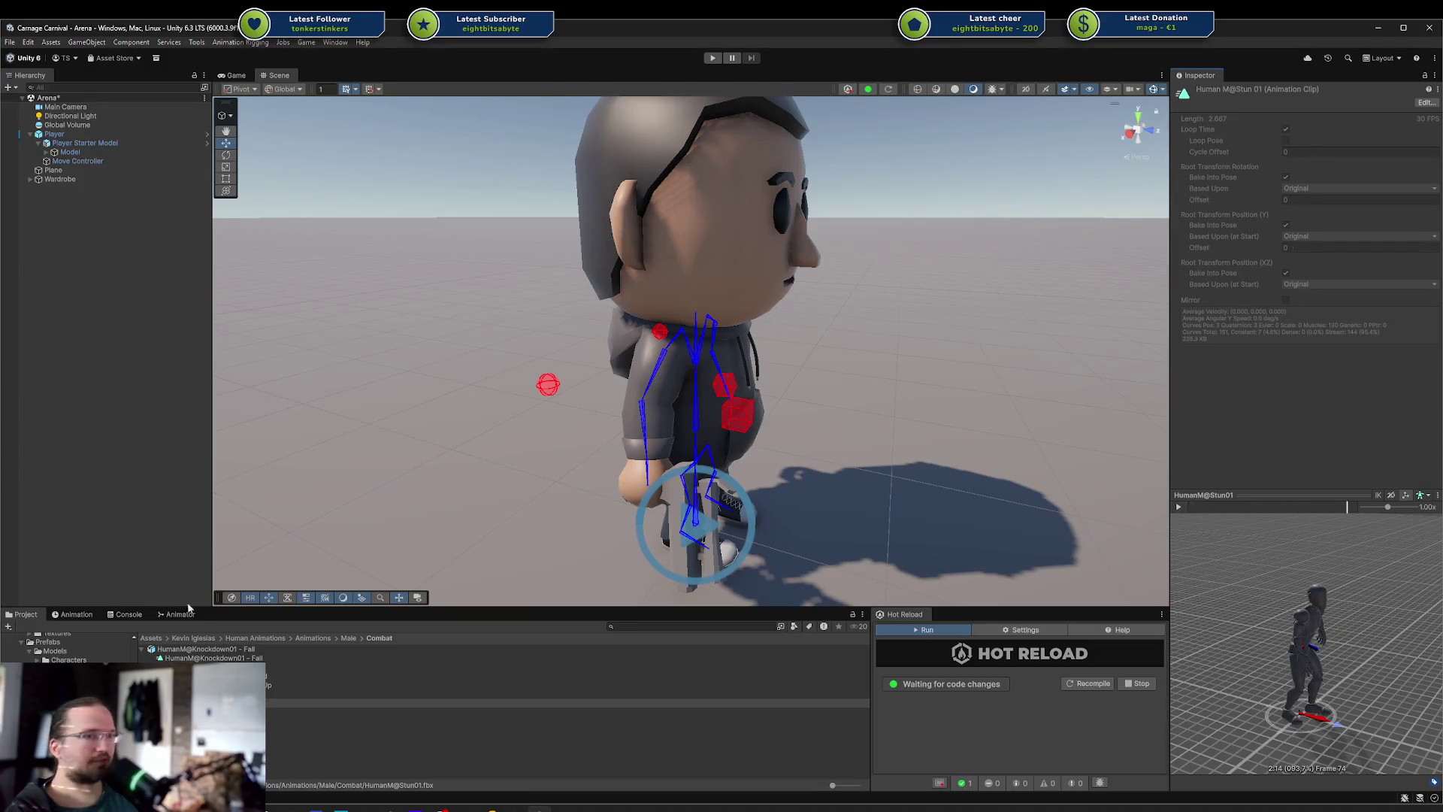
key("shift+d")
left_click(300, 693)
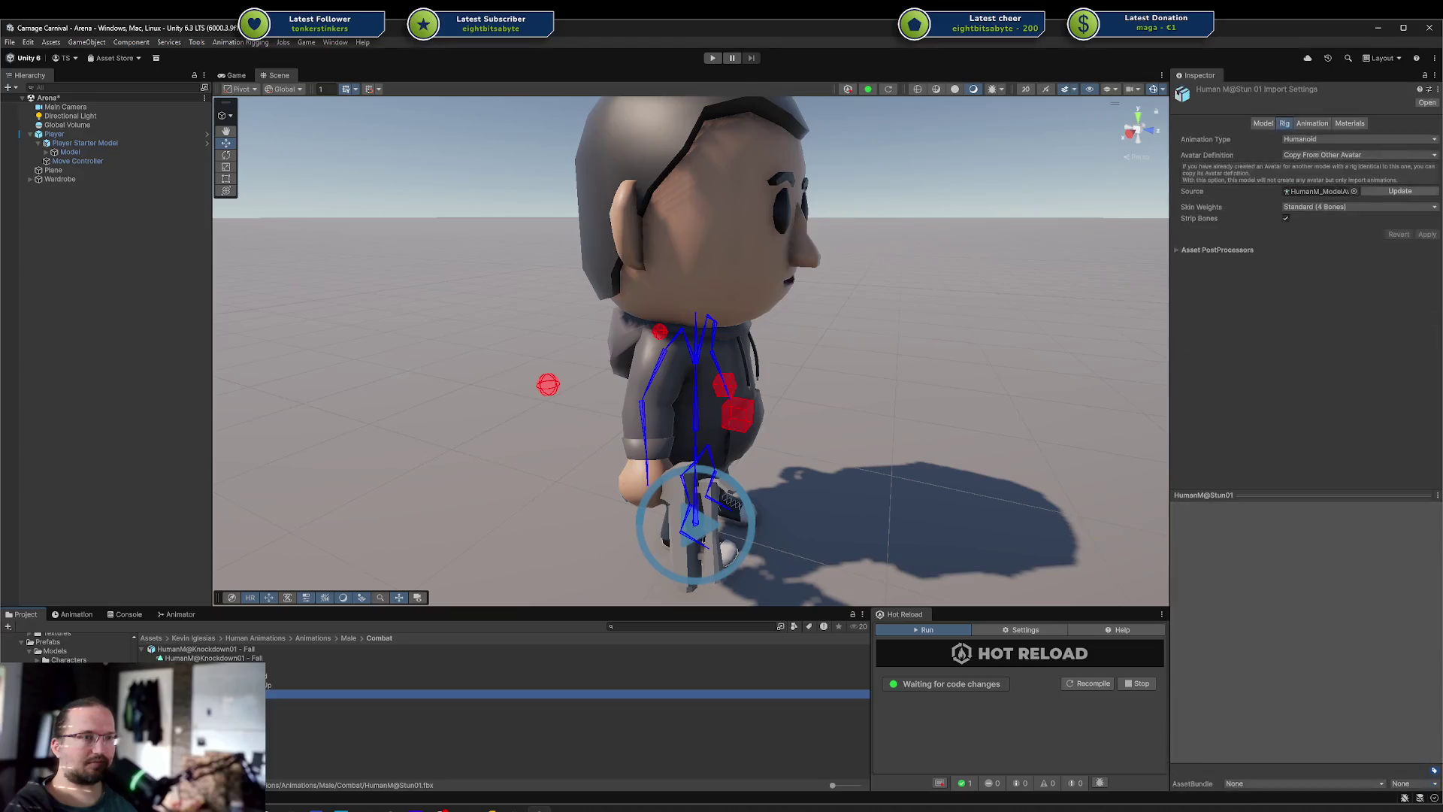
Open the Art Models folder and bring up its asset options
scroll(67, 647, "up", 5)
left_click(68, 722)
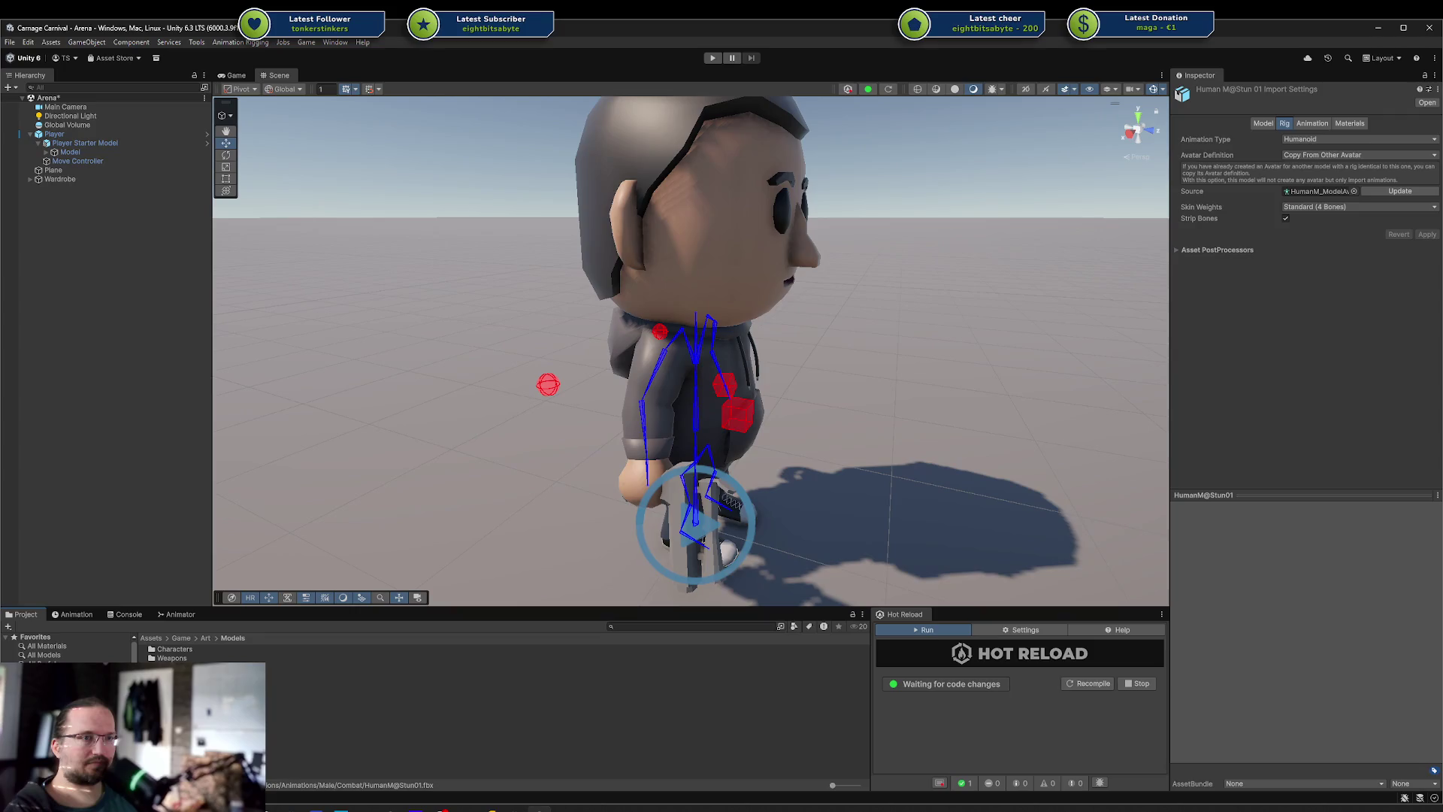
right_click(70, 660)
Create a new folder named _deleteme under Models
mouse_move(218, 398)
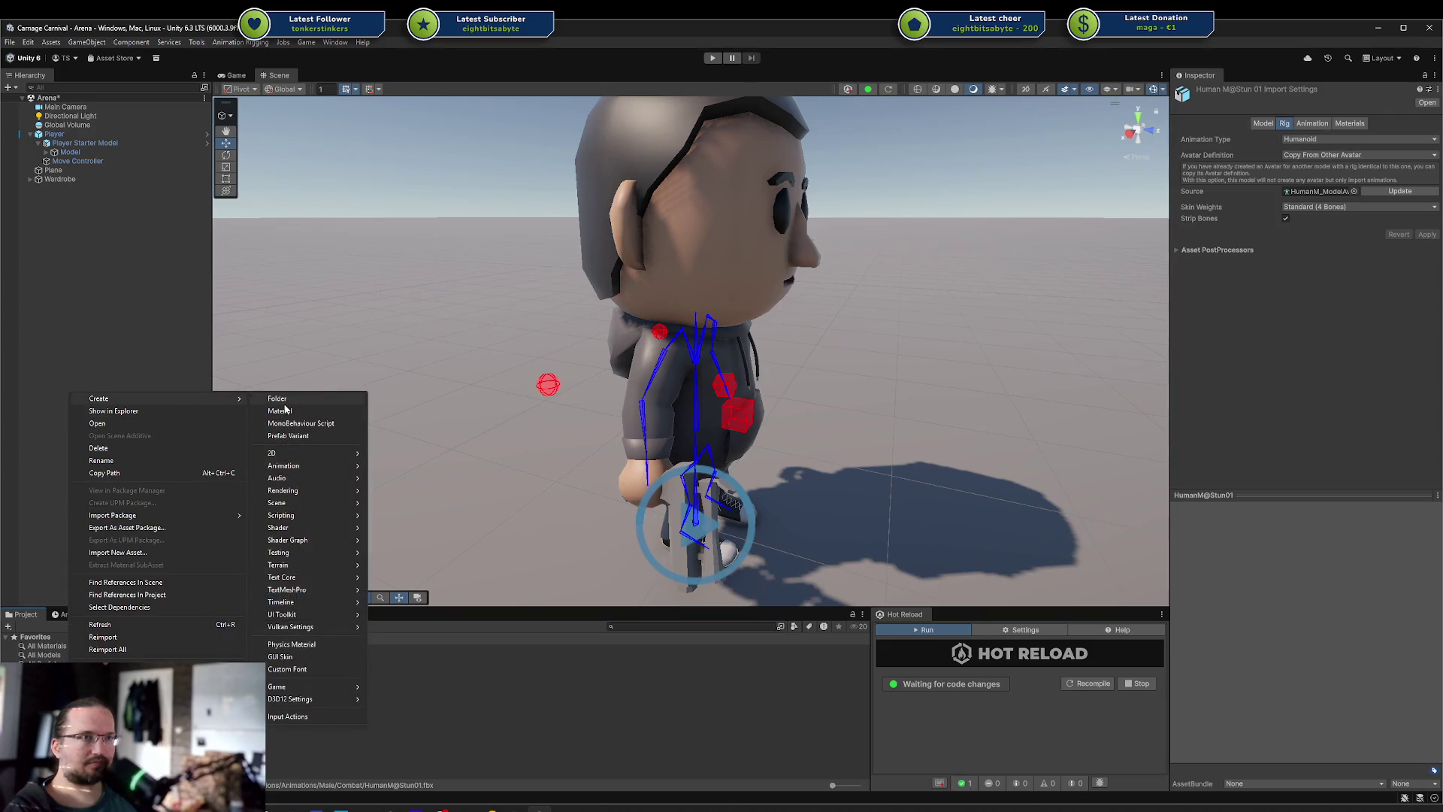
left_click(284, 404)
type("_deleteme")
key("Return")
key("Return")
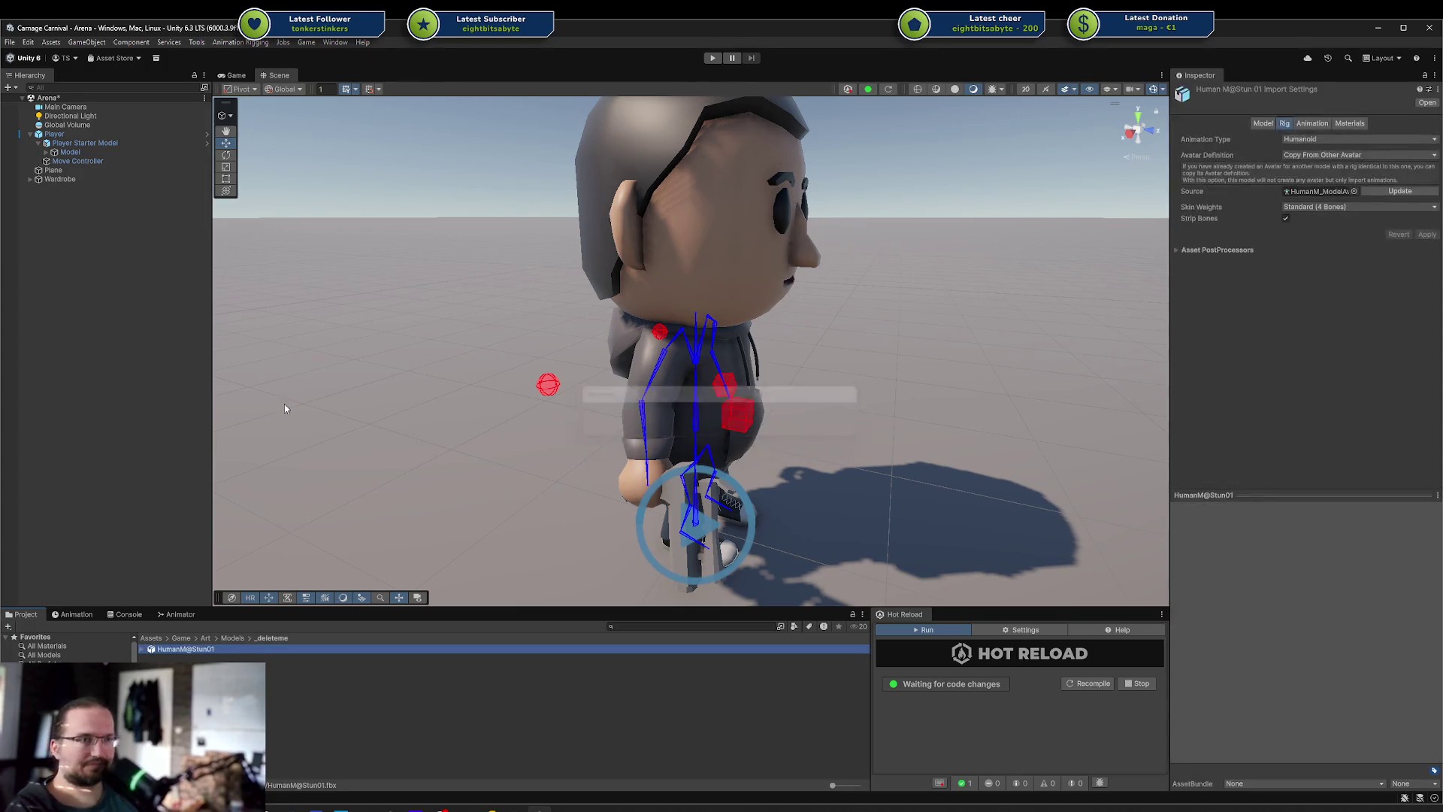
Select the HumanM@Stun01 clip, preview the stun, and bring up Create options in _deleteme
right_click(253, 706)
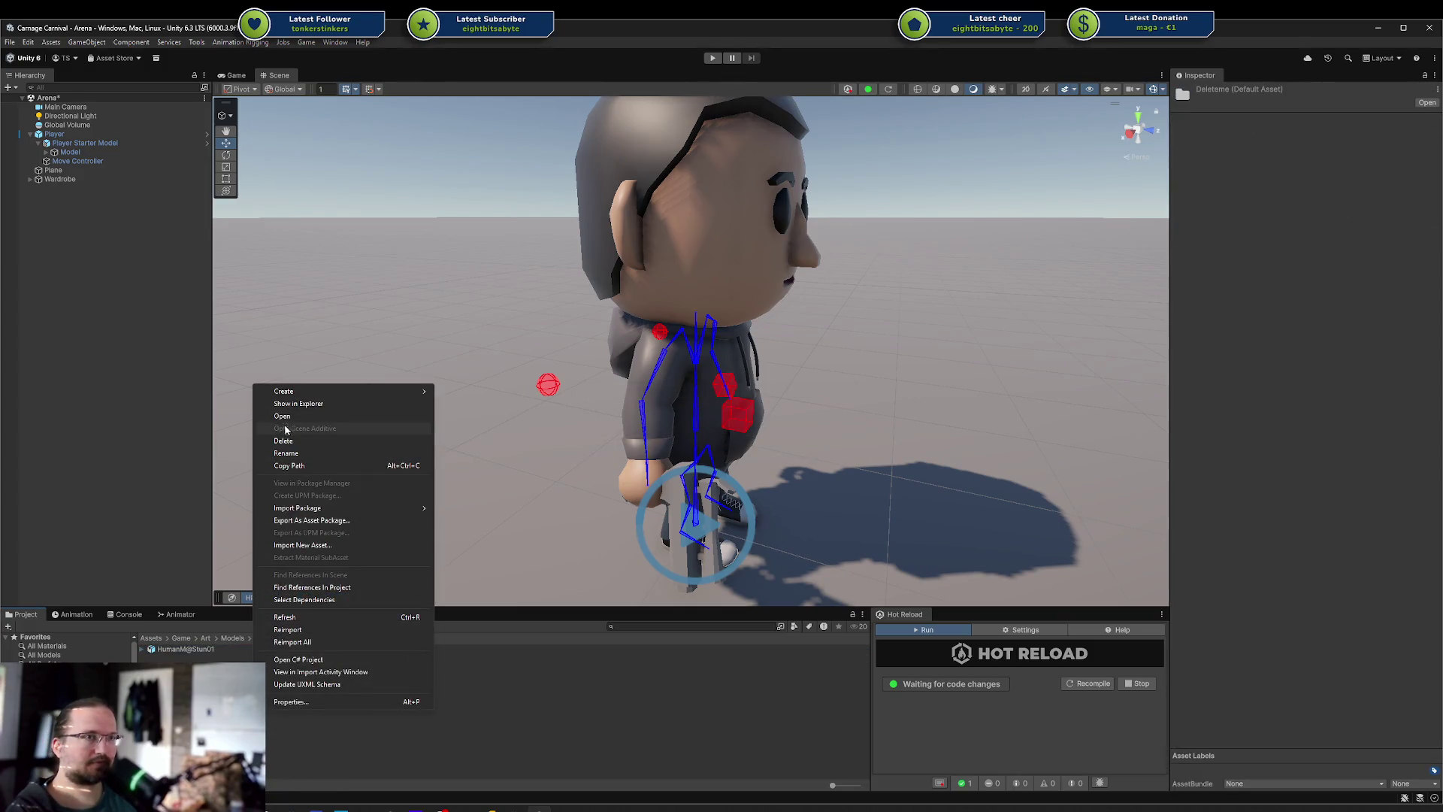
key("Escape")
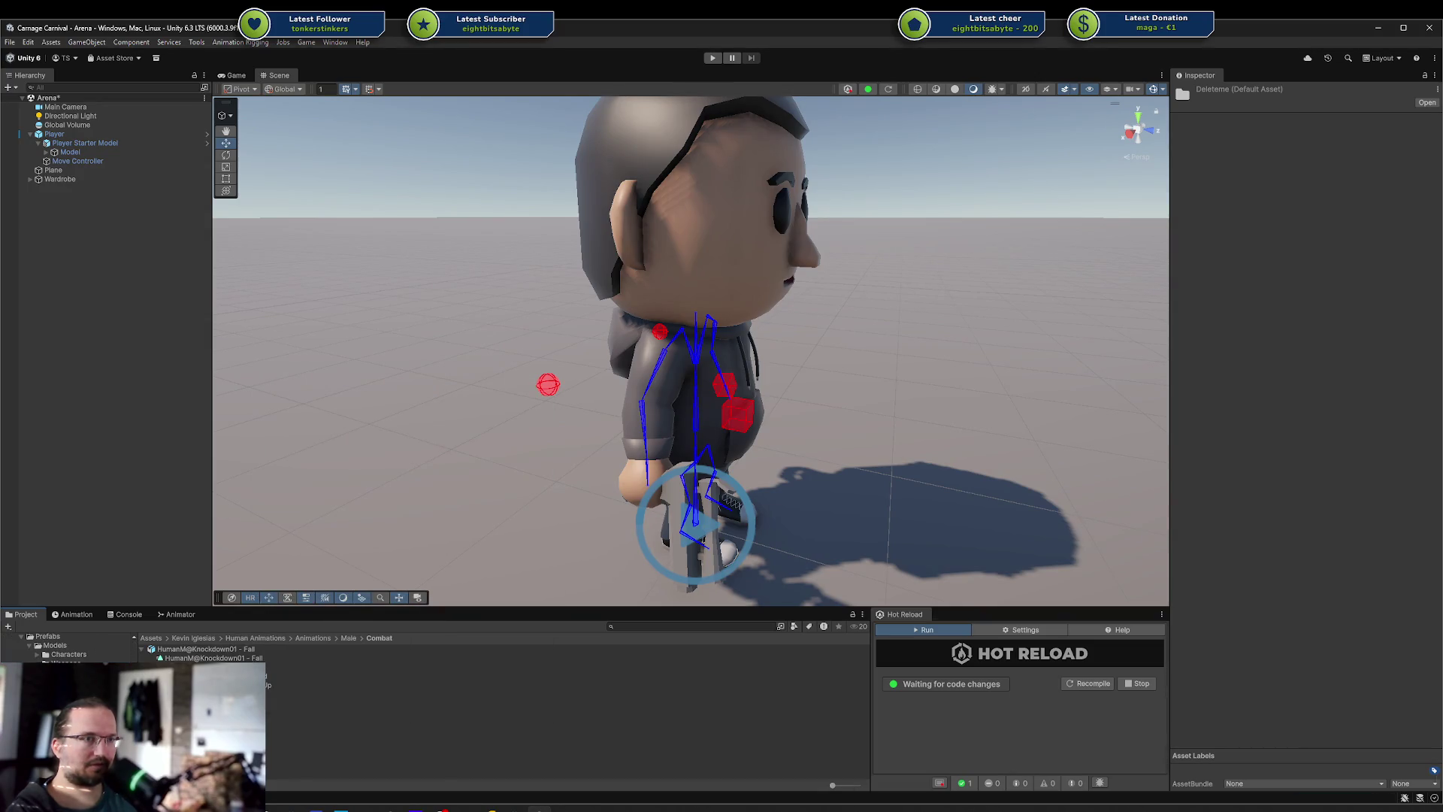
left_click(210, 693)
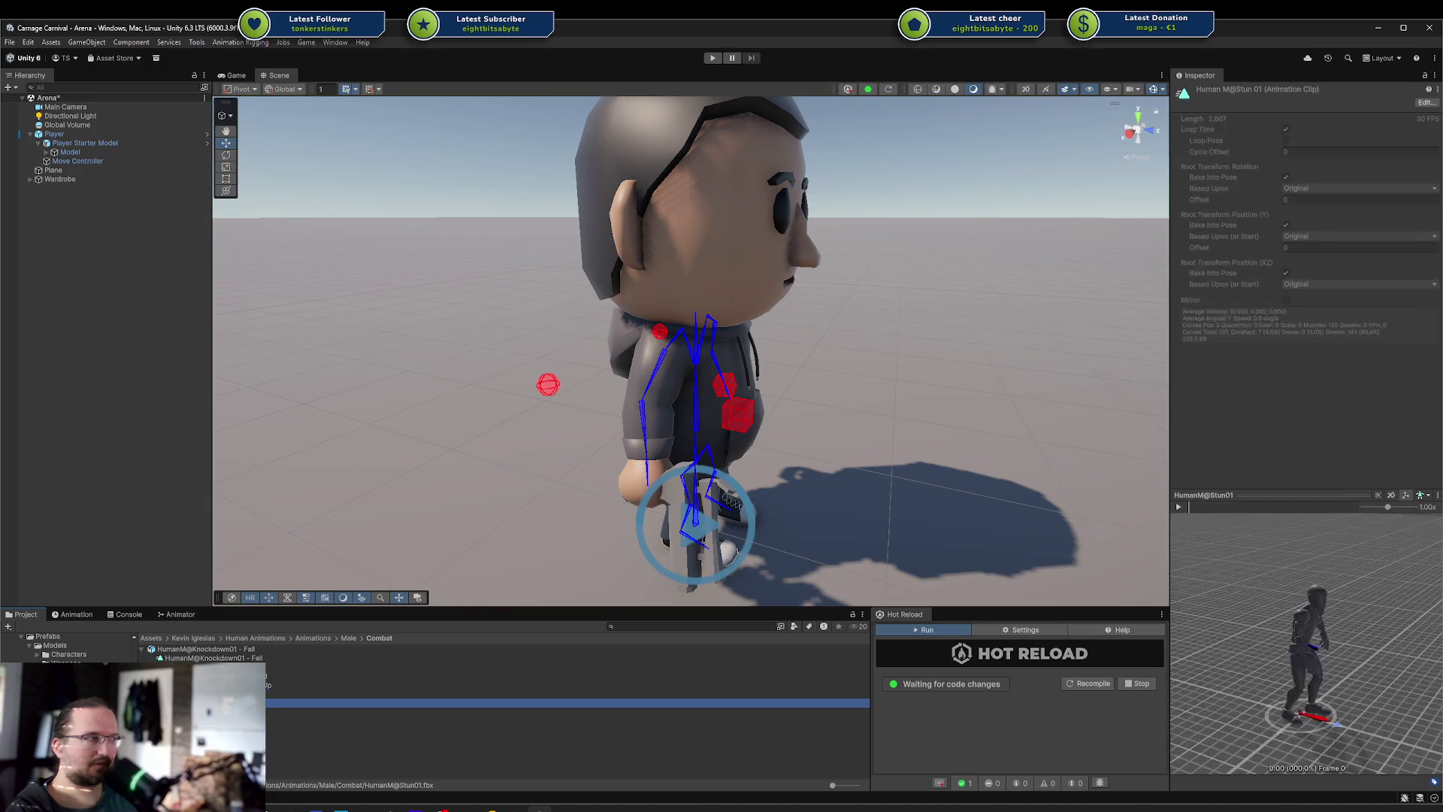
left_click(210, 712)
left_click(359, 703)
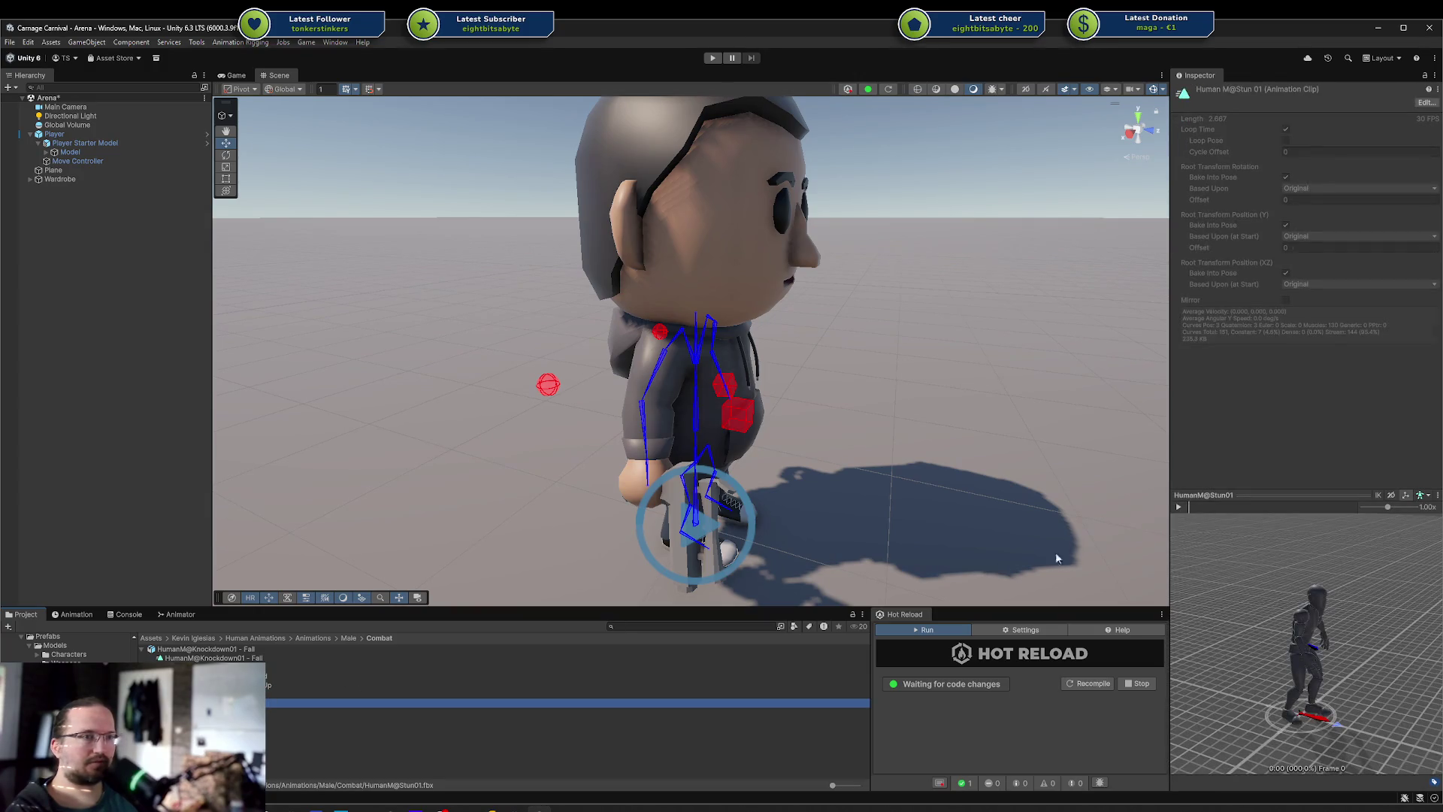
left_click(1180, 507)
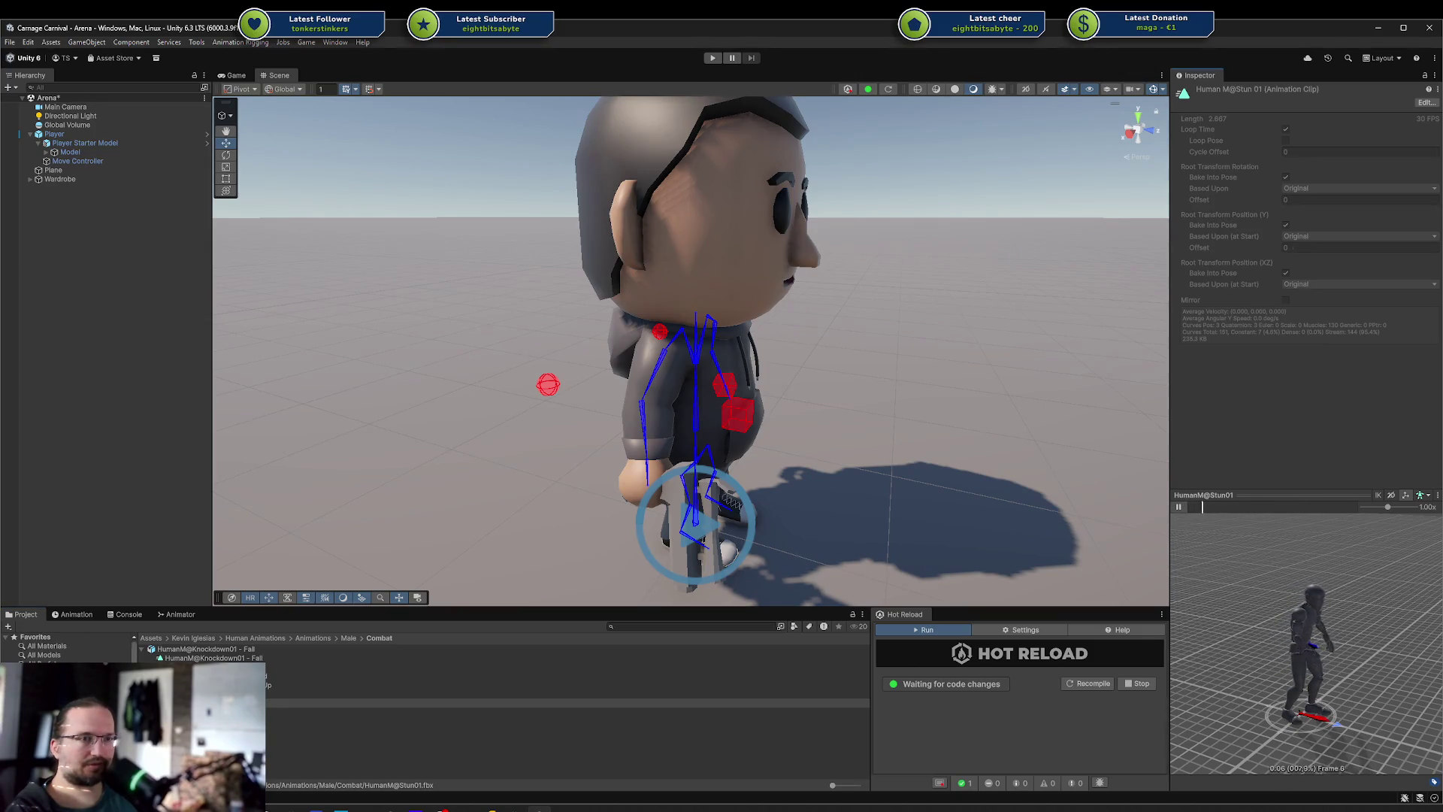
right_click(212, 665)
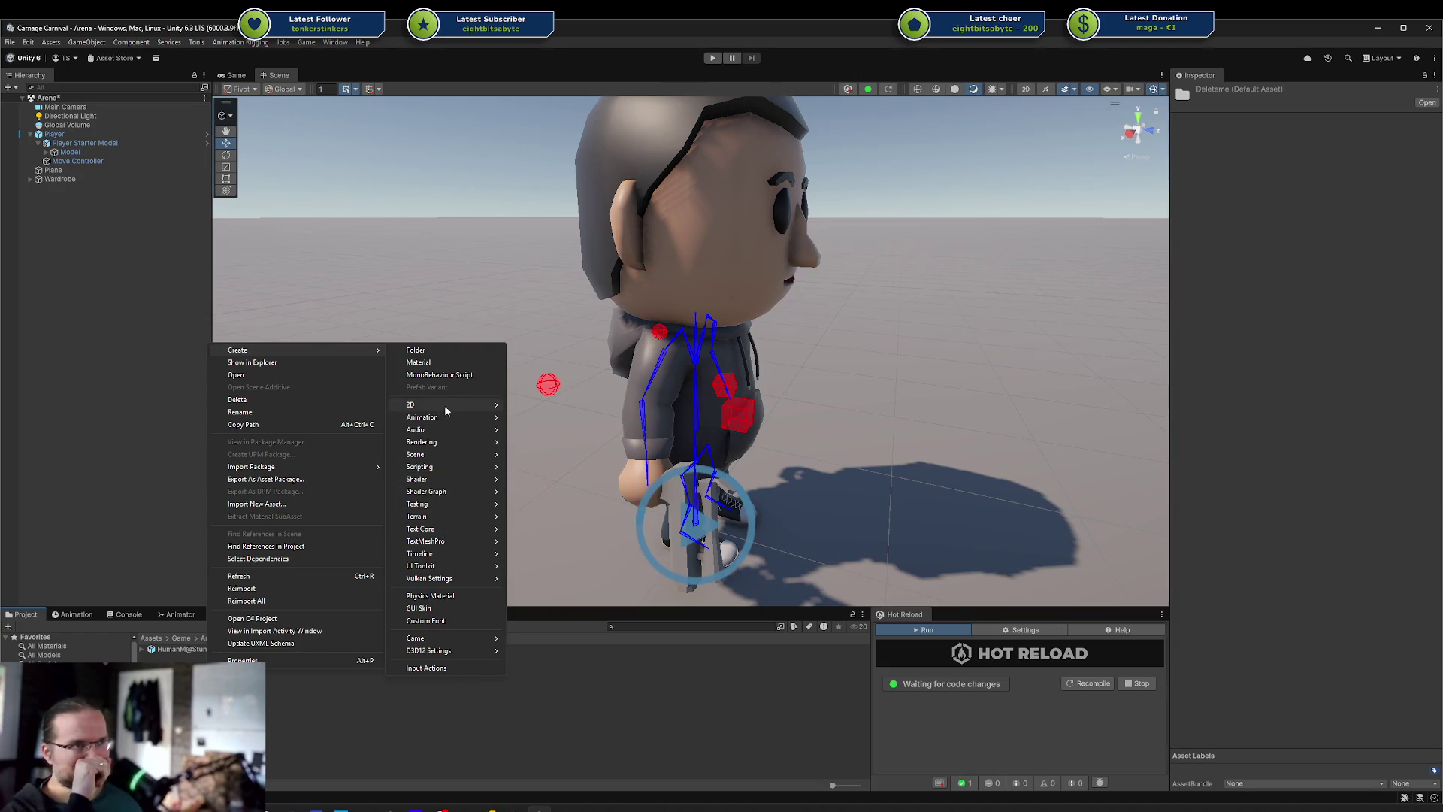
Create a new avatar mask in _deleteme named Upper Body
mouse_move(443, 412)
left_click(556, 442)
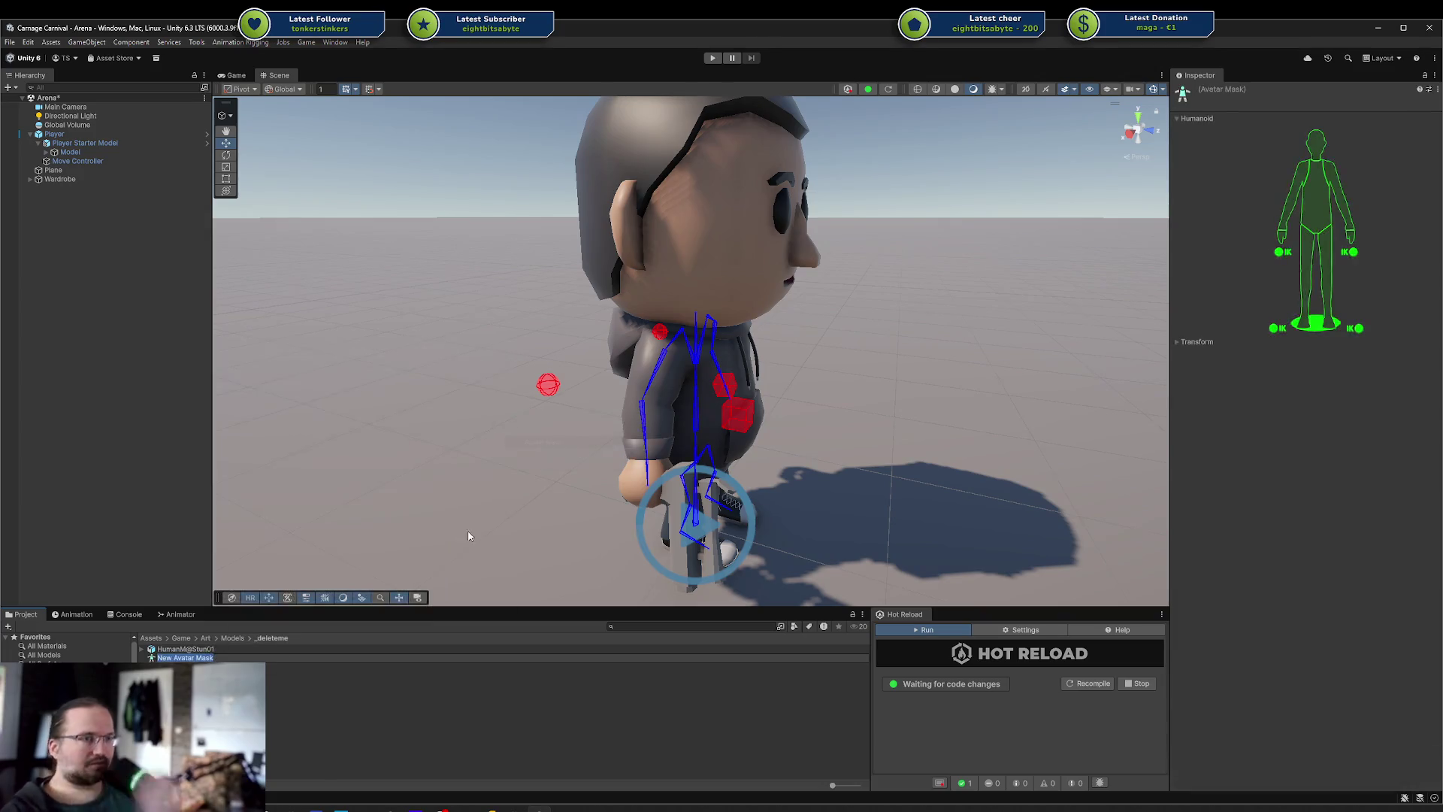
type("Upper Body")
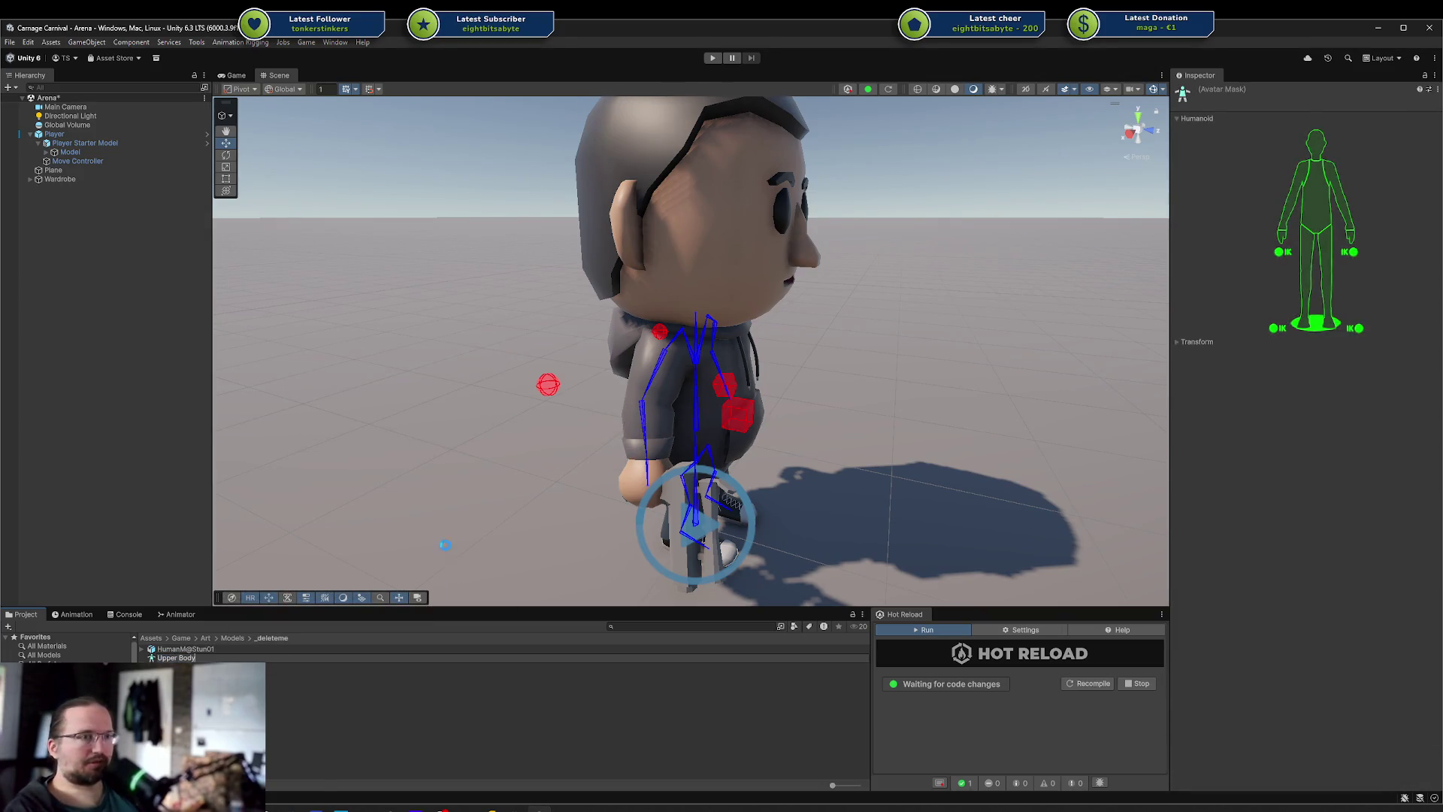
key("Return")
Enable only head, torso and both arms, then assign the mask to Player's Play Test Mask
left_click(1284, 307)
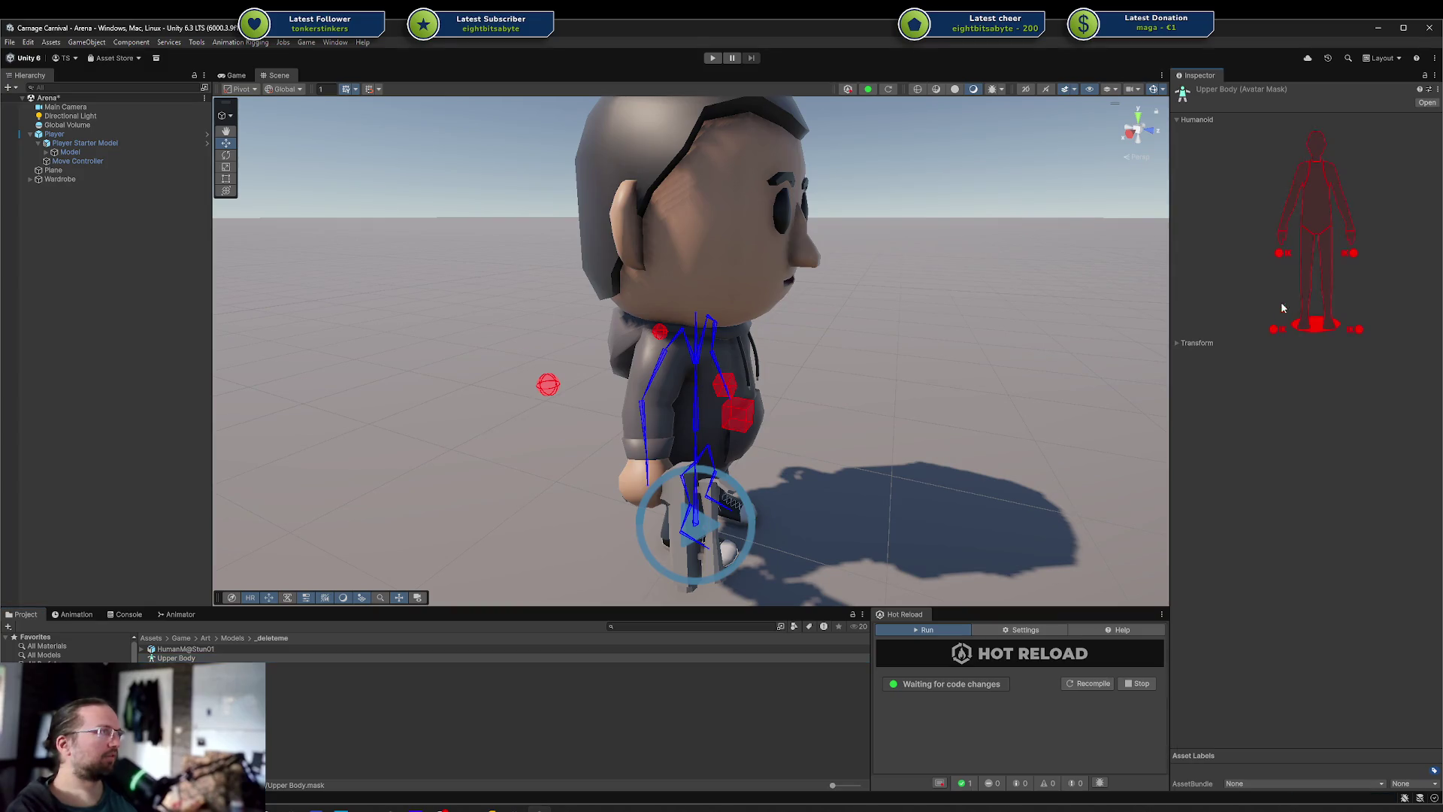
left_click(1315, 143)
left_click(1316, 192)
left_click(1282, 215)
left_click(1283, 234)
left_click(1284, 236)
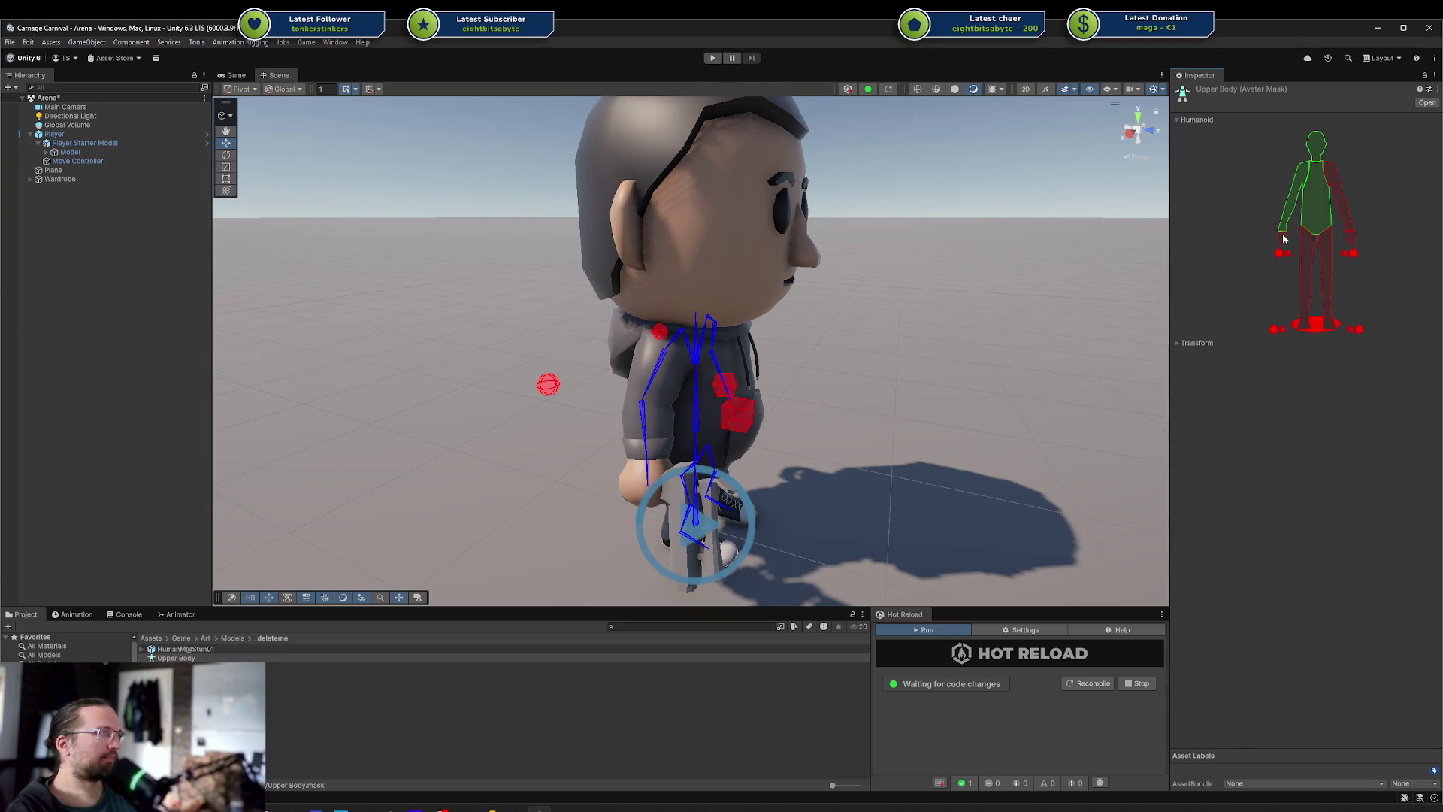
left_click(1341, 210)
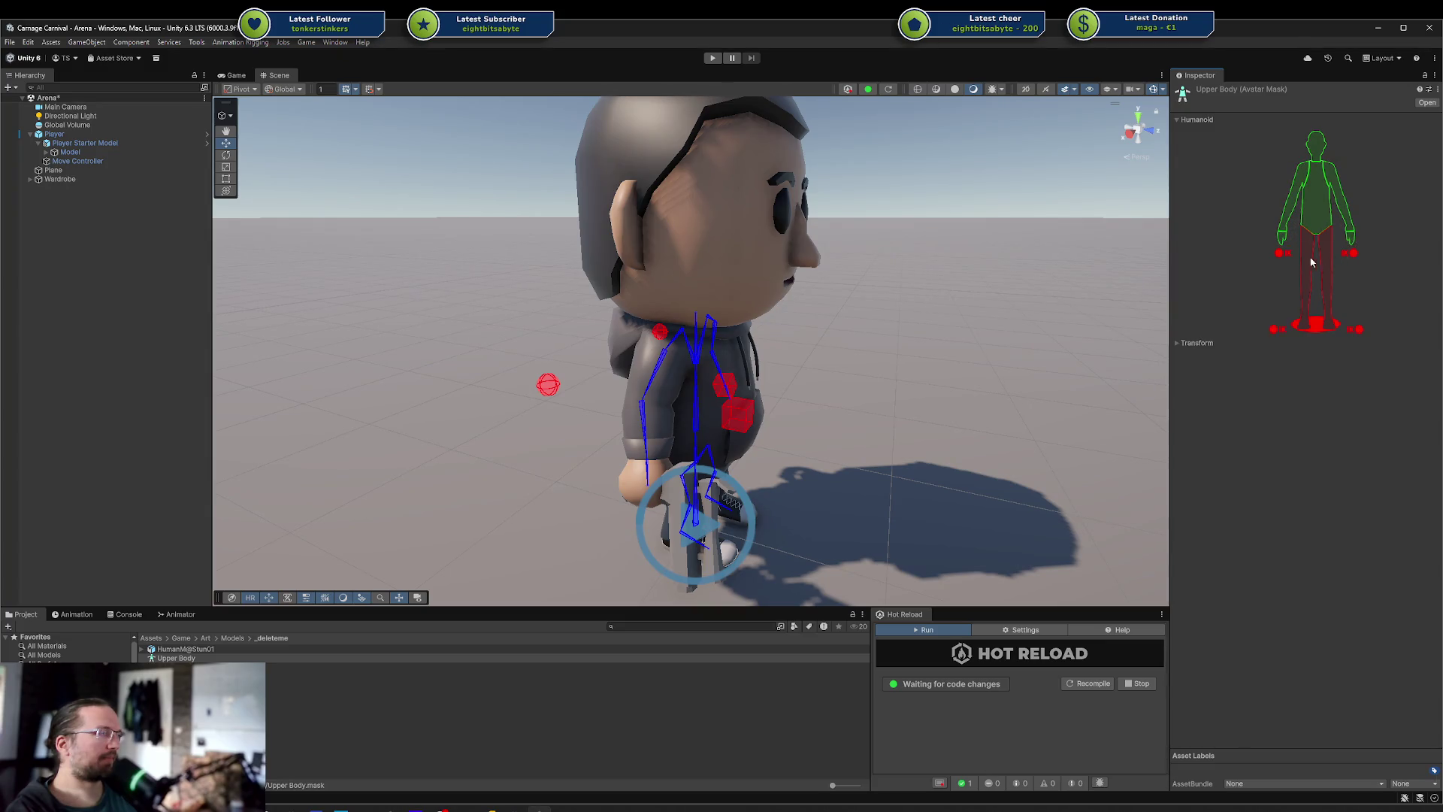
left_click(124, 134)
mouse_move(172, 659)
left_mouse_down()
mouse_move(1317, 433)
mouse_move(1299, 400)
left_mouse_up()
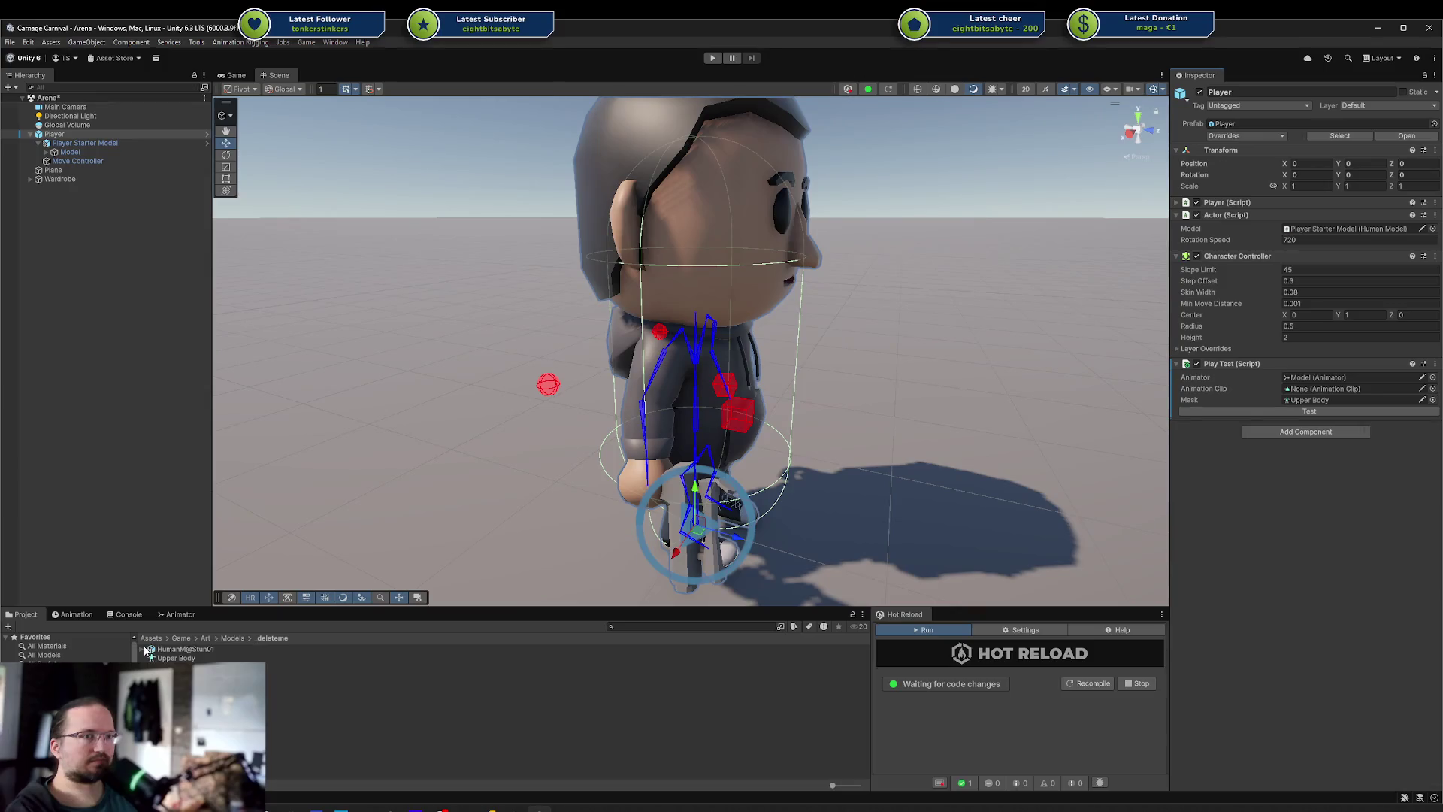
Assign HumanM@Stun01 as Play Test's clip, save the scene, enter Play Mode and trigger the stun
left_click(1294, 392)
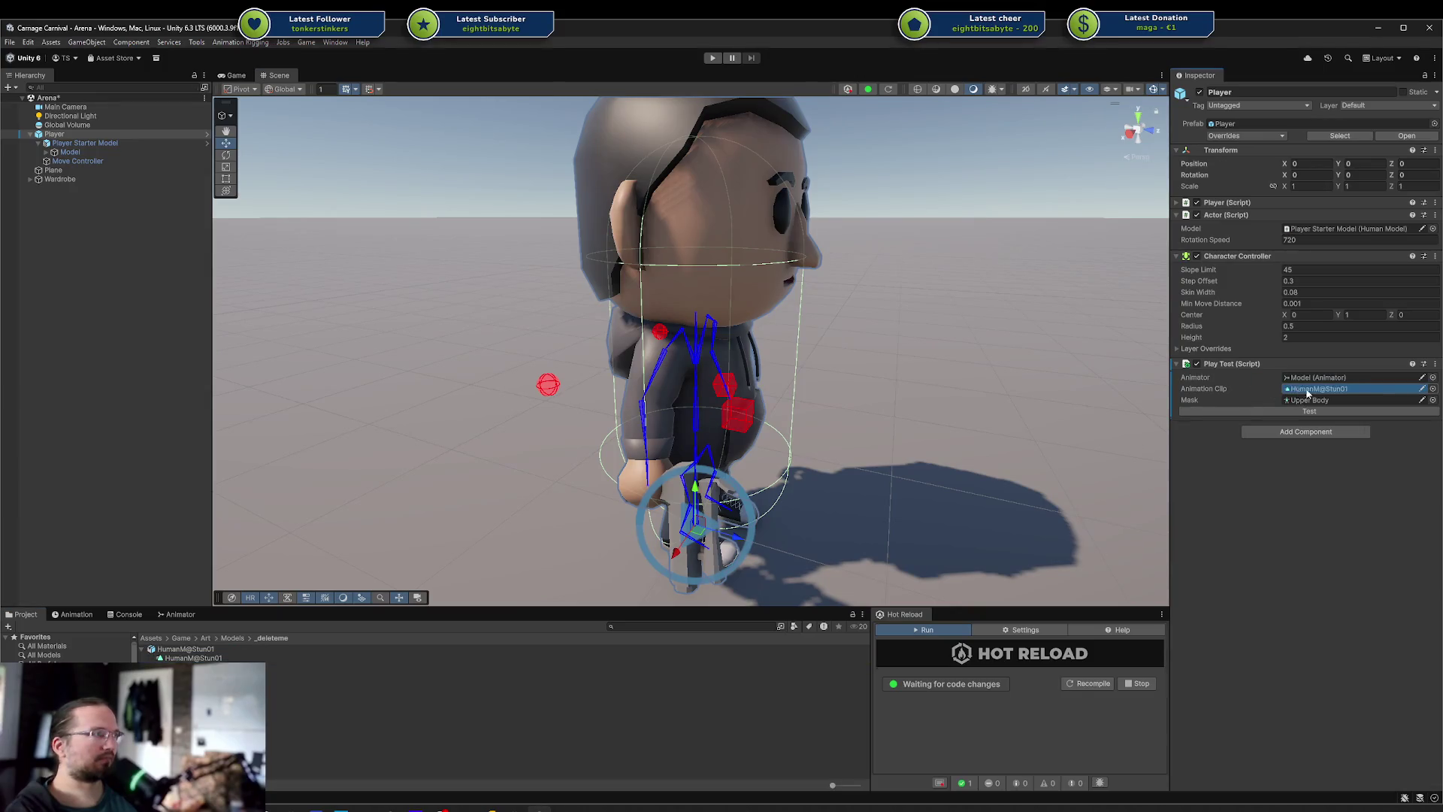
key("ctrl+s")
left_click(712, 57)
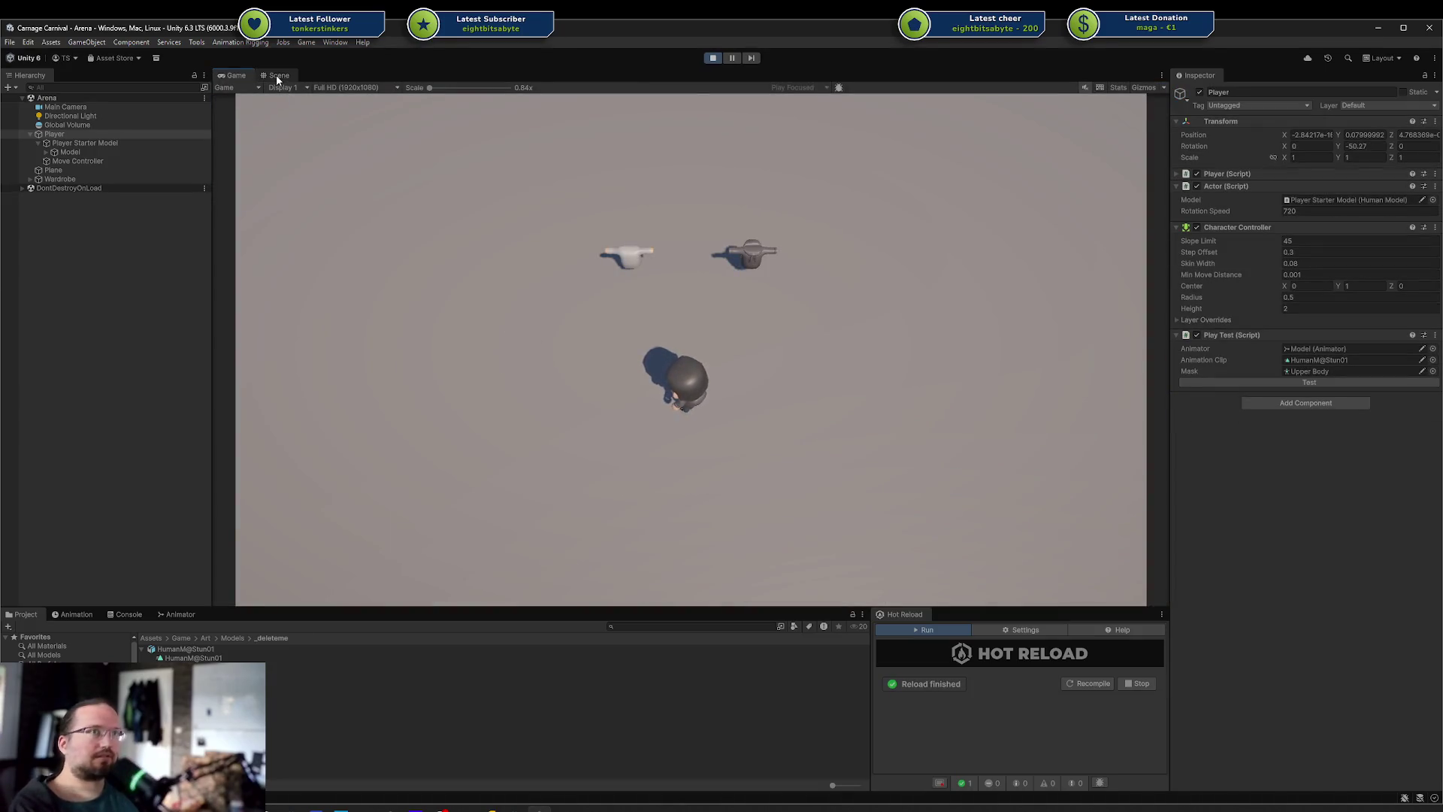
left_click(277, 74)
left_click(1242, 383)
left_click_drag(894, 402, 662, 360)
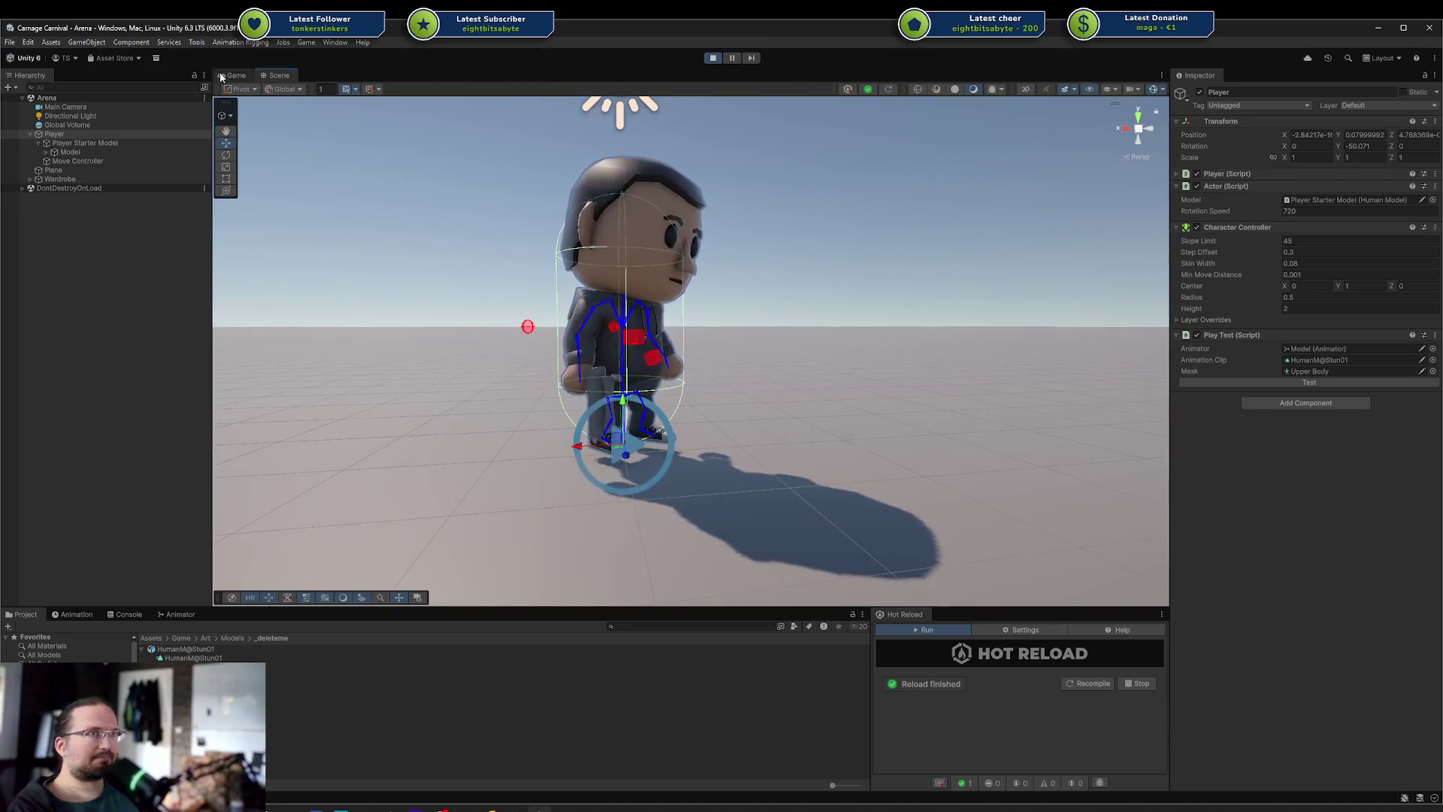
Walk the Player around the arena with D, S, A and W, then return to the Scene view
left_click(235, 75)
key("d")
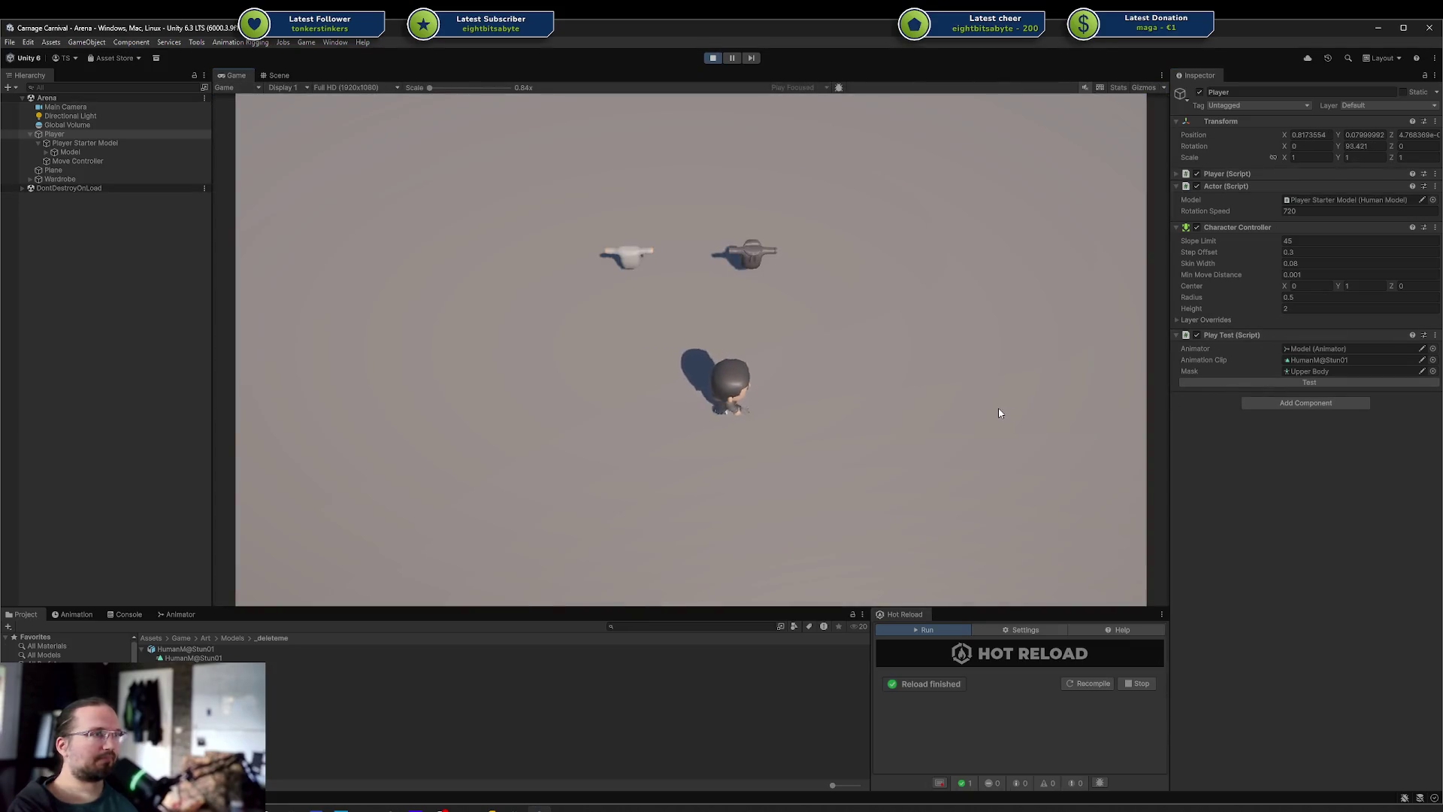
key("s")
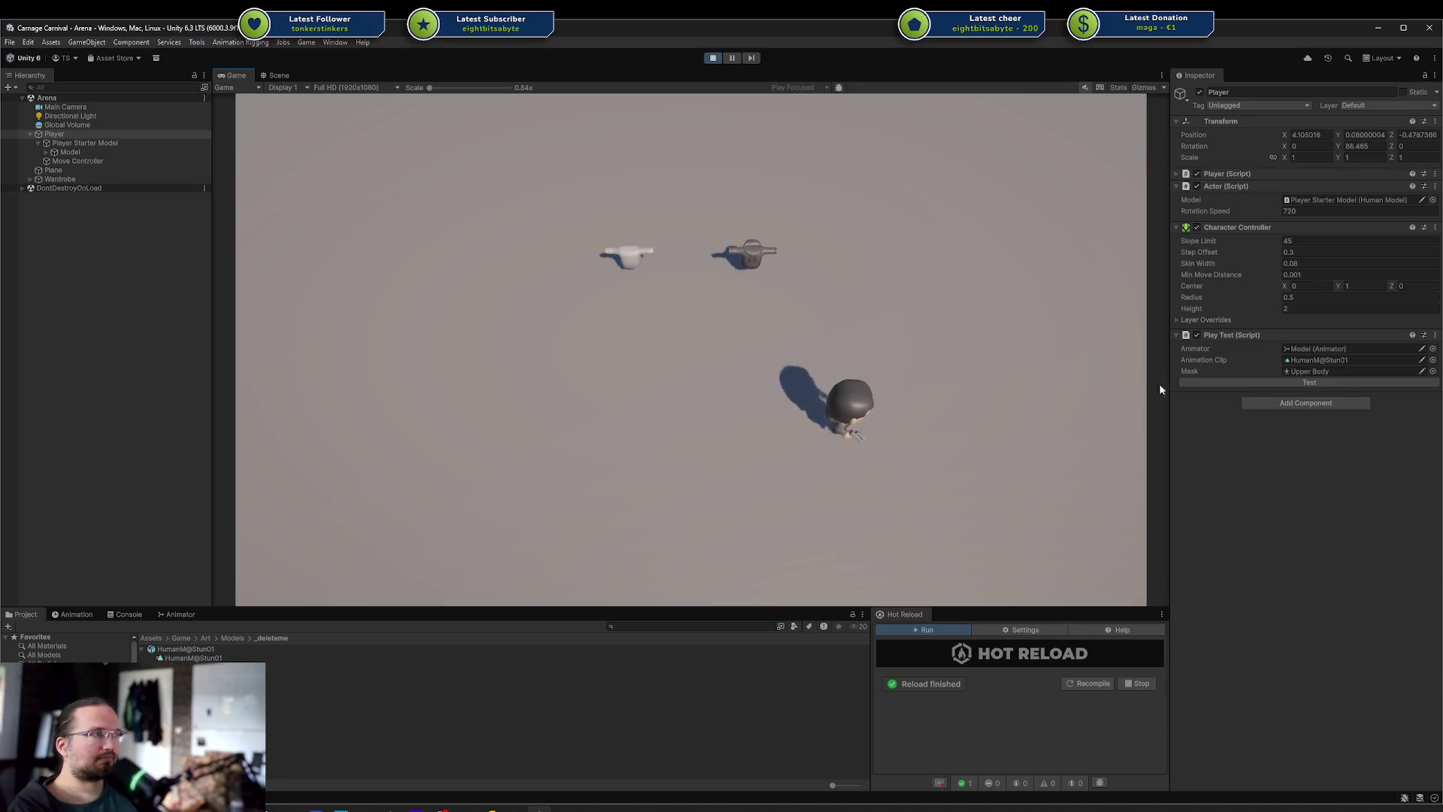
key("a")
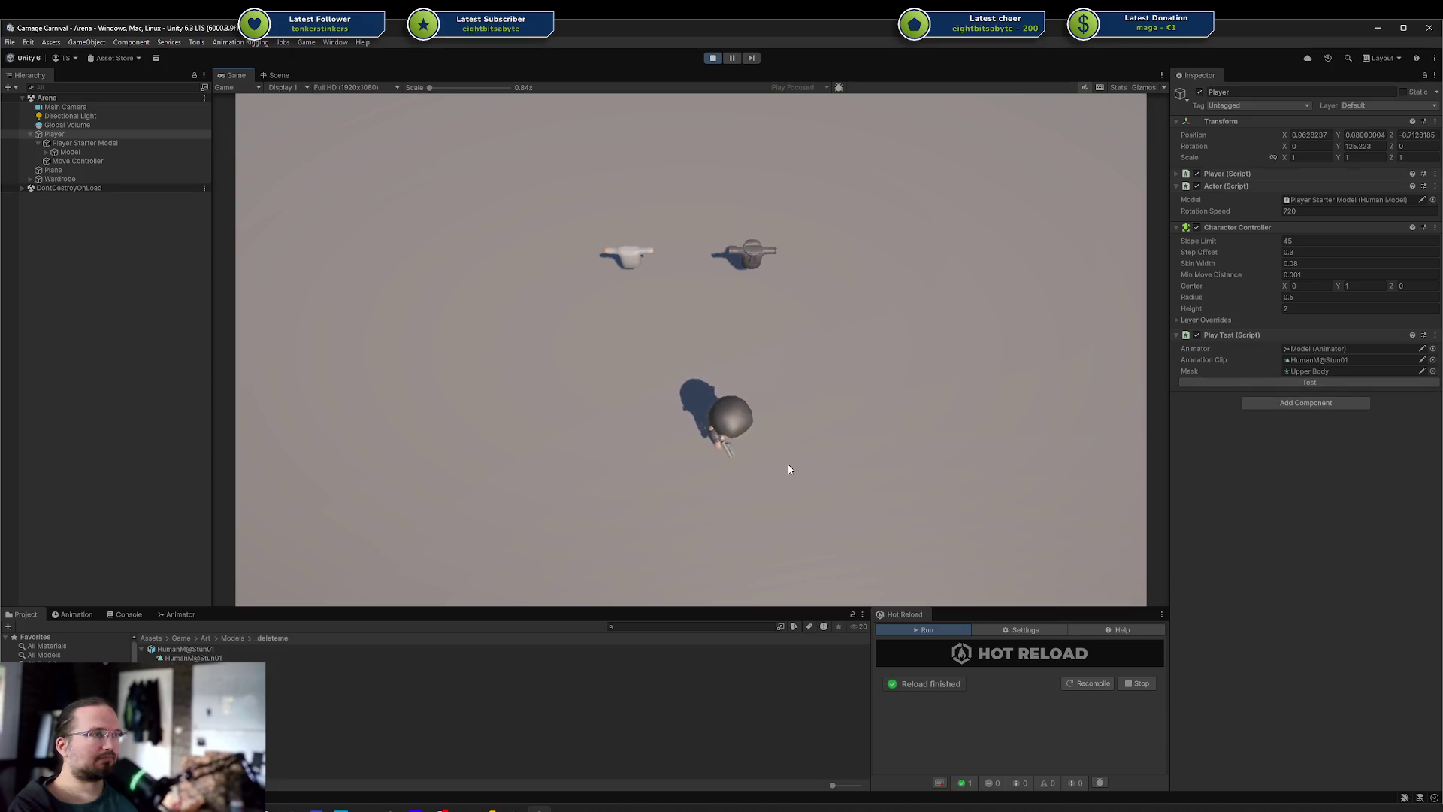
key("w")
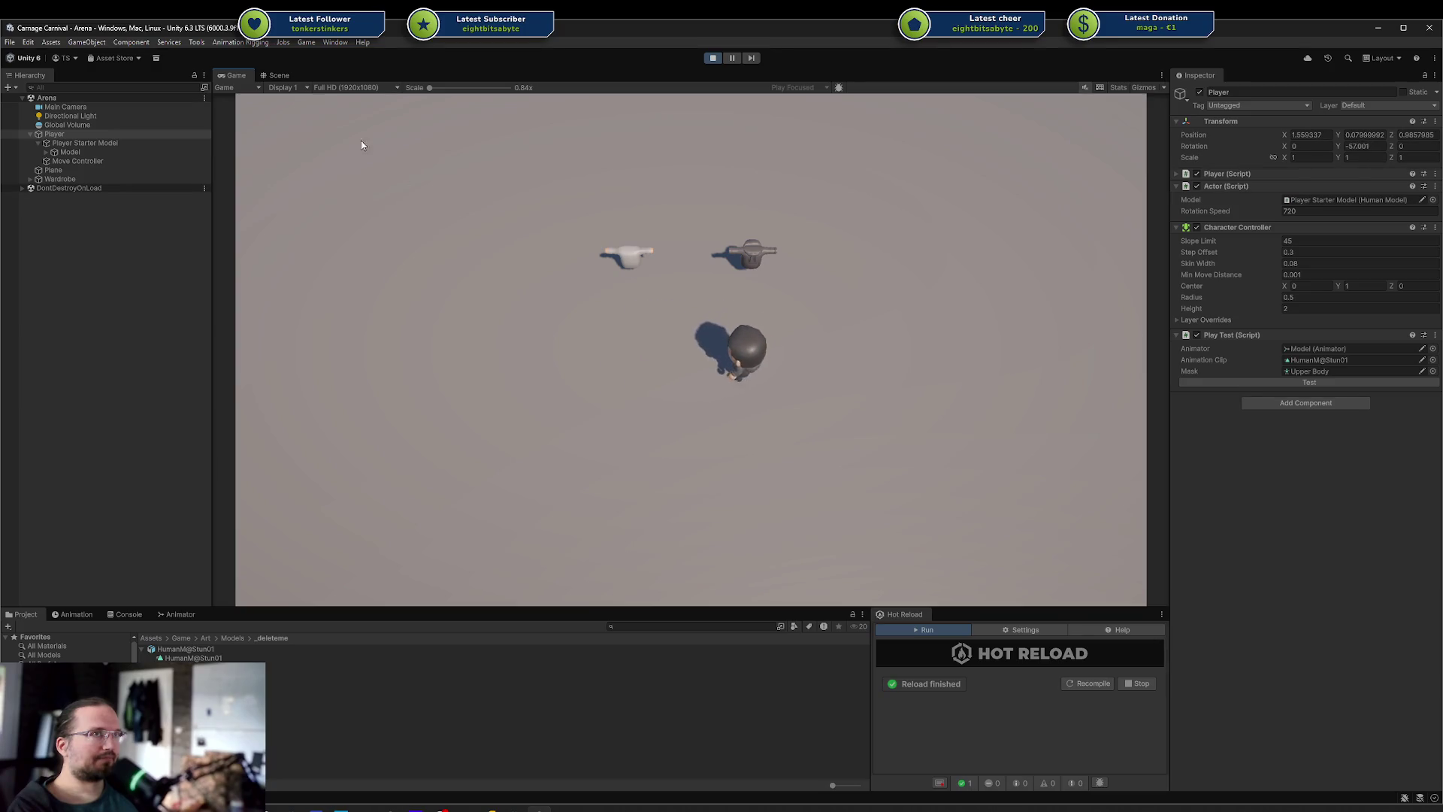
left_click(278, 75)
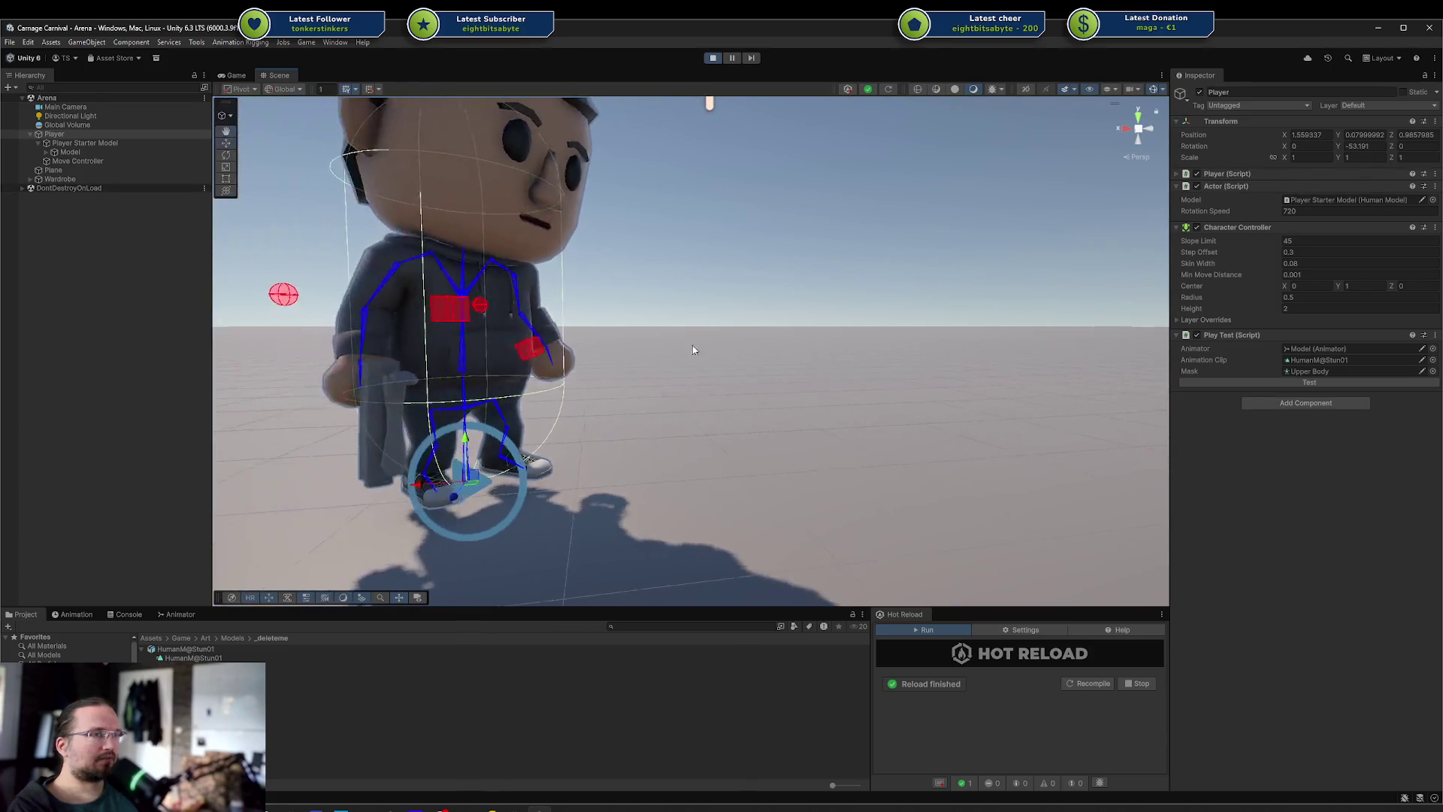
Trigger the stun test, inspect Upper Body.mask, then reselect Player and replay the stun twice
left_click(1265, 381)
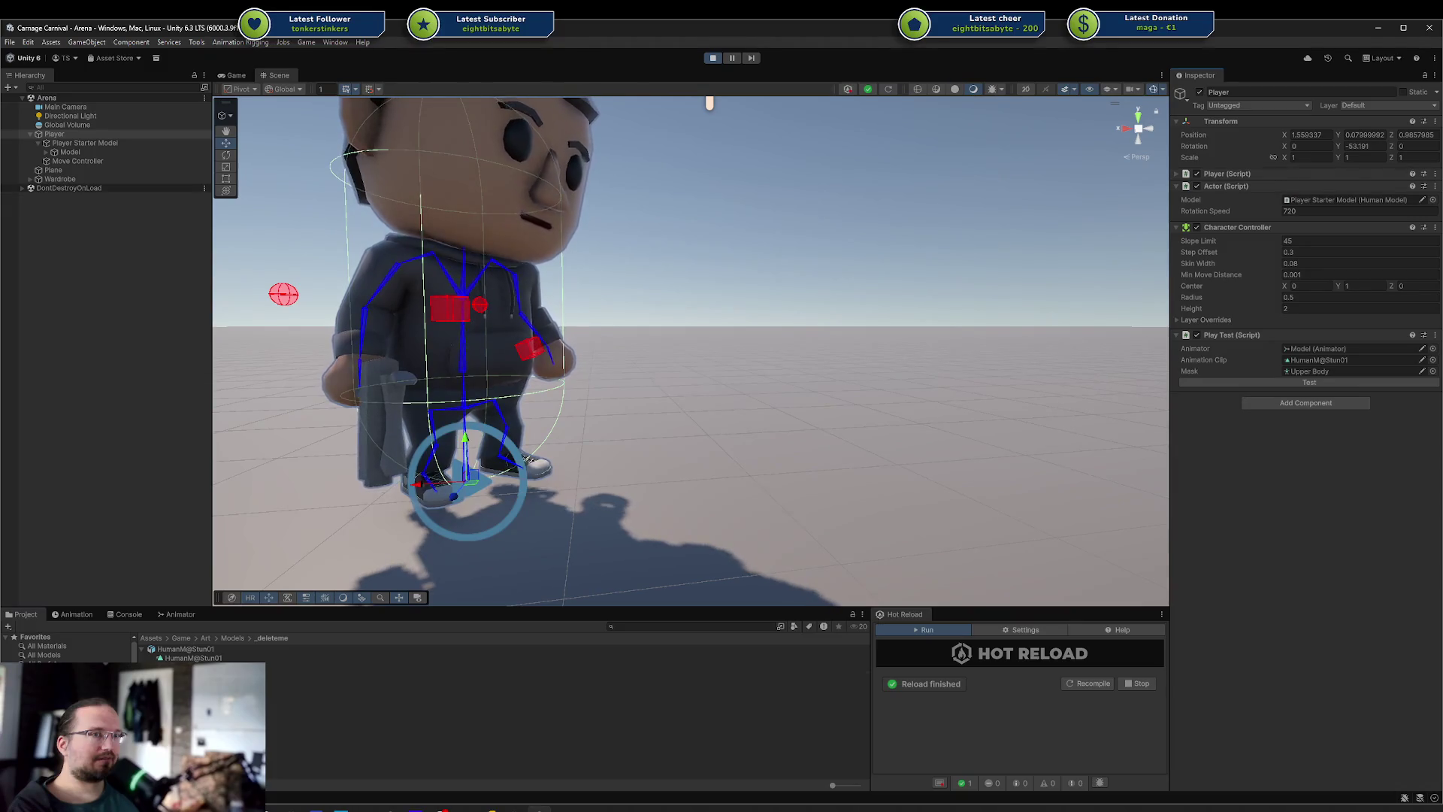
left_click(173, 676)
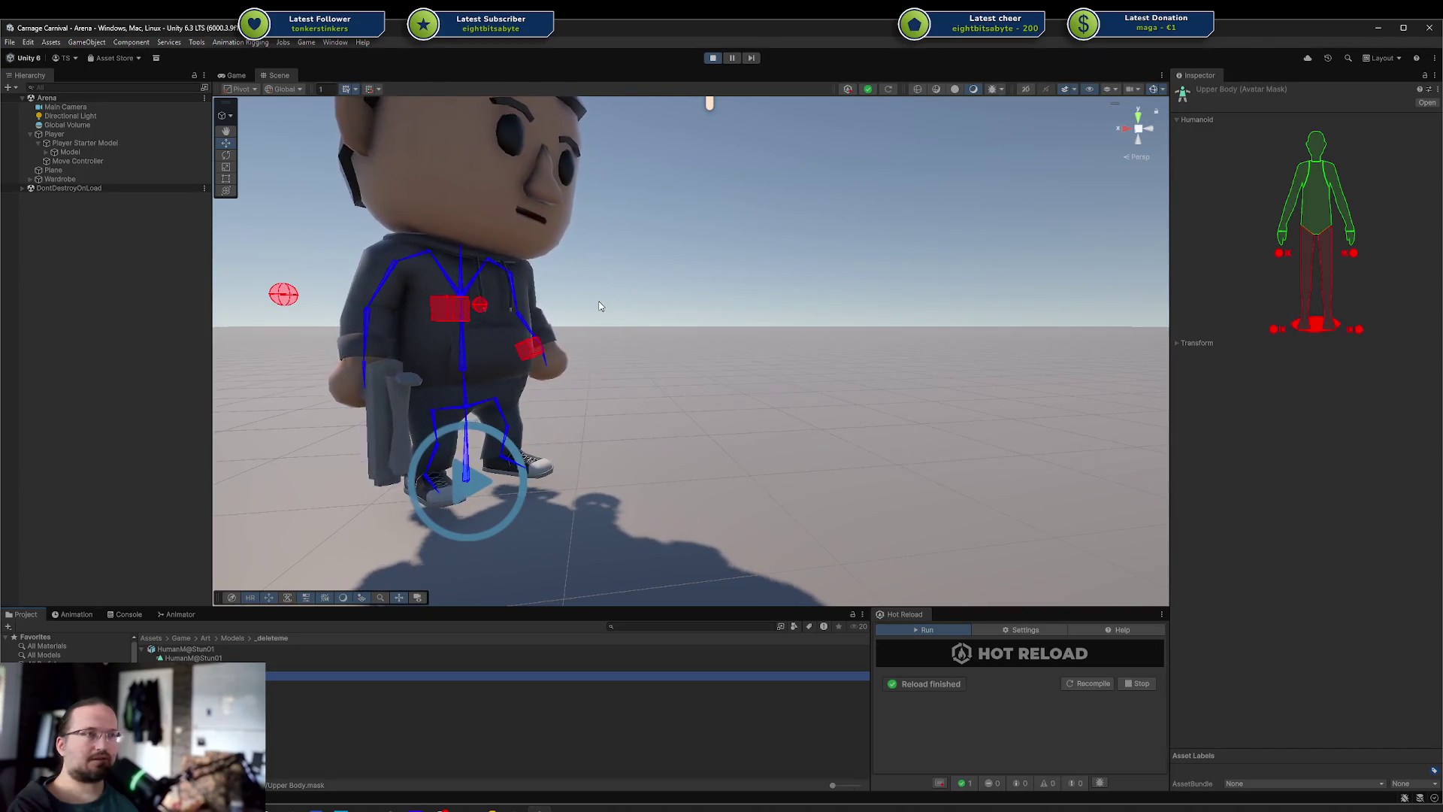
left_click(60, 179)
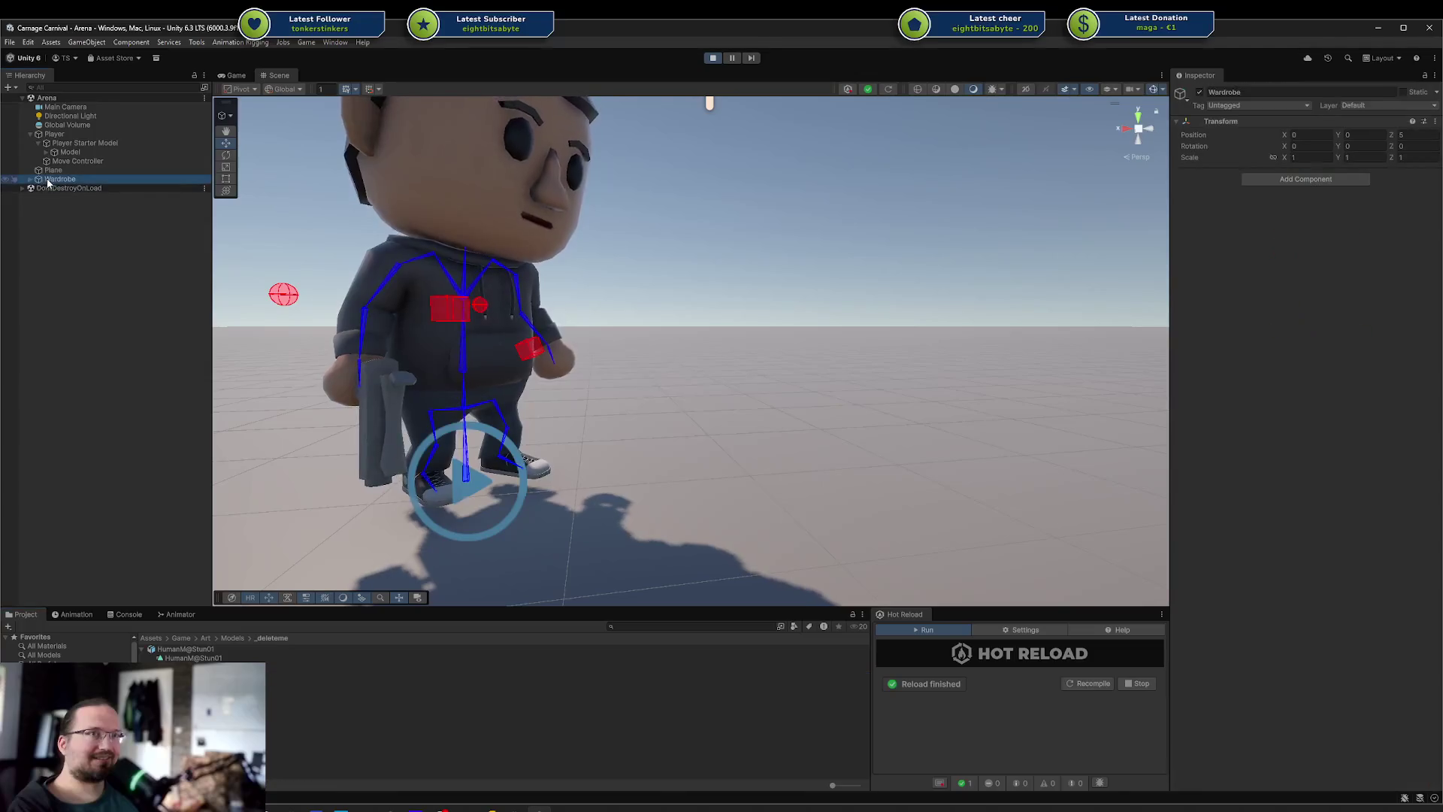
left_click(68, 134)
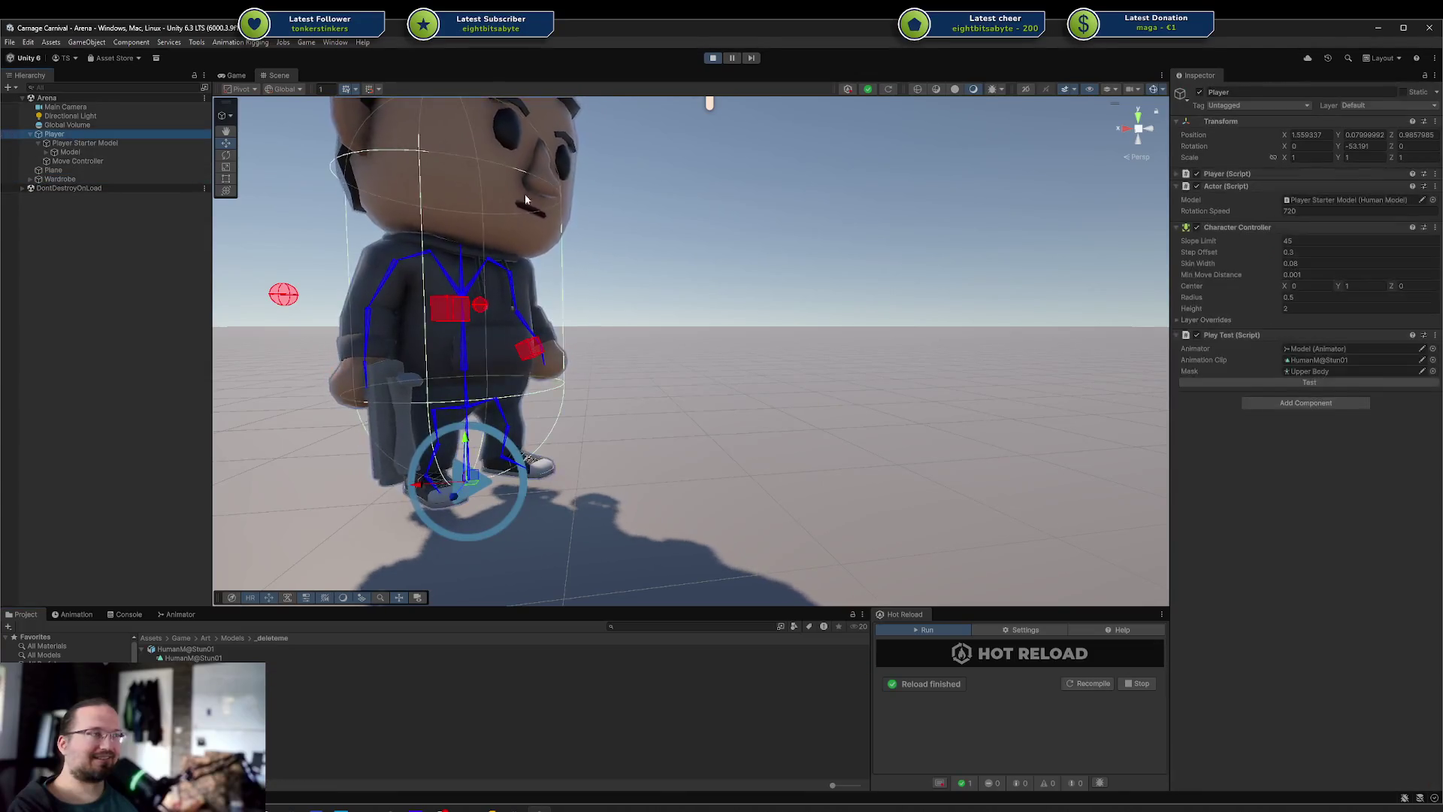
left_click(1207, 383)
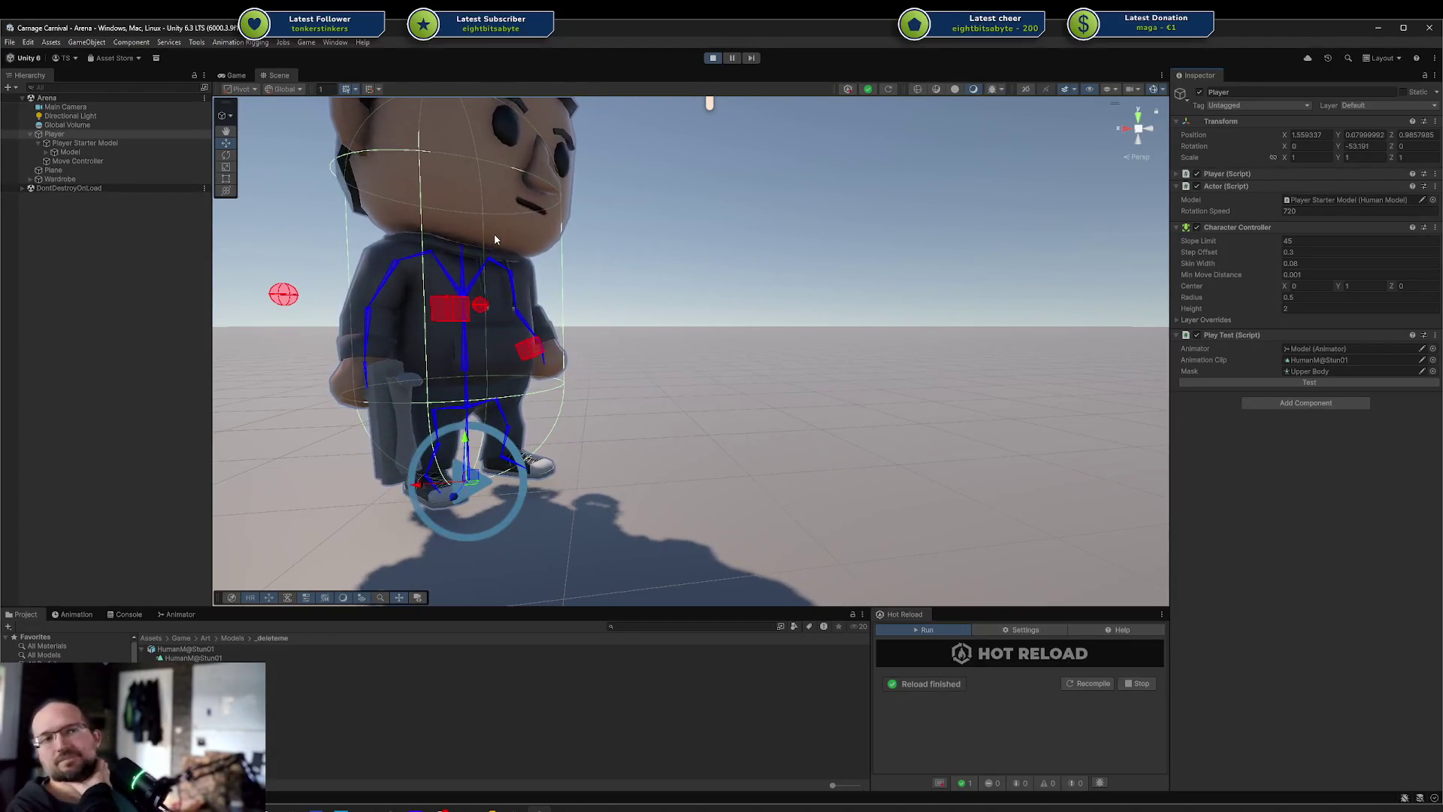
left_click(1269, 376)
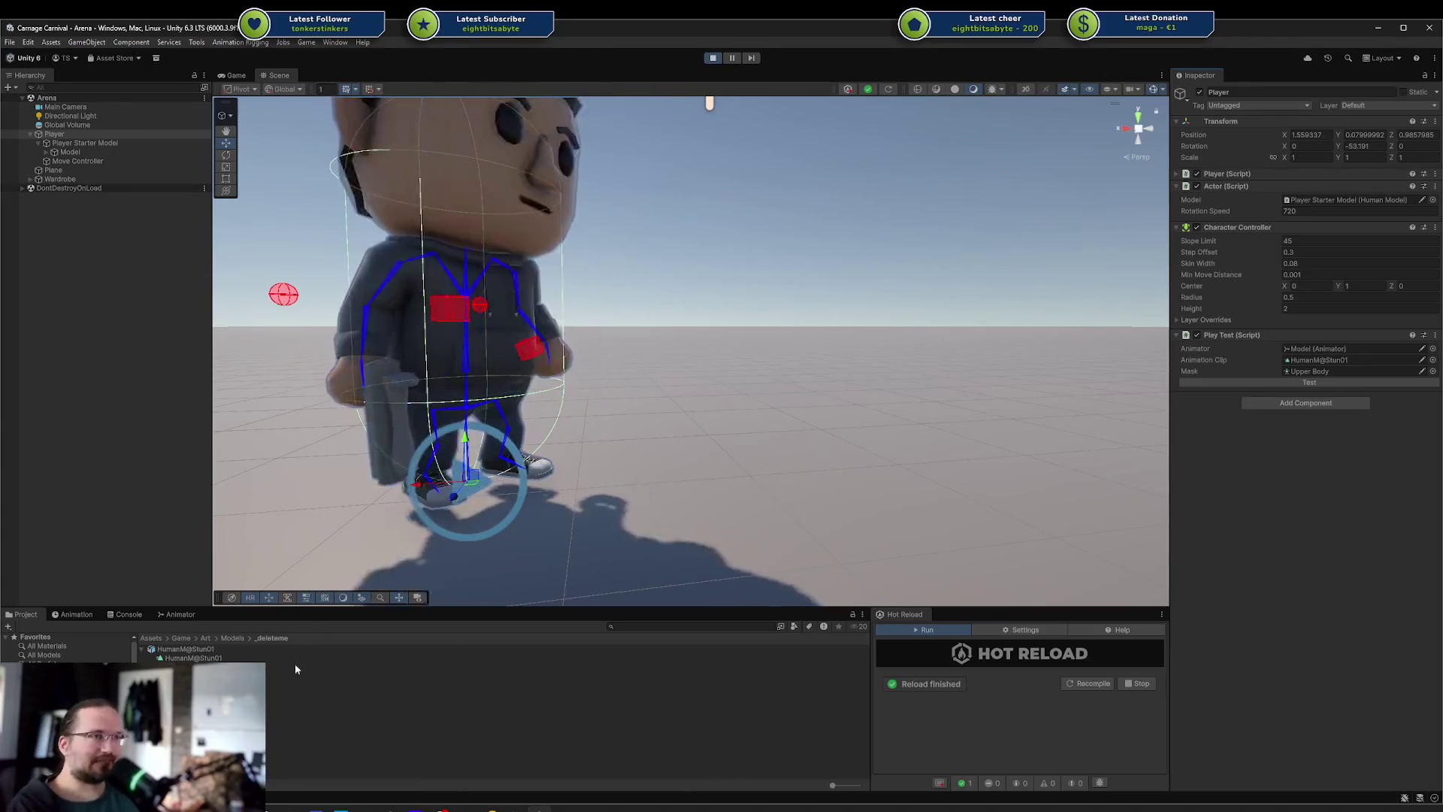
Toggle the arms off in the Upper Body mask and return to Player's settings
double_click(1311, 372)
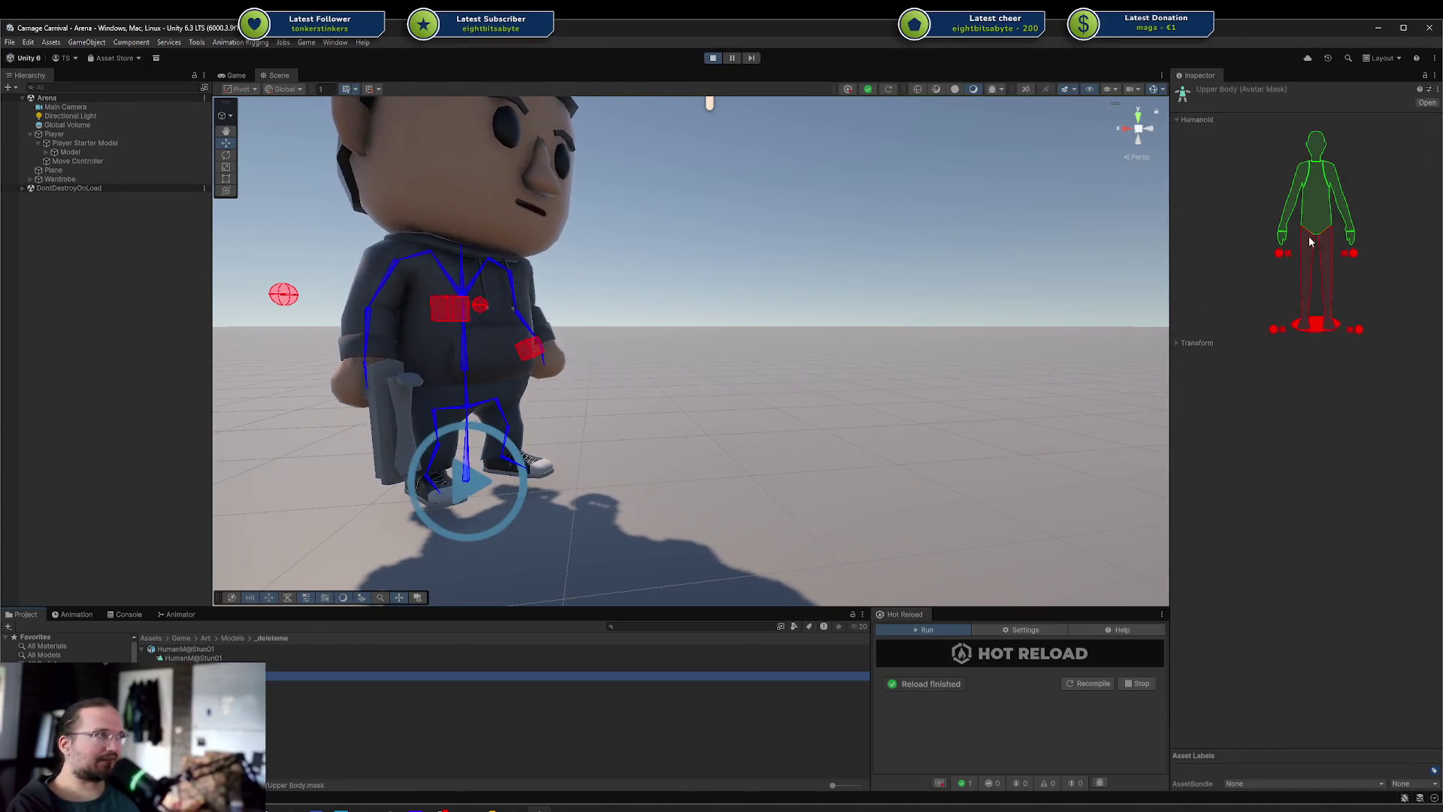
left_click(1345, 217)
left_click(1283, 236)
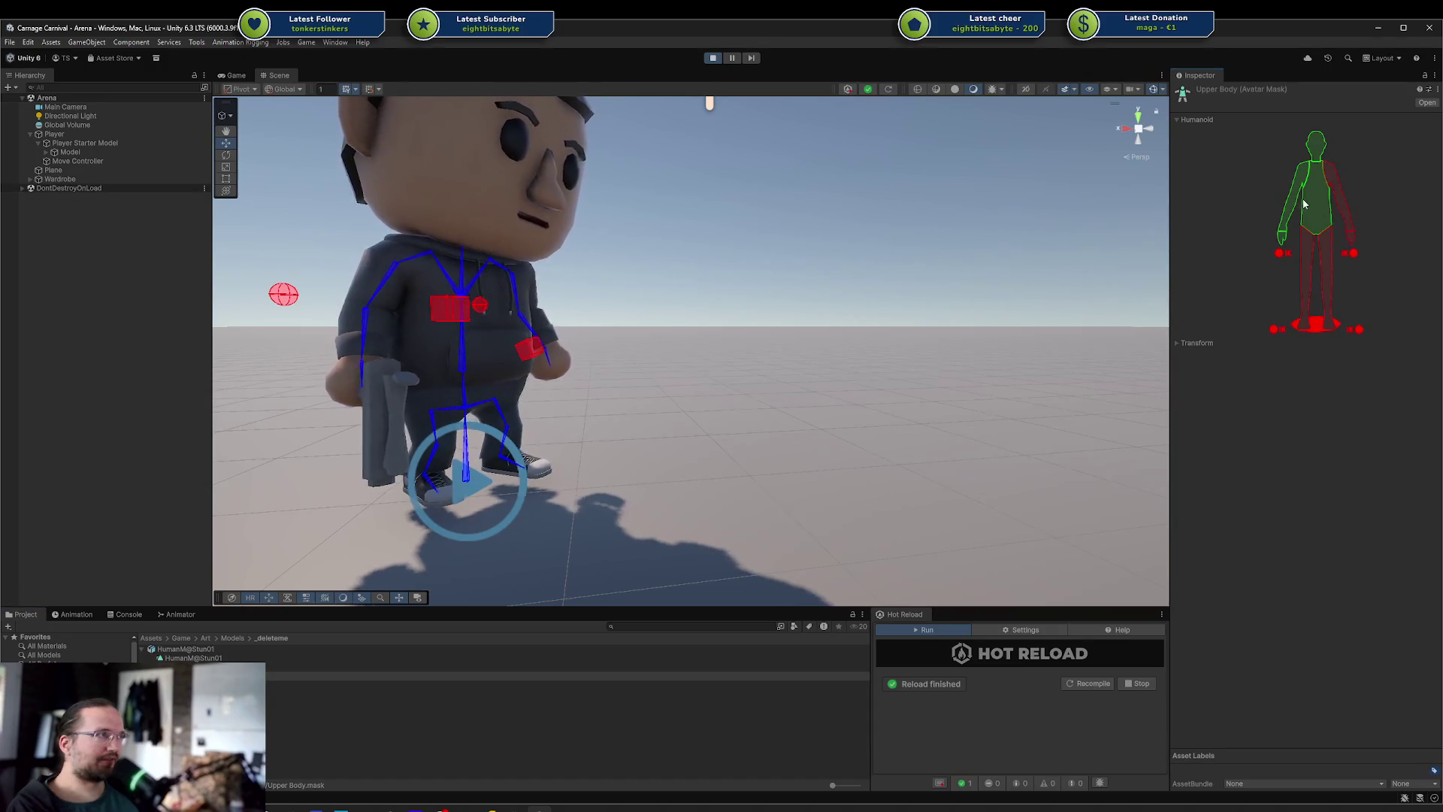
left_click(92, 133)
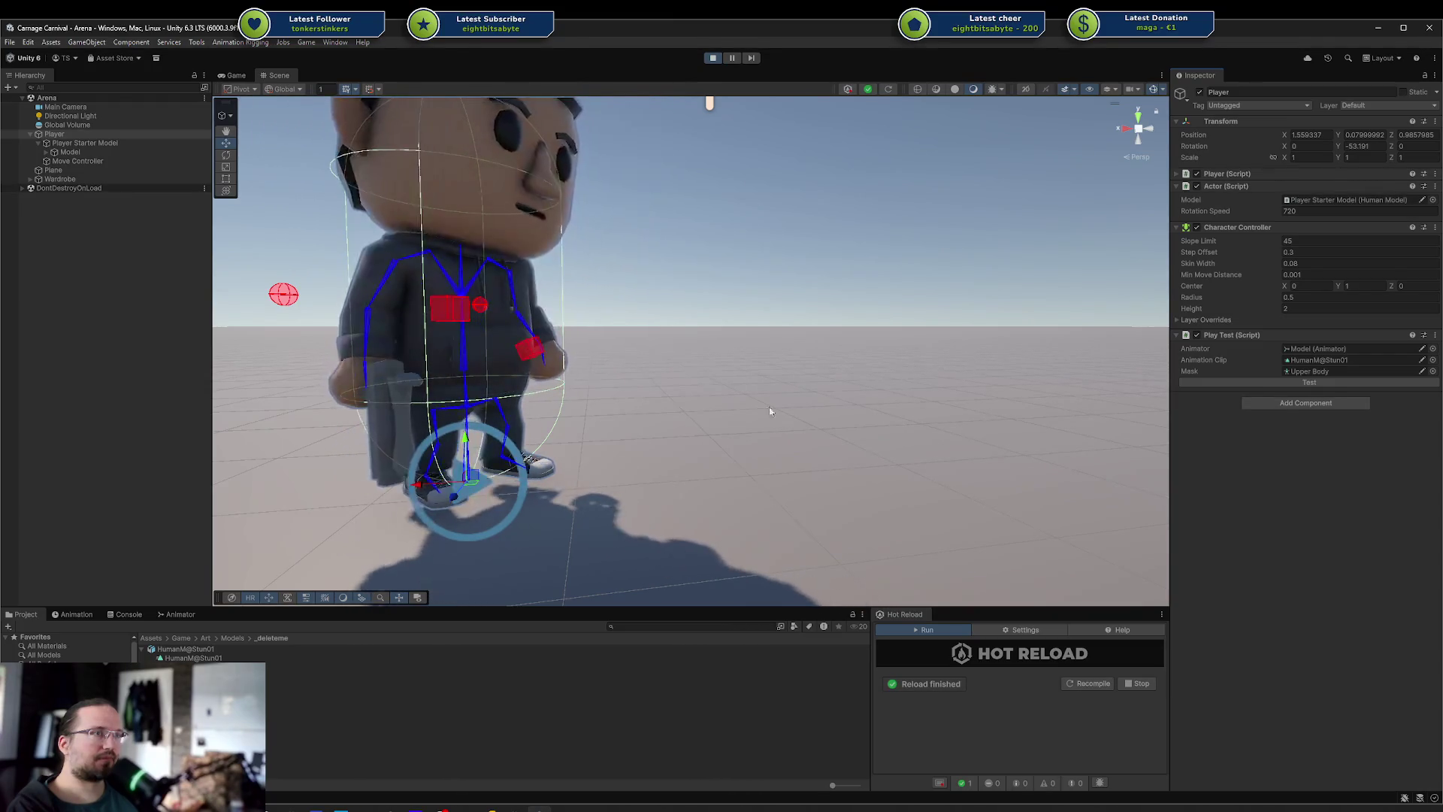
Reduce the Upper Body mask to a single arm and replay the stun on Player
left_click(242, 675)
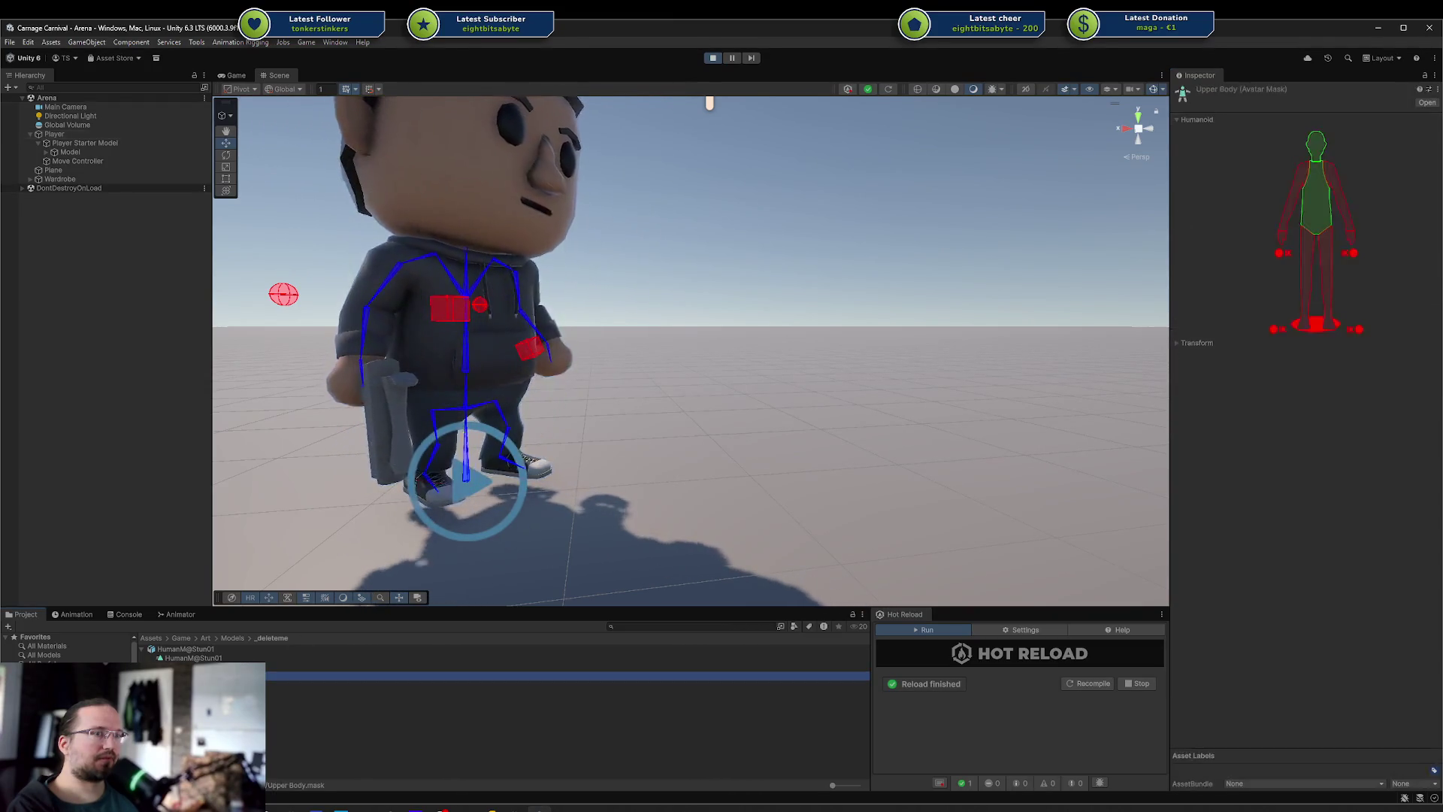
left_click(1286, 225)
left_click(1284, 223)
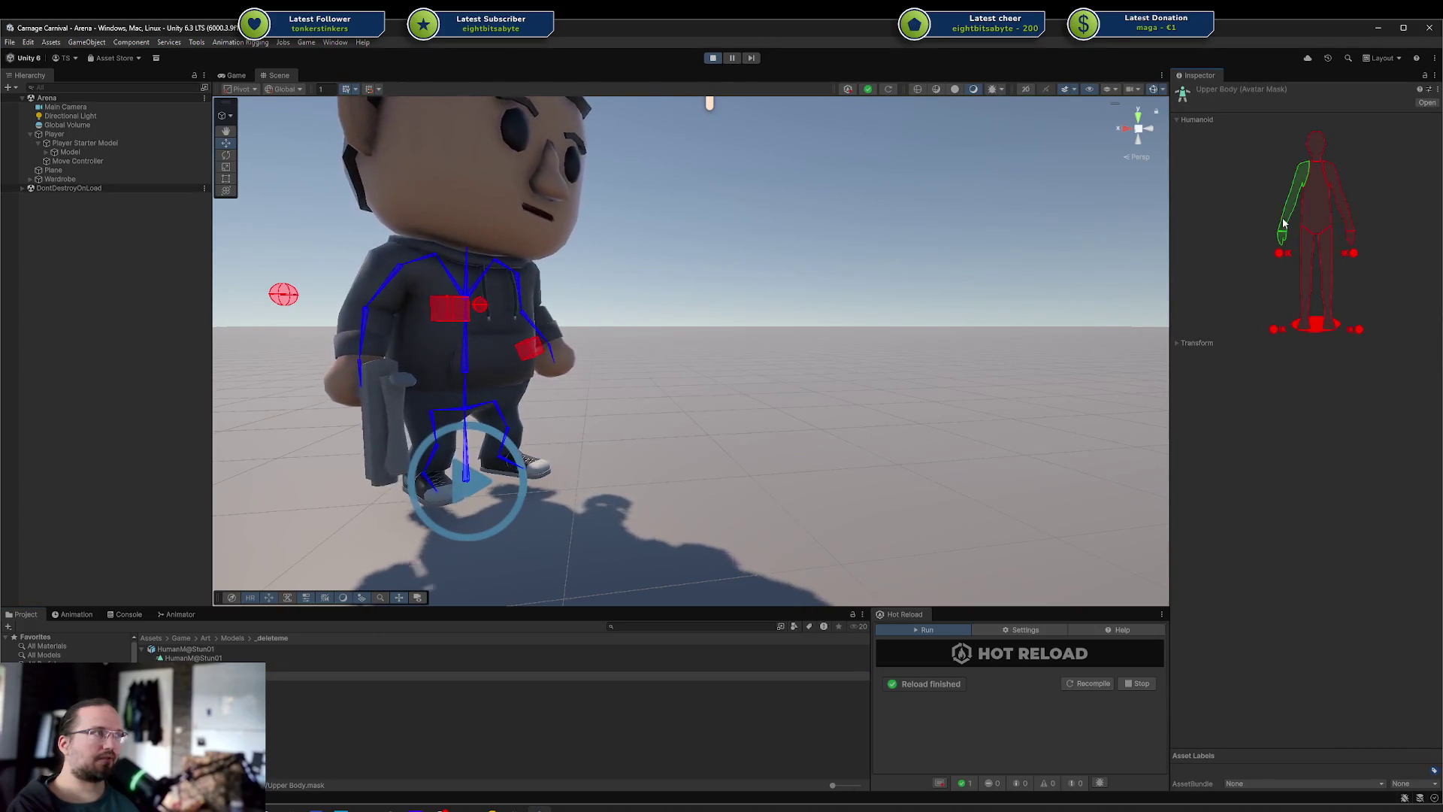
left_click(80, 134)
left_click(1229, 382)
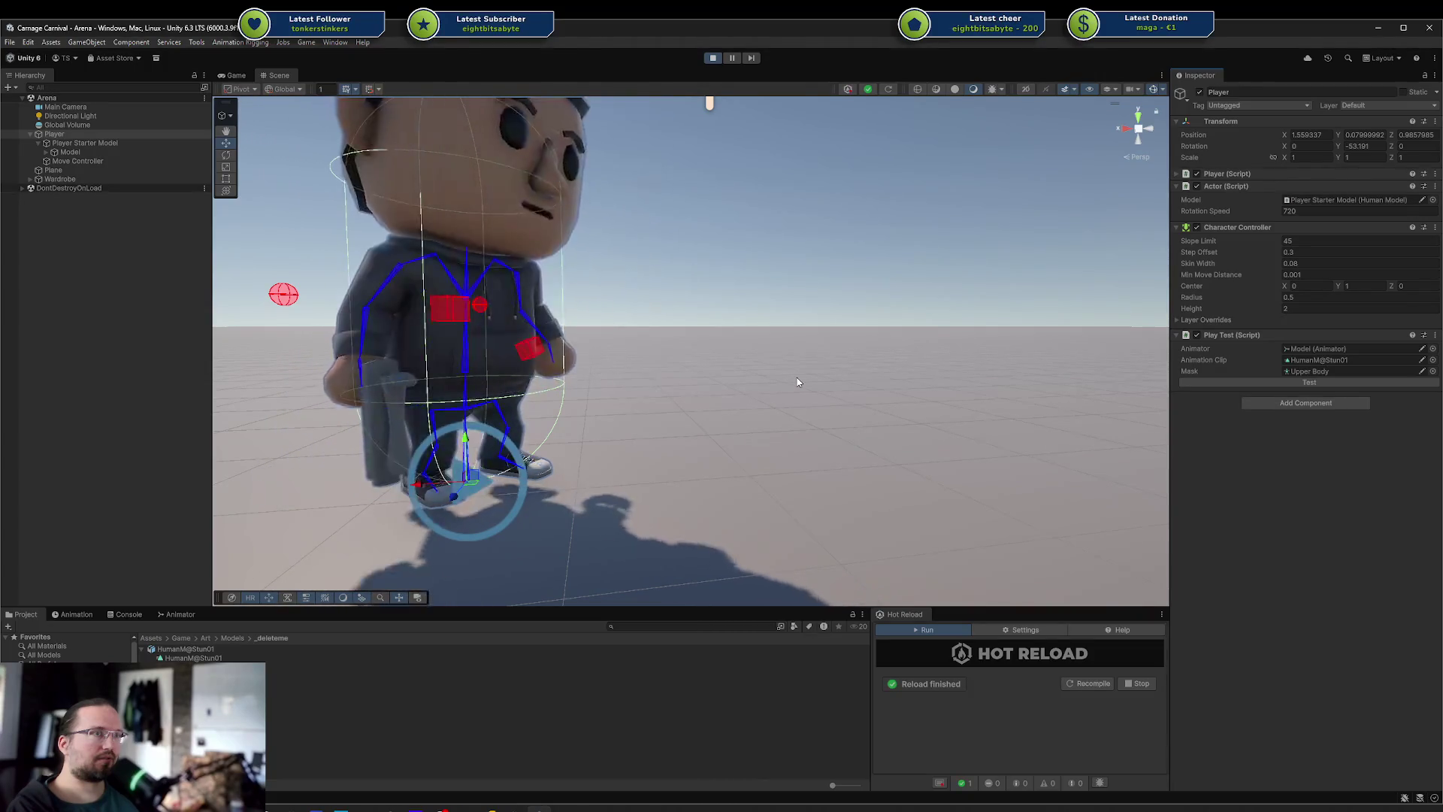
Disable the head in the mask, replay the stun, and view the character from the front
double_click(1319, 370)
left_click(1316, 155)
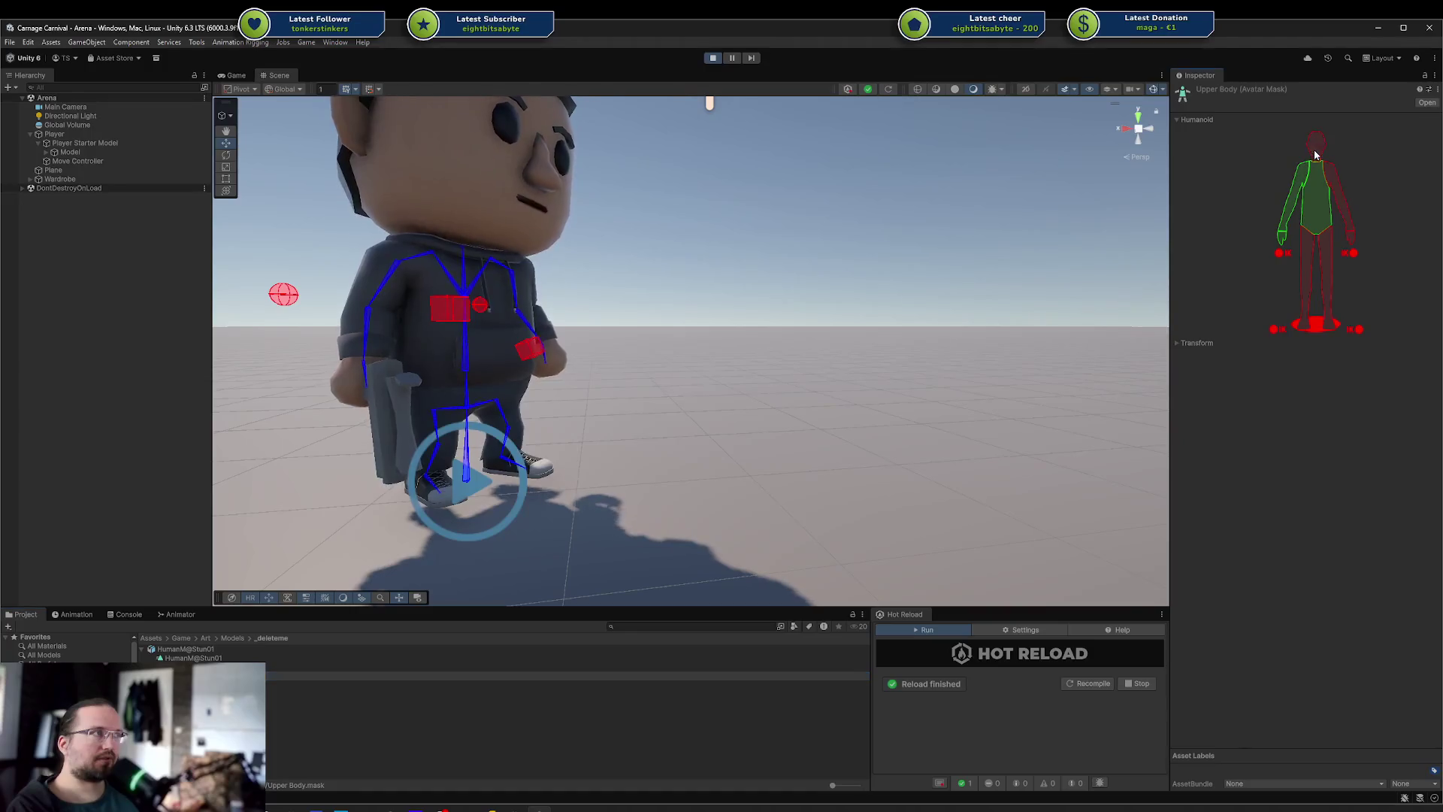
left_click(145, 137)
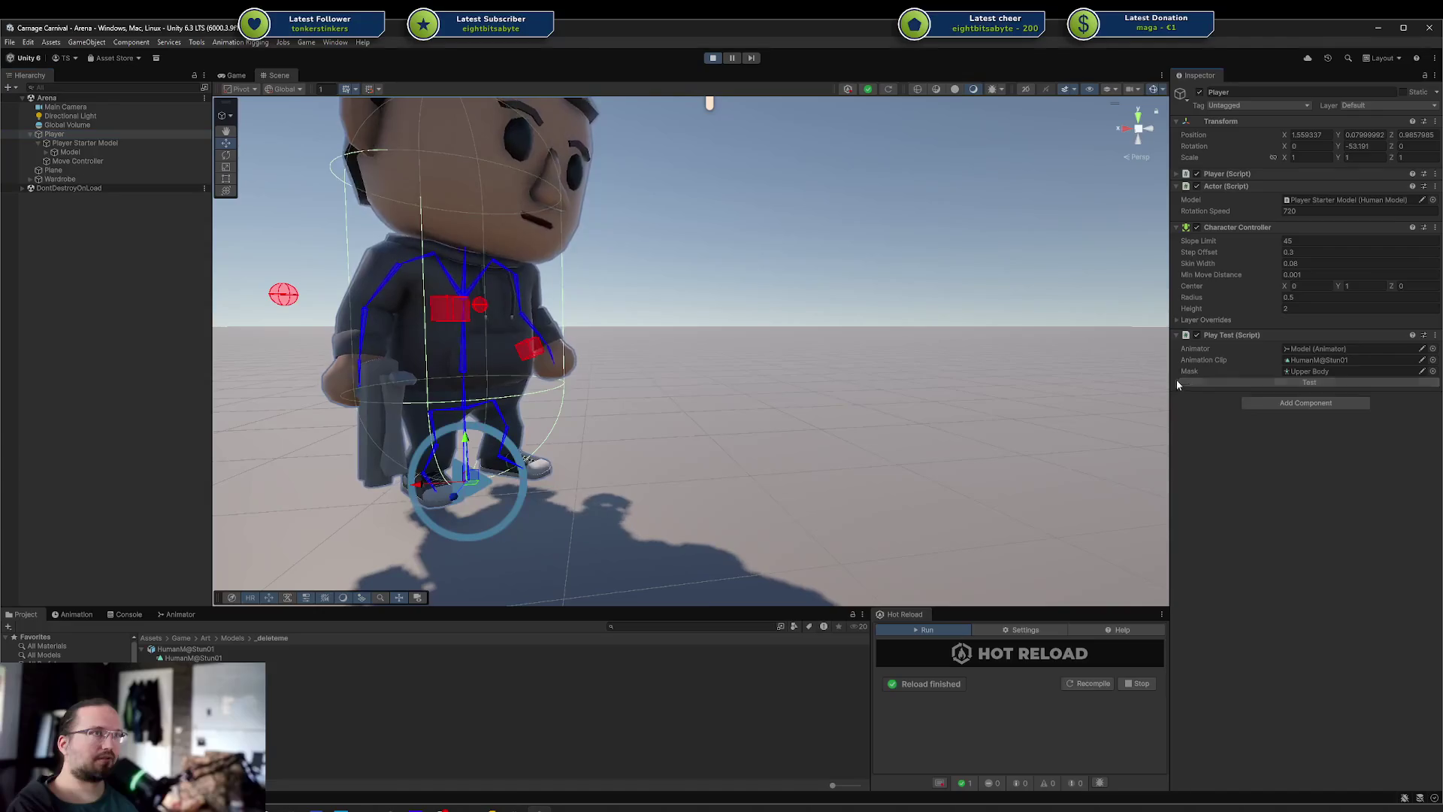
left_click(1187, 383)
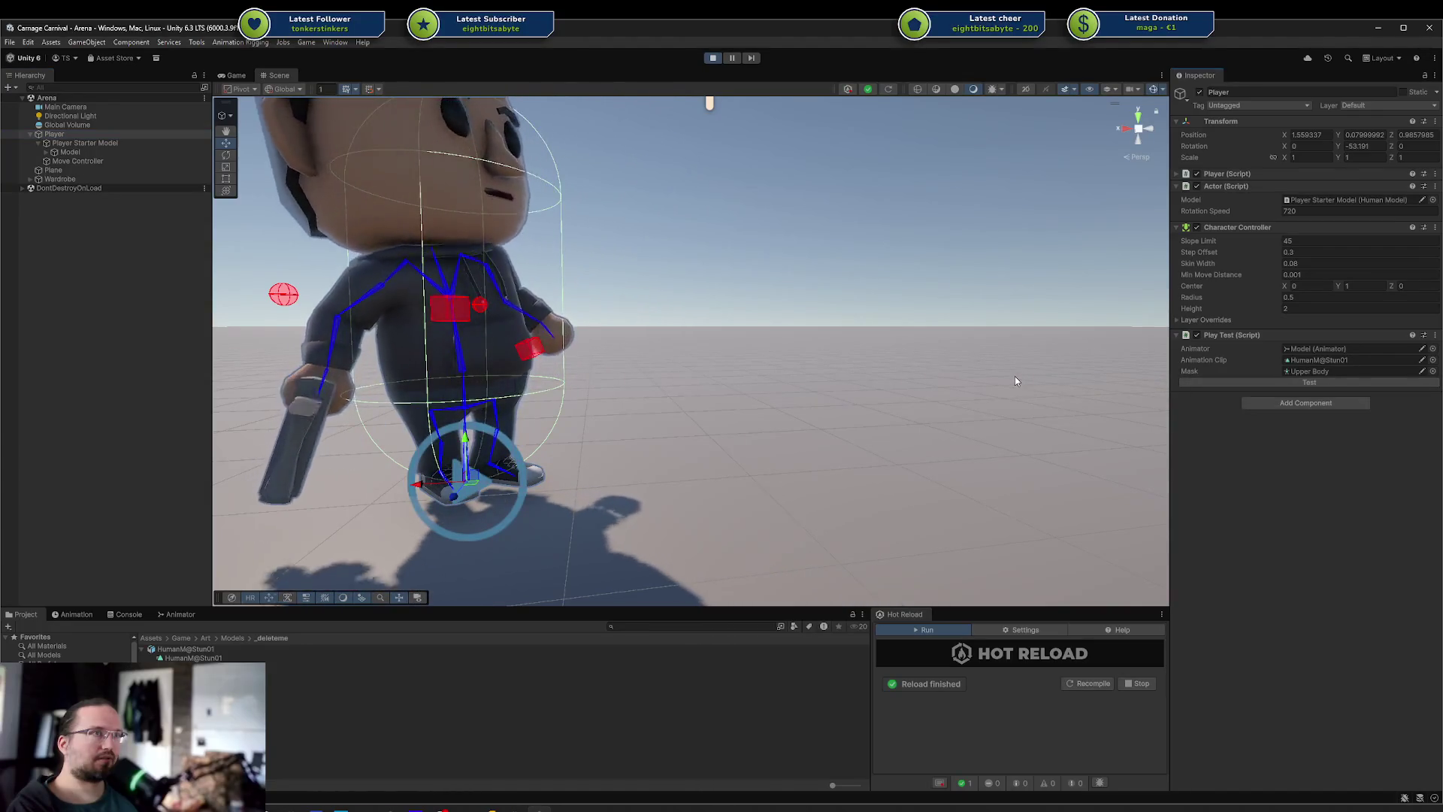
mouse_move(1015, 381)
left_mouse_down()
mouse_move(680, 396)
mouse_move(808, 390)
left_mouse_up()
left_click(1192, 382)
Enable the whole upper body plus one leg in the Upper Body mask
left_click_drag(1142, 400, 277, 642)
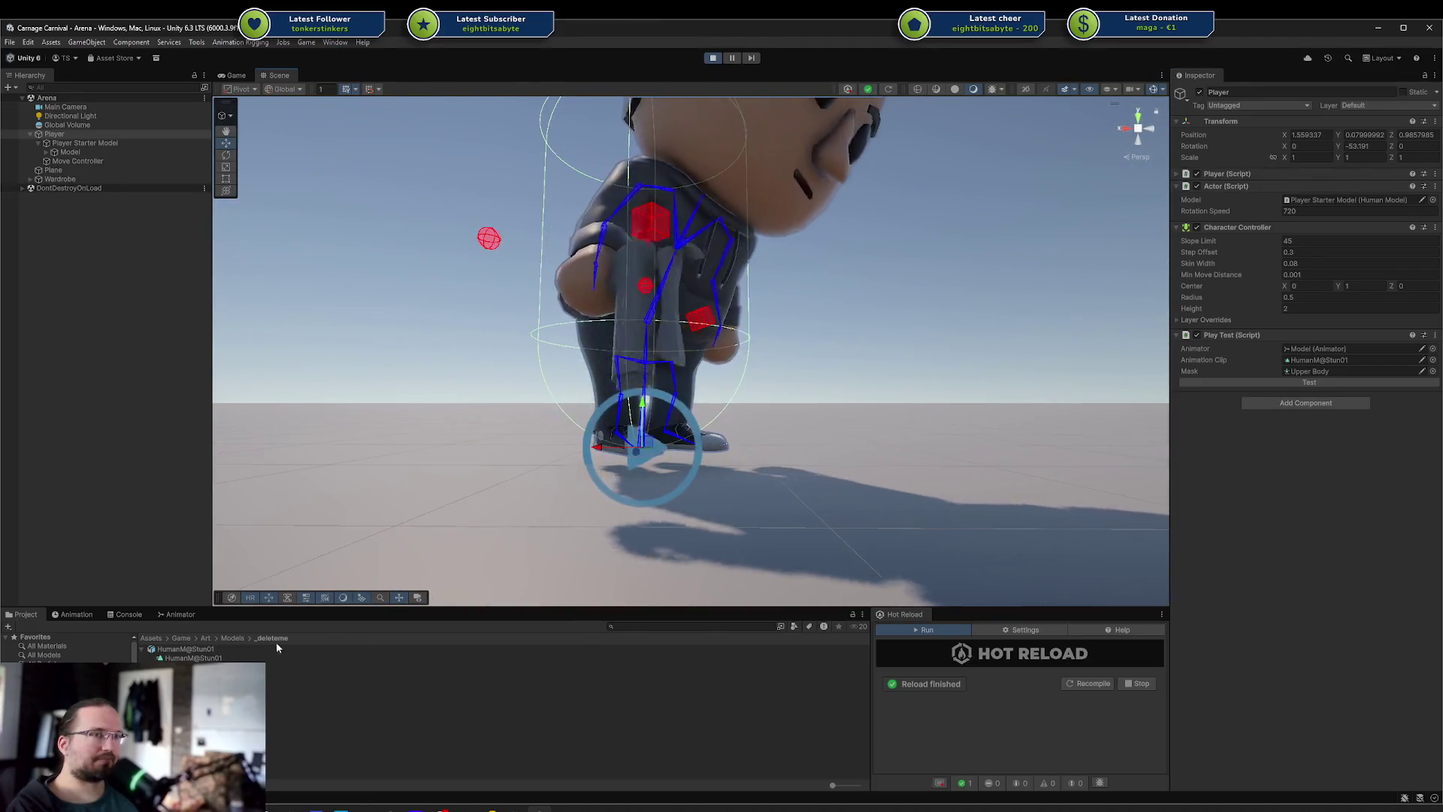
double_click(1310, 372)
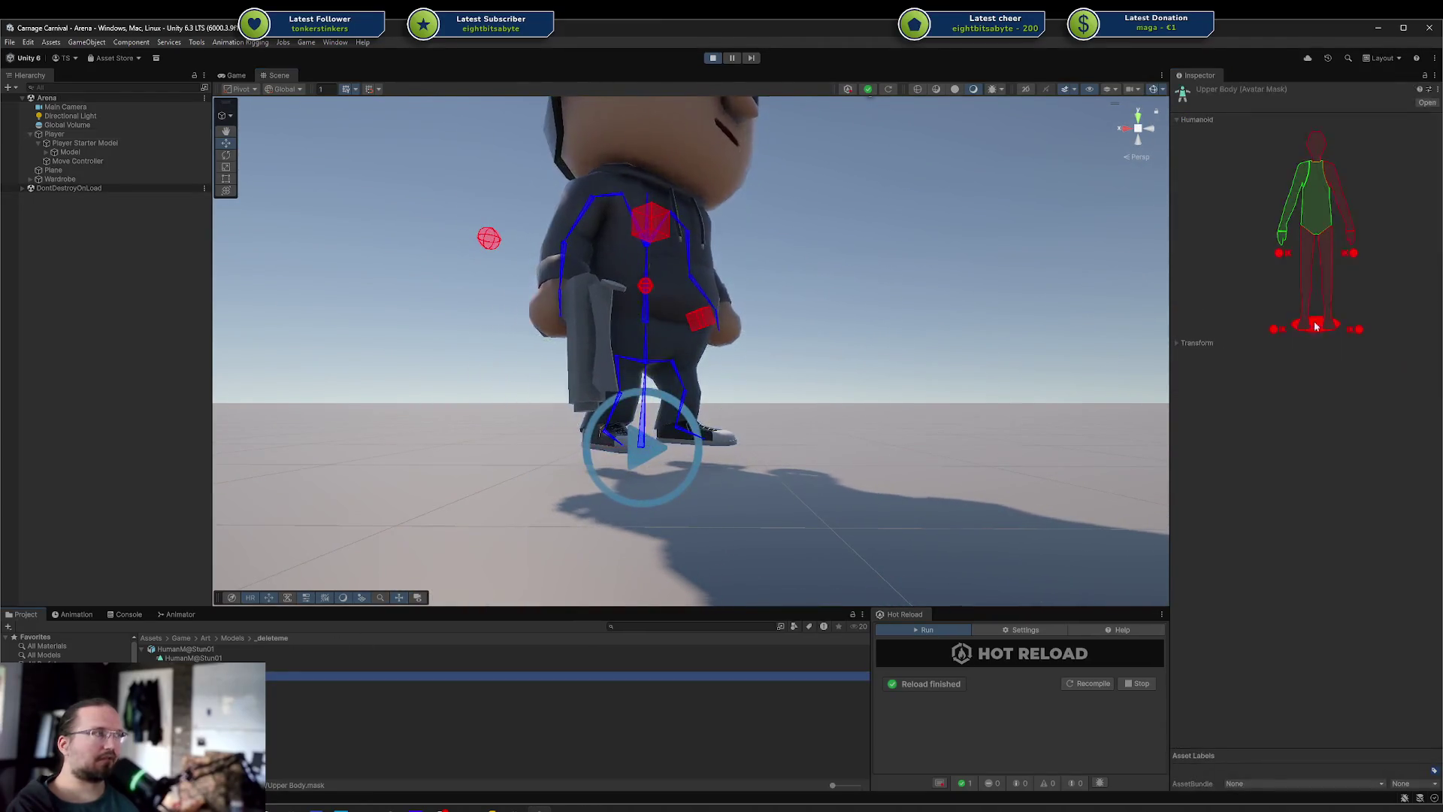
left_click(1287, 203)
left_click(1315, 192)
left_click(1338, 178)
left_click(1317, 210)
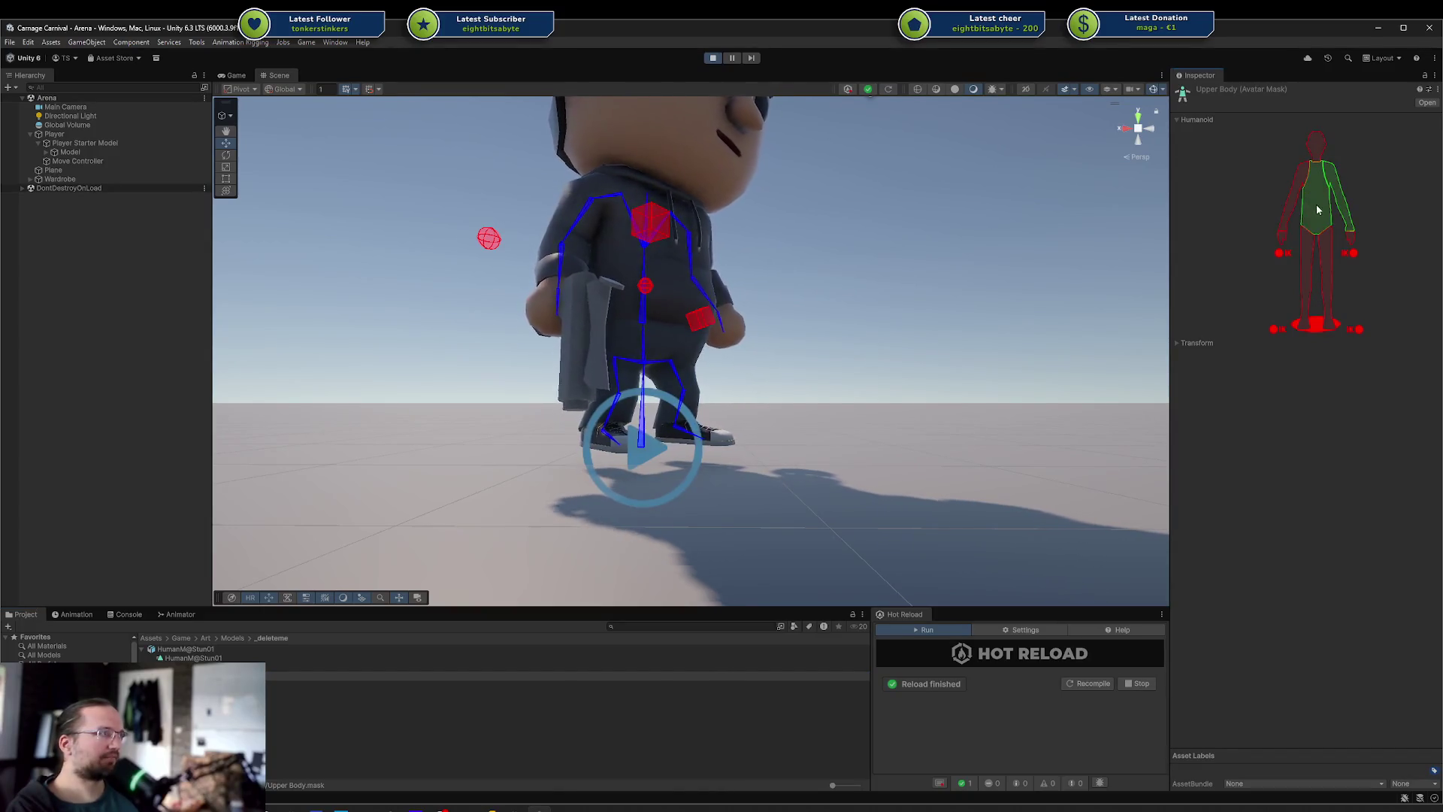
left_click(1284, 226)
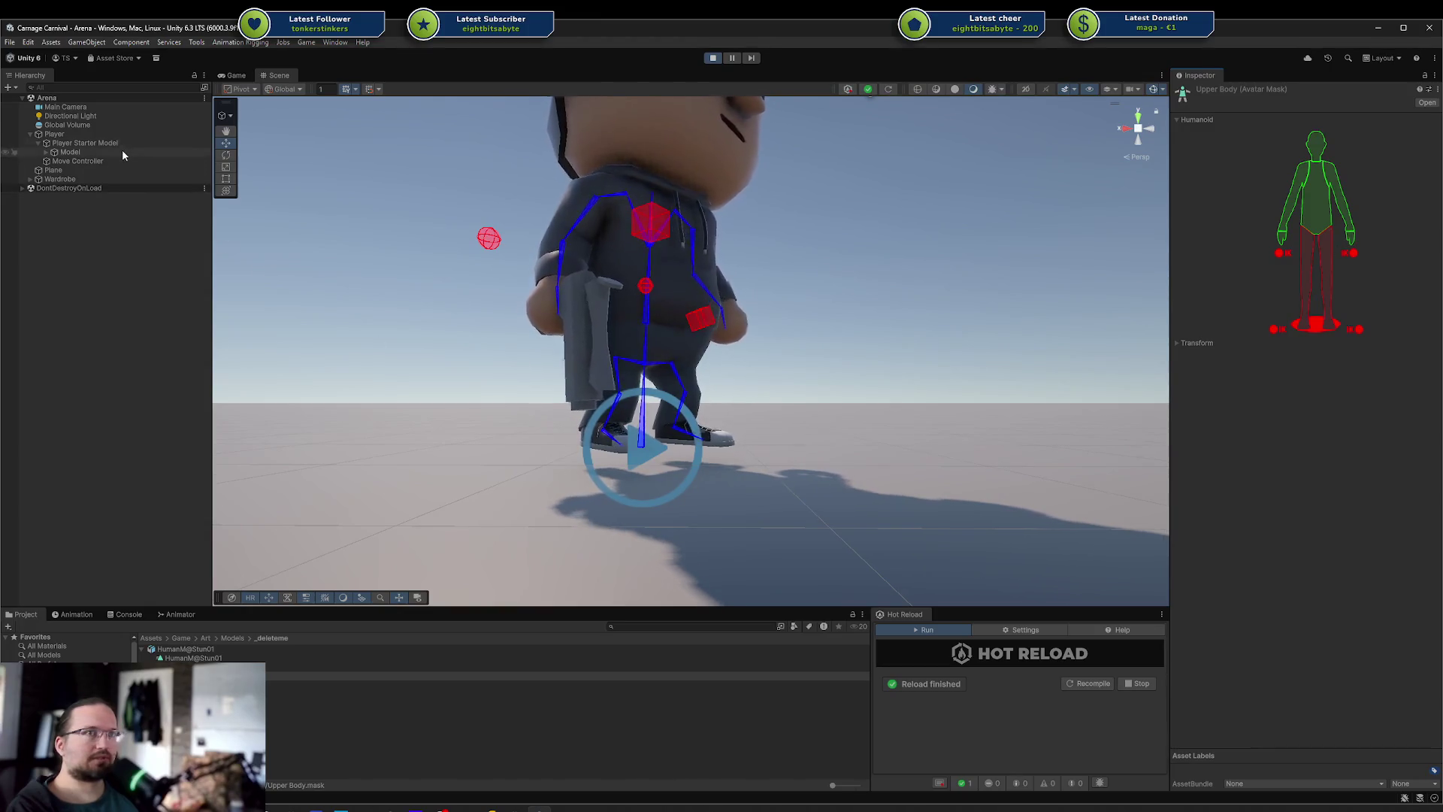
left_click(1308, 278)
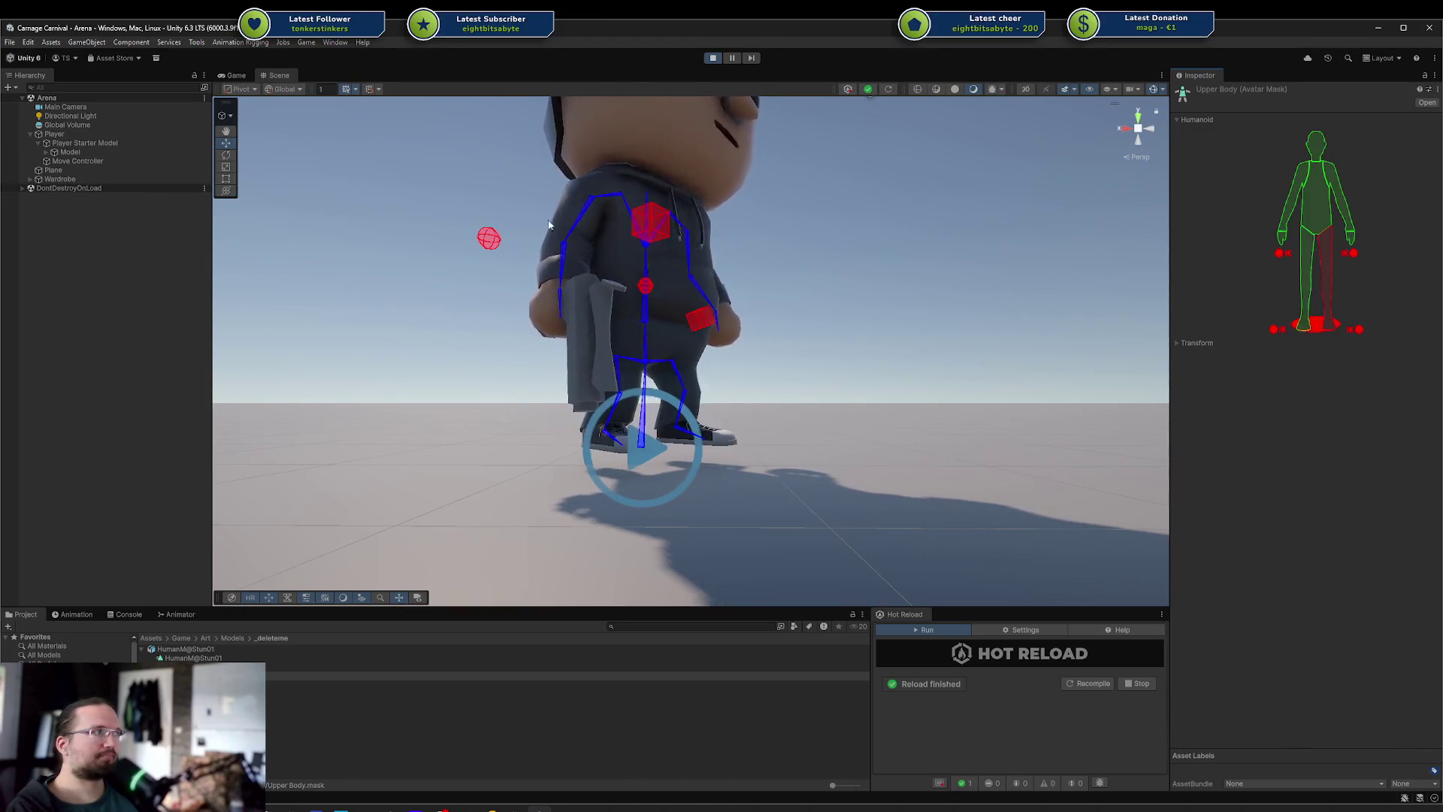
Replay the stun on Player, then preview the HumanM@Stun01 clip
left_click(104, 134)
left_click(1253, 384)
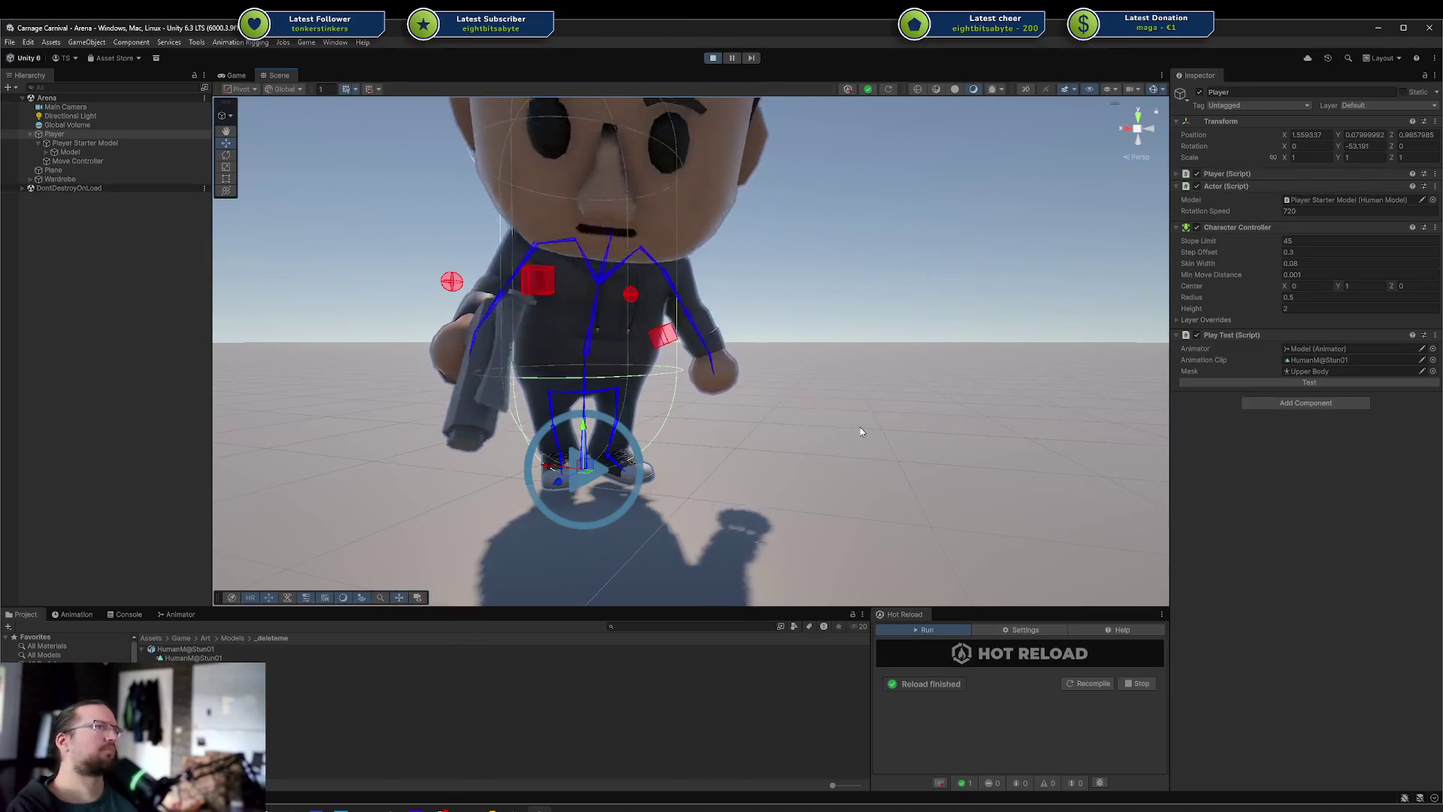
left_click(1322, 383)
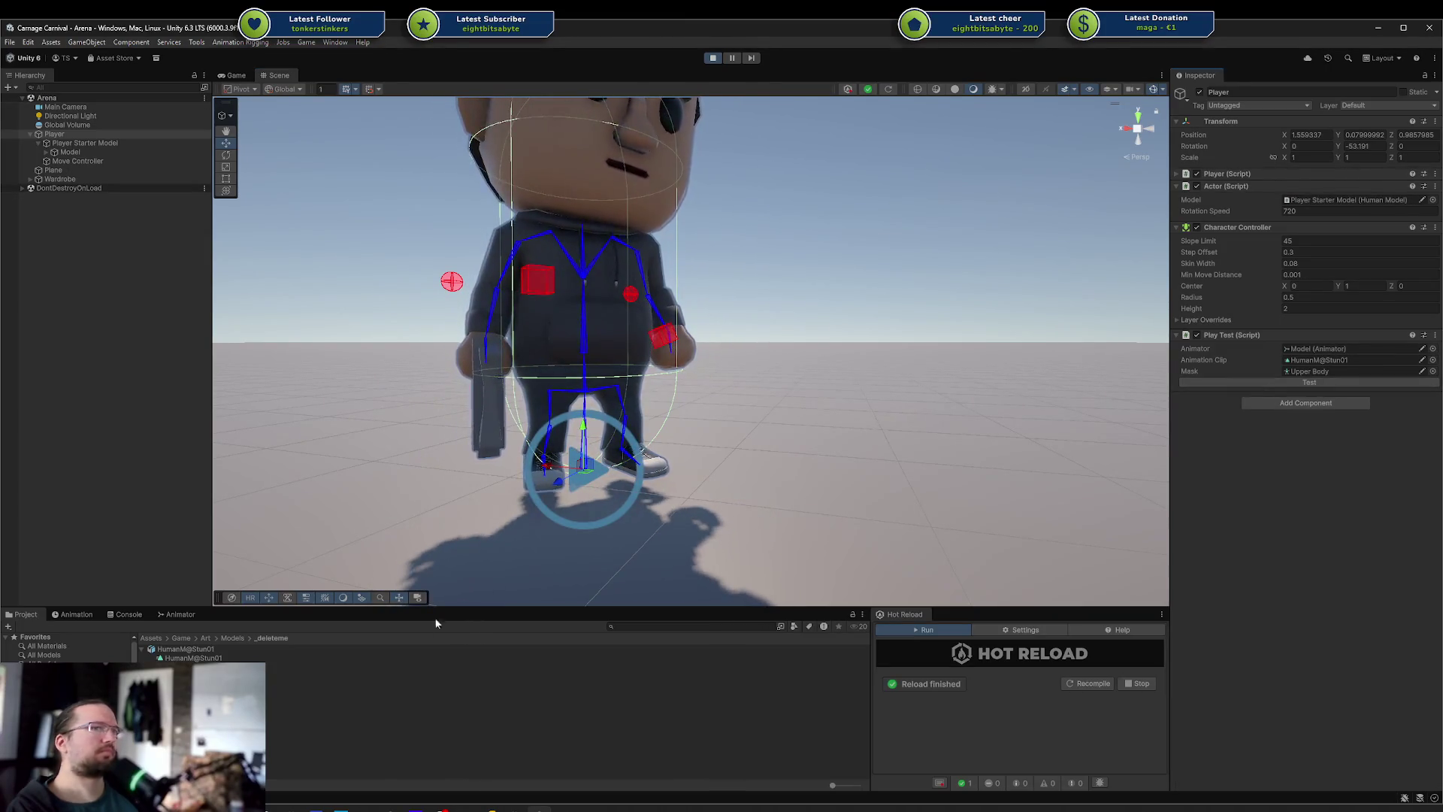
left_click(536, 667)
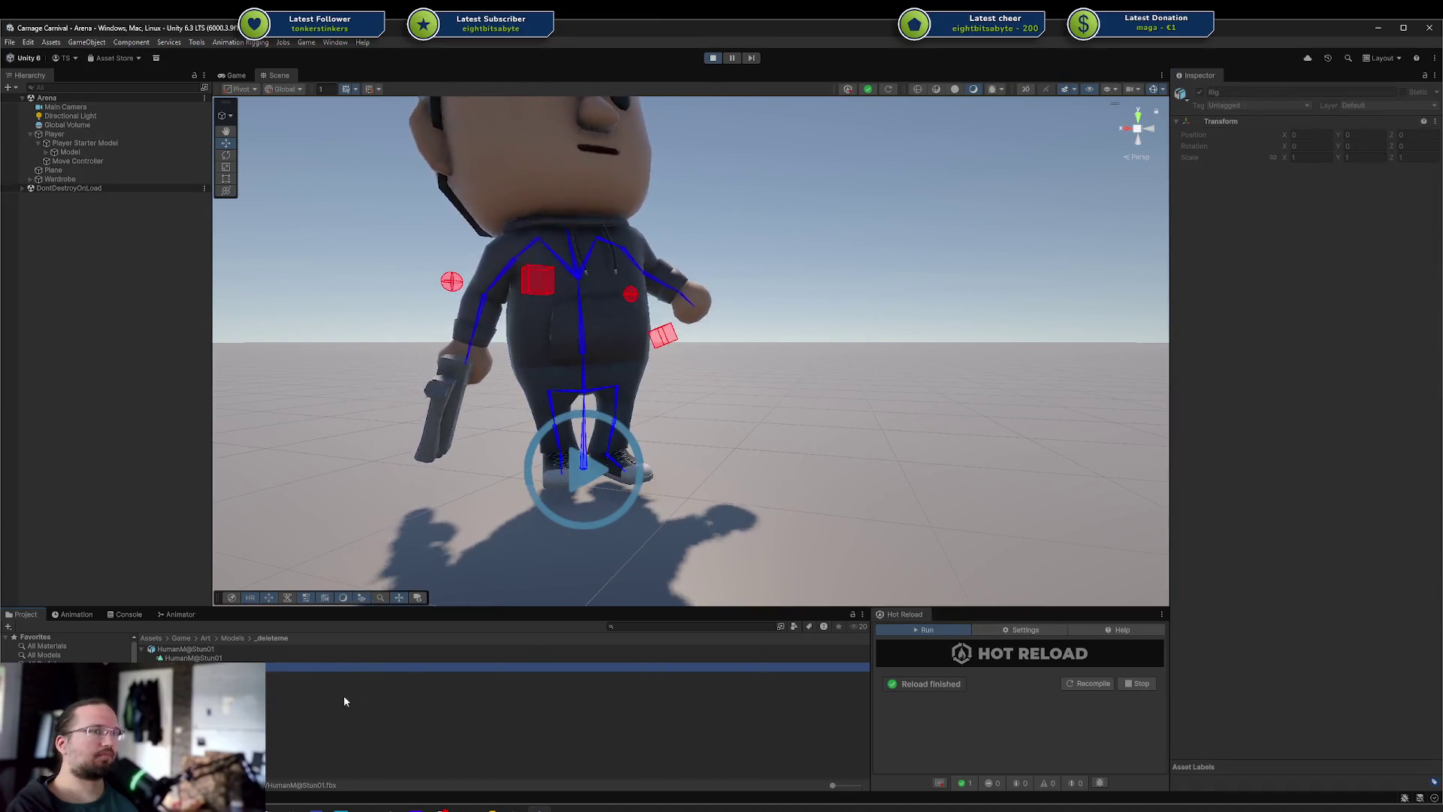
left_click(339, 658)
left_click(1179, 509)
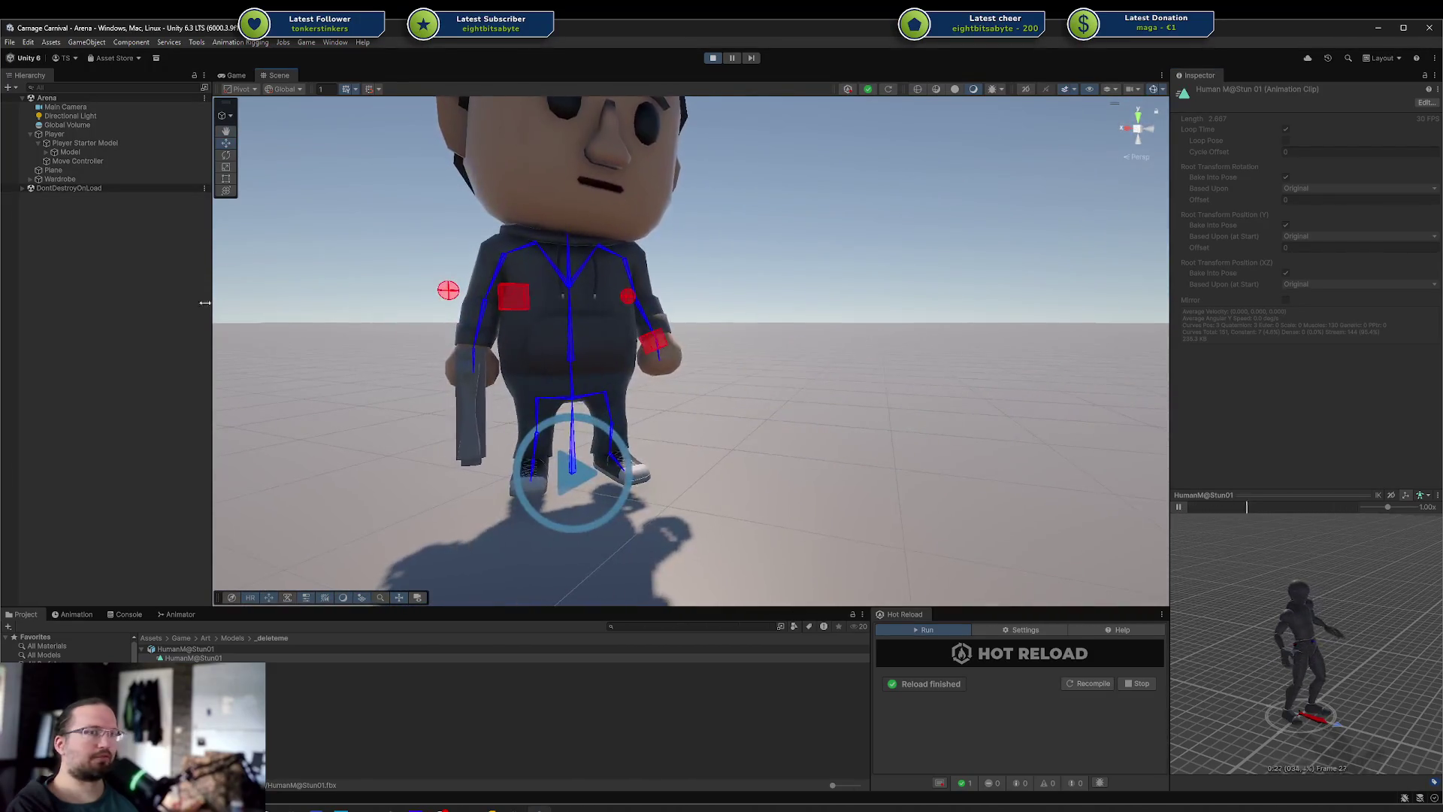
Clear the Upper Body mask and start re-enabling torso, one arm and head
left_click(188, 676)
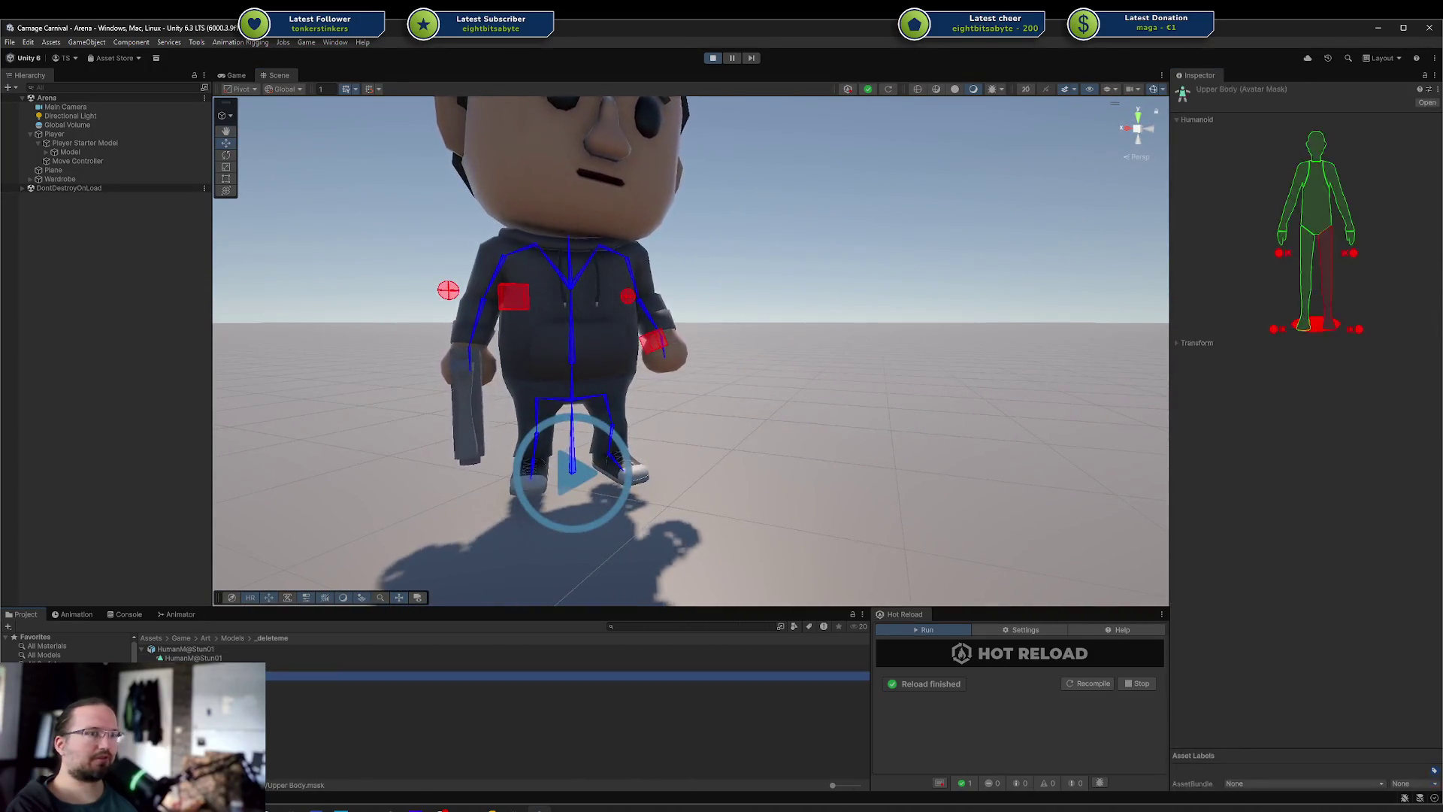
left_click(1319, 331)
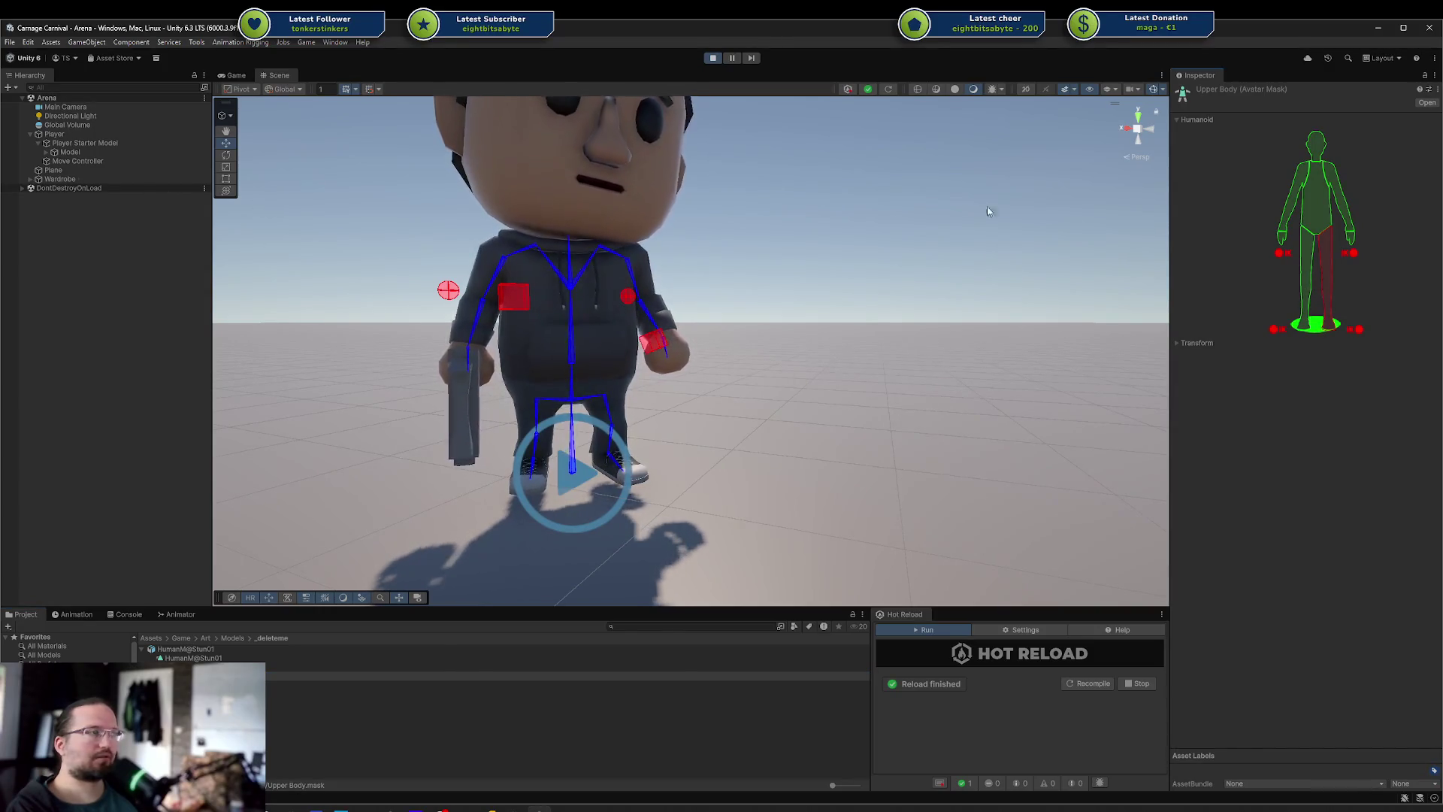
left_click(1307, 286)
left_click(1316, 329)
left_click(1316, 188)
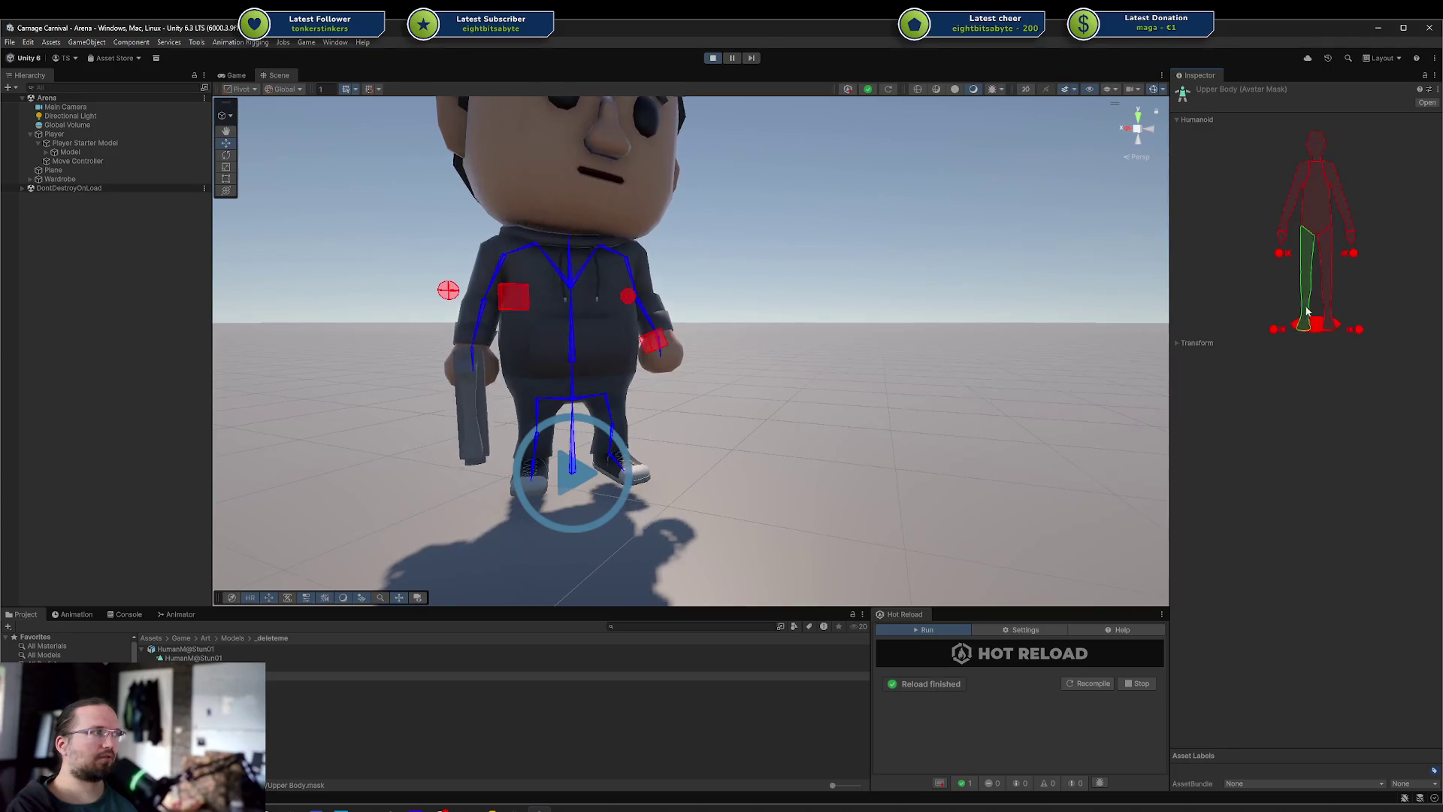
left_click(1315, 197)
left_click(1290, 197)
left_click(1323, 144)
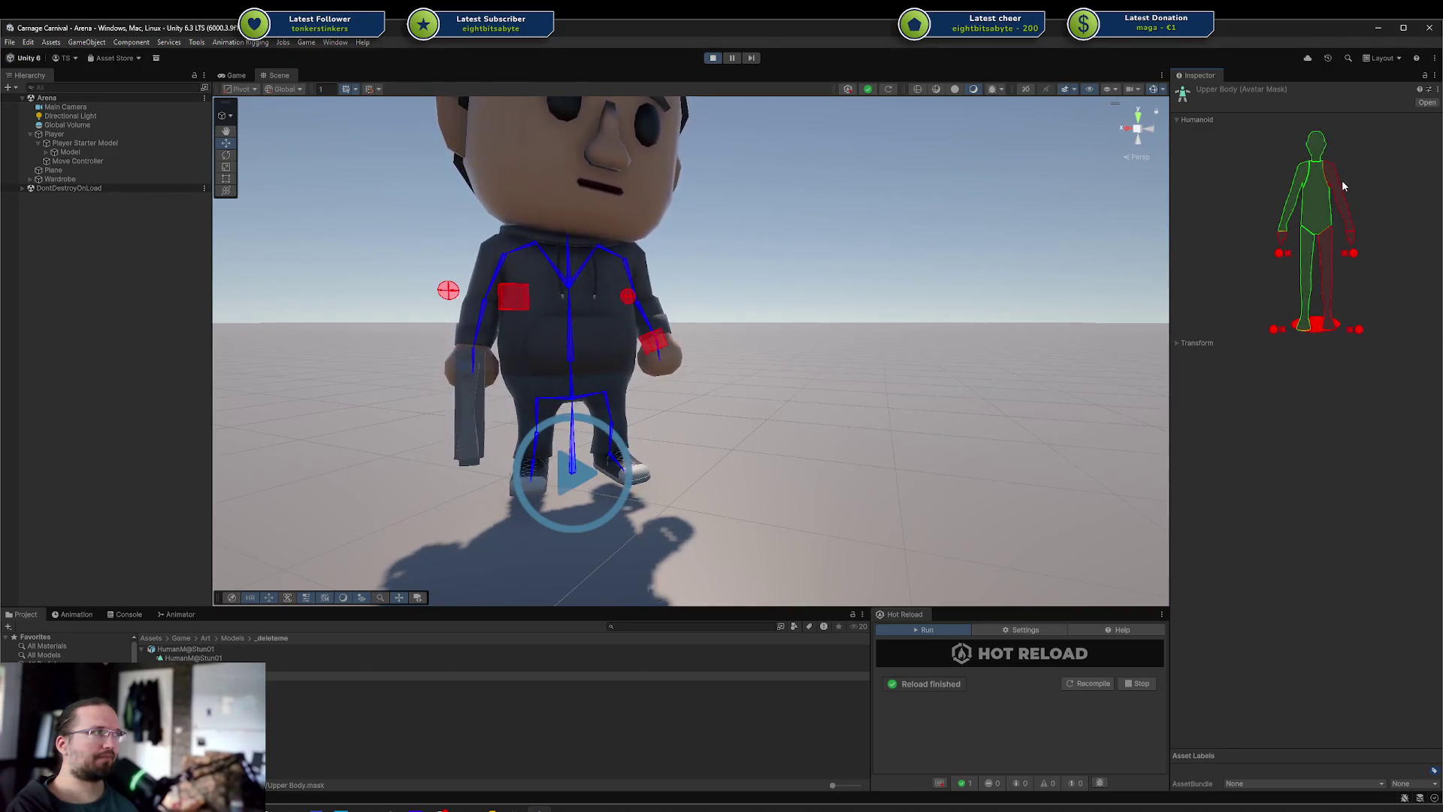
Clear the mask again and enable torso, head and both arms, leaving legs and root off
left_click(1327, 193)
left_click(1316, 197)
left_click(1285, 226)
left_click(1316, 142)
left_click(1346, 218)
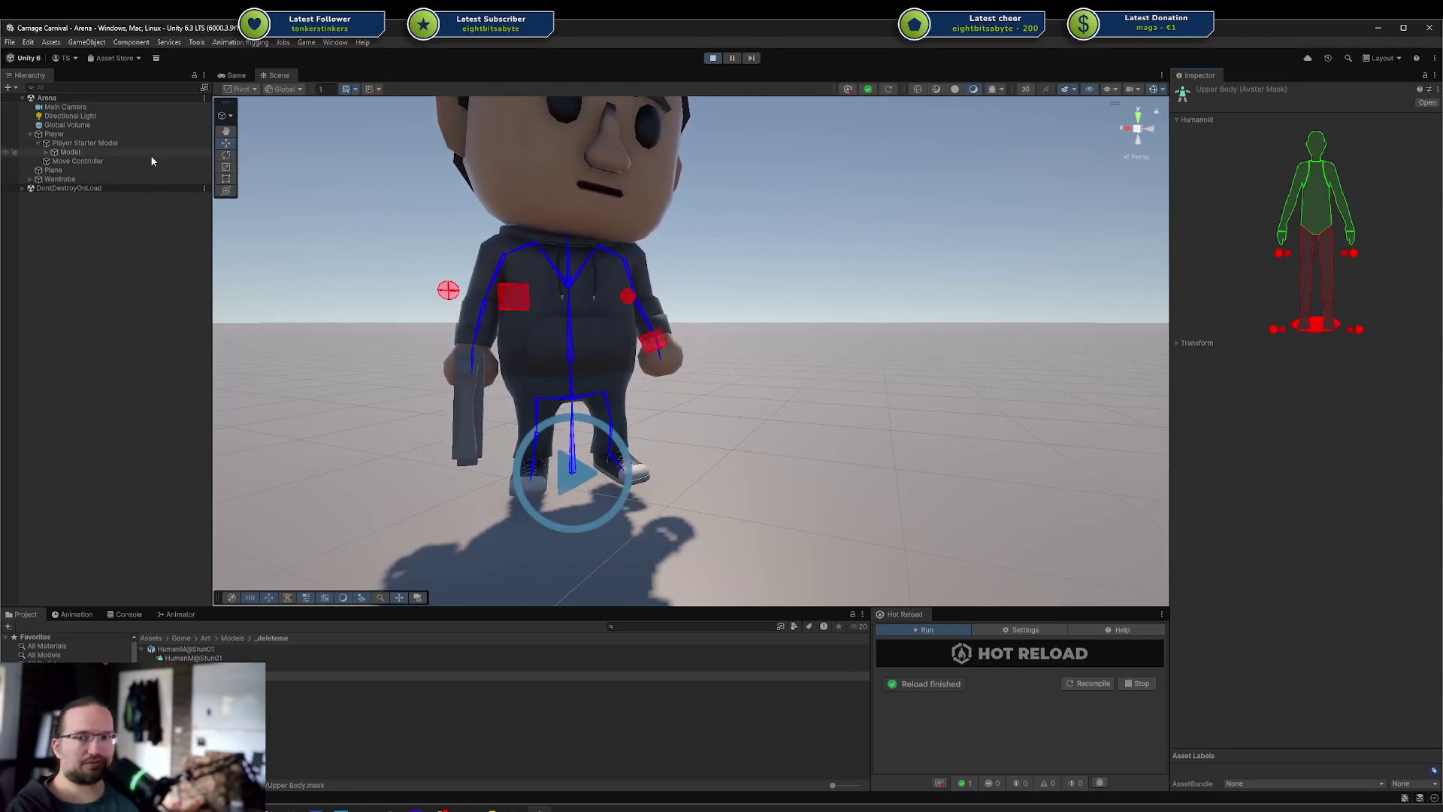
left_click(74, 135)
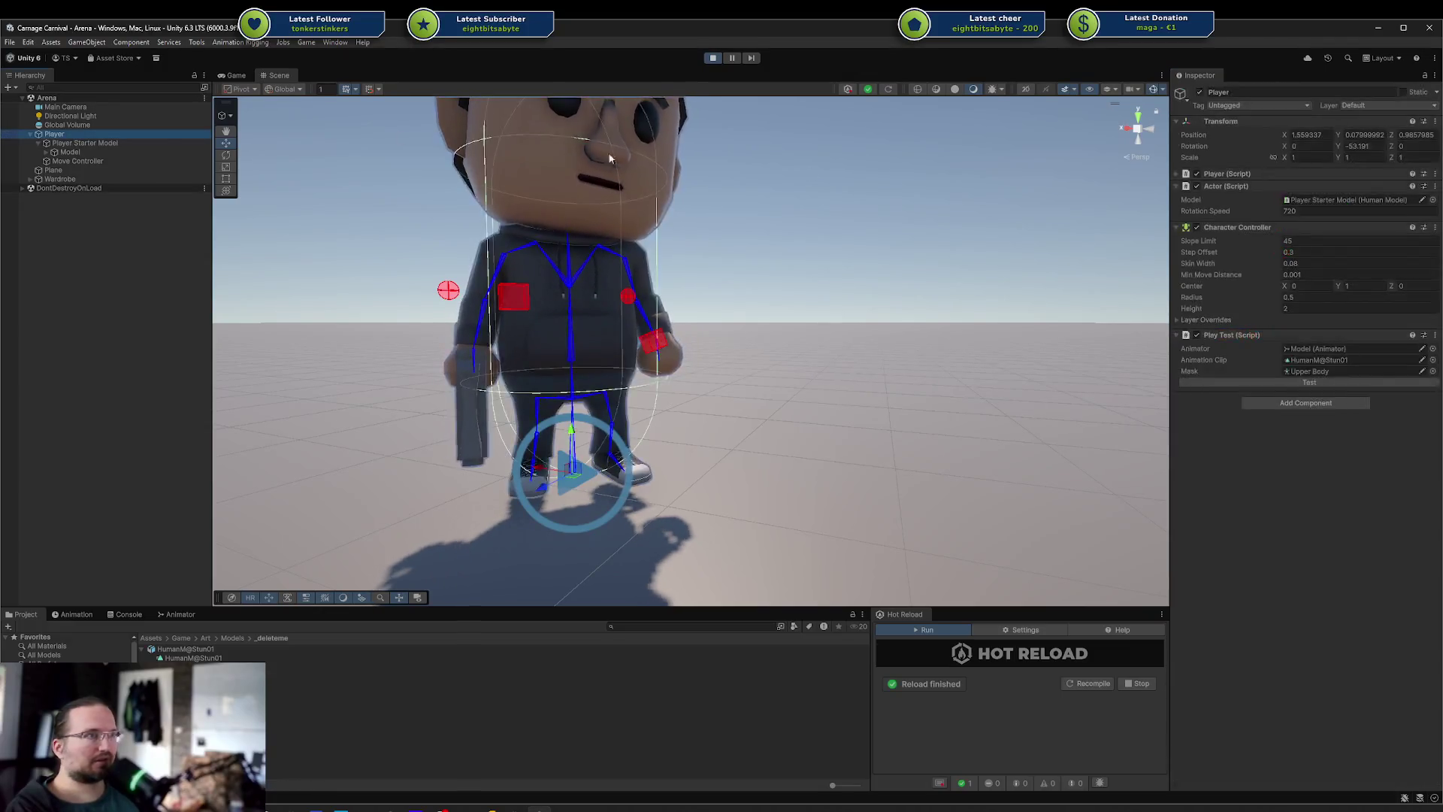
Trigger the stun test on Player, then reopen Upper Body.mask and re-centre the view
left_click(1215, 380)
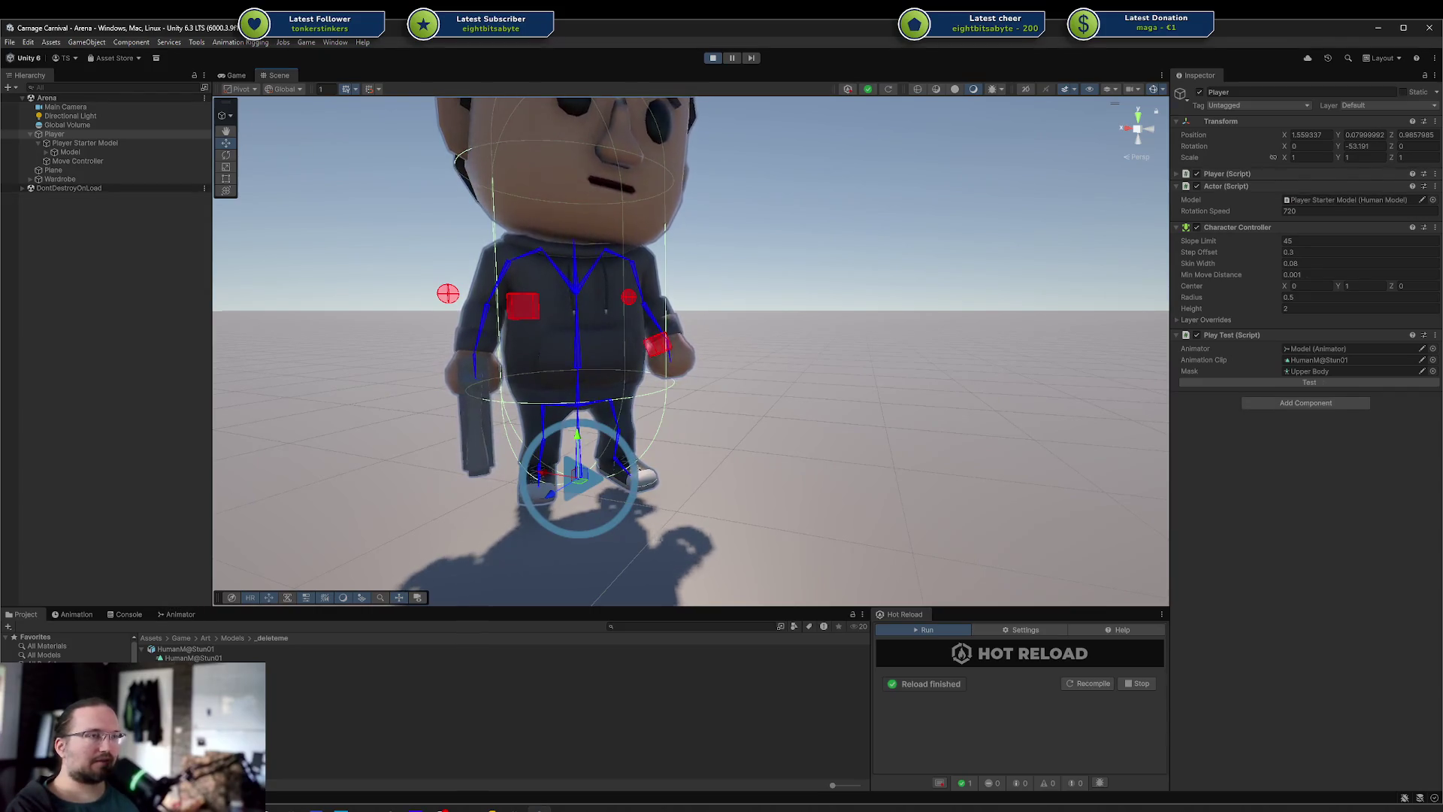
left_click(301, 675)
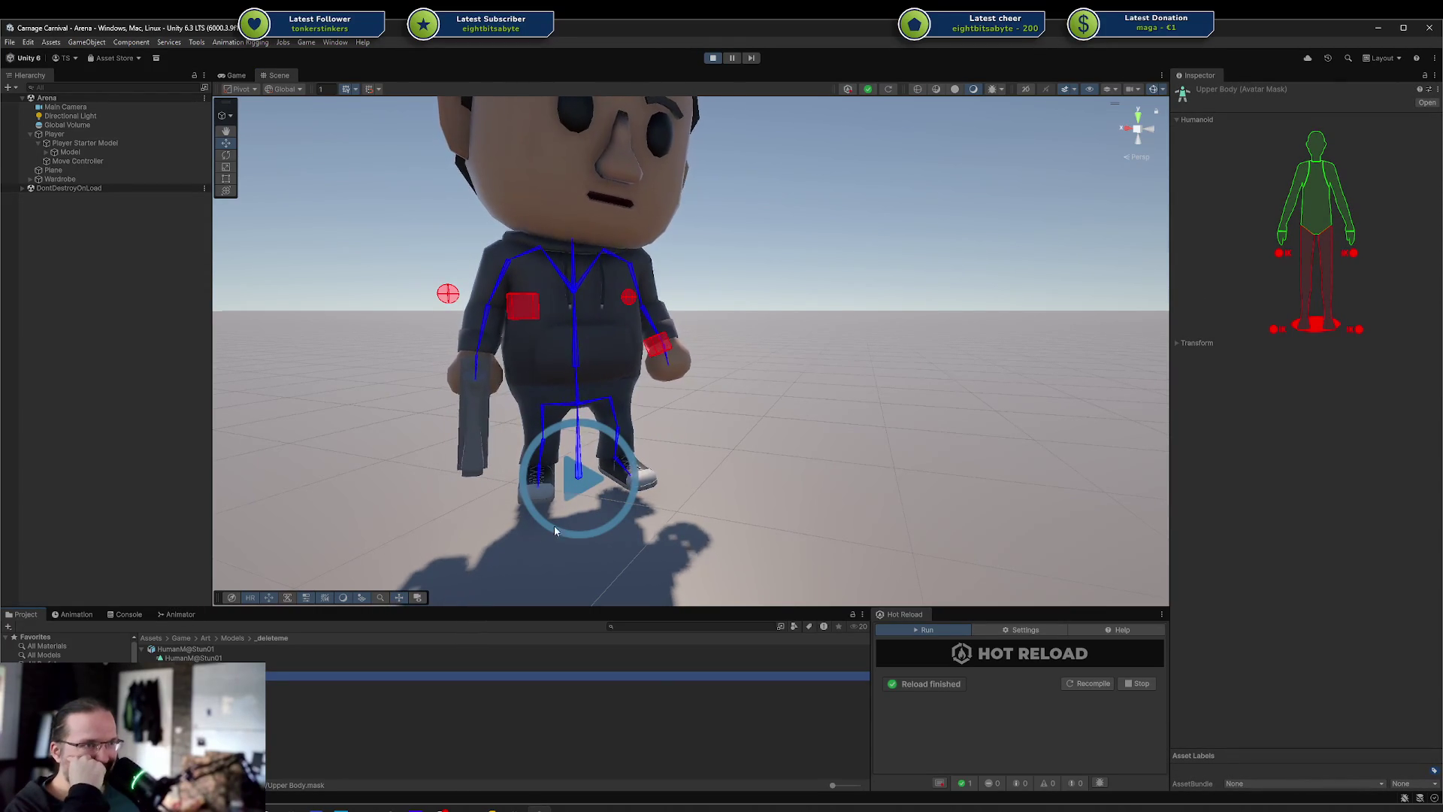
left_click_drag(538, 493, 583, 479)
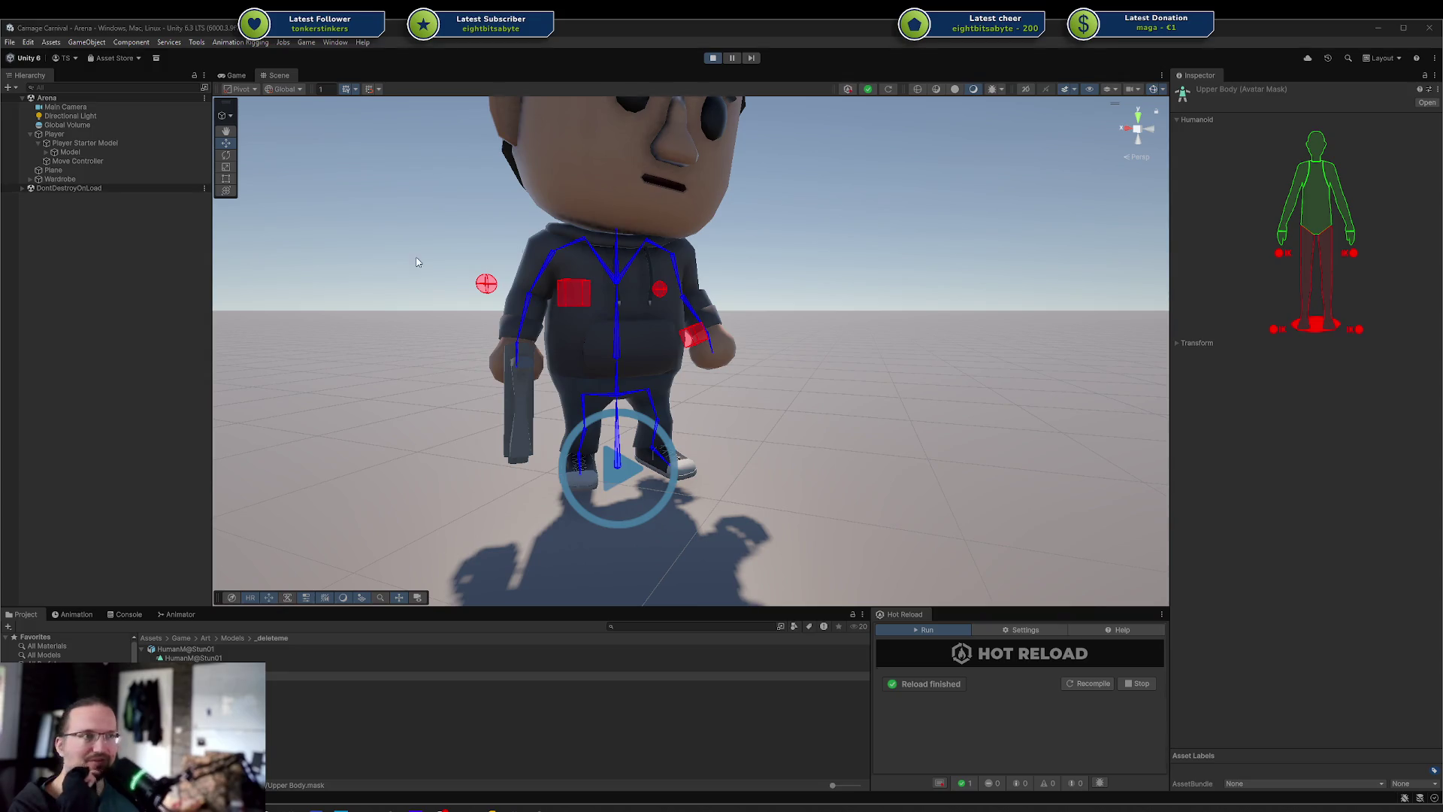
Orbit closer and lower around the character, then bring the Godot window into view
mouse_move(731, 244)
left_mouse_down()
mouse_move(724, 264)
mouse_move(658, 300)
left_mouse_up()
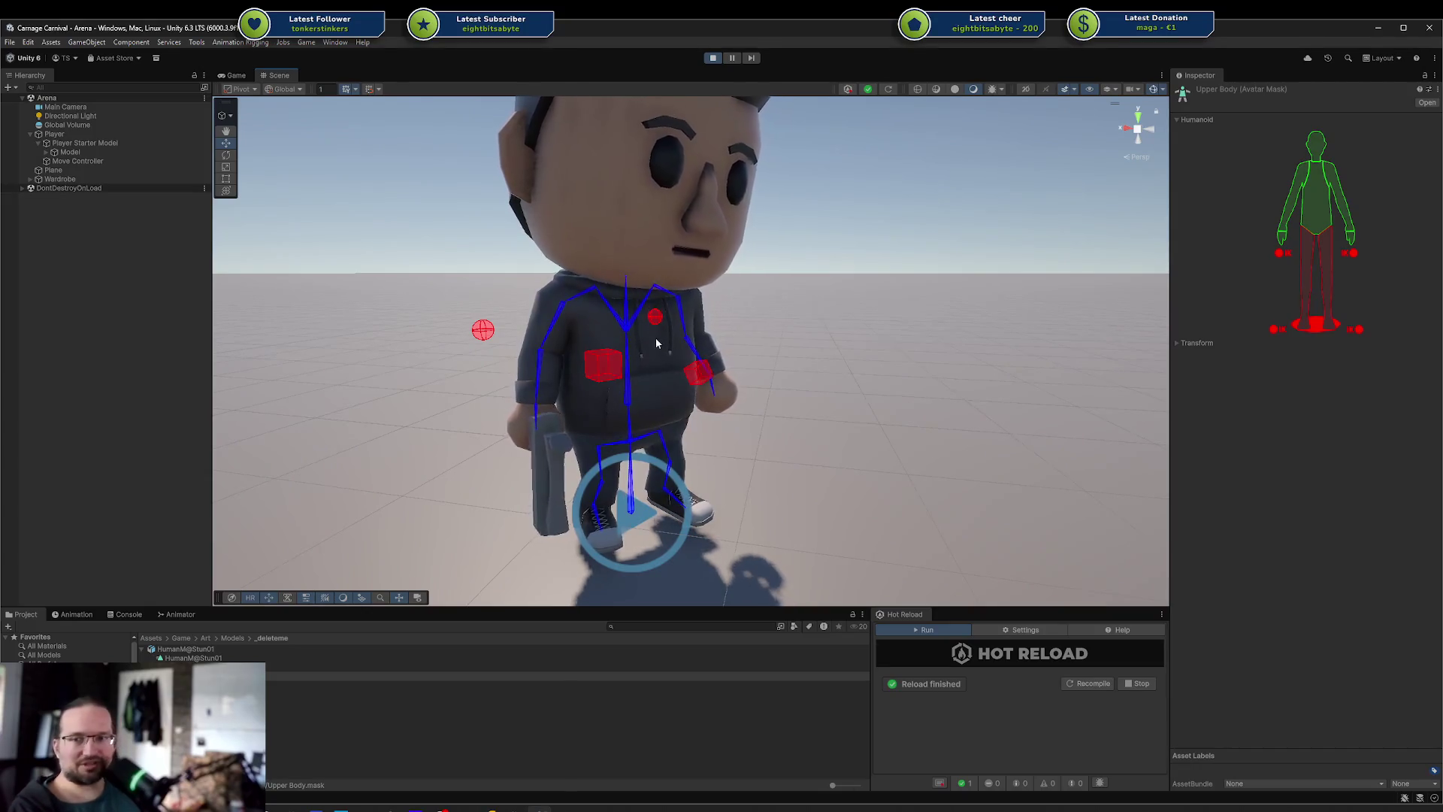
left_click_drag(655, 336, 945, 328)
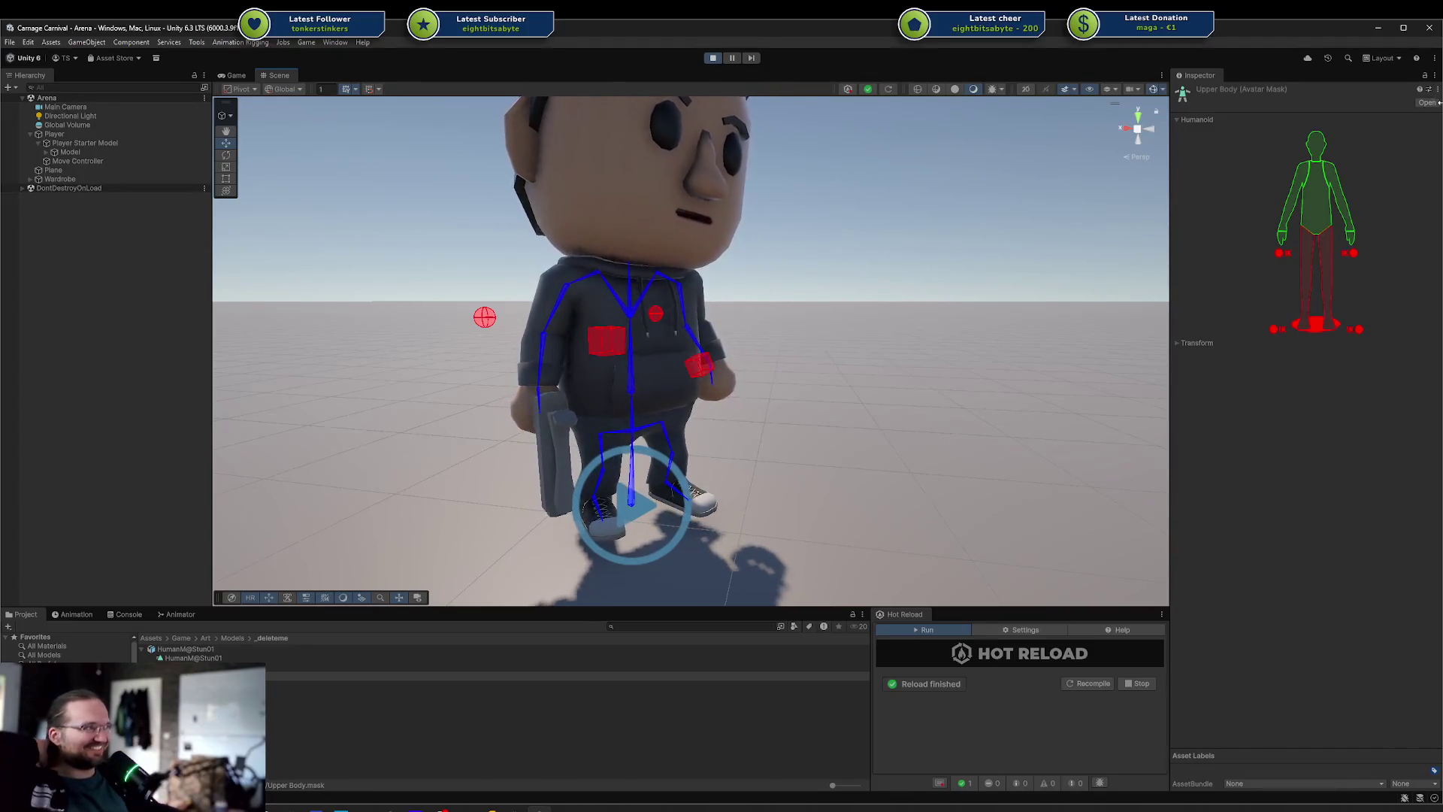
left_click_drag(1442, 153, 1132, 158)
Highlight the Rotate and RESET states in Godot's AnimationTree graph, then switch back to Unity
scroll(758, 532, "right", 2)
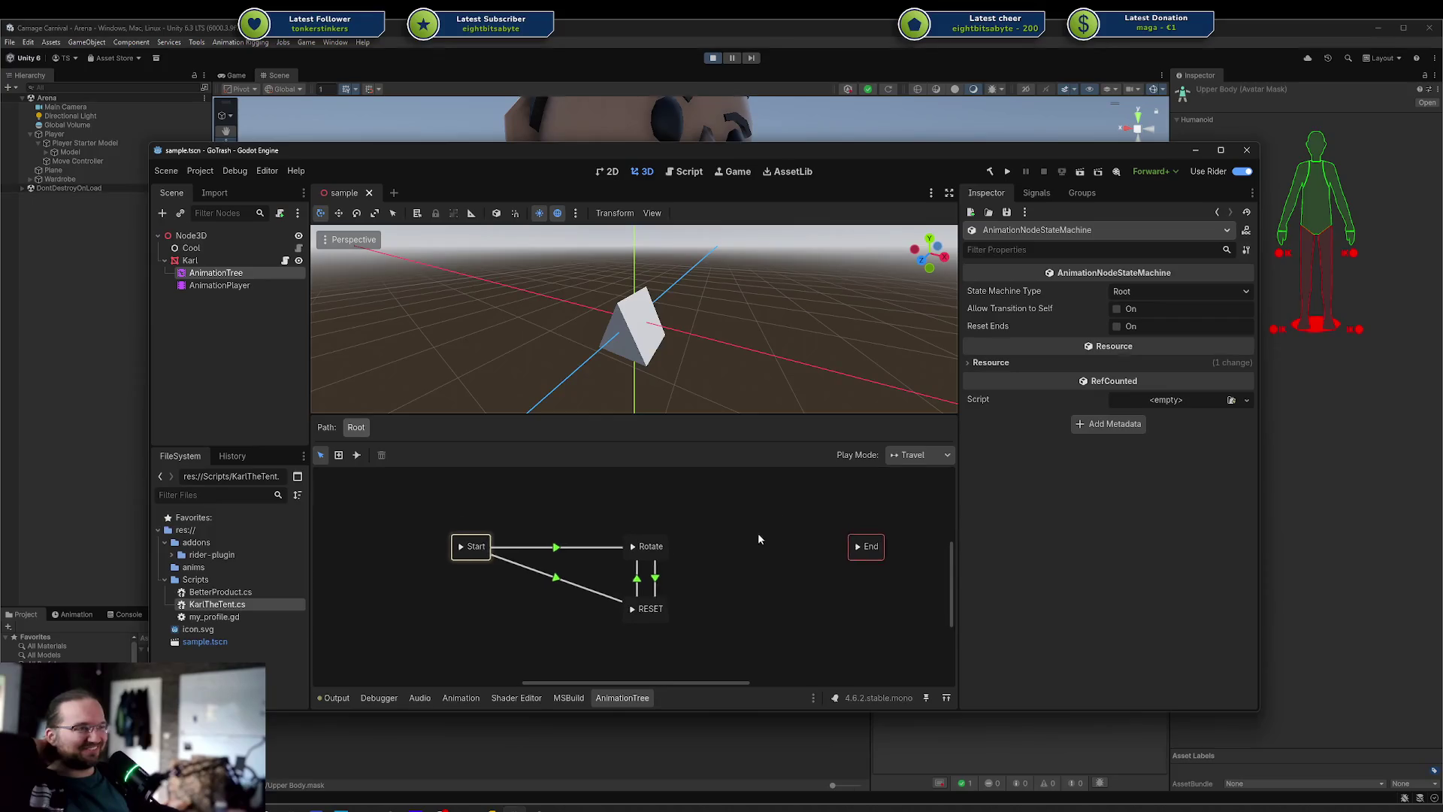
mouse_move(412, 511)
left_mouse_down()
mouse_move(739, 633)
mouse_move(406, 526)
left_mouse_up()
left_click(386, 481)
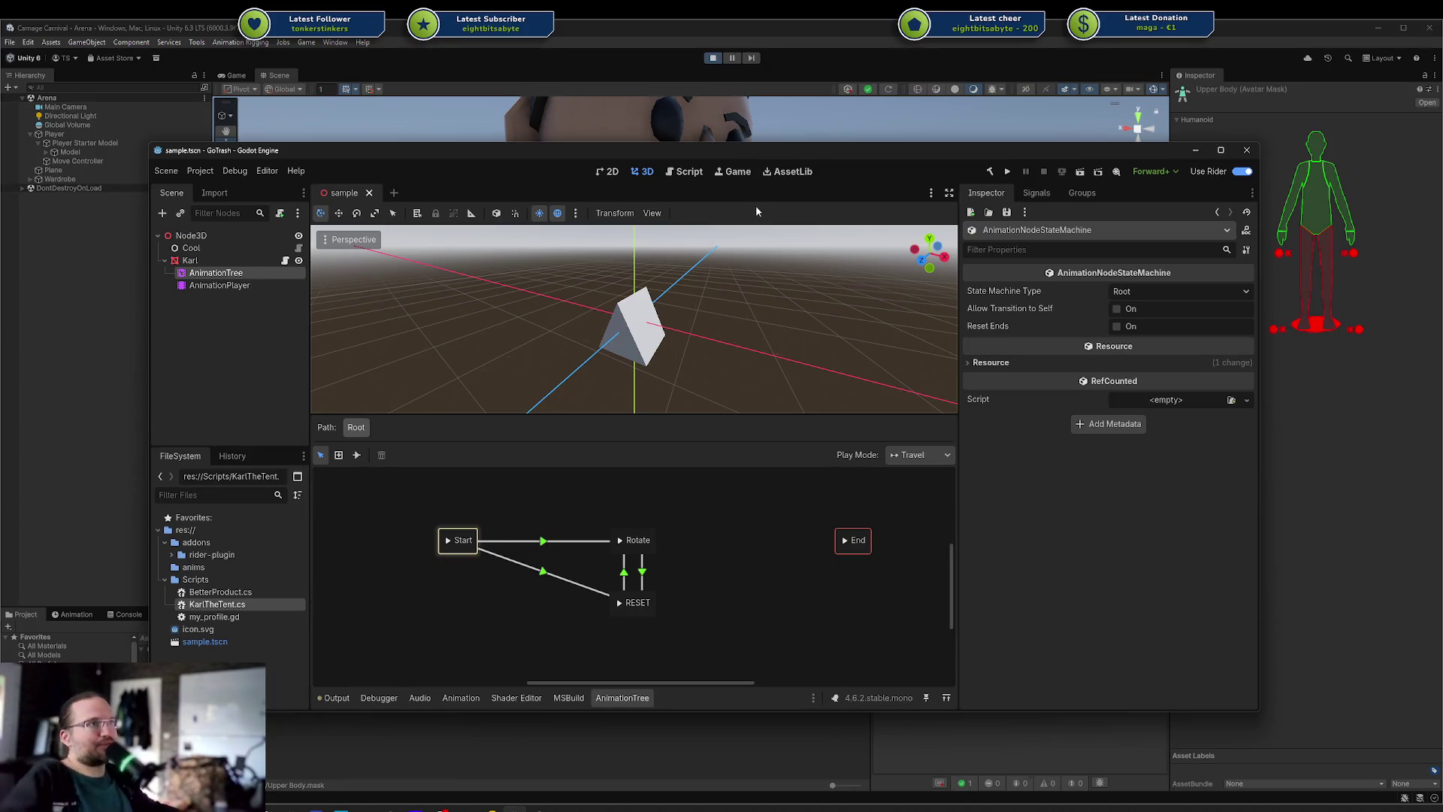
left_click(701, 132)
key("alt+Tab")
key("alt+Tab")
key("alt+Tab")
key("alt+Tab")
key("alt+Tab")
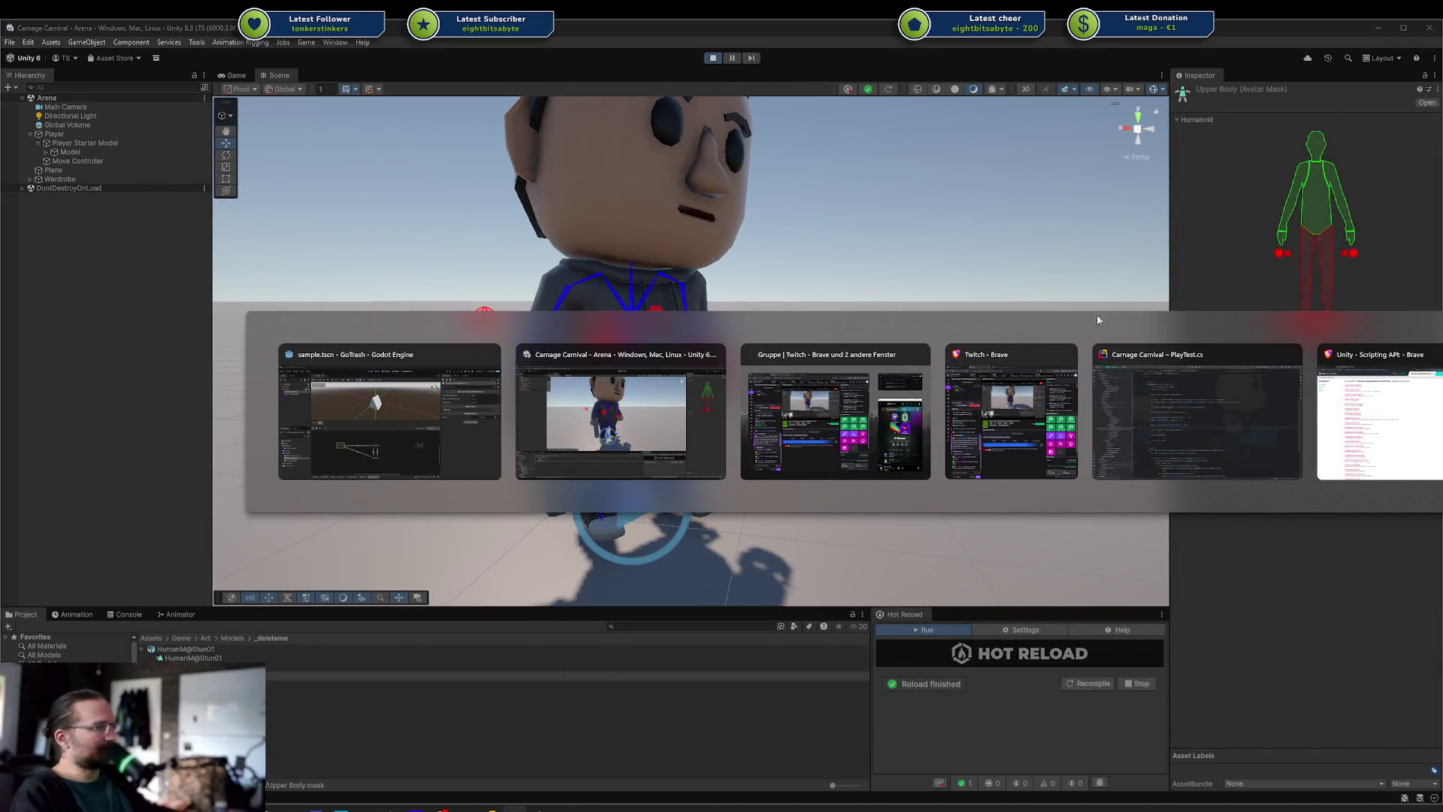
Switch to the Codecks browser and show the roadmap Timeline
key("Escape")
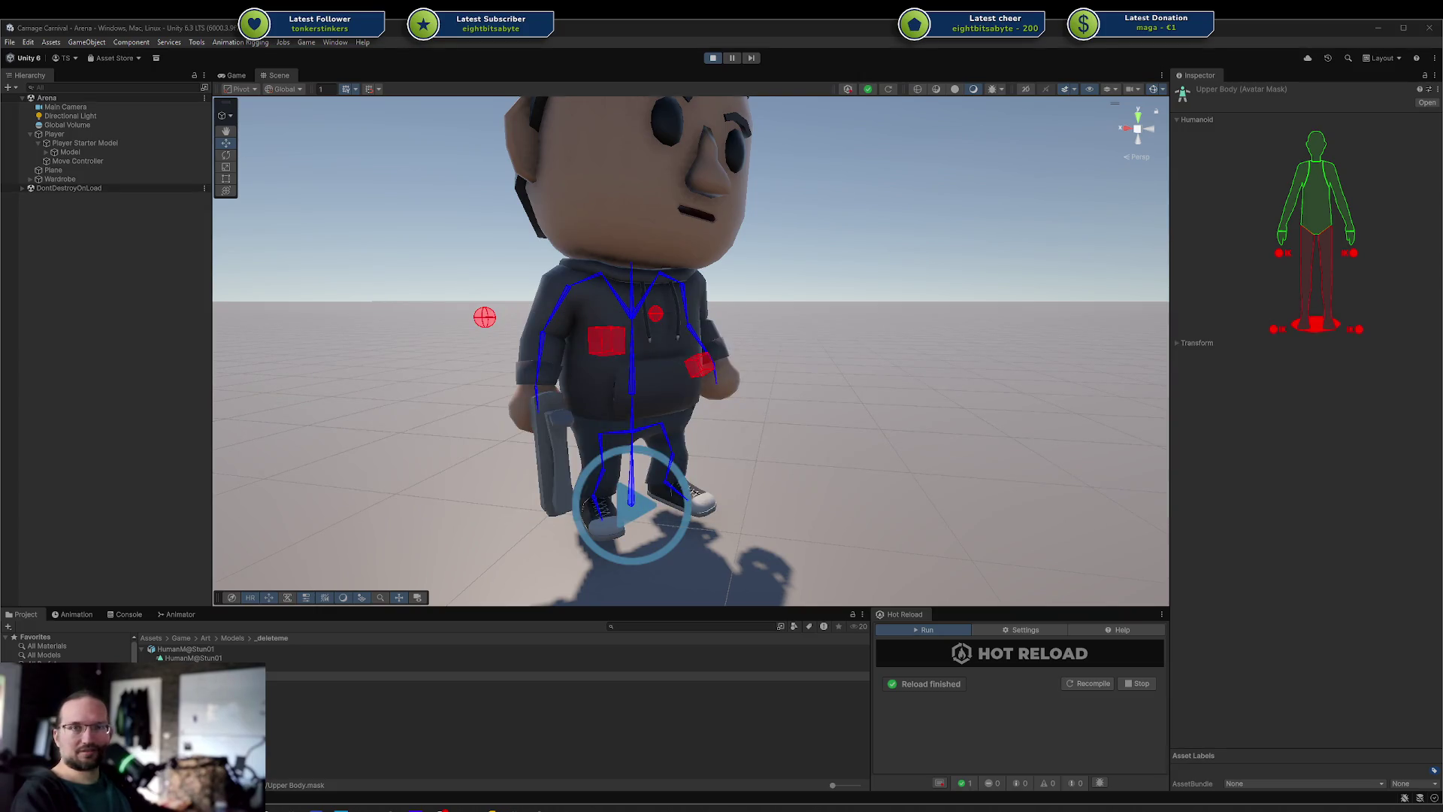
key("alt+Tab")
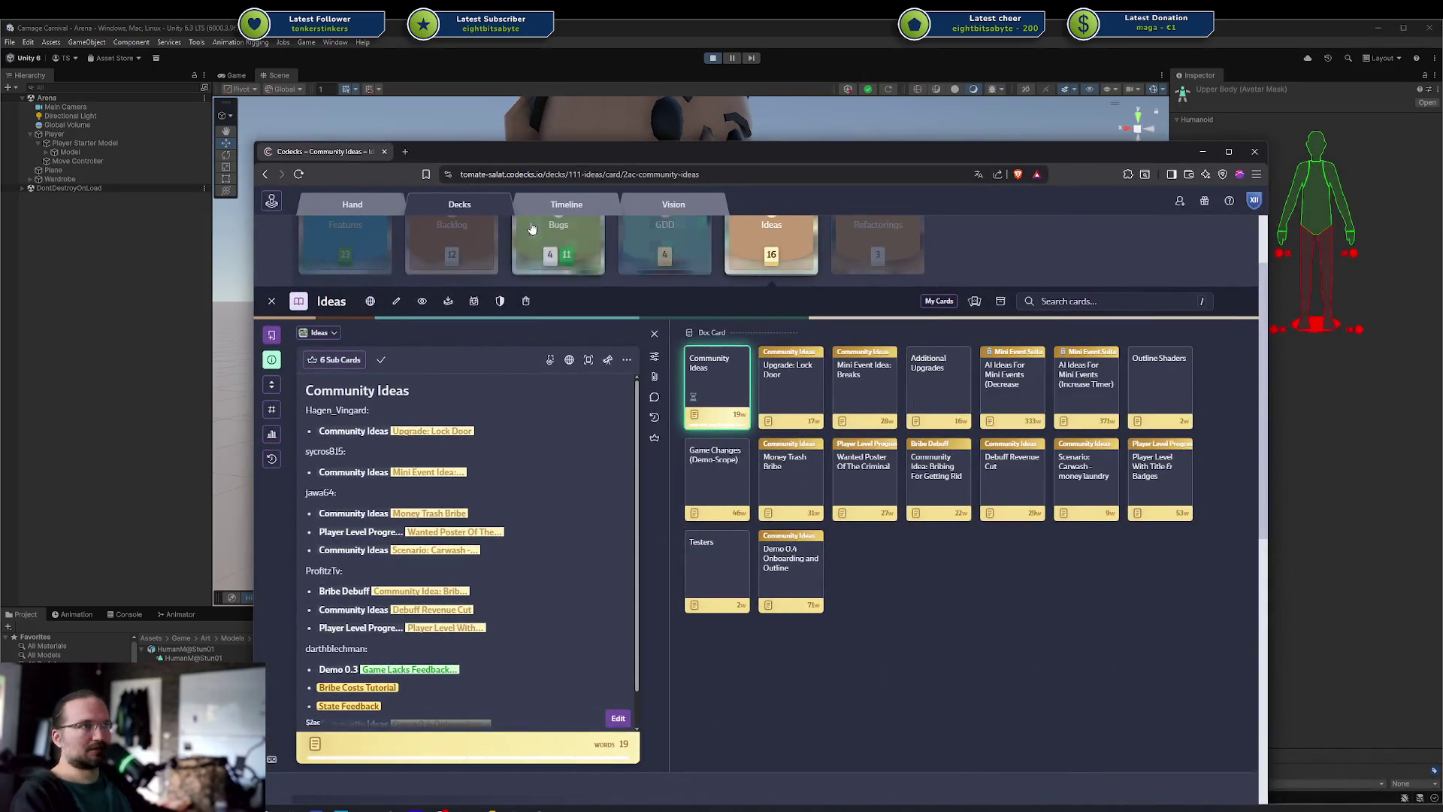
left_click(566, 204)
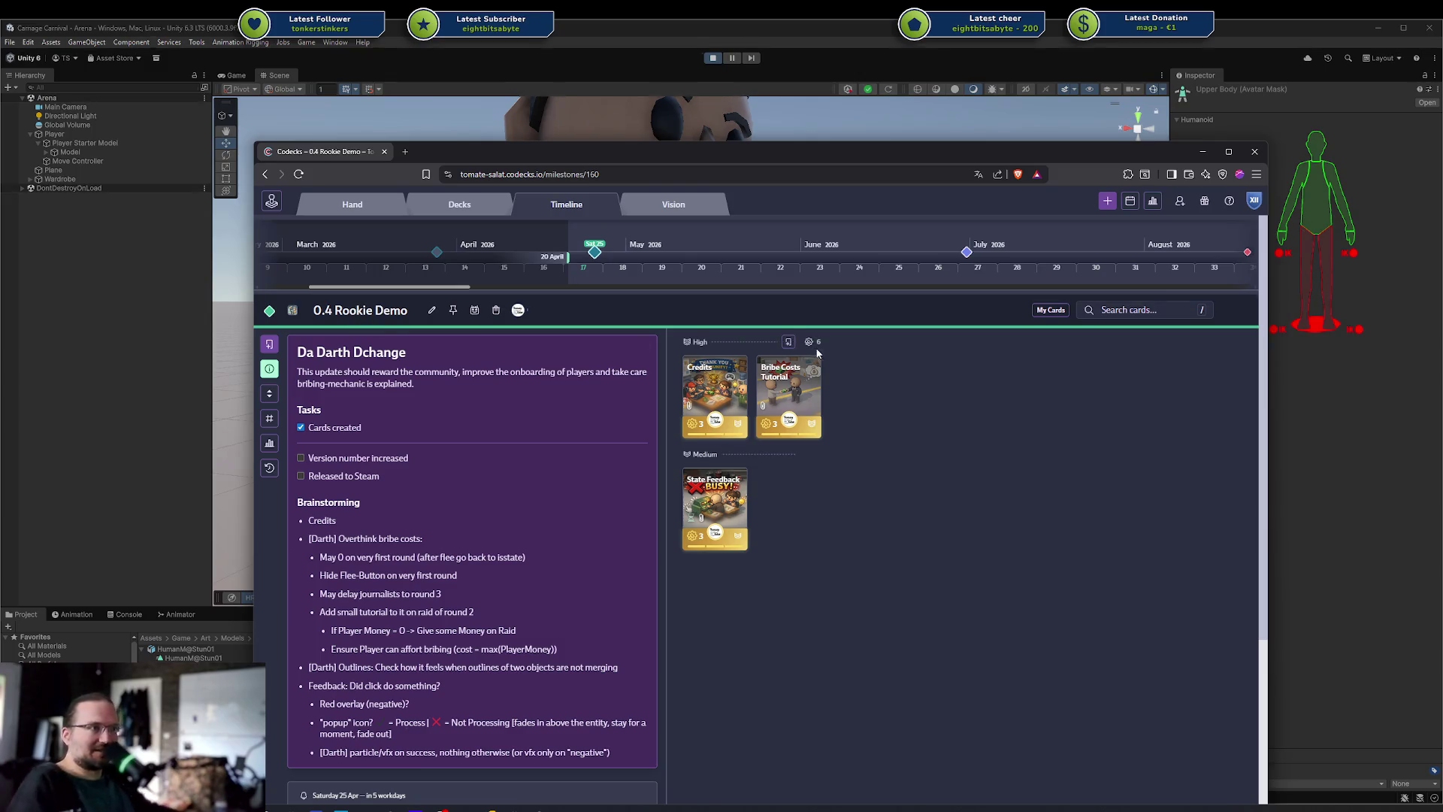
View the Credits and Bribe Costs Tutorial cards in 0.4 Rookie Demo with their sub-cards
left_click(714, 390)
left_click(658, 446)
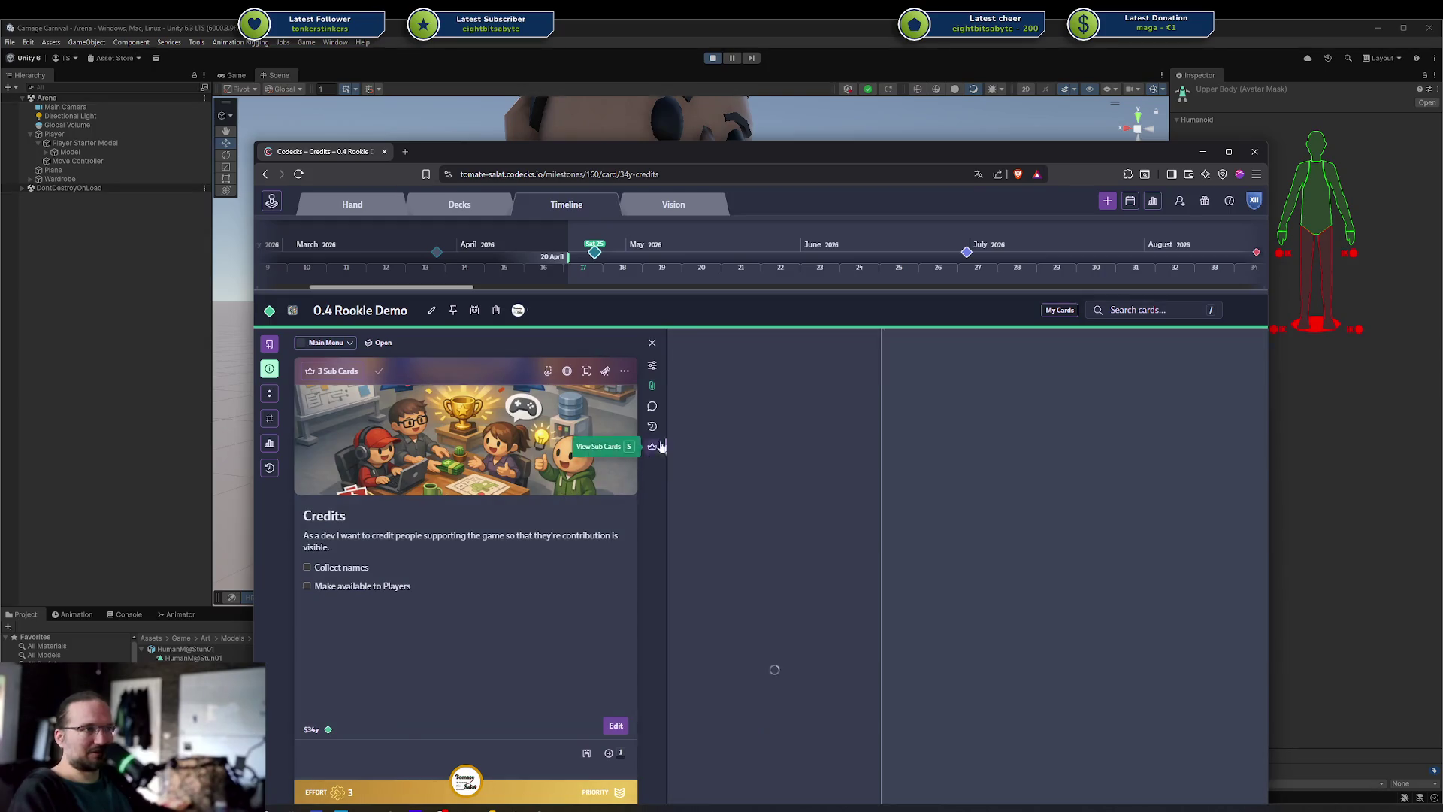
left_click(977, 563)
left_click(786, 391)
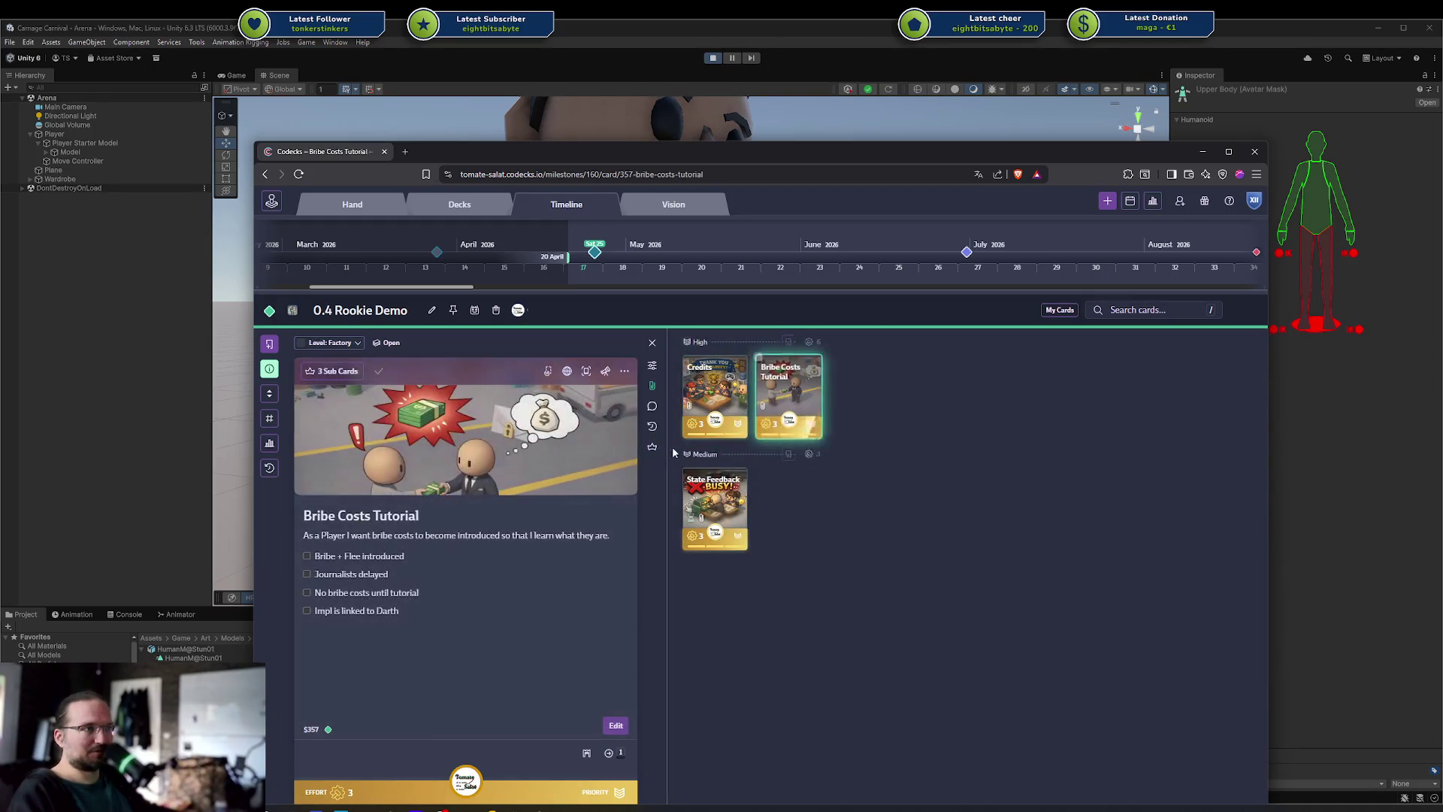
left_click(652, 446)
left_click(961, 534)
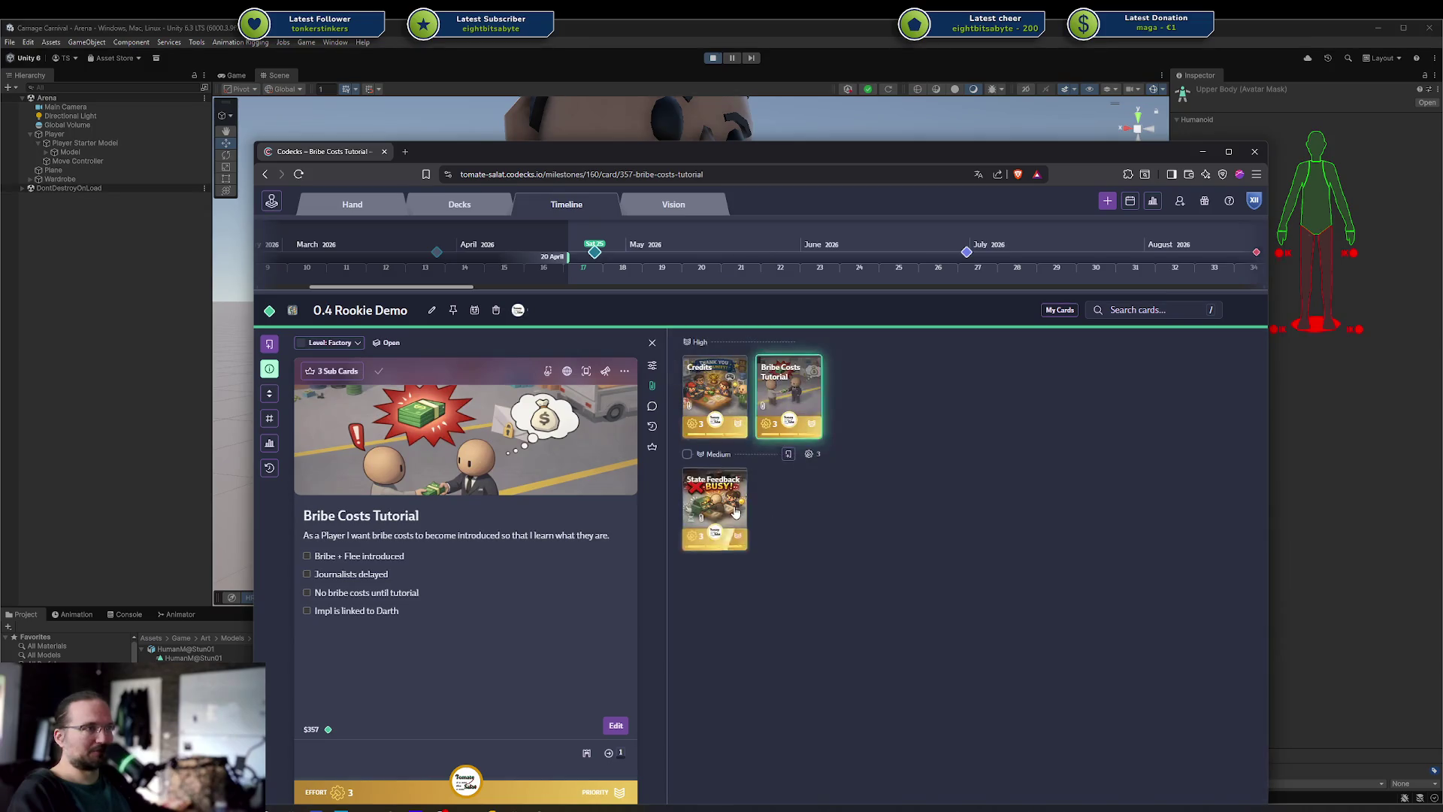
Review the State Feedback card's sub-cards, close the card, and return to Unity
left_click(714, 504)
left_click(652, 448)
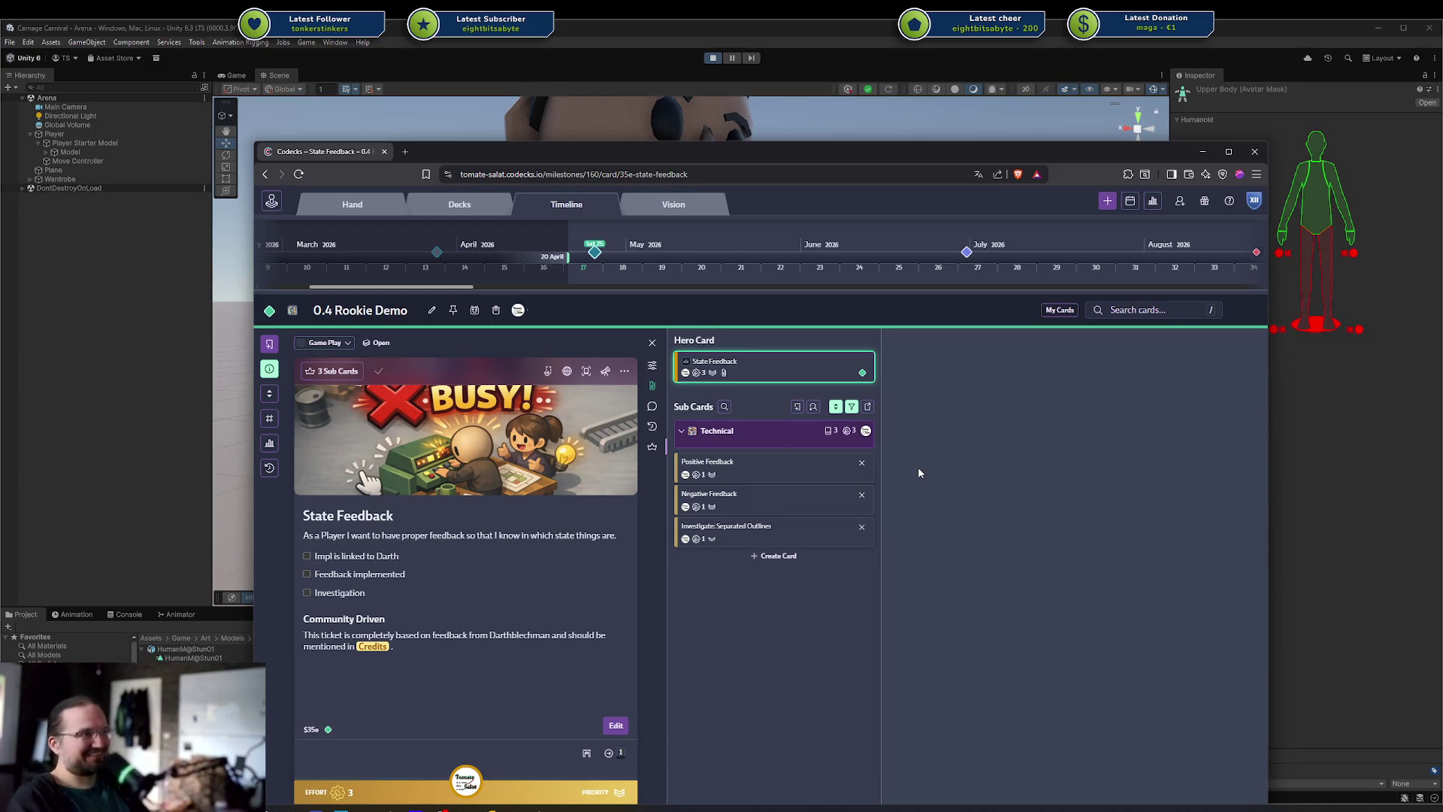
left_click(332, 370)
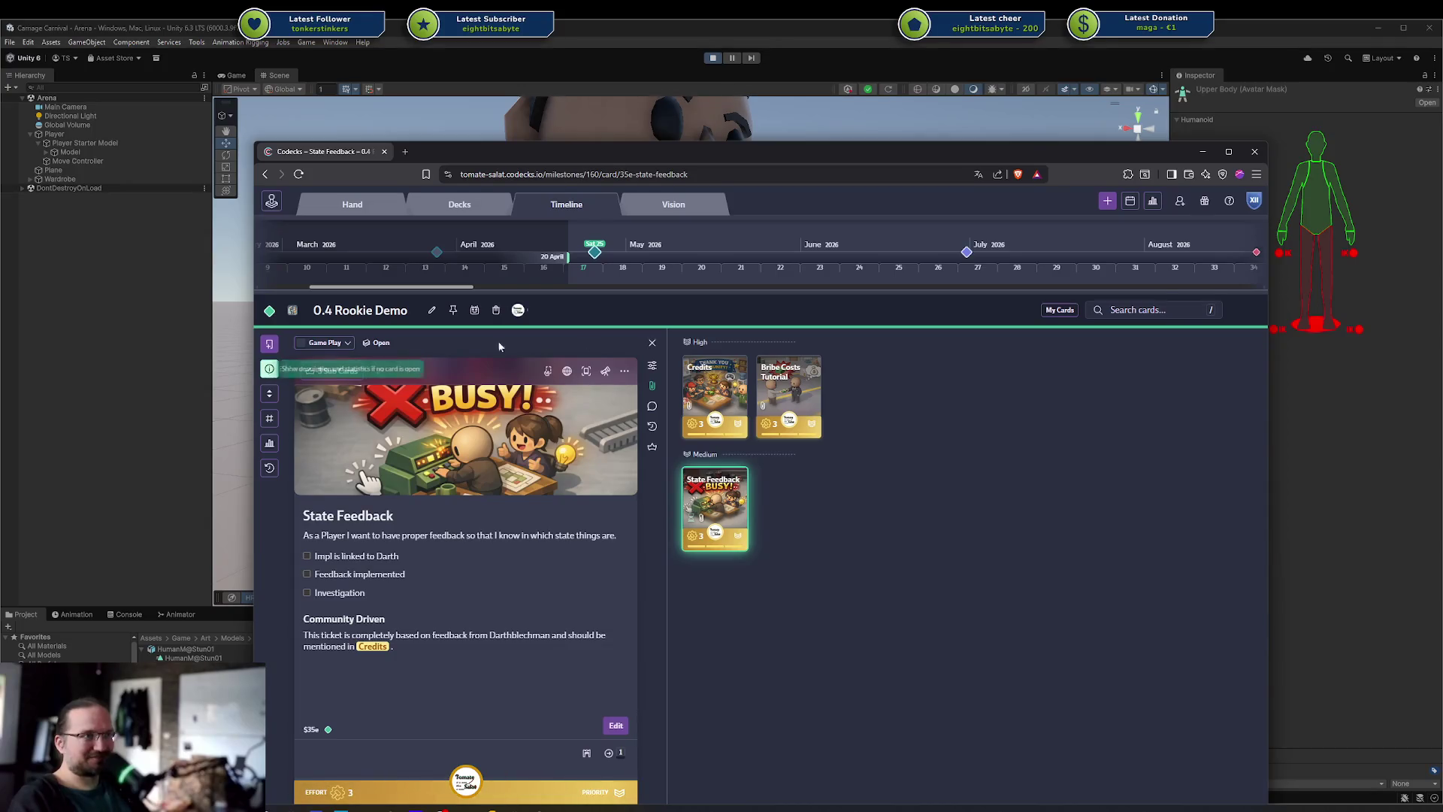
left_click(652, 343)
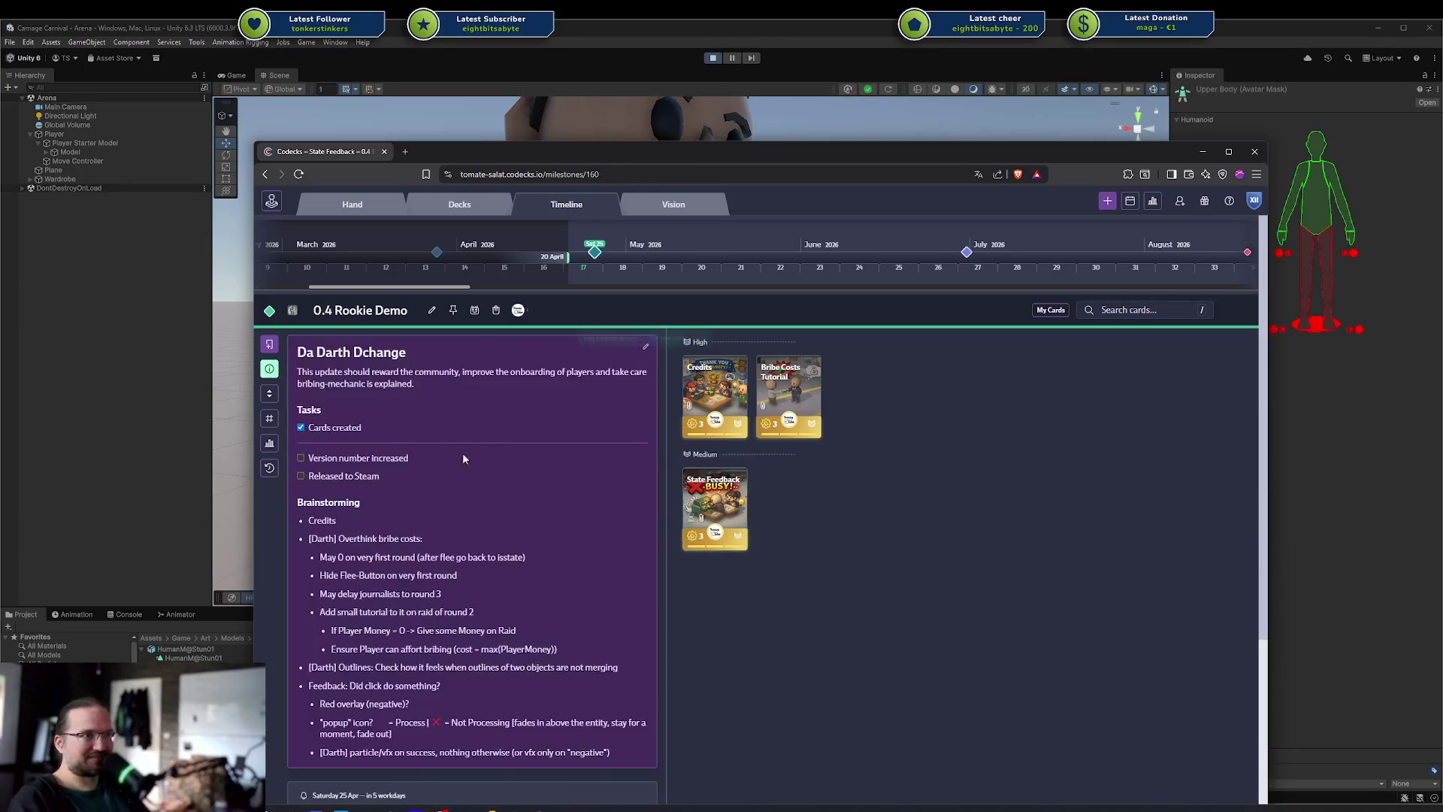
scroll(431, 569, "down", 5)
scroll(443, 564, "up", 5)
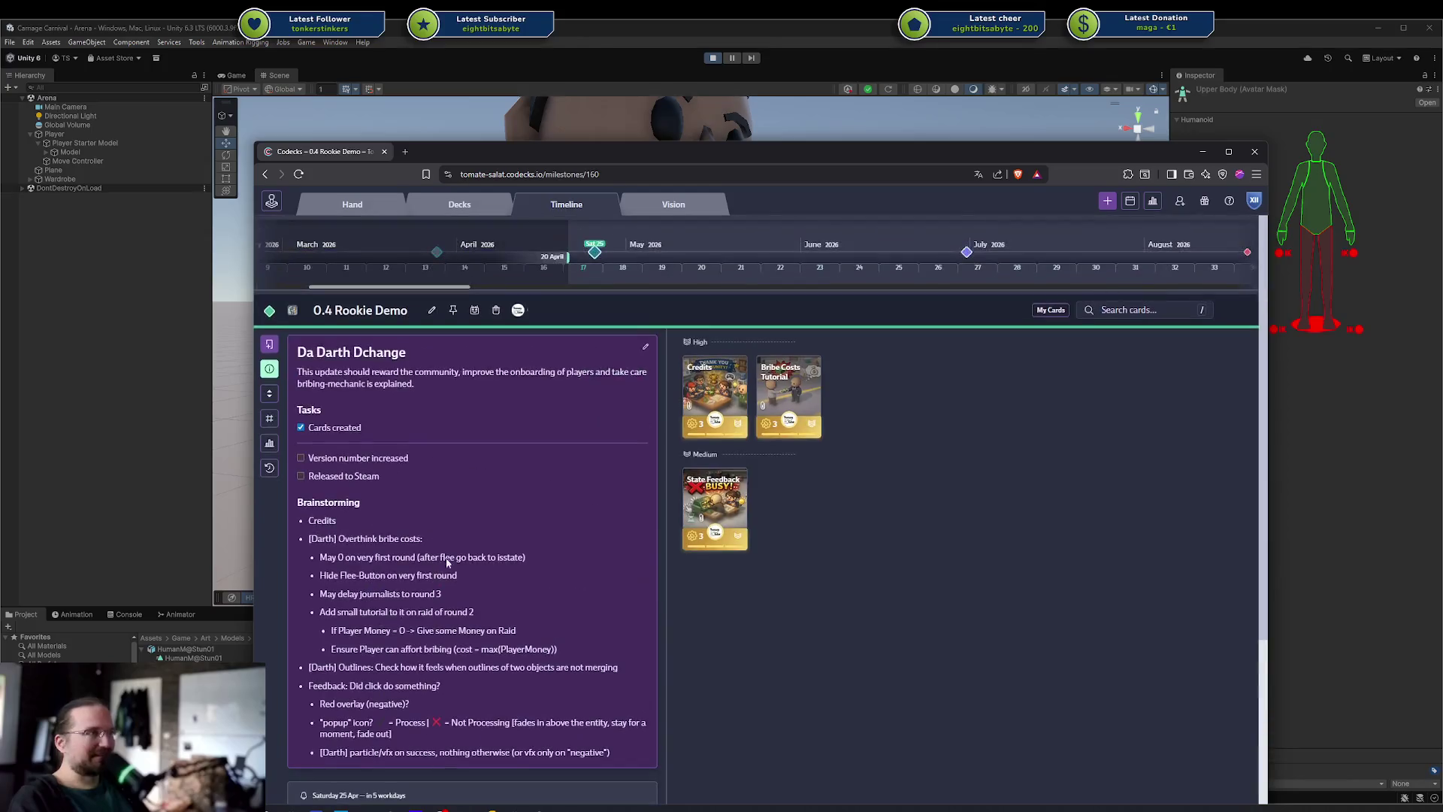
left_click(98, 345)
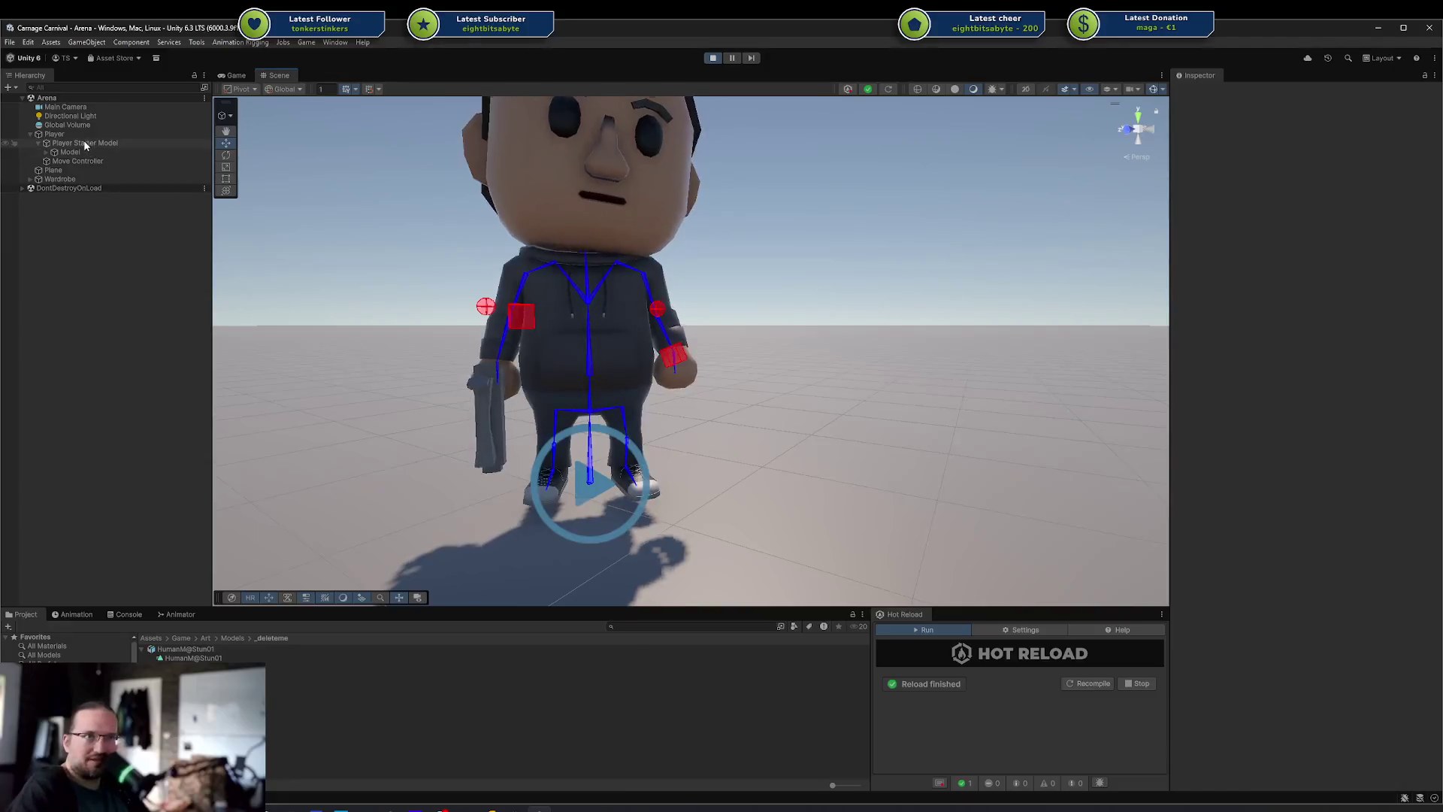
Select Player and run Play Test's Test button to play the stun clip through the Upper Body mask
left_click(54, 134)
left_click(1308, 383)
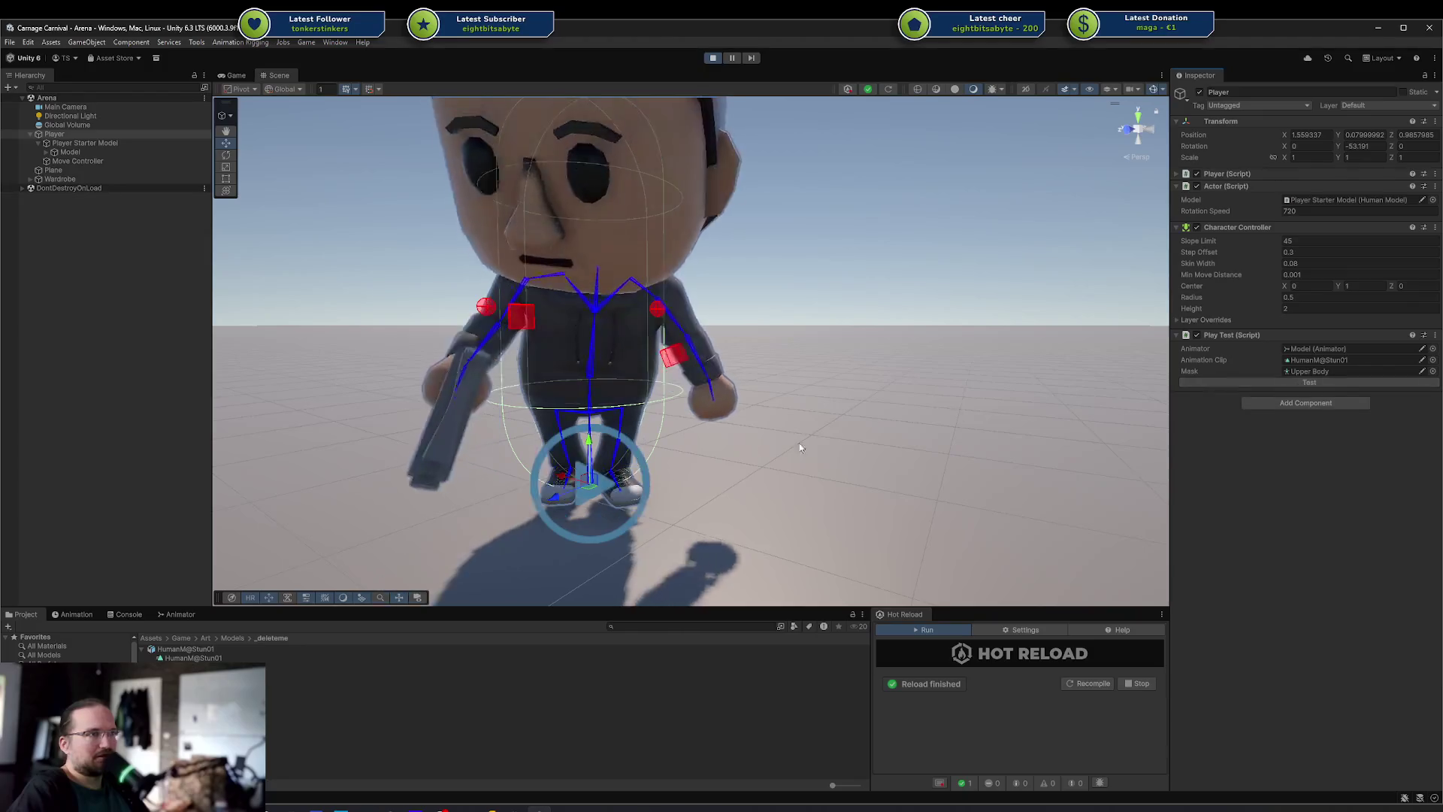
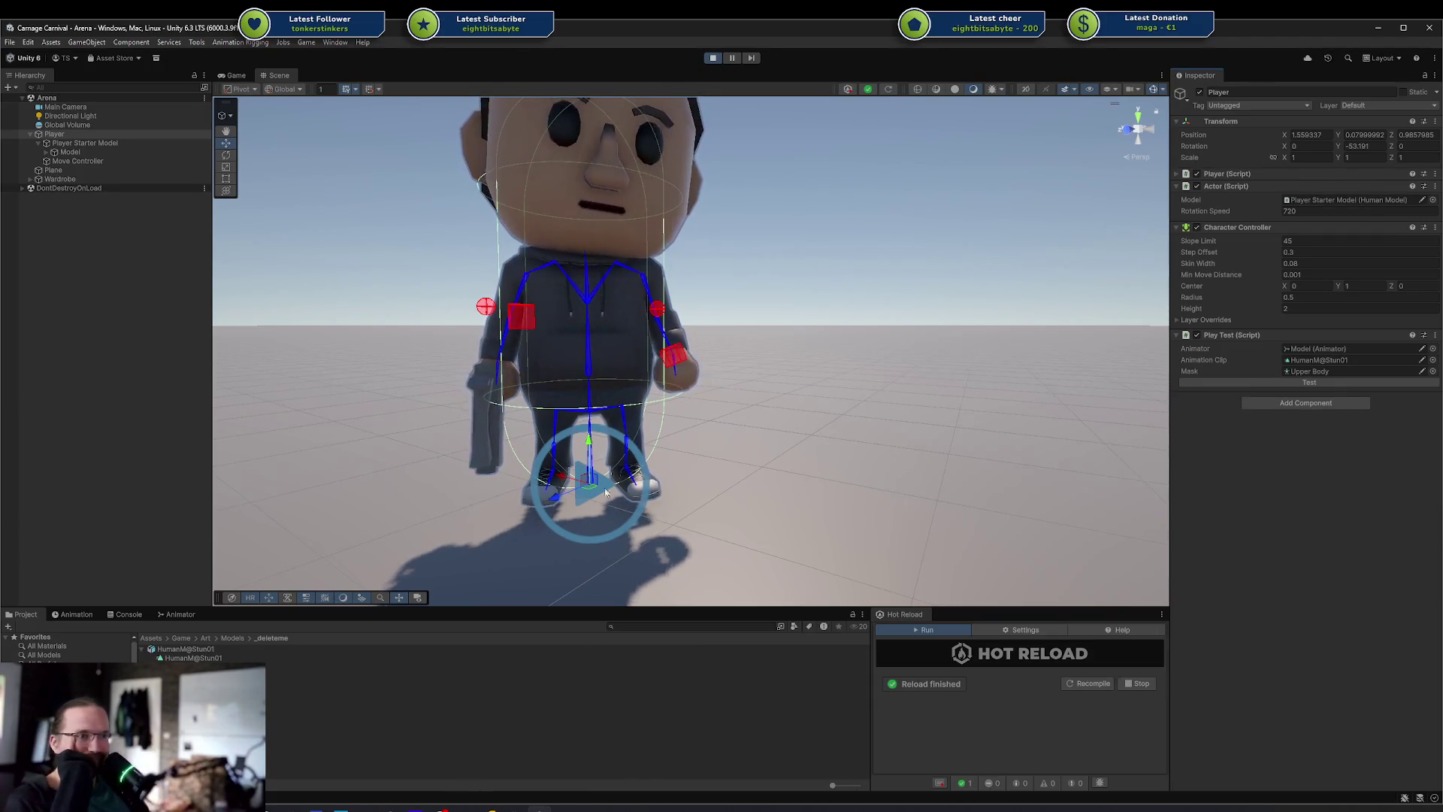
Frame the Player in the Scene view and orbit around it
key("f")
mouse_move(739, 478)
left_mouse_down()
mouse_move(766, 412)
mouse_move(754, 386)
mouse_move(703, 410)
mouse_move(682, 503)
left_mouse_up()
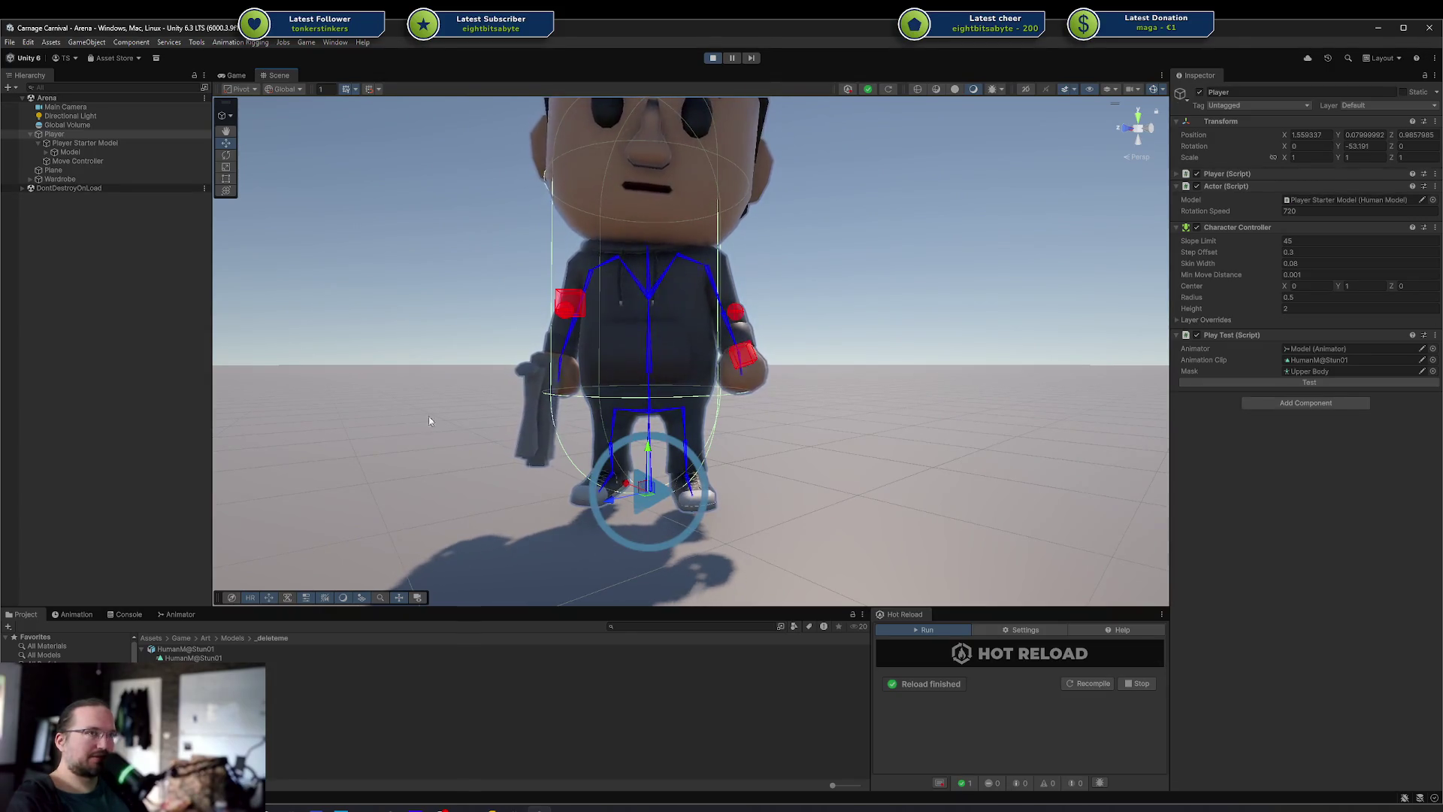
mouse_move(613, 474)
left_mouse_down()
mouse_move(628, 488)
mouse_move(660, 472)
left_mouse_up()
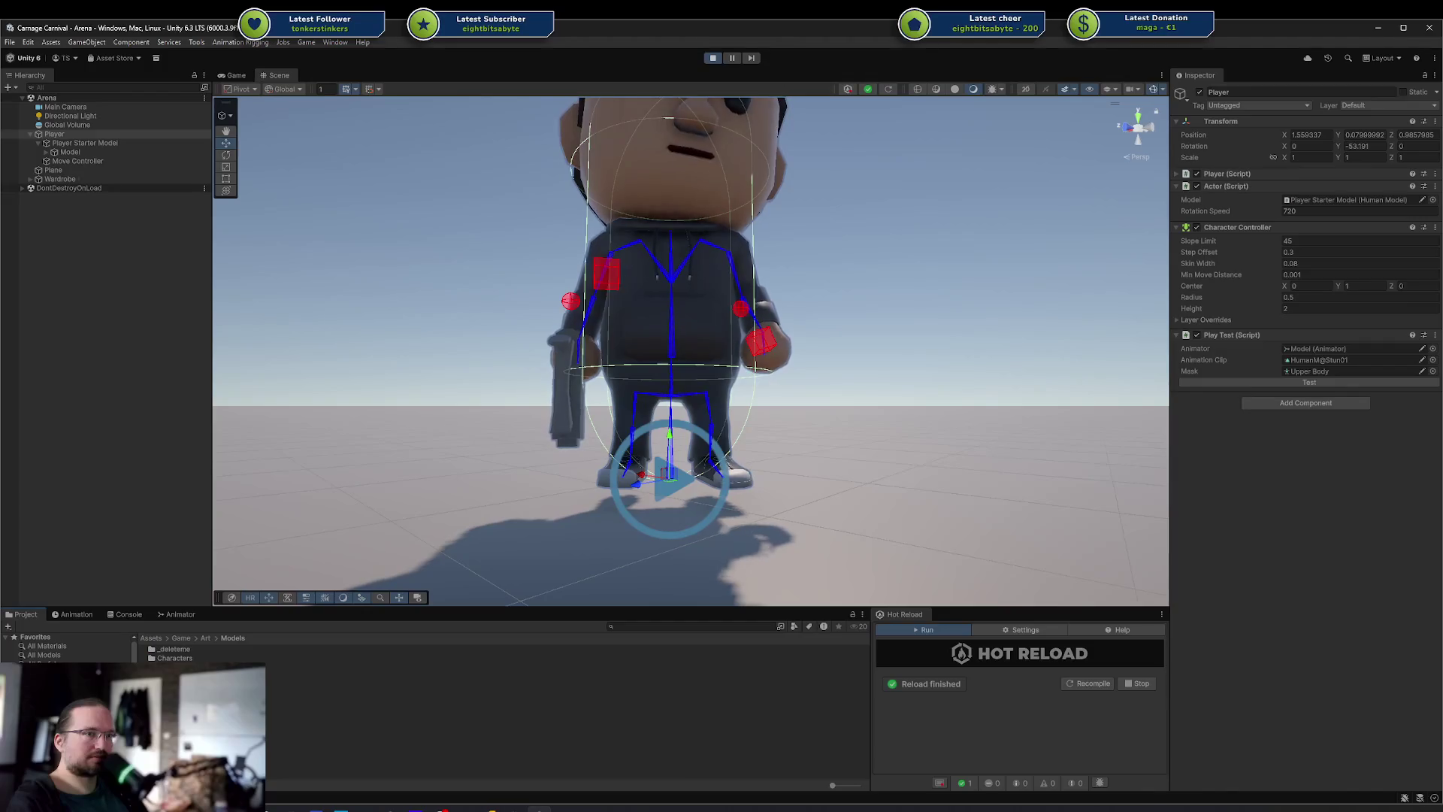
Open the Characters folder, select Streetwear 01 and open its Base Human avatar configuration
left_click(174, 658)
double_click(185, 655)
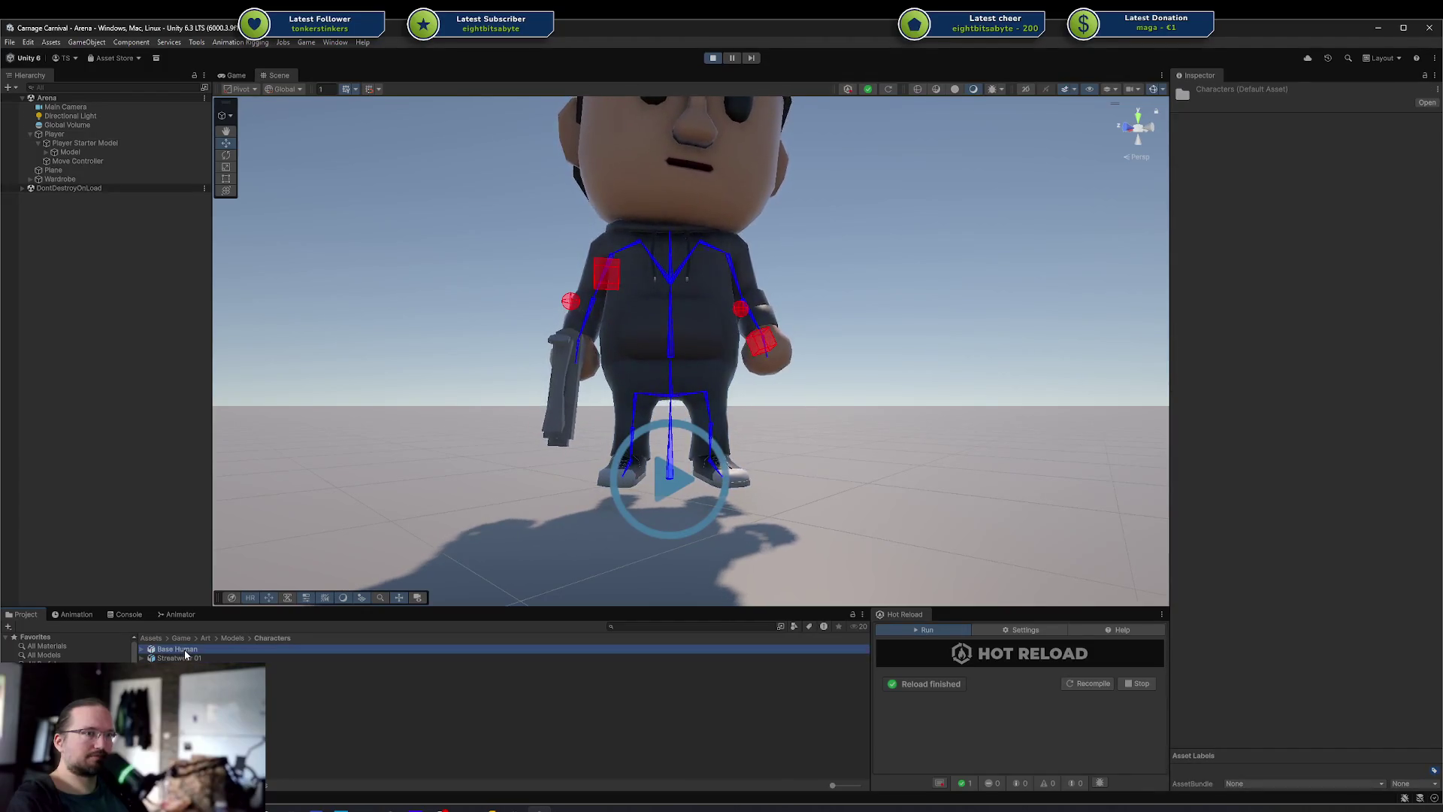
left_click(186, 657)
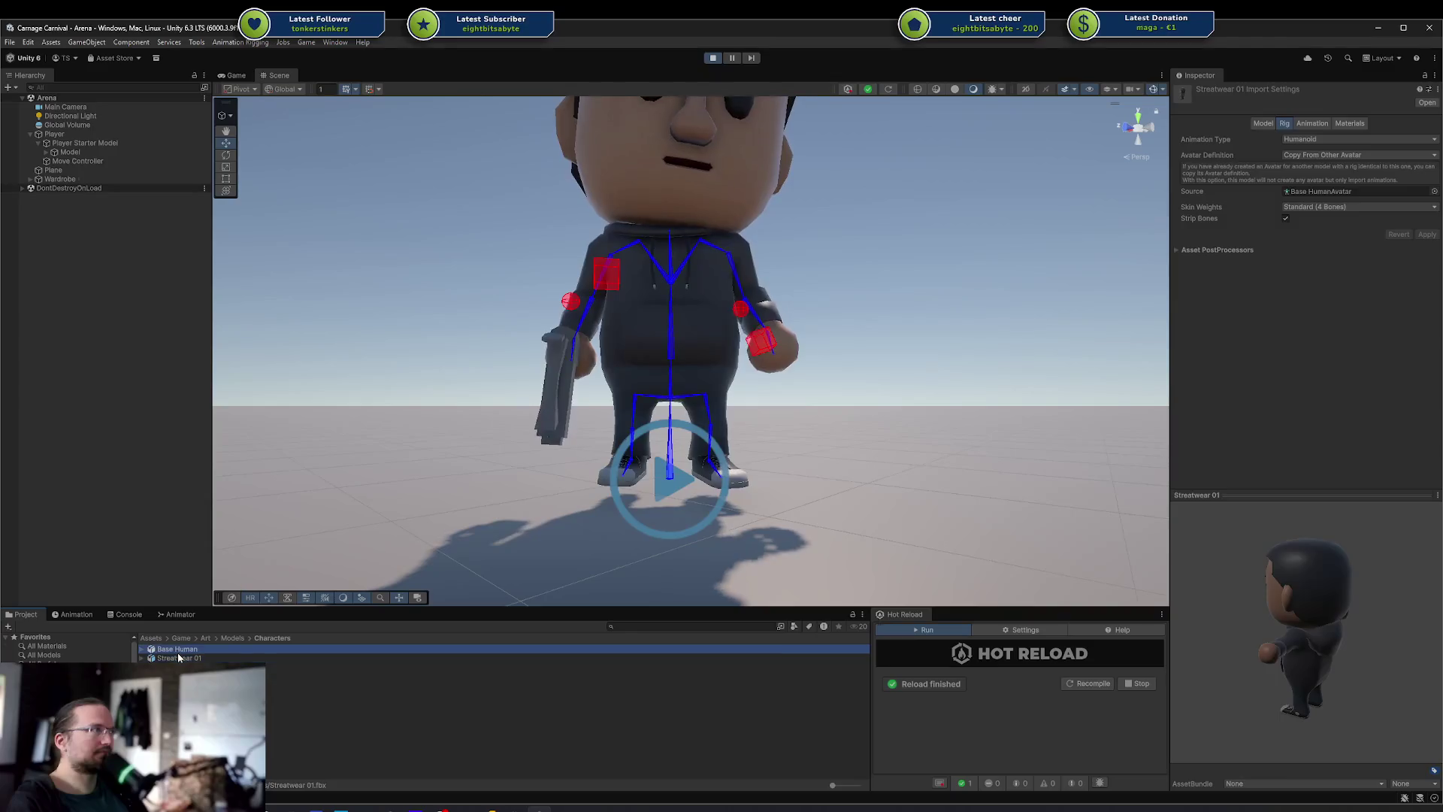
double_click(1398, 191)
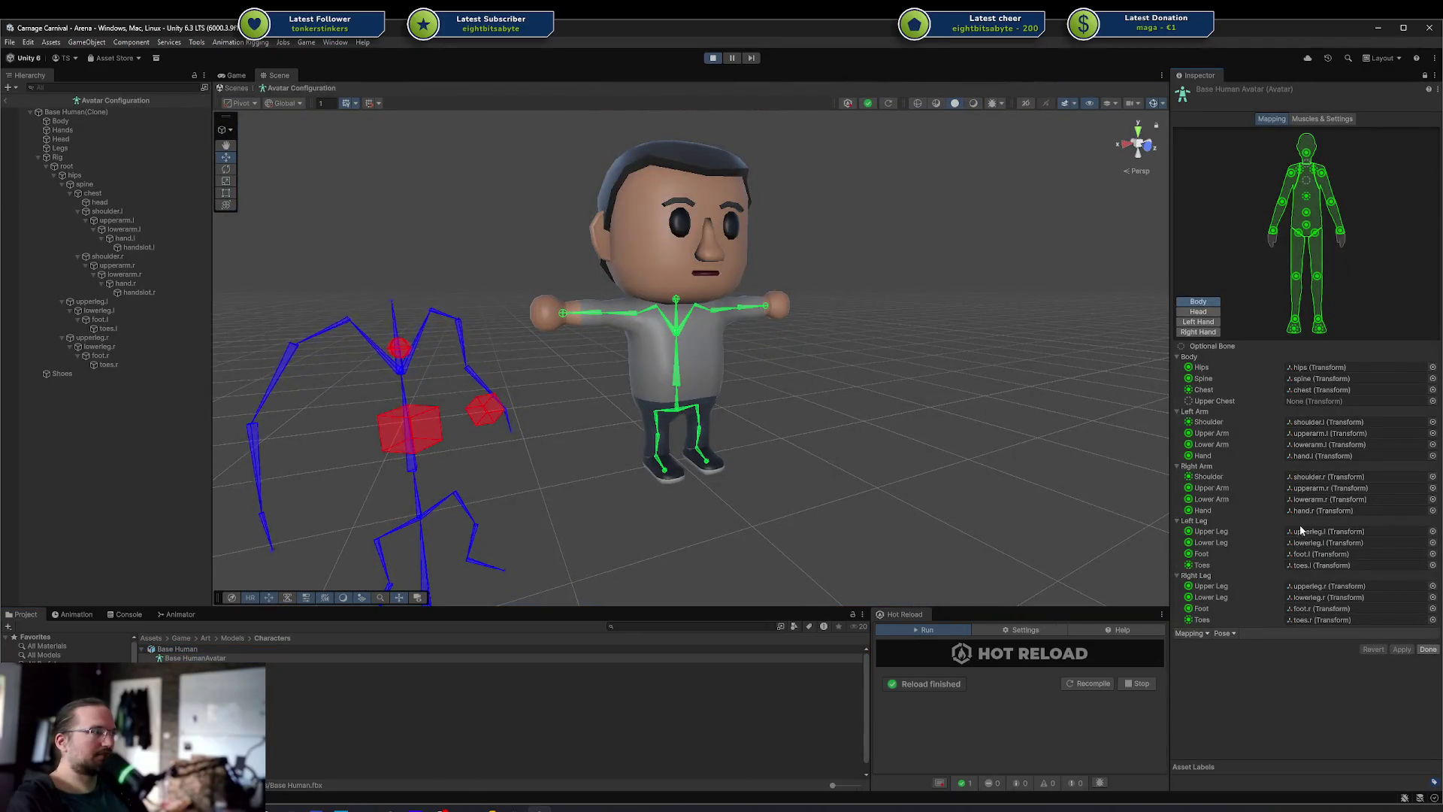
Frame the bones mapped to left Upper Leg, Lower Leg and Foot (upperleg.l, lowerleg.l, foot.l)
left_click(1320, 532)
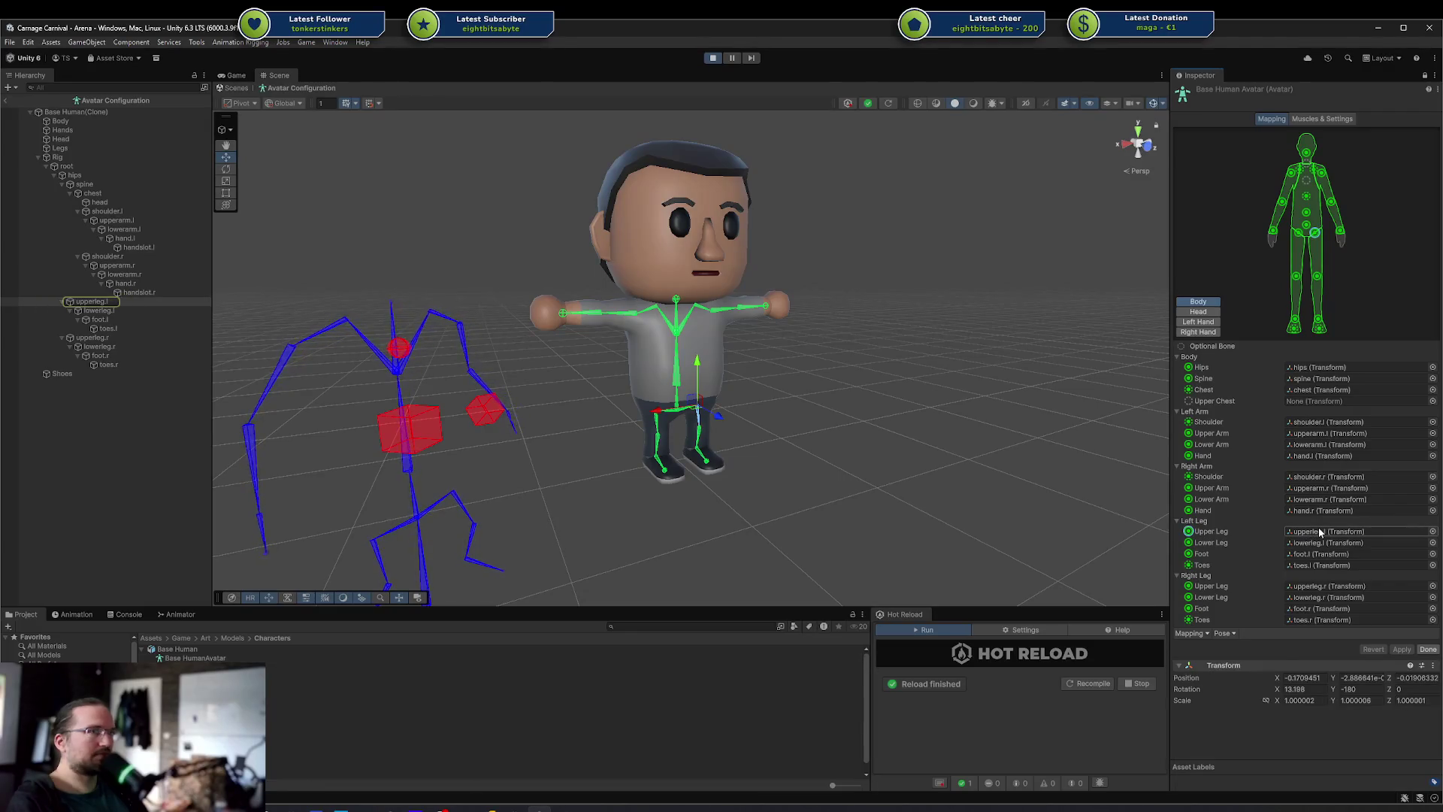
key("f")
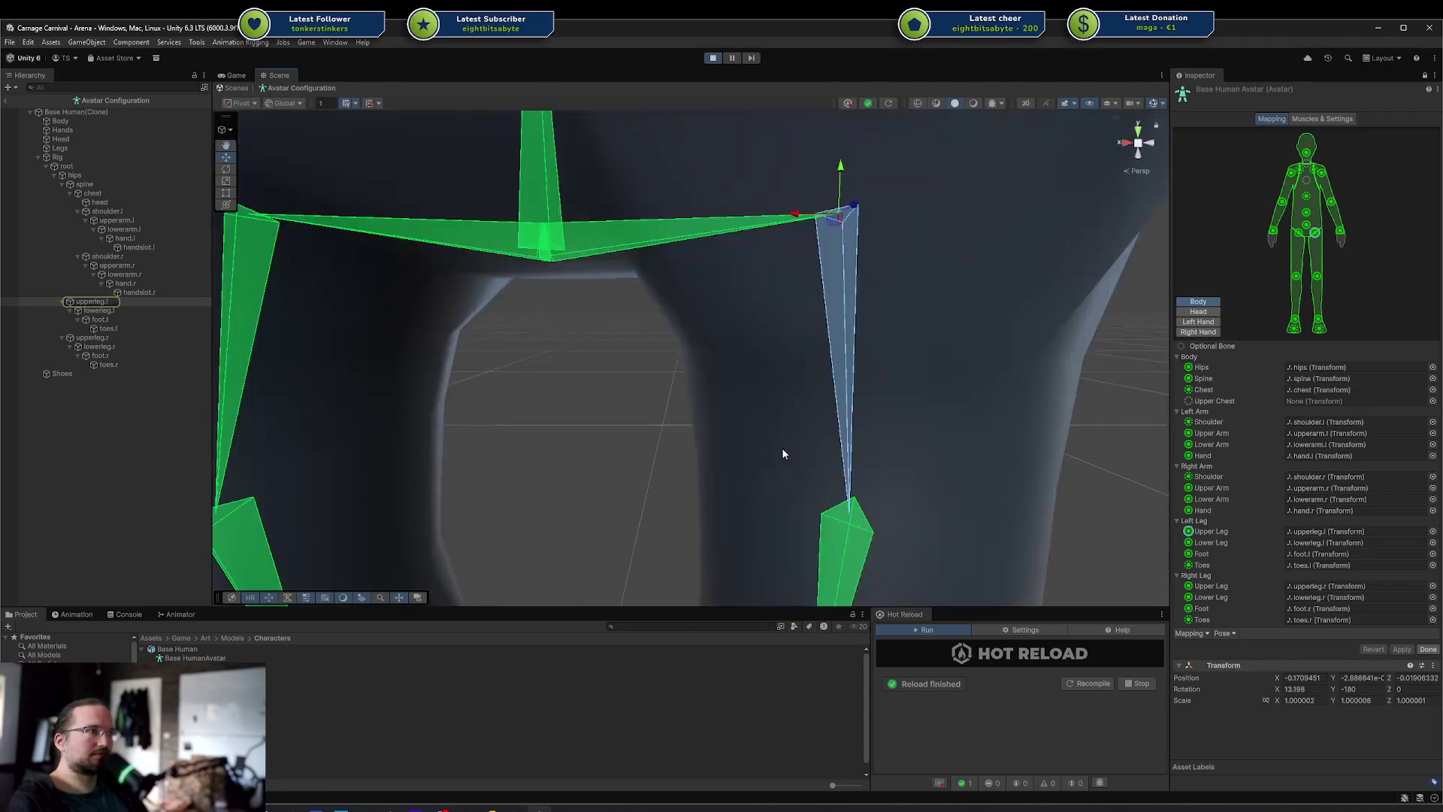
scroll(782, 453, "down", 10)
left_click(1292, 543)
key("f")
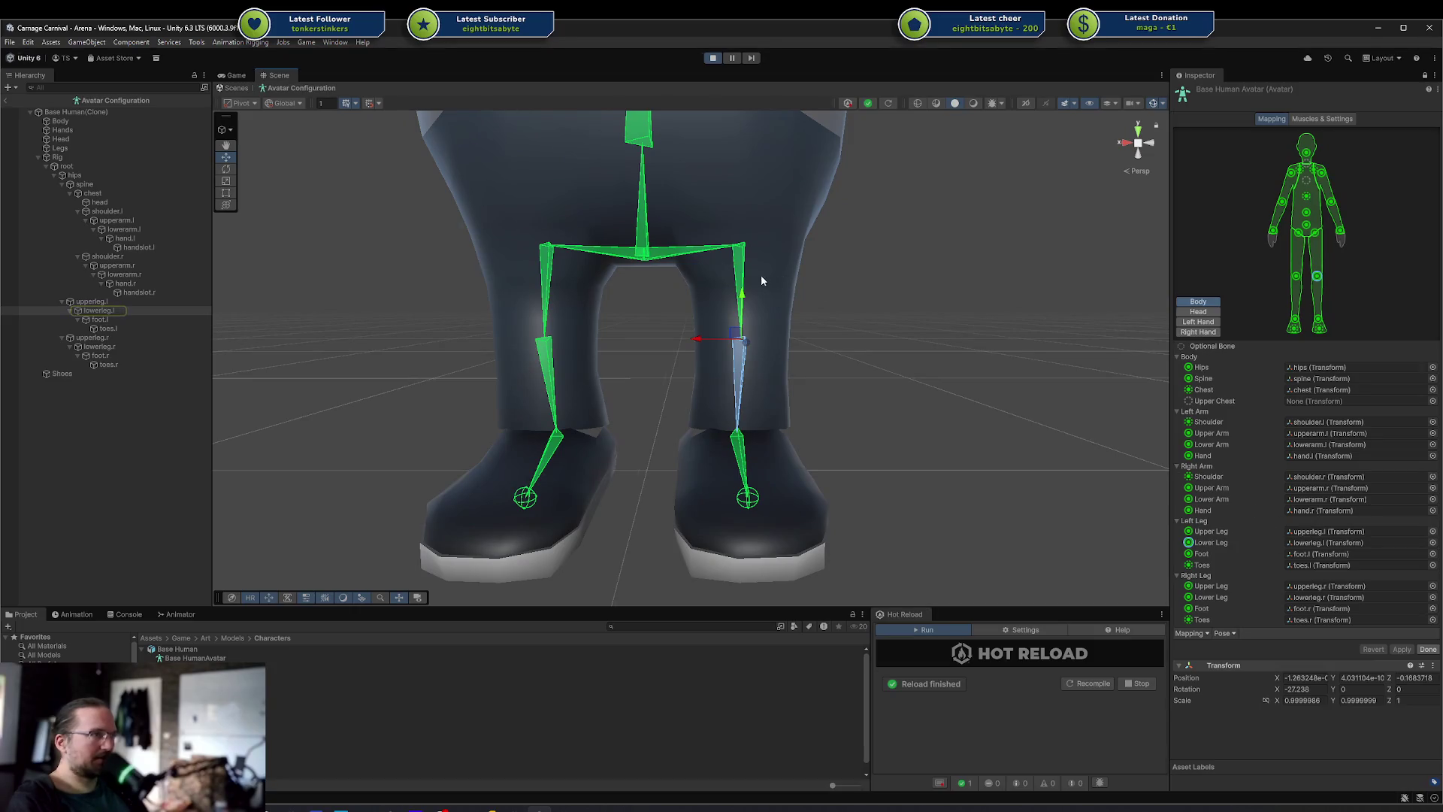
left_click(1303, 554)
key("f")
Check the left Toes mapping, recheck left Upper Leg, then inspect the right Toes bone
left_click_drag(831, 478, 722, 467)
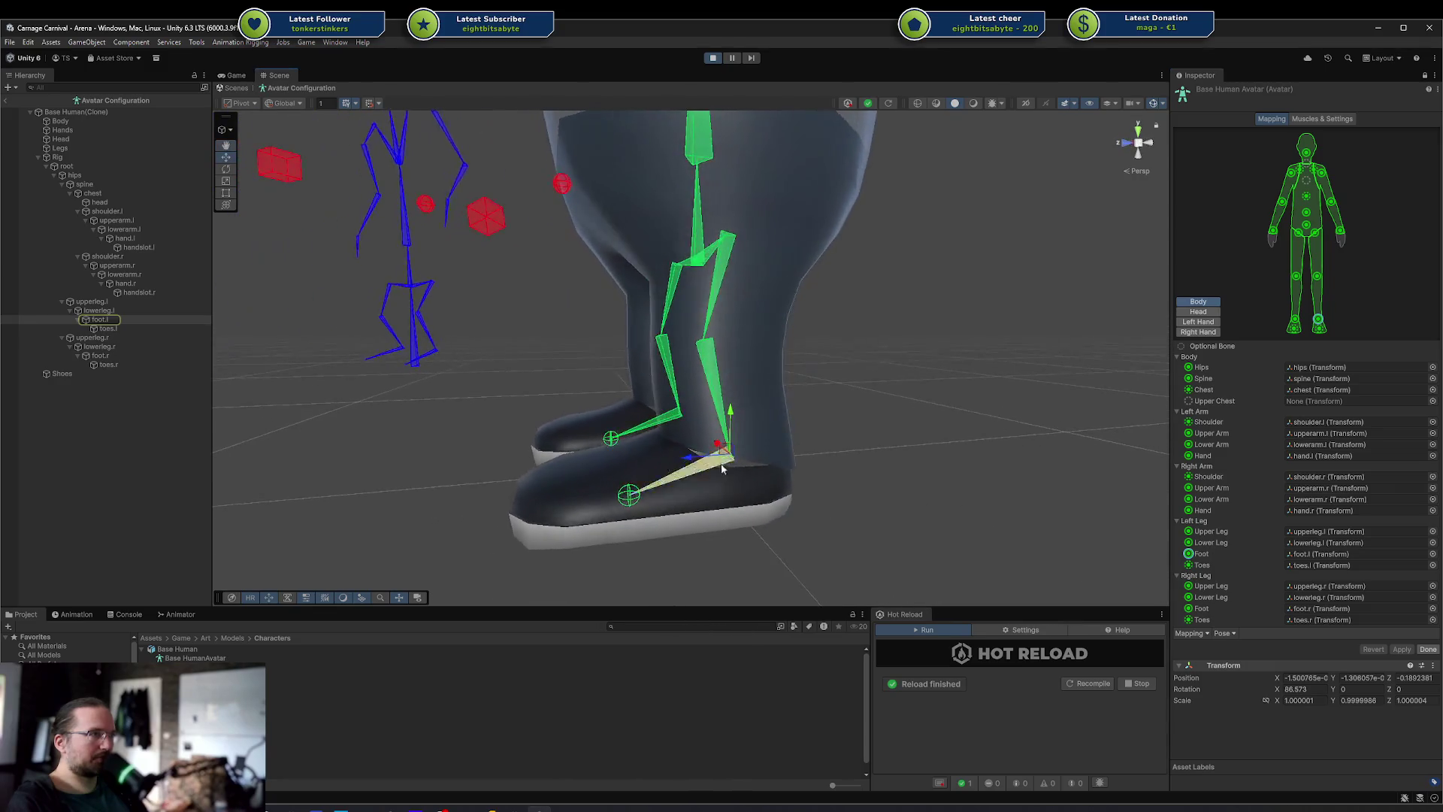
left_click(1306, 564)
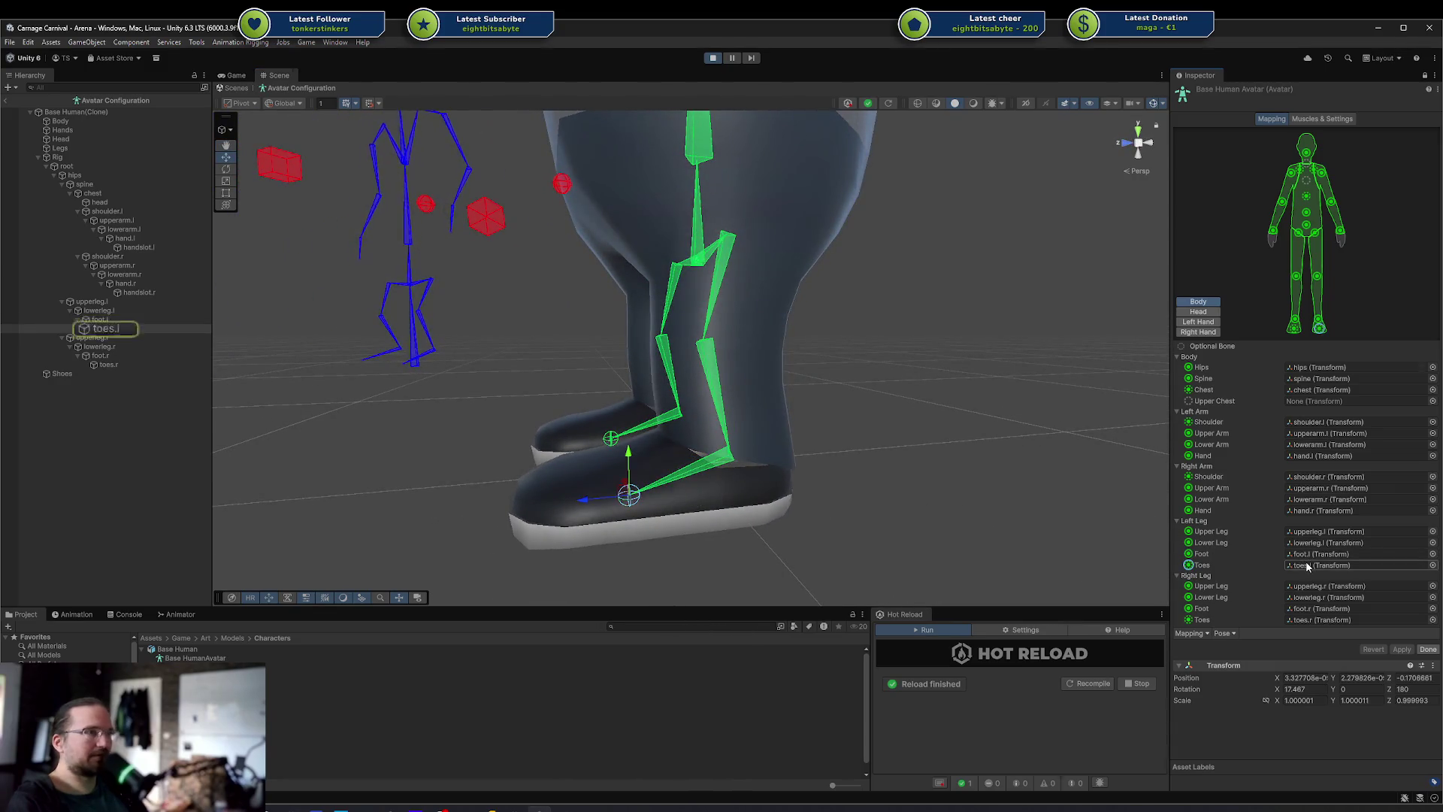
mouse_move(734, 570)
left_mouse_down()
mouse_move(709, 506)
mouse_move(918, 500)
left_mouse_up()
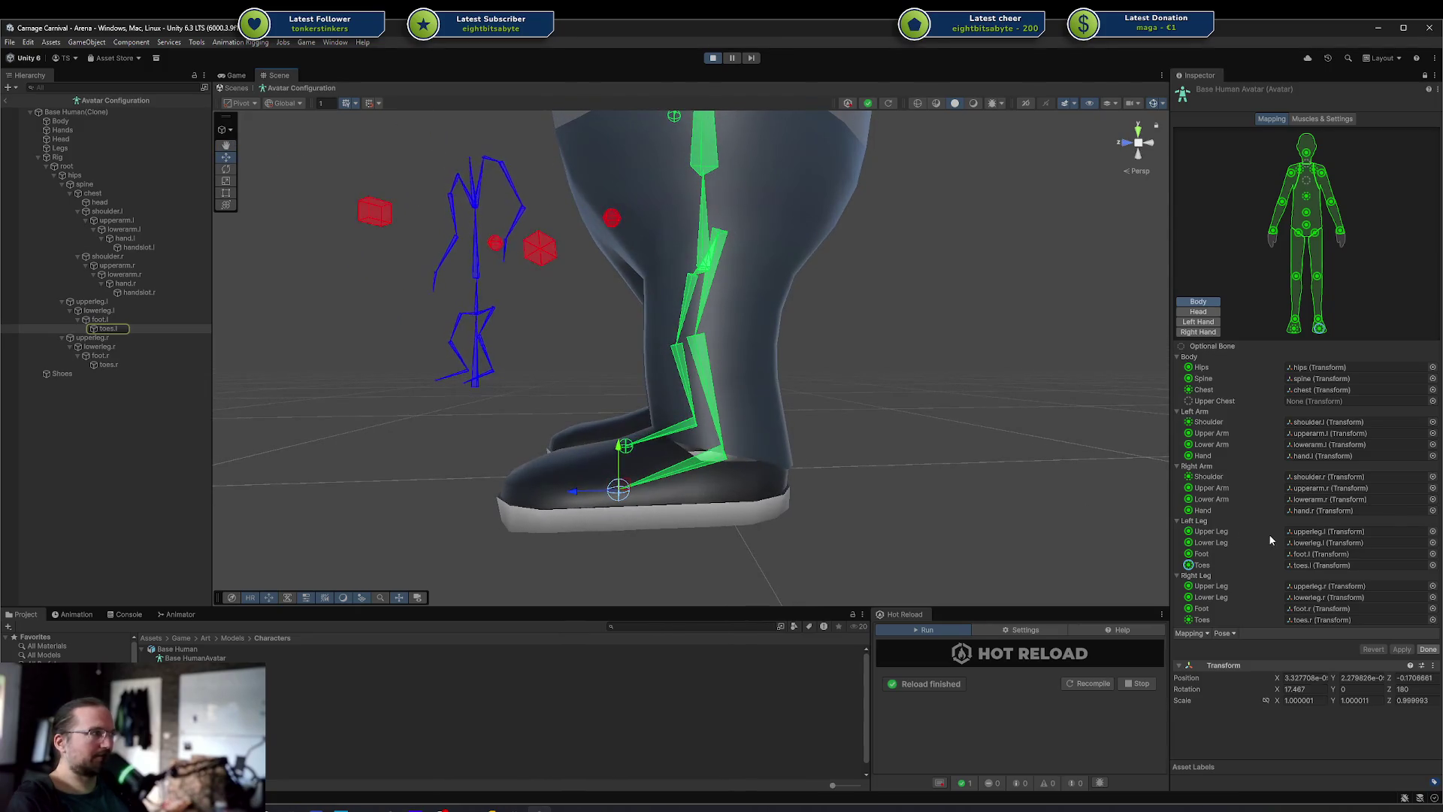
left_click(1304, 531)
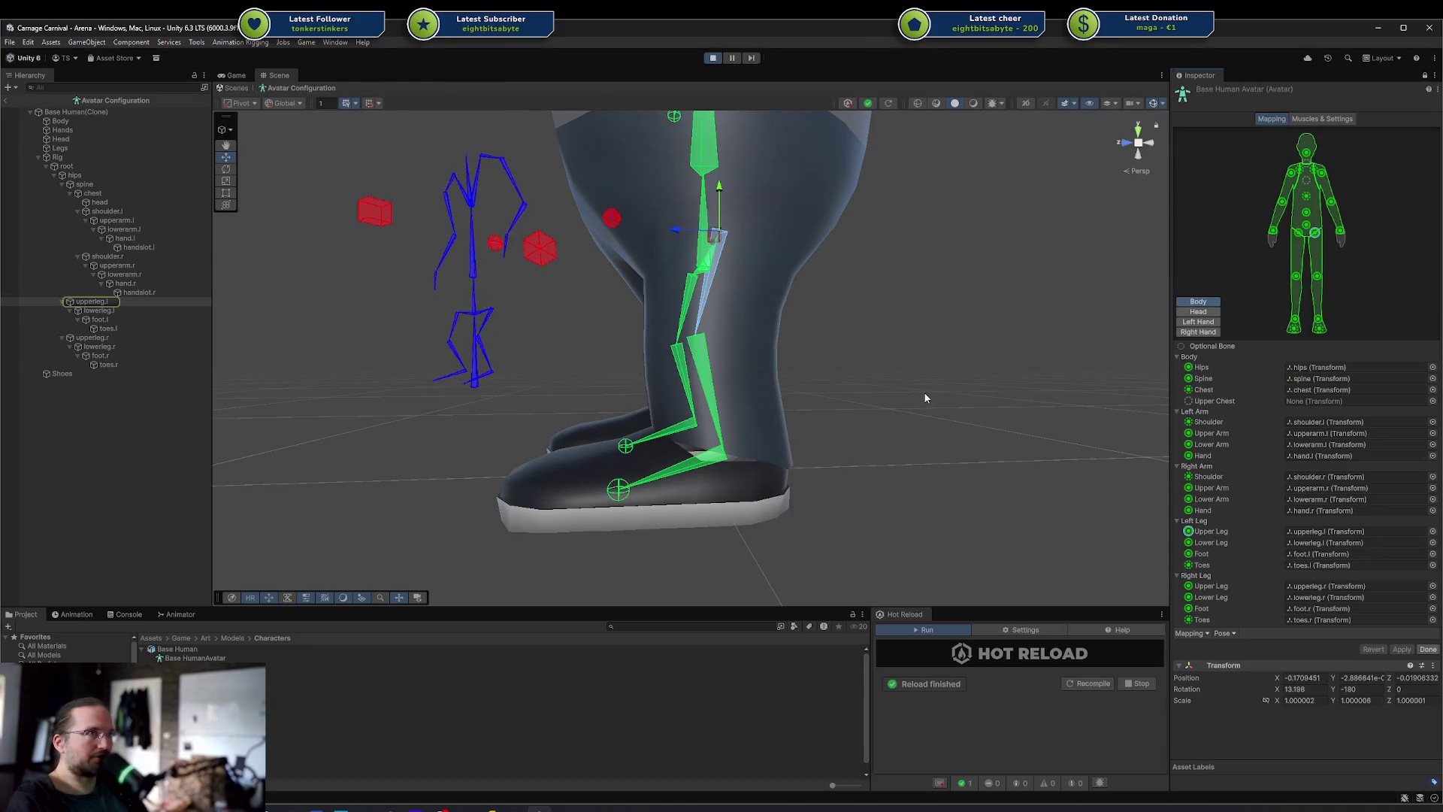
left_click(1225, 618)
left_click(1226, 634)
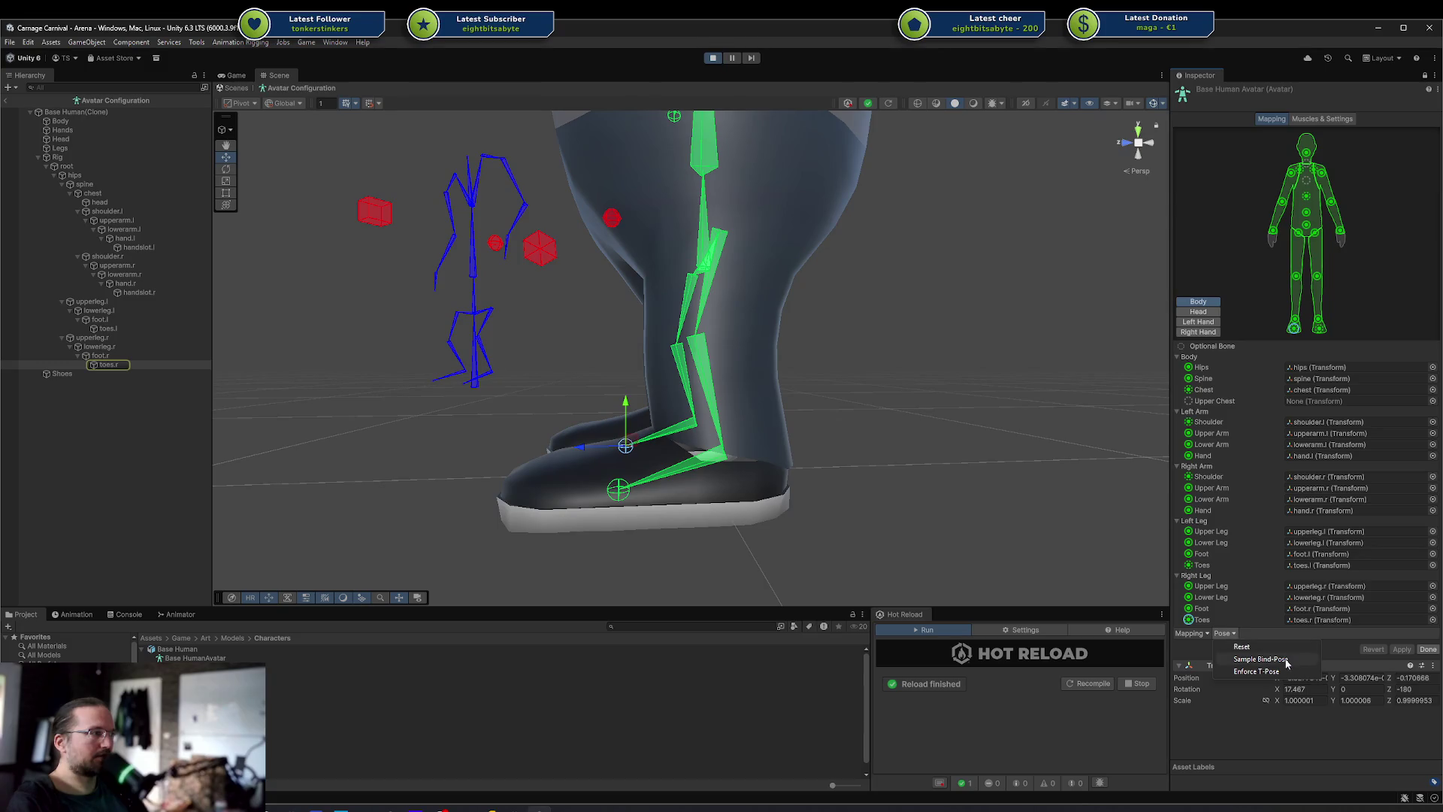
Enforce a T-pose on the avatar, then sample its bind pose and reset it
left_click(1020, 563)
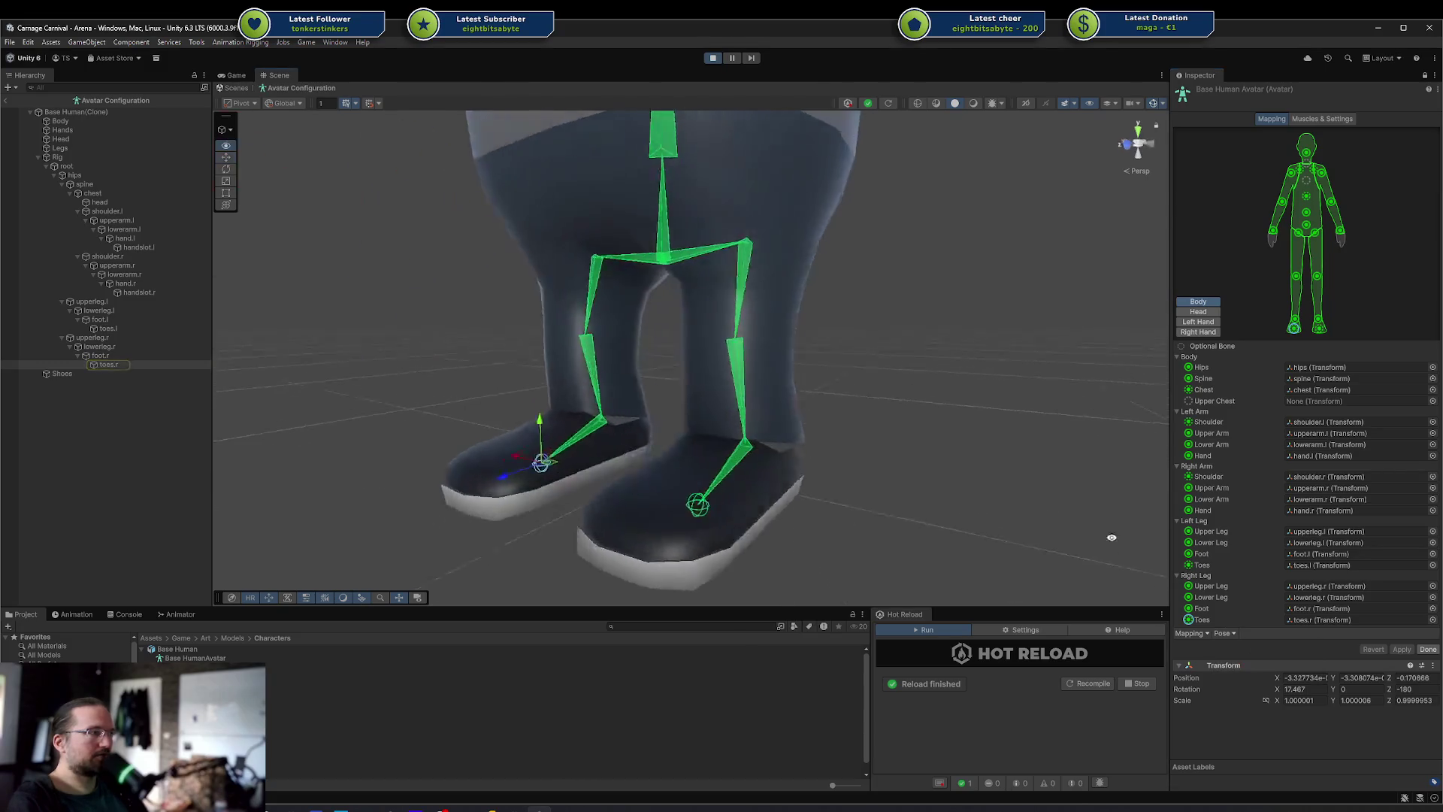
scroll(898, 429, "down", 3)
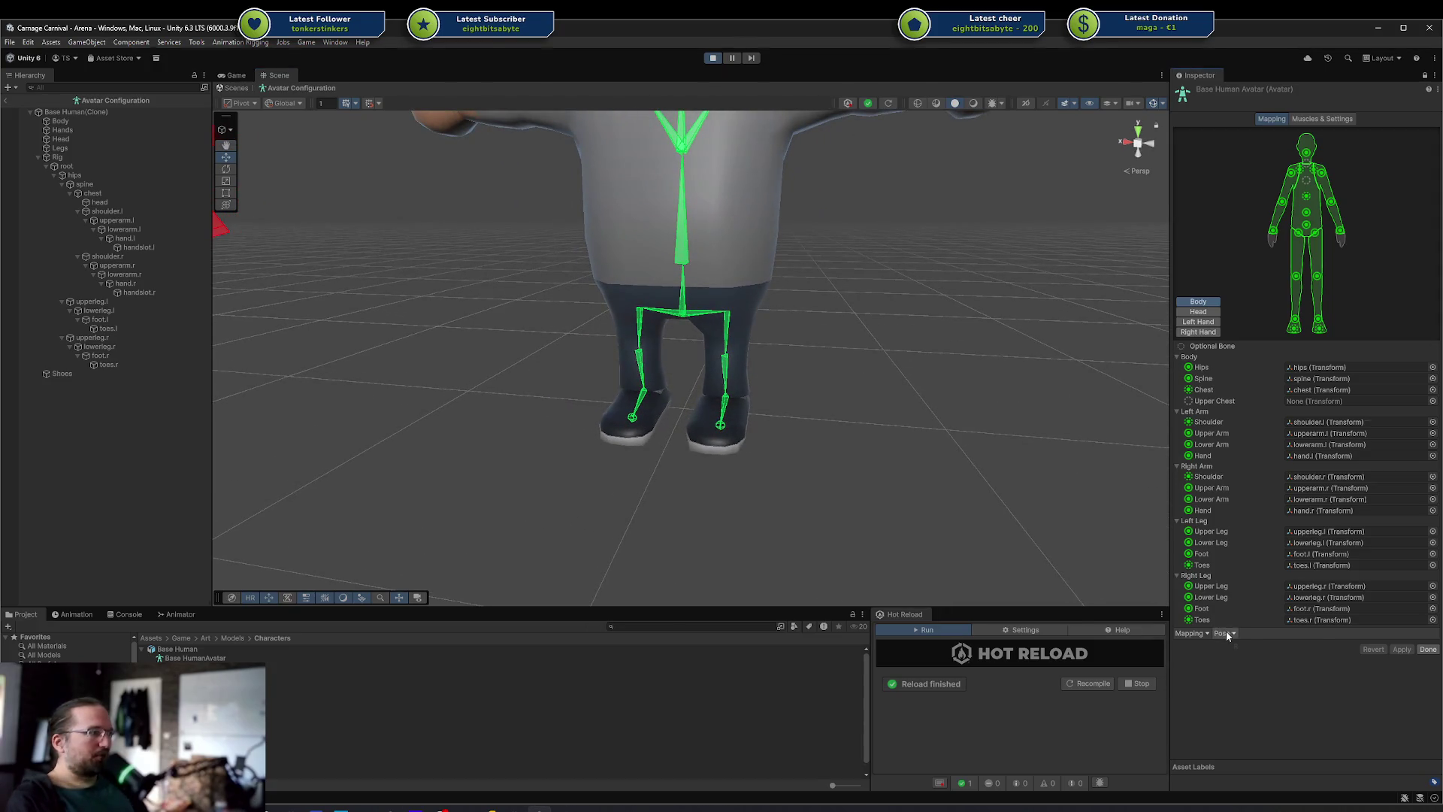
left_click(1291, 671)
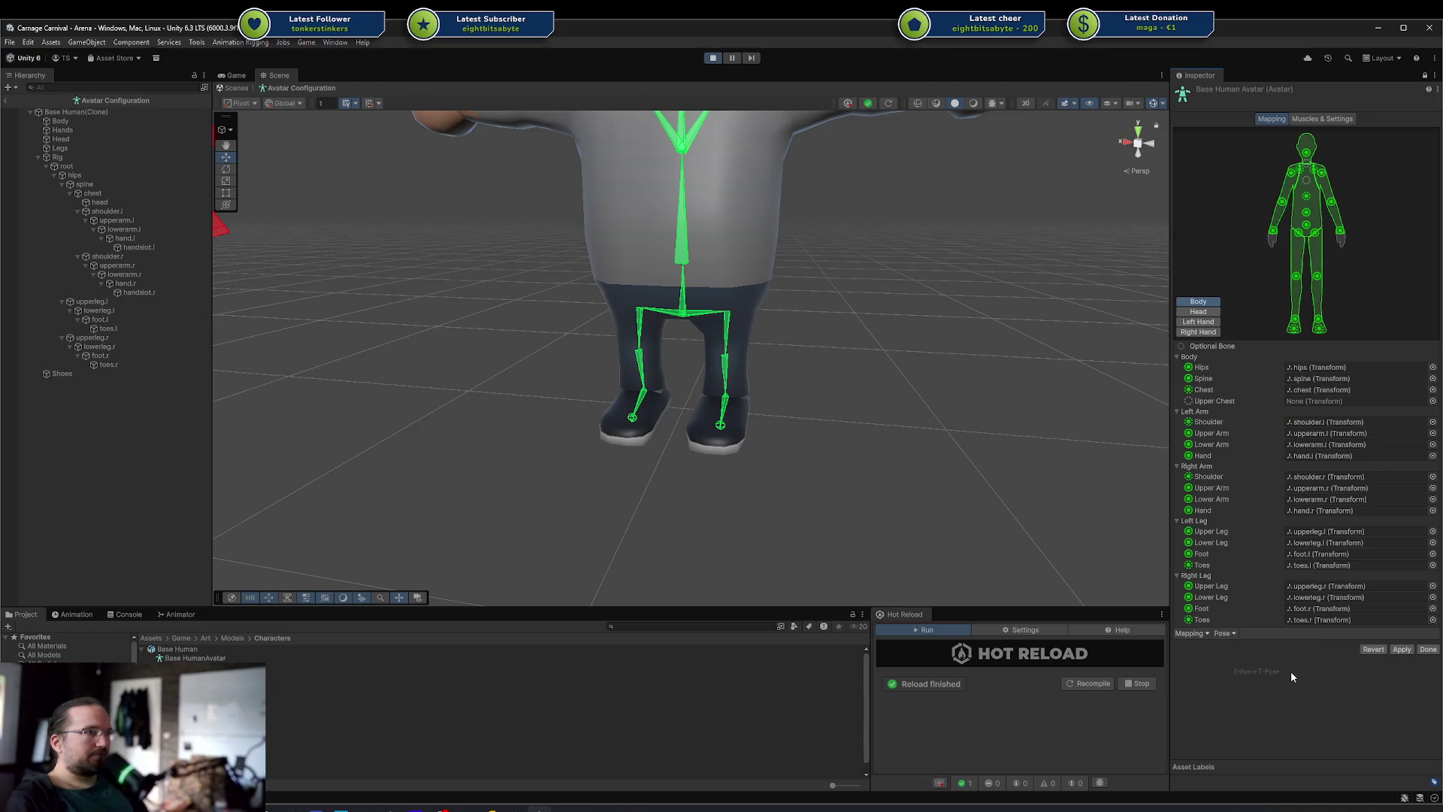
left_click(1227, 633)
left_click(1251, 659)
scroll(908, 417, "up", 3)
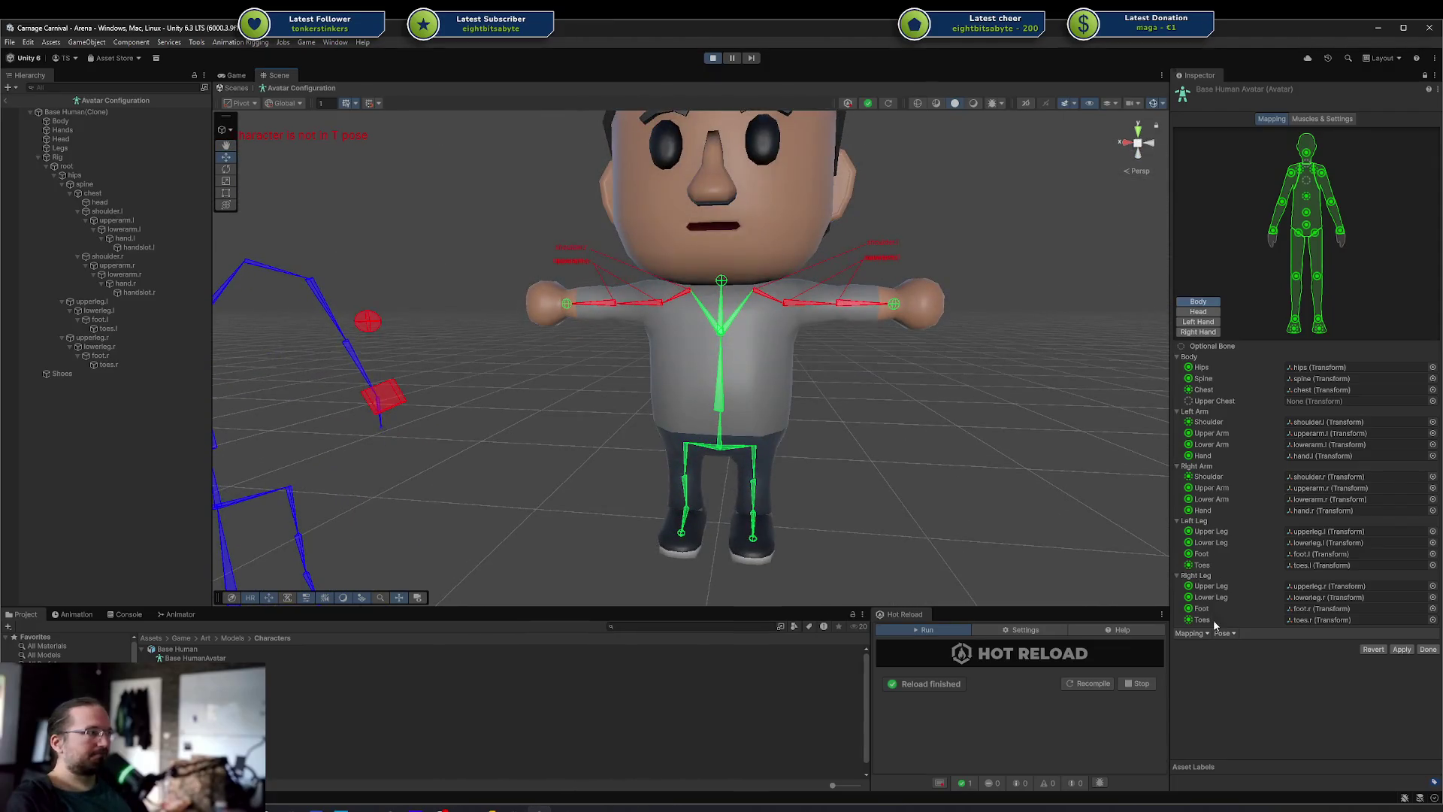
left_click(1233, 645)
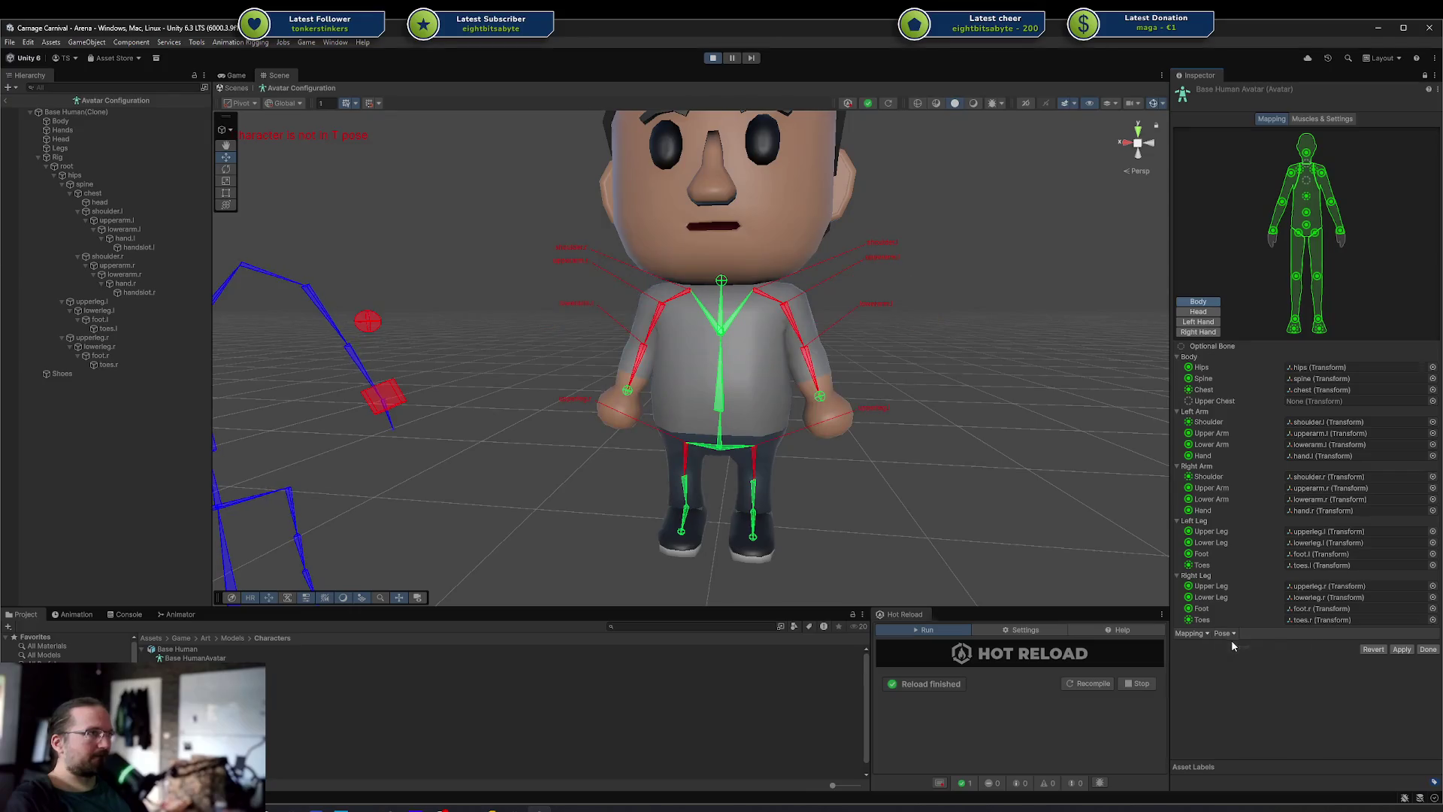
Cycle through T-pose, bind pose and reset again, ending in an enforced T-pose
mouse_move(1046, 577)
left_mouse_down()
mouse_move(1024, 522)
mouse_move(1057, 506)
mouse_move(967, 526)
mouse_move(747, 518)
mouse_move(902, 511)
mouse_move(763, 490)
mouse_move(827, 511)
left_mouse_up()
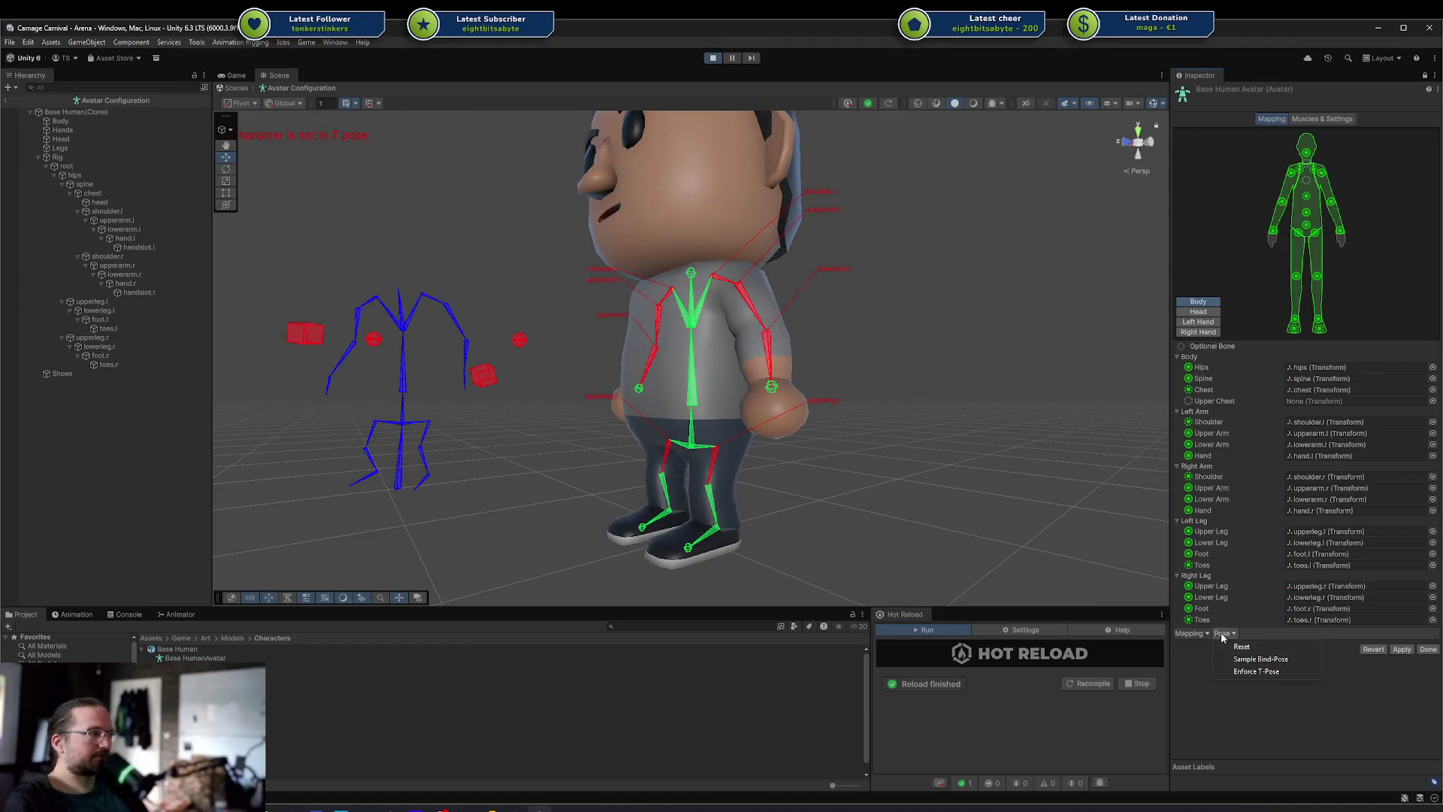
left_click(1236, 670)
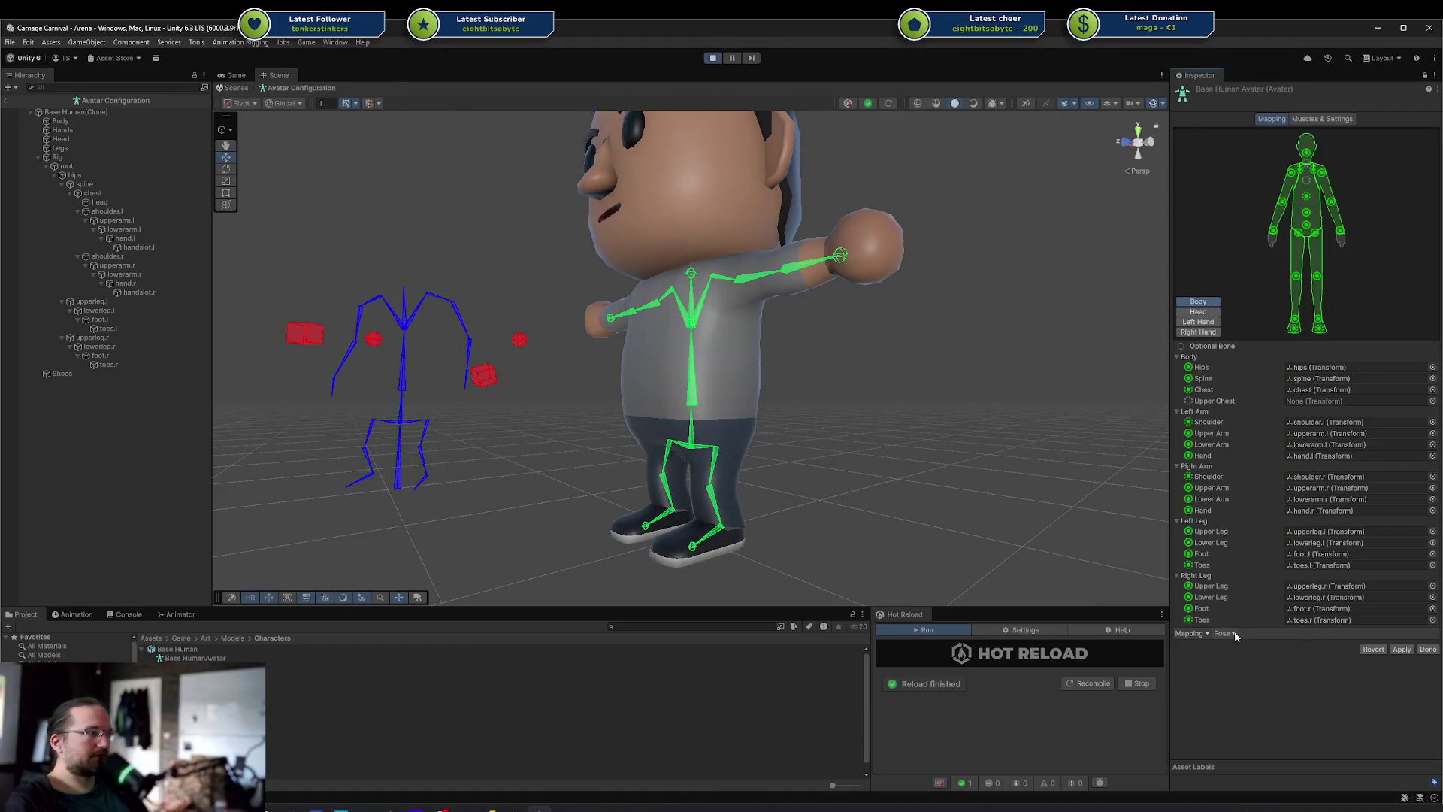
left_click(1246, 660)
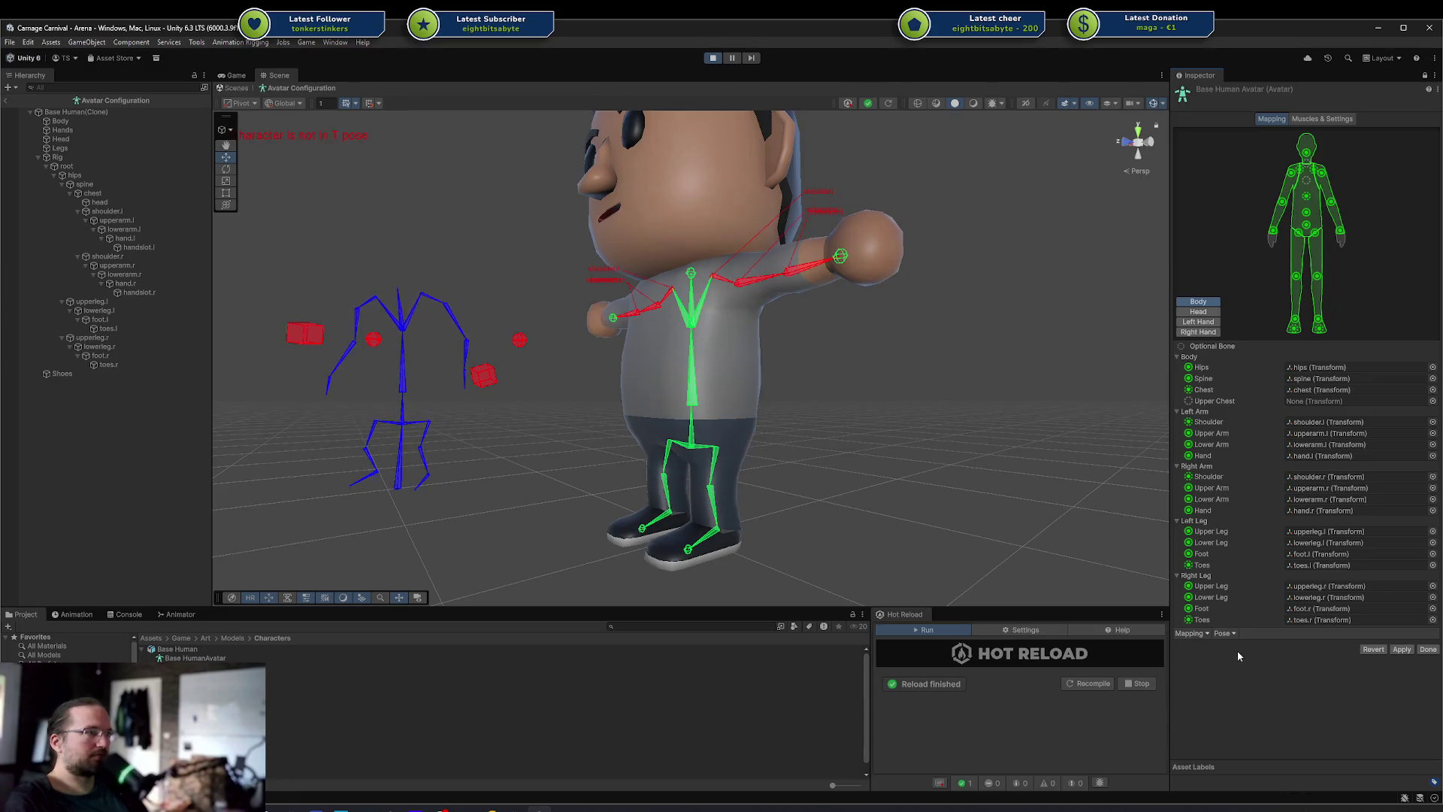
left_click(1228, 636)
left_click(1237, 648)
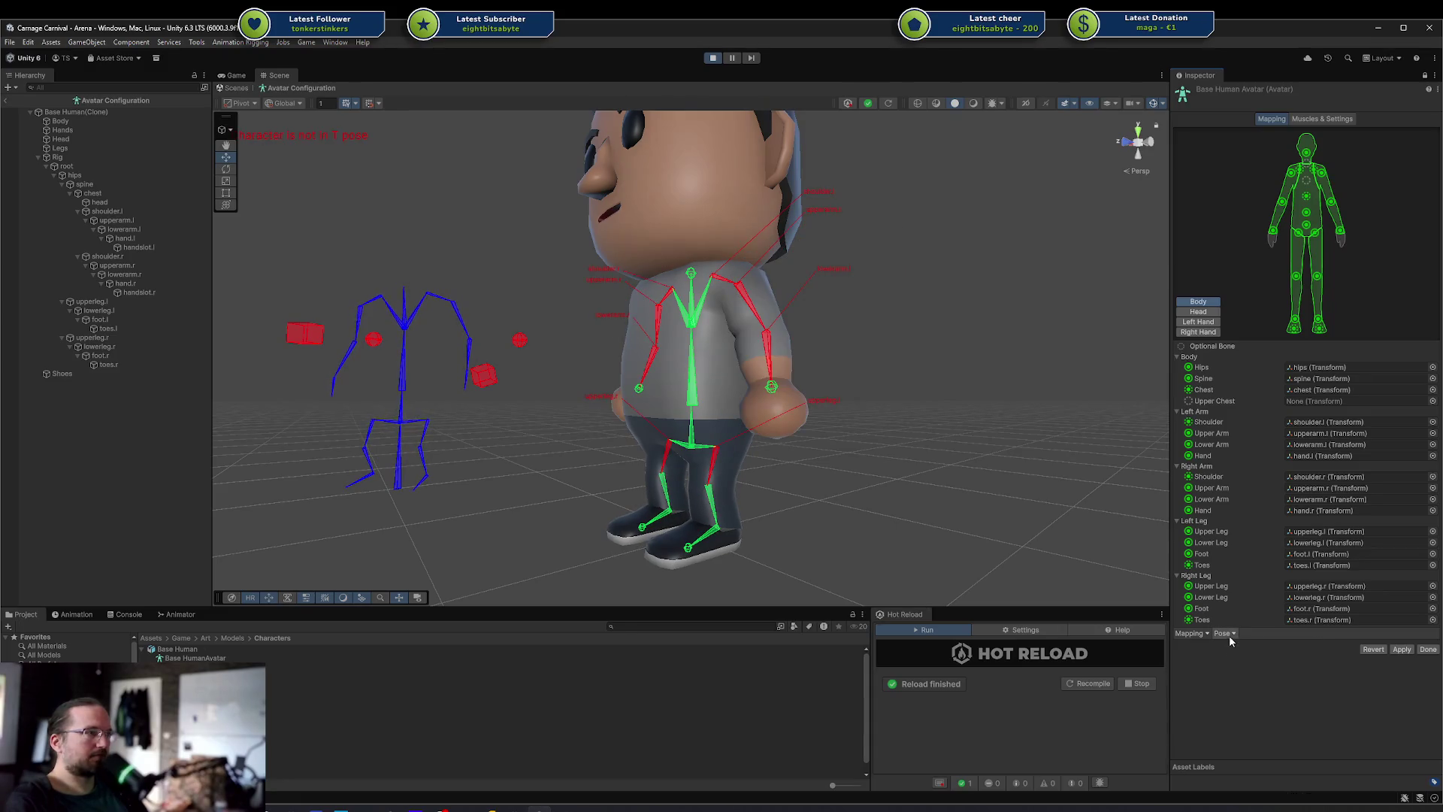
left_click(1242, 672)
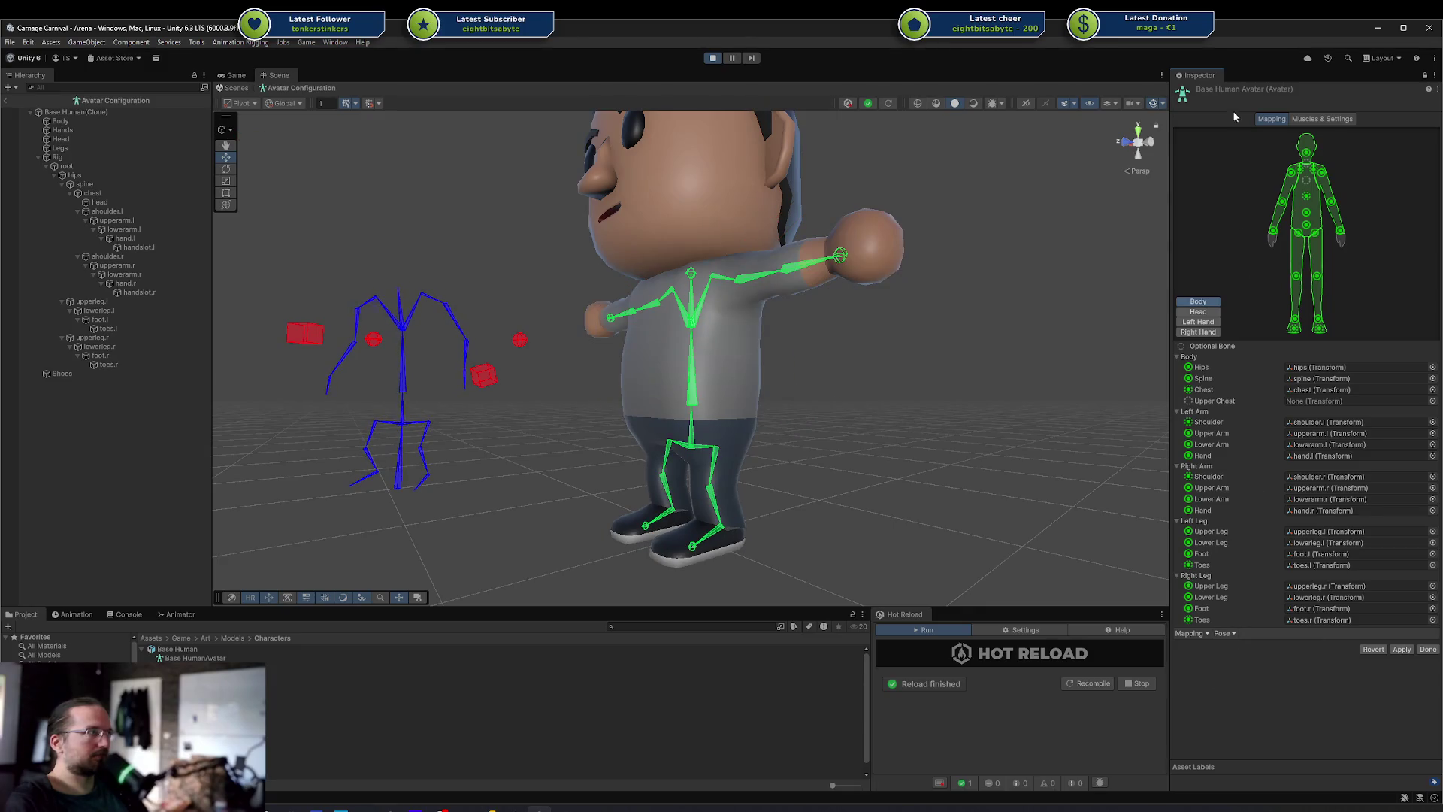
left_click(1317, 119)
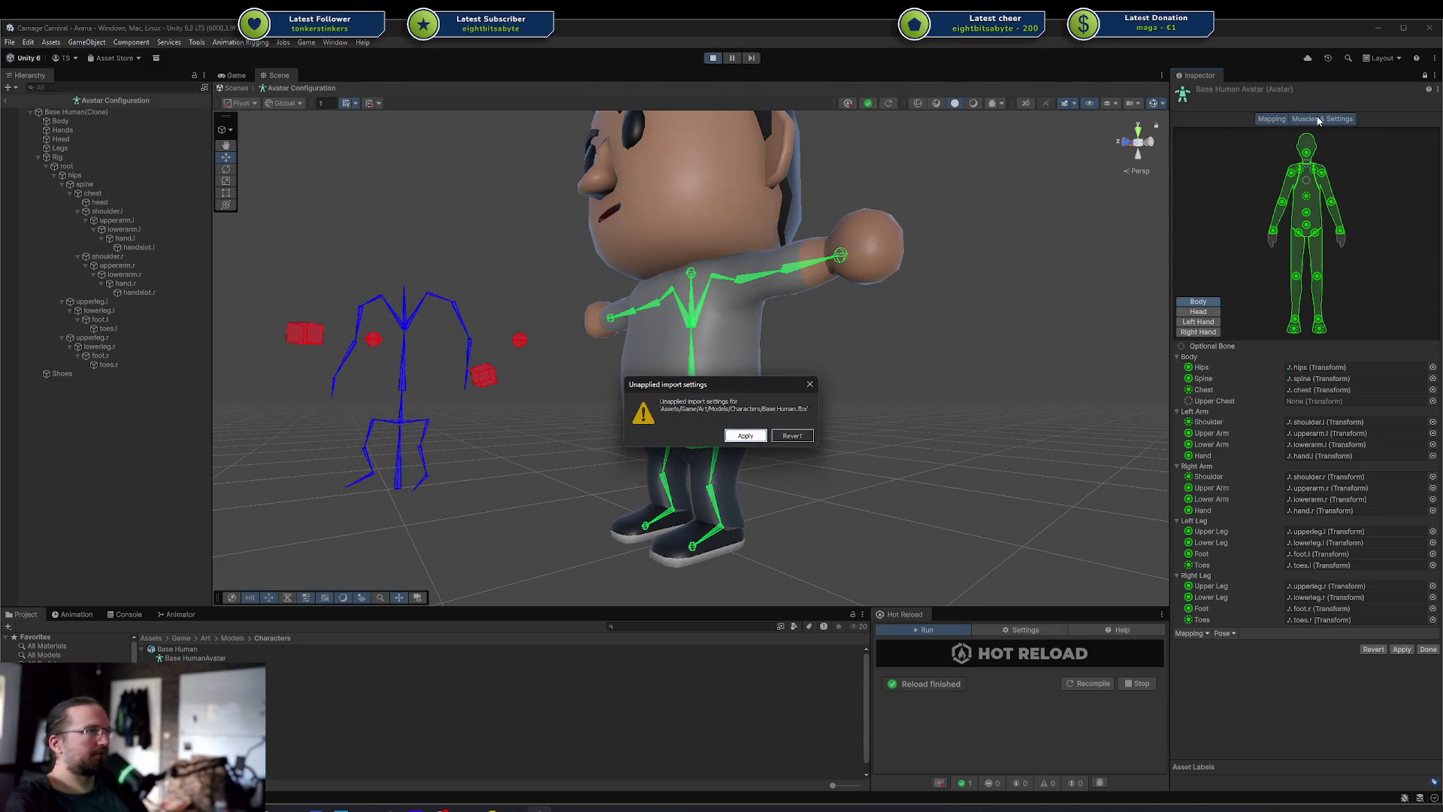
Discard the unapplied import settings and try Upper Arm Twist at 0.274 before restoring 0.5
left_click(802, 439)
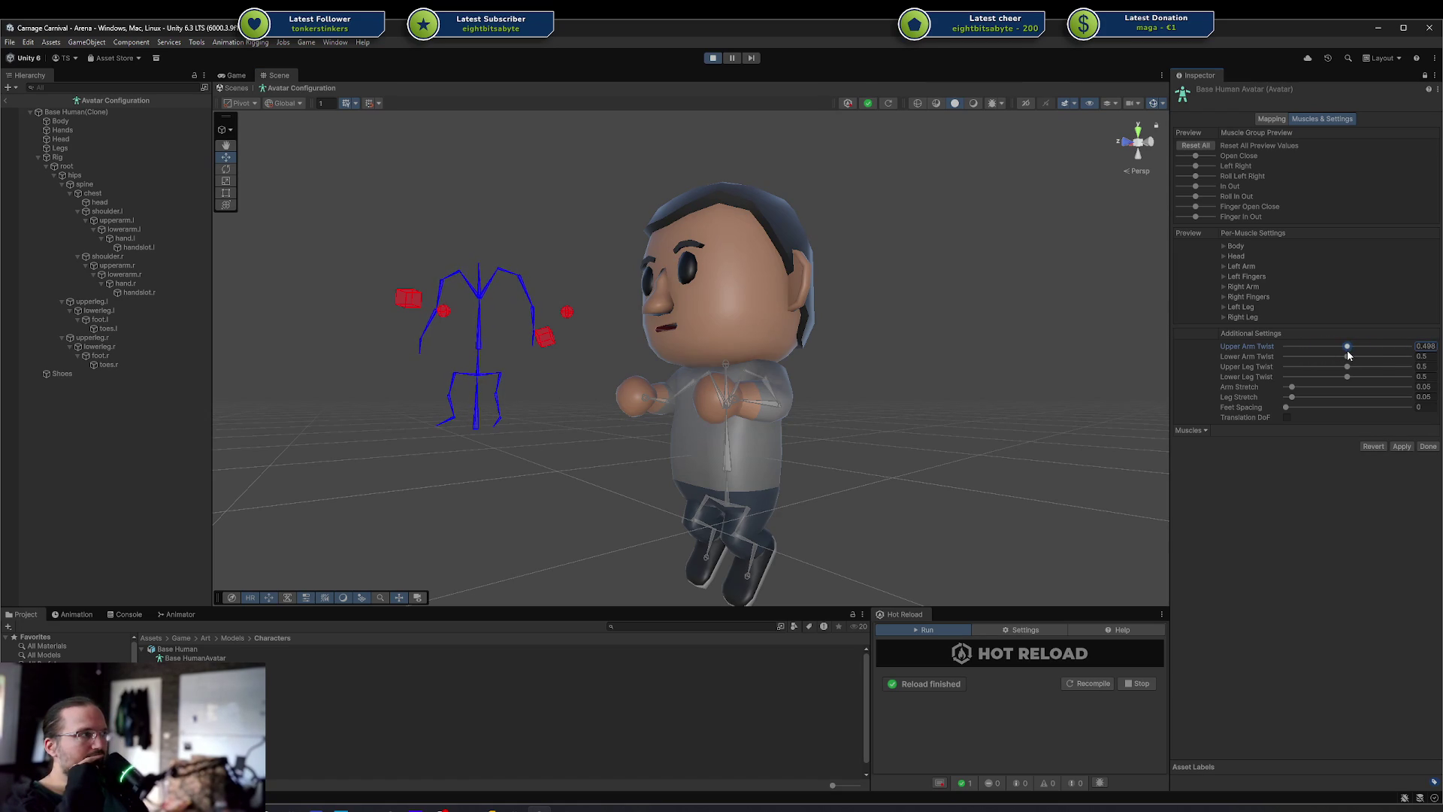
left_click_drag(1347, 355, 1327, 364)
left_click(1369, 446)
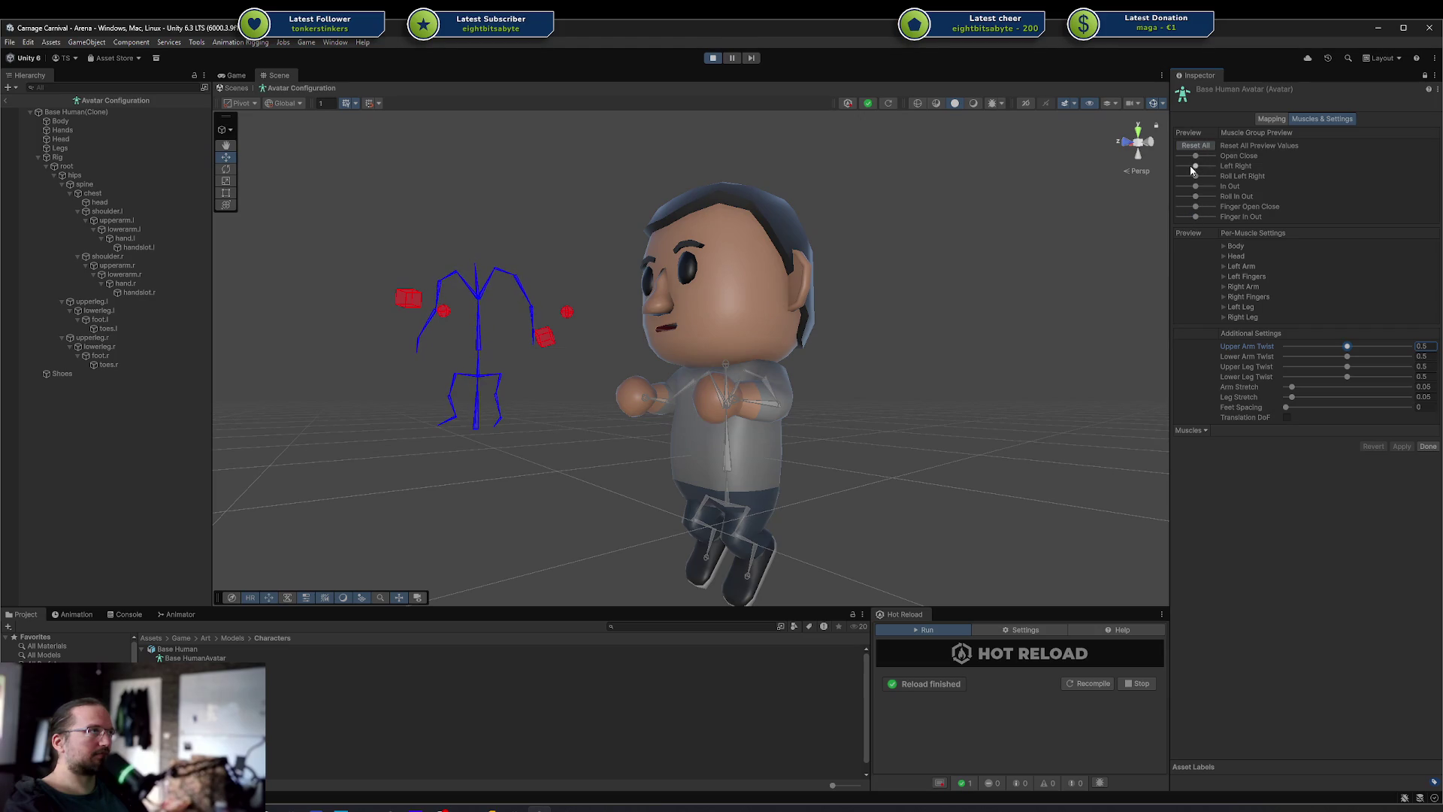
Preview side-to-side bending and forward folding, resetting all muscle preview values
mouse_move(1196, 168)
left_mouse_down()
mouse_move(1178, 182)
mouse_move(1219, 176)
mouse_move(1194, 185)
mouse_move(1218, 197)
mouse_move(1202, 198)
left_mouse_up()
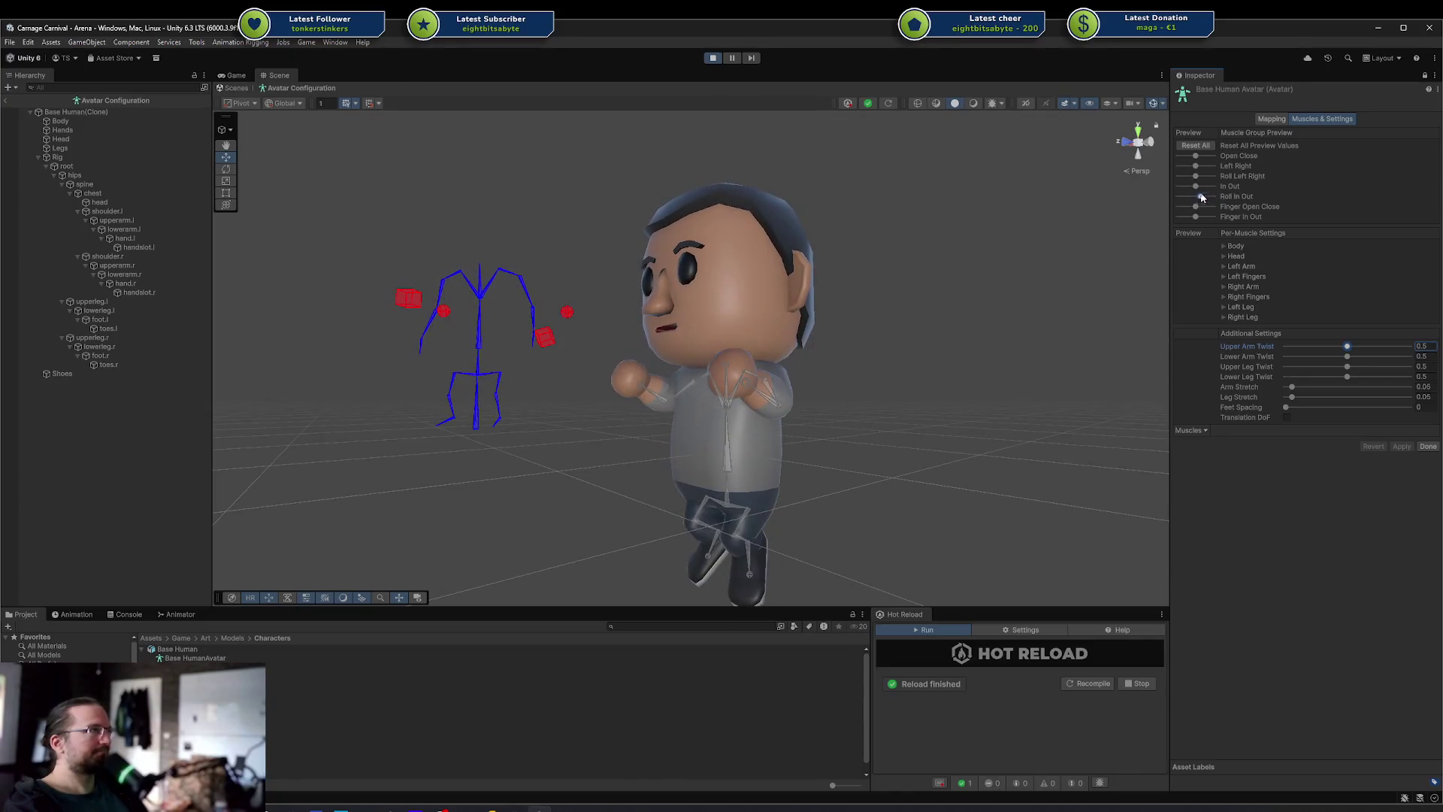
left_click(1197, 148)
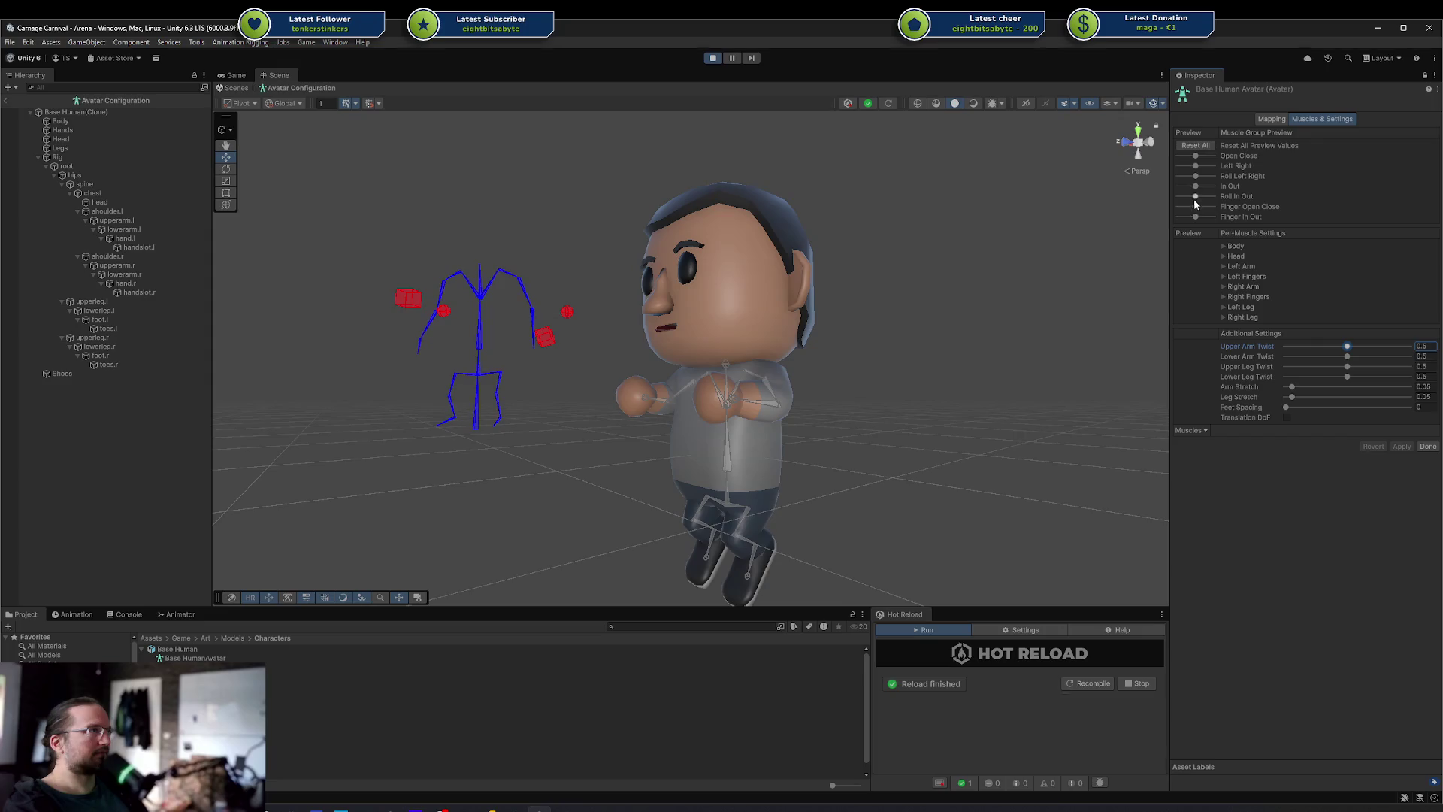
left_click_drag(1197, 157, 1198, 162)
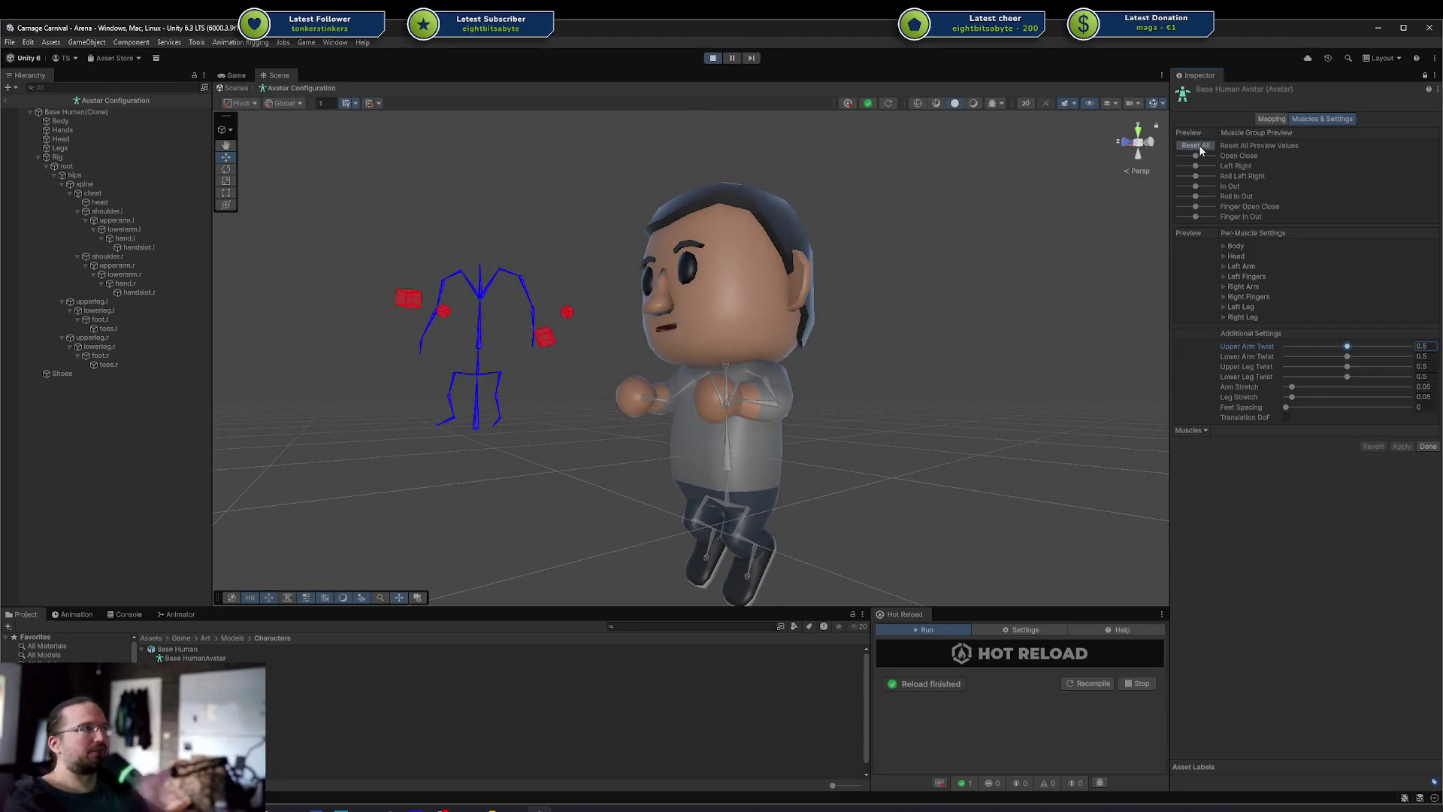
left_click(1270, 119)
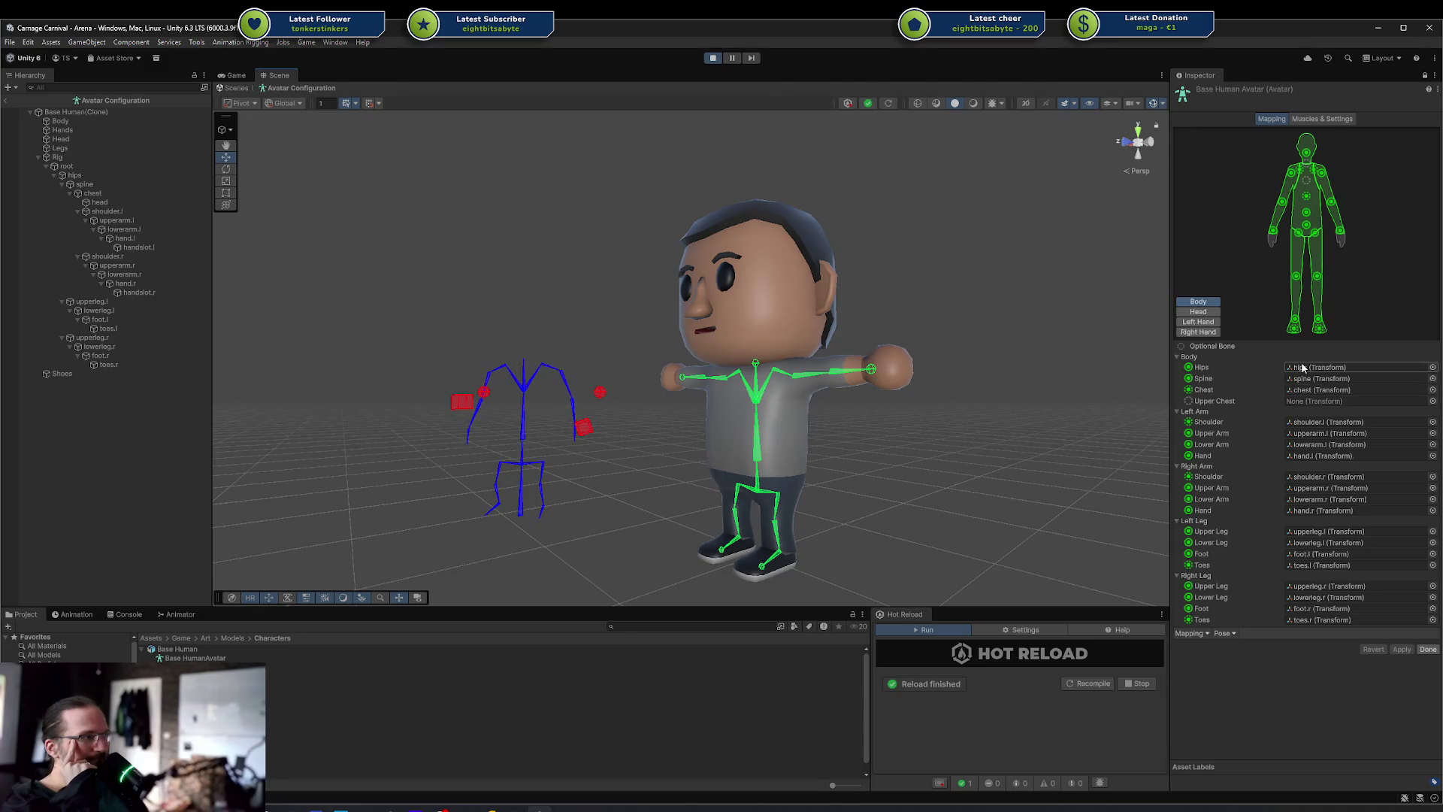
Close Avatar Configuration with Done, then play the stun clip on the Player via Play Test's Test button
left_click(1423, 651)
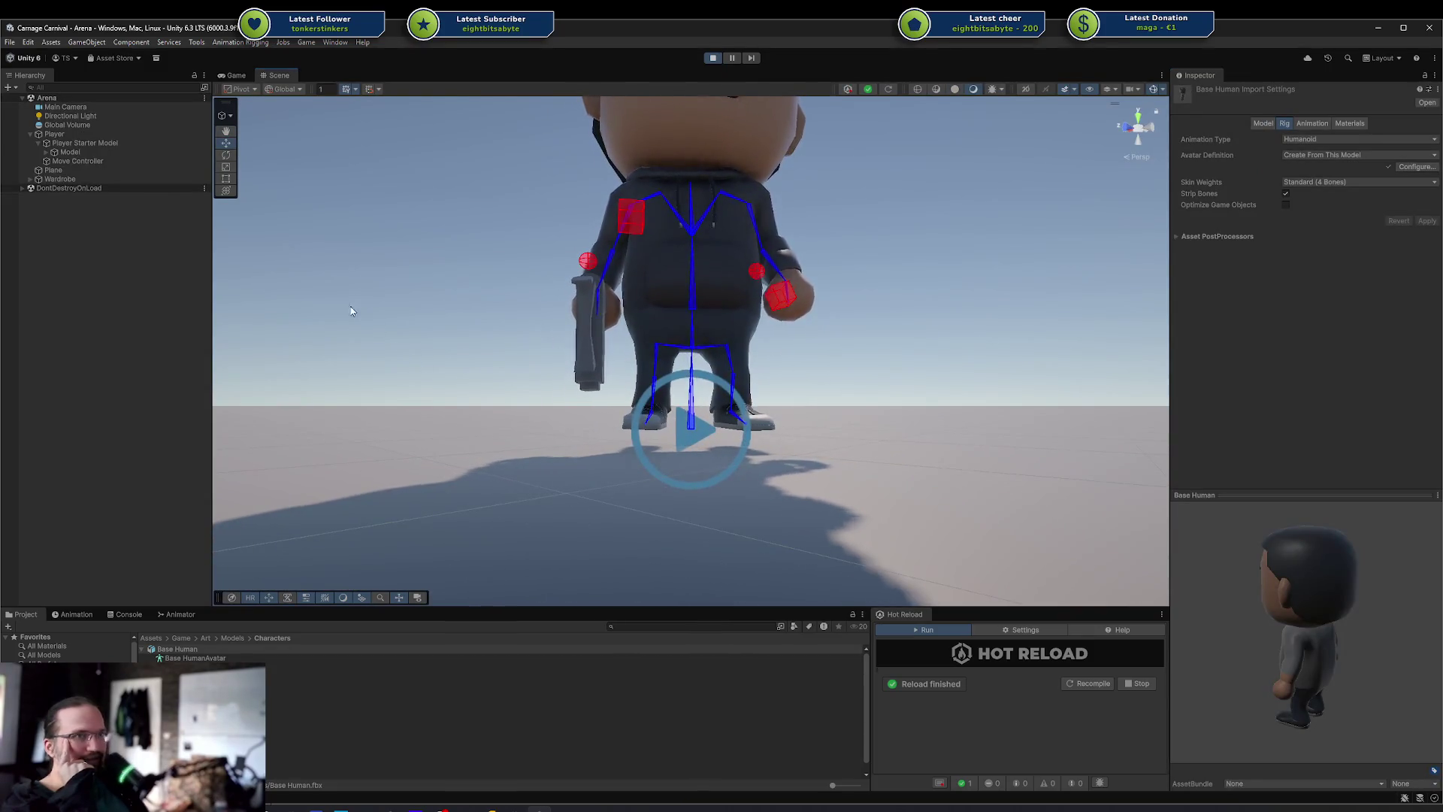
left_click(96, 135)
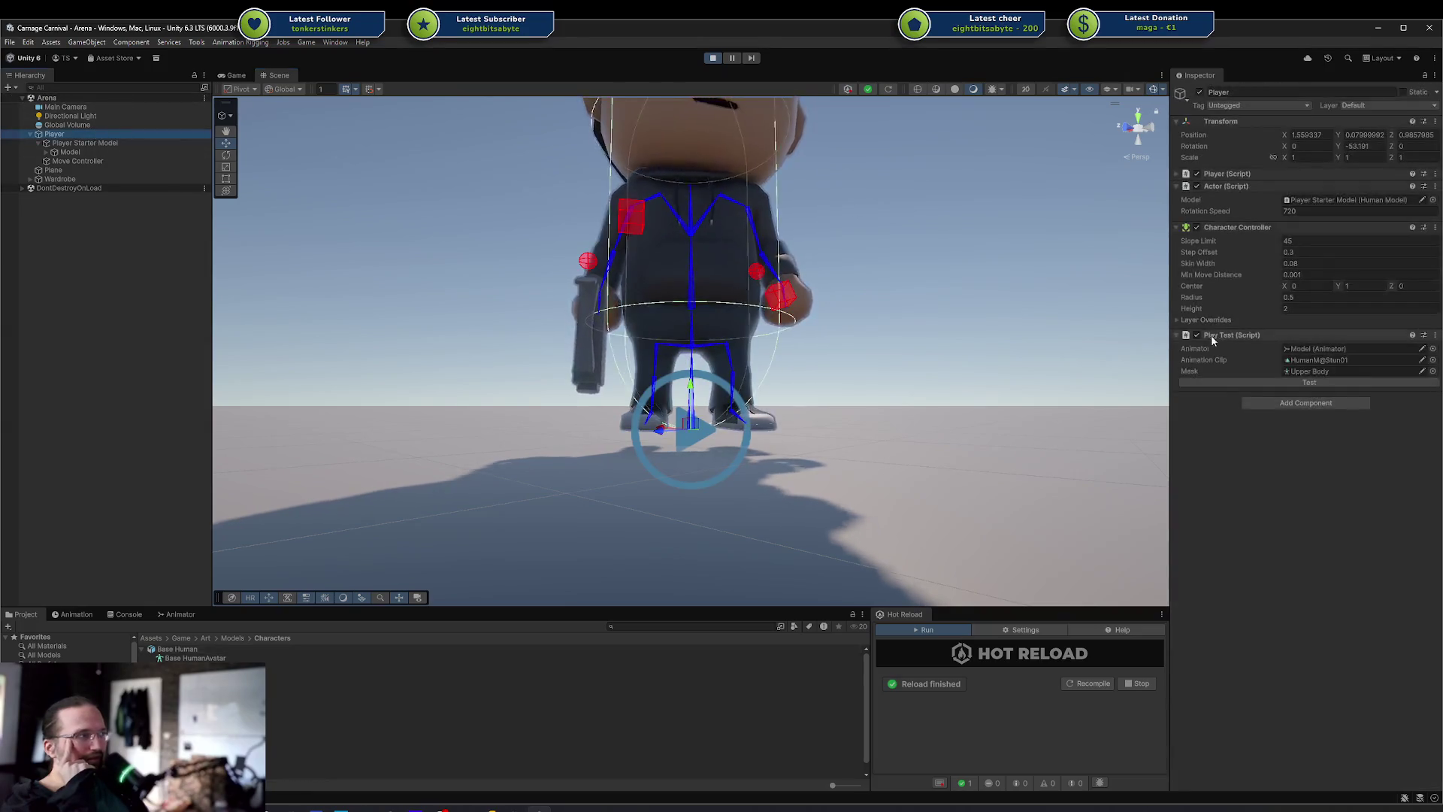
left_click(1241, 381)
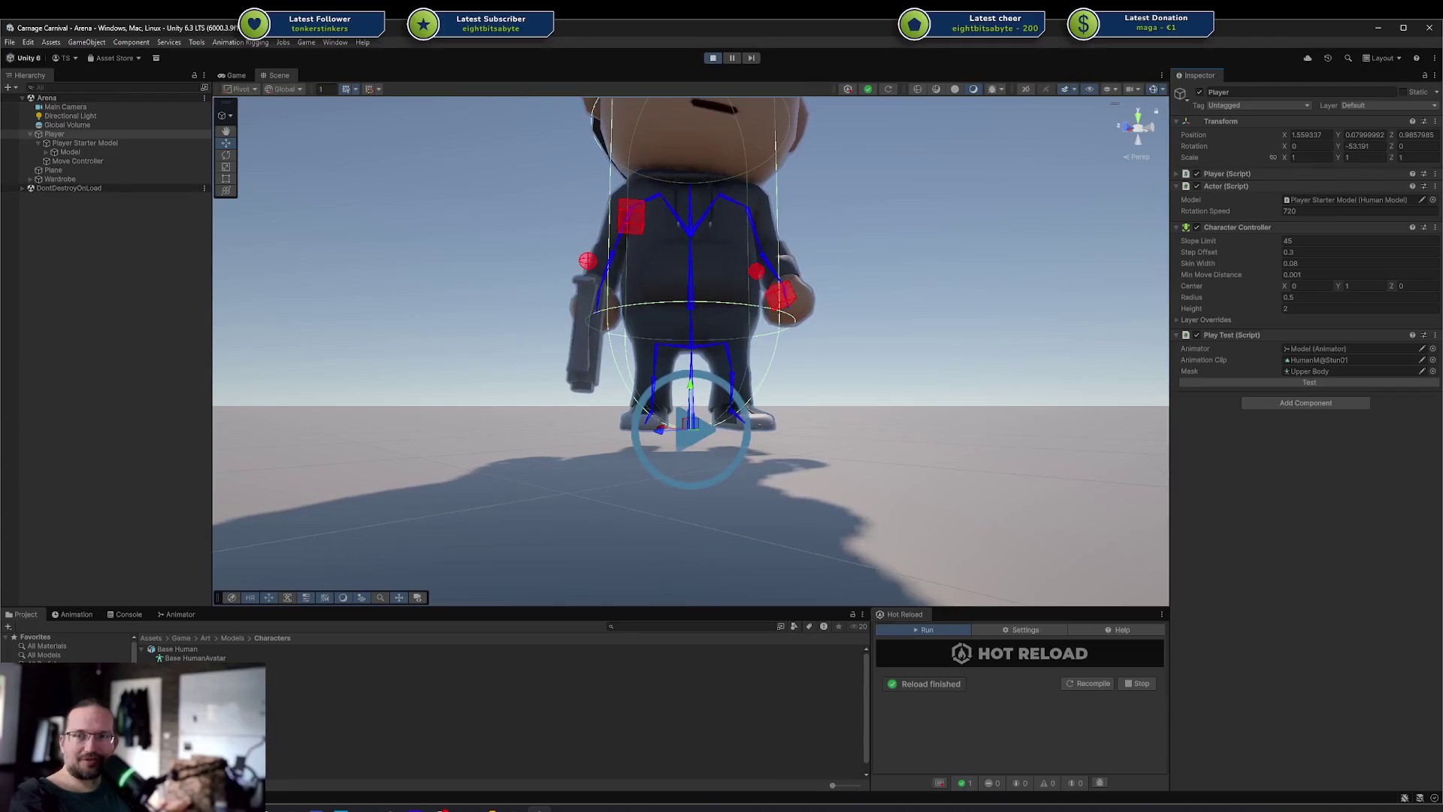
mouse_move(767, 355)
left_mouse_down()
mouse_move(811, 385)
mouse_move(924, 280)
mouse_move(827, 421)
mouse_move(849, 424)
mouse_move(855, 387)
mouse_move(602, 421)
mouse_move(338, 409)
mouse_move(421, 345)
mouse_move(382, 466)
mouse_move(712, 449)
mouse_move(555, 386)
mouse_move(602, 414)
mouse_move(767, 391)
mouse_move(910, 400)
mouse_move(894, 391)
left_mouse_up()
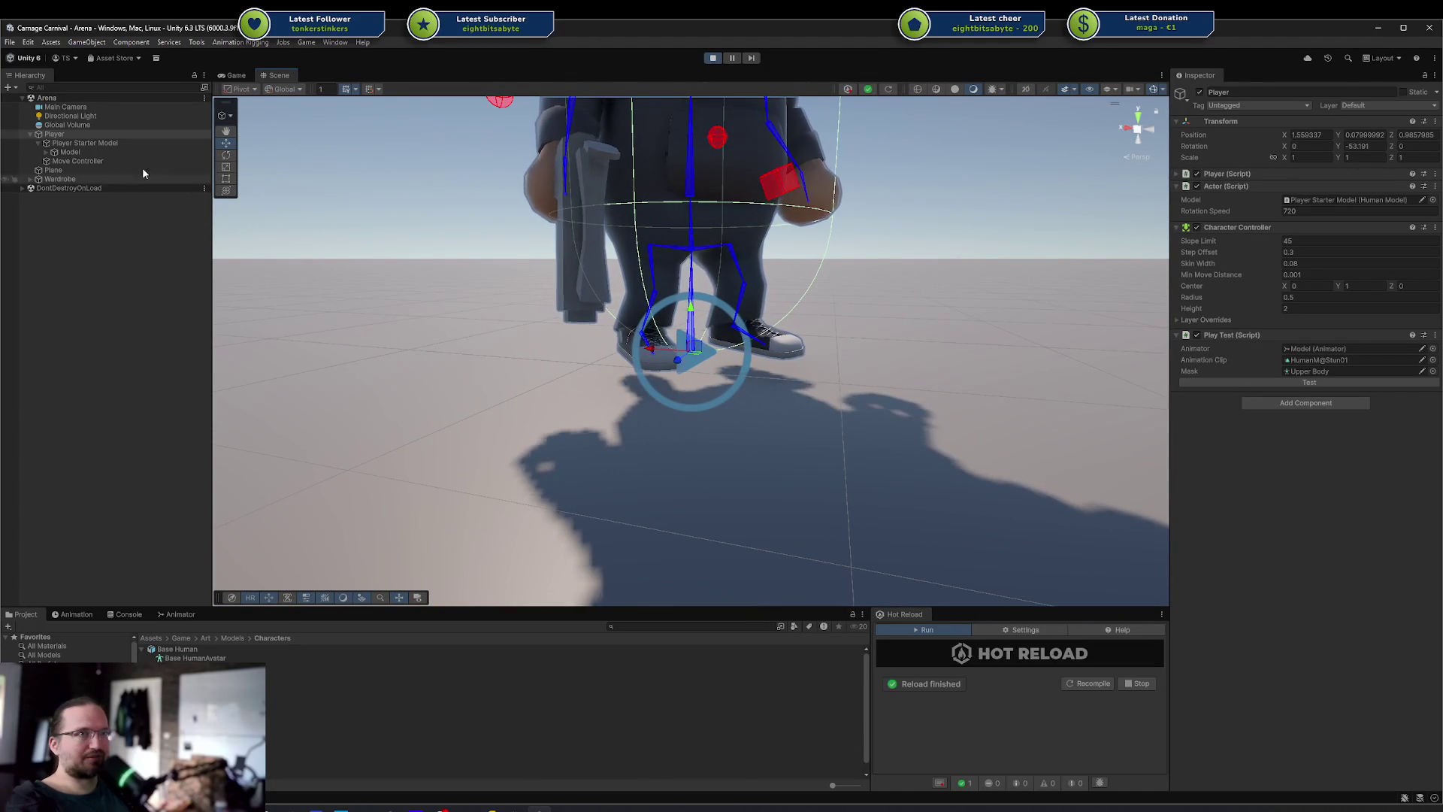
Lower the Player Starter Model to Y -0.09 and replay the stun clip to check its height
left_click(85, 143)
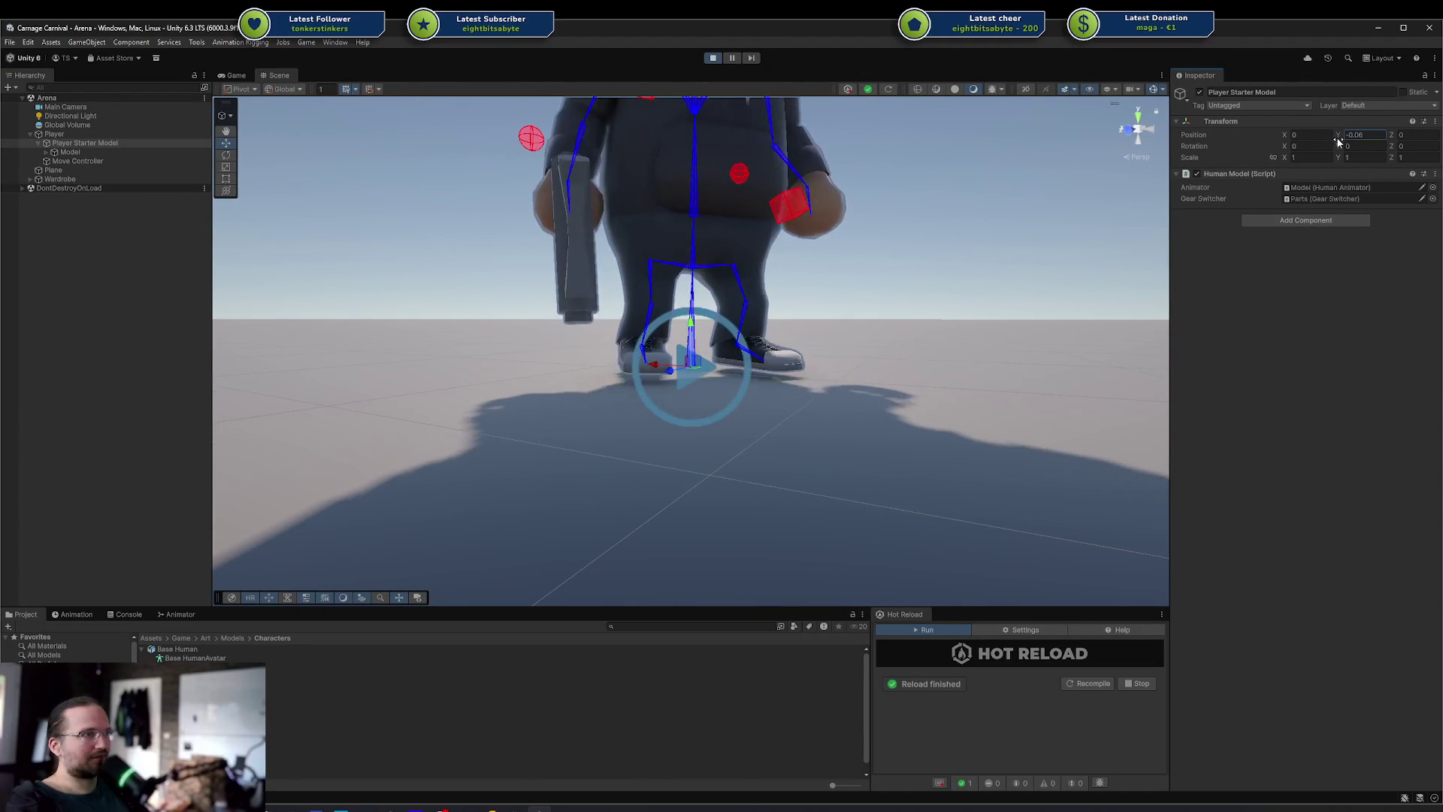
mouse_move(1337, 137)
left_mouse_down()
mouse_move(1154, 238)
mouse_move(948, 310)
left_mouse_up()
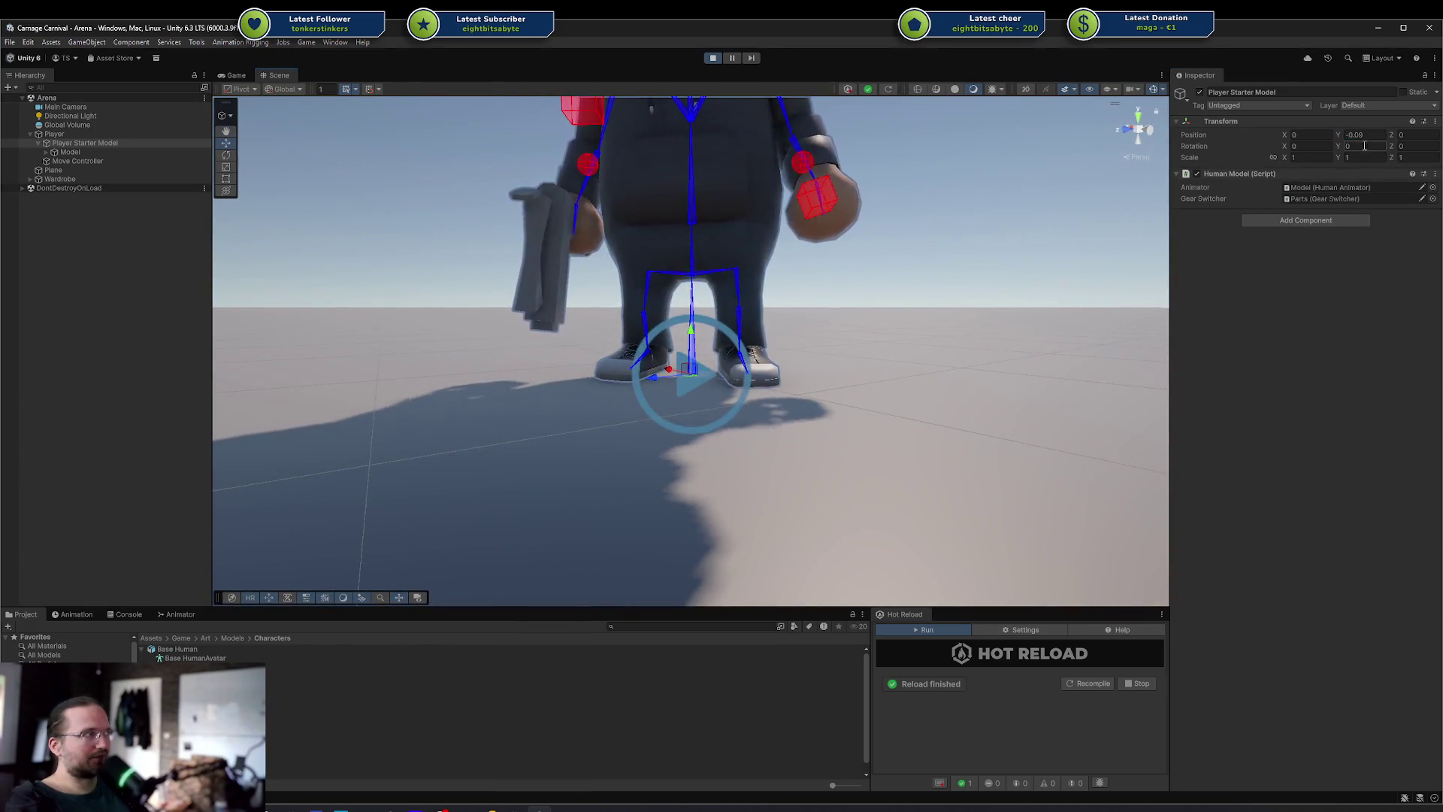
left_click(56, 134)
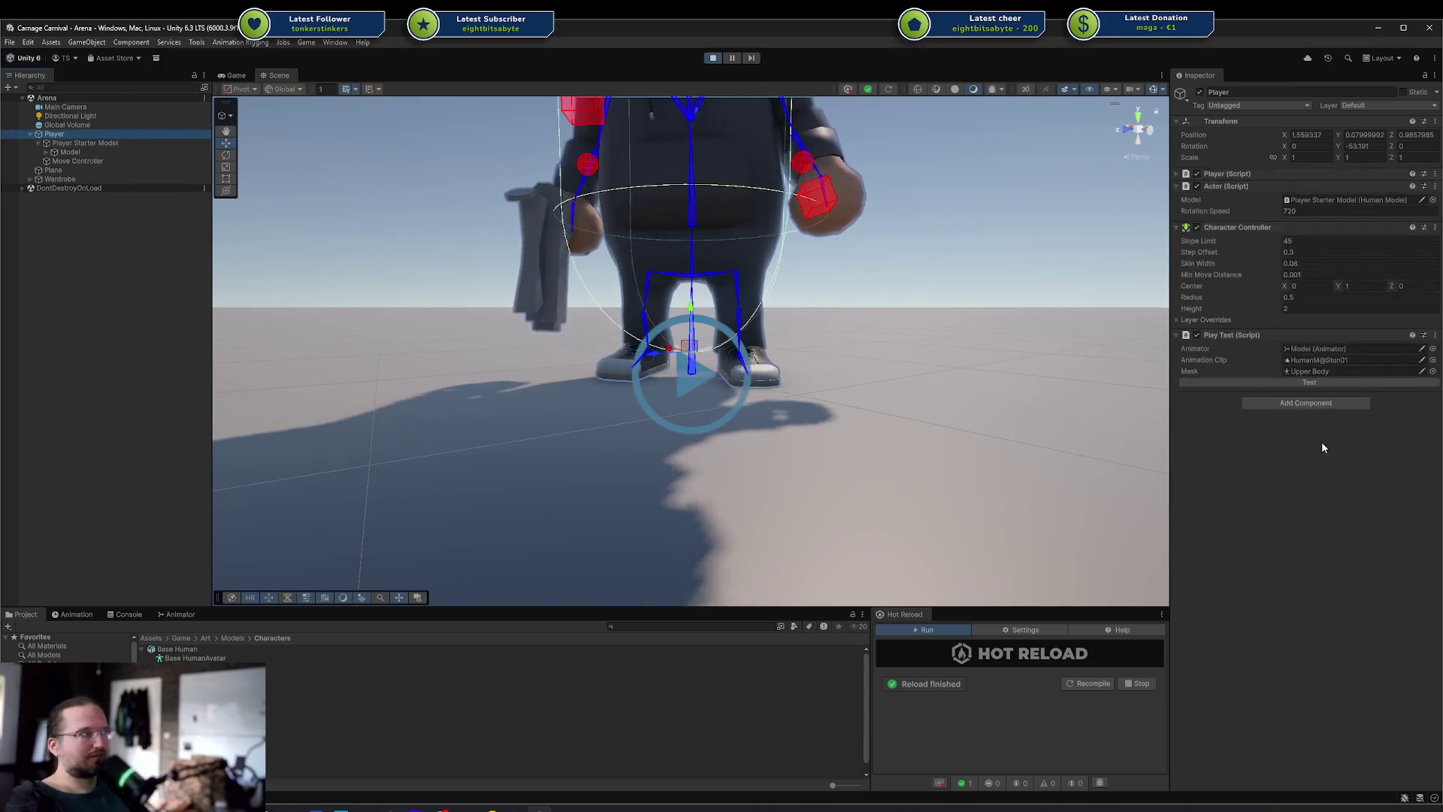
left_click(1294, 383)
mouse_move(1052, 421)
left_mouse_down()
mouse_move(933, 471)
mouse_move(1026, 442)
mouse_move(927, 444)
left_mouse_up()
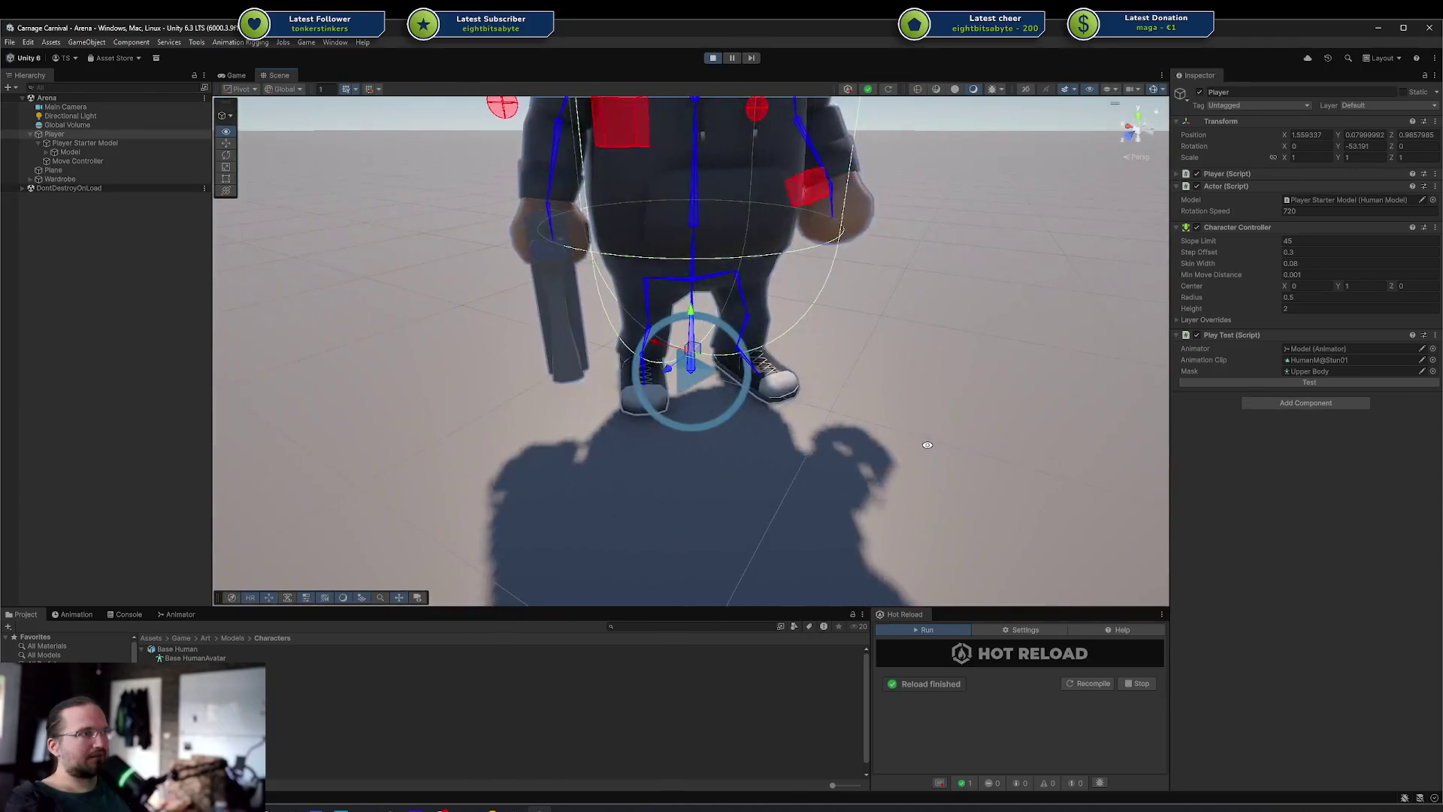
left_click(1279, 379)
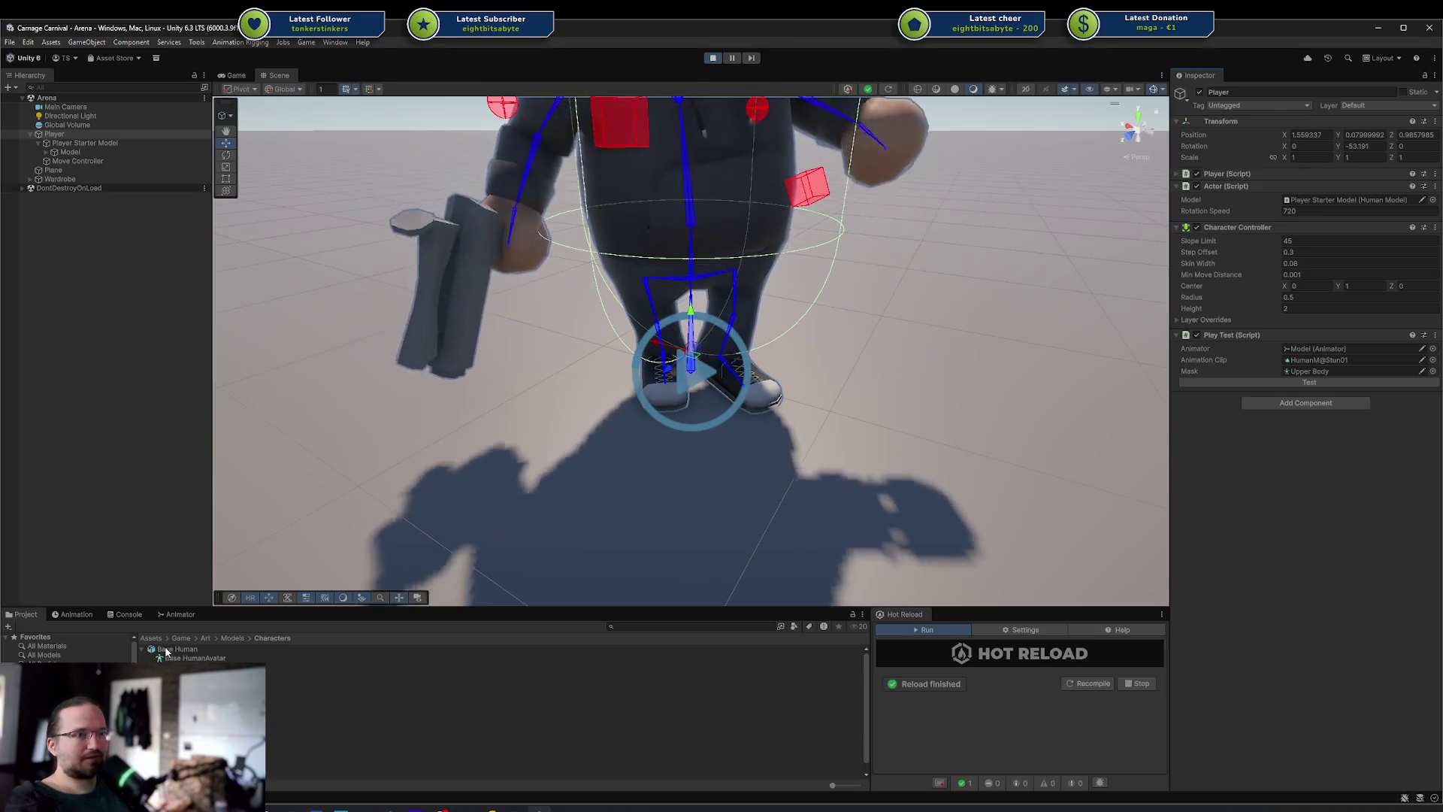
Include the legs in the Upper Body avatar mask and replay the stun on the Player
left_click(139, 650)
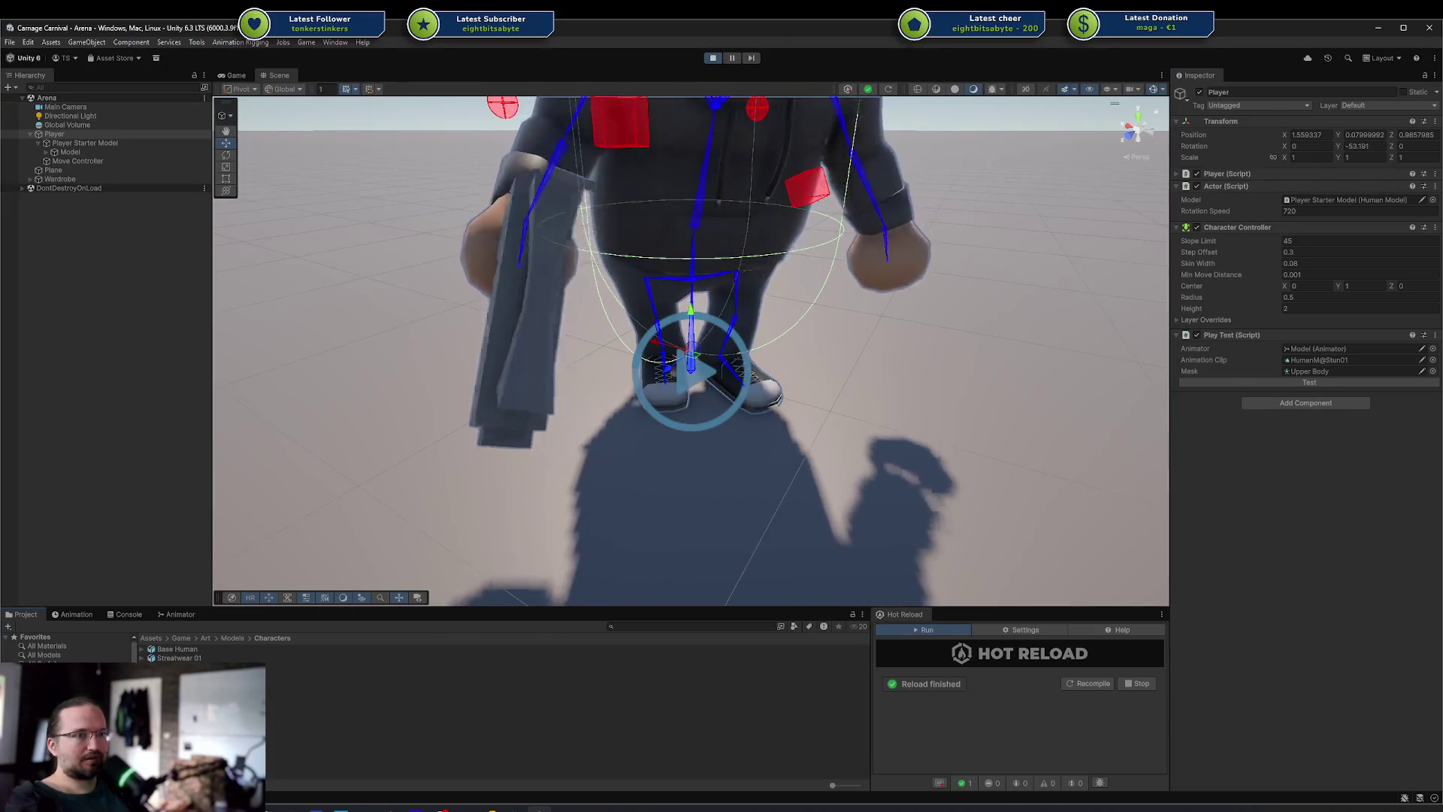
left_click(60, 706)
left_click(188, 675)
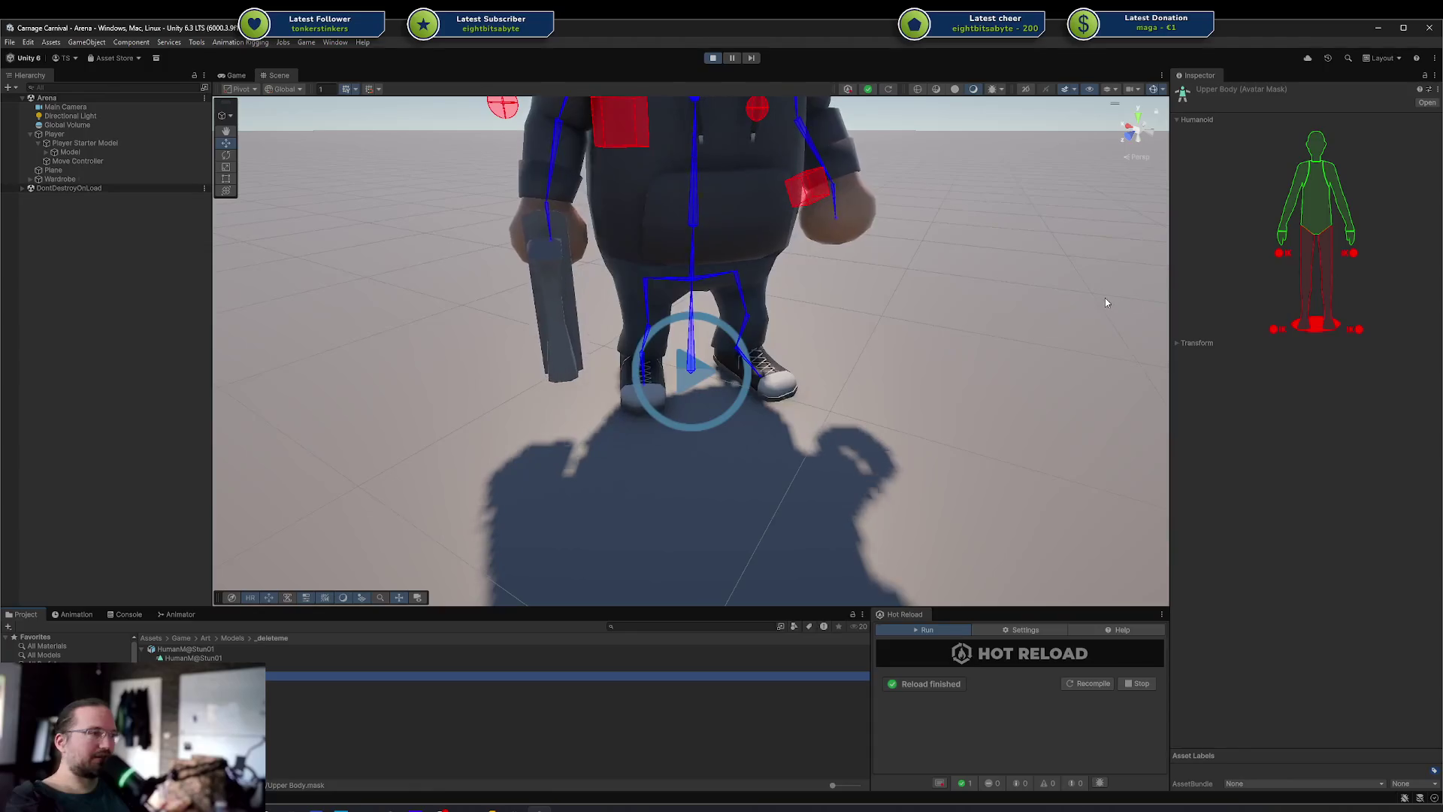
left_click(1327, 281)
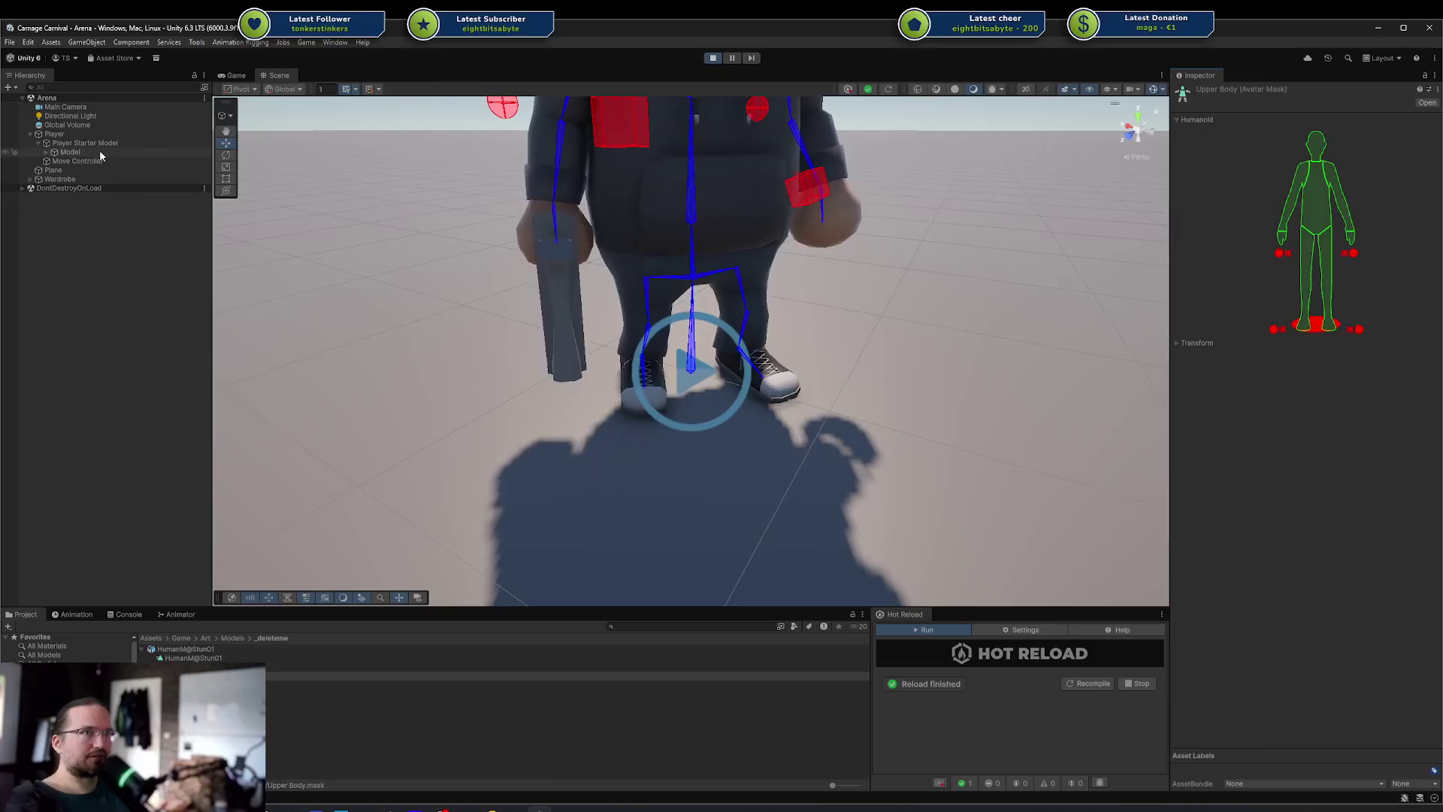
left_click(84, 136)
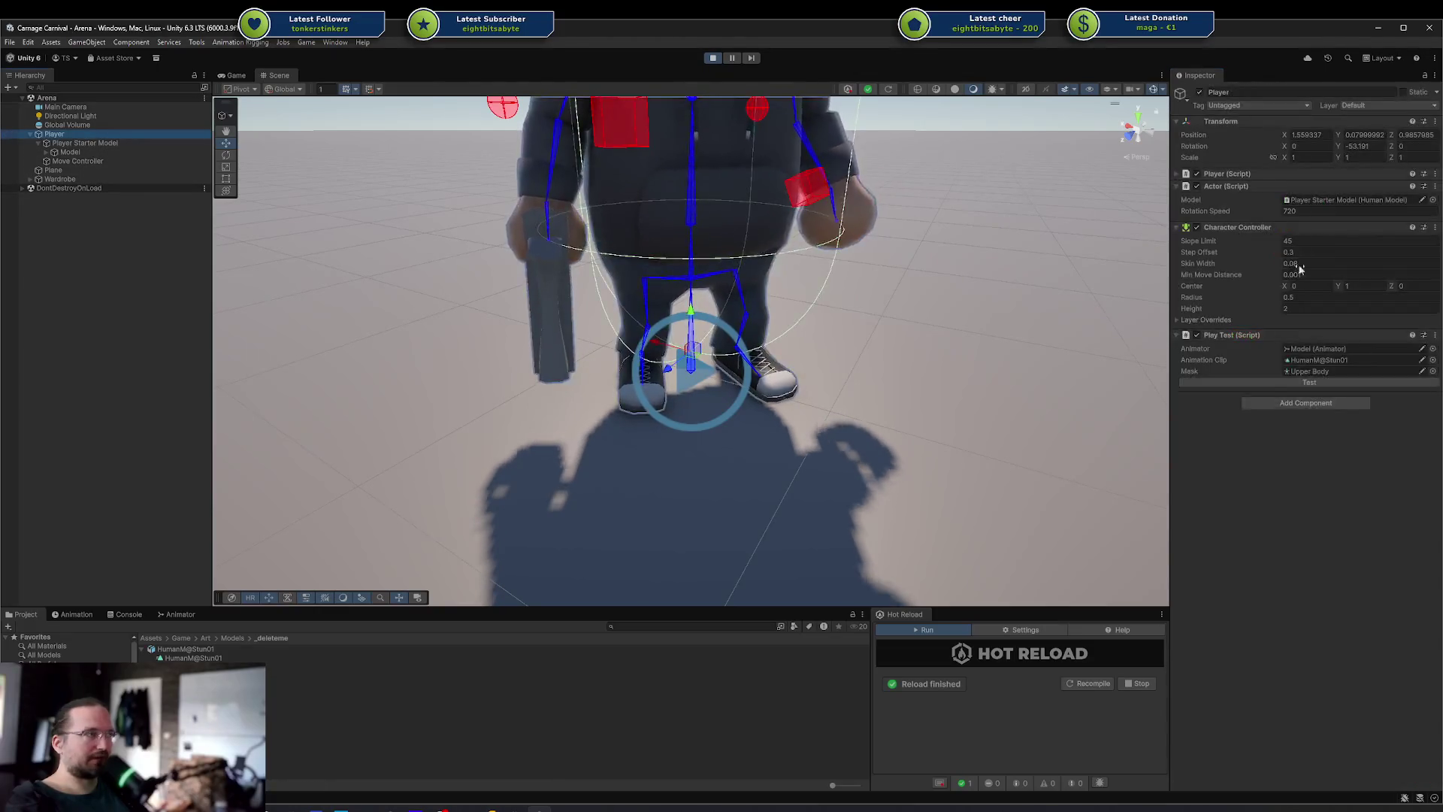
left_click(1292, 382)
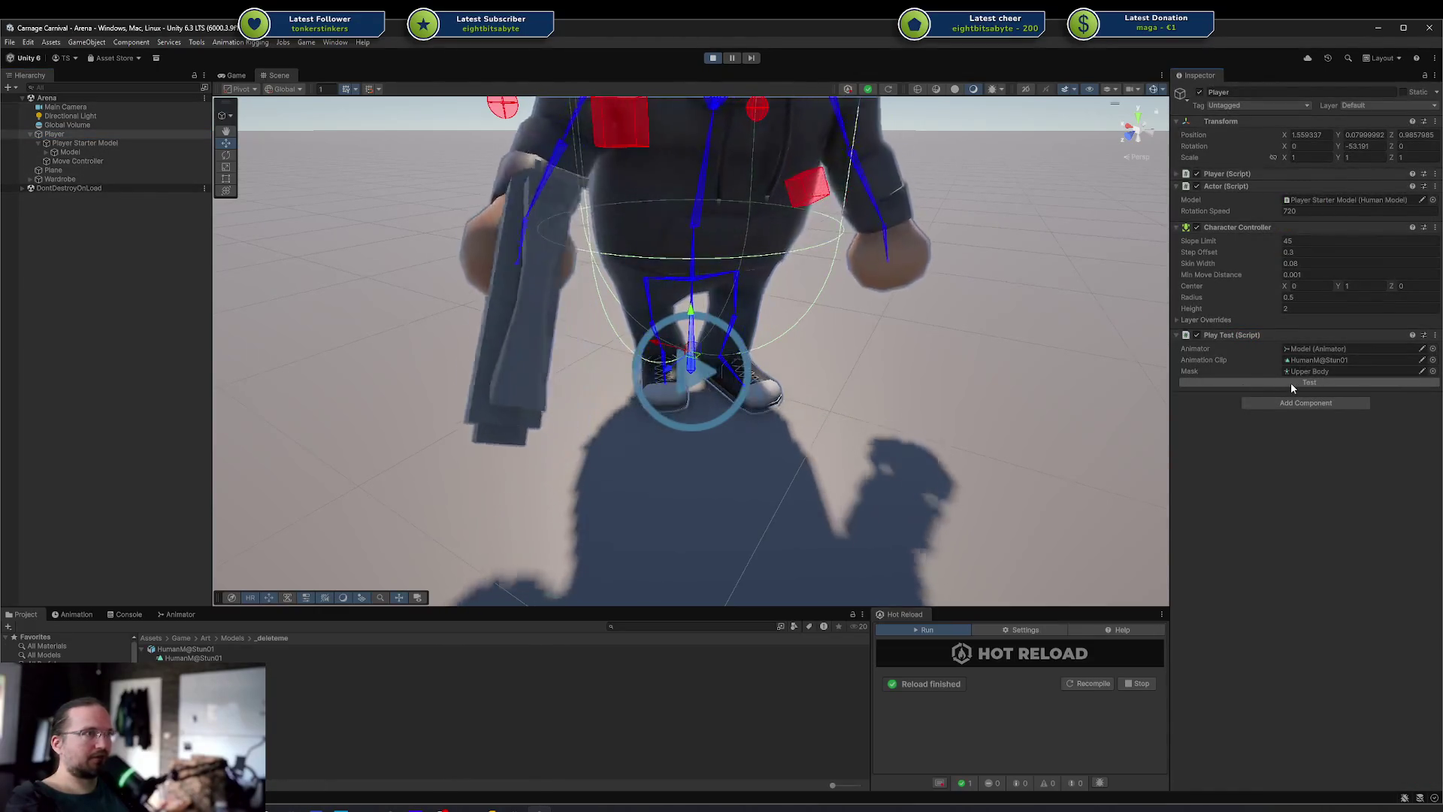
Enable IK, root and feet in the Upper Body mask and replay the stun to watch it
left_click(275, 669)
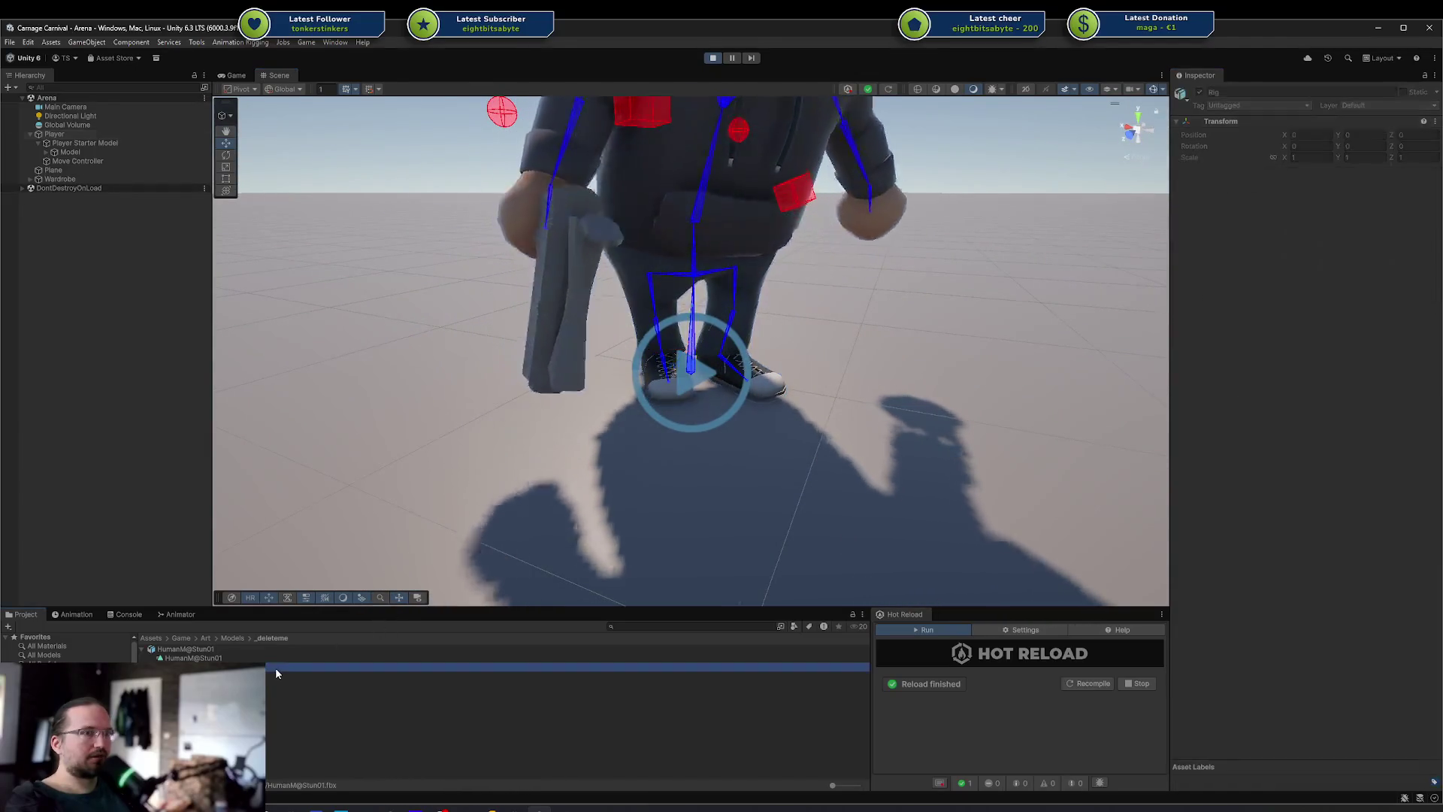
left_click(1275, 311)
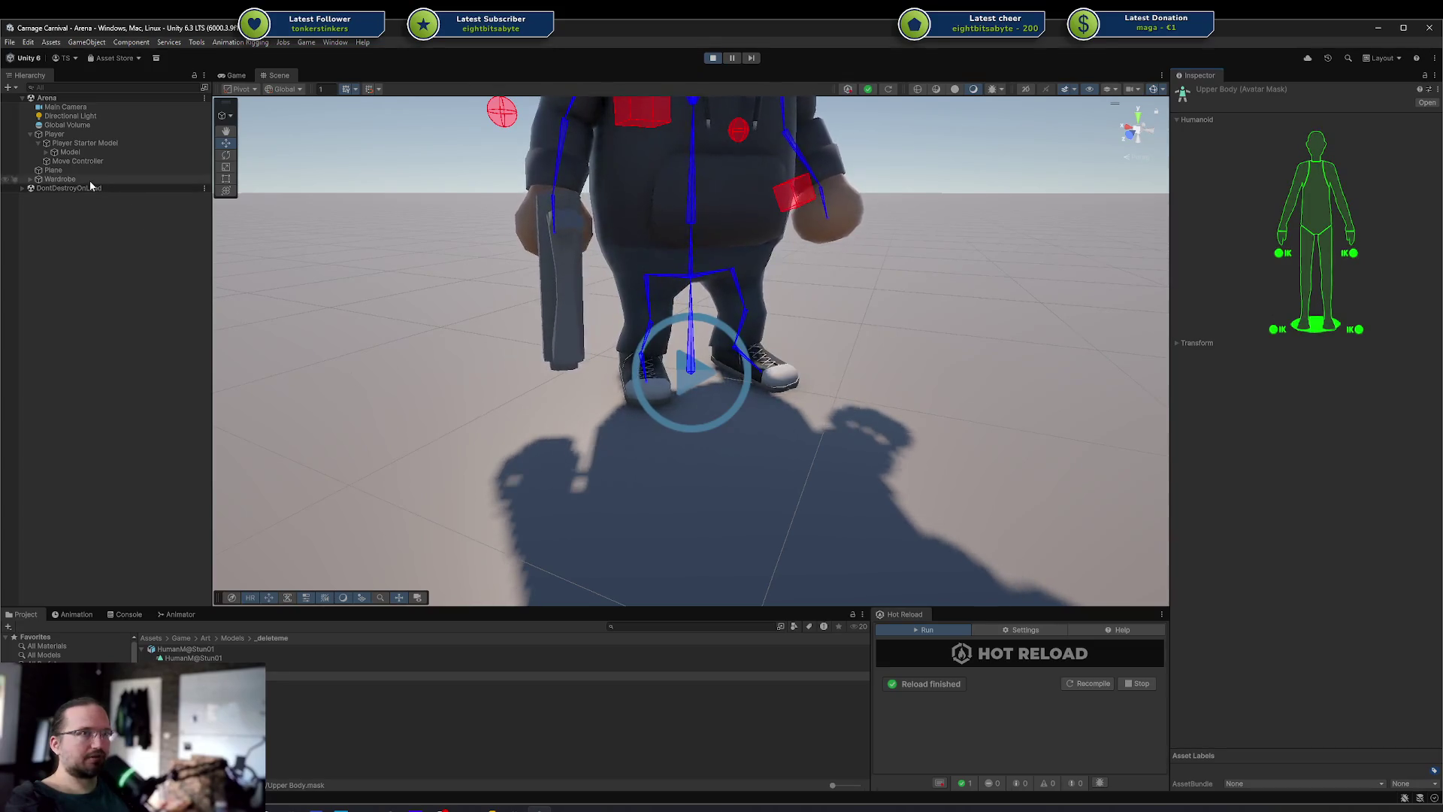
left_click(65, 134)
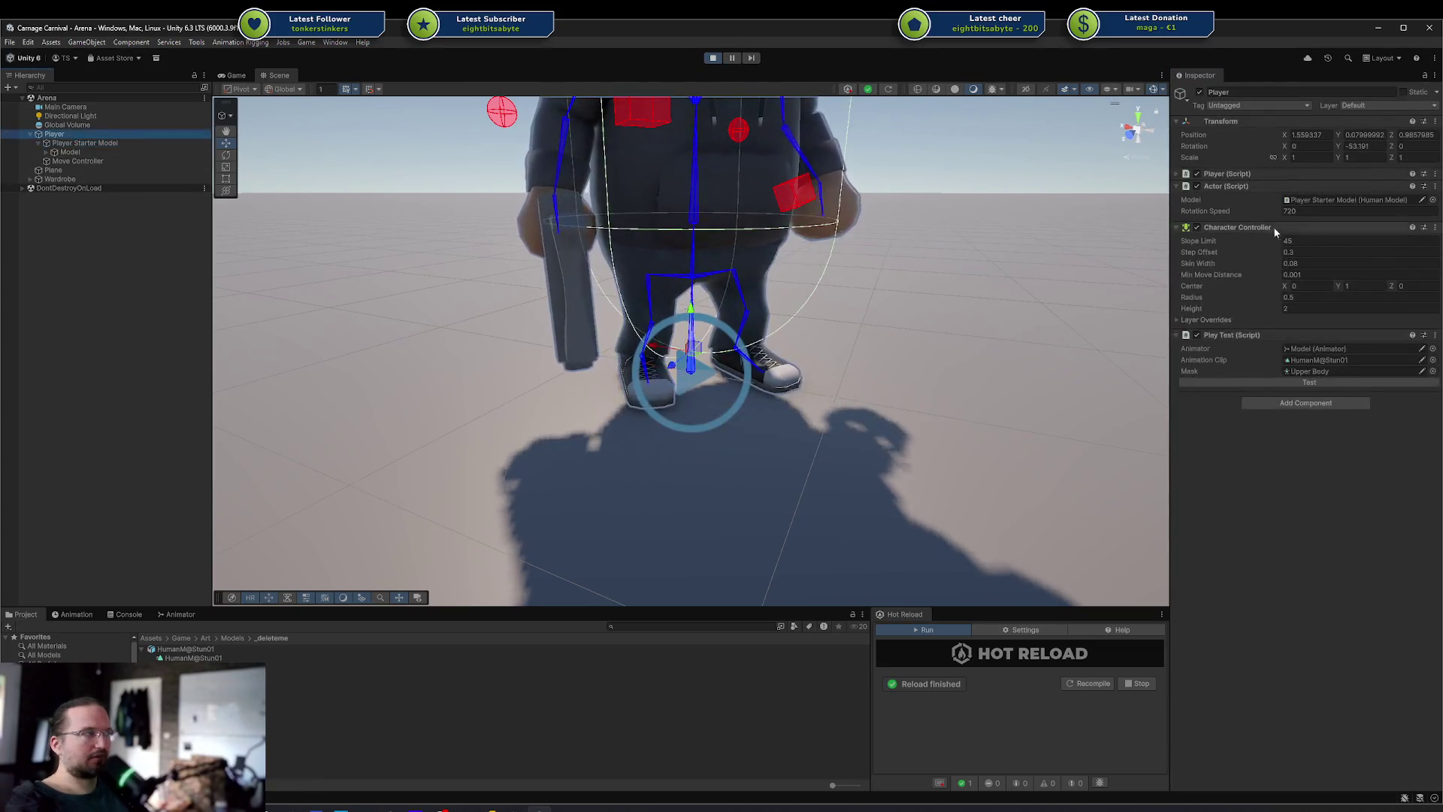
left_click(1279, 383)
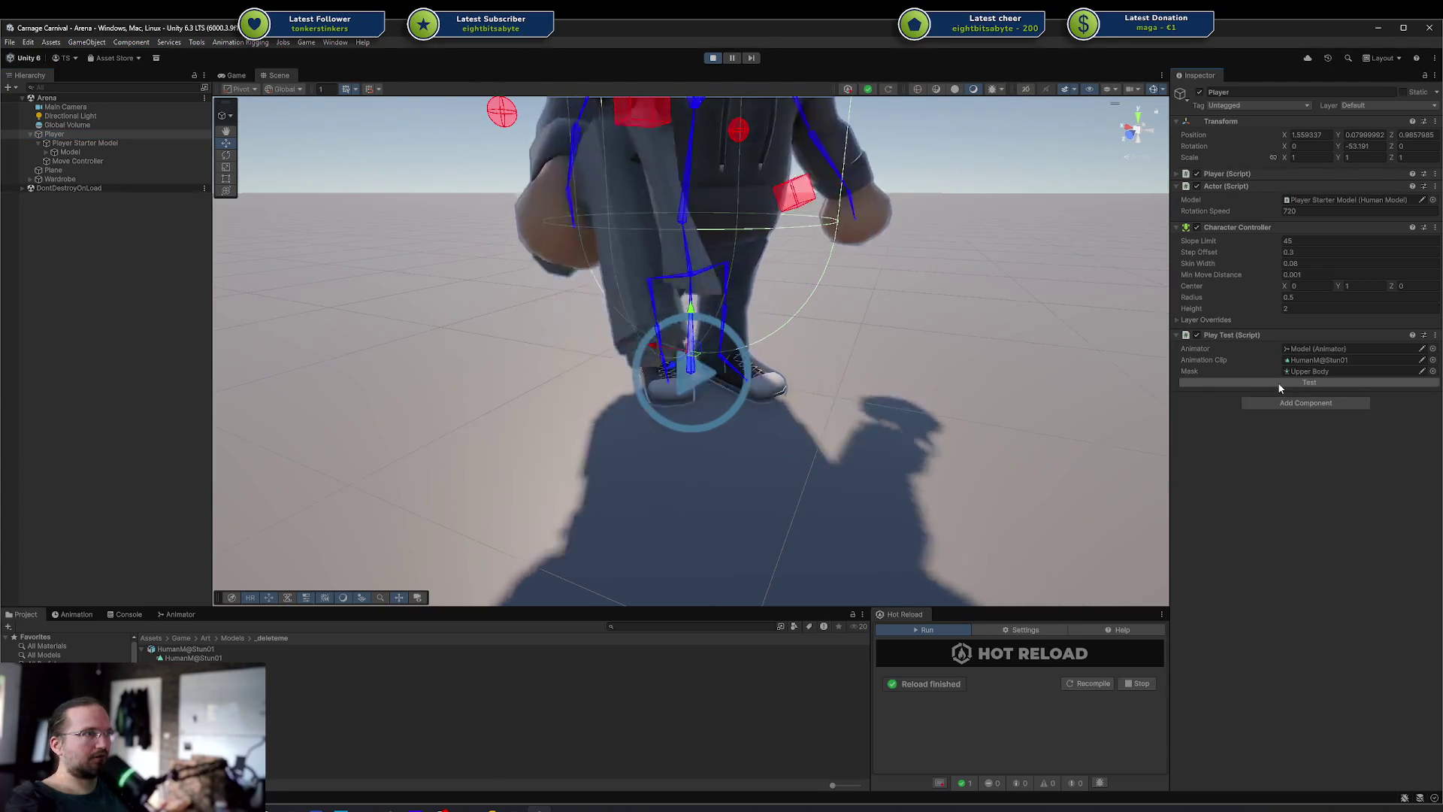
mouse_move(819, 398)
left_mouse_down()
mouse_move(387, 364)
mouse_move(254, 364)
mouse_move(241, 380)
mouse_move(354, 389)
left_mouse_up()
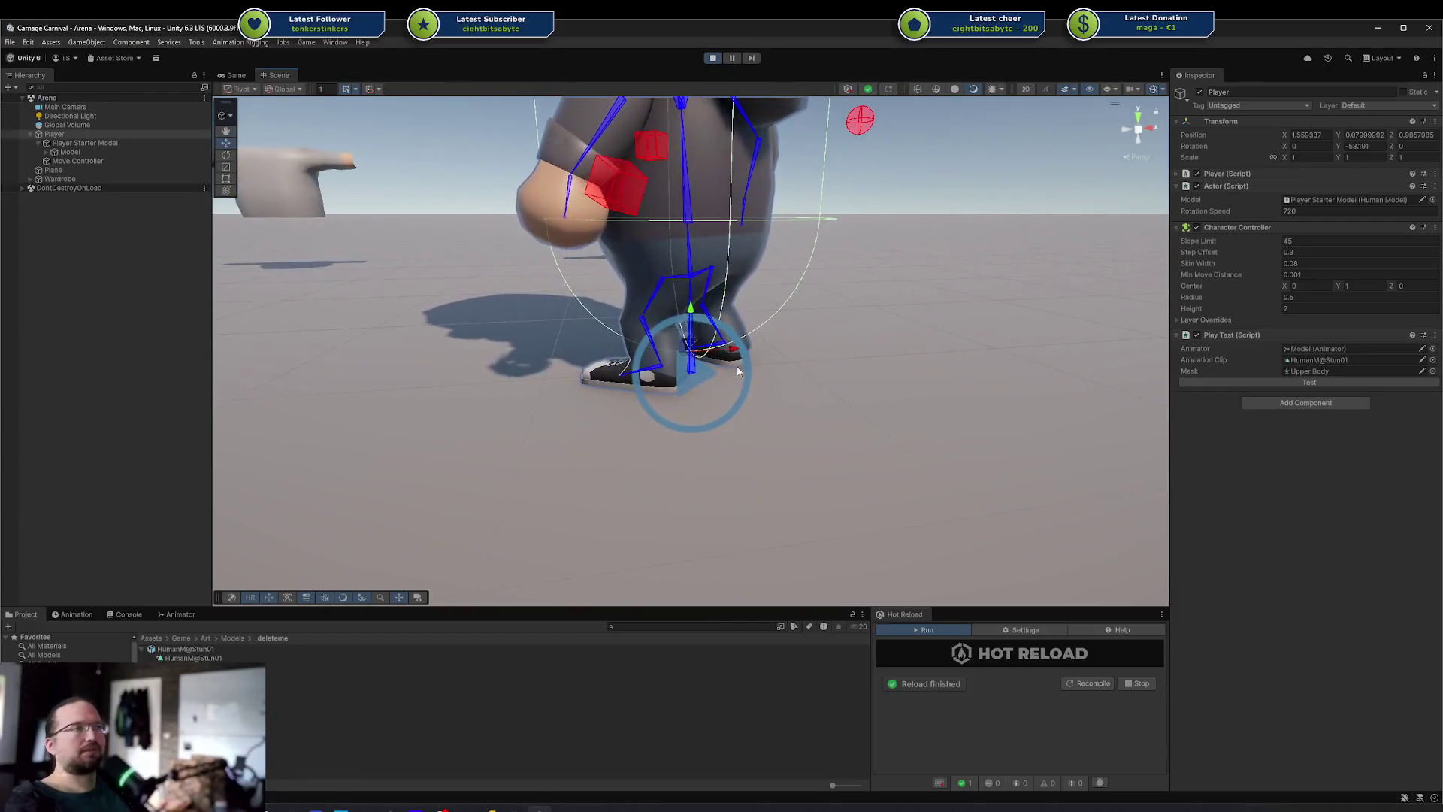
left_click(1223, 383)
mouse_move(1090, 387)
left_mouse_down()
mouse_move(847, 396)
mouse_move(925, 387)
left_mouse_up()
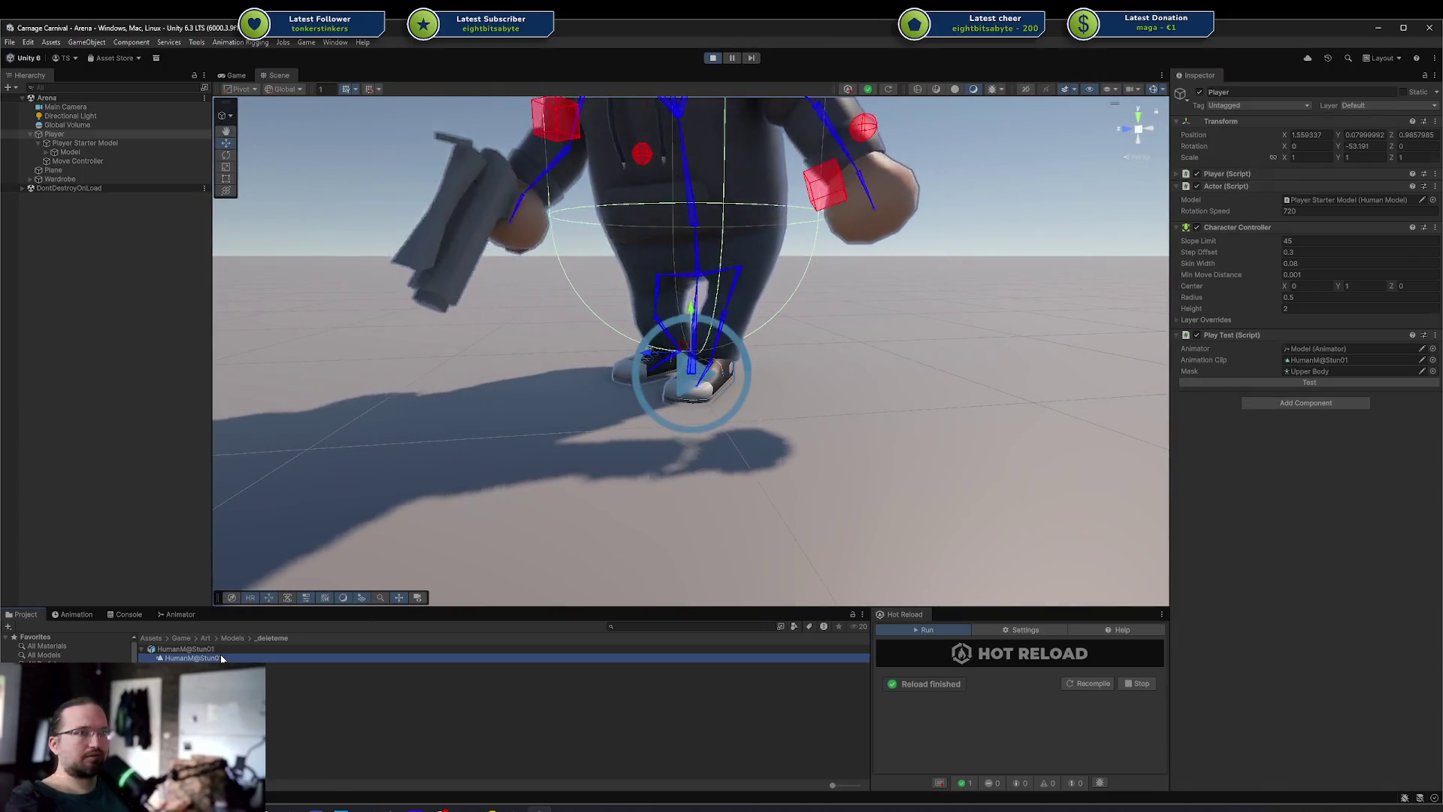
left_click(193, 658)
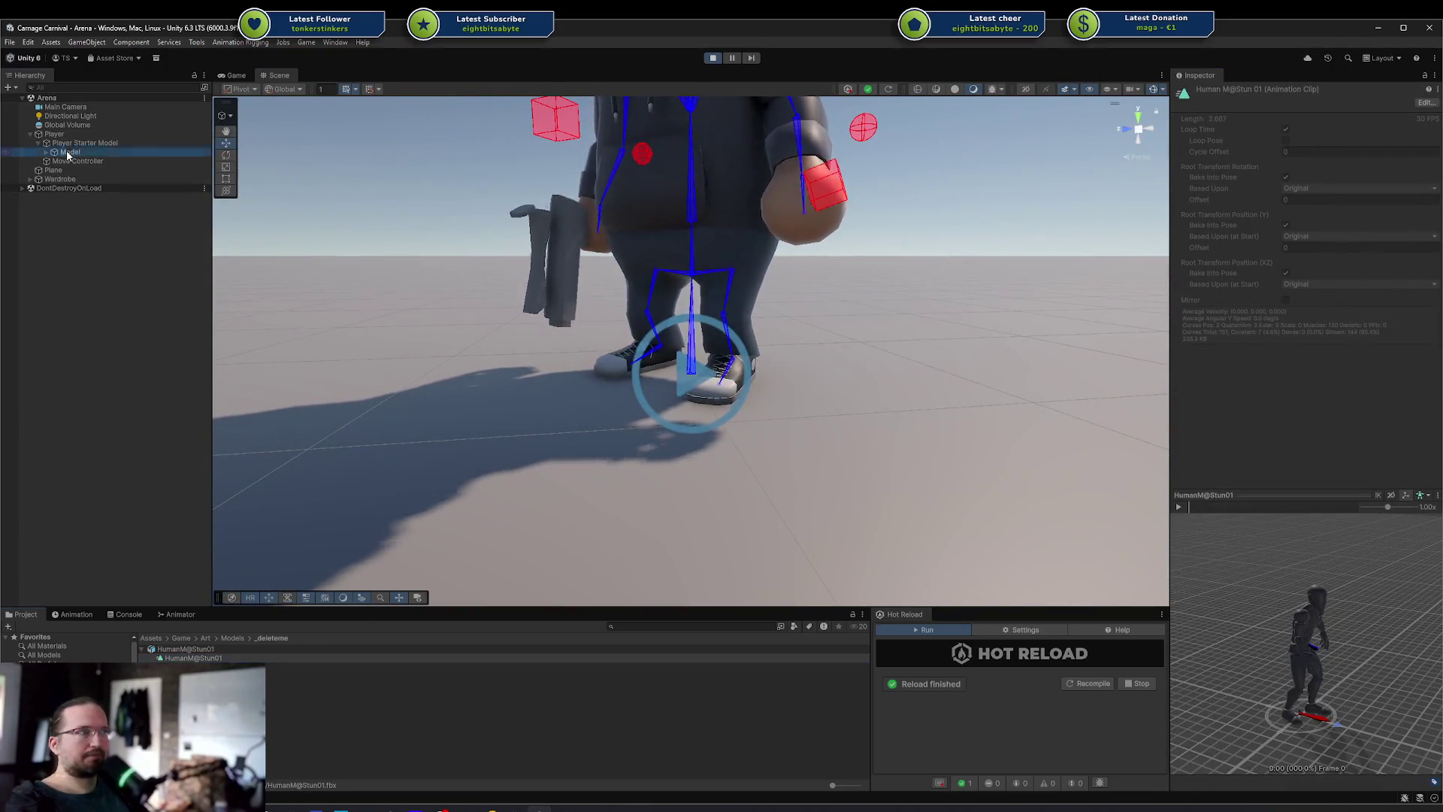
Play HumanM@Stun01 in the Inspector preview on the default Unity humanoid and orbit around it
scroll(1267, 605, "up", 3)
left_click(1178, 506)
mouse_move(1271, 635)
left_mouse_down()
mouse_move(1227, 635)
mouse_move(1362, 573)
left_mouse_up()
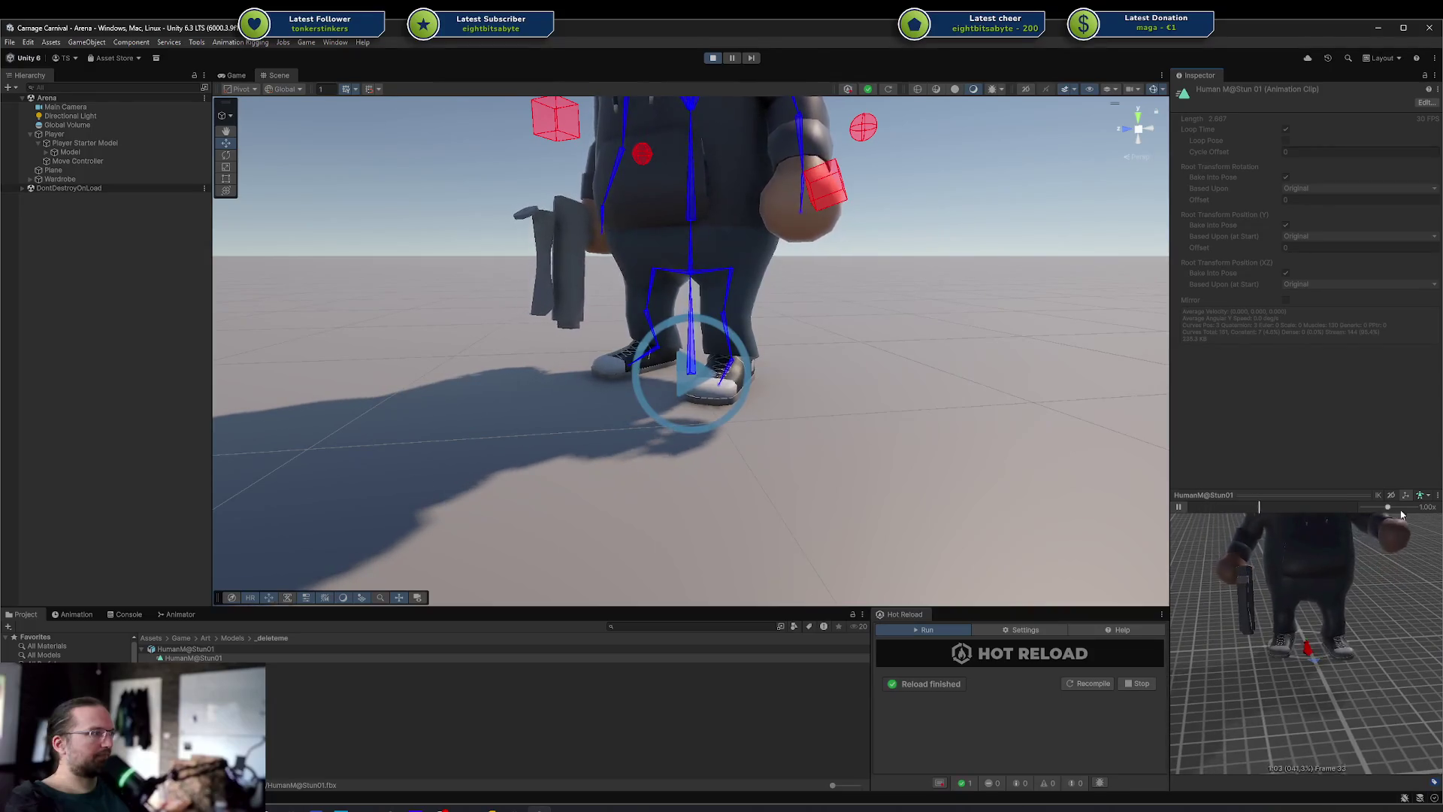
left_click(1438, 517)
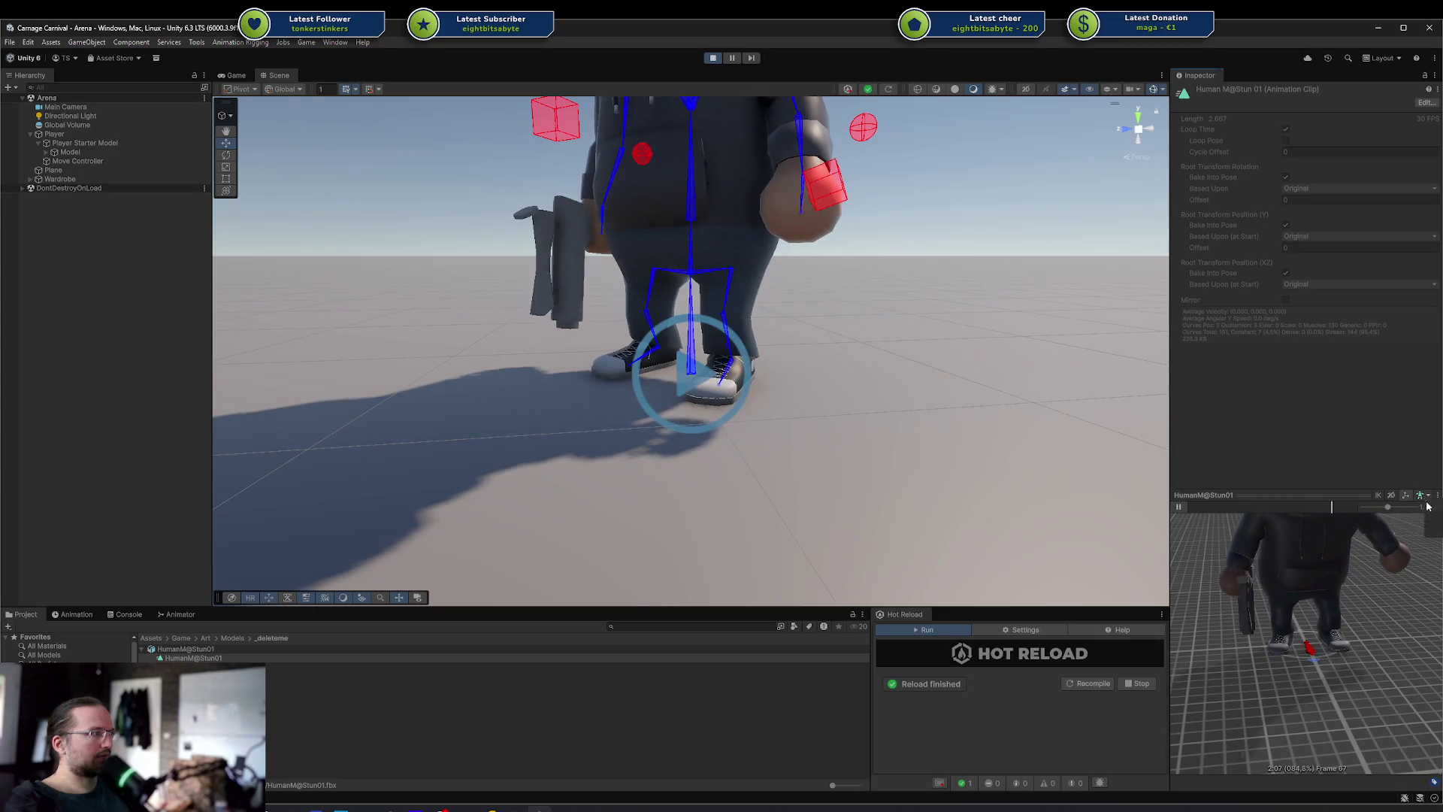
left_click(1423, 496)
left_click(1291, 514)
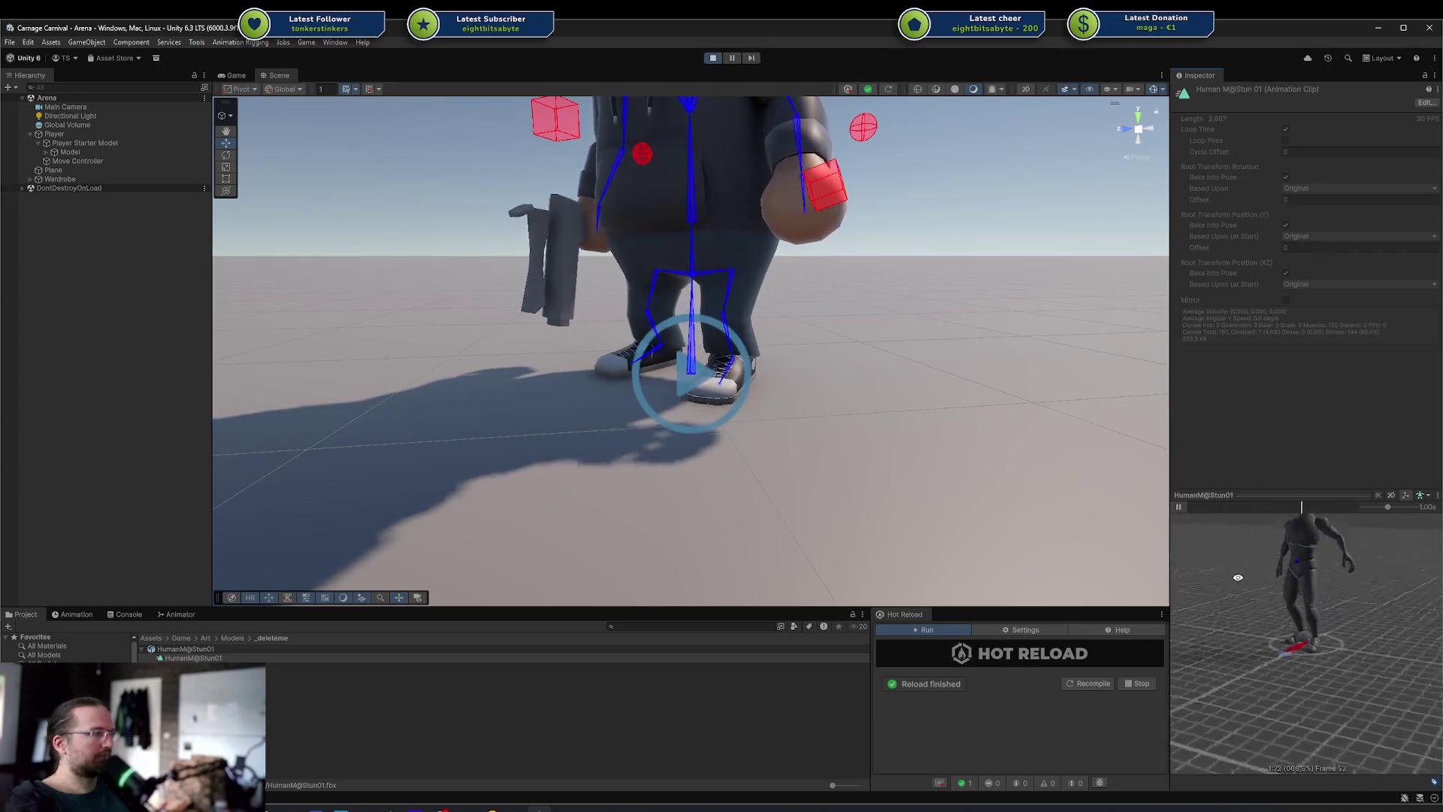
scroll(1314, 610, "up", 10)
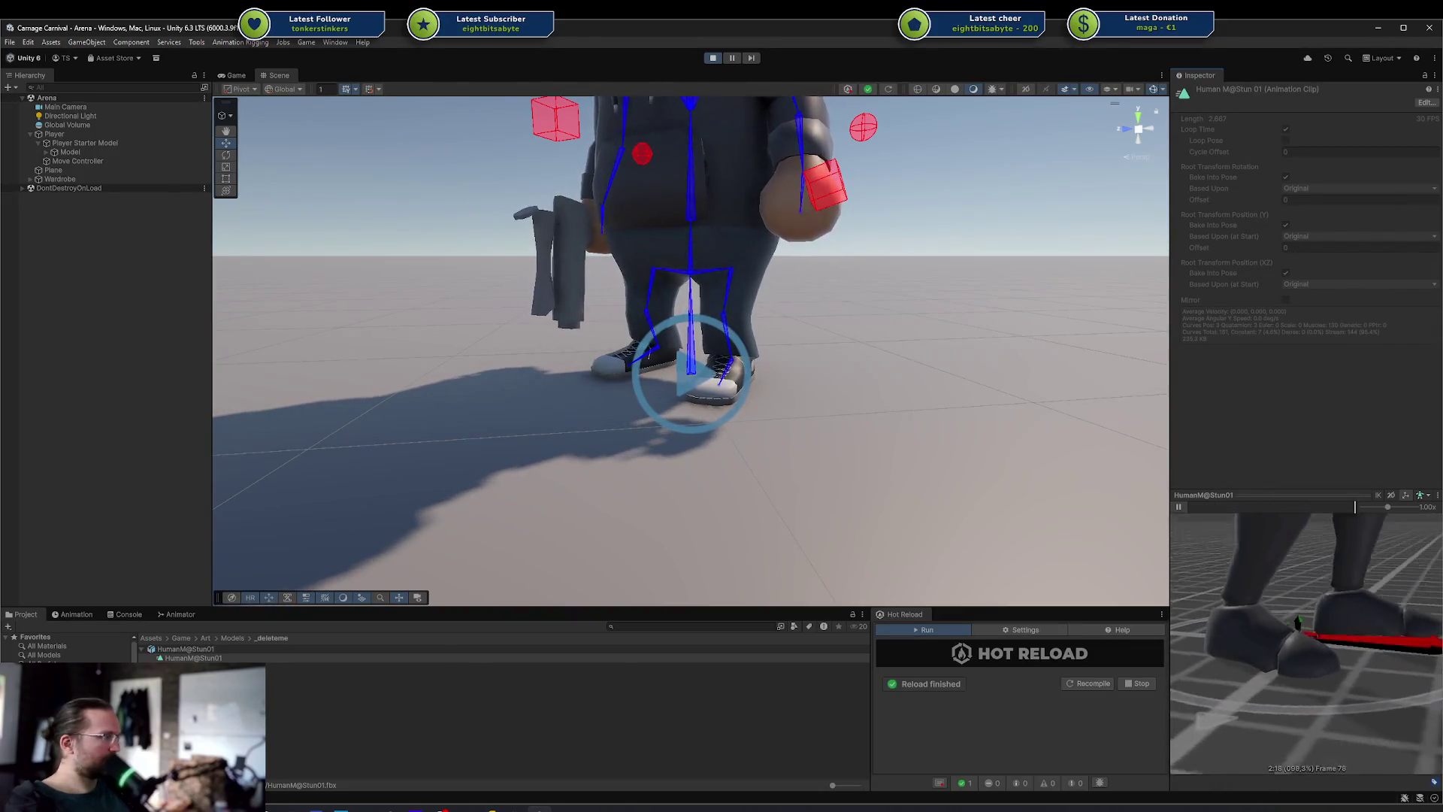
scroll(1306, 639, "down", 5)
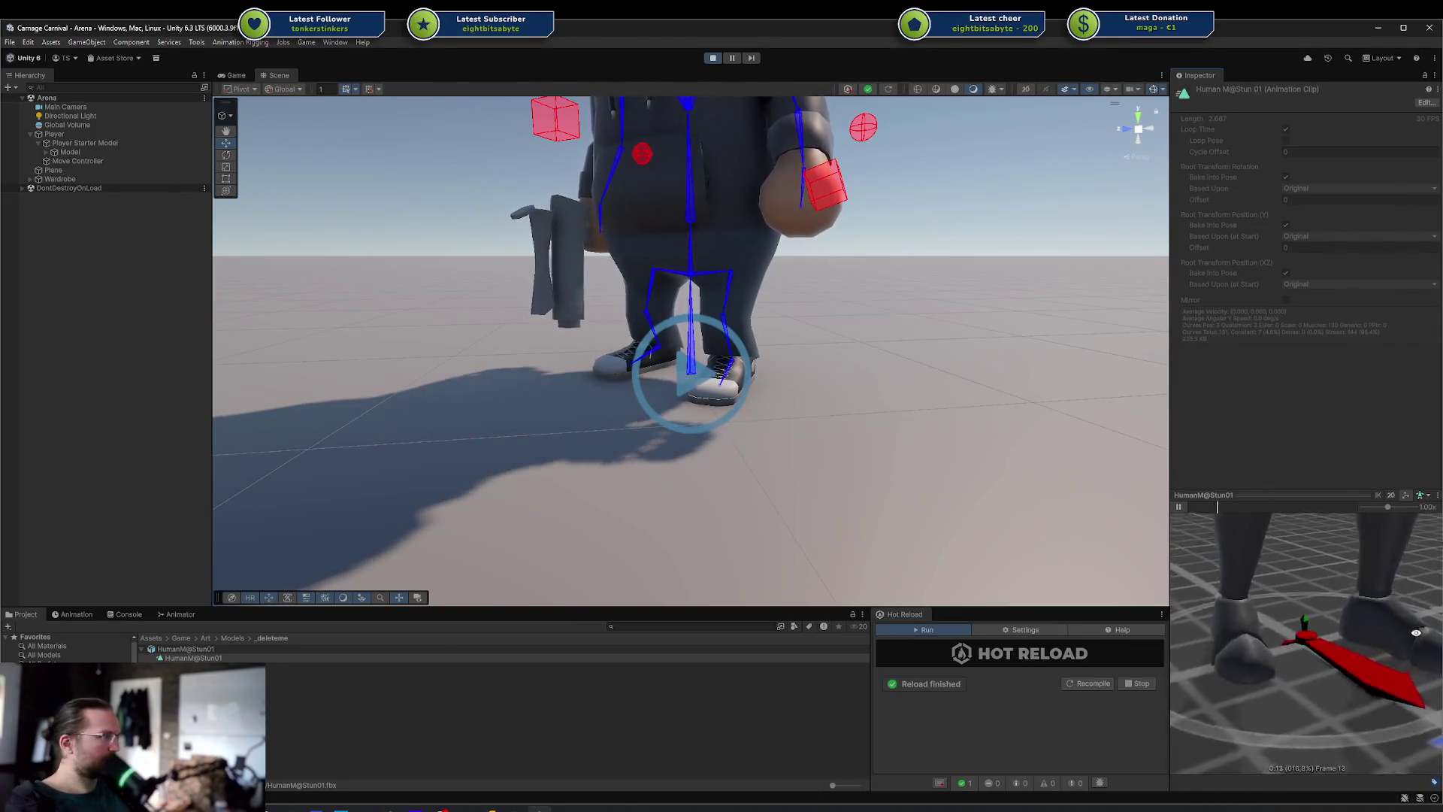
mouse_move(1323, 639)
left_mouse_down()
mouse_move(1346, 609)
mouse_move(1180, 681)
mouse_move(1230, 679)
left_mouse_up()
scroll(1304, 626, "up", 5)
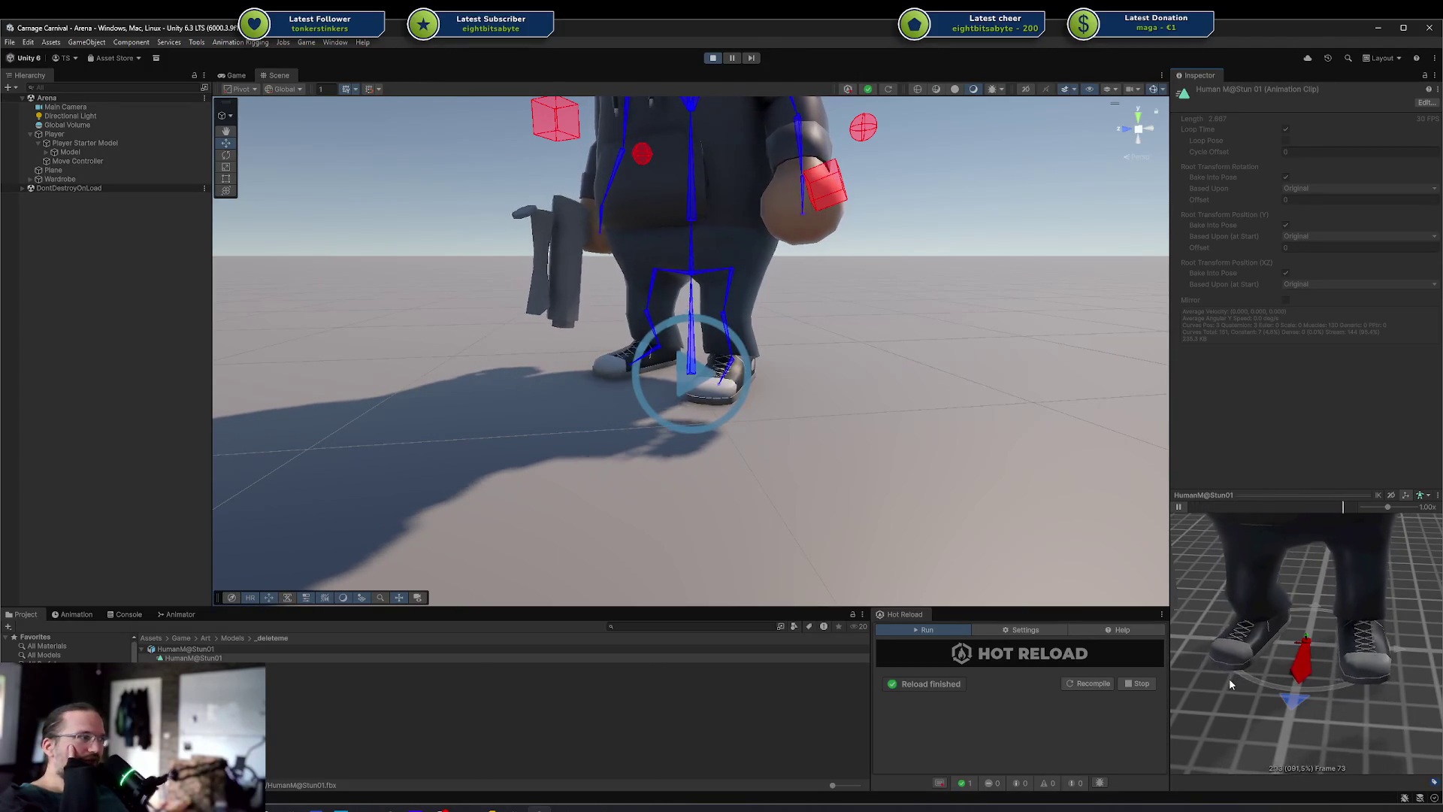
left_click_drag(1323, 713, 1435, 654)
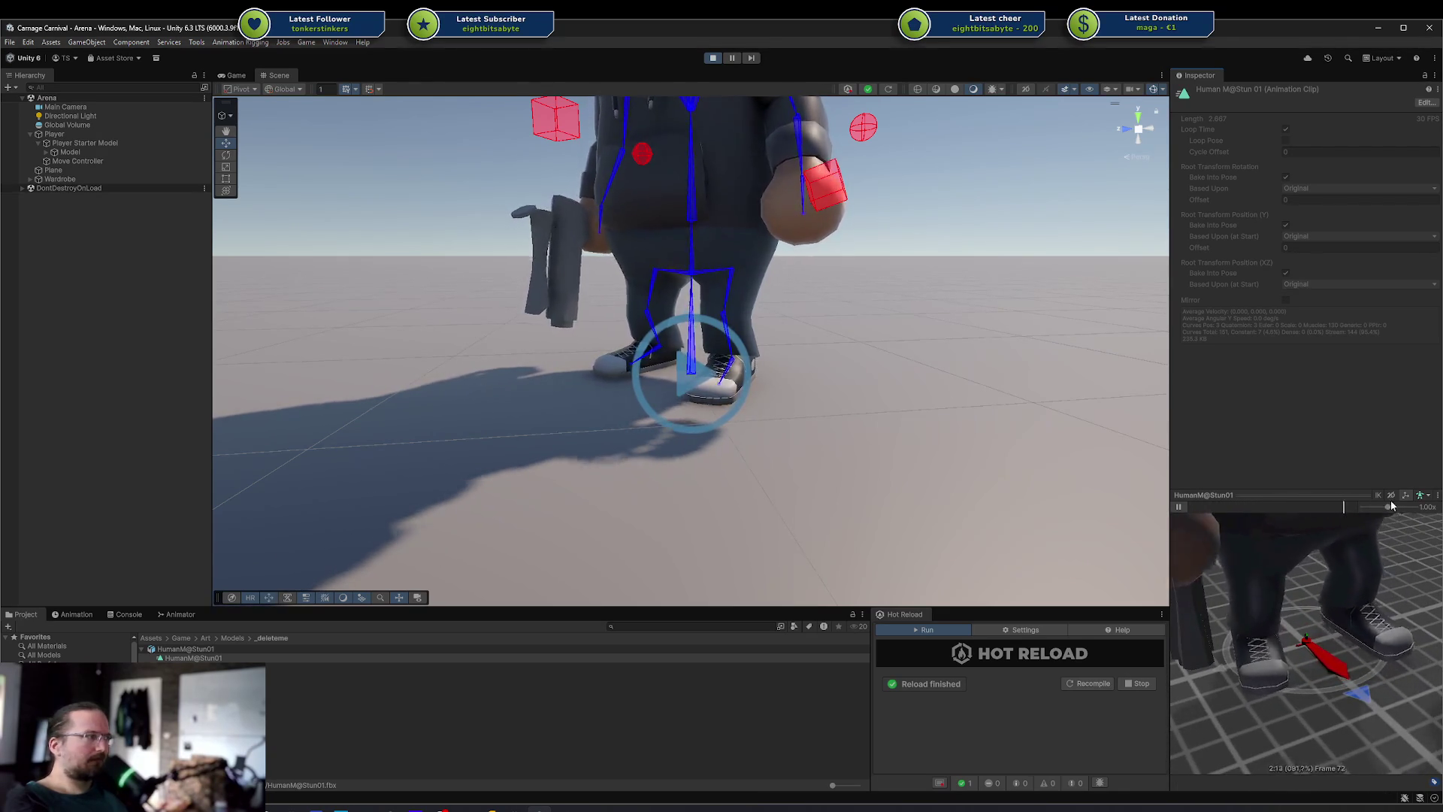
Switch the preview to a different model and orbit to examine the legs and boots
left_click(1420, 498)
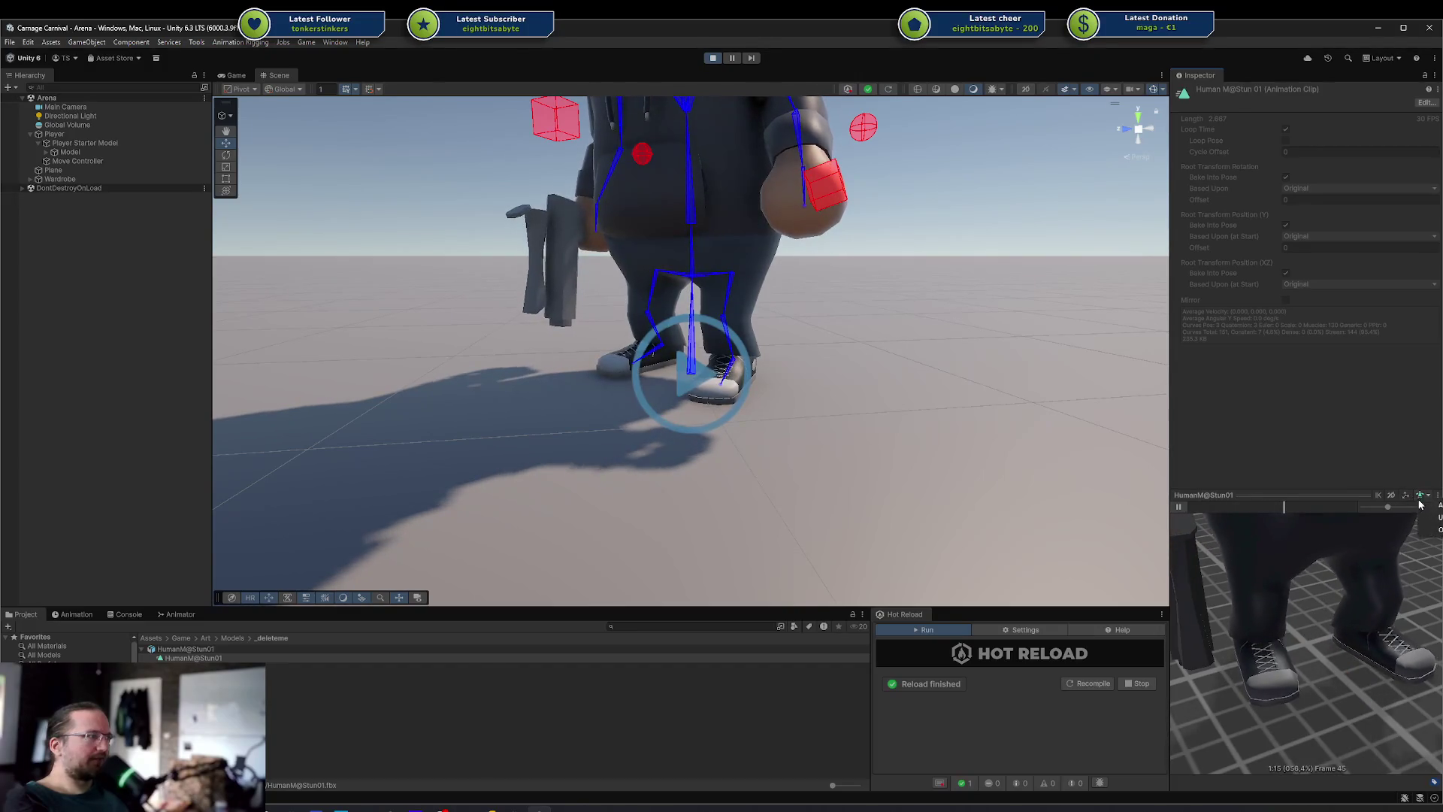
left_click(1435, 516)
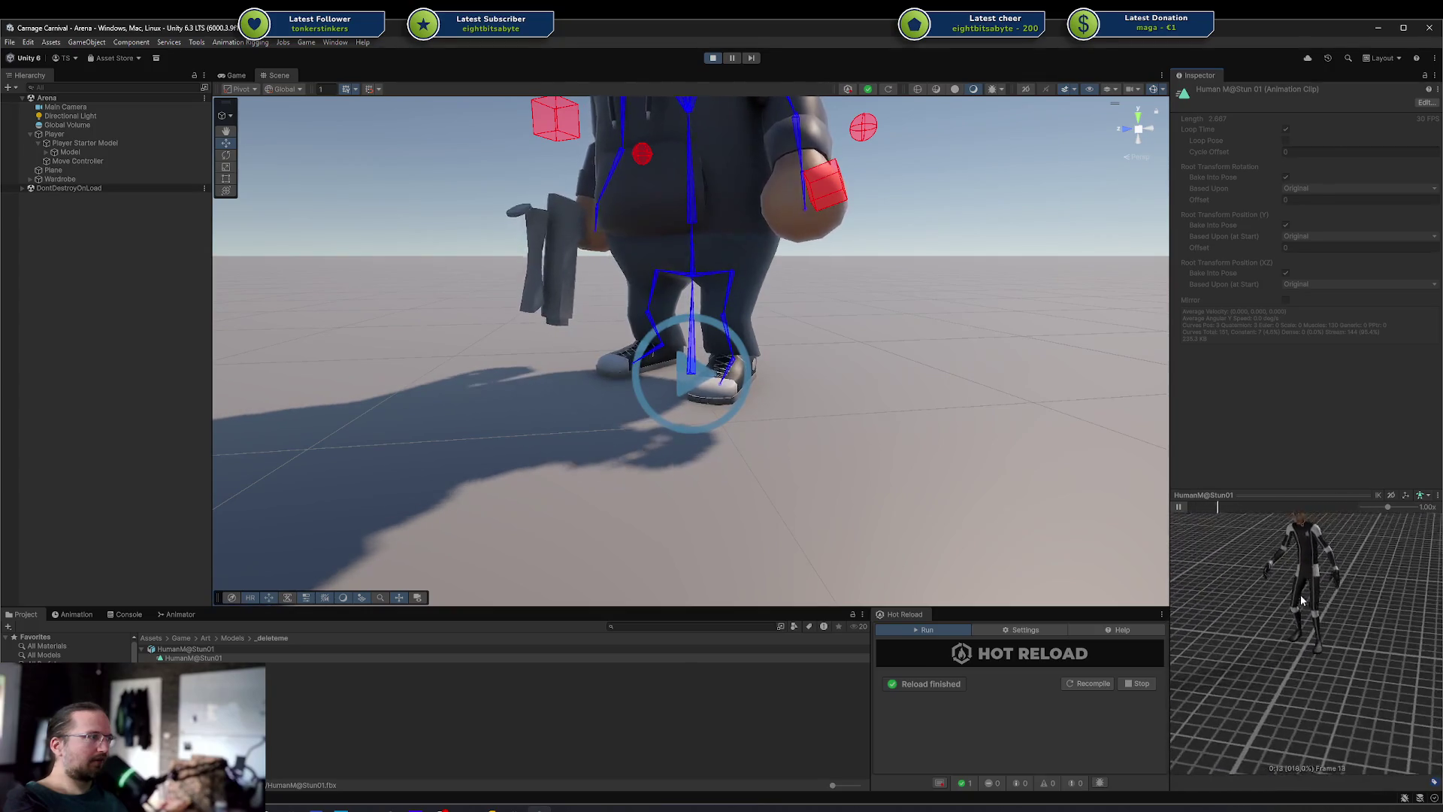
scroll(1327, 605, "up", 3)
scroll(1327, 605, "up", 3)
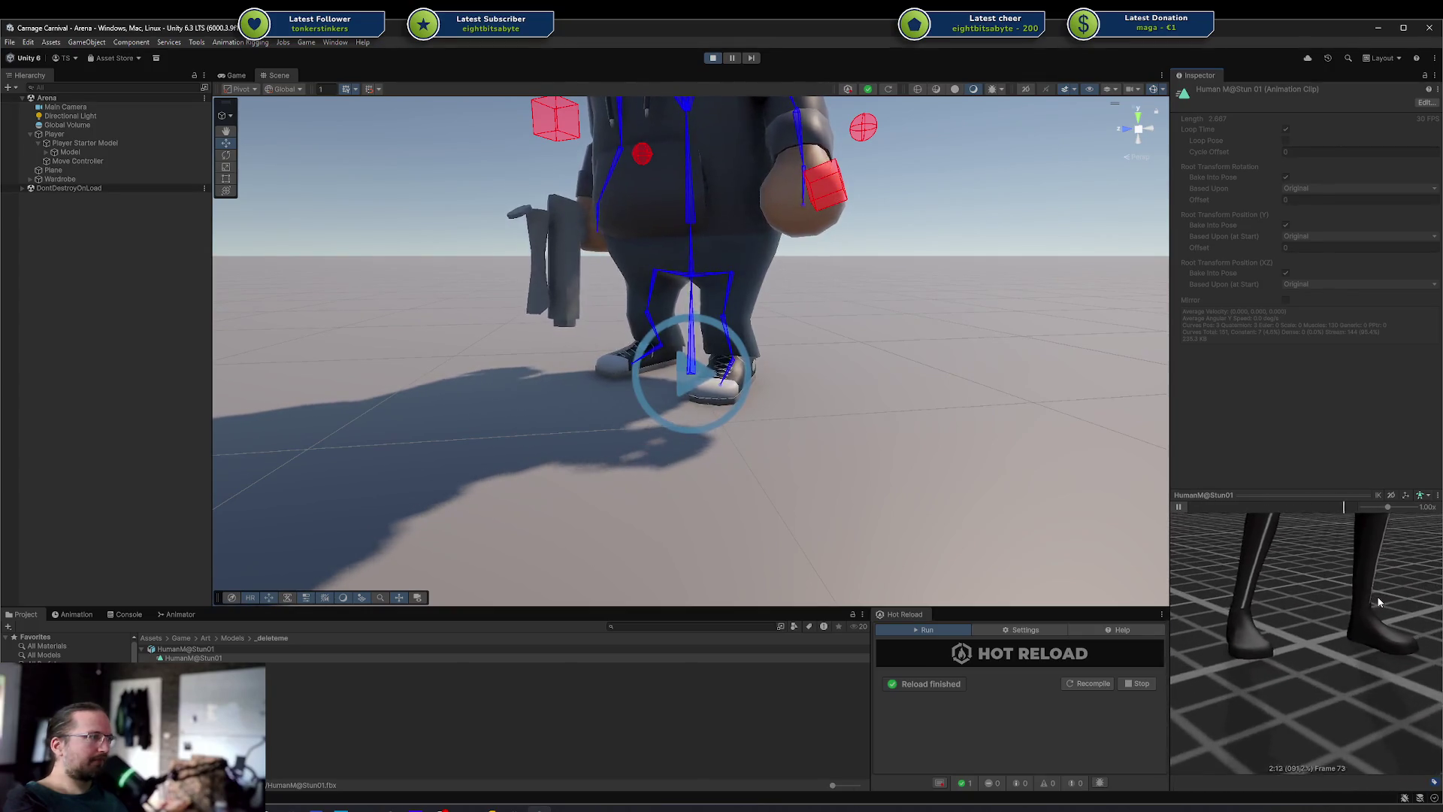
mouse_move(1315, 618)
left_mouse_down()
mouse_move(1377, 628)
mouse_move(1399, 593)
left_mouse_up()
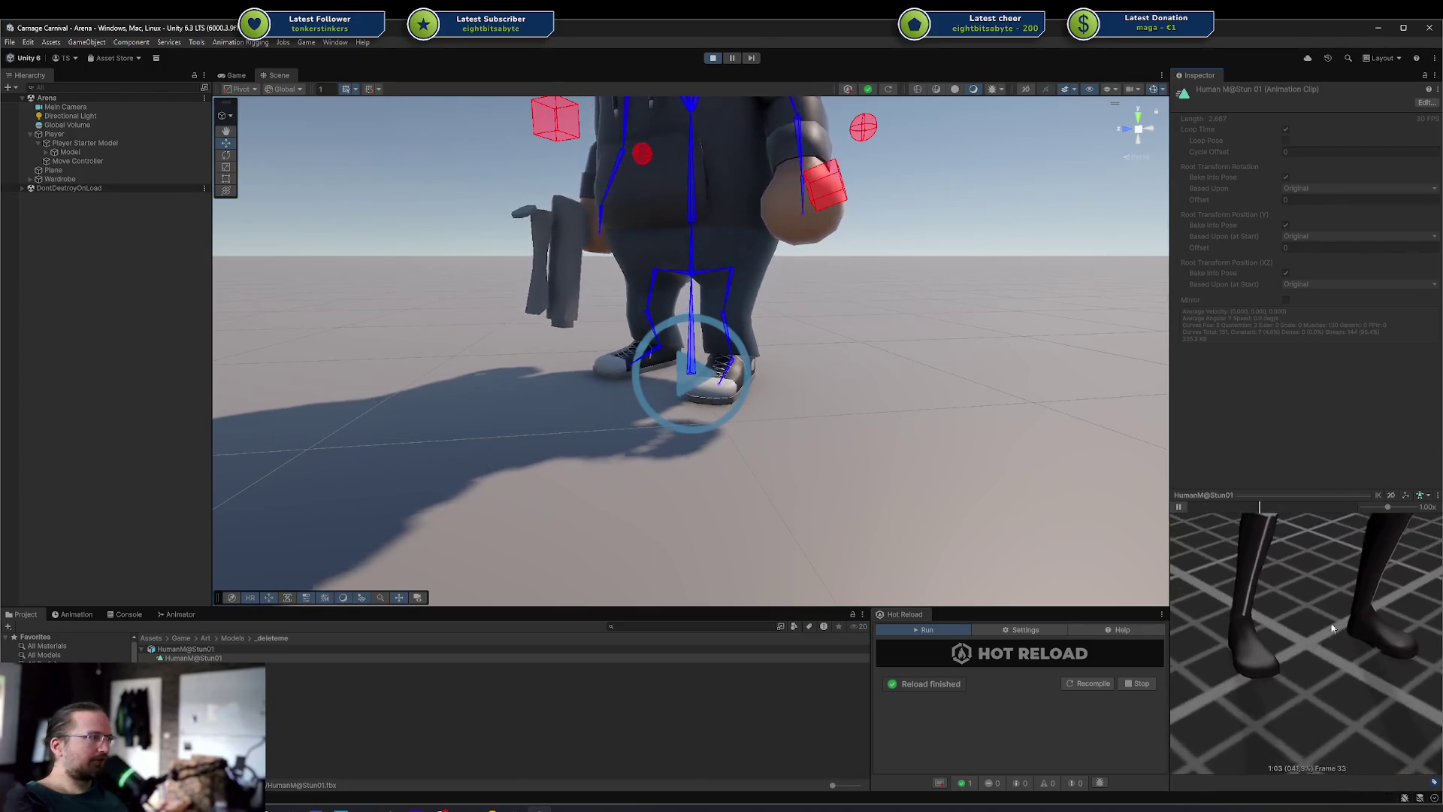
left_click(1426, 499)
scroll(1354, 579, "up", 10)
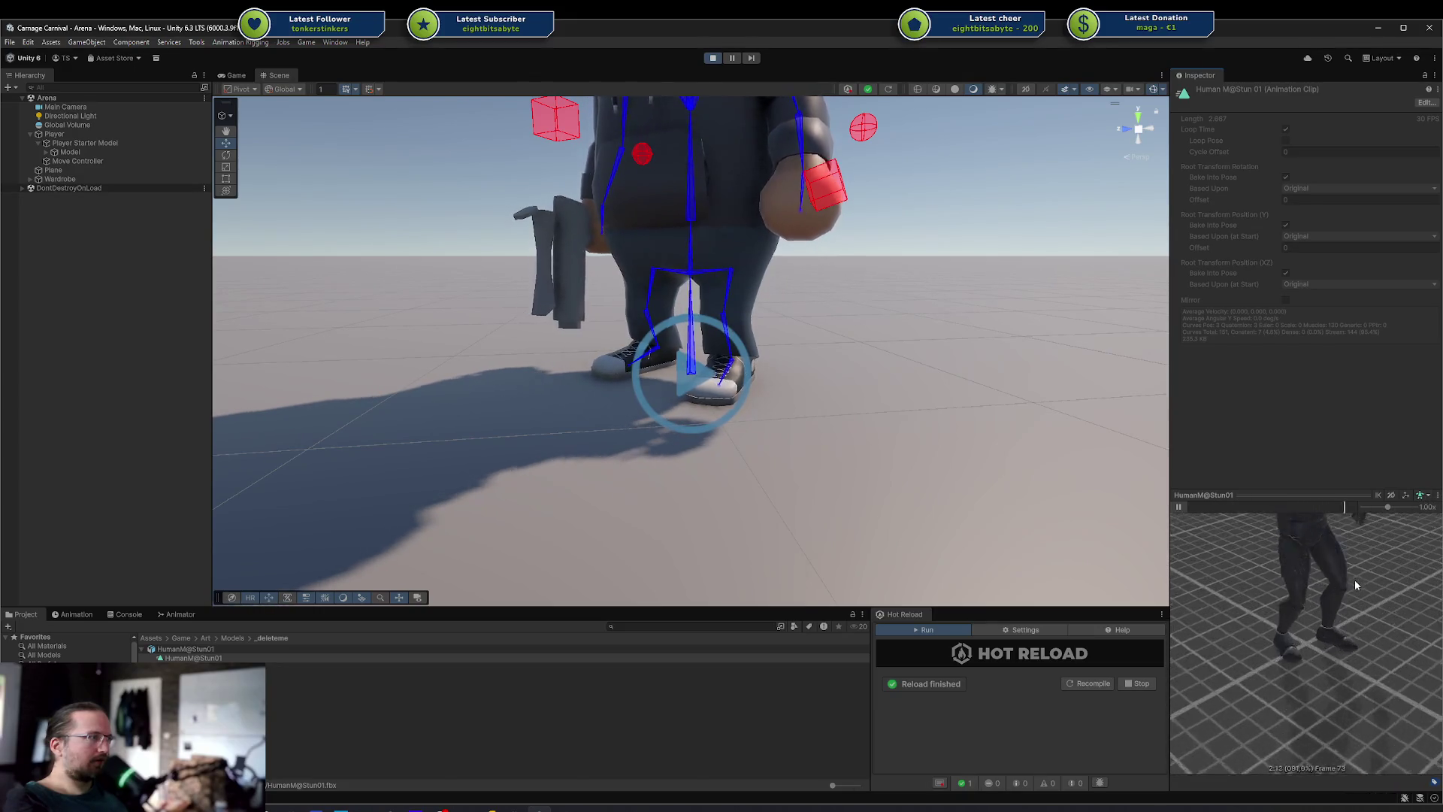
left_click_drag(1318, 584, 1336, 556)
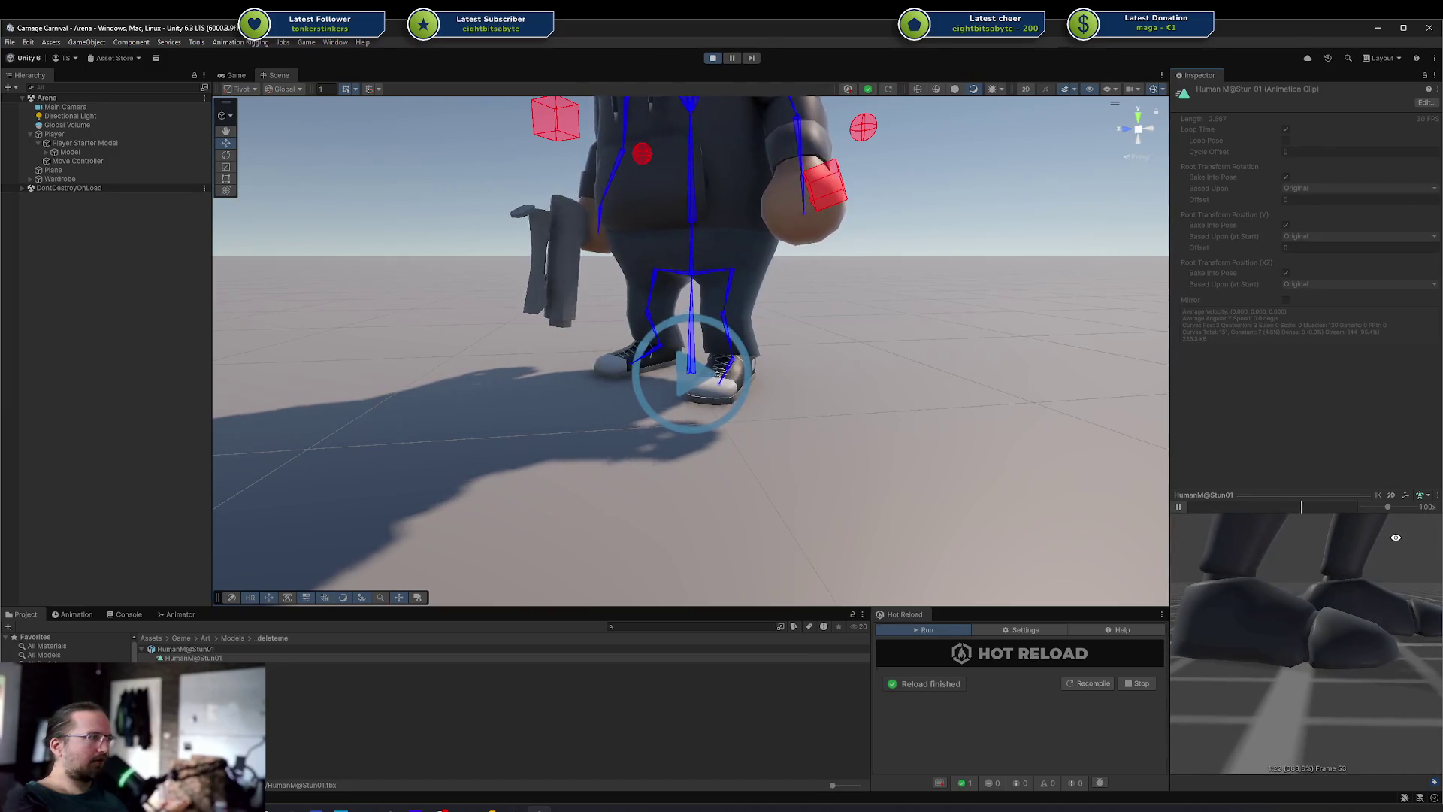
scroll(1337, 549, "down", 5)
mouse_move(1337, 549)
left_mouse_down()
mouse_move(1214, 551)
mouse_move(1195, 538)
left_mouse_up()
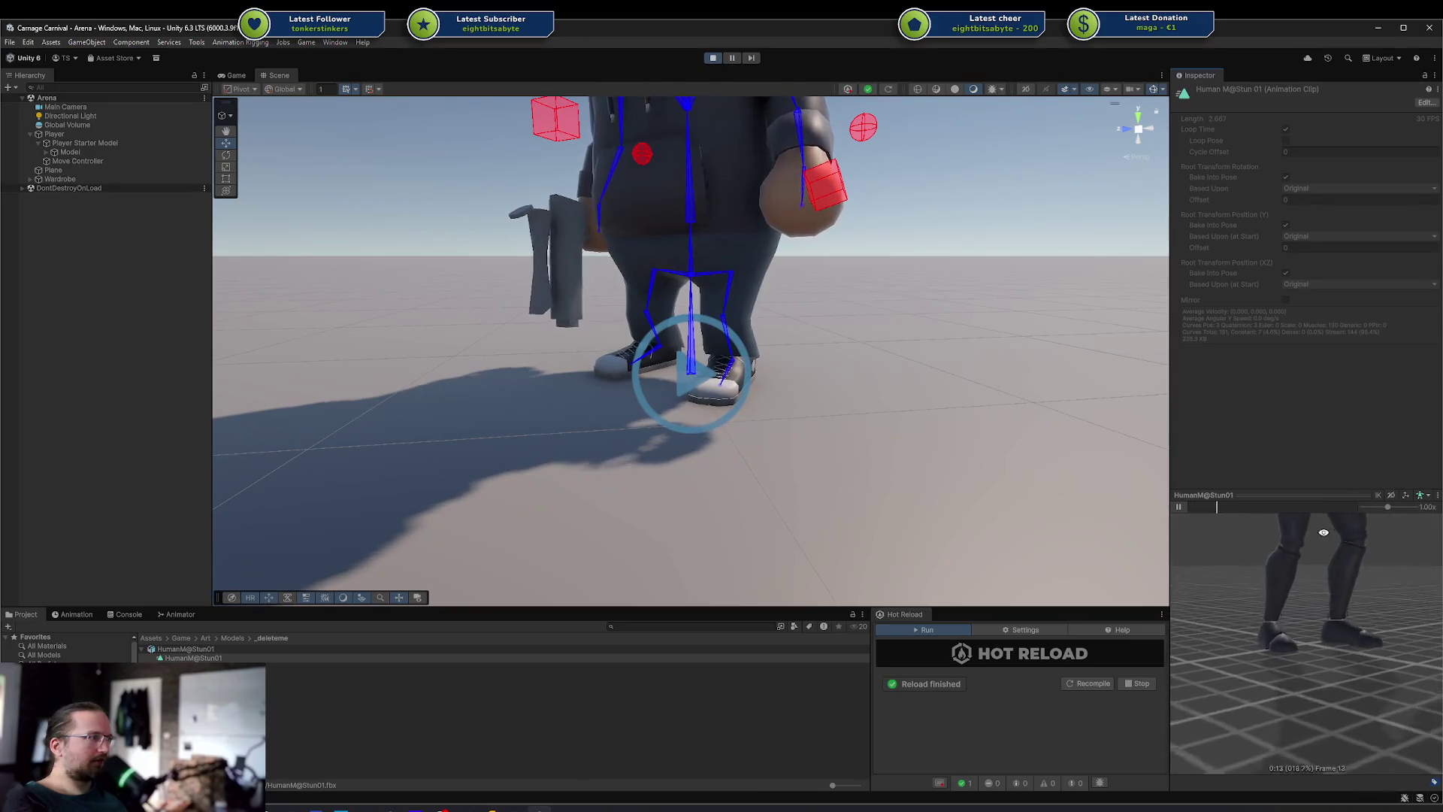
Ping the stun clip's source avatar, select HumanM_Model and open its avatar Configure view
left_click(188, 648)
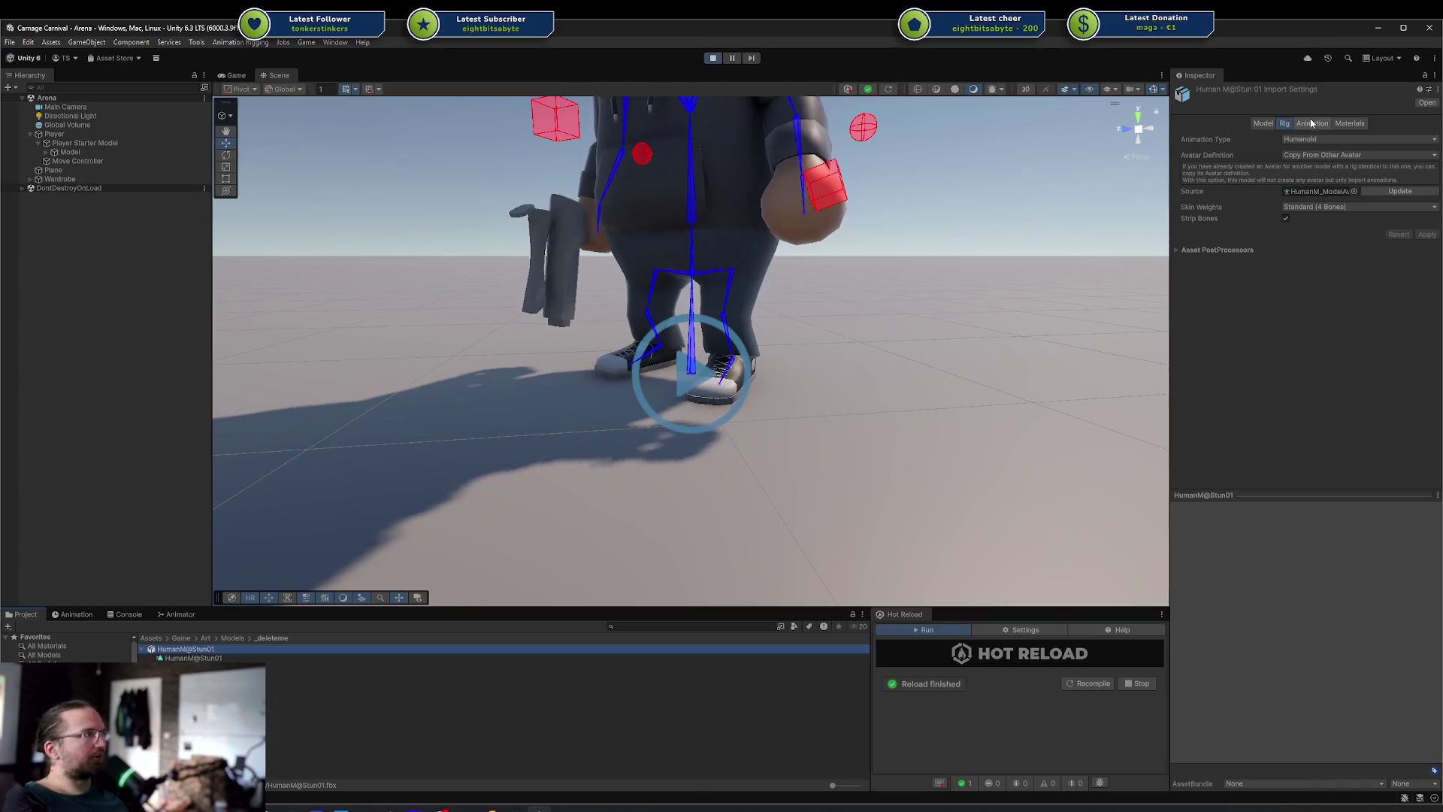
left_click(1311, 190)
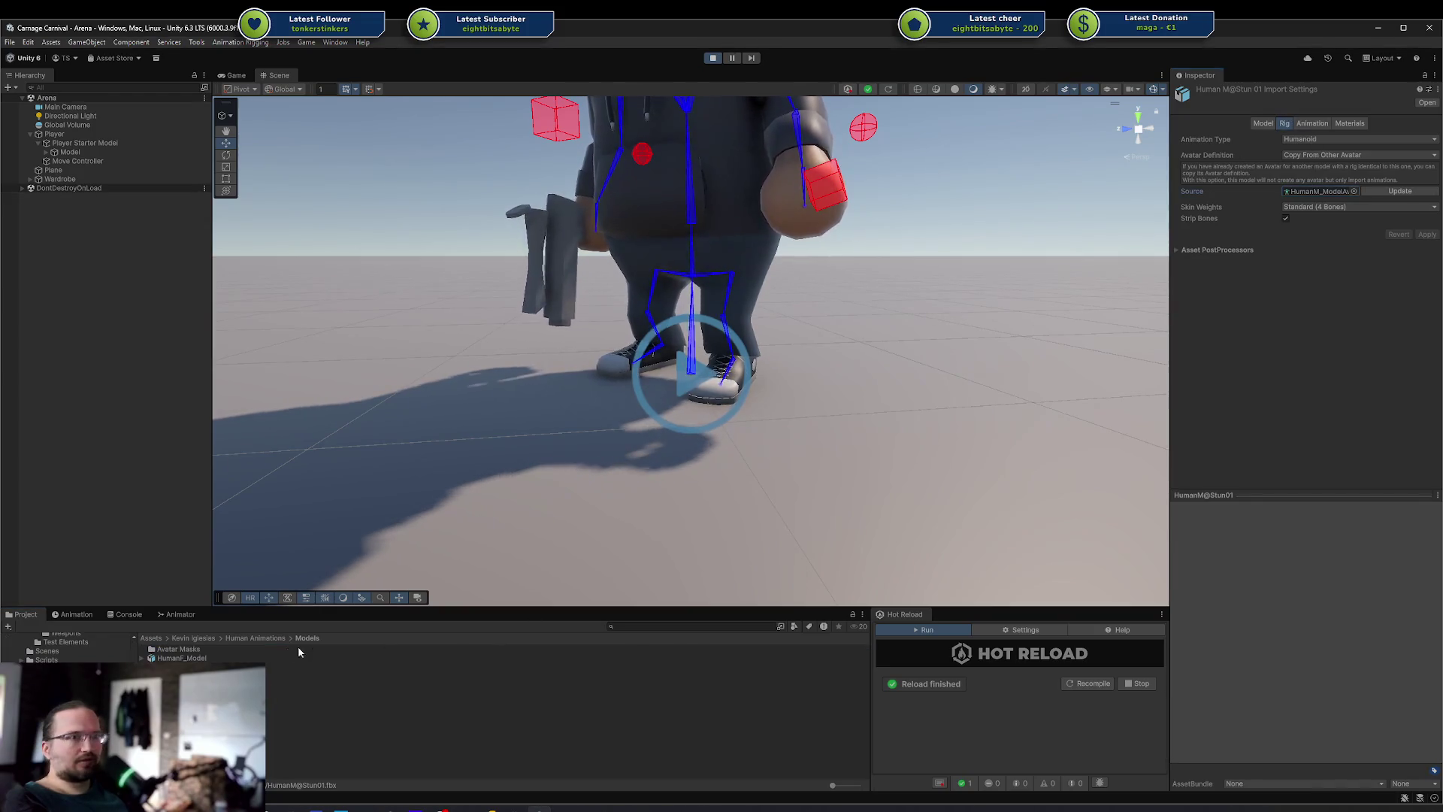
left_click(264, 660)
left_click(265, 667)
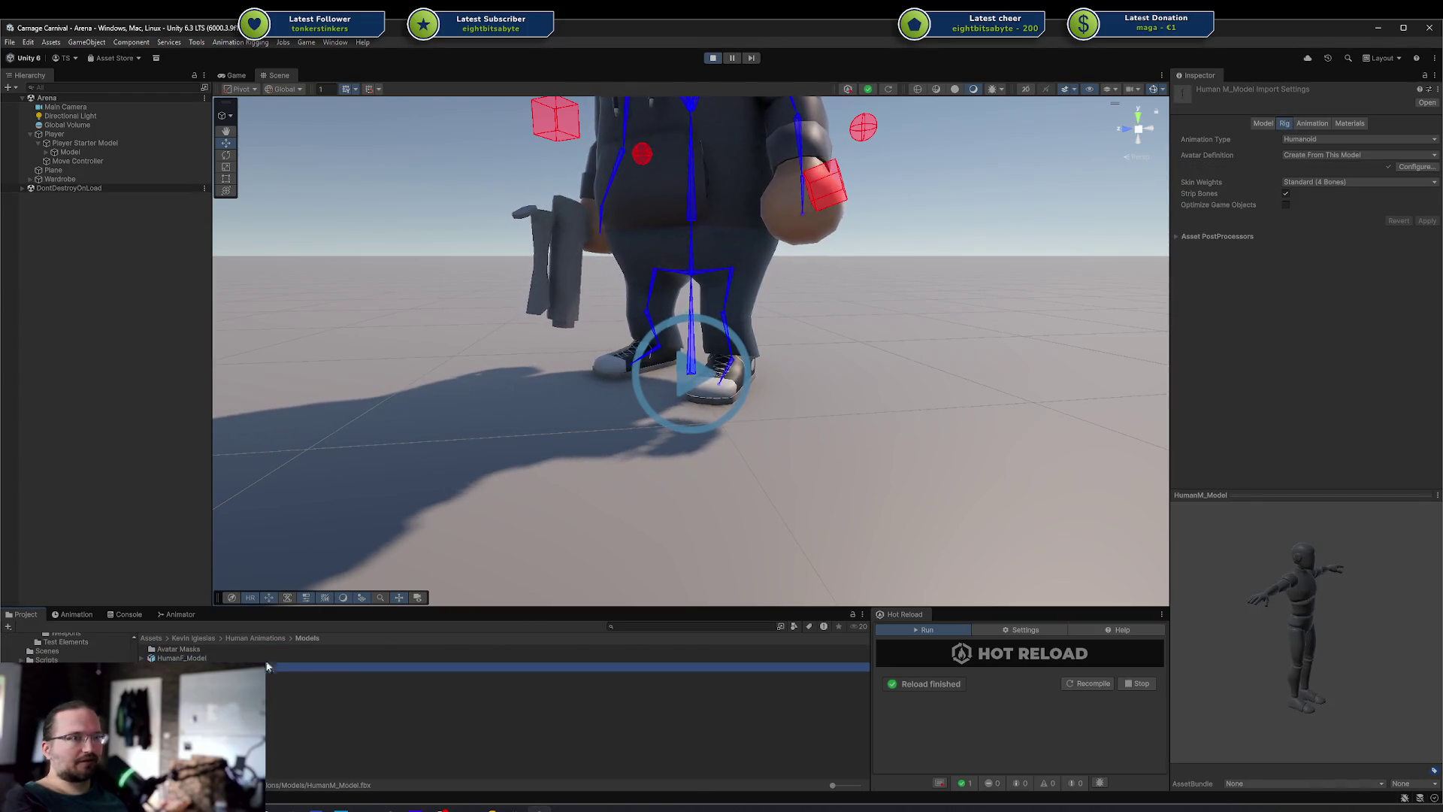
left_click(1416, 167)
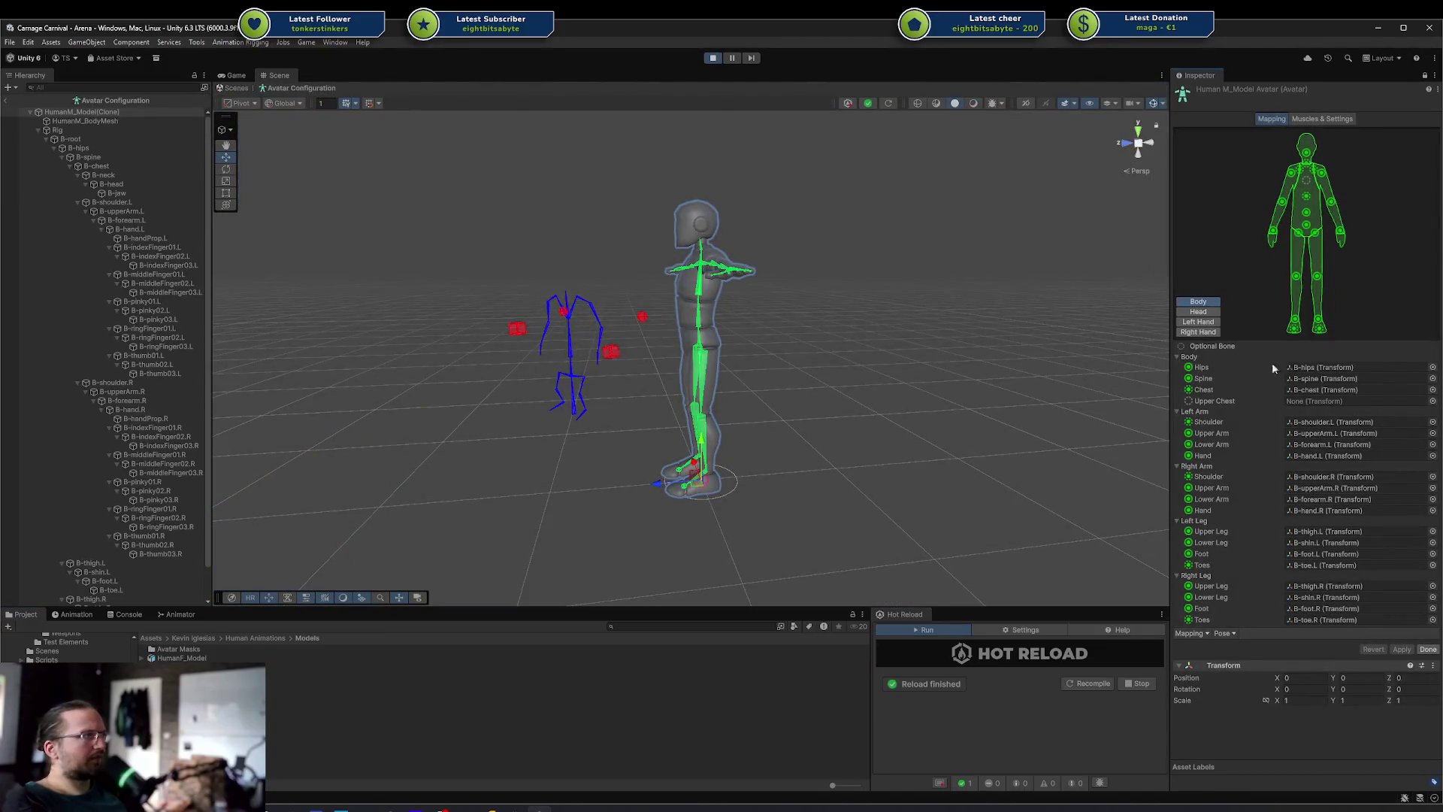
Inspect the right leg bones B-thigh.R, B-foot.R and B-shin.R in the Scene view
left_click(1307, 588)
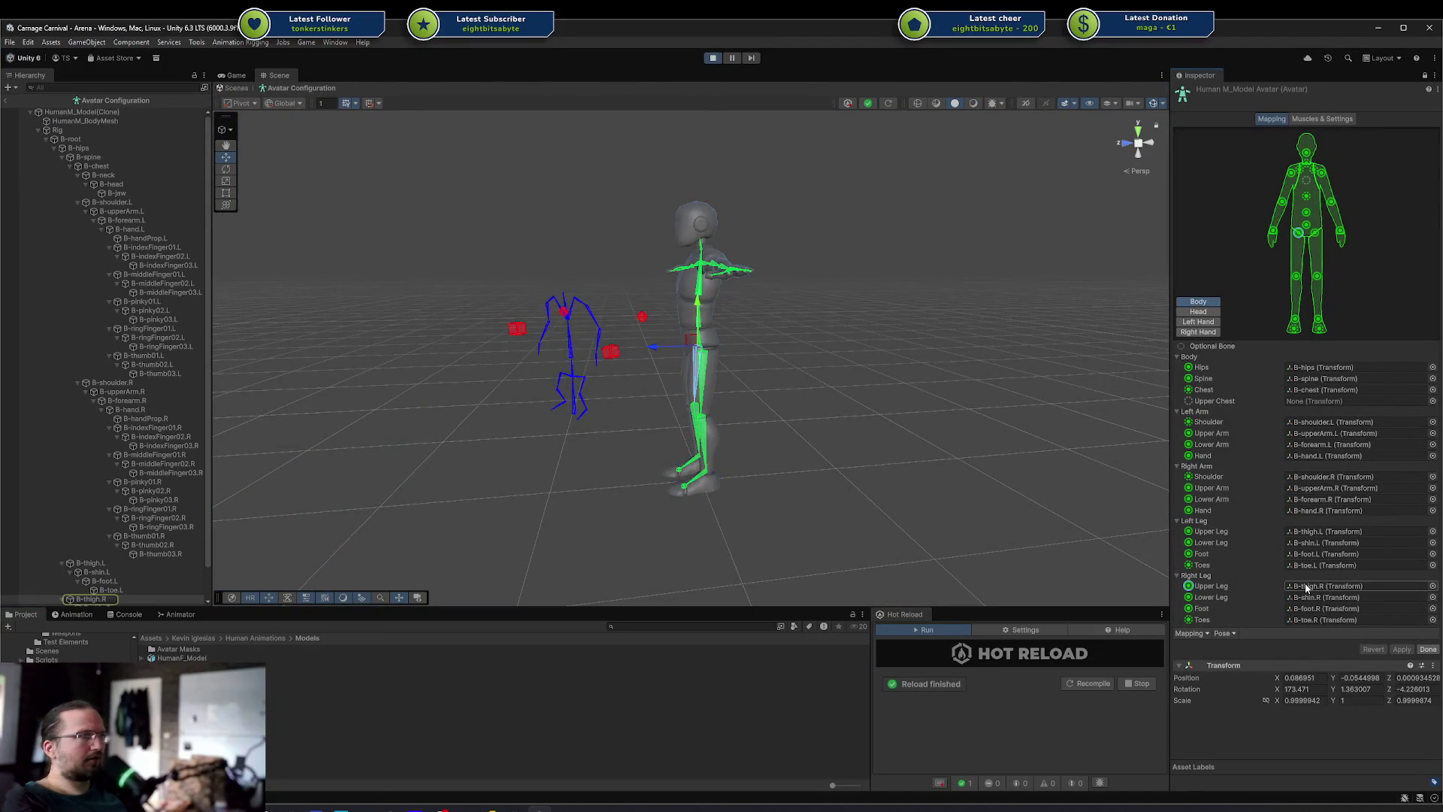
mouse_move(859, 452)
left_mouse_down()
mouse_move(966, 332)
mouse_move(766, 339)
left_mouse_up()
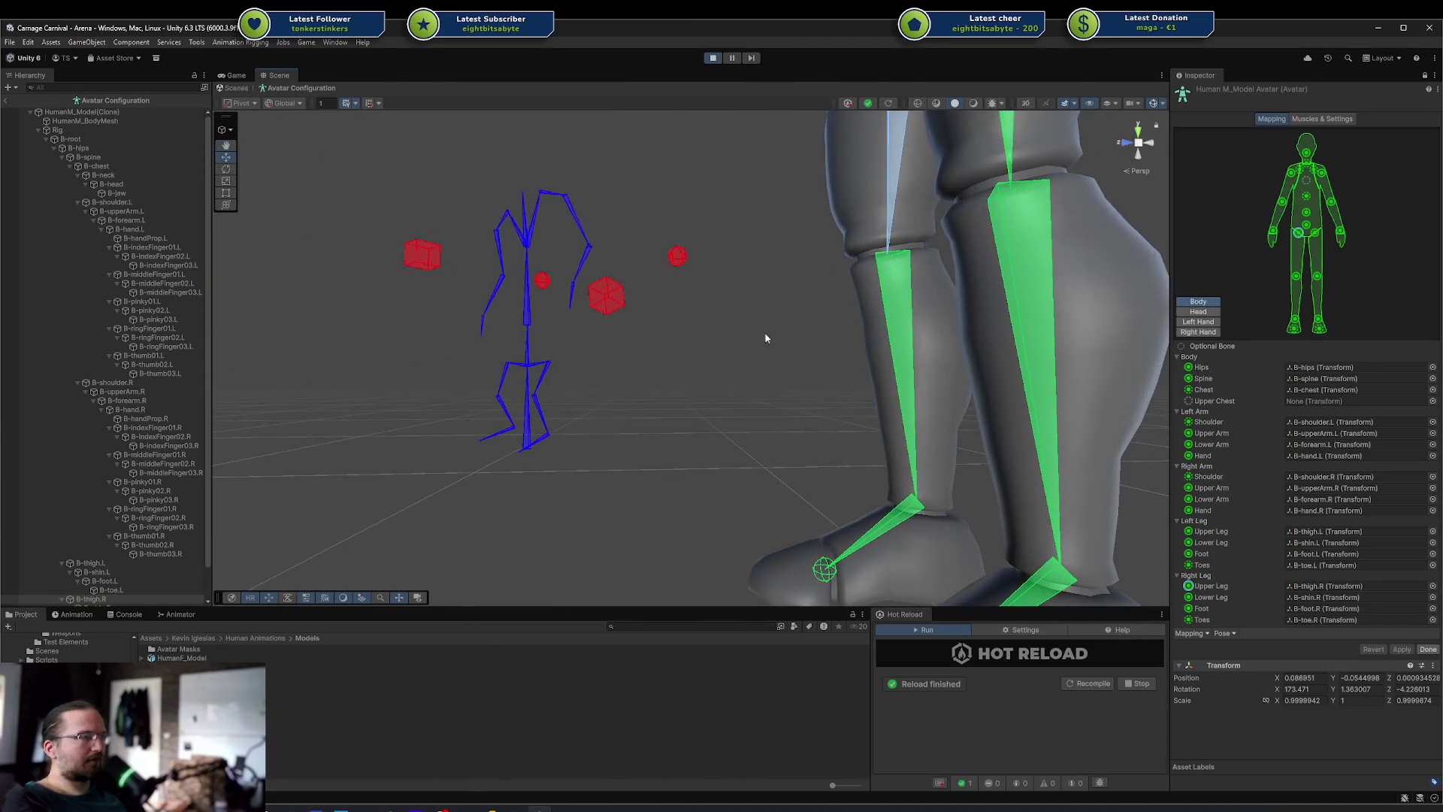
left_click(1331, 609)
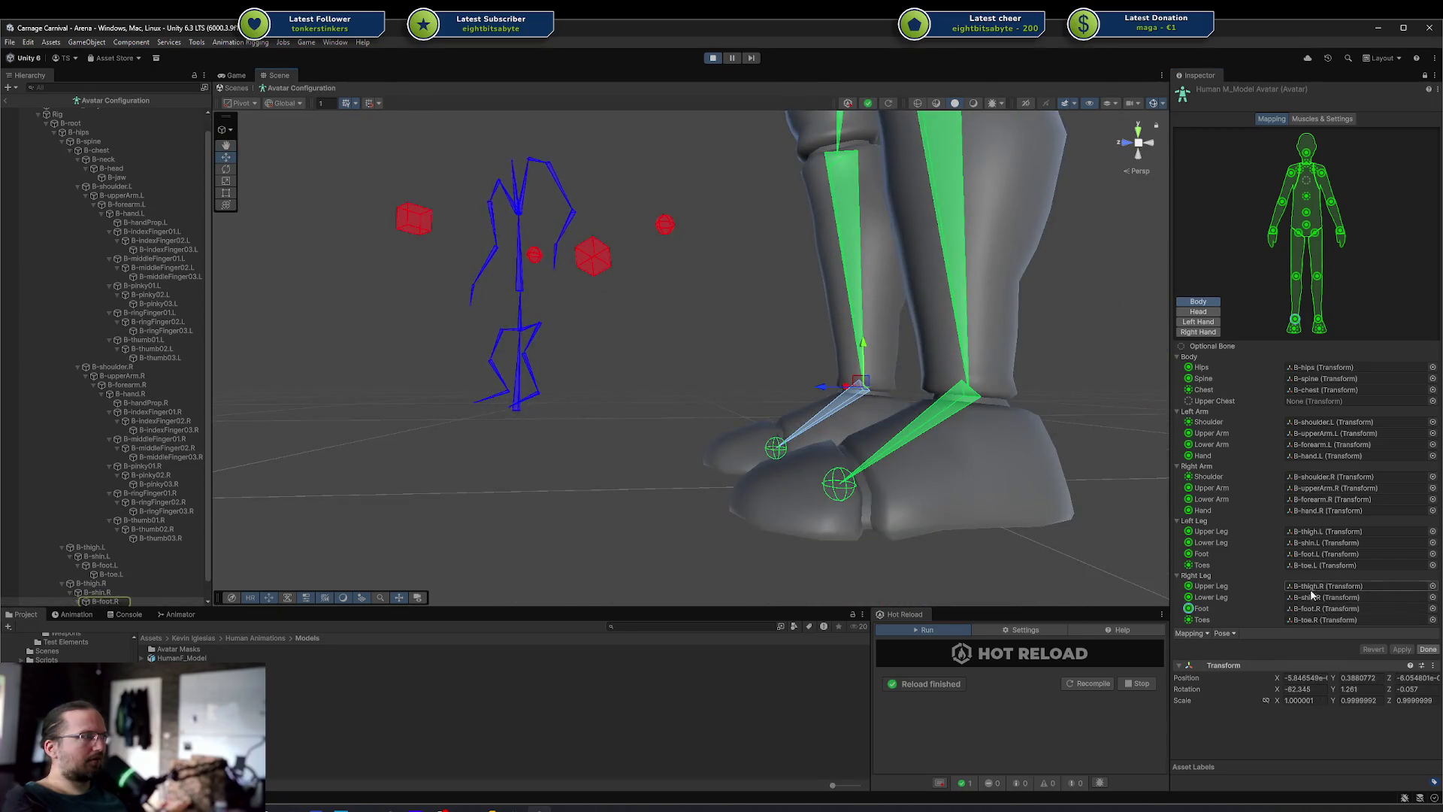
left_click(1317, 599)
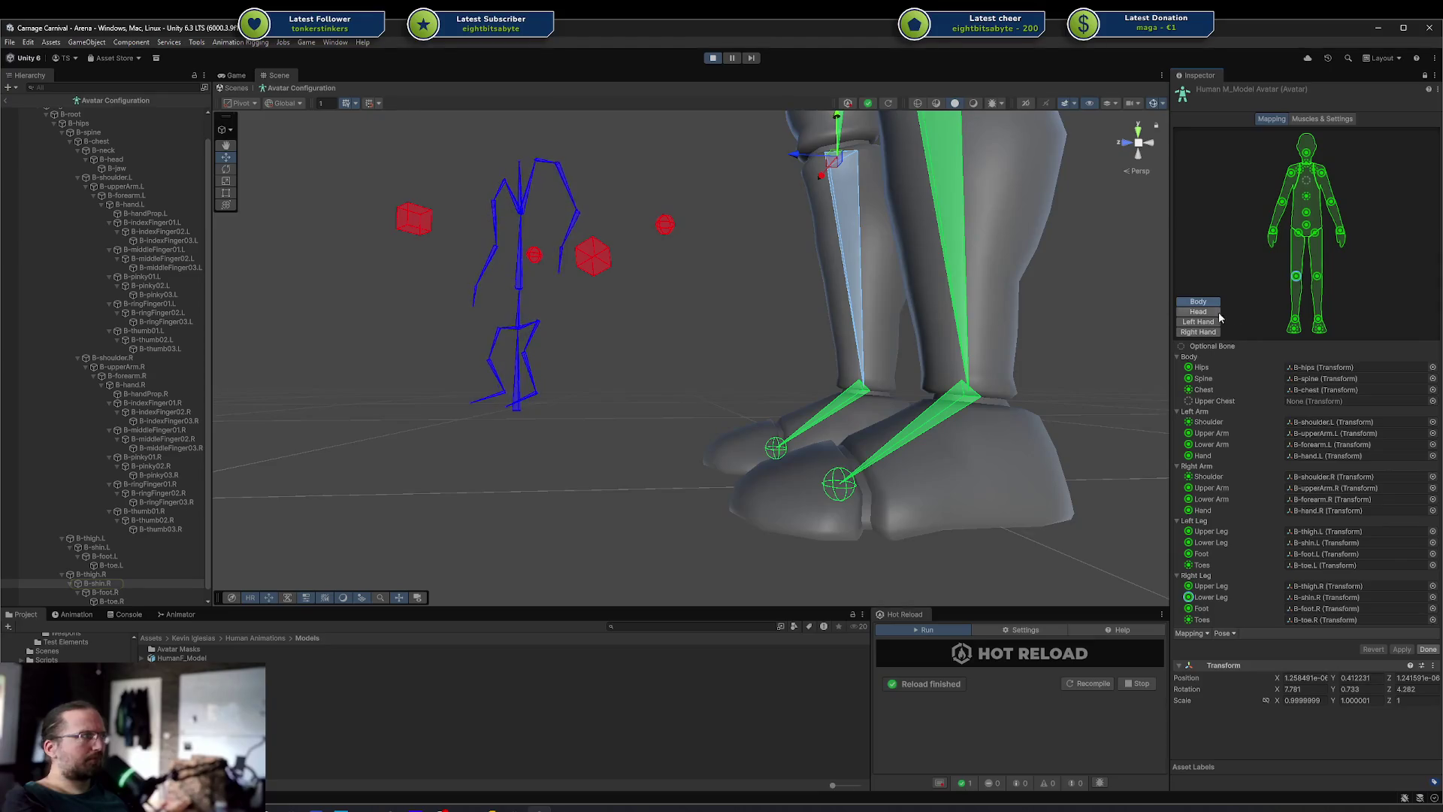
mouse_move(1036, 301)
left_mouse_down()
mouse_move(983, 283)
mouse_move(982, 522)
mouse_move(1020, 409)
mouse_move(944, 390)
mouse_move(947, 421)
mouse_move(824, 447)
mouse_move(767, 438)
mouse_move(1045, 383)
left_mouse_up()
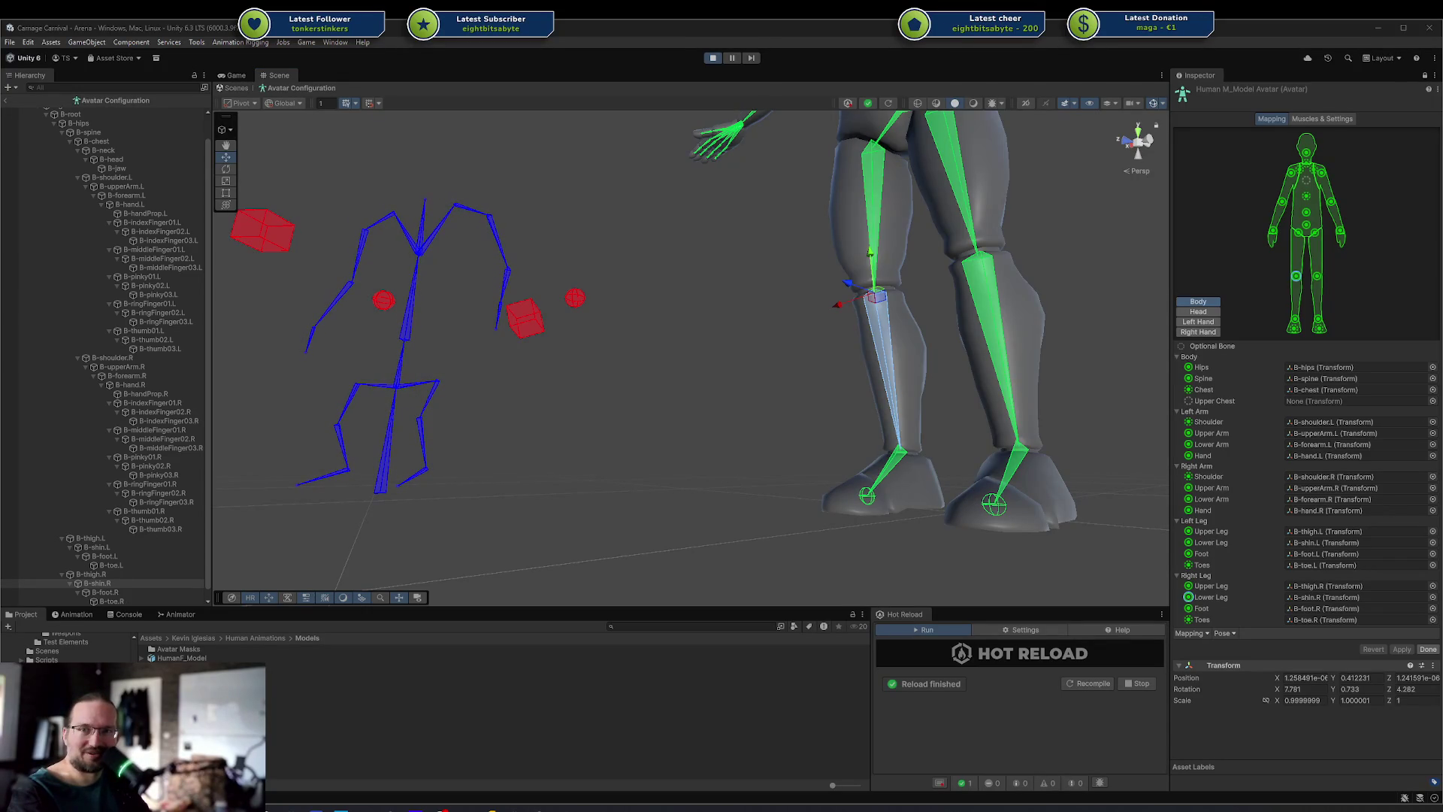
mouse_move(904, 342)
left_mouse_down()
mouse_move(809, 451)
mouse_move(686, 381)
mouse_move(787, 389)
mouse_move(903, 450)
mouse_move(878, 420)
mouse_move(927, 356)
left_mouse_up()
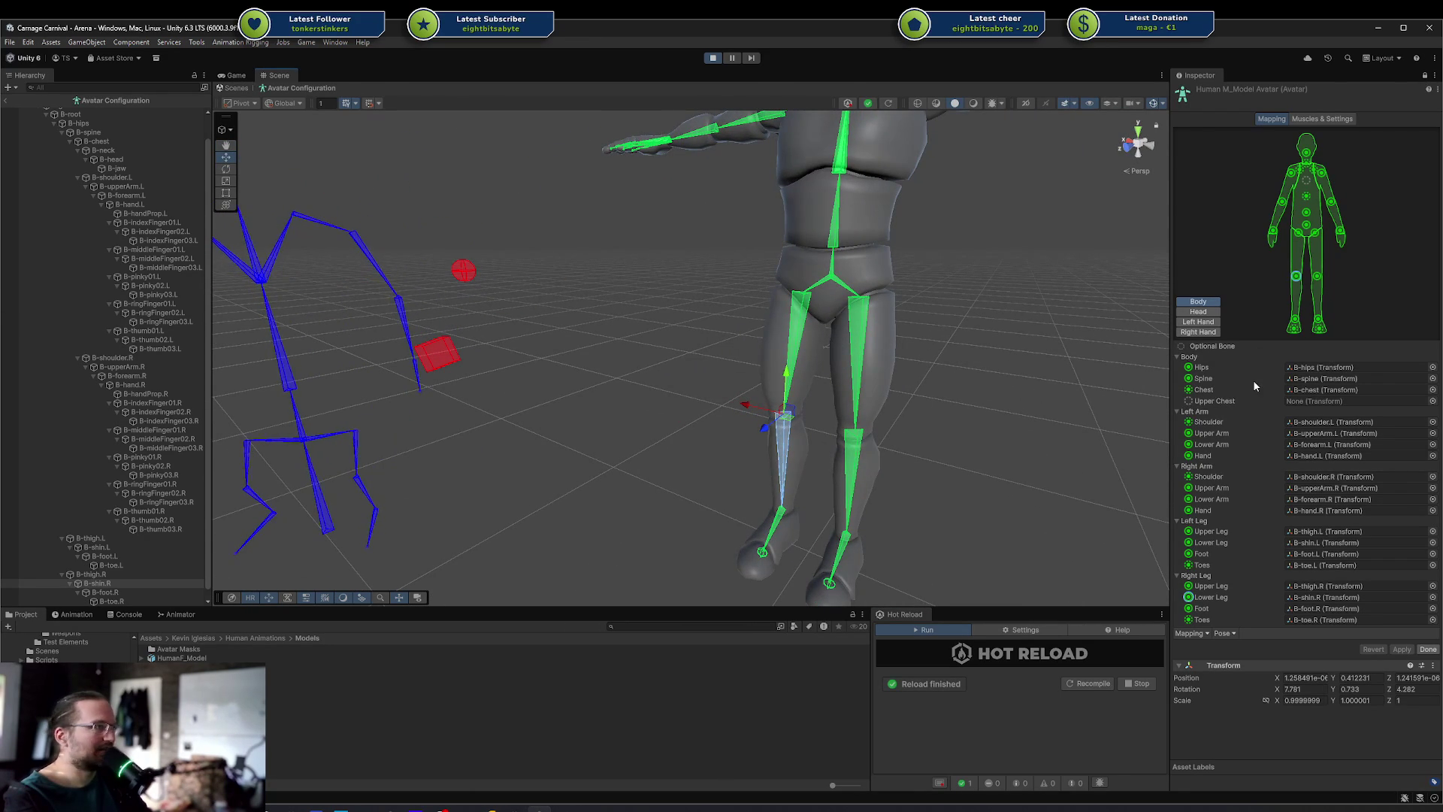
scroll(112, 133, "up", 2)
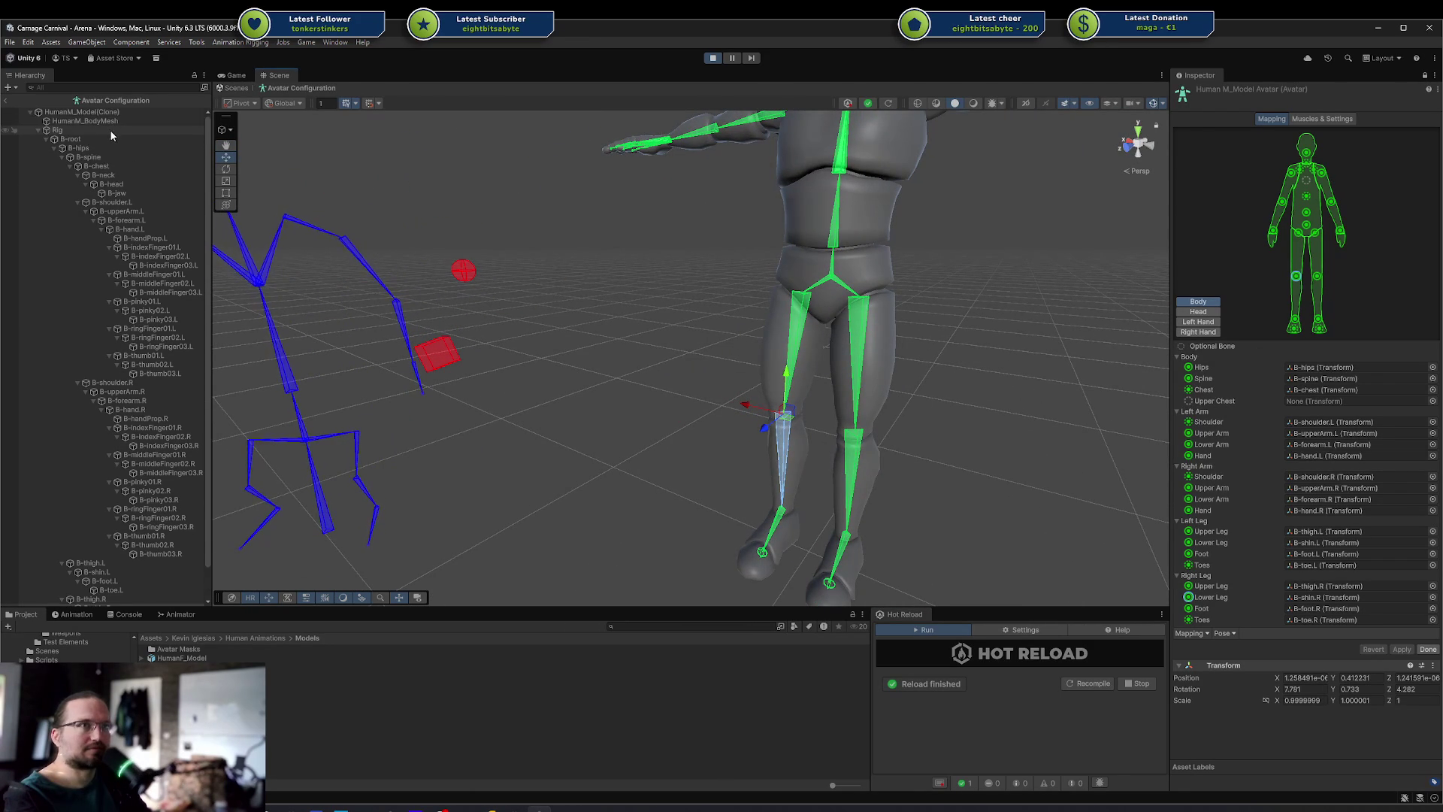
Select the B-root bone, then click Done to leave avatar configuration
left_click(110, 138)
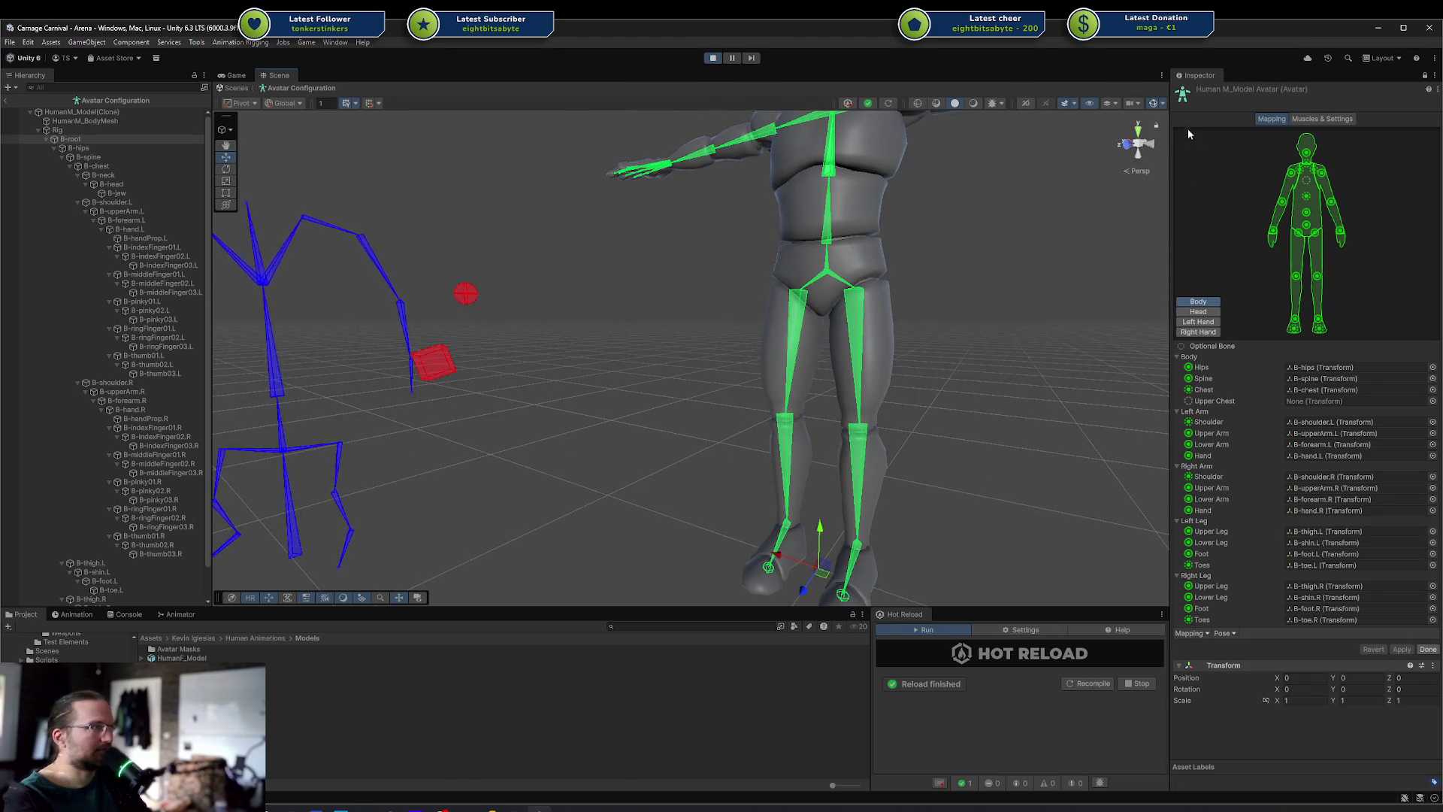
mouse_move(1151, 270)
left_mouse_down()
mouse_move(876, 380)
mouse_move(912, 370)
left_mouse_up()
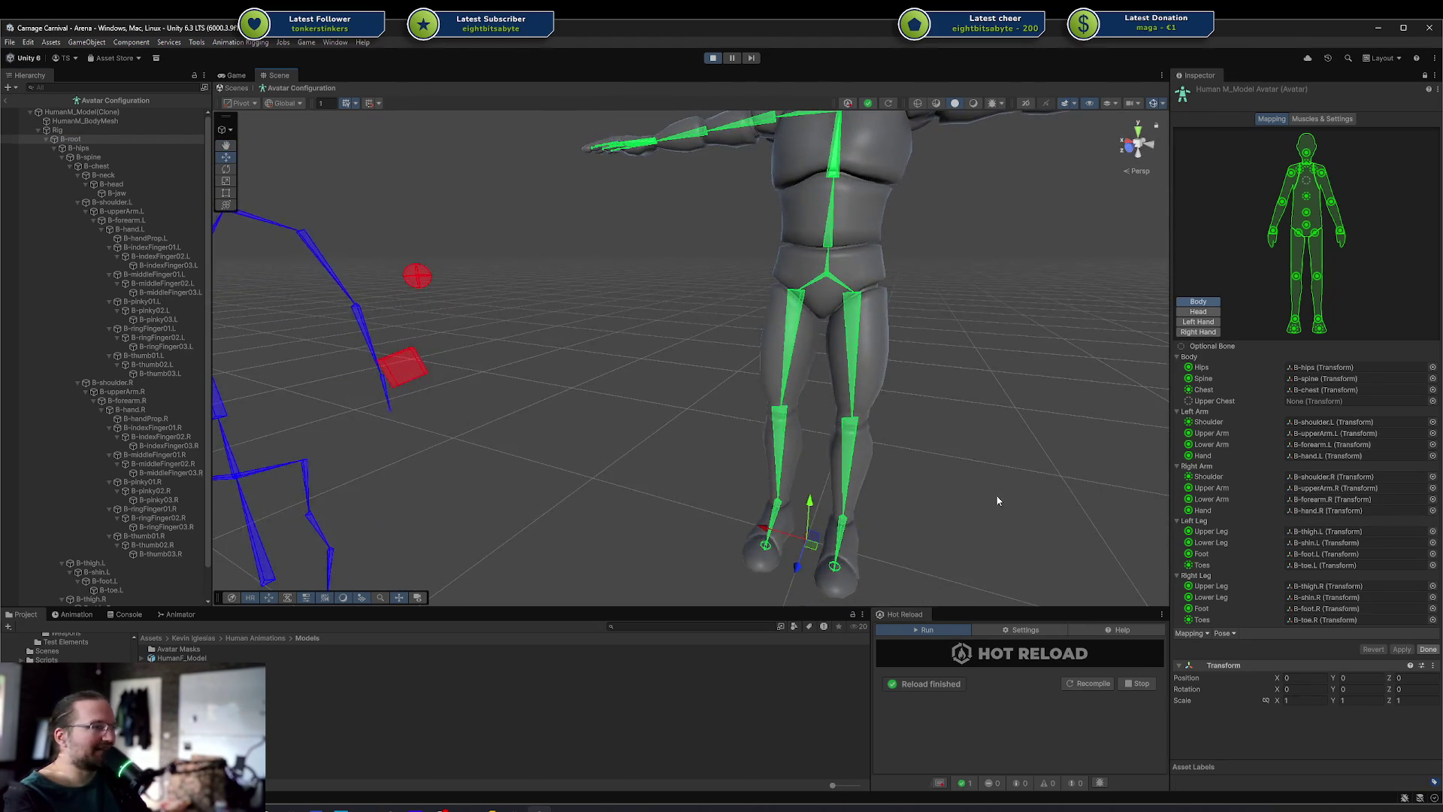
left_click(1423, 648)
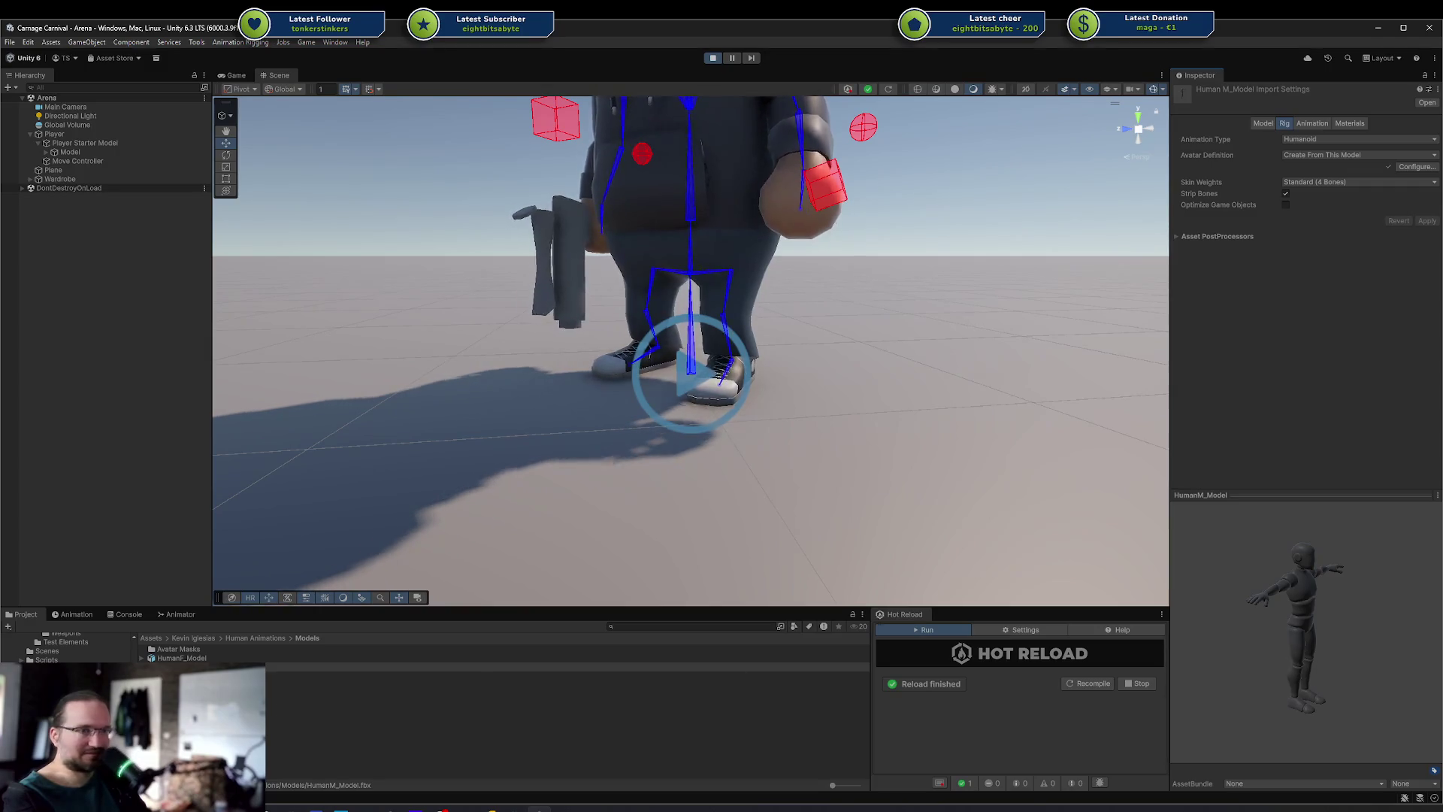
Play the stun clip in the preview and orbit low and close on the feet
scroll(67, 647, "up", 5)
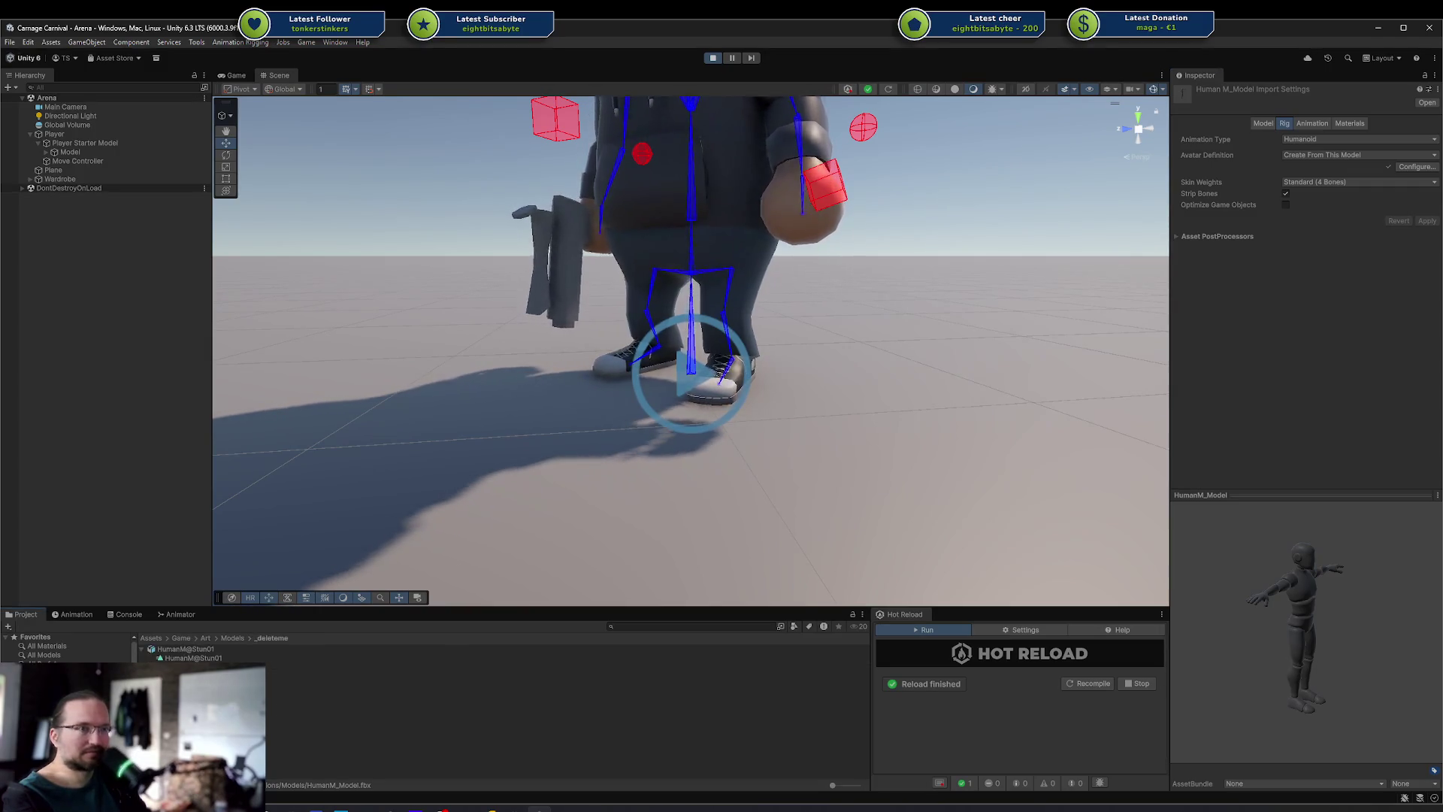
left_click(1179, 507)
scroll(1240, 564, "up", 5)
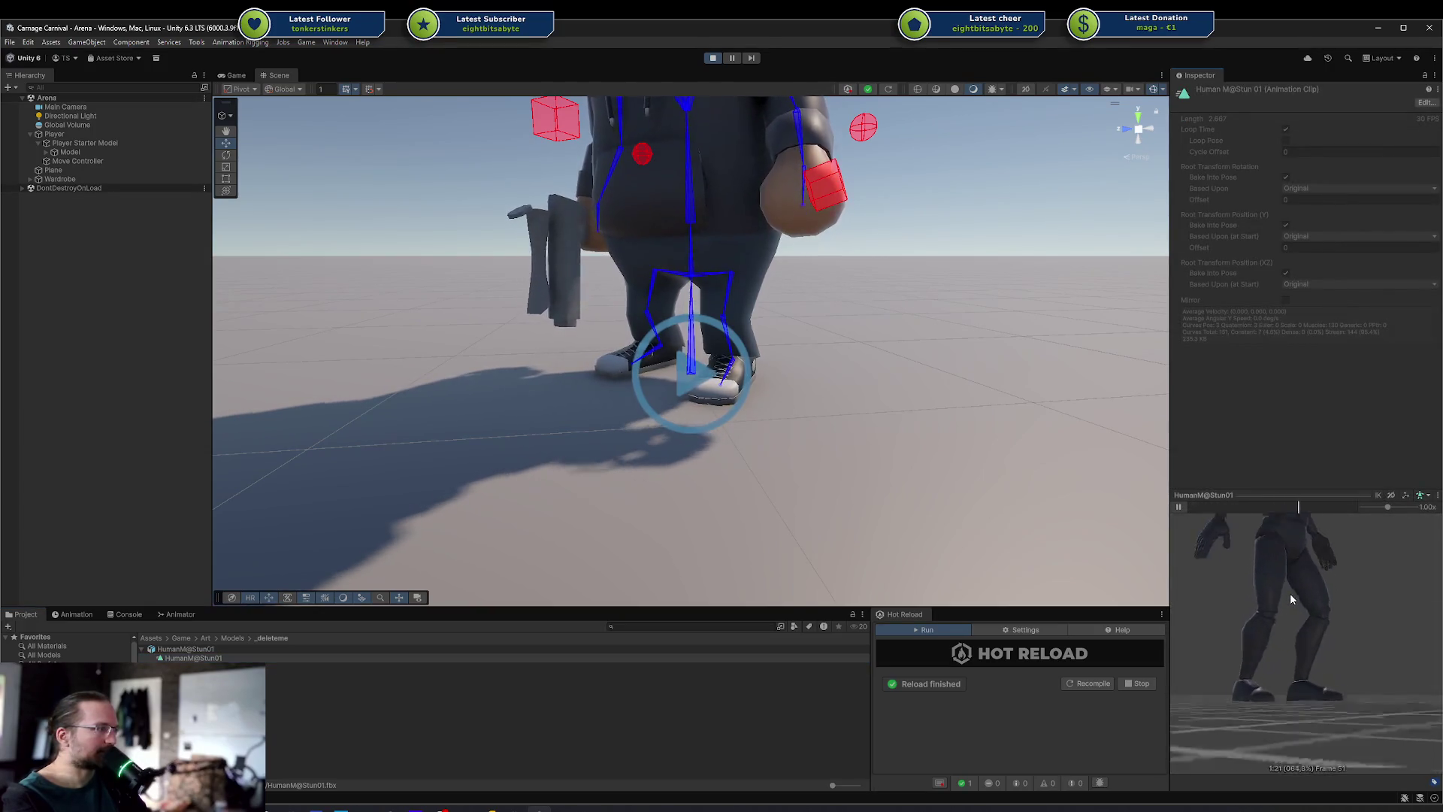
left_click_drag(1292, 601, 1334, 589)
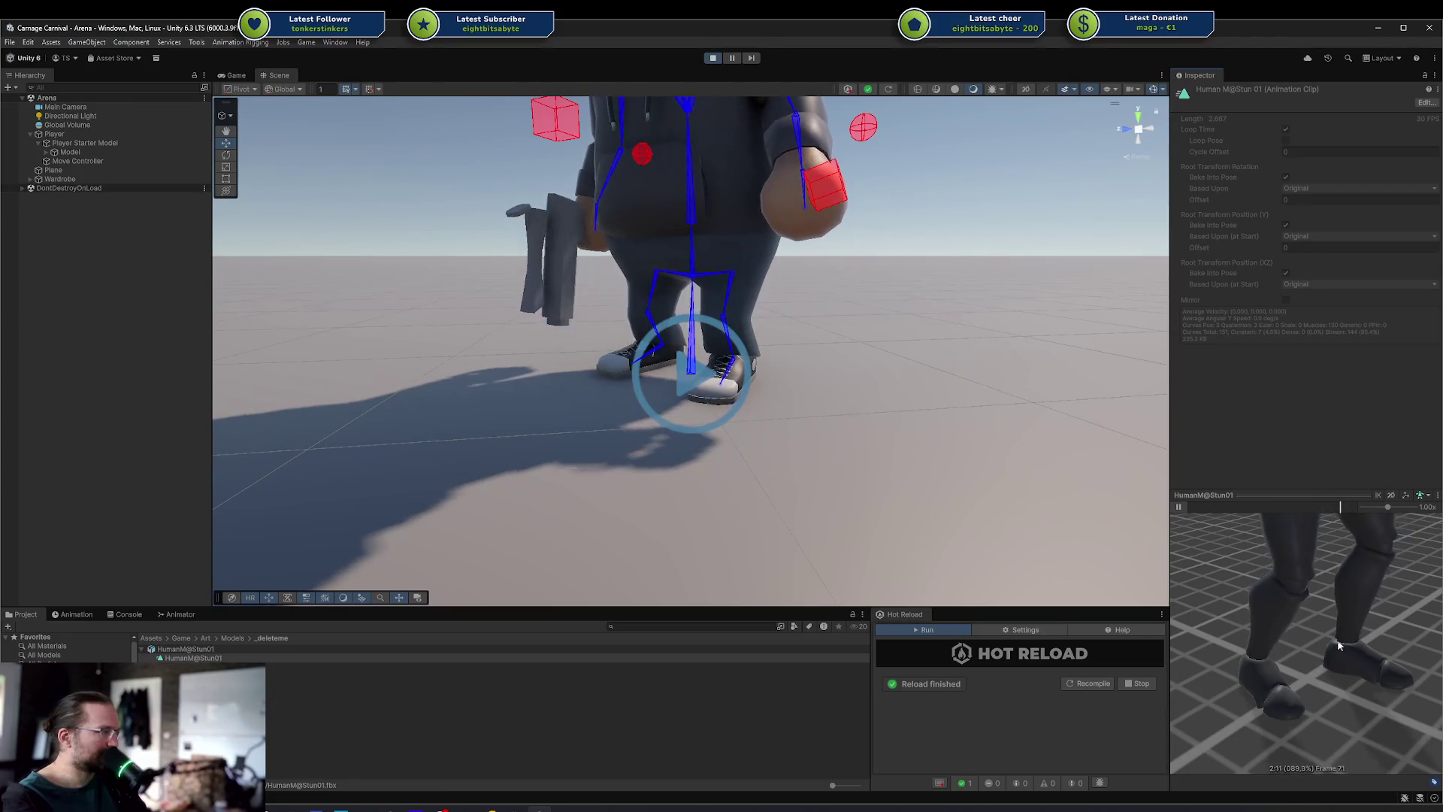
mouse_move(1337, 666)
left_mouse_down()
mouse_move(1243, 590)
mouse_move(1217, 617)
left_mouse_up()
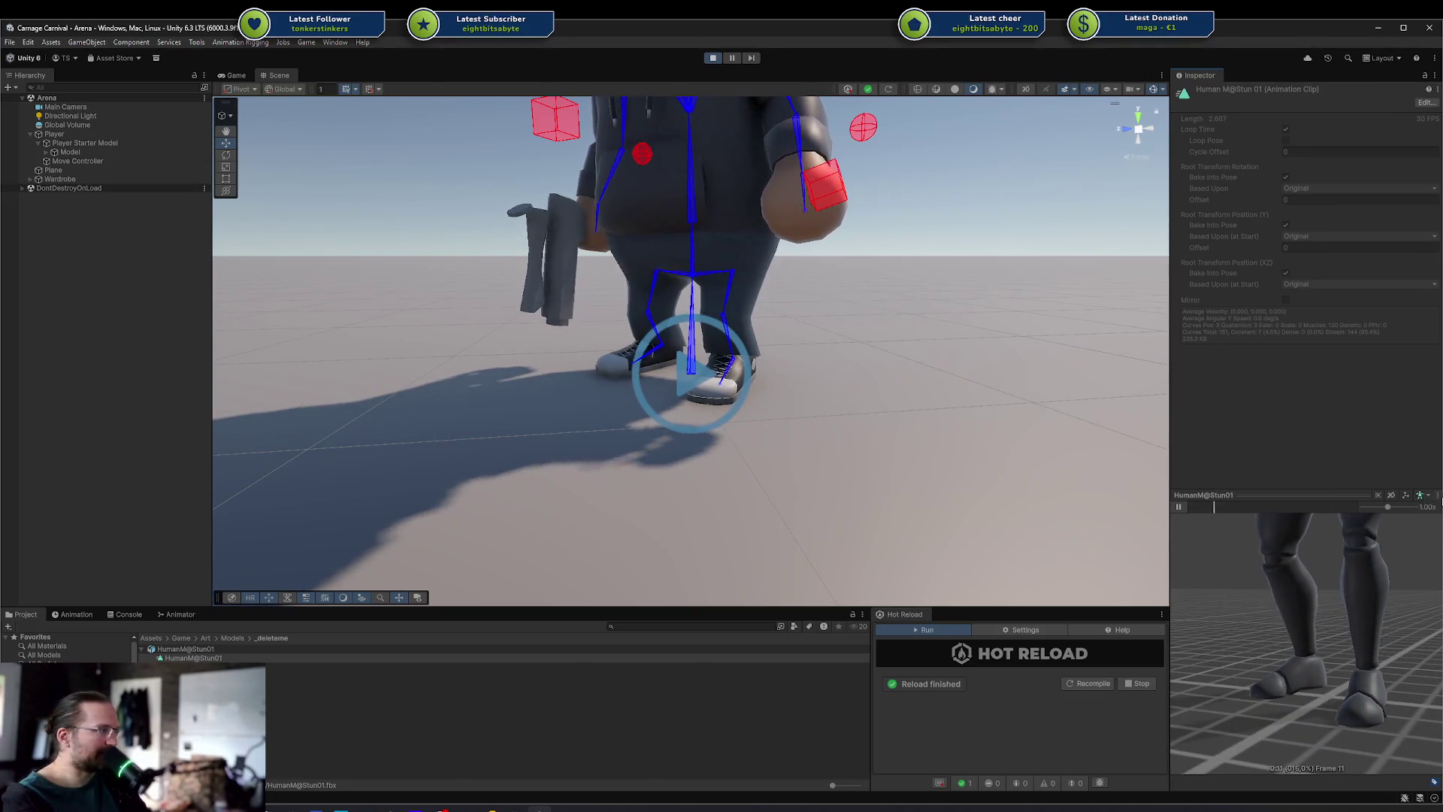
scroll(1355, 642, "up", 5)
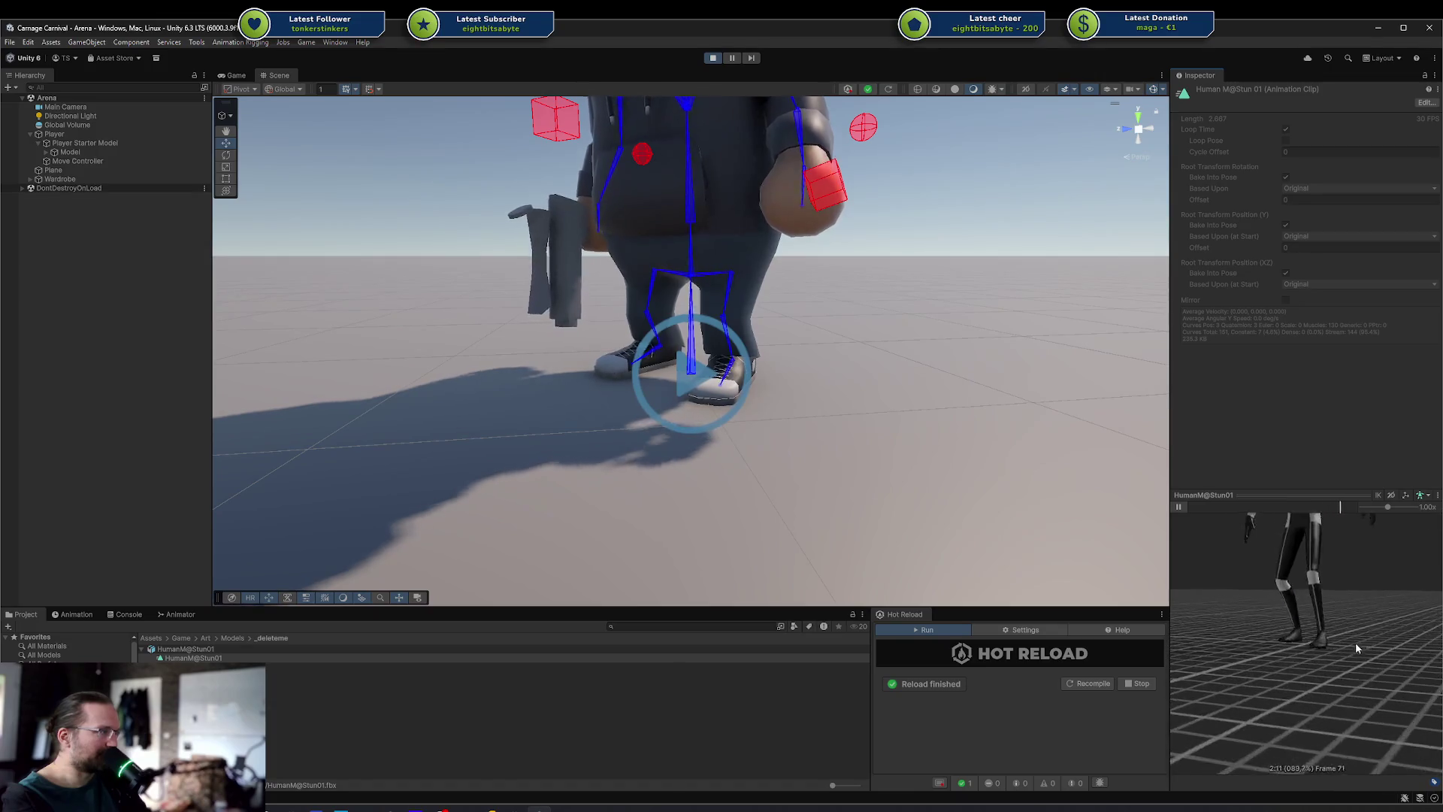
mouse_move(1356, 642)
left_mouse_down()
mouse_move(1351, 626)
mouse_move(1413, 623)
left_mouse_up()
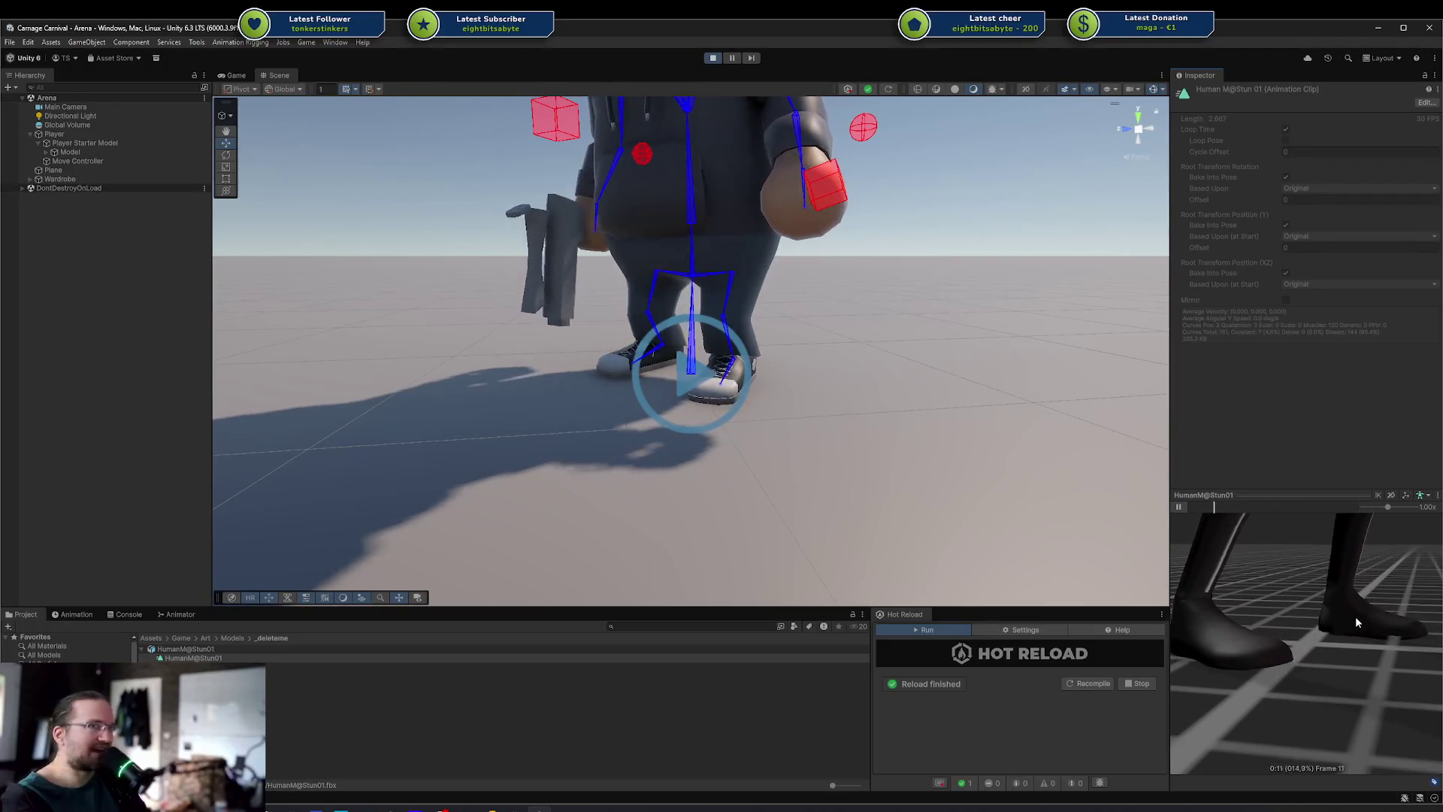
scroll(1355, 615, "down", 5)
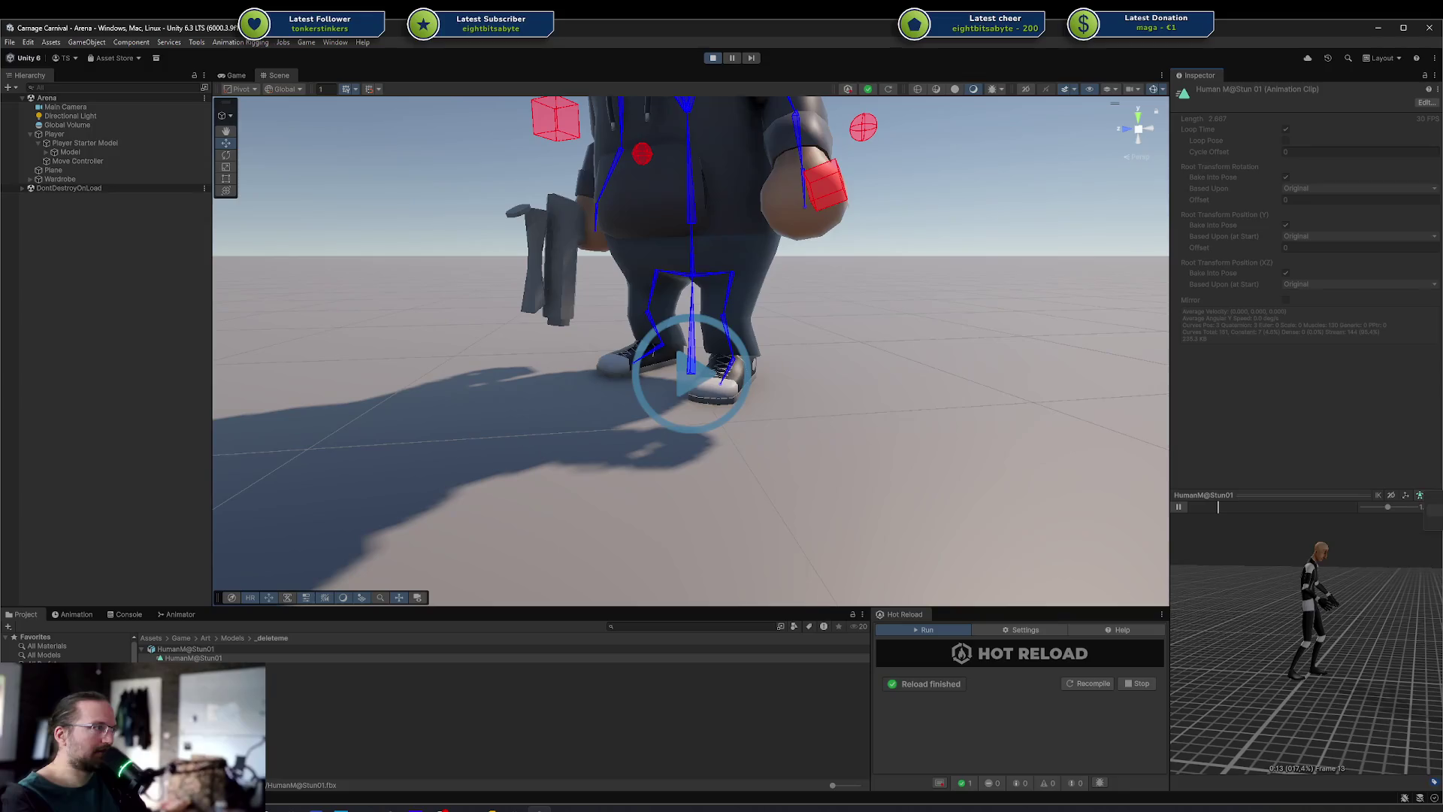
Preview the clip on the default mannequin, then back on the textured character, zoomed in
left_click(1432, 521)
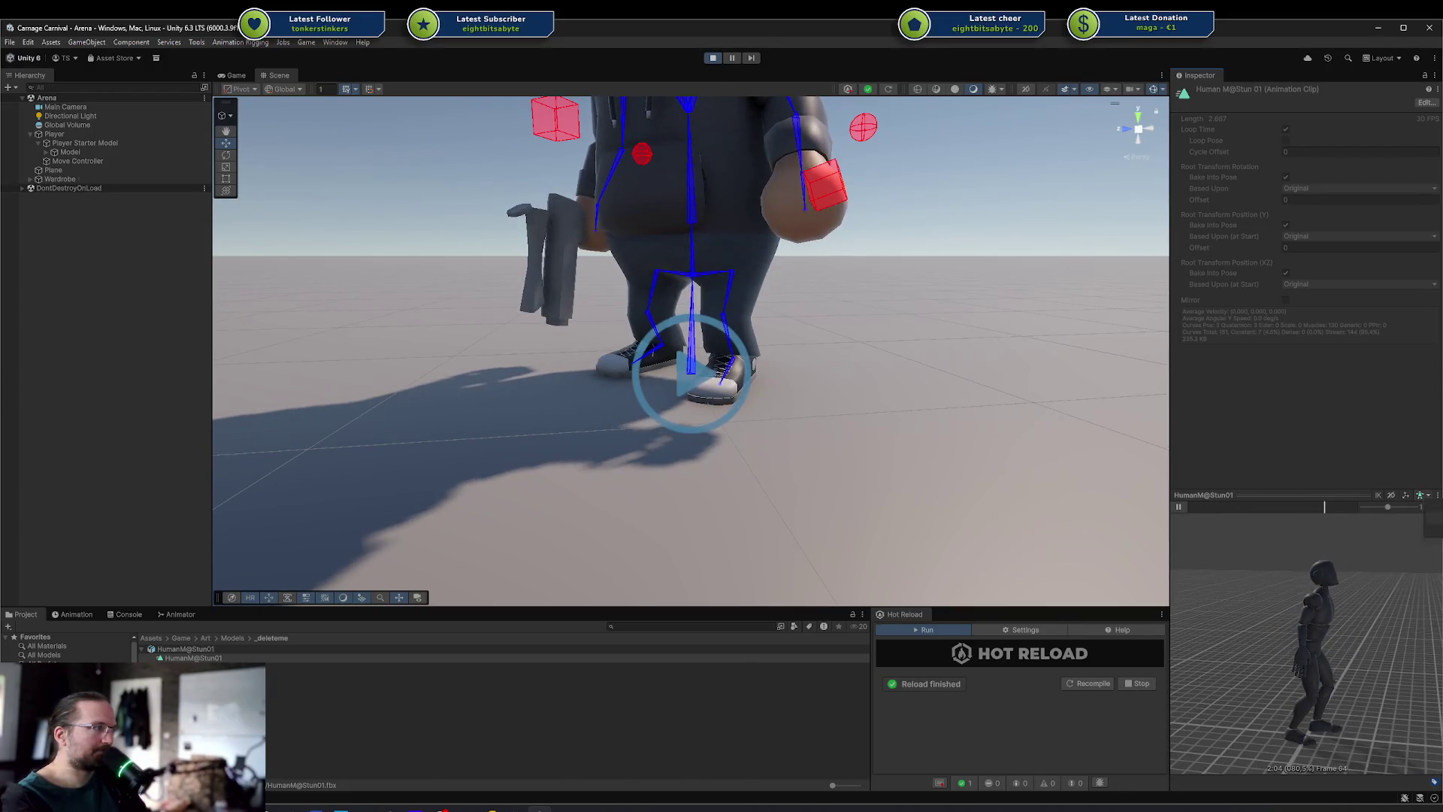
left_click(1428, 495)
left_click(1432, 508)
left_click_drag(1365, 557, 1367, 592)
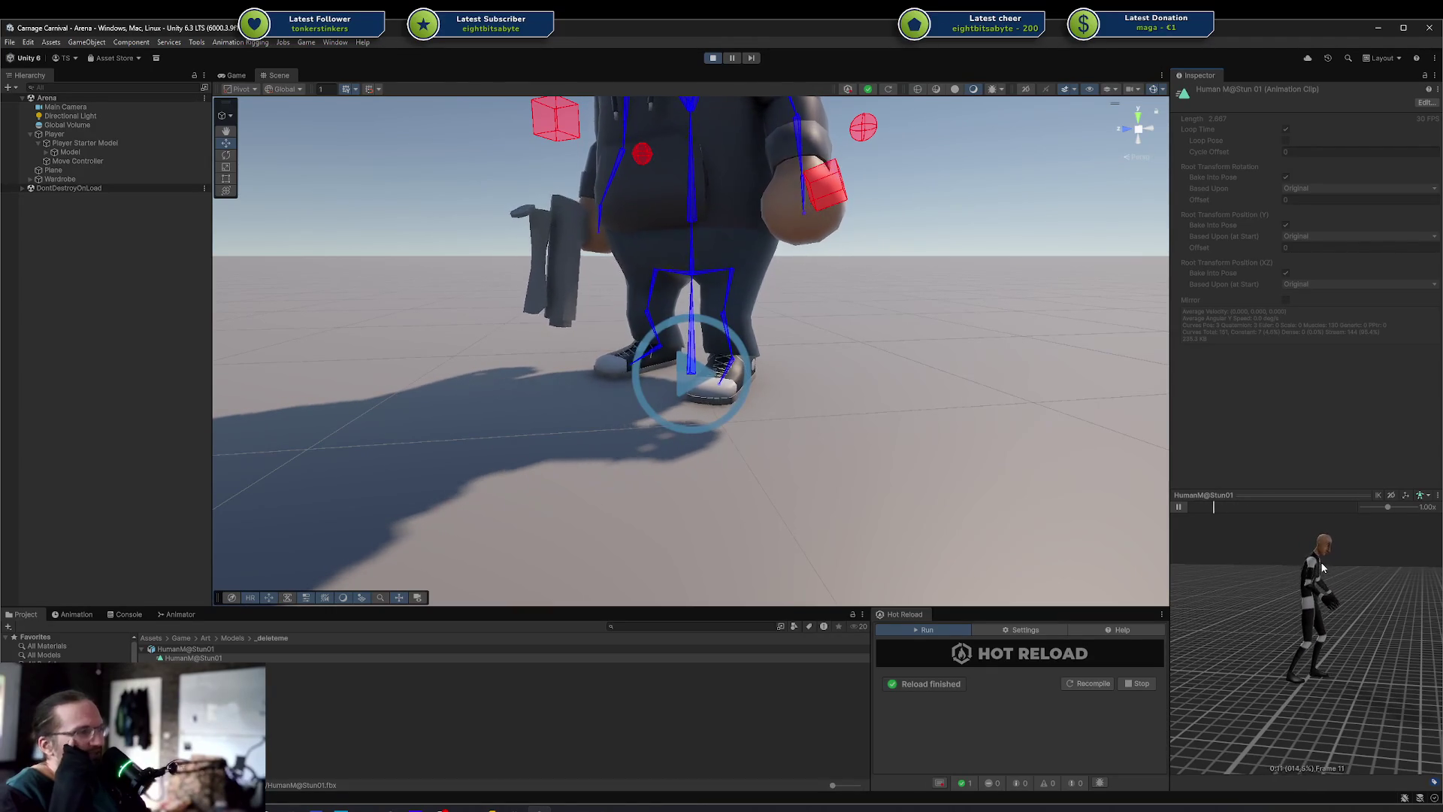
scroll(67, 650, "down", 3)
scroll(67, 648, "down", 3)
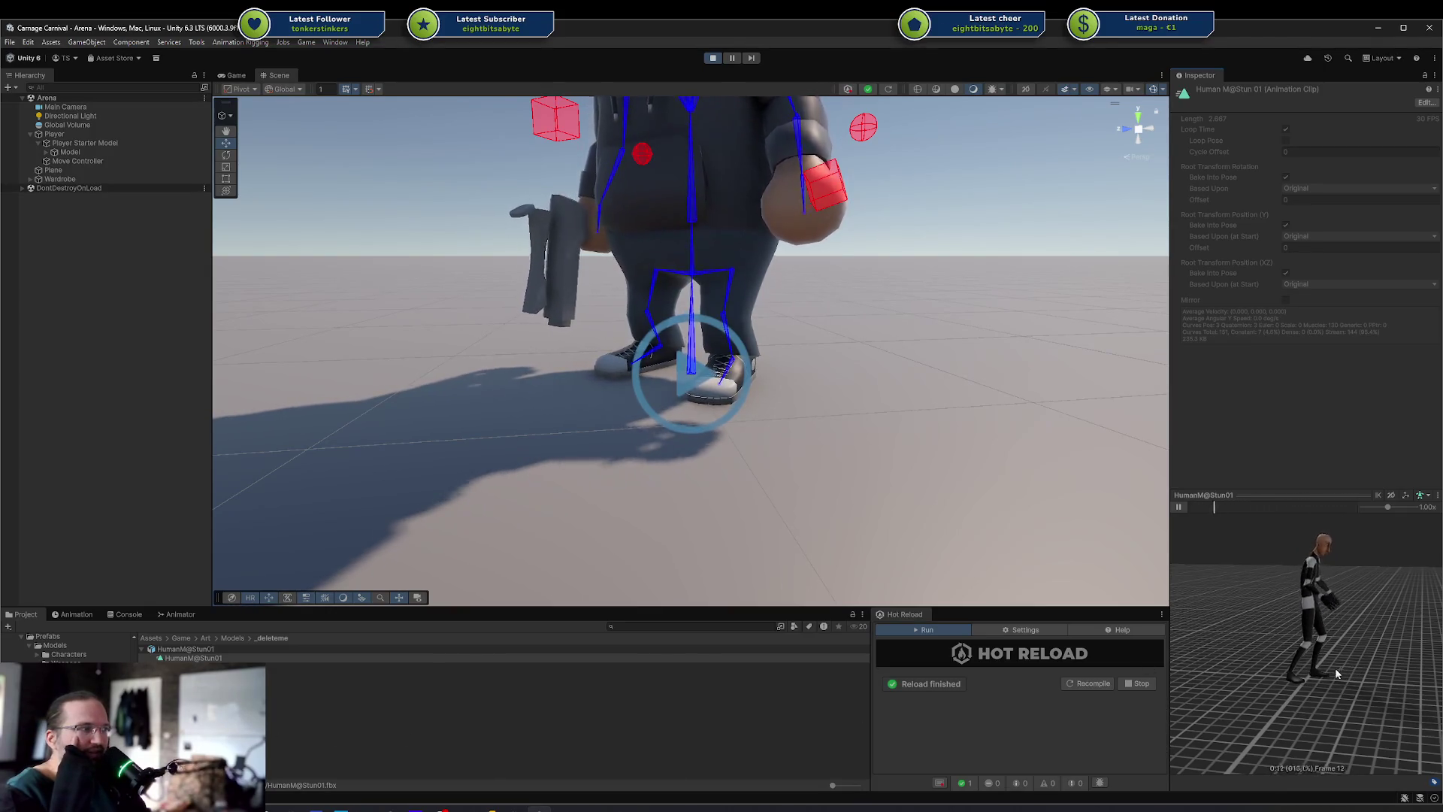
scroll(1287, 663, "up", 5)
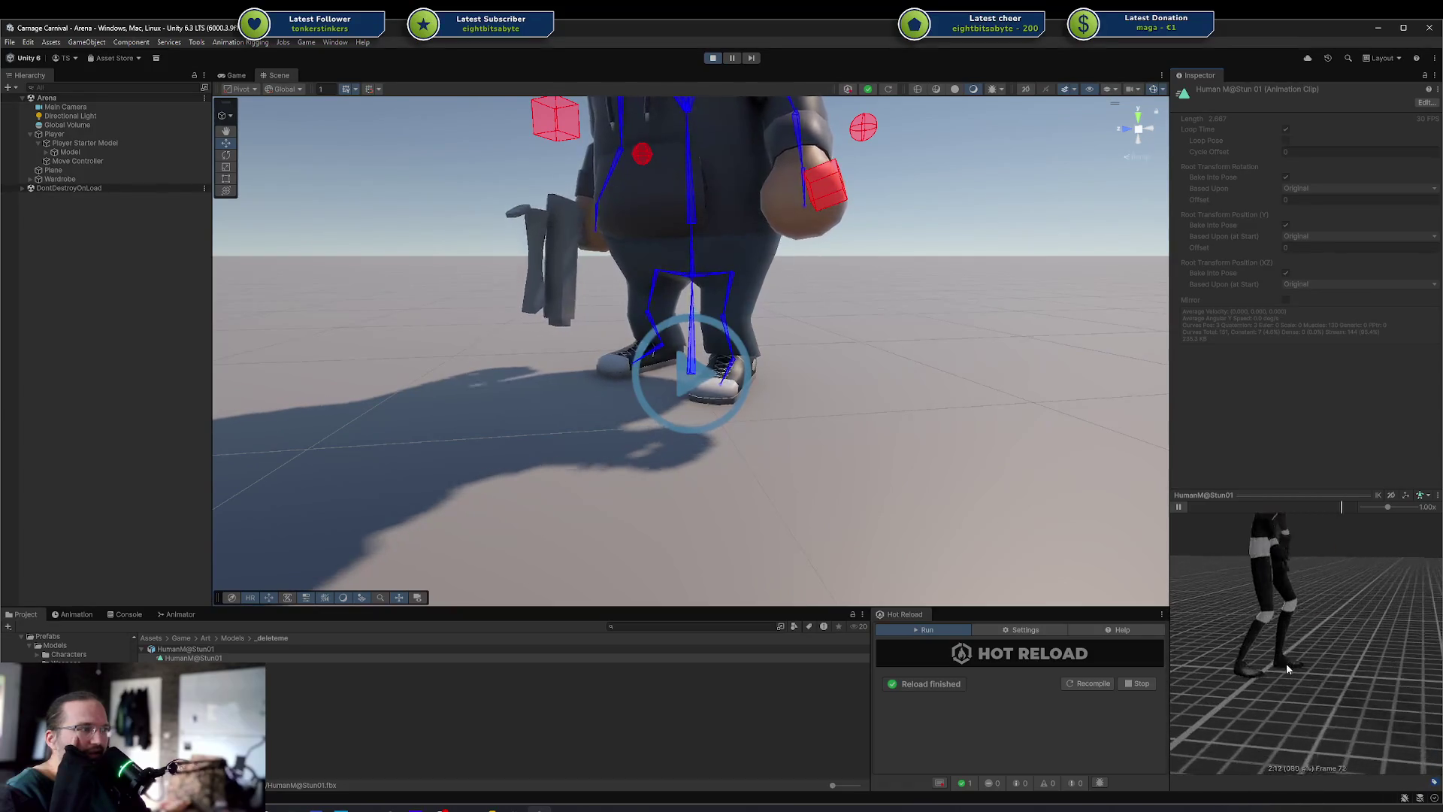
scroll(1270, 661, "down", 5)
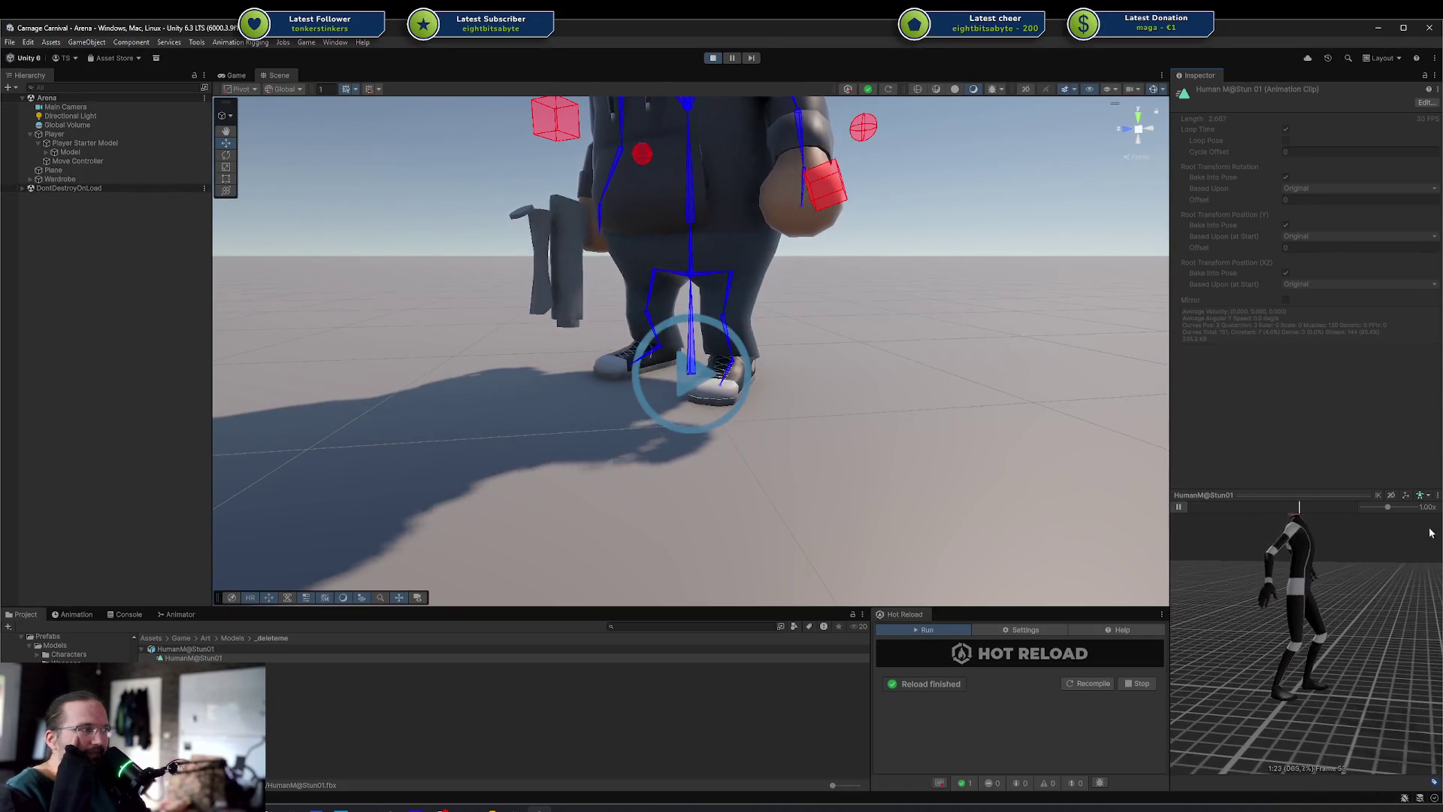
scroll(1368, 624, "up", 2)
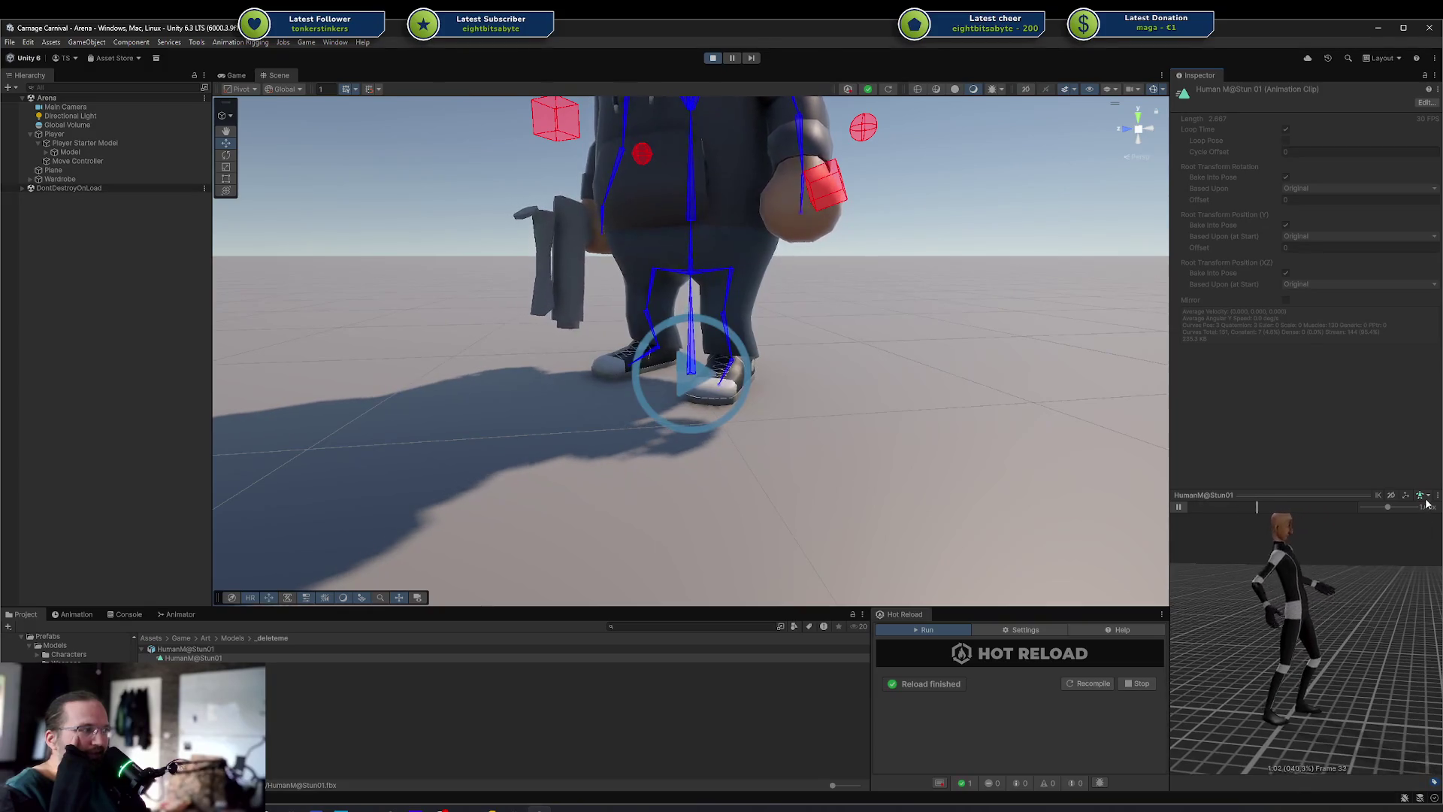
Show the root pivot markers in the preview and set playback speed to 1.00x
left_click(194, 651)
mouse_move(1278, 639)
left_mouse_down()
mouse_move(1326, 634)
mouse_move(1329, 648)
mouse_move(1294, 660)
left_mouse_up()
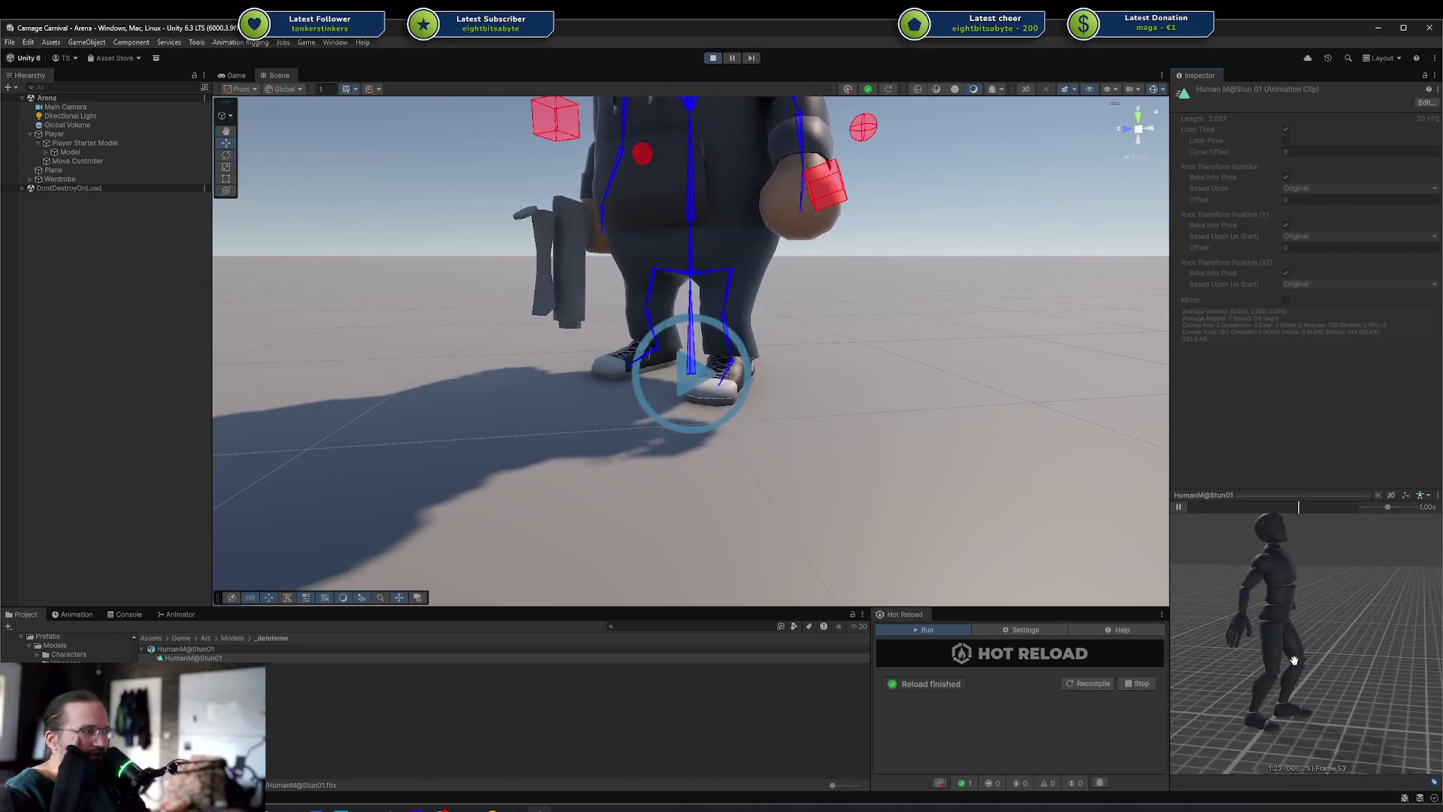
left_click(1406, 497)
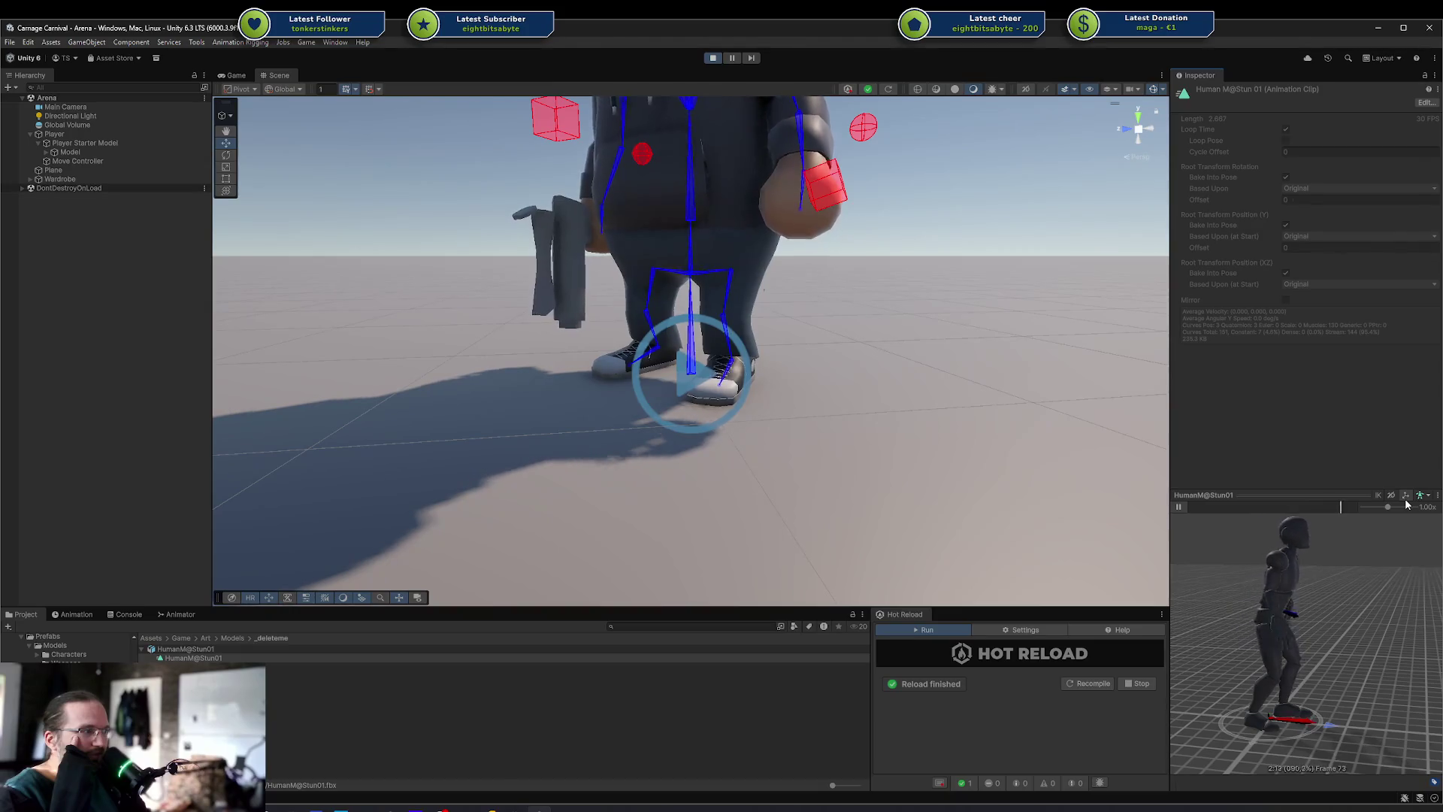
scroll(1361, 637, "up", 5)
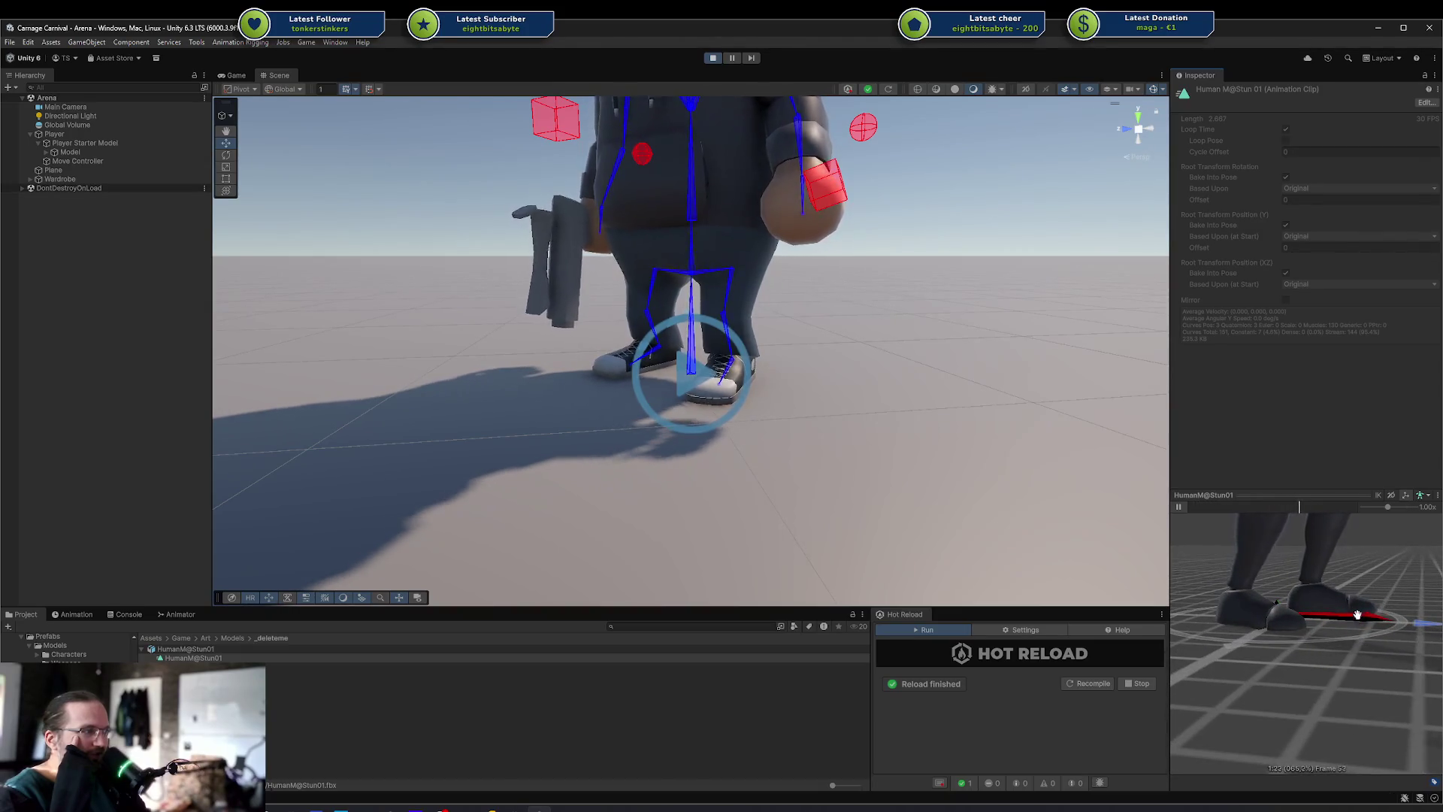
mouse_move(1323, 600)
left_mouse_down()
mouse_move(1290, 663)
mouse_move(1415, 535)
left_mouse_up()
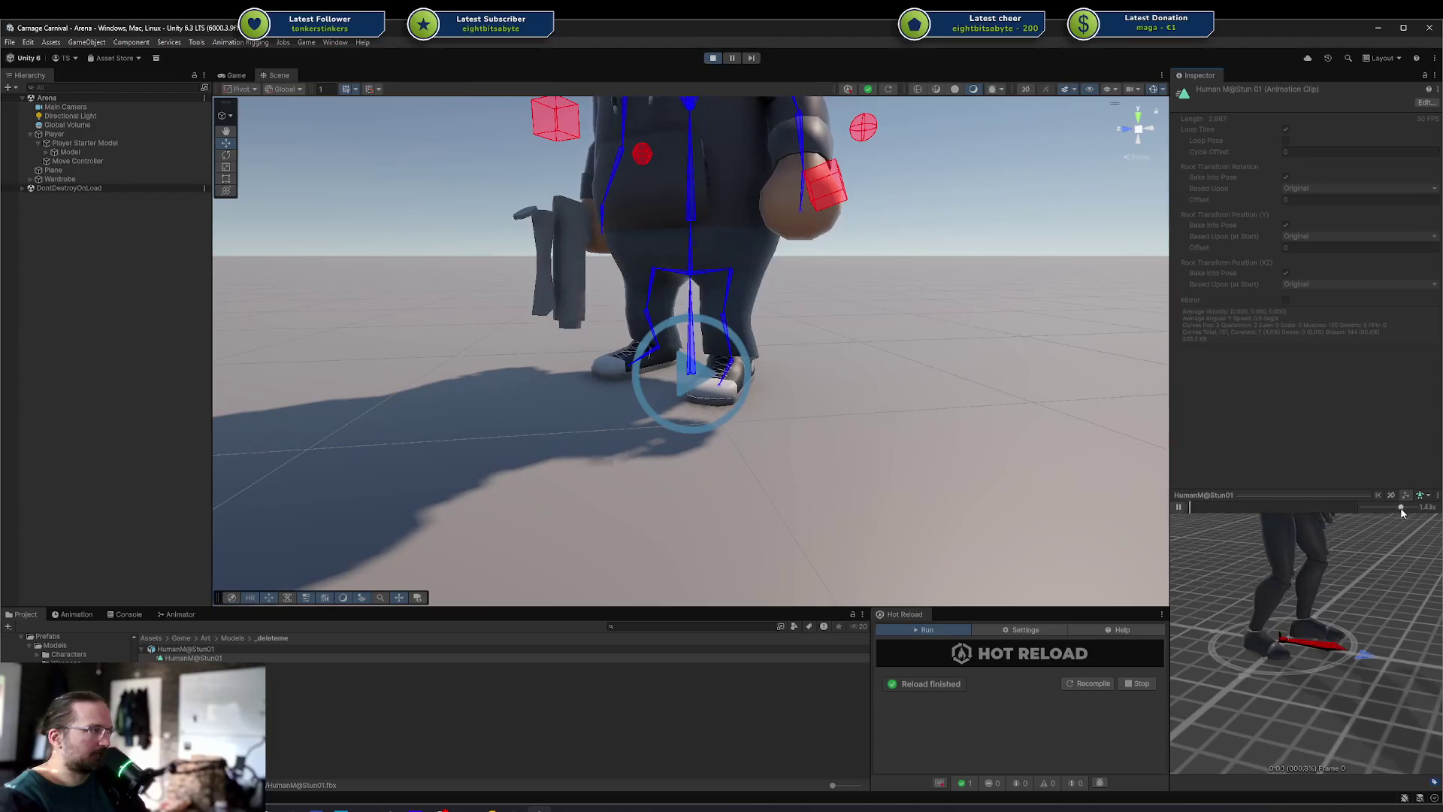
left_click_drag(1390, 508, 1388, 511)
Orbit the preview closer to the legs, then show HumanM@Stun01's Rig import settings
left_click(1420, 496)
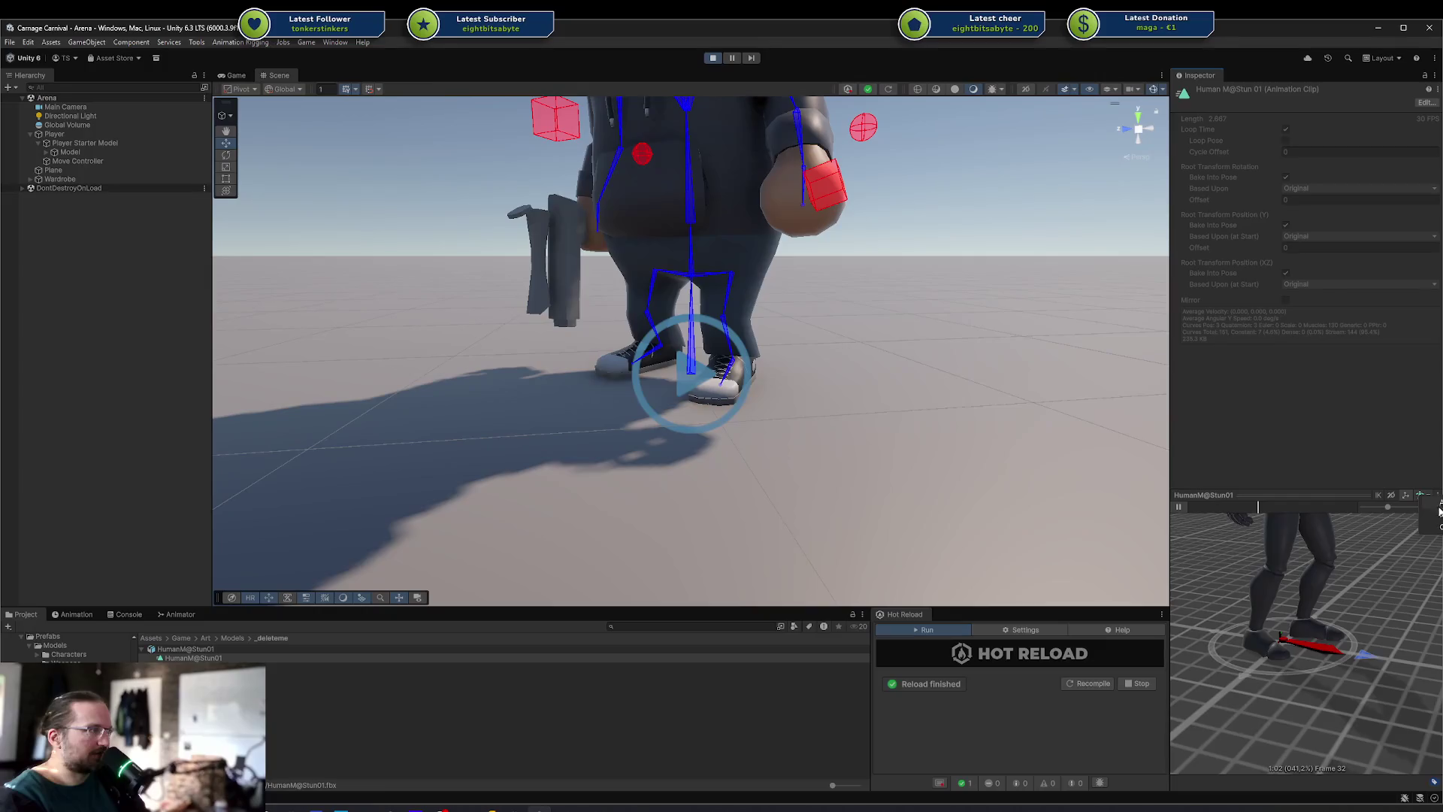
left_click(1440, 515)
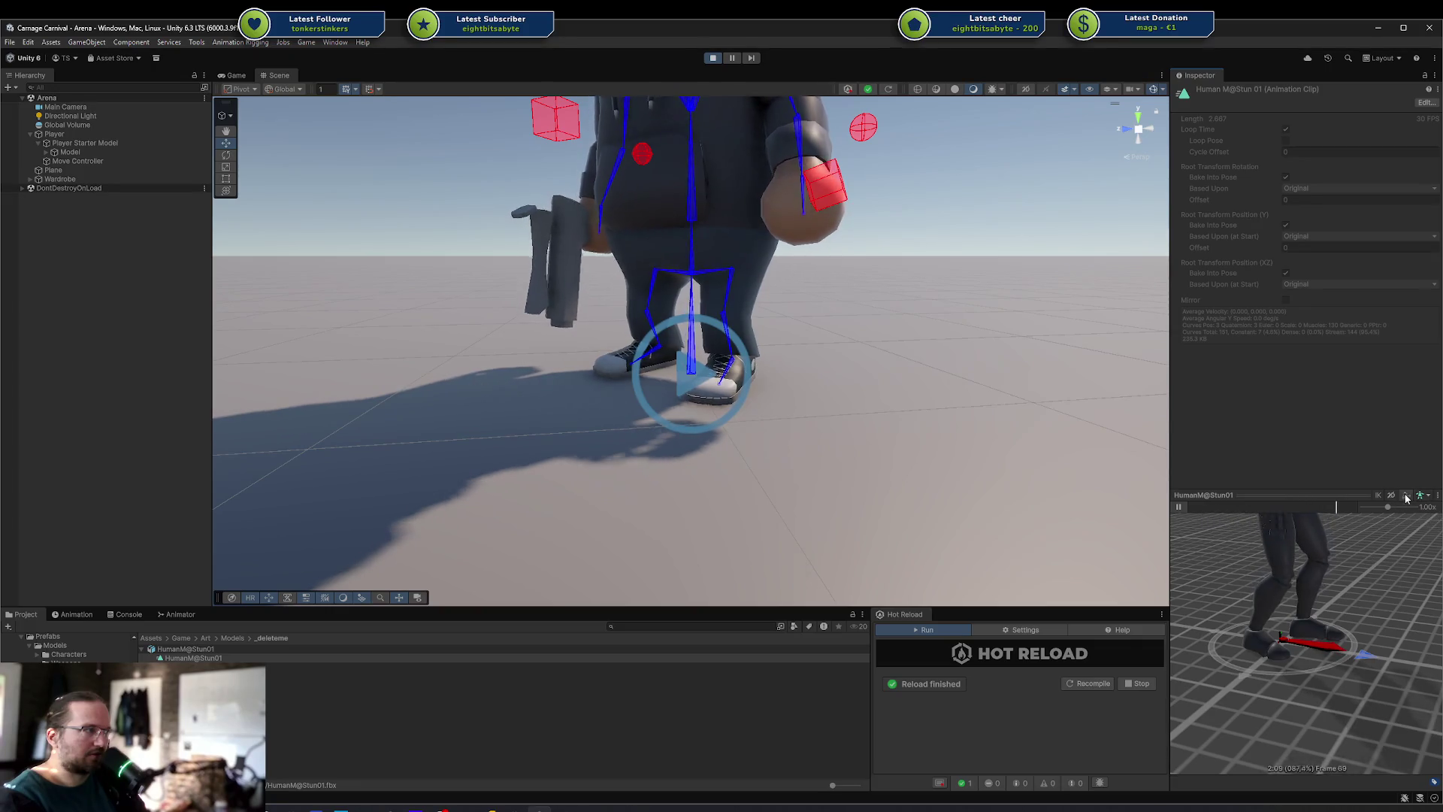
scroll(1428, 518, "down", 5)
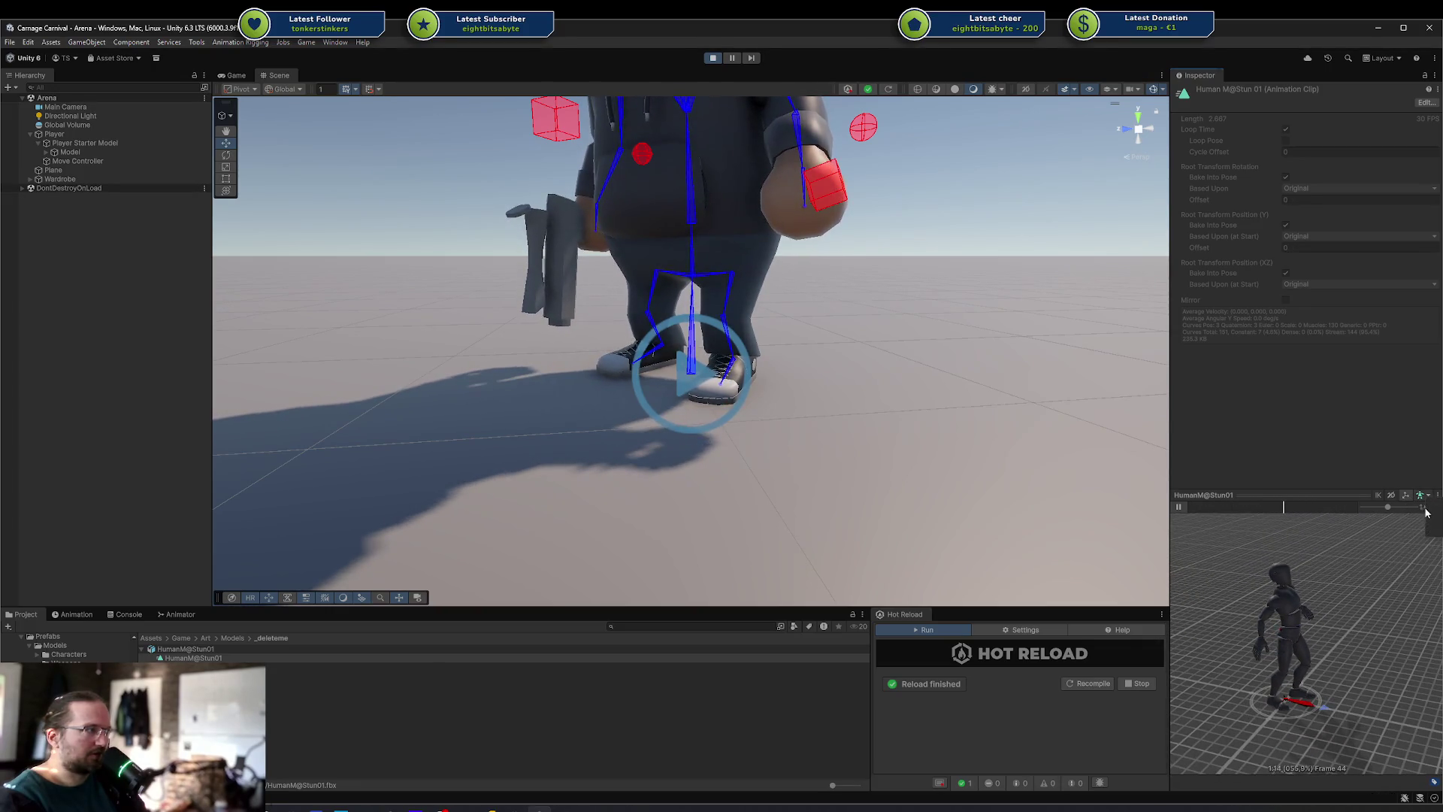
scroll(1358, 604, "up", 5)
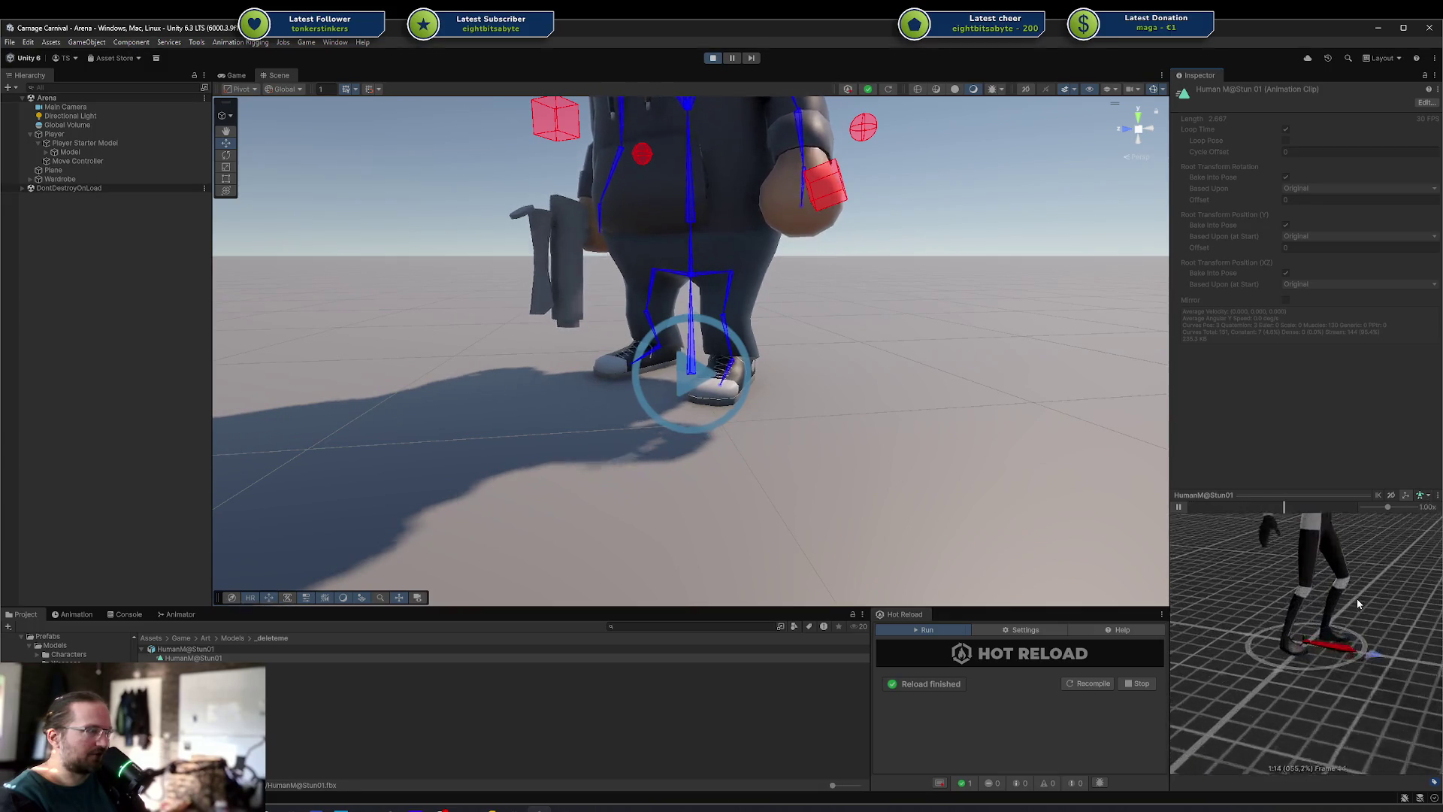
left_click_drag(1358, 604, 1333, 635)
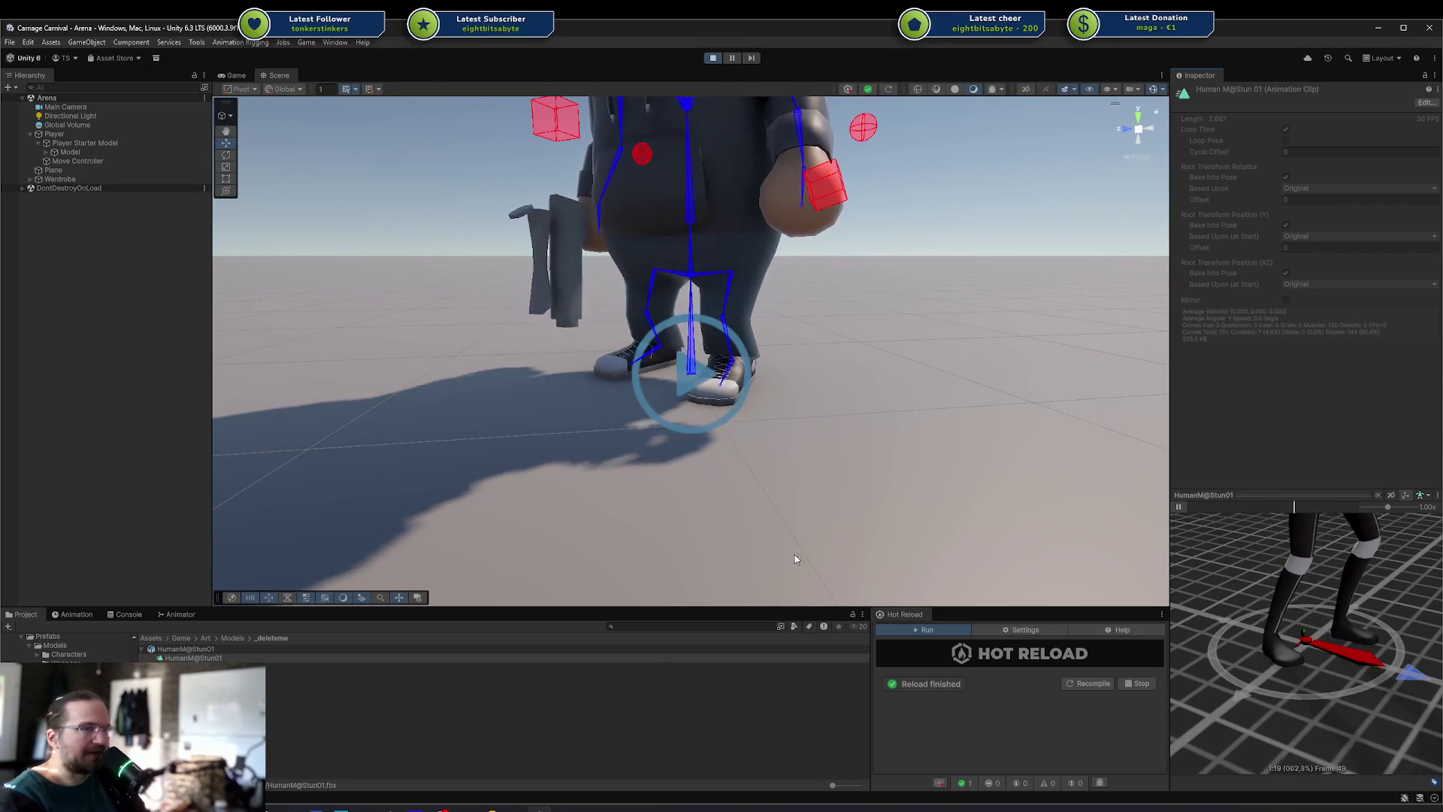
left_click(322, 650)
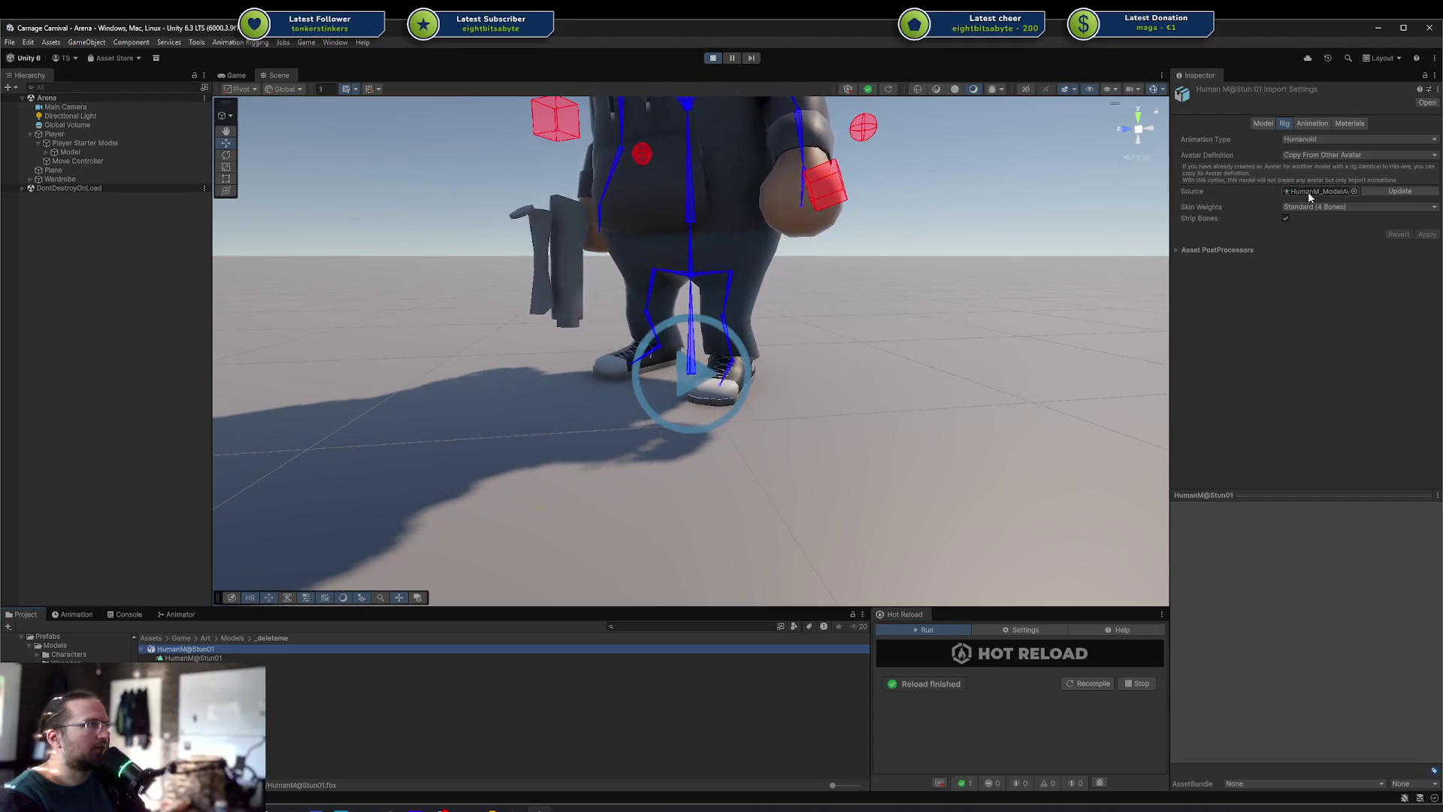
Inspect the source avatar's properties, then ping it to select HumanM_Model
right_click(1308, 191)
left_click(1314, 300)
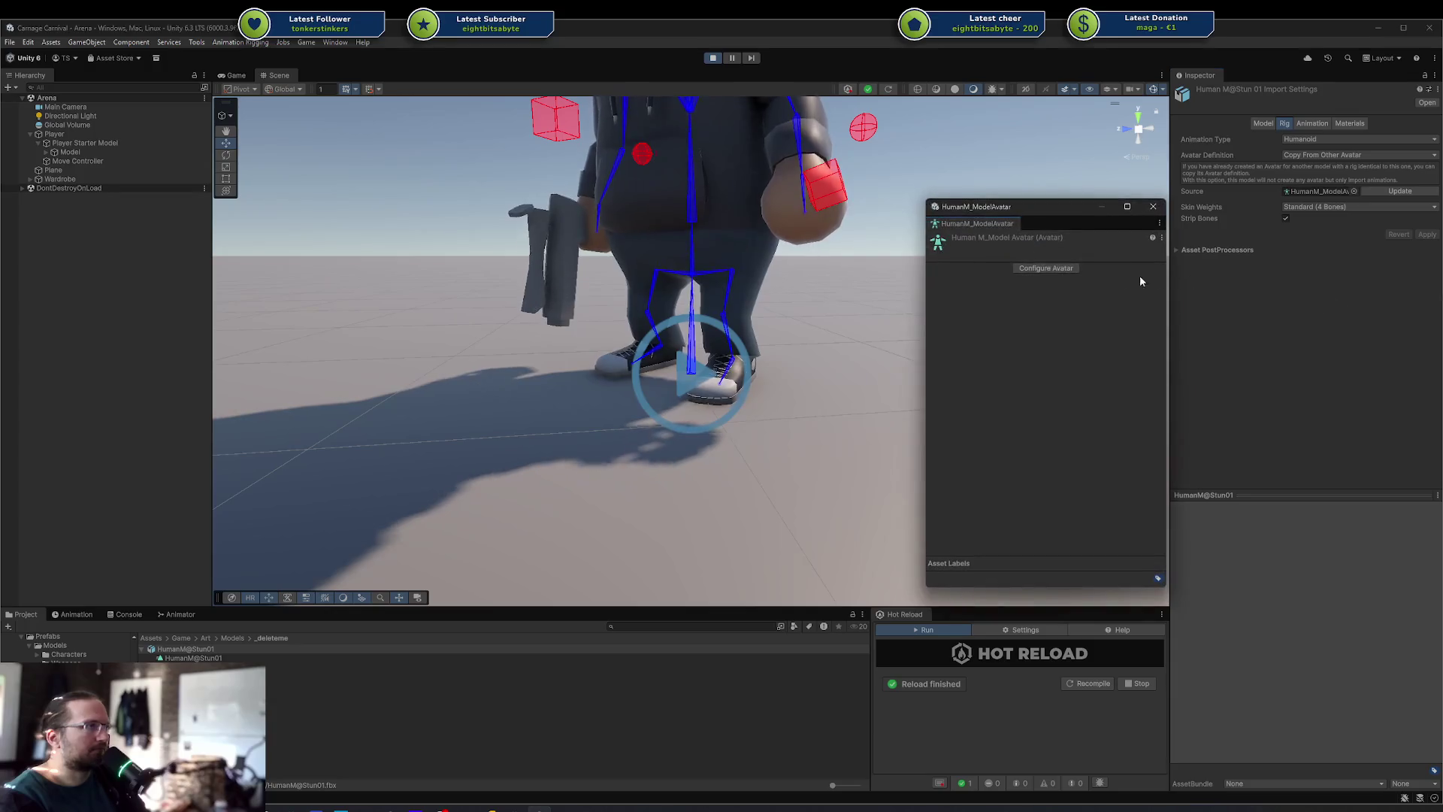
left_click(1153, 206)
left_click(1319, 191)
left_click(333, 667)
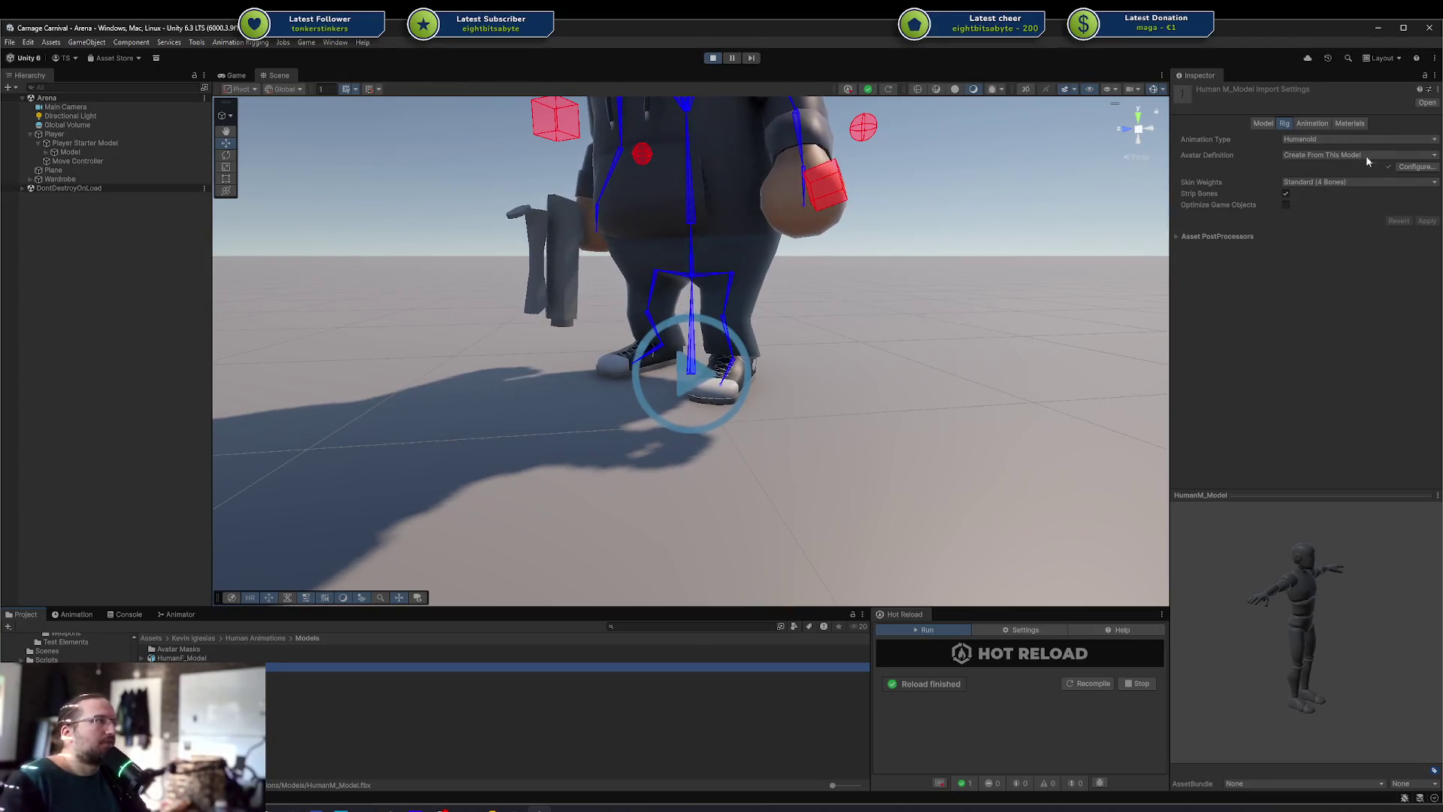
Browse HumanM_Model's Animation, Materials and Model import tabs, then try opening the model file
left_click(1317, 126)
left_click(1351, 126)
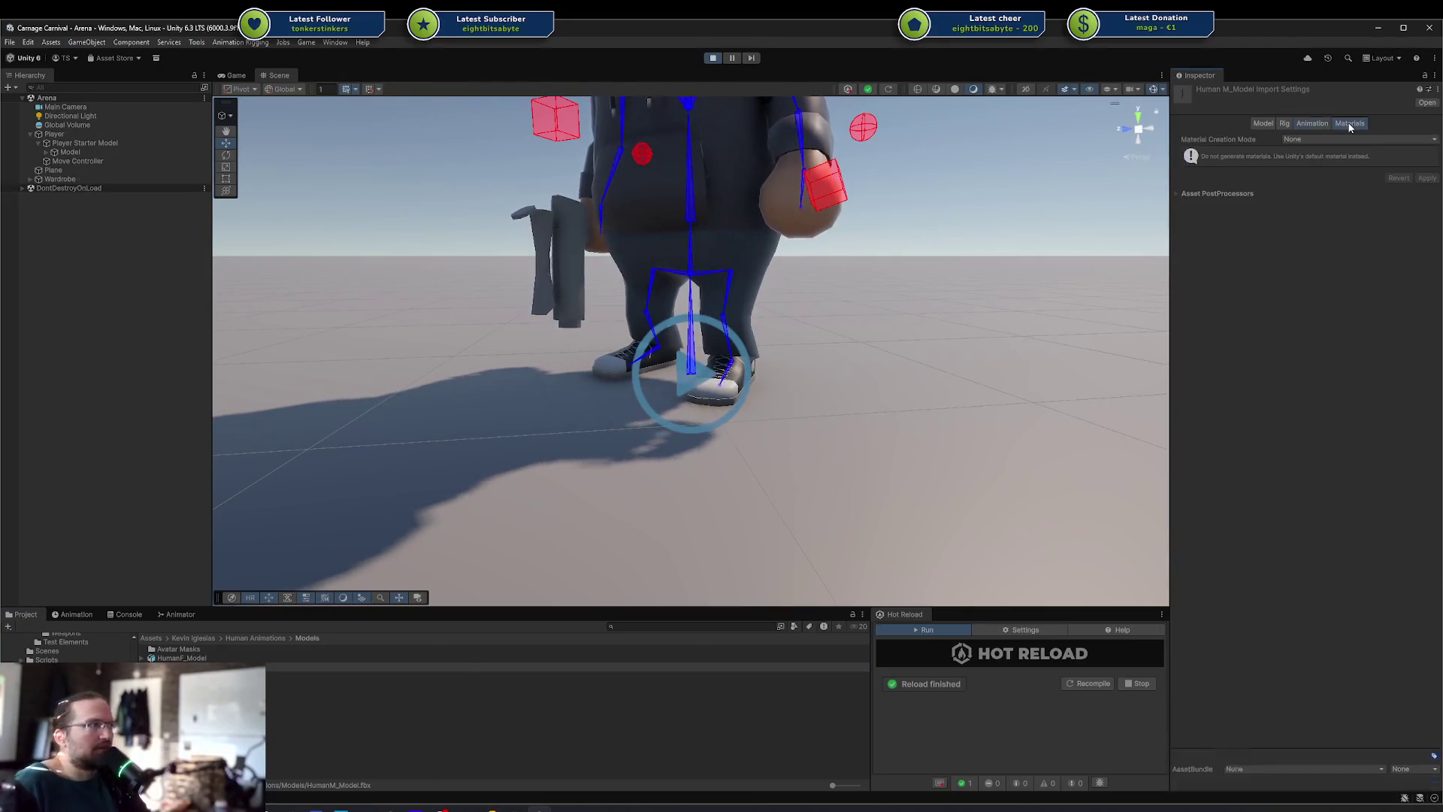
left_click(1266, 125)
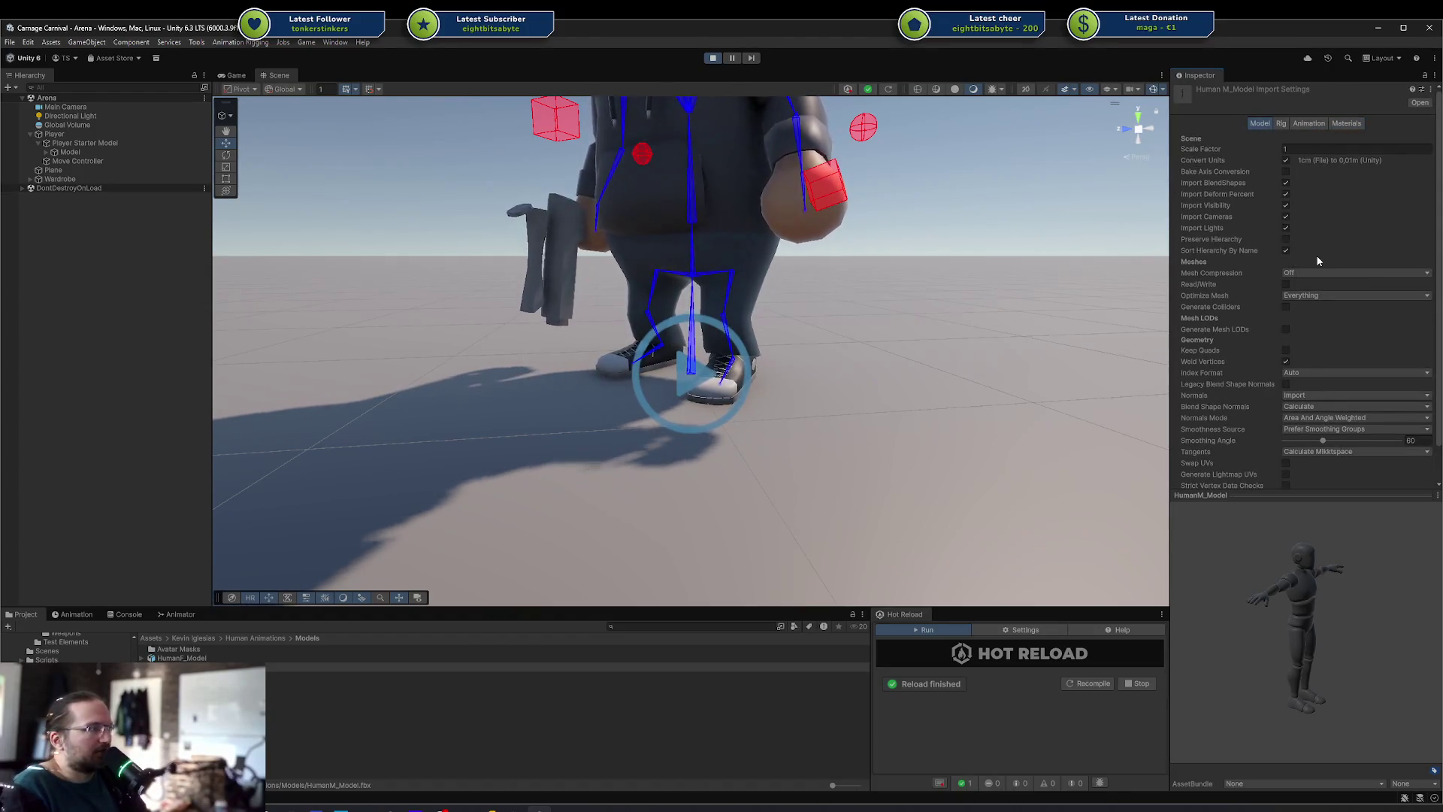
scroll(1318, 261, "down", 2)
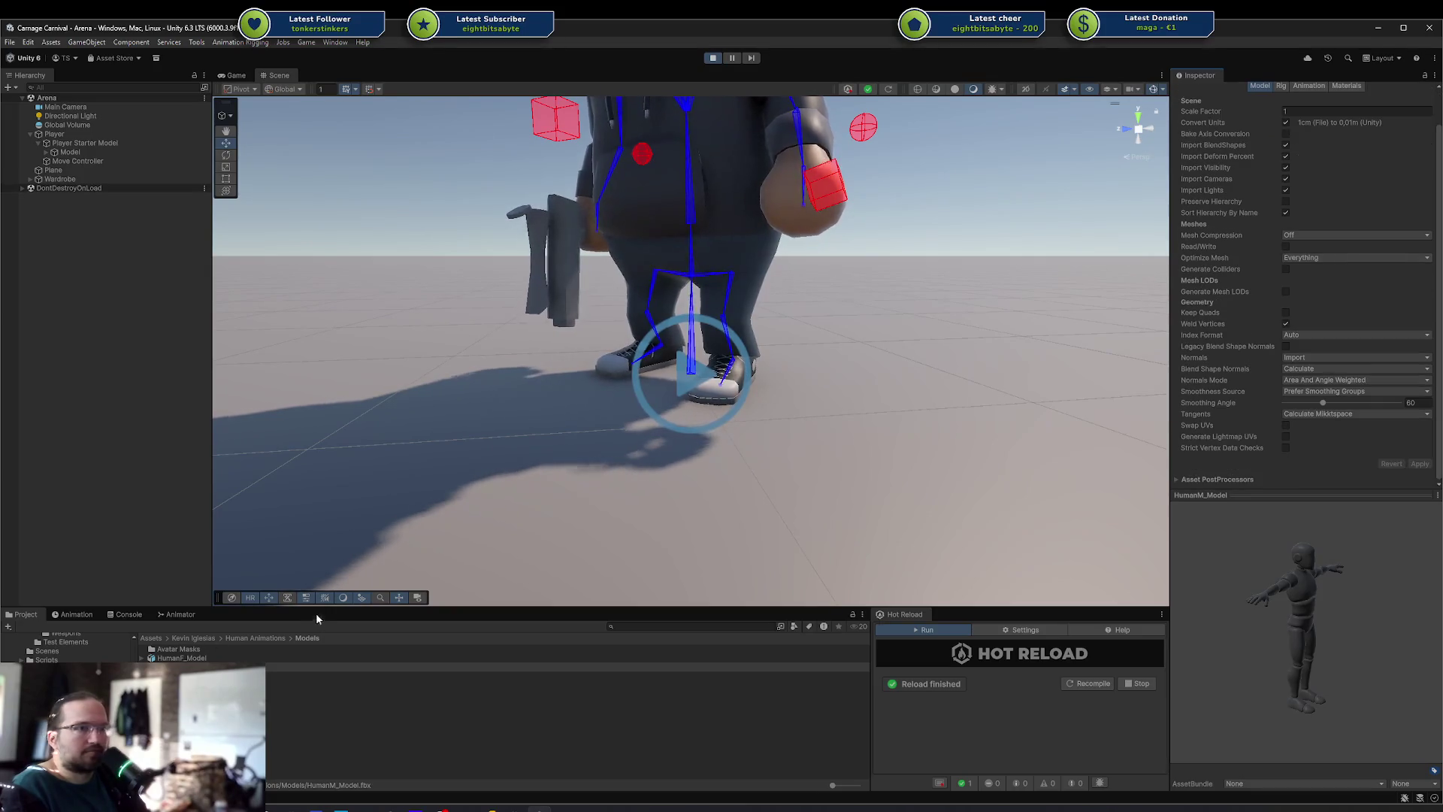
double_click(181, 667)
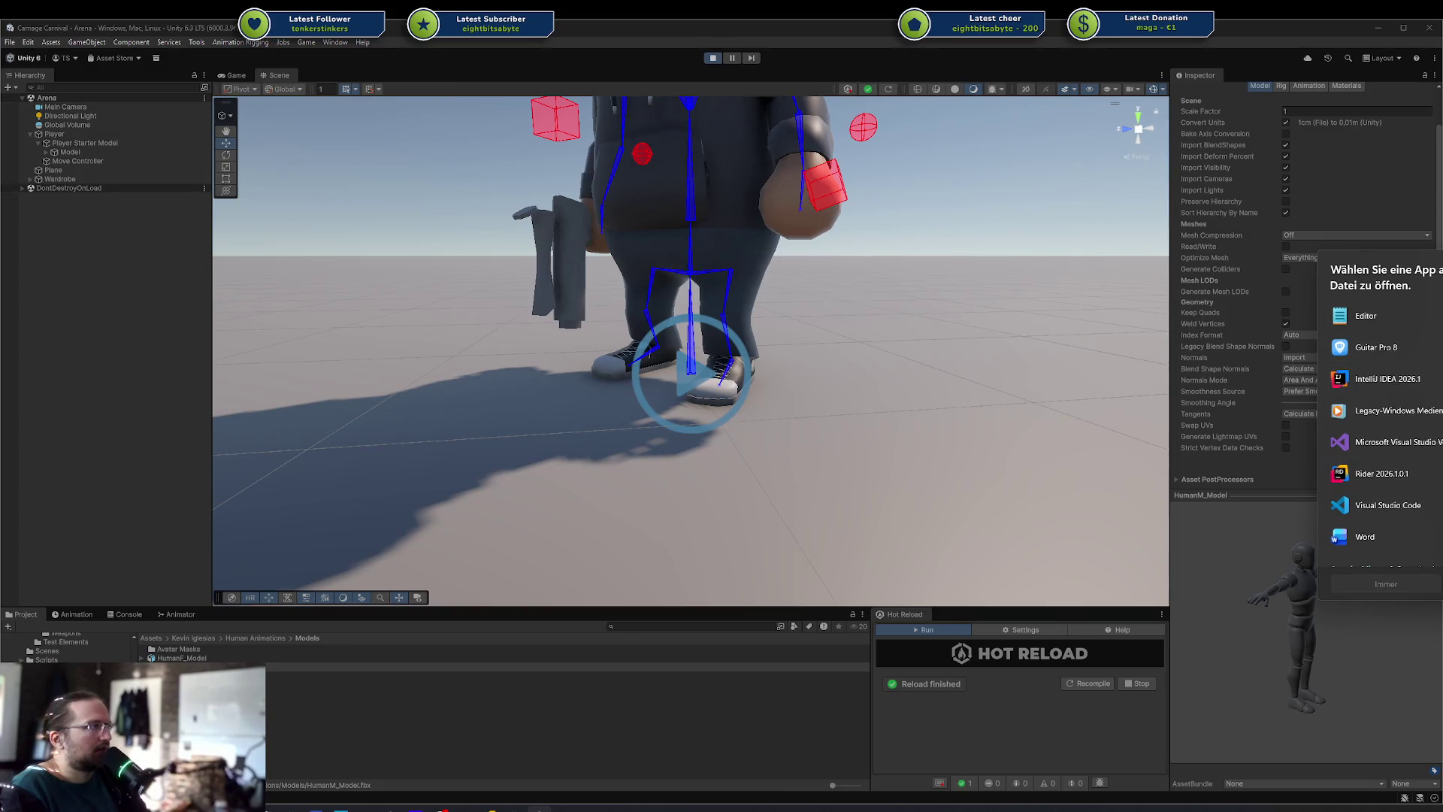
Inspect the HumanM_Model asset's Rig, then drag a copy of HumanM_Model into the scene
left_click(444, 741)
left_click(443, 667)
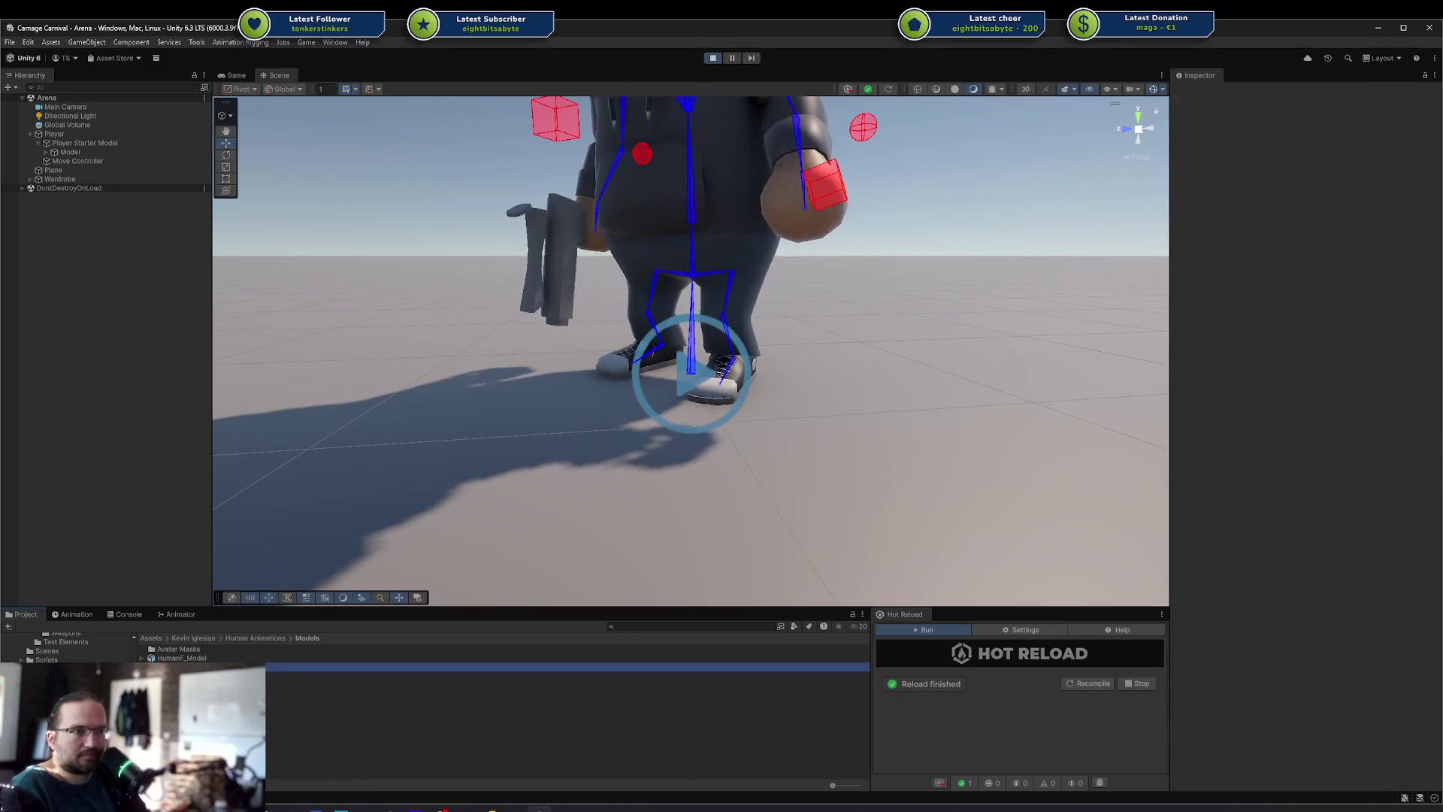
left_click(444, 703)
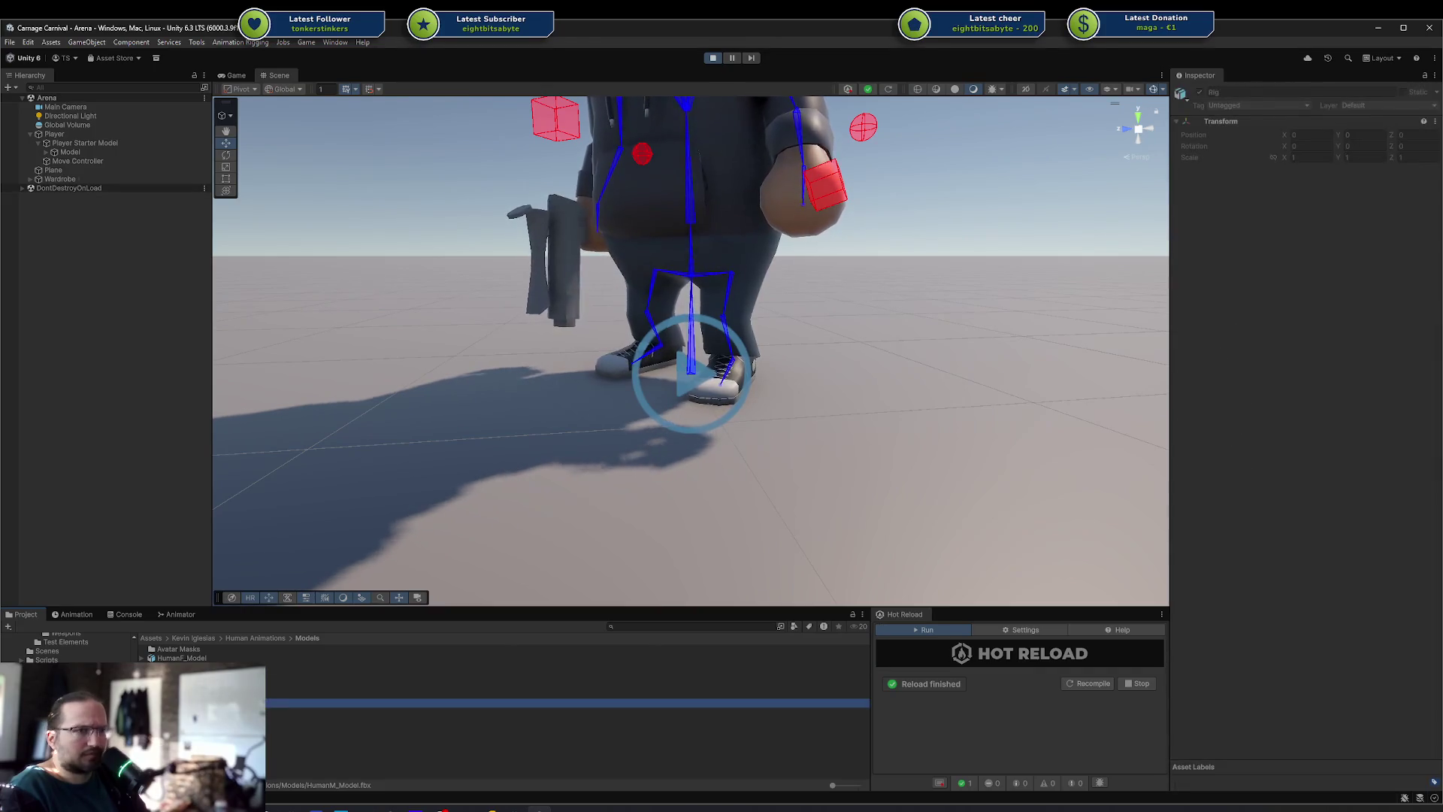
left_click(443, 676)
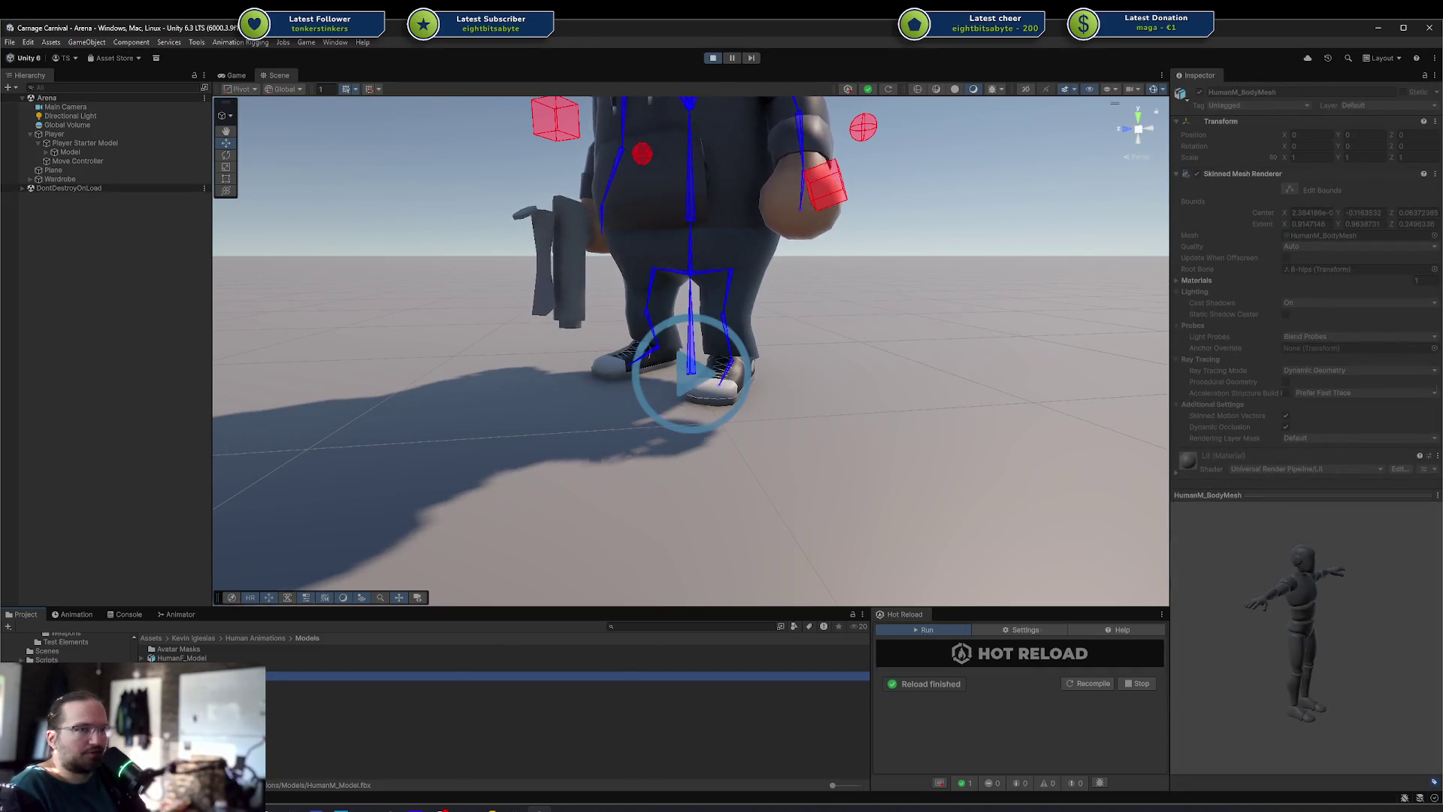
left_click(443, 703)
mouse_move(225, 667)
left_mouse_down()
mouse_move(142, 516)
mouse_move(106, 209)
left_mouse_up()
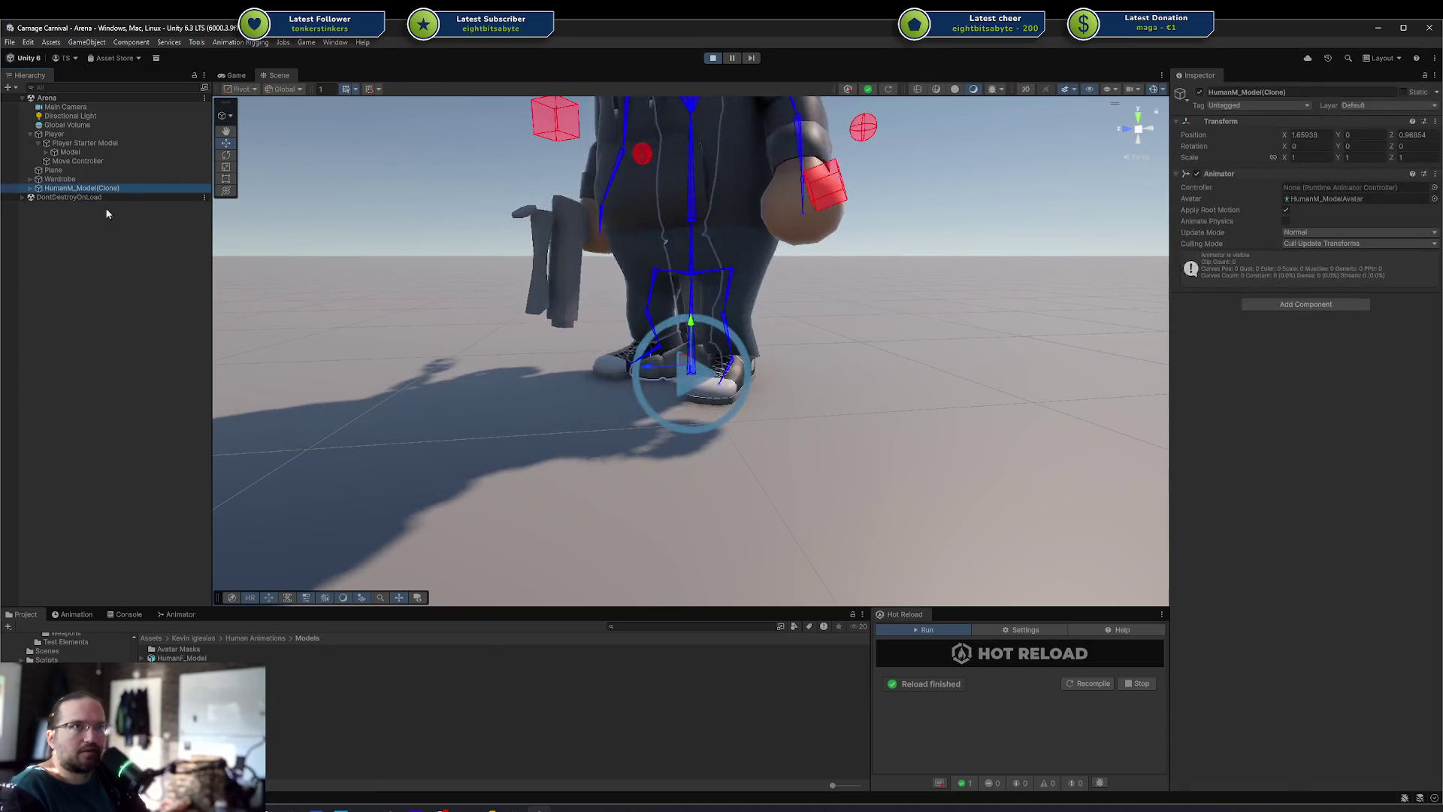
Expand the clone's Rig > B-root and the player's Model > Rig > root to compare bones
left_click(30, 188)
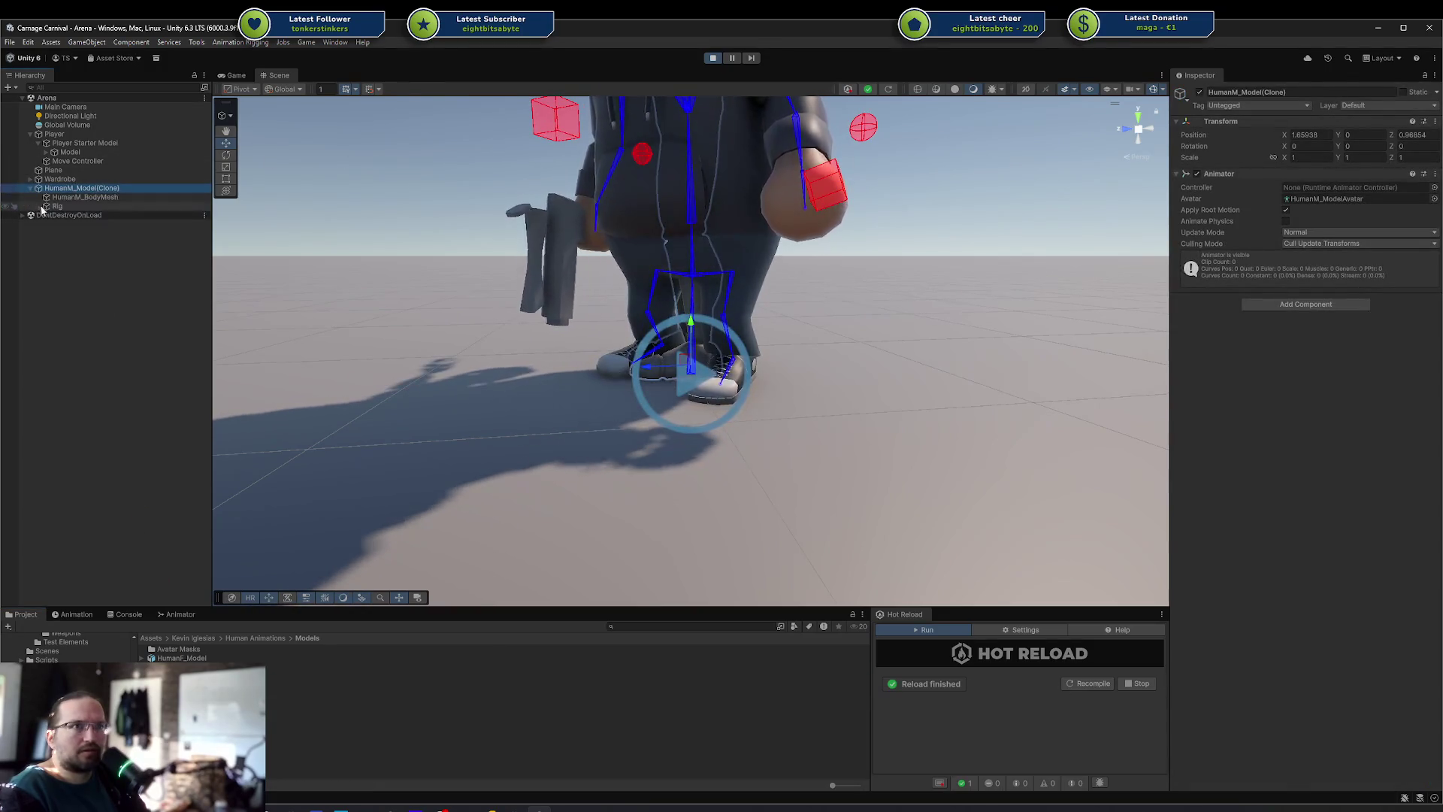
left_click(58, 206)
left_click(39, 206)
left_click(69, 215)
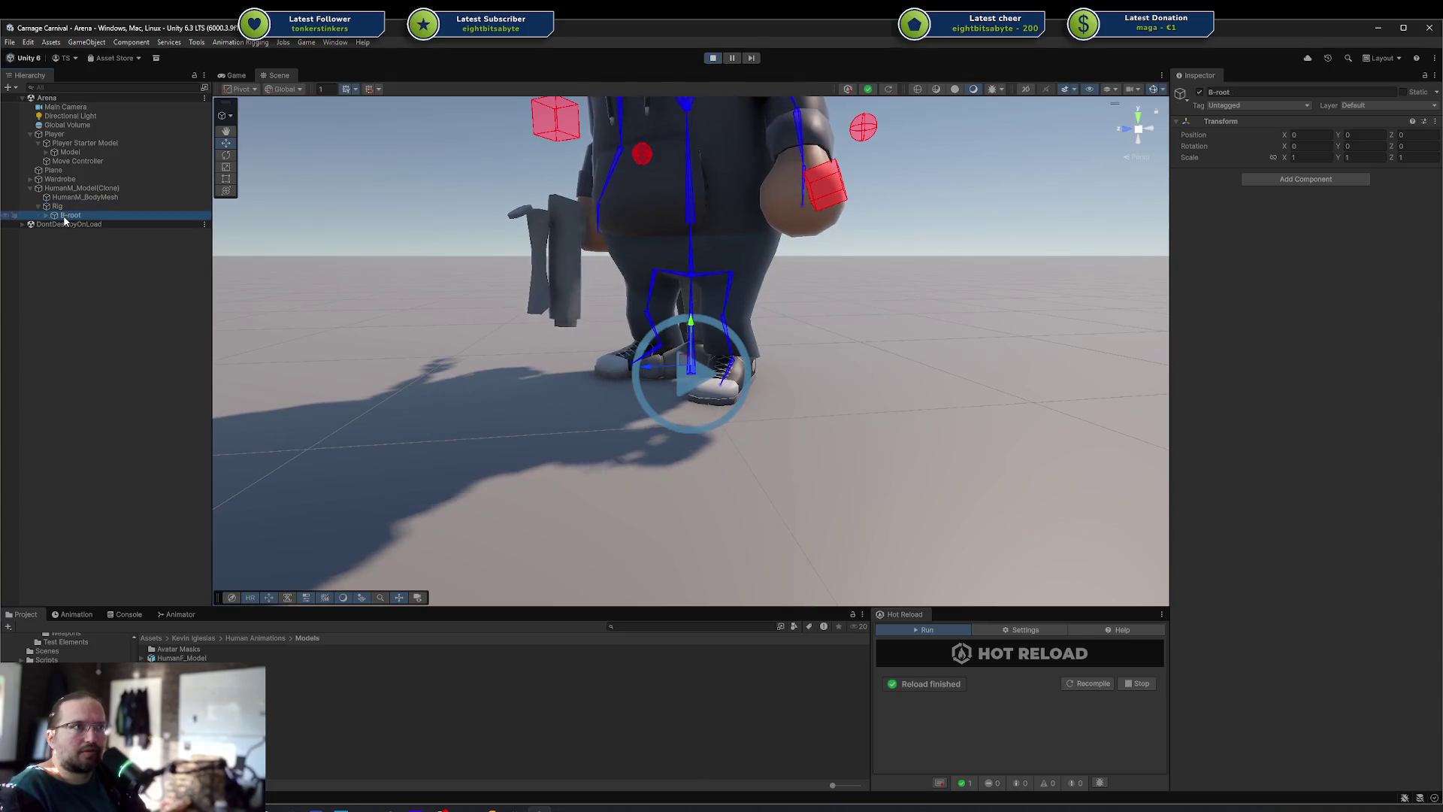
left_click(47, 216)
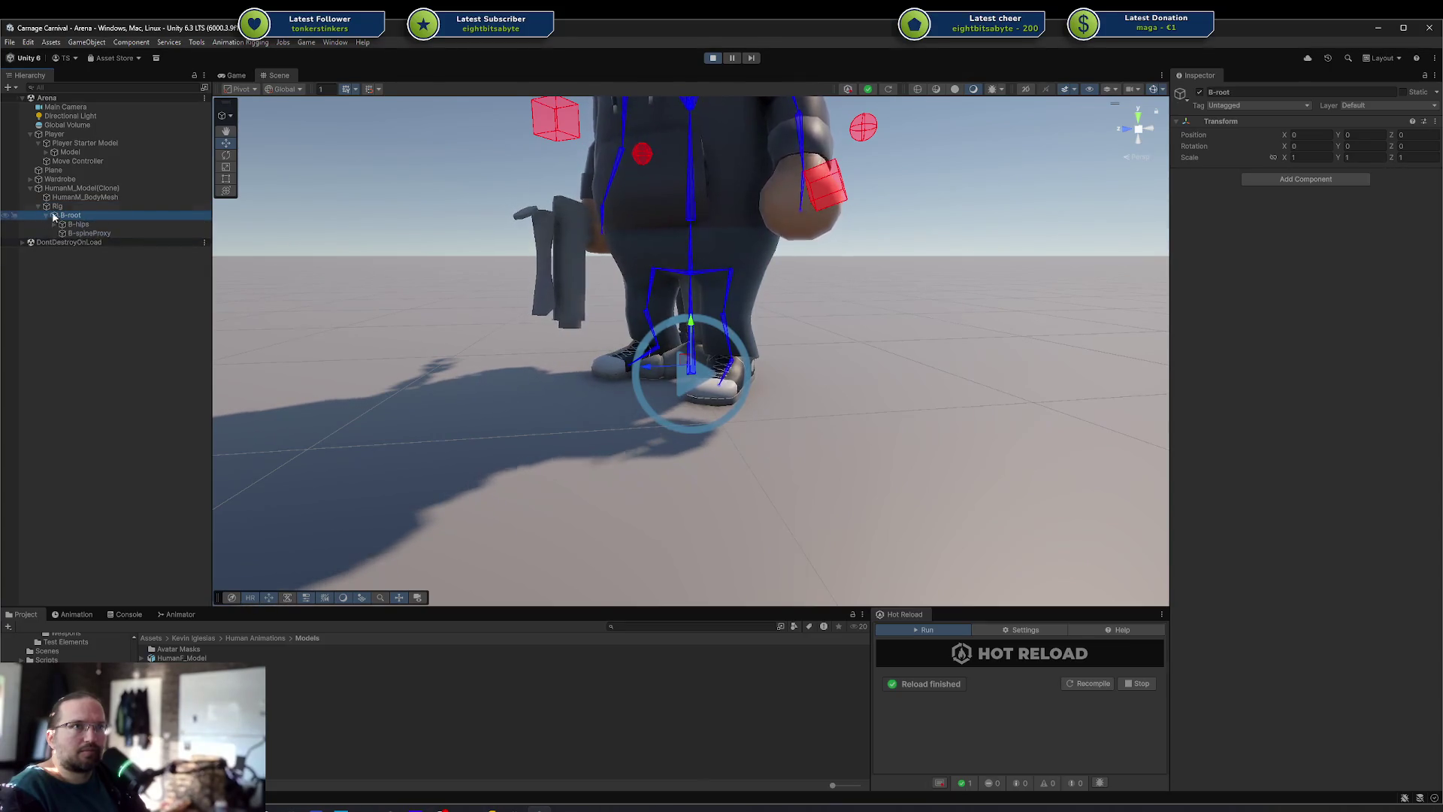
left_click(46, 152)
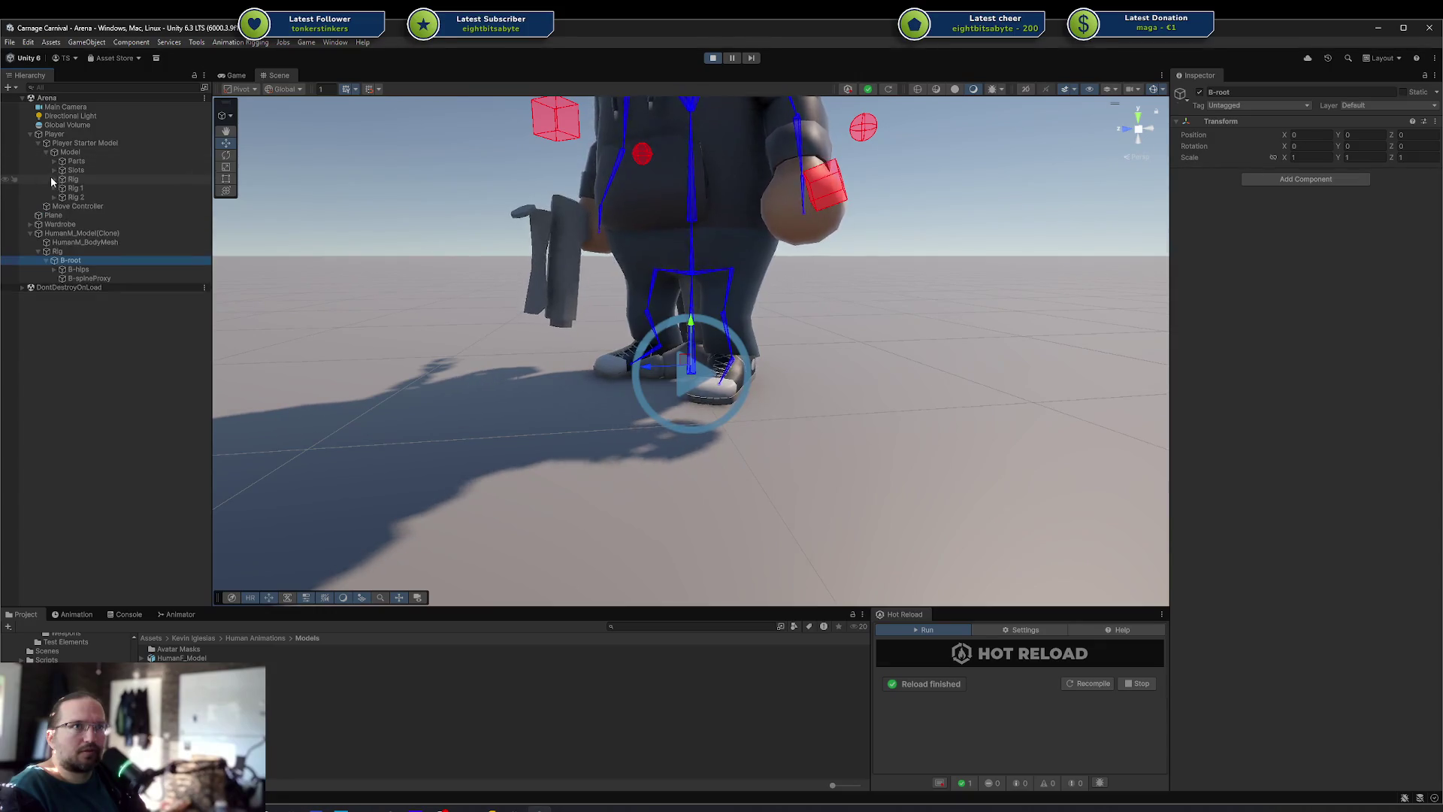
left_click(53, 179)
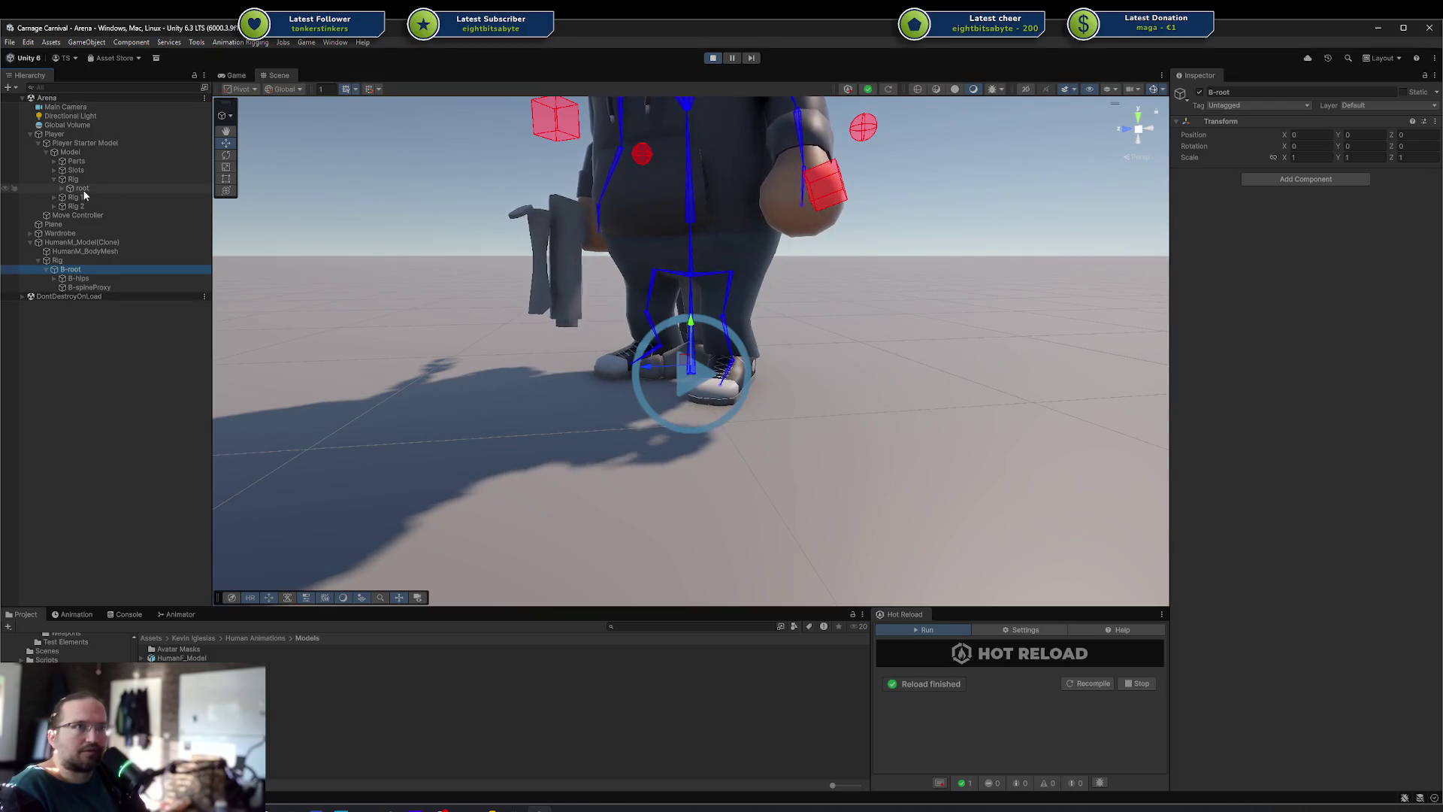
left_click(83, 188)
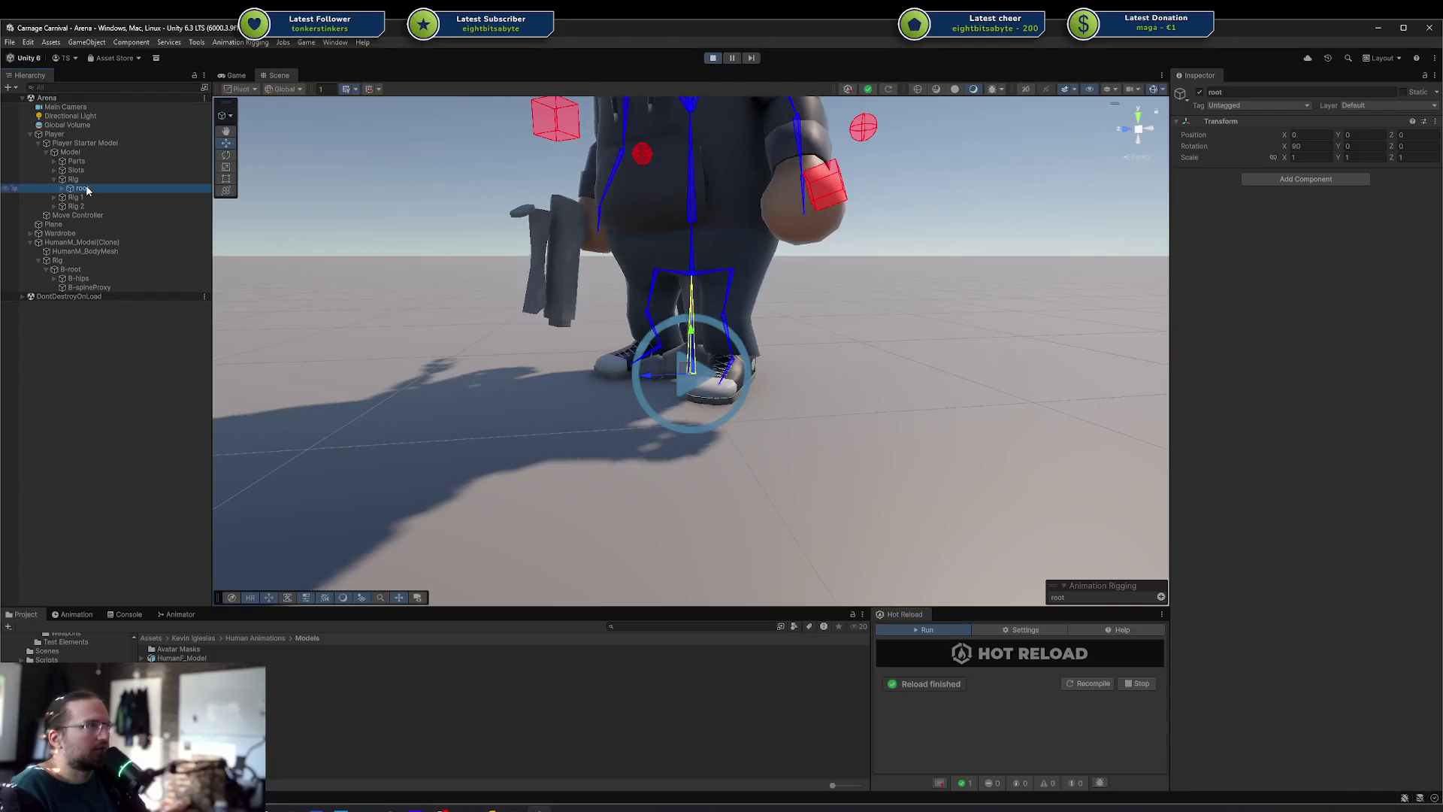
left_click(89, 269)
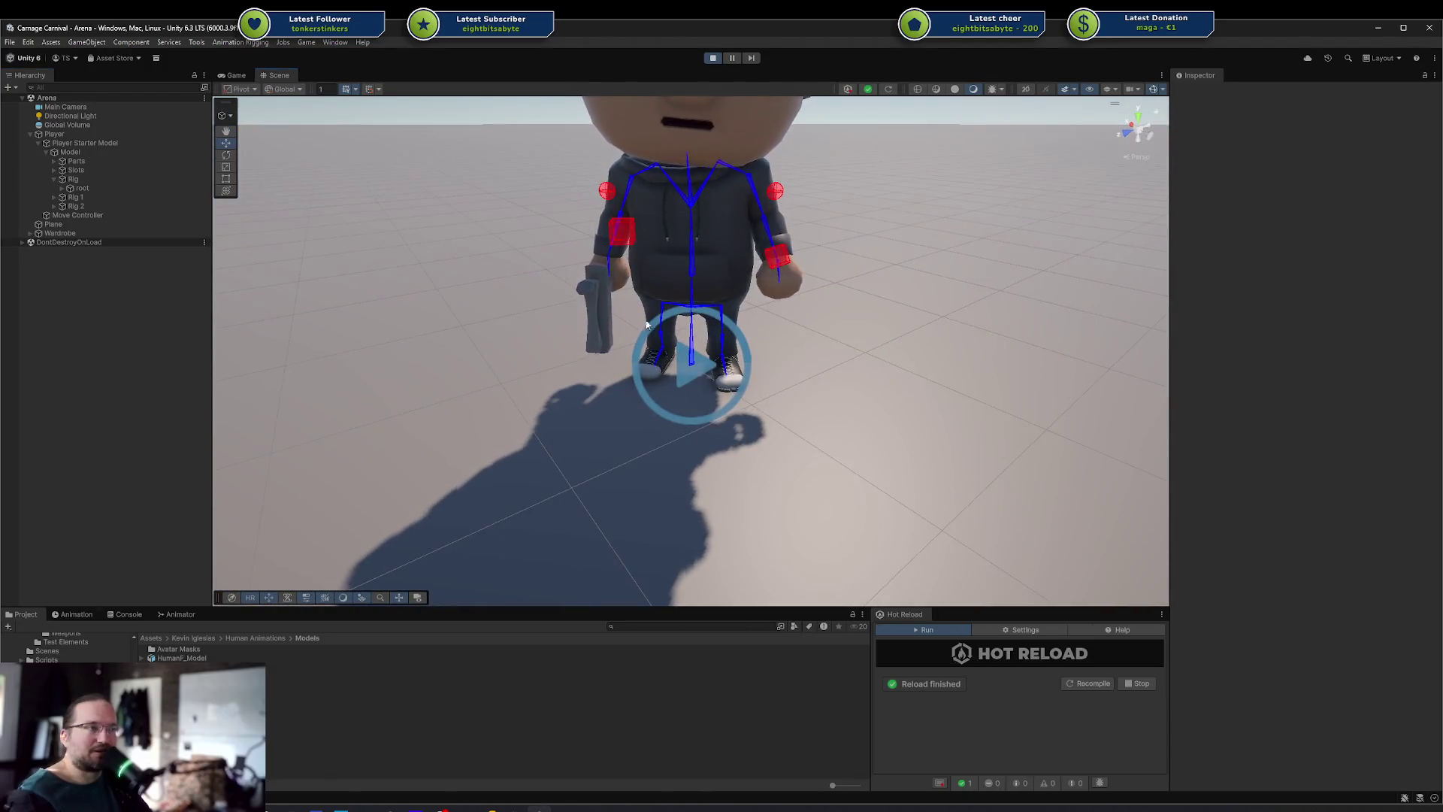
Recentre the scene, select the player's Model, and show the HumanM_Model Avatar sub-asset's details
left_click_drag(646, 325, 680, 349)
left_click(83, 151)
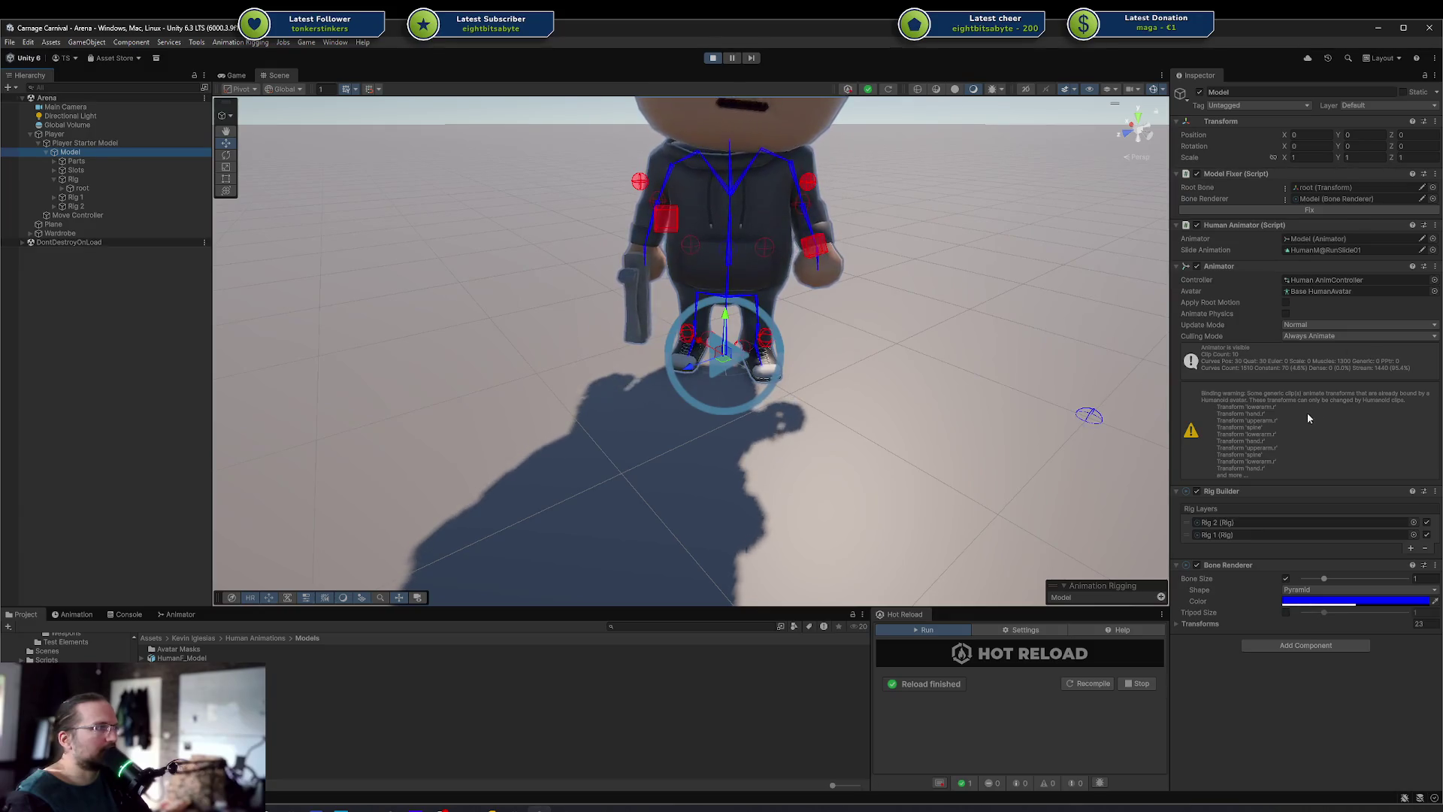
left_click(1221, 404)
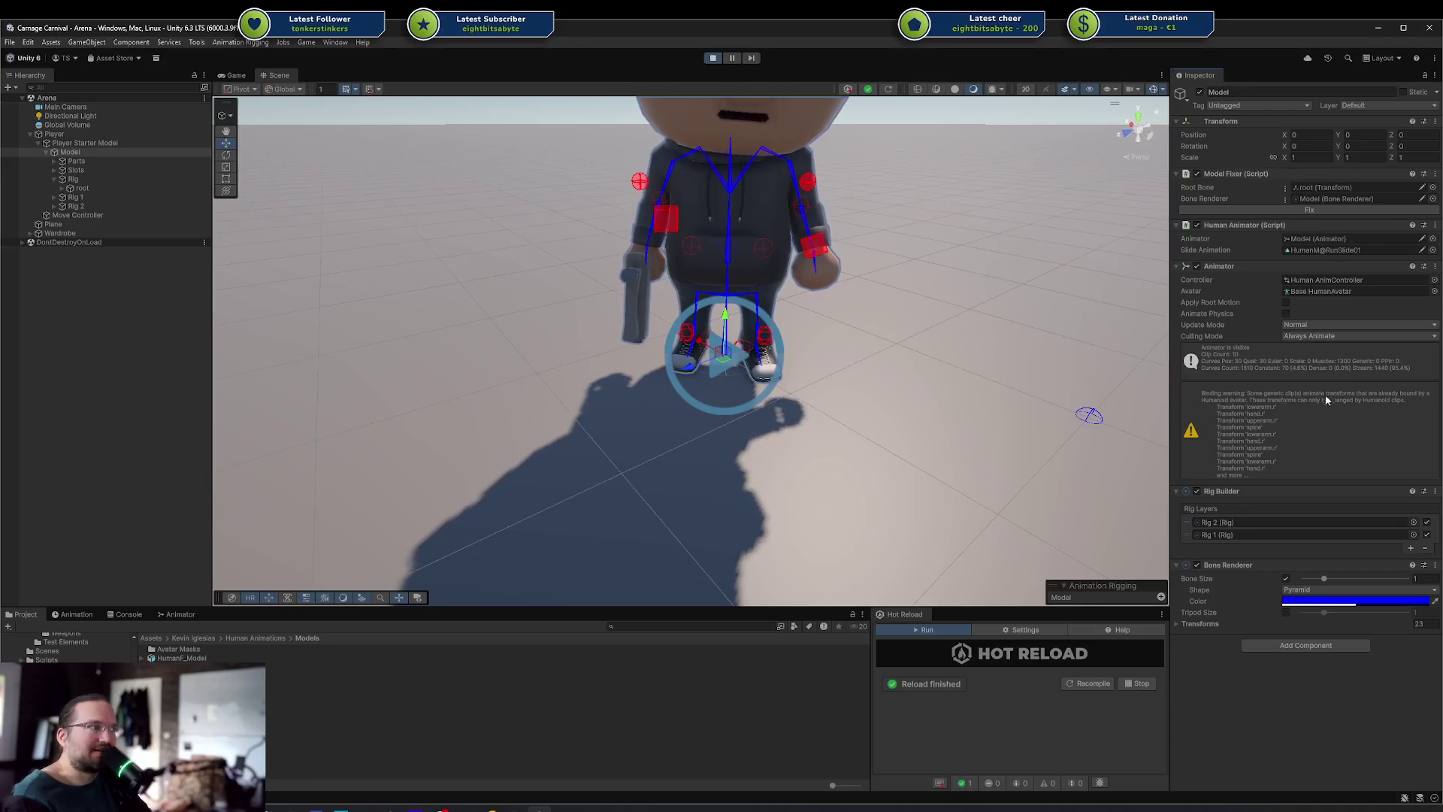
scroll(75, 662, "up", 5)
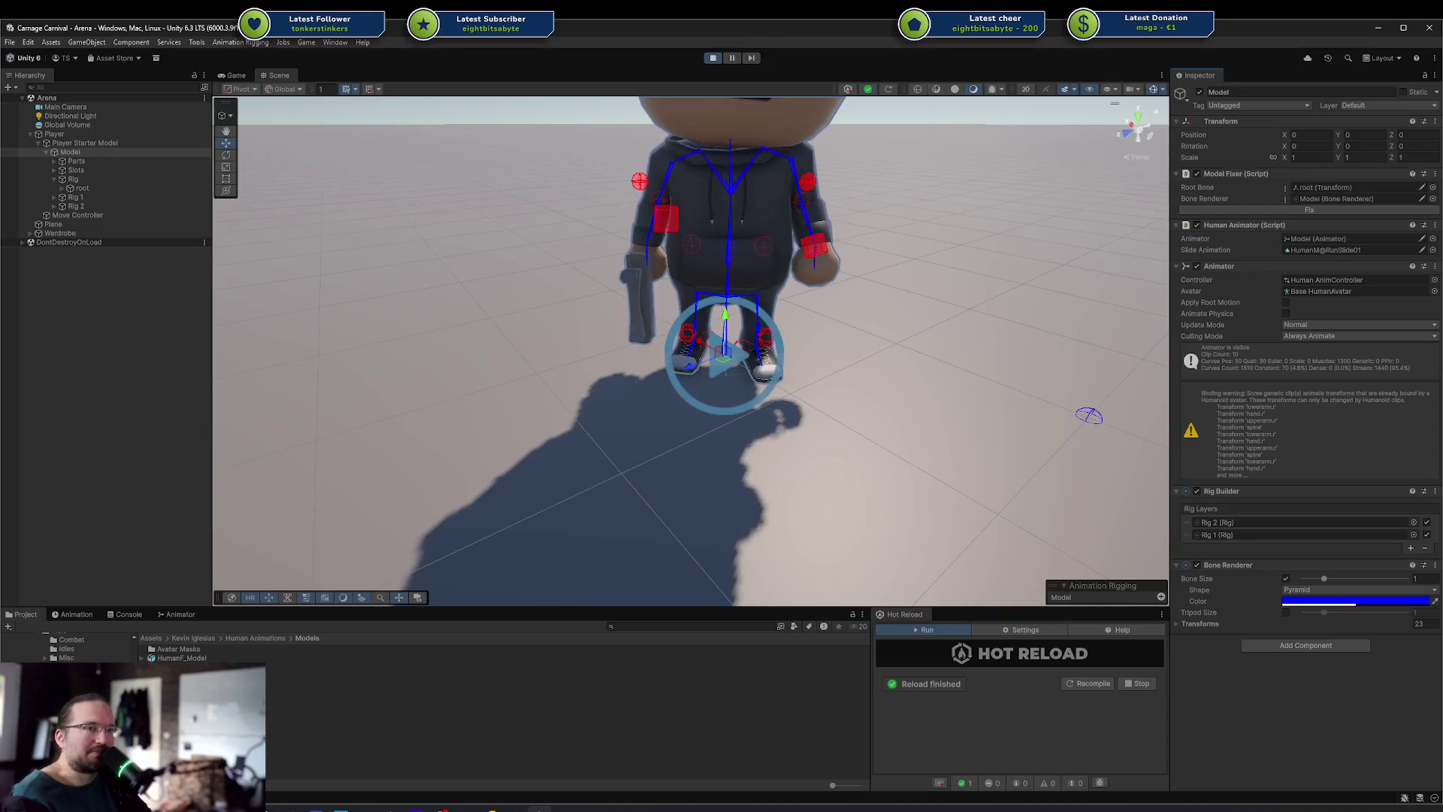
left_click(188, 693)
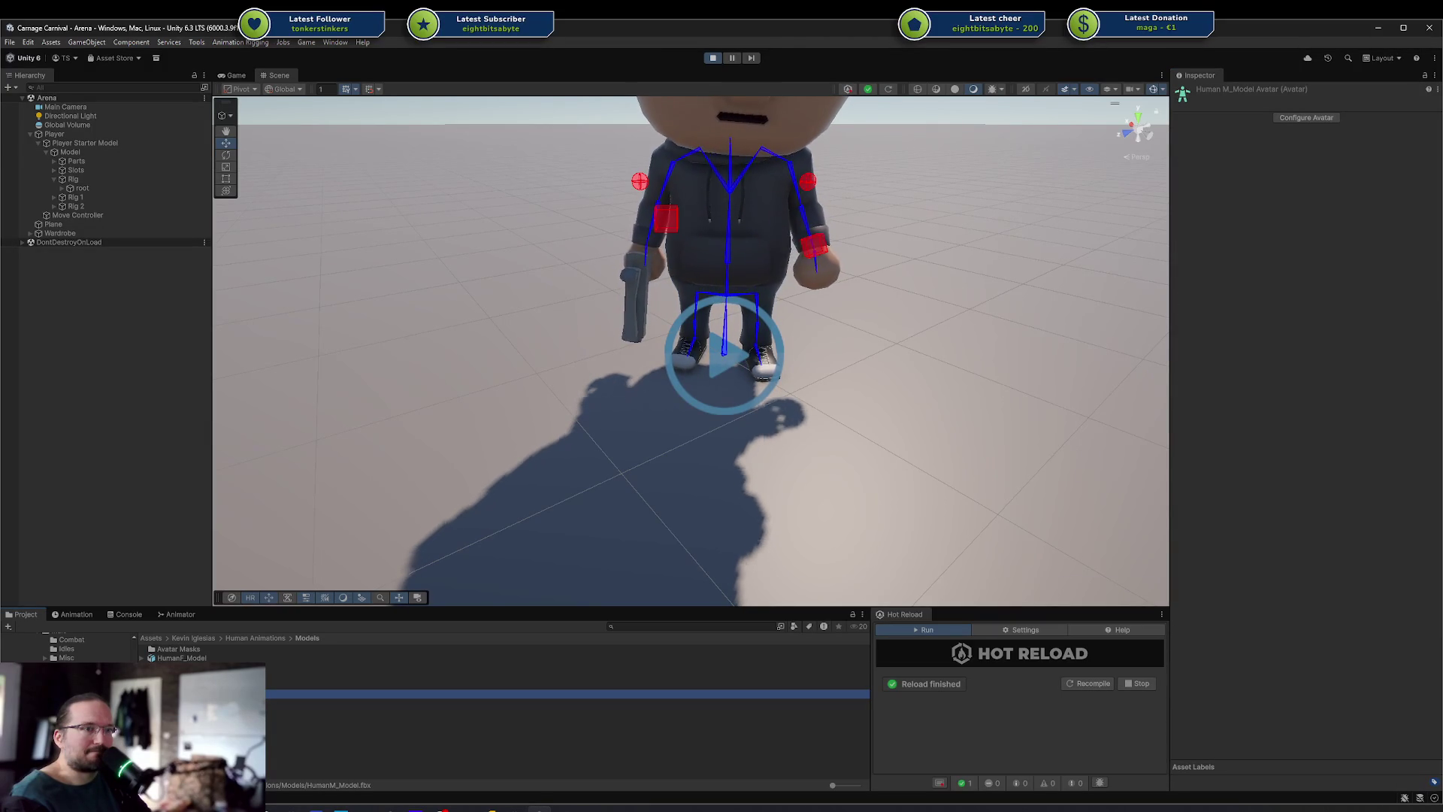
scroll(52, 647, "up", 5)
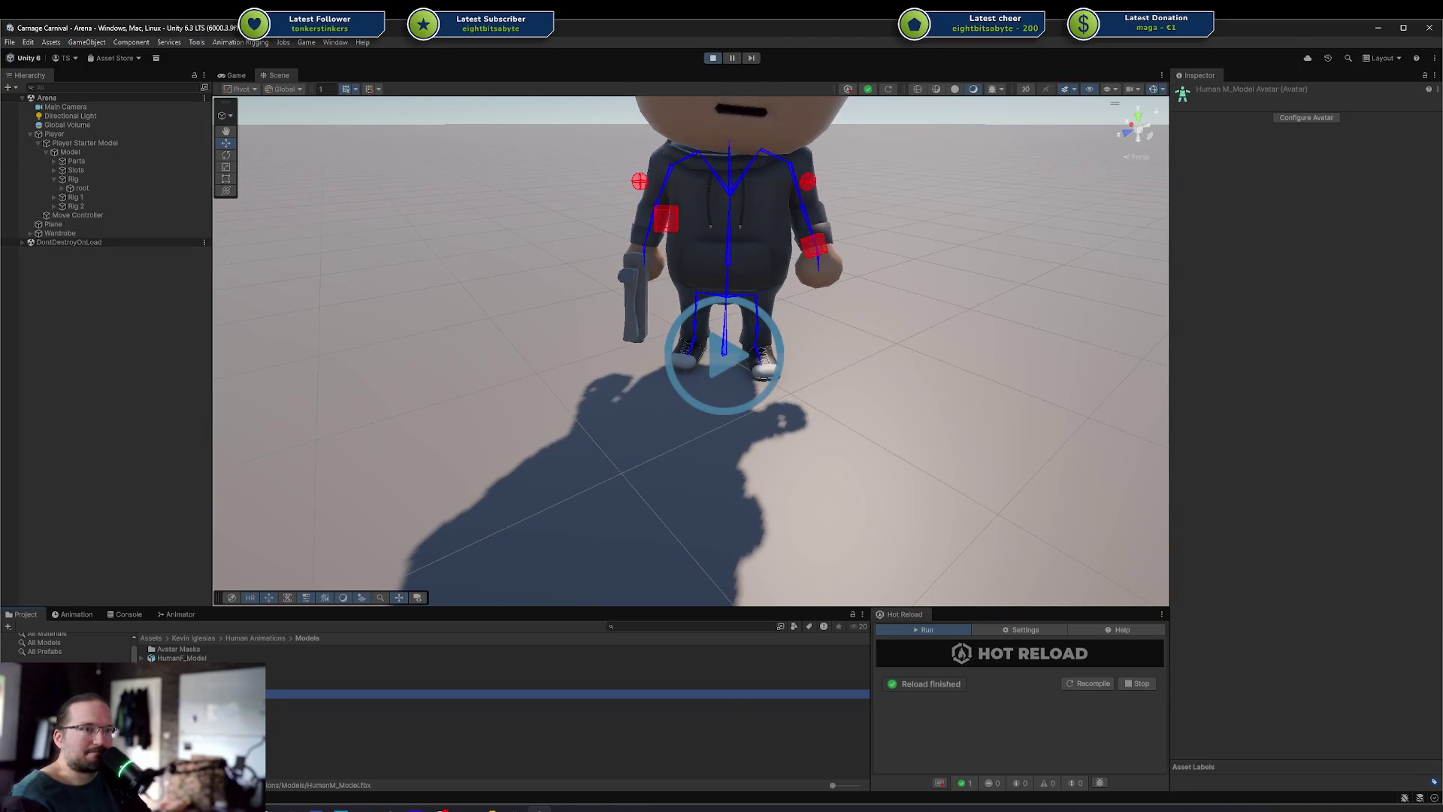
Select HumanM@Stun01 and browse its animated muscle curves in the Animation window
left_click(187, 658)
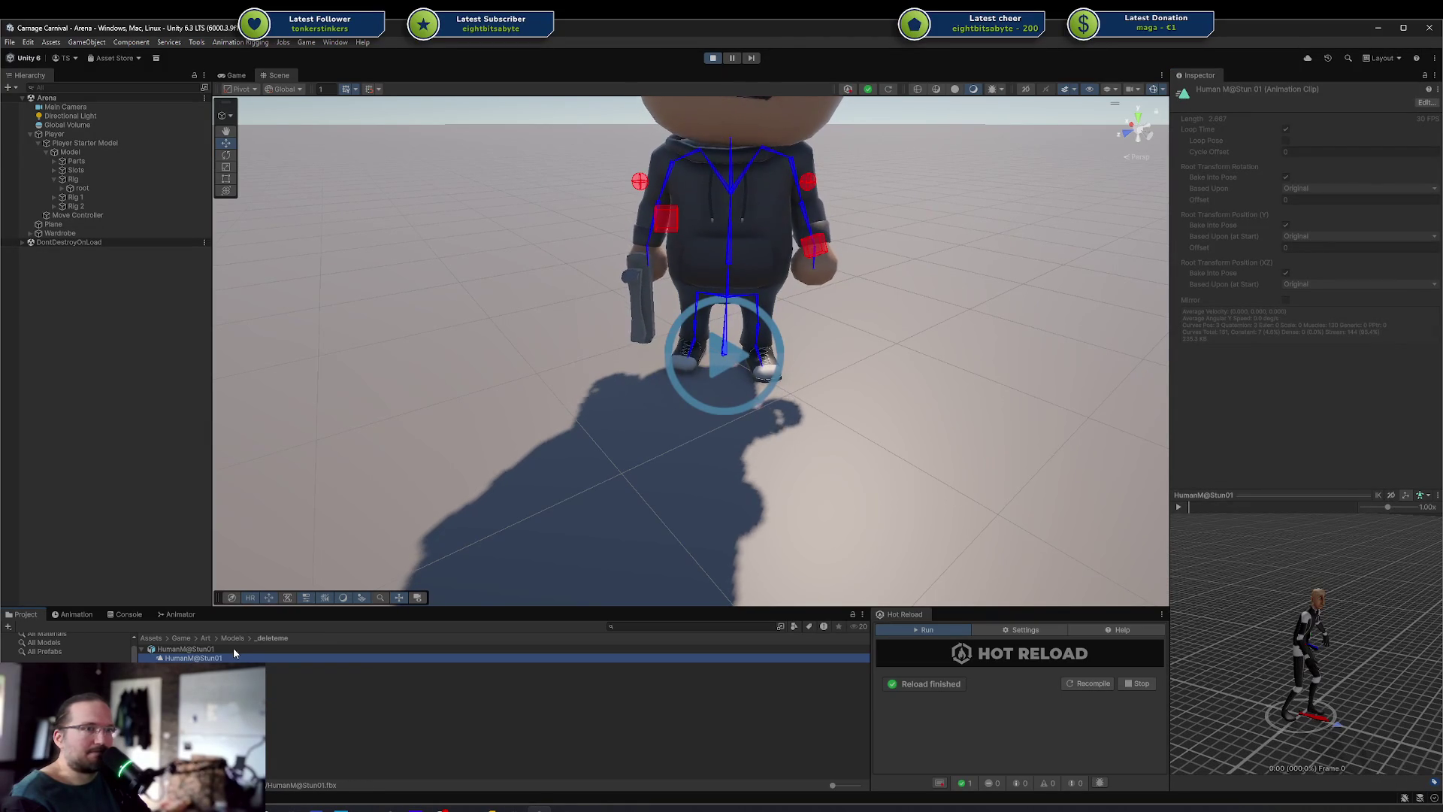
left_click(170, 615)
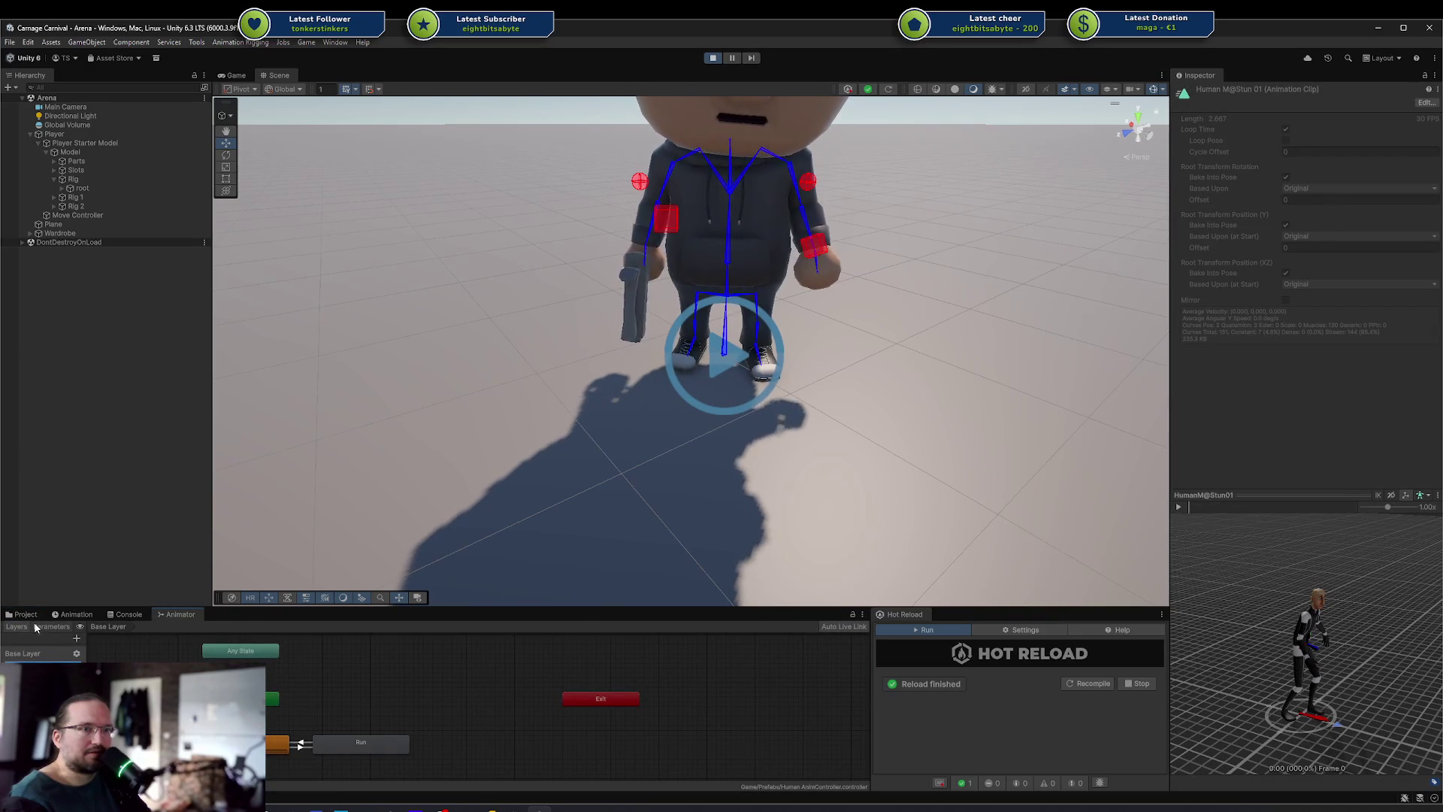
left_click(72, 615)
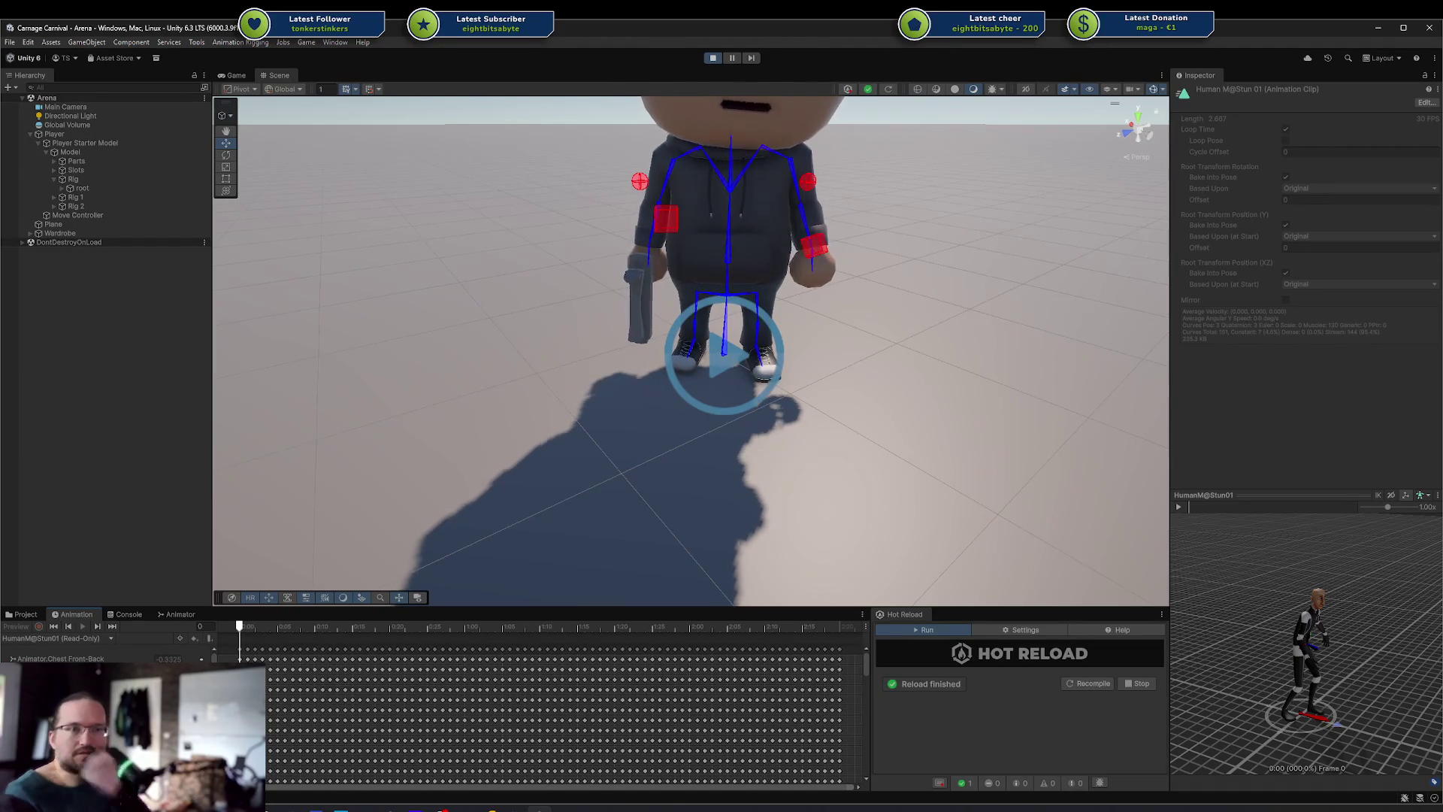
scroll(90, 651, "down", 2)
scroll(90, 651, "down", 8)
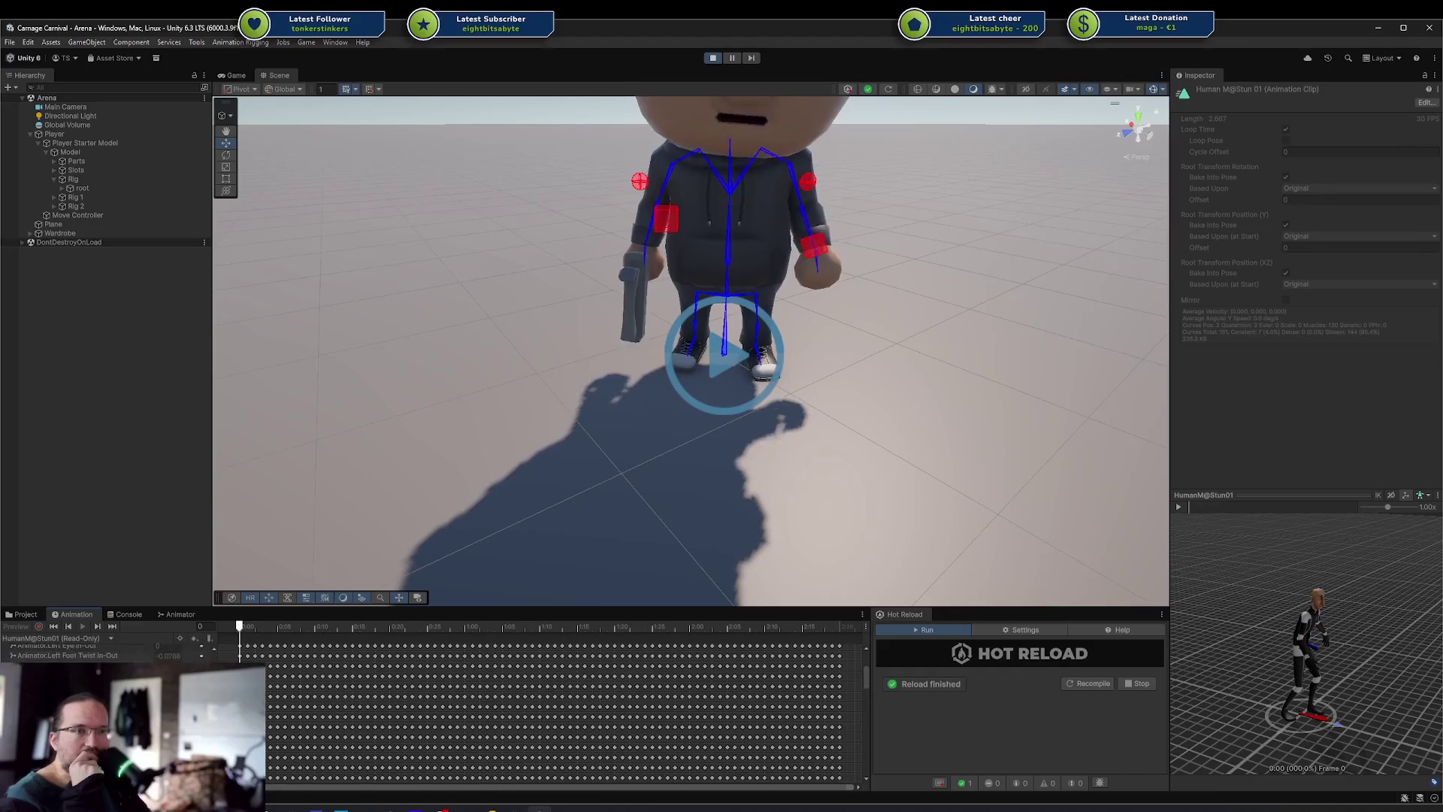
scroll(90, 651, "down", 10)
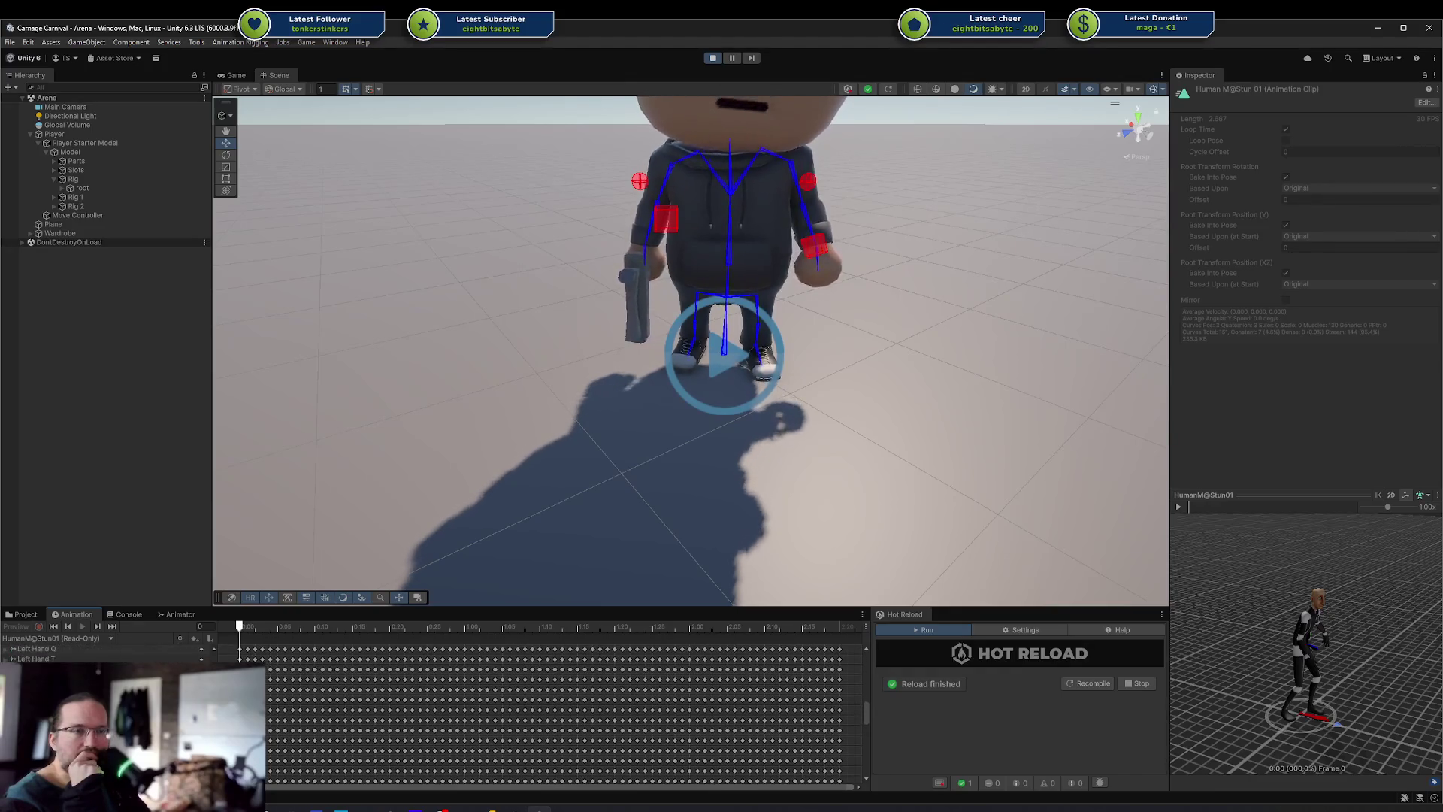
scroll(90, 651, "down", 8)
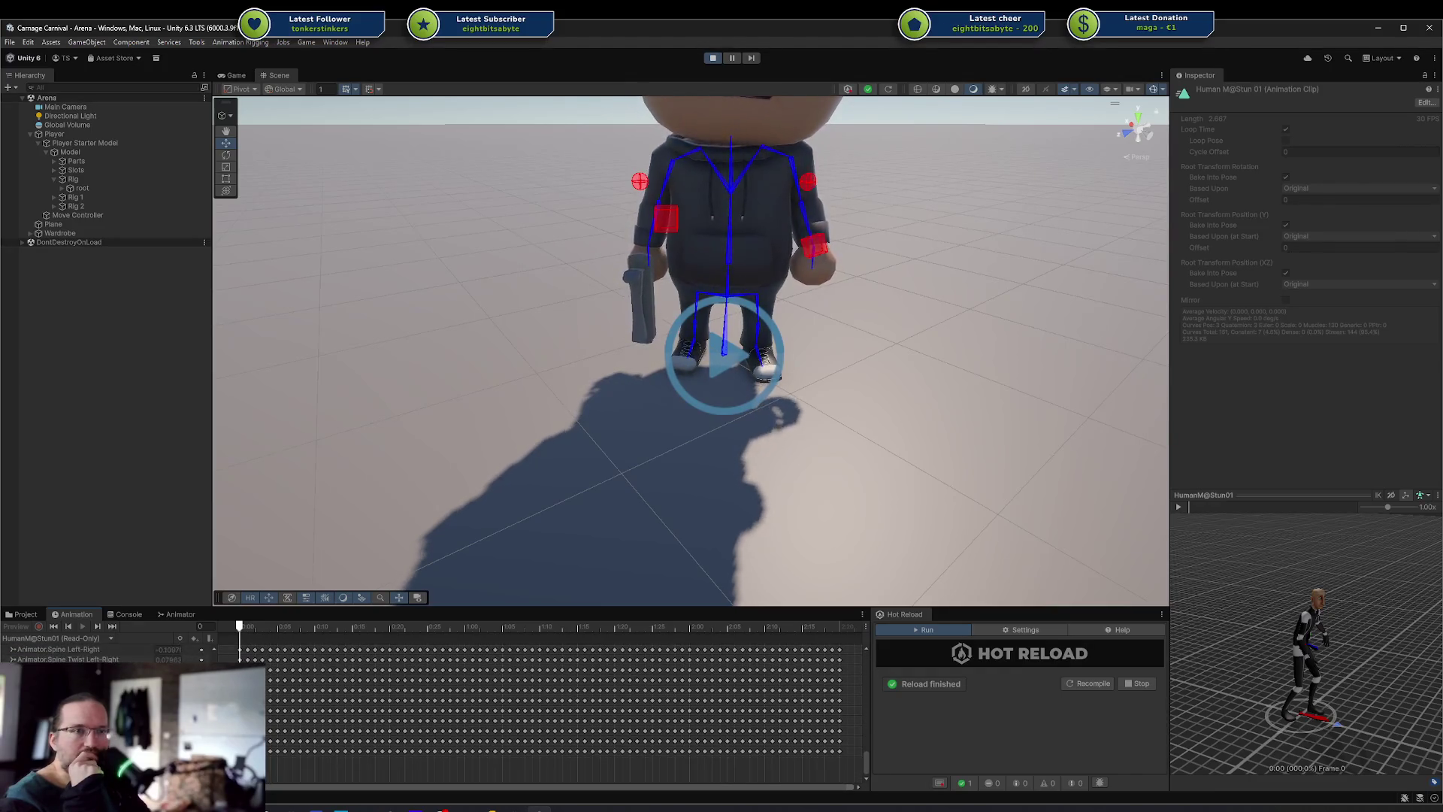
scroll(90, 651, "up", 15)
scroll(90, 651, "up", 10)
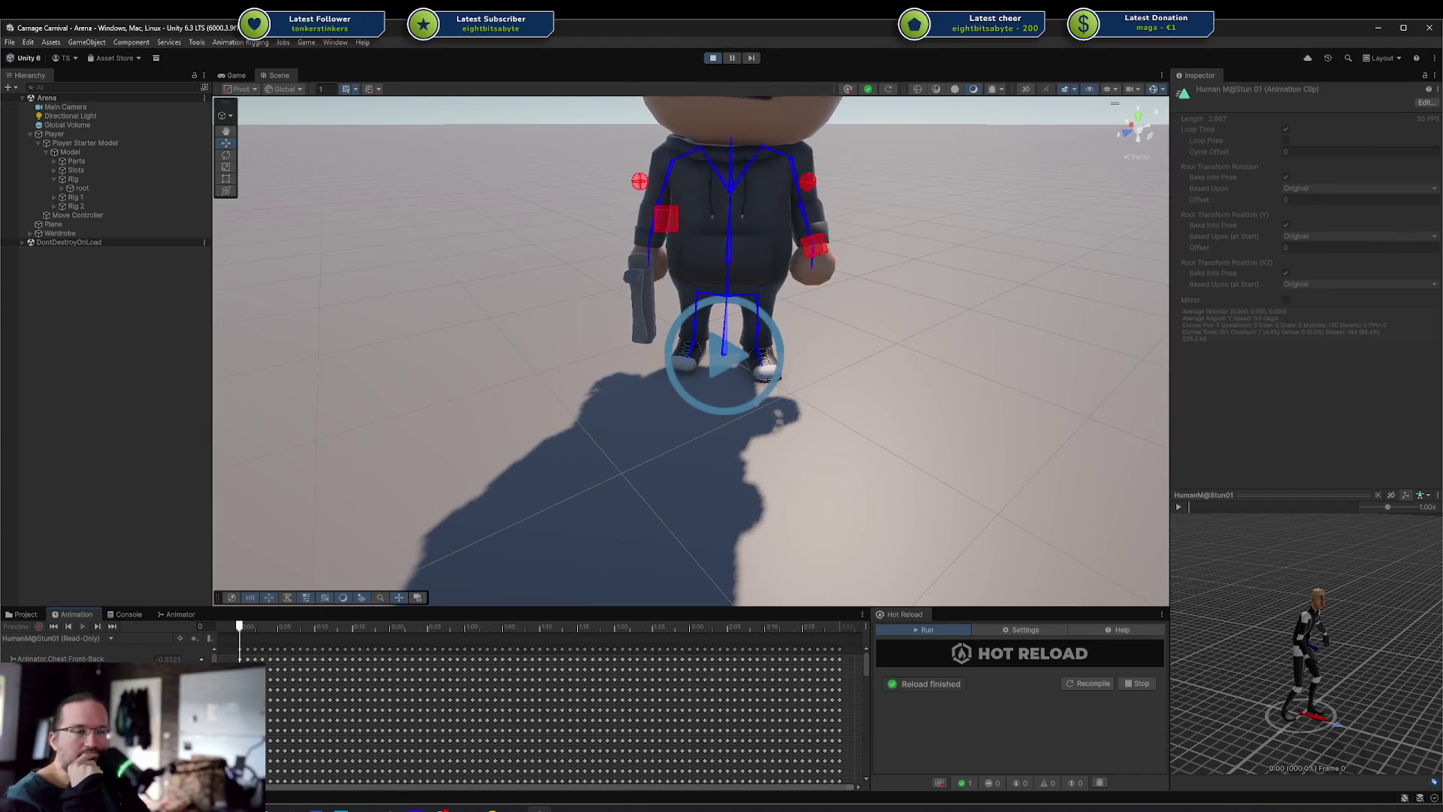
scroll(91, 651, "down", 3)
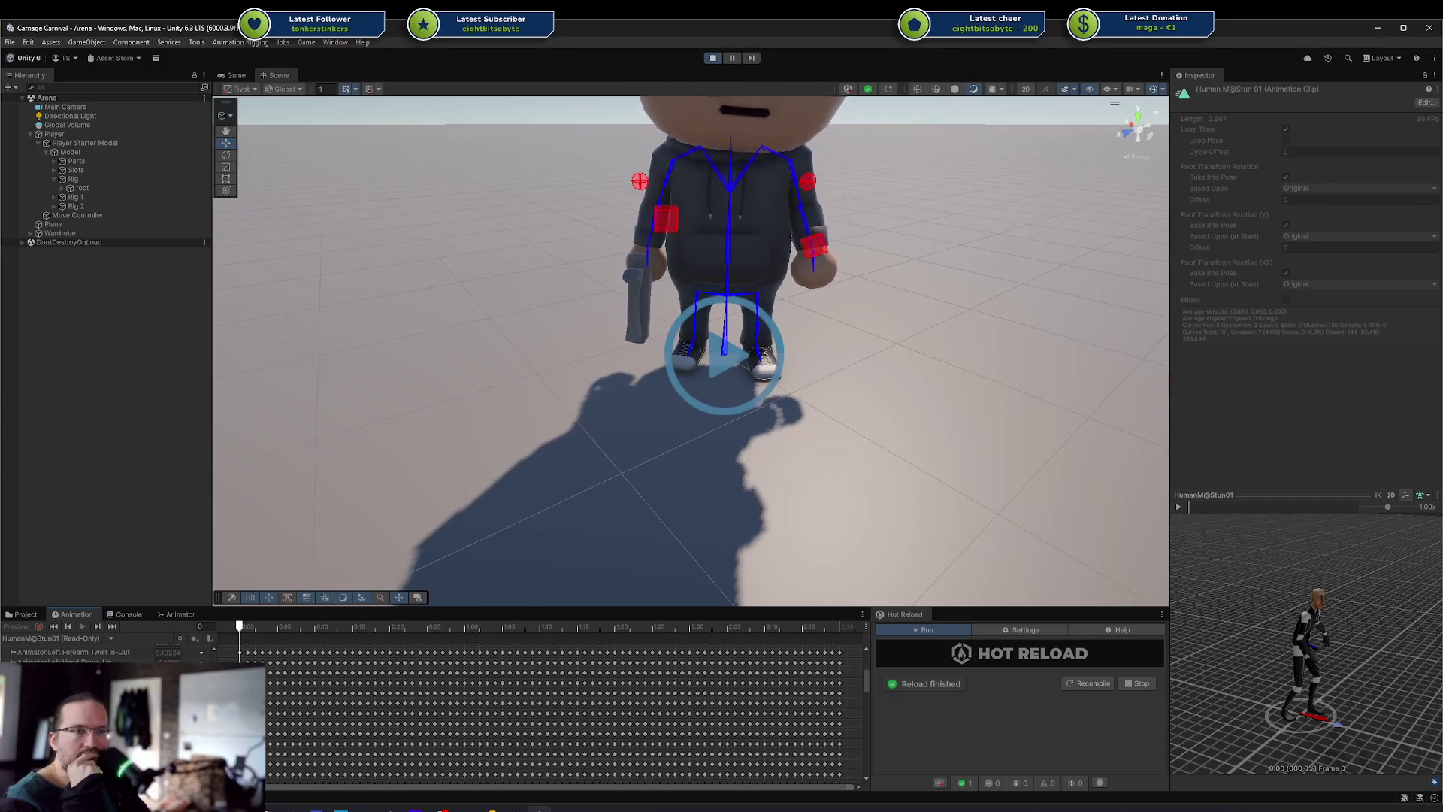
scroll(90, 651, "down", 5)
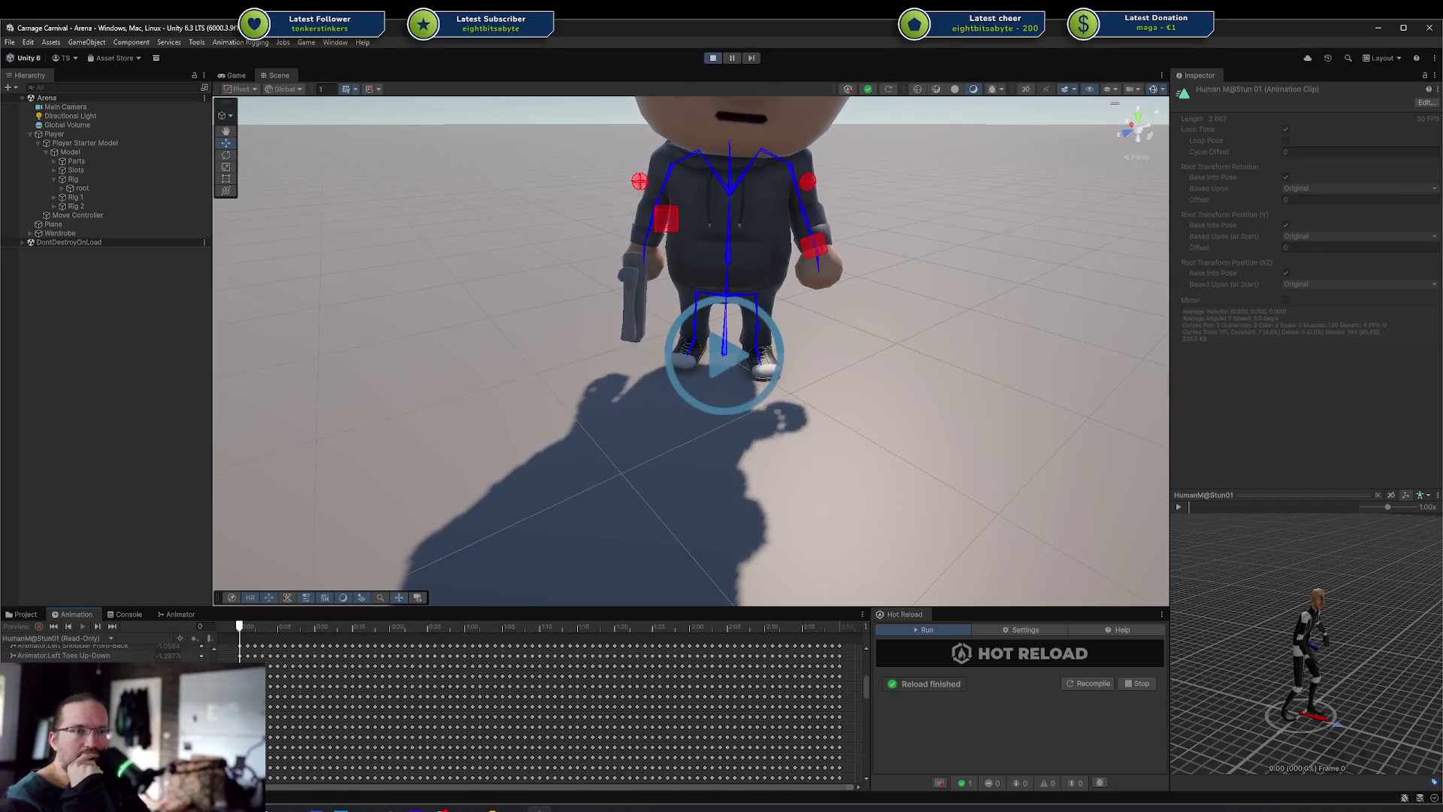
scroll(91, 651, "down", 3)
scroll(90, 651, "down", 10)
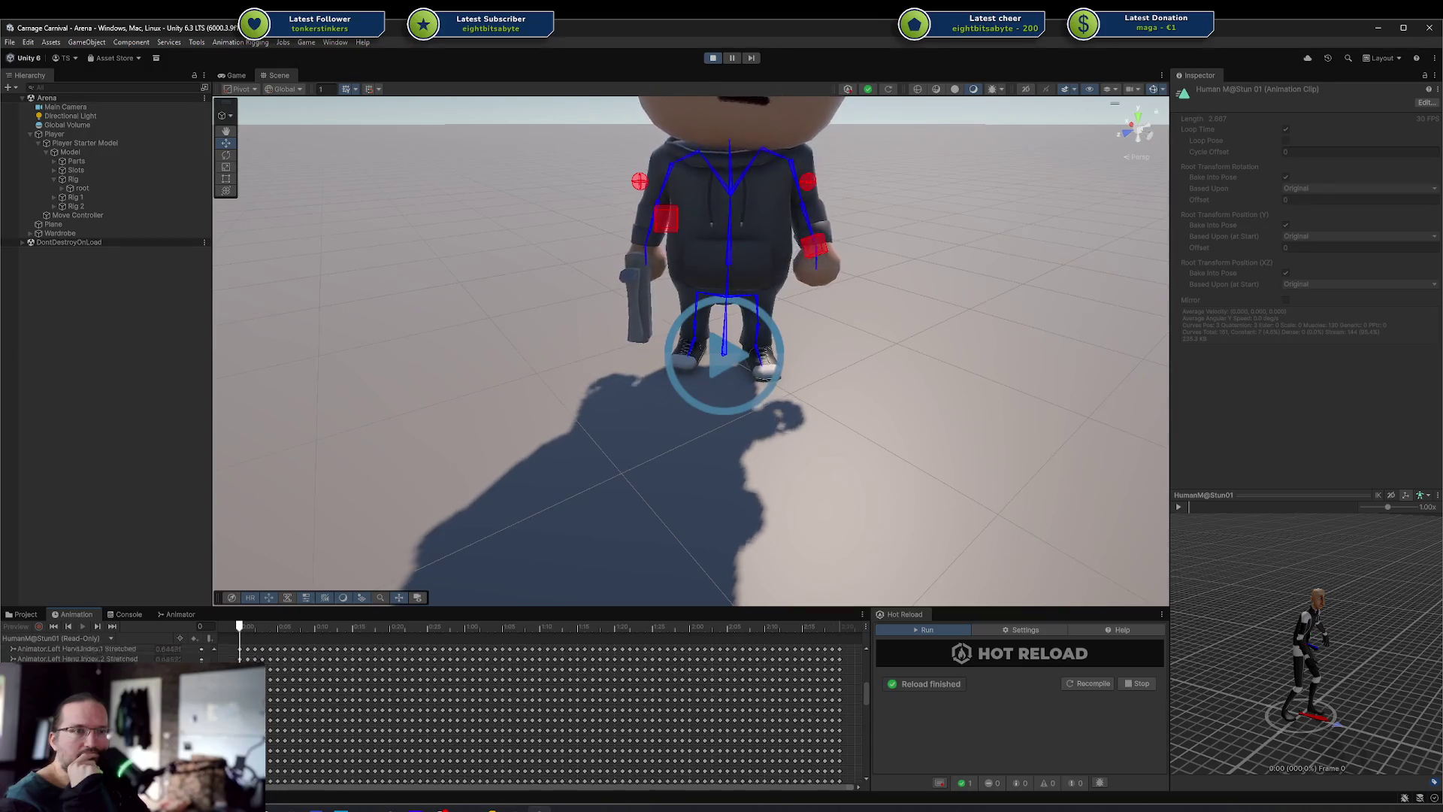
scroll(90, 651, "down", 5)
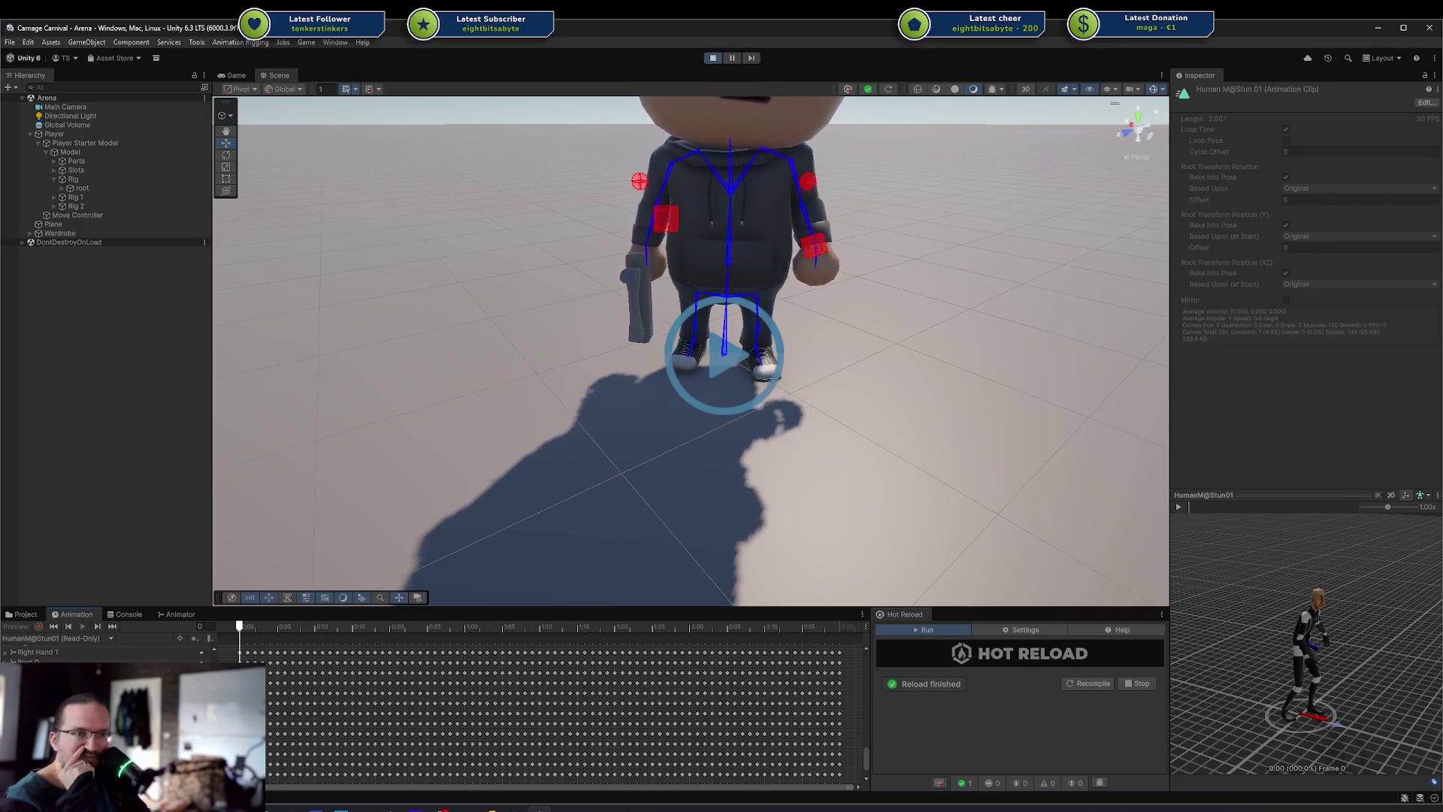
scroll(90, 651, "up", 15)
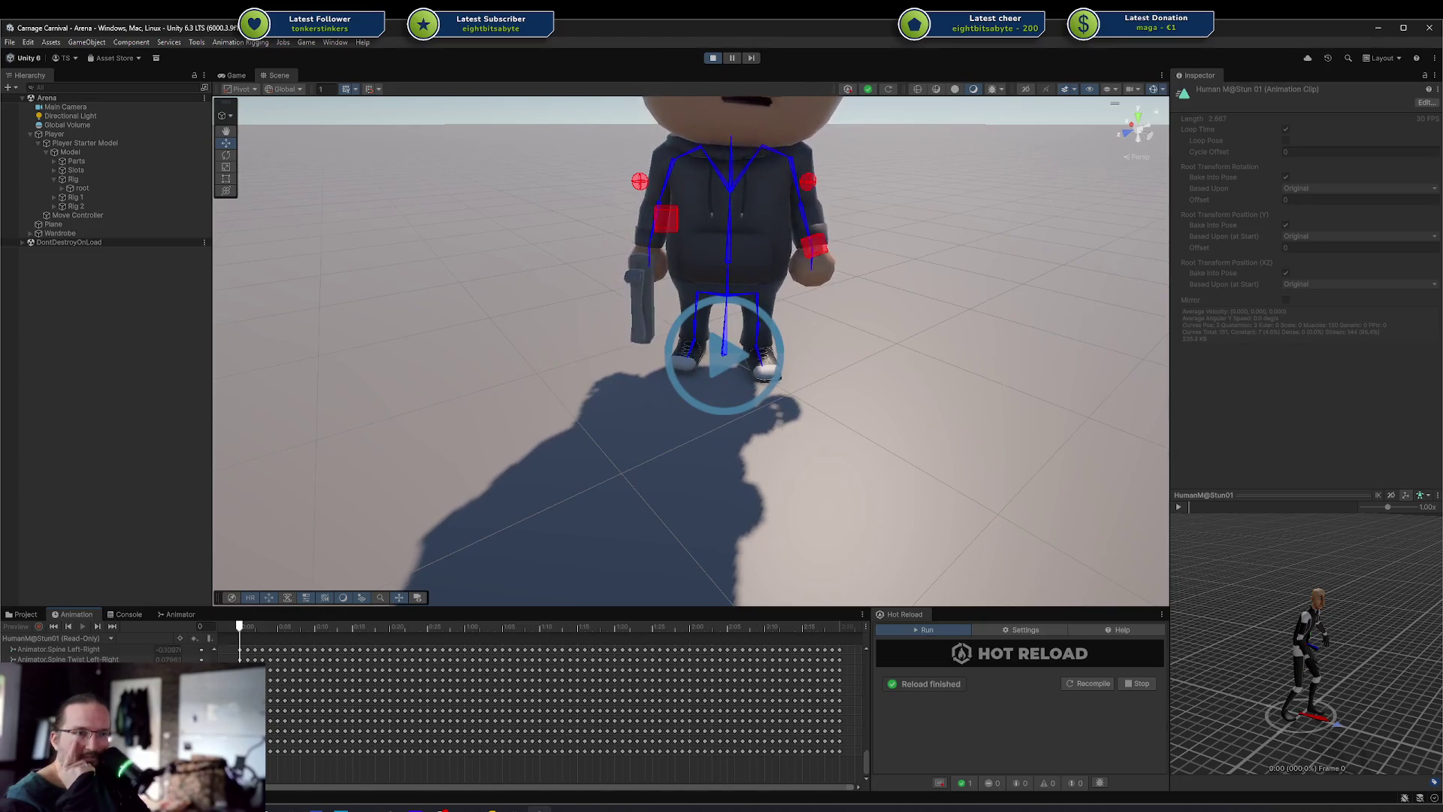
scroll(556, 706, "up", 5)
scroll(556, 707, "up", 5)
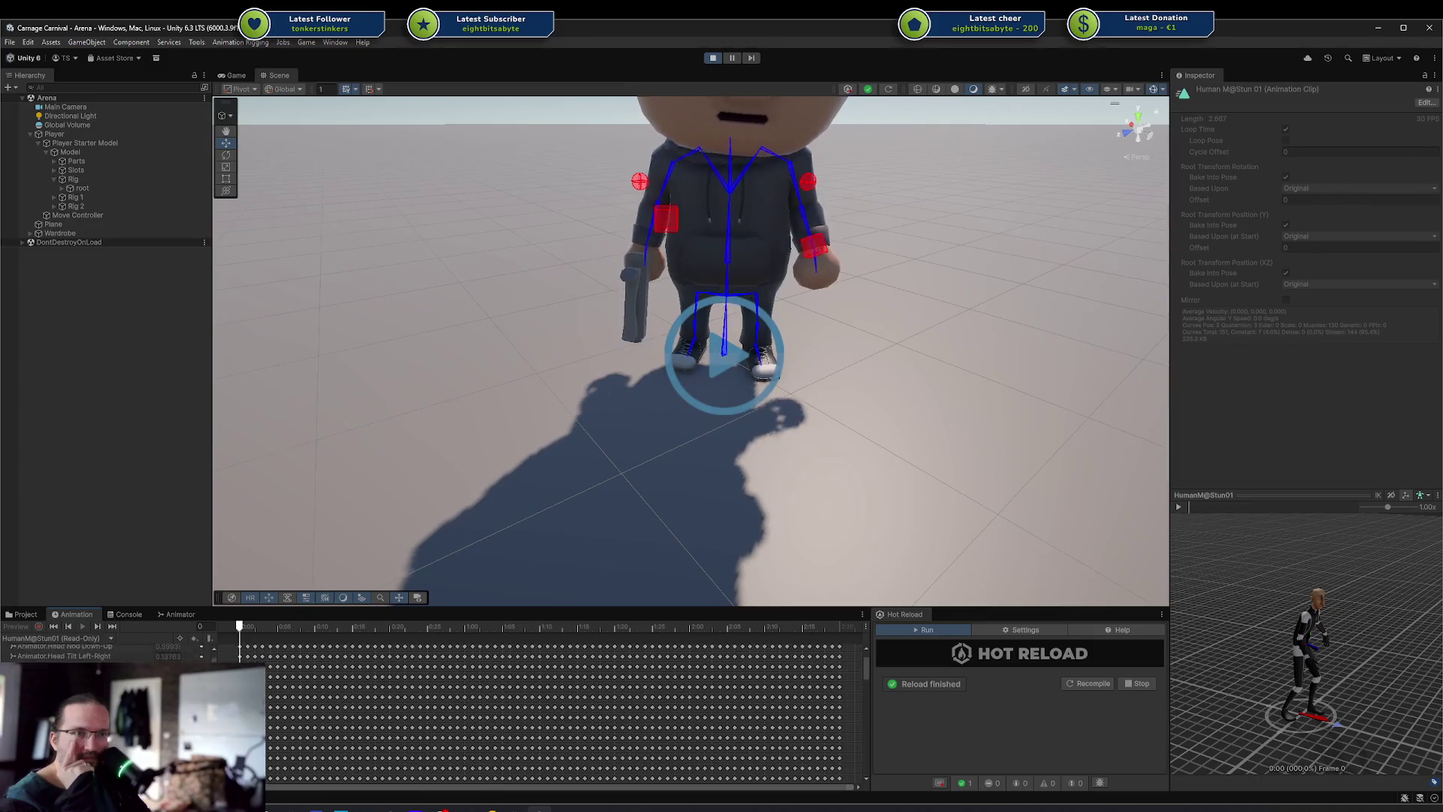
scroll(556, 707, "up", 5)
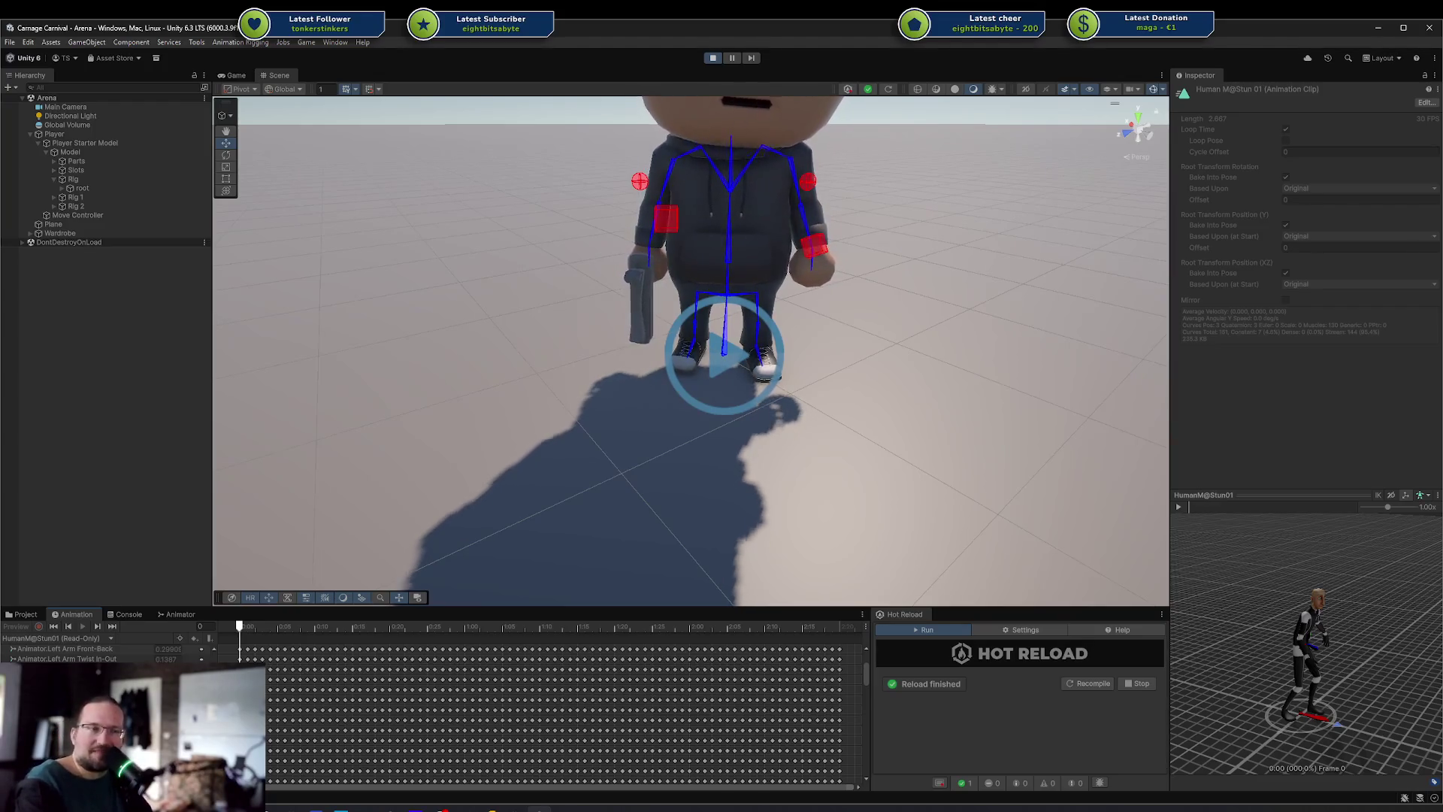
scroll(556, 707, "down", 10)
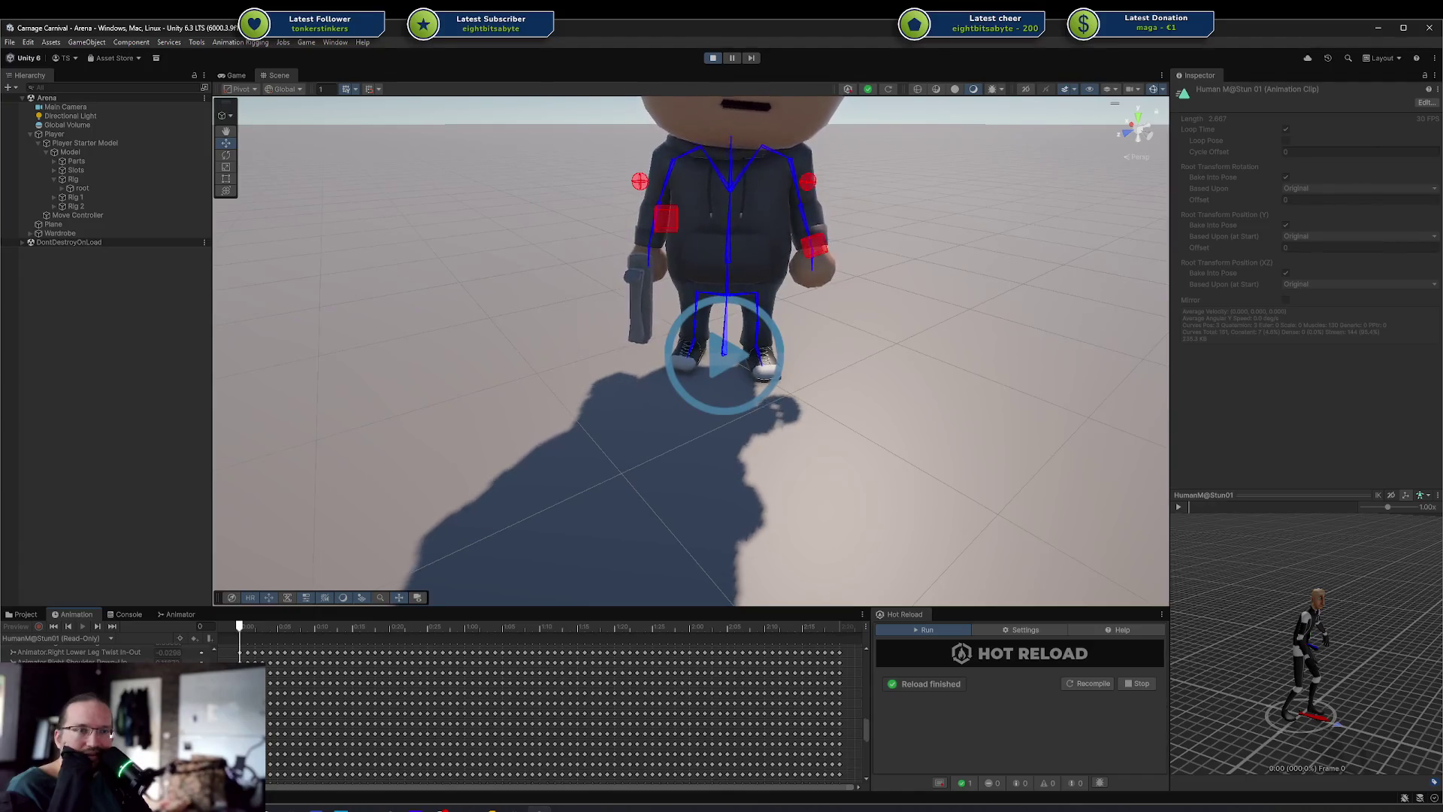
scroll(556, 707, "down", 5)
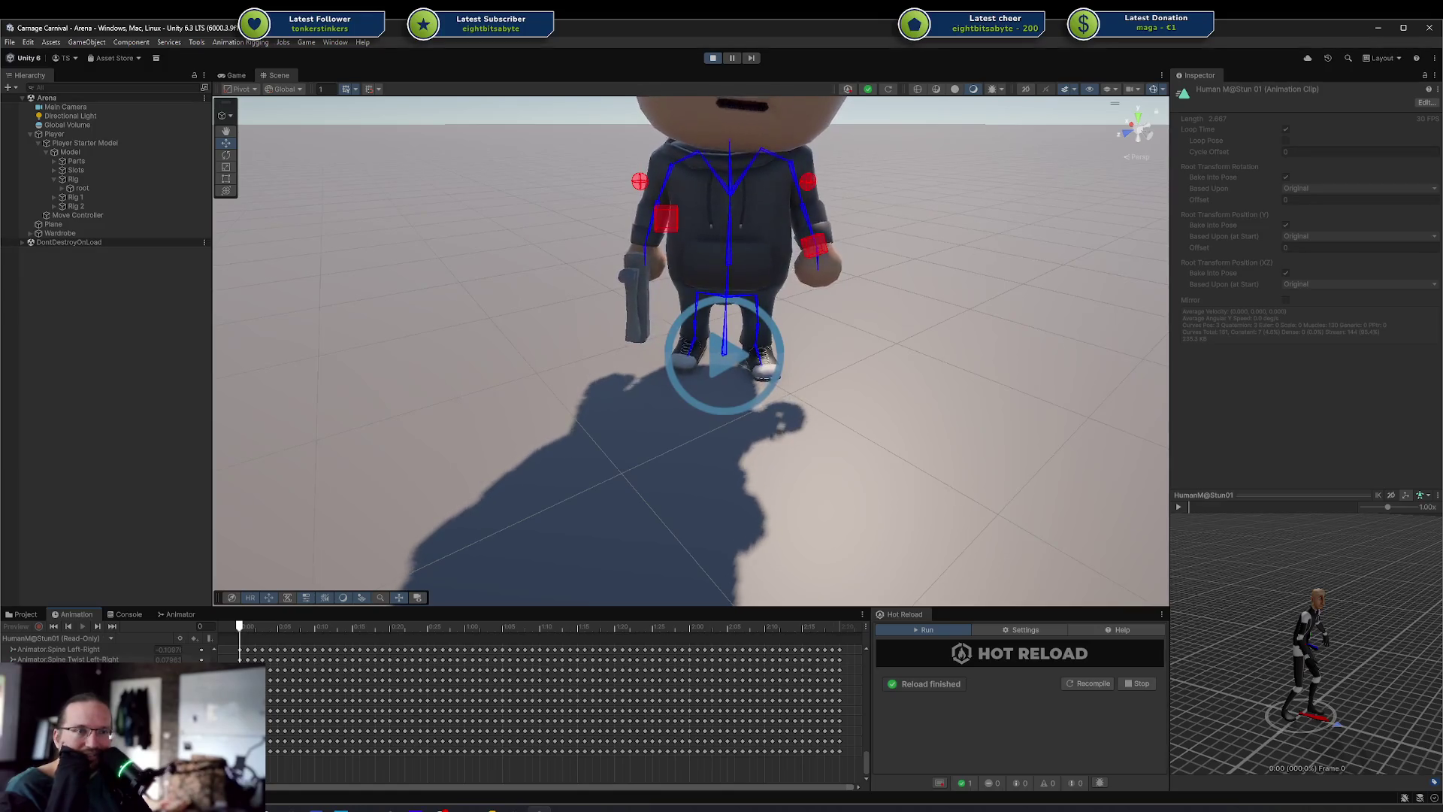
scroll(75, 653, "down", 10)
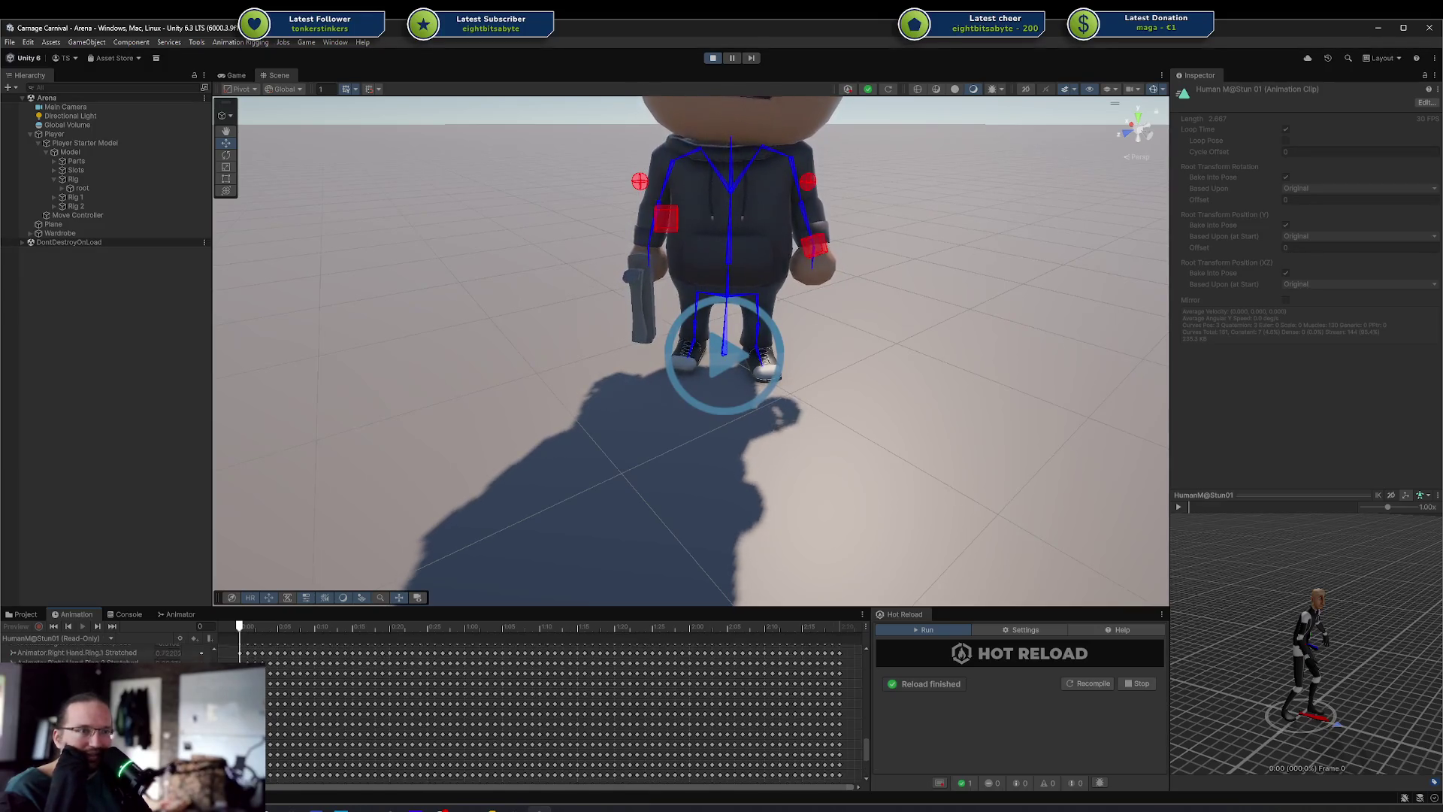
scroll(106, 652, "up", 3)
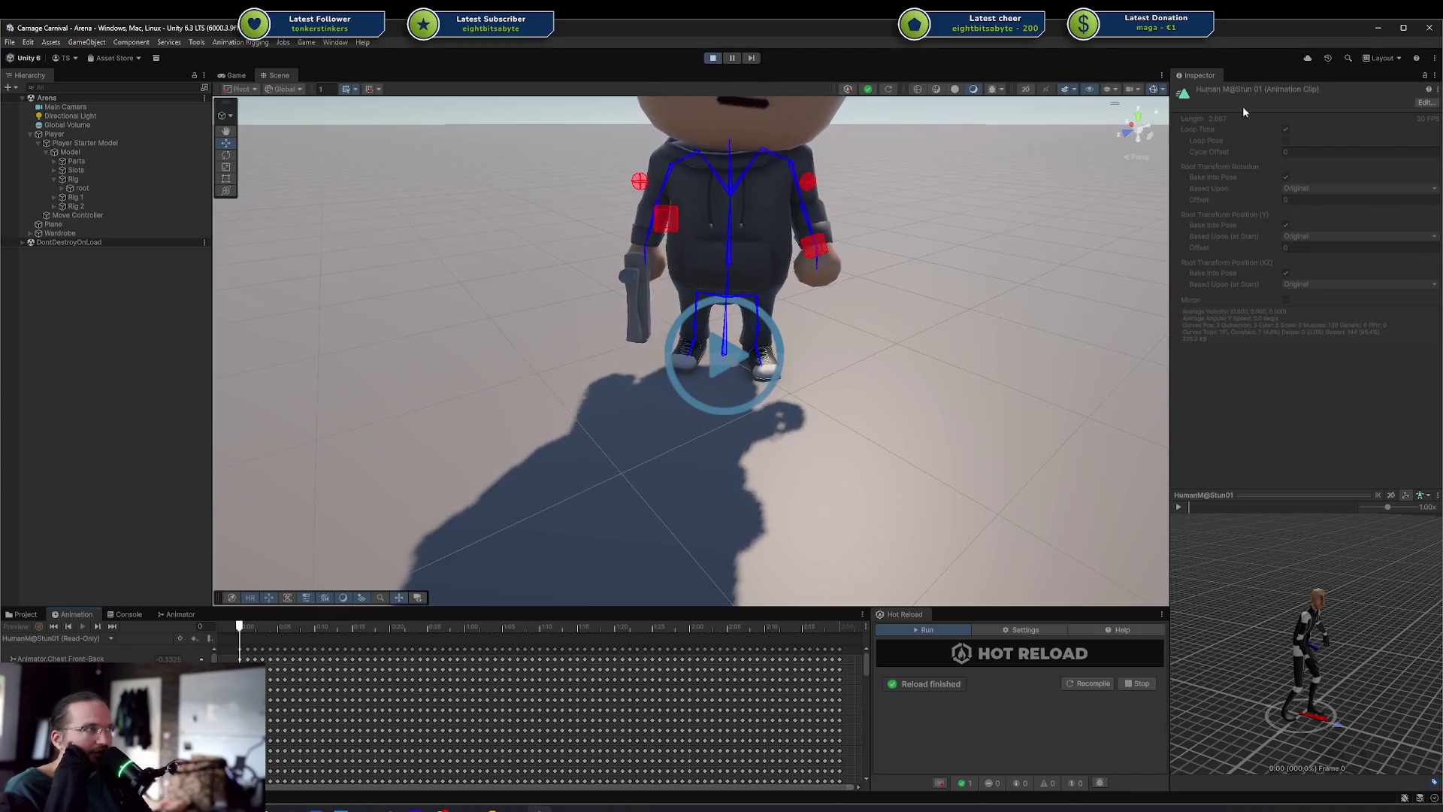
scroll(105, 652, "down", 10)
scroll(105, 653, "up", 15)
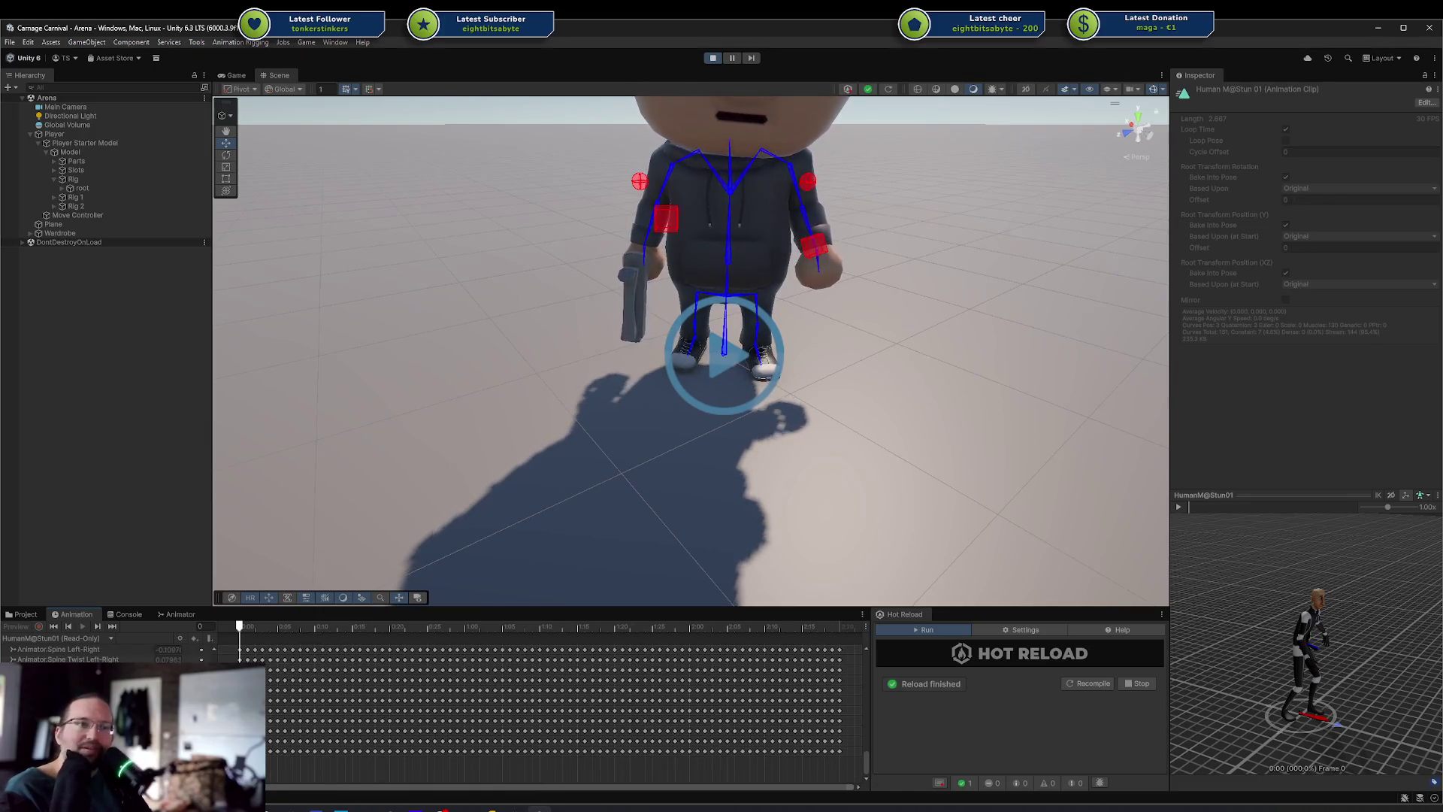
scroll(105, 652, "down", 5)
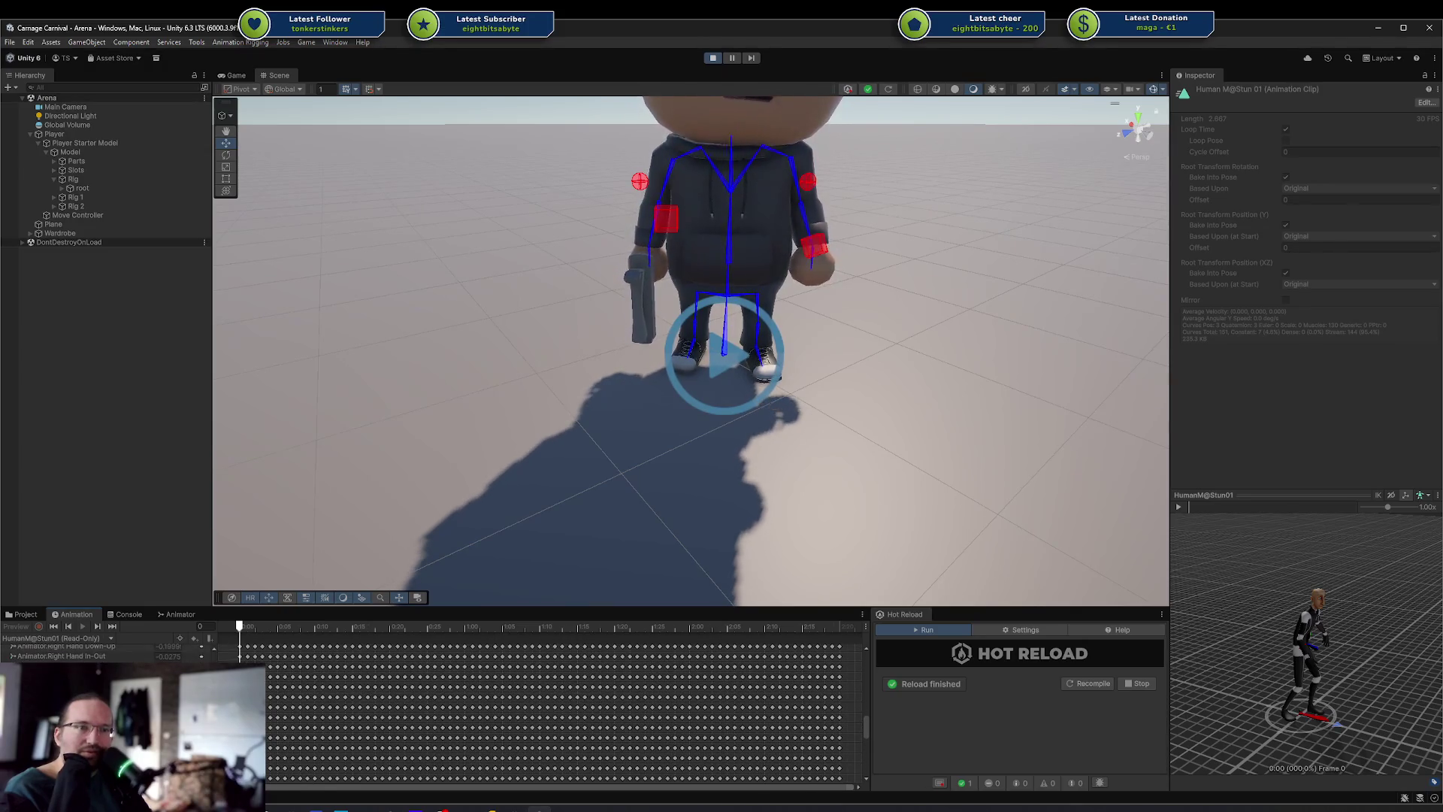
scroll(105, 652, "down", 3)
scroll(105, 652, "up", 10)
scroll(105, 652, "up", 1)
scroll(105, 652, "down", 5)
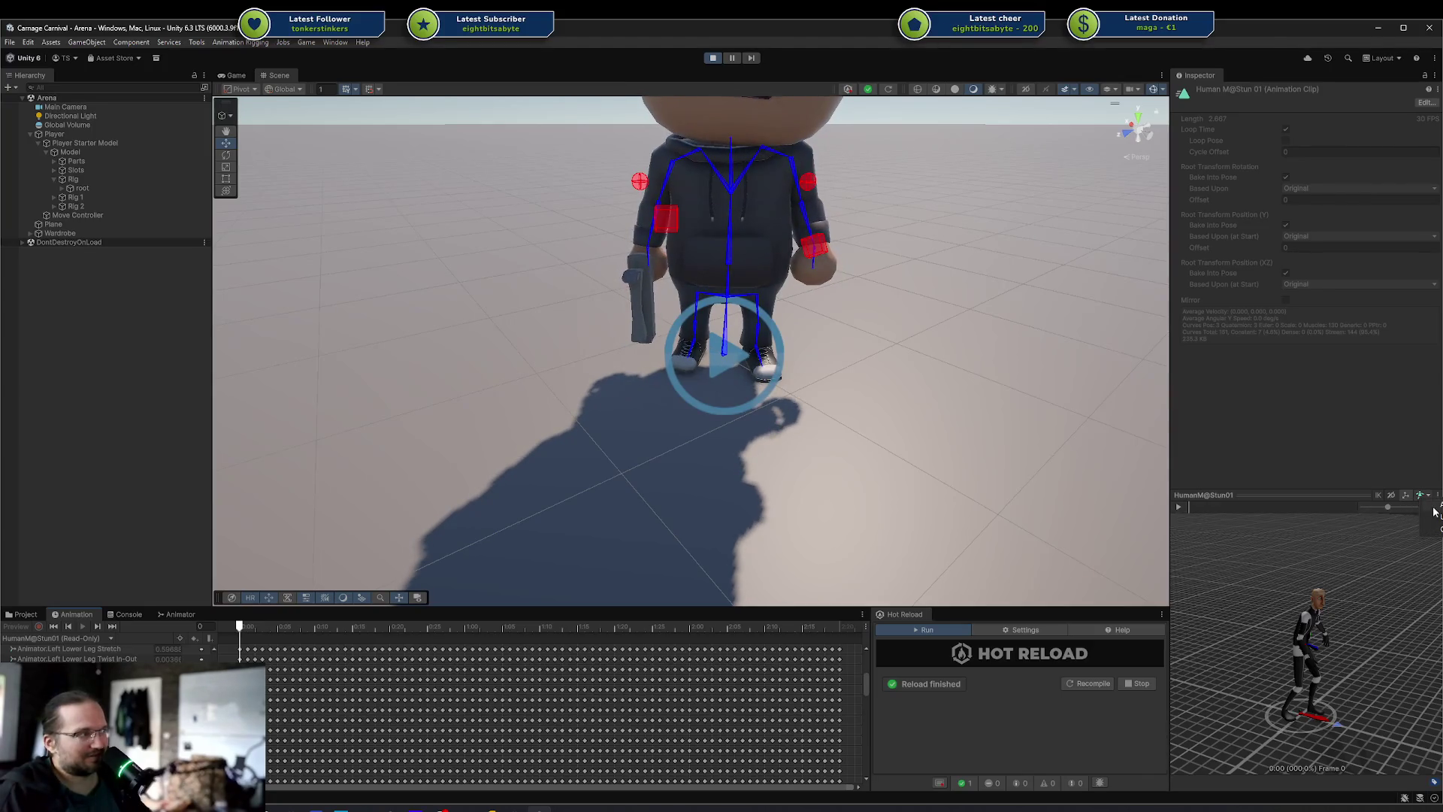
Play the stun clip on the default Unity mannequin preview, then swap in the player's Model
left_click(1435, 516)
left_click(1178, 507)
scroll(1260, 608, "up", 3)
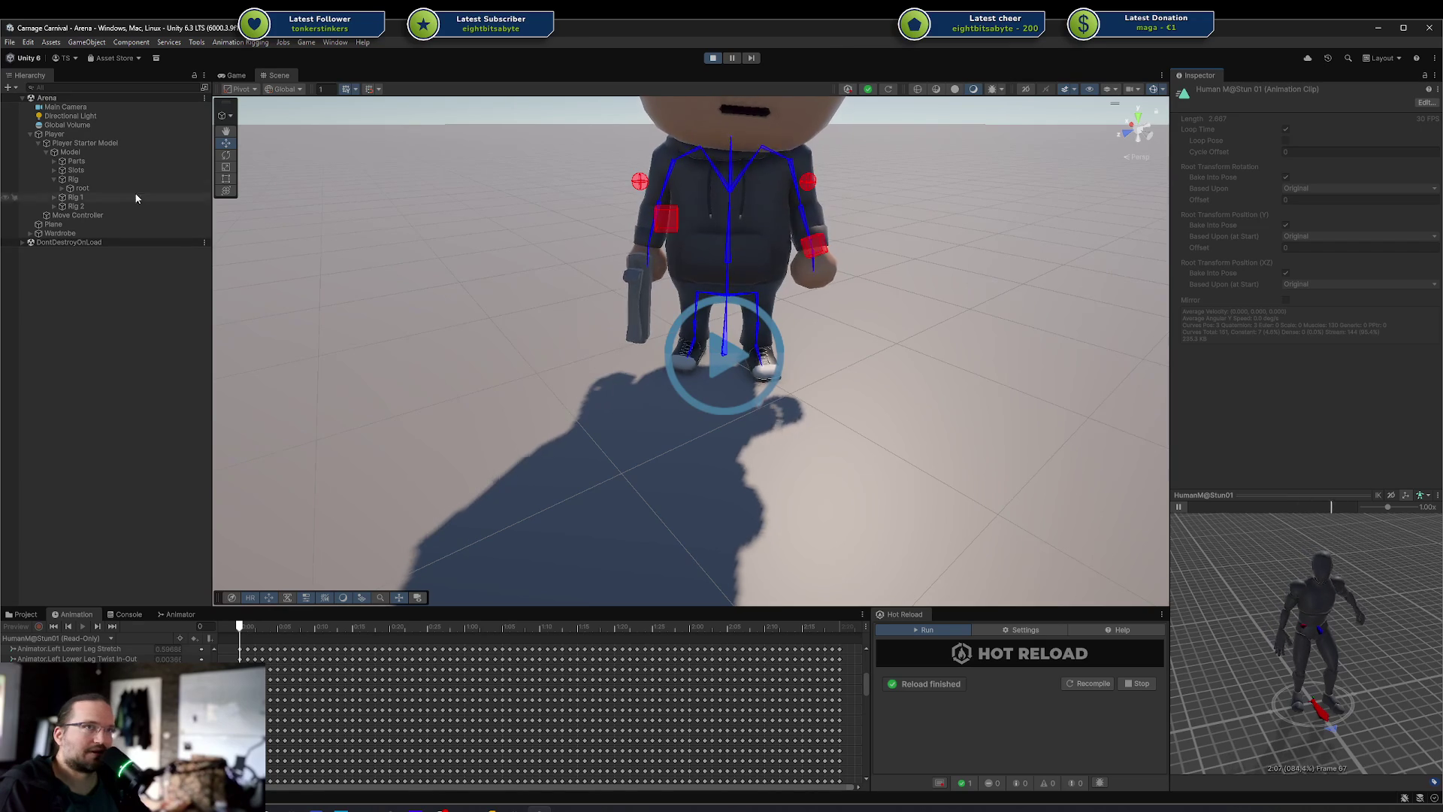
left_click_drag(72, 152, 1295, 638)
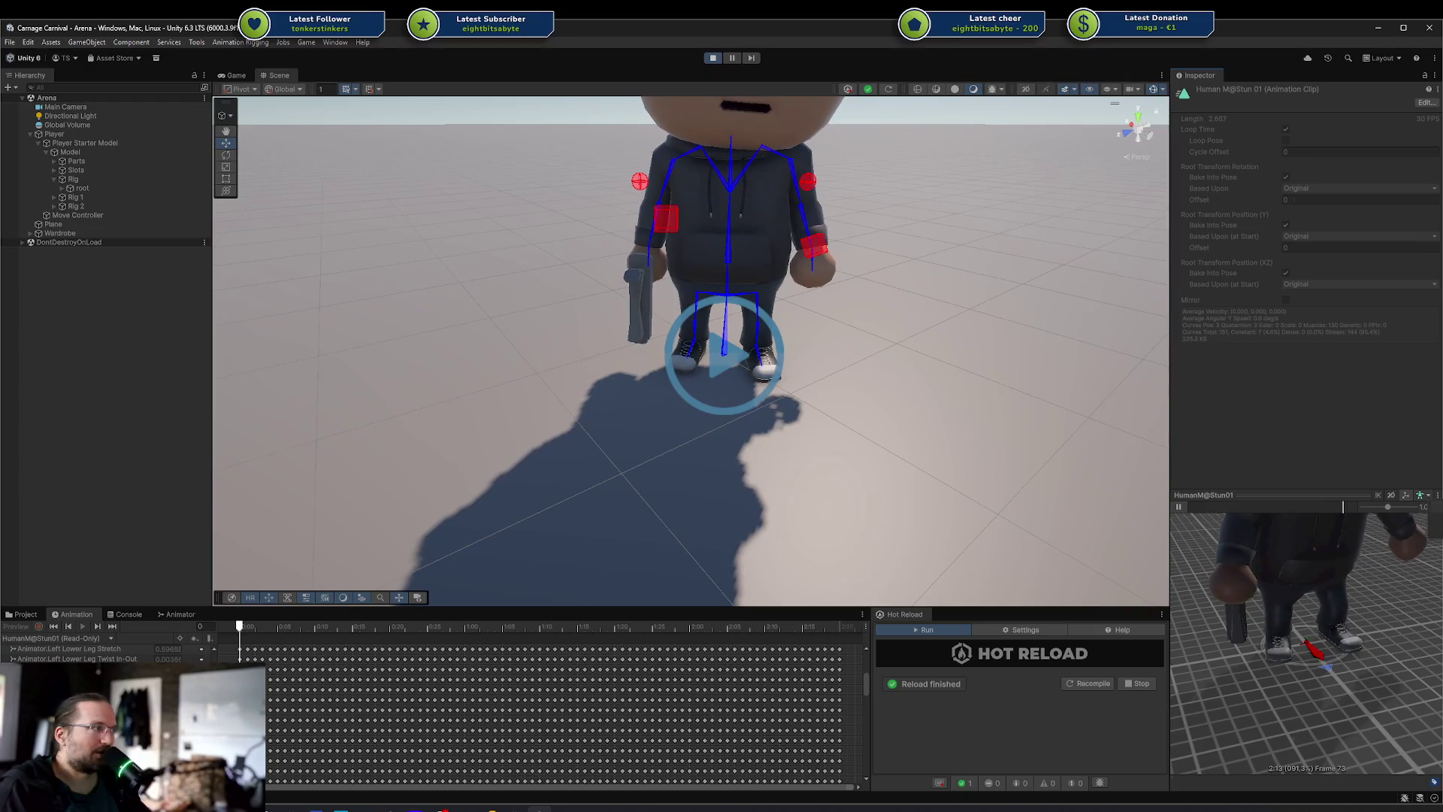
Zoom the Stun01 preview and orbit it to a low side view of the player's Model
scroll(1356, 598, "down", 5)
scroll(1356, 598, "up", 10)
mouse_move(1216, 633)
left_mouse_down()
mouse_move(1183, 583)
mouse_move(1359, 558)
mouse_move(1279, 584)
left_mouse_up()
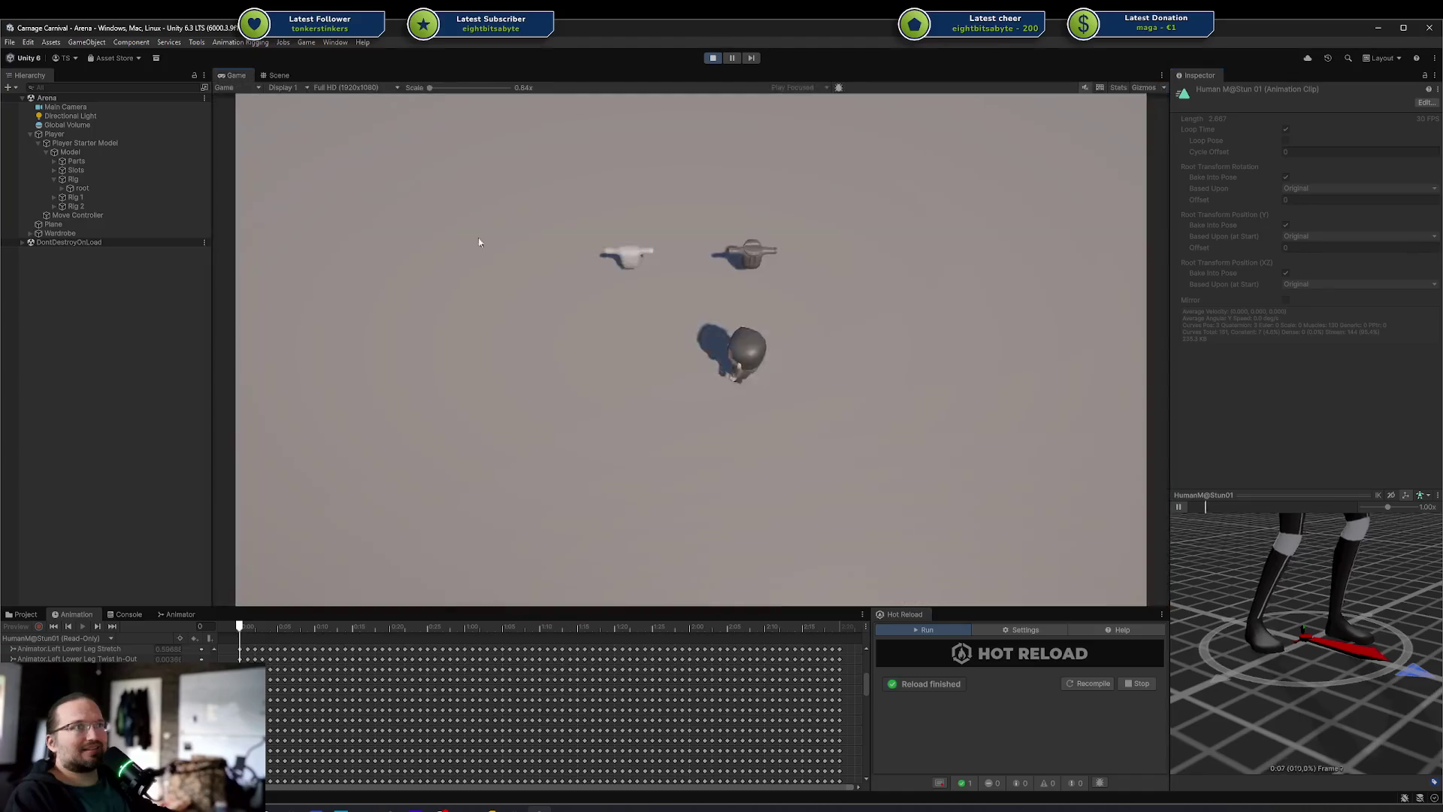
Walk the player around the arena with WASD, briefly checking the Scene view before returning to Game
key("s")
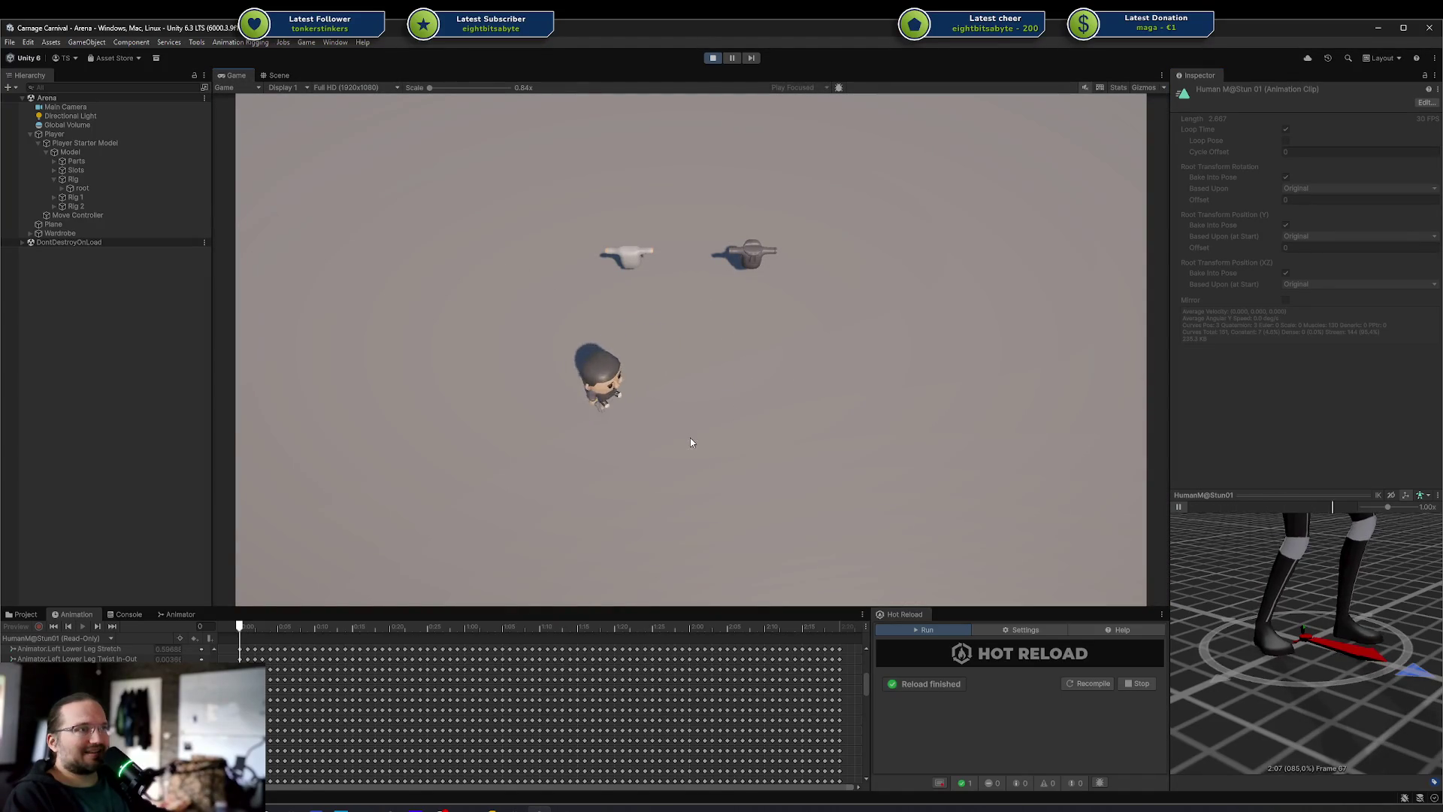
key("d")
key("d")
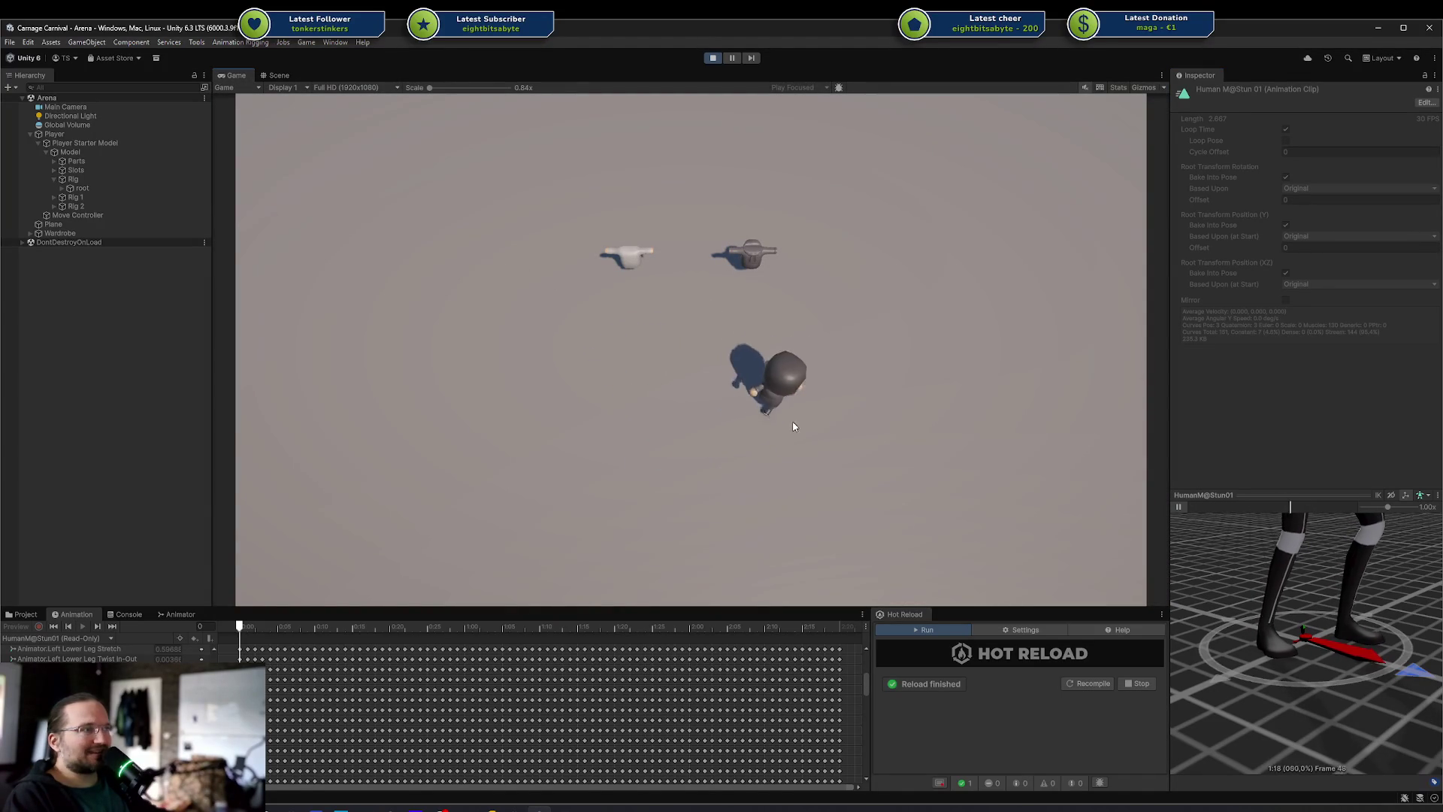
key("w")
key("a")
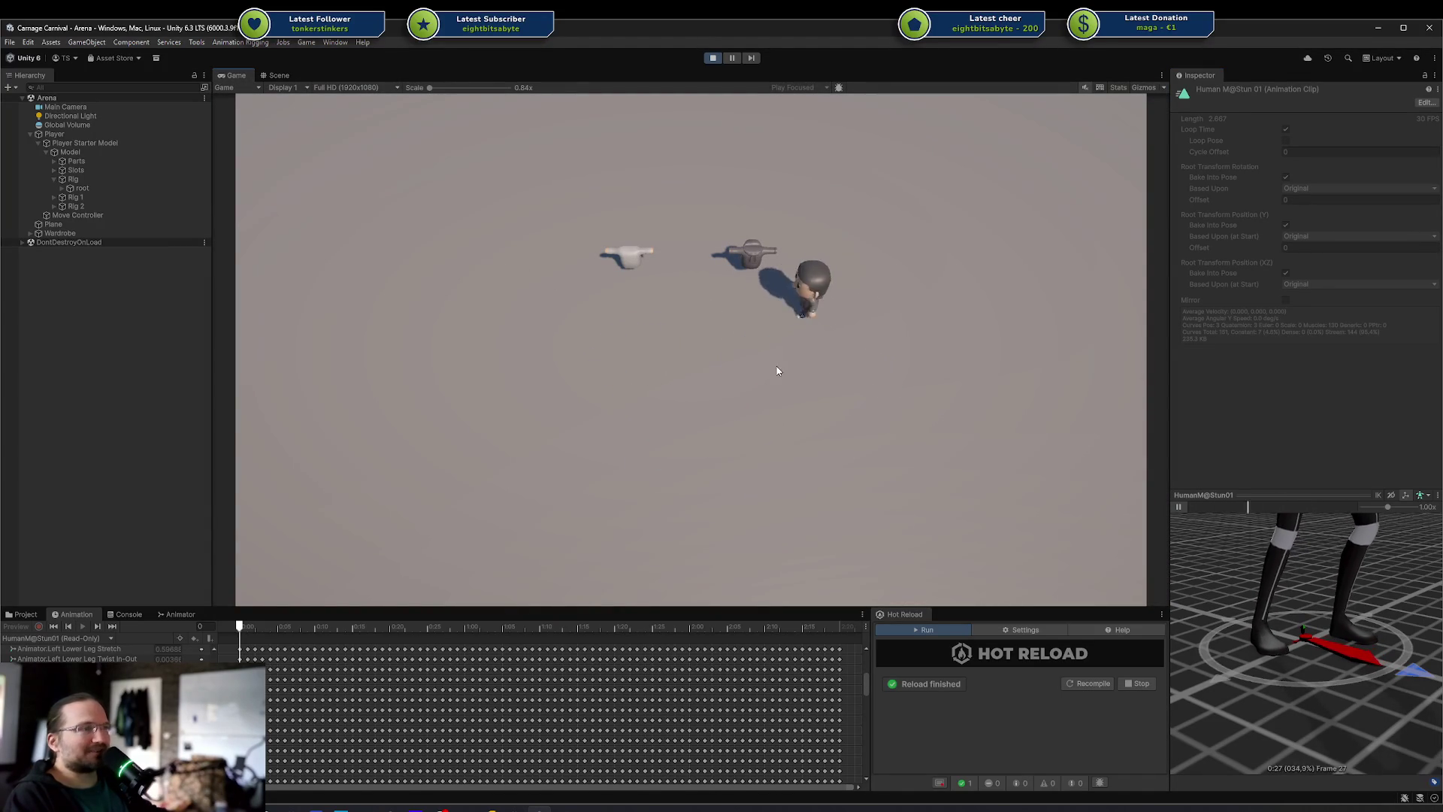
key("s")
left_click(276, 76)
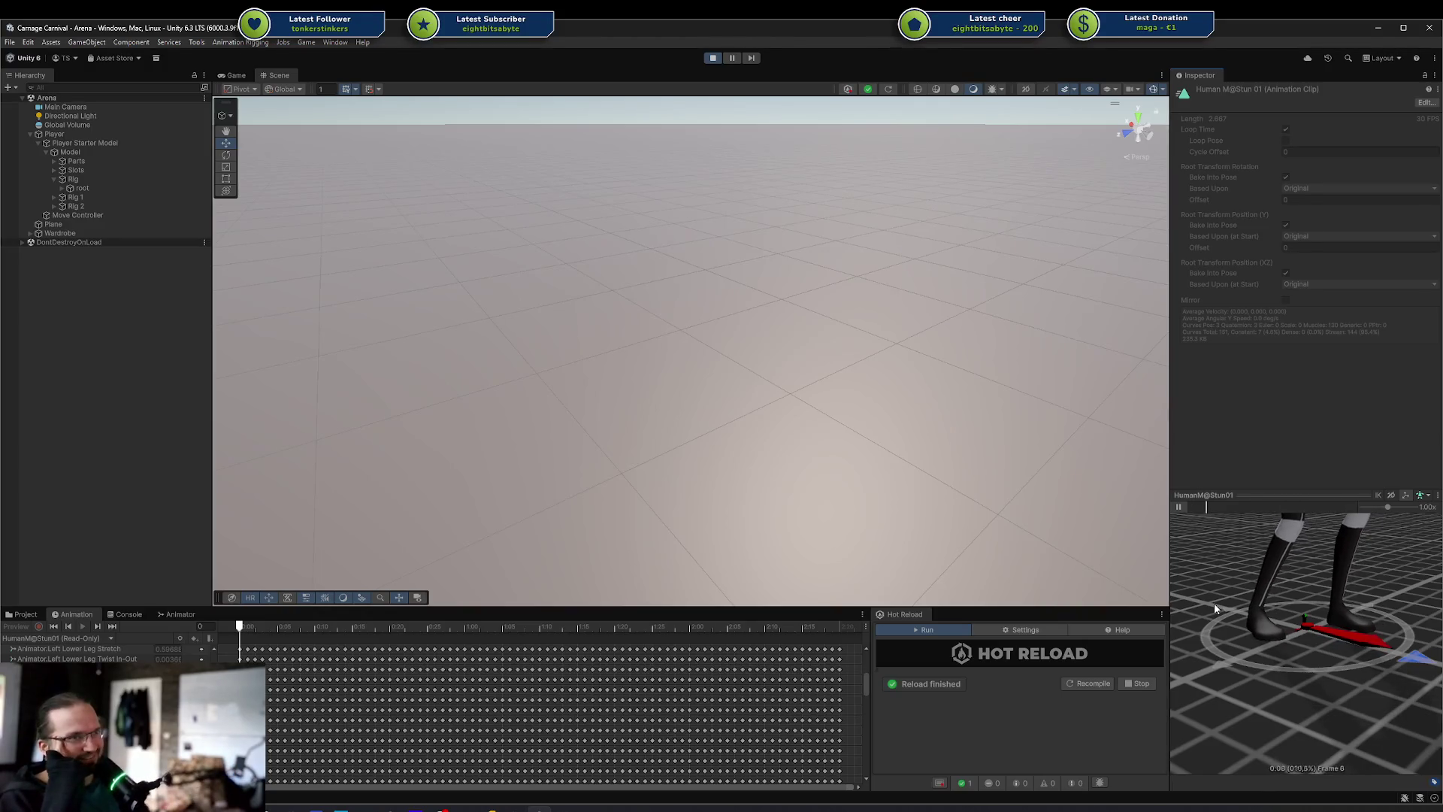
left_click(236, 71)
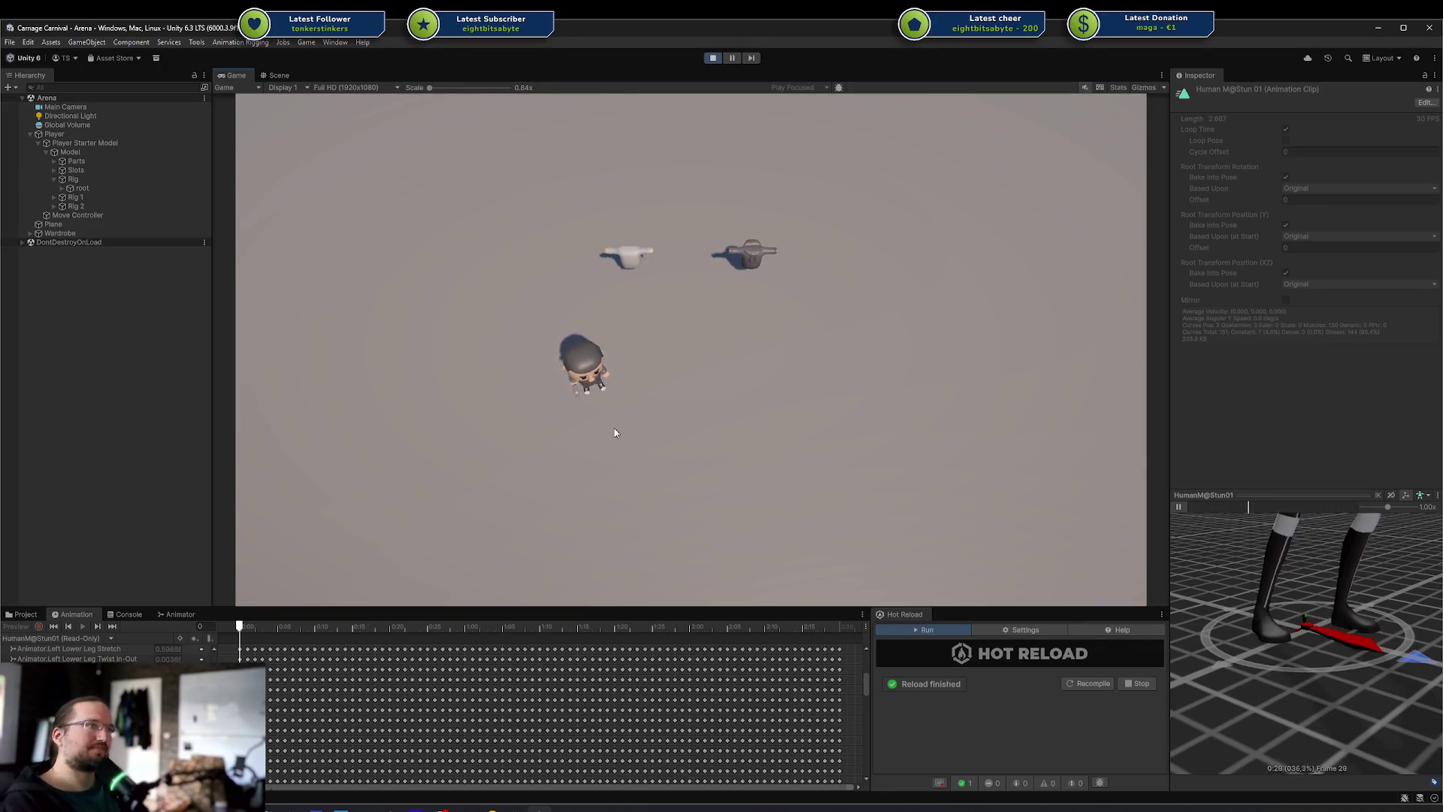
Walk the character up toward the dummies, then down, left and back around the arena
key("w")
key("d")
key("a")
key("d")
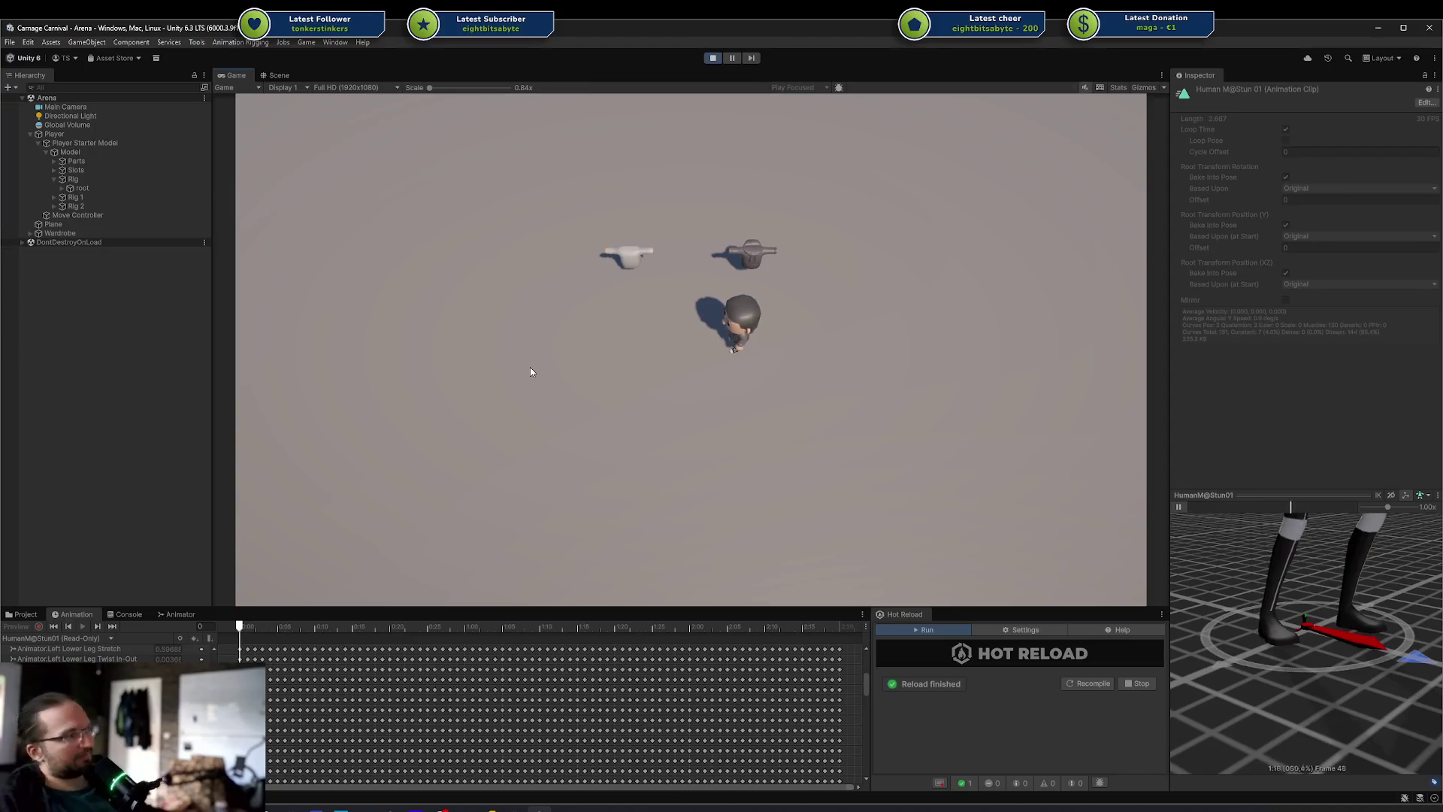
key("s")
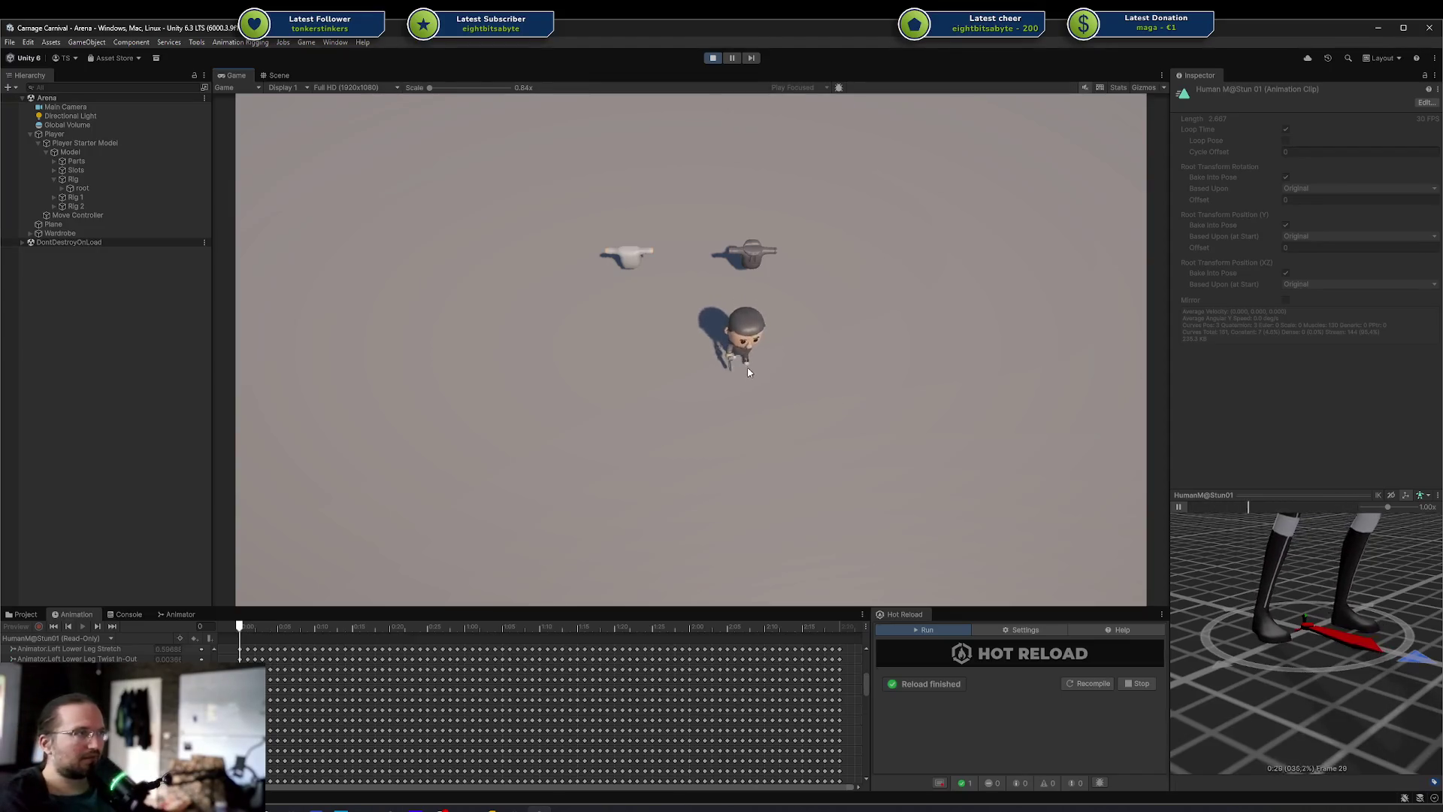
key("a")
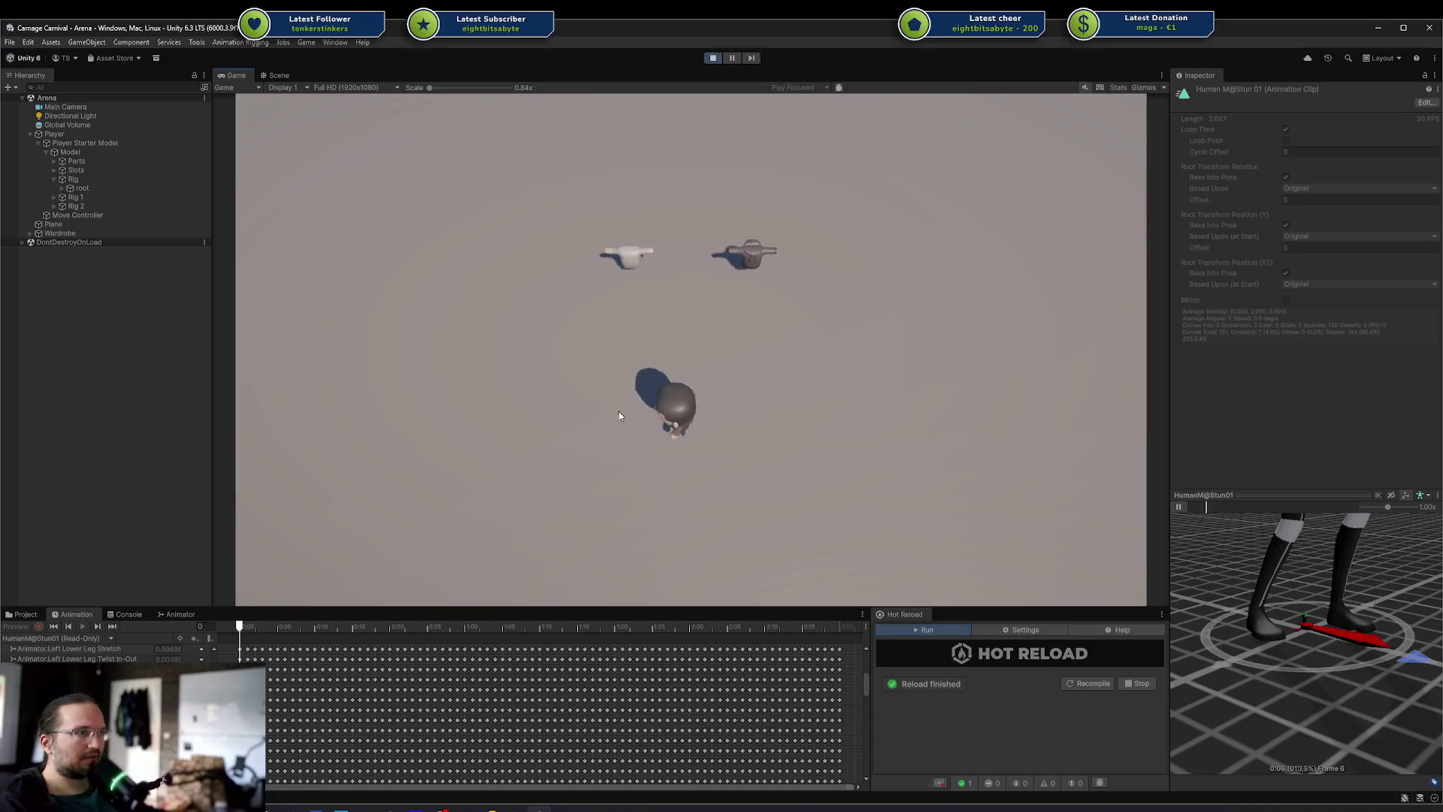
key("a")
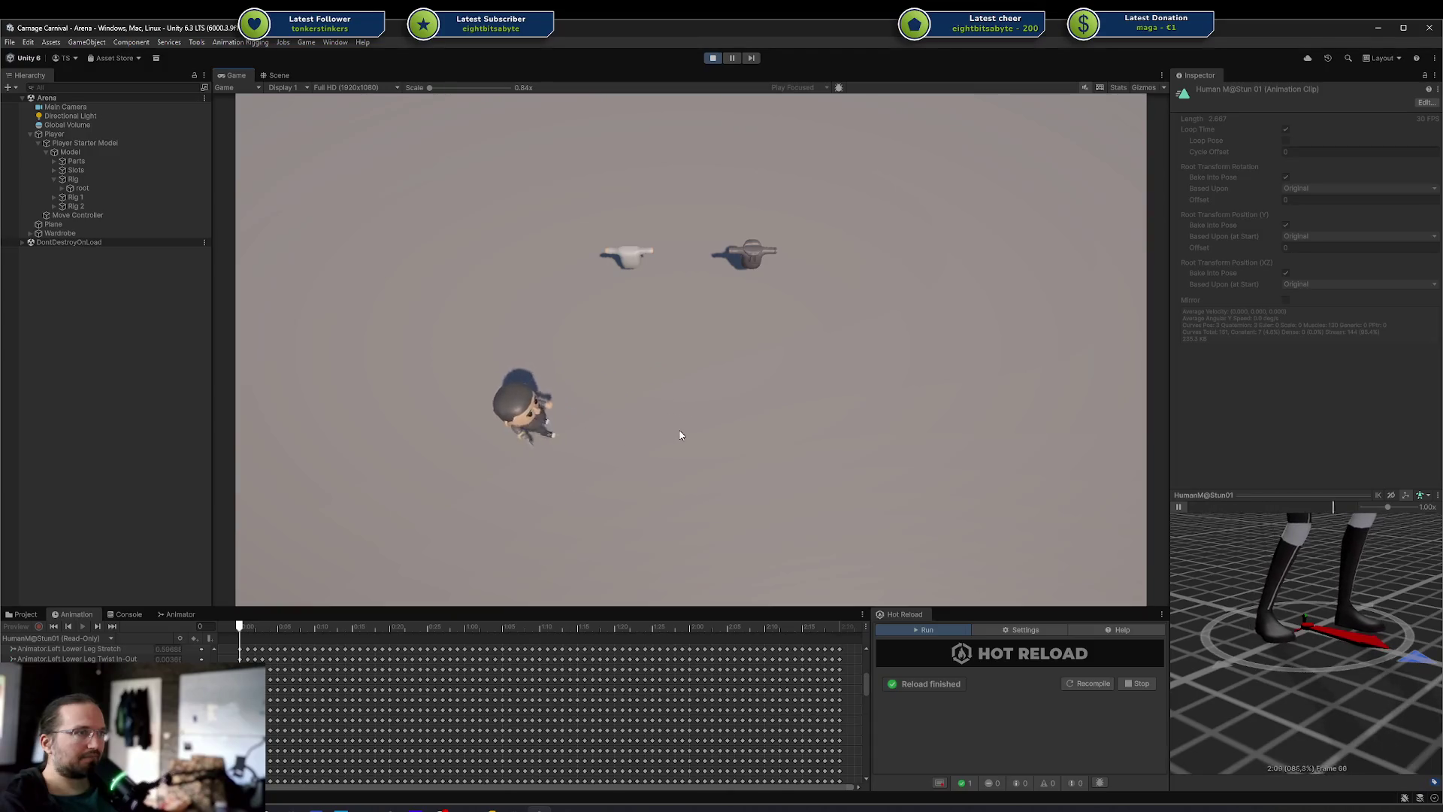
key("w")
key("d")
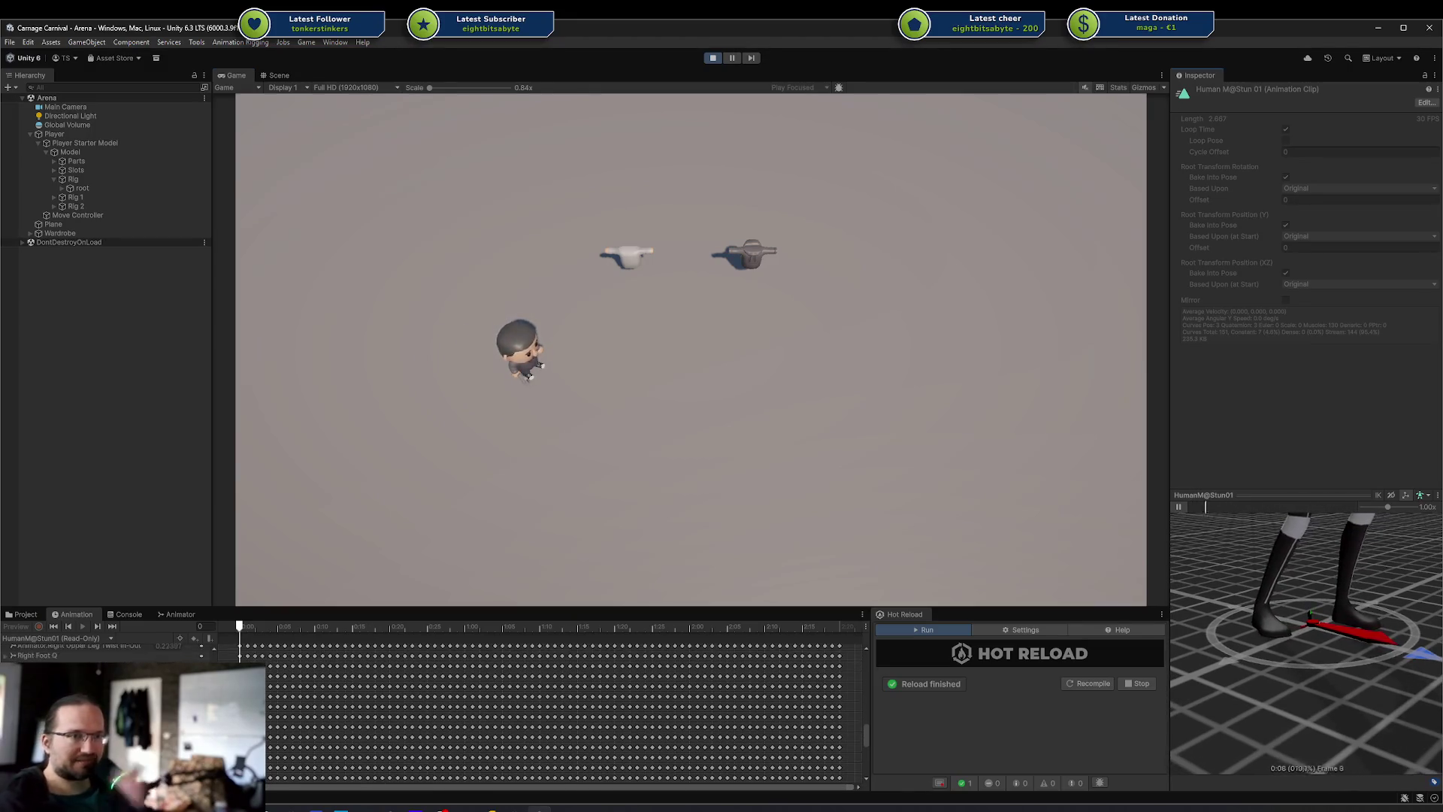
Scroll the Animation window, then show the Project assets with the Stun clip deselected
scroll(556, 714, "down", 10)
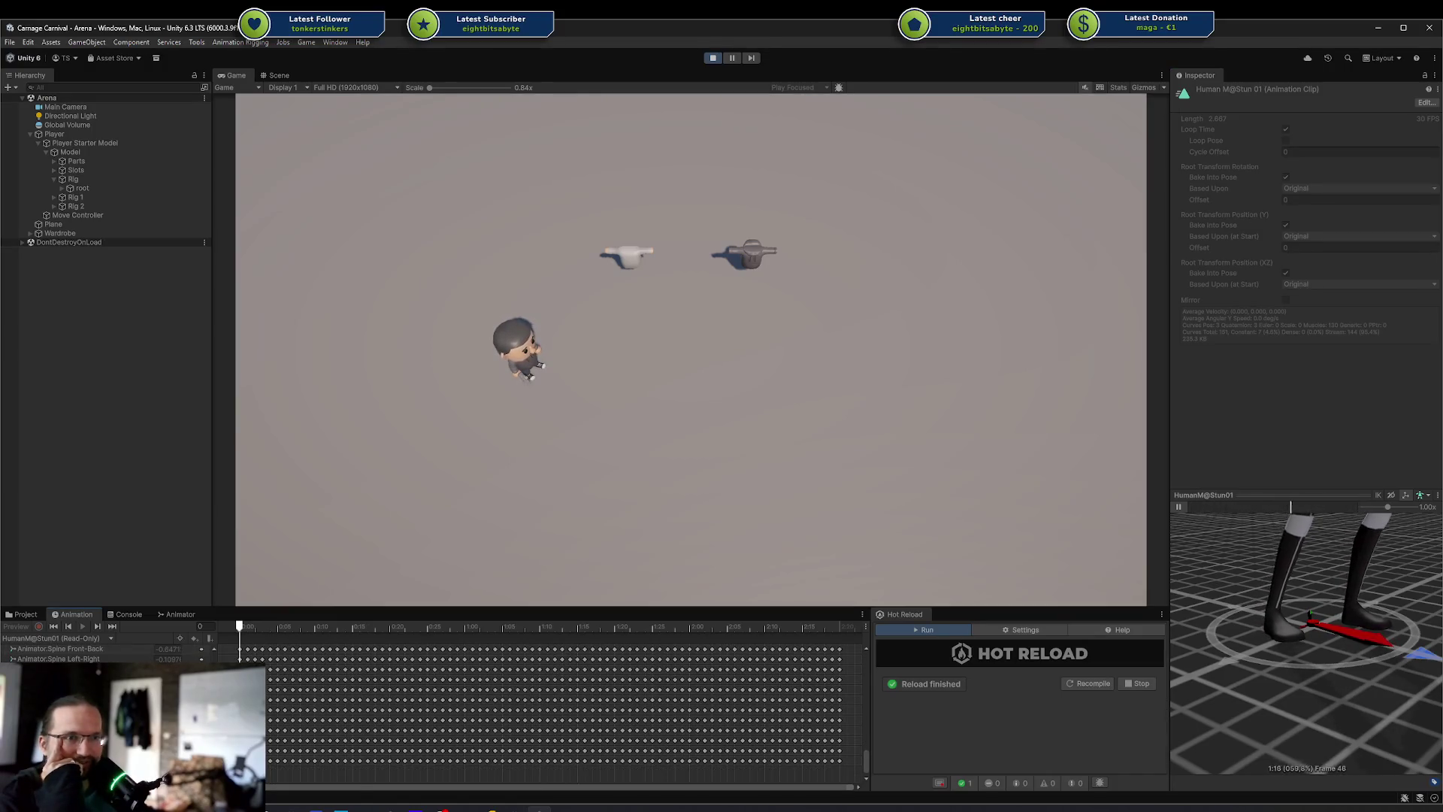
scroll(556, 714, "up", 15)
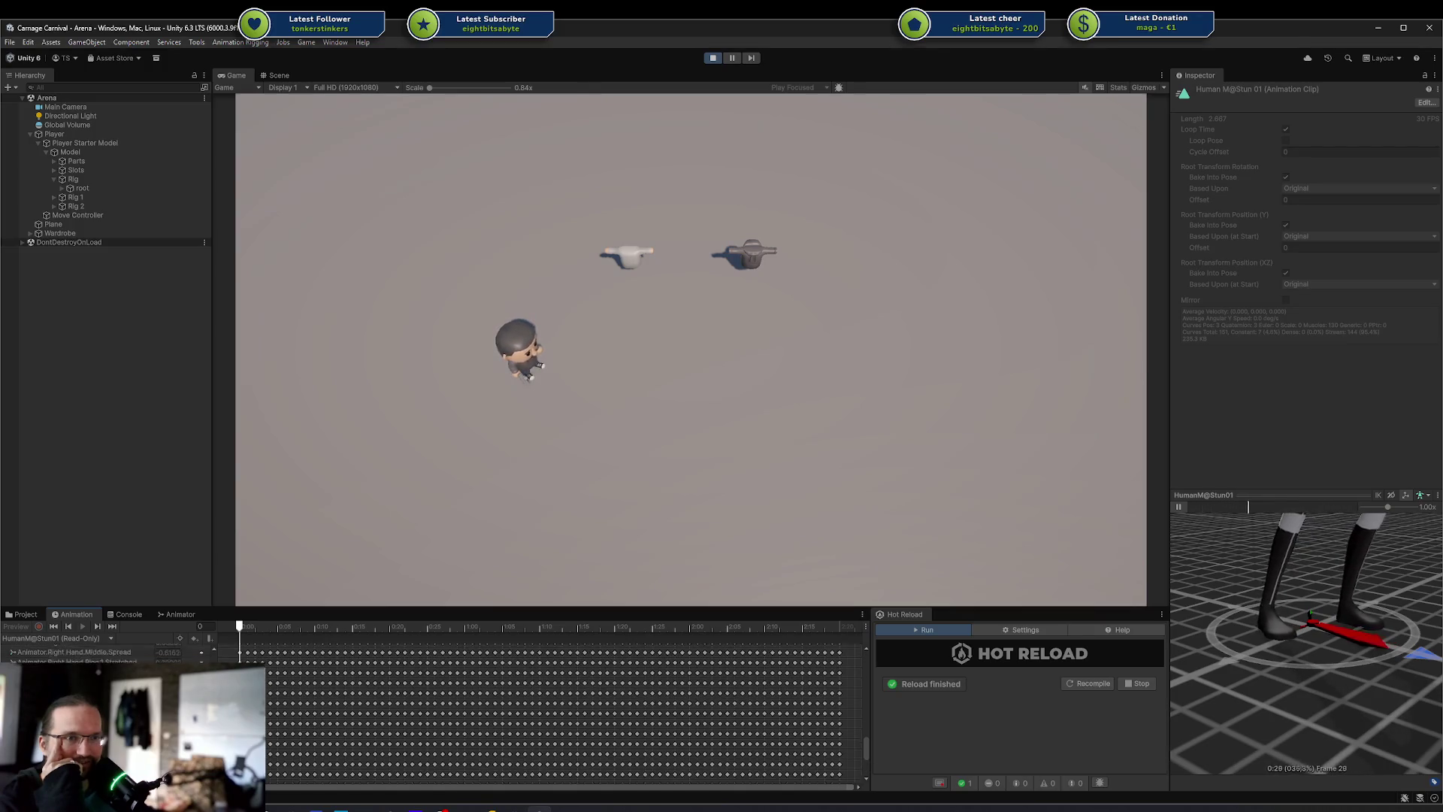
scroll(556, 714, "up", 3)
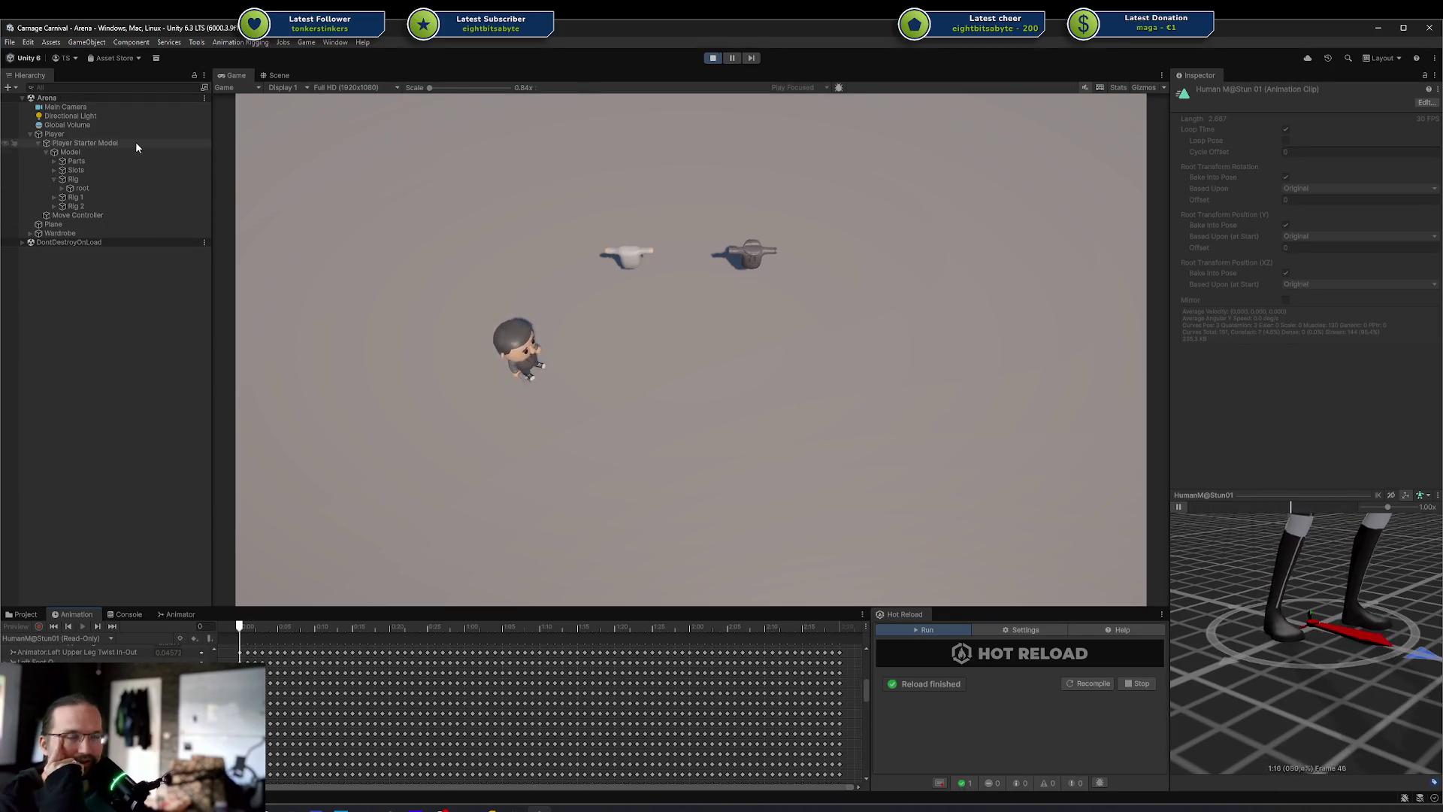
left_click(33, 615)
left_click(285, 705)
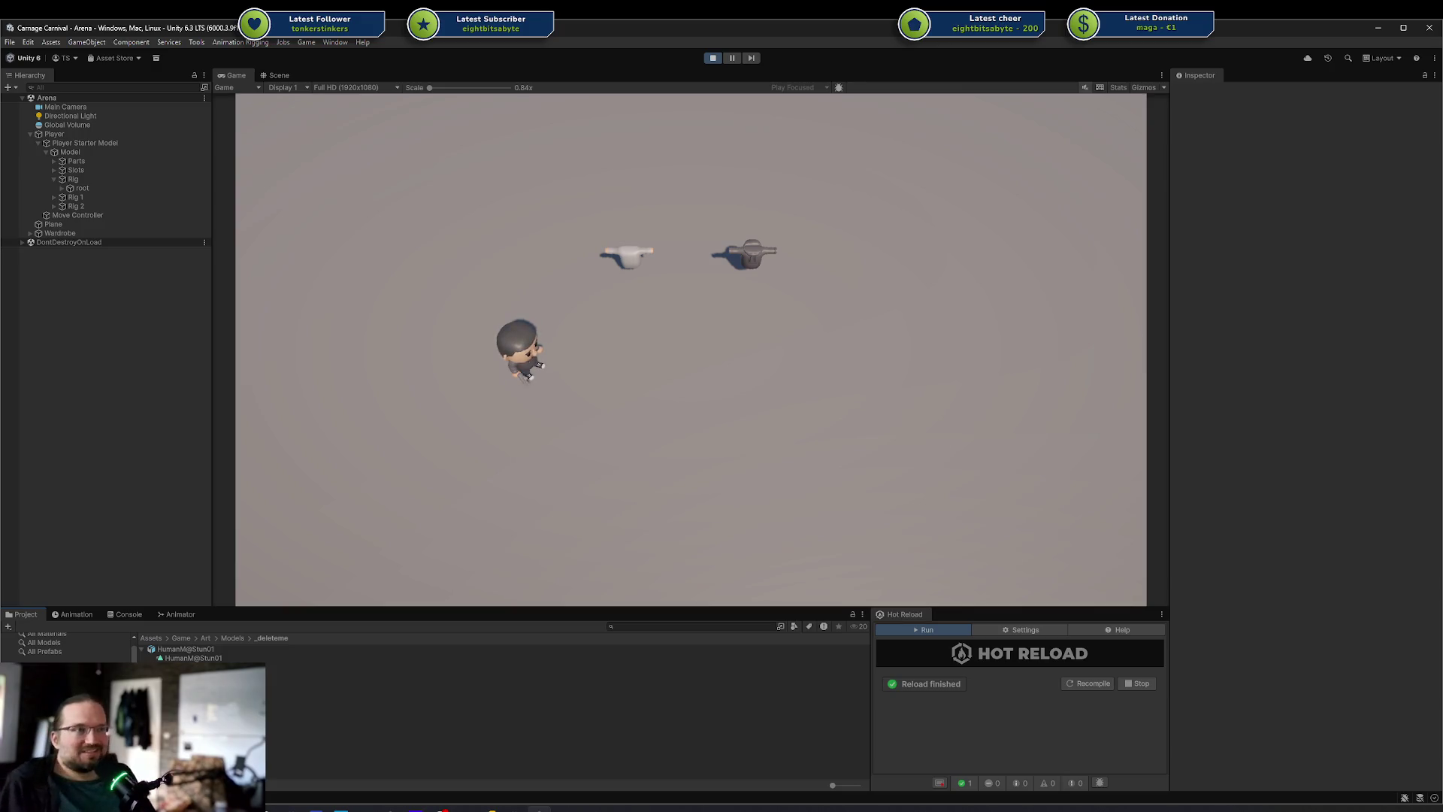
Check the clip input weight on line 37 of PlayTest.cs, then trigger the Player's Play Test stun
key("s")
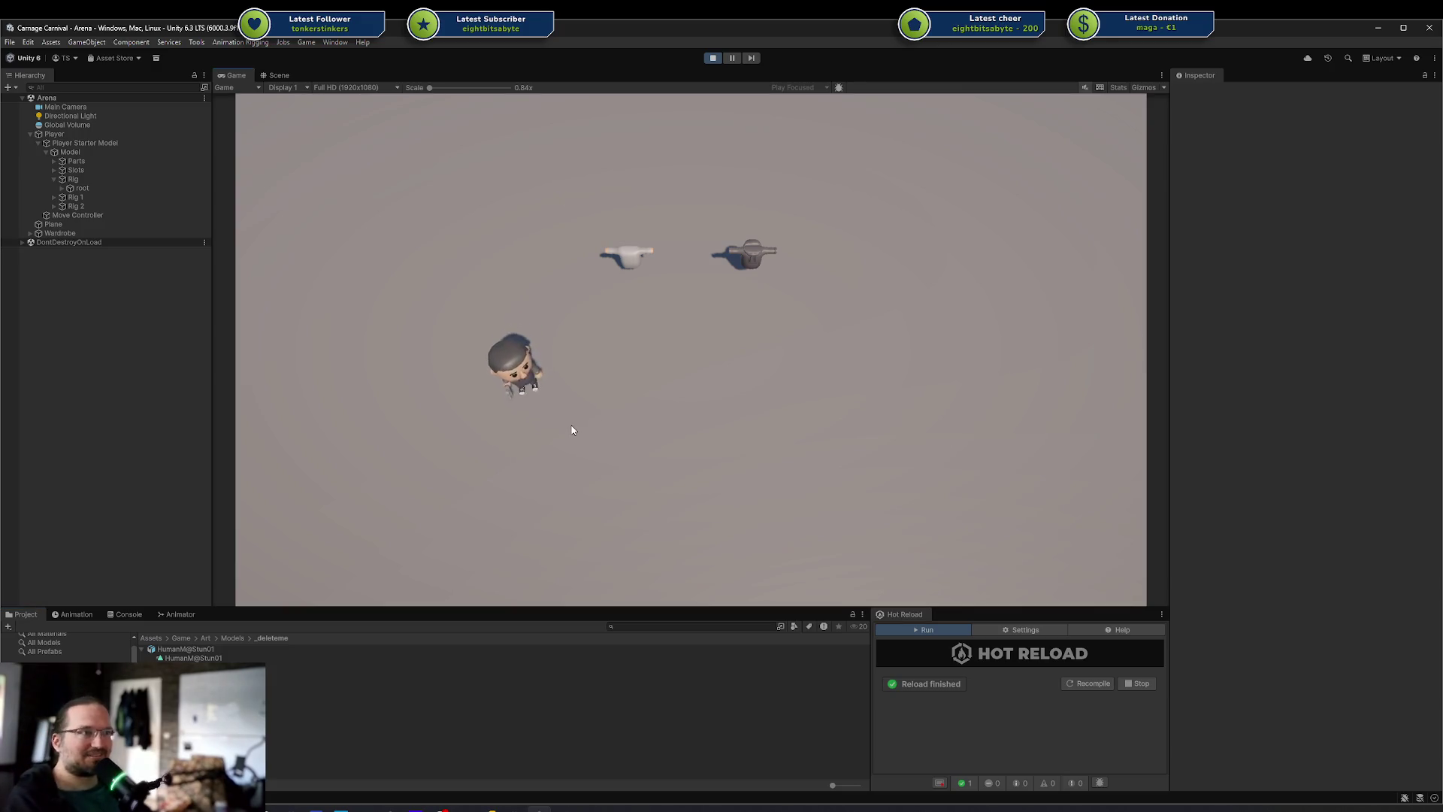
key("d")
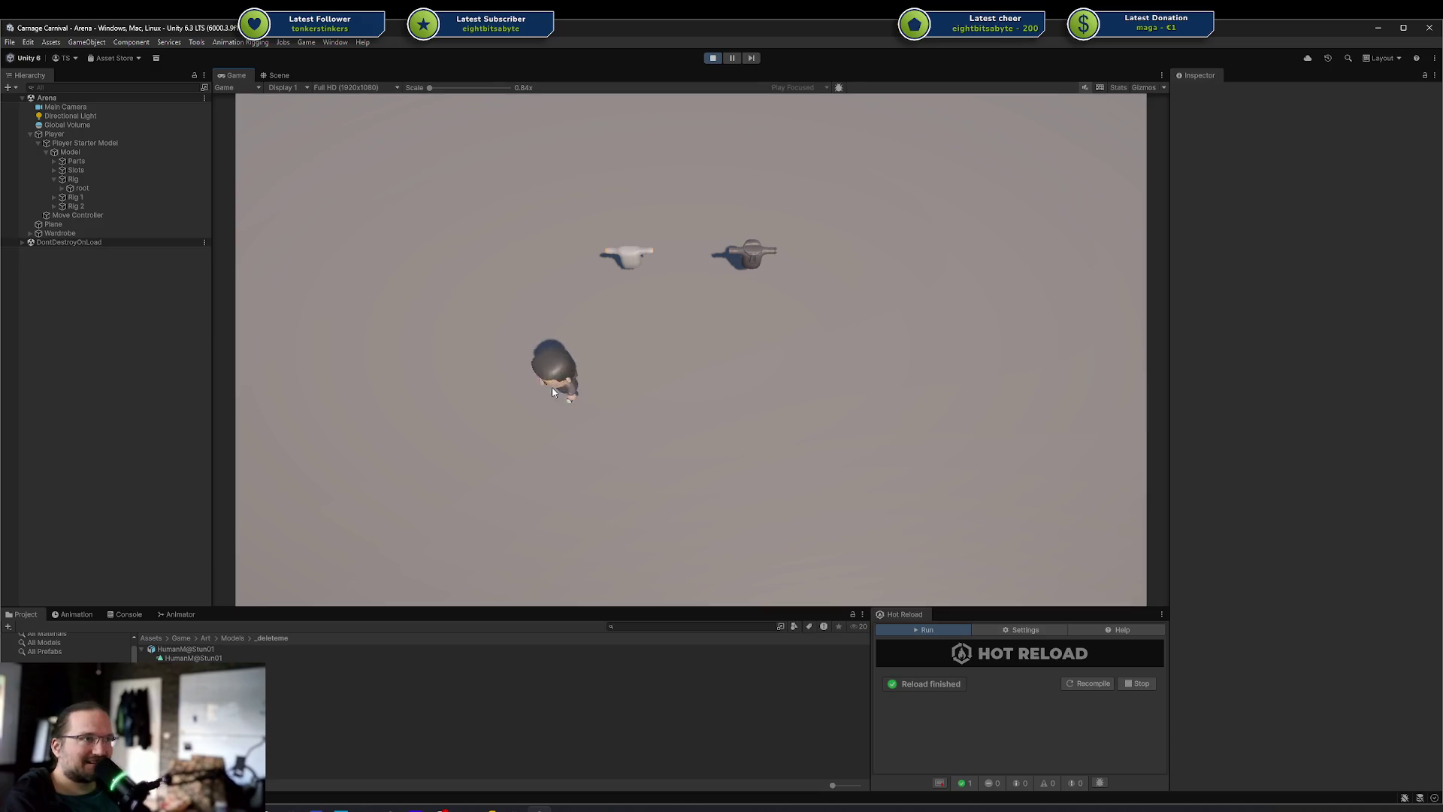
key("d")
key("a")
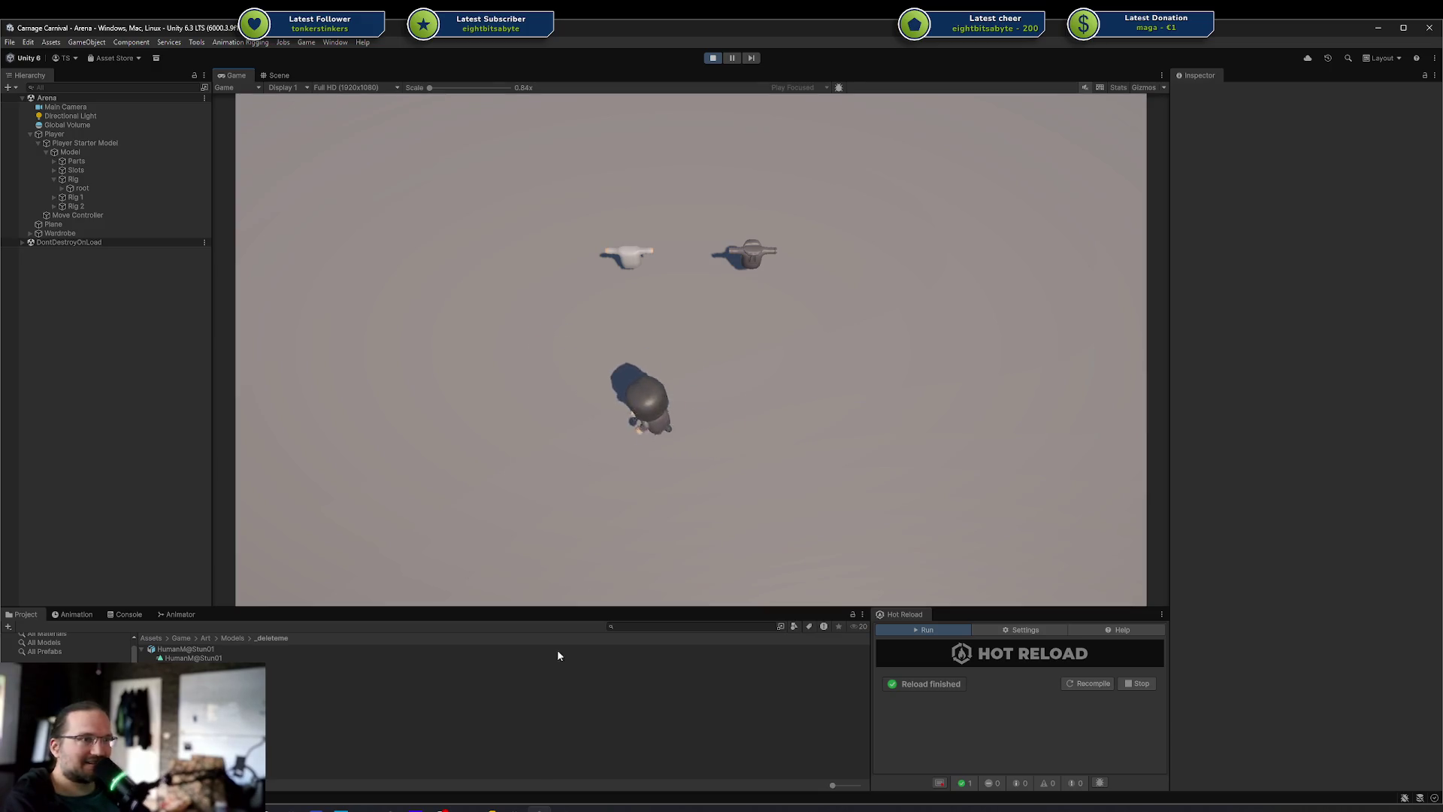
left_click(500, 809)
left_click(655, 377)
key("alt+Tab")
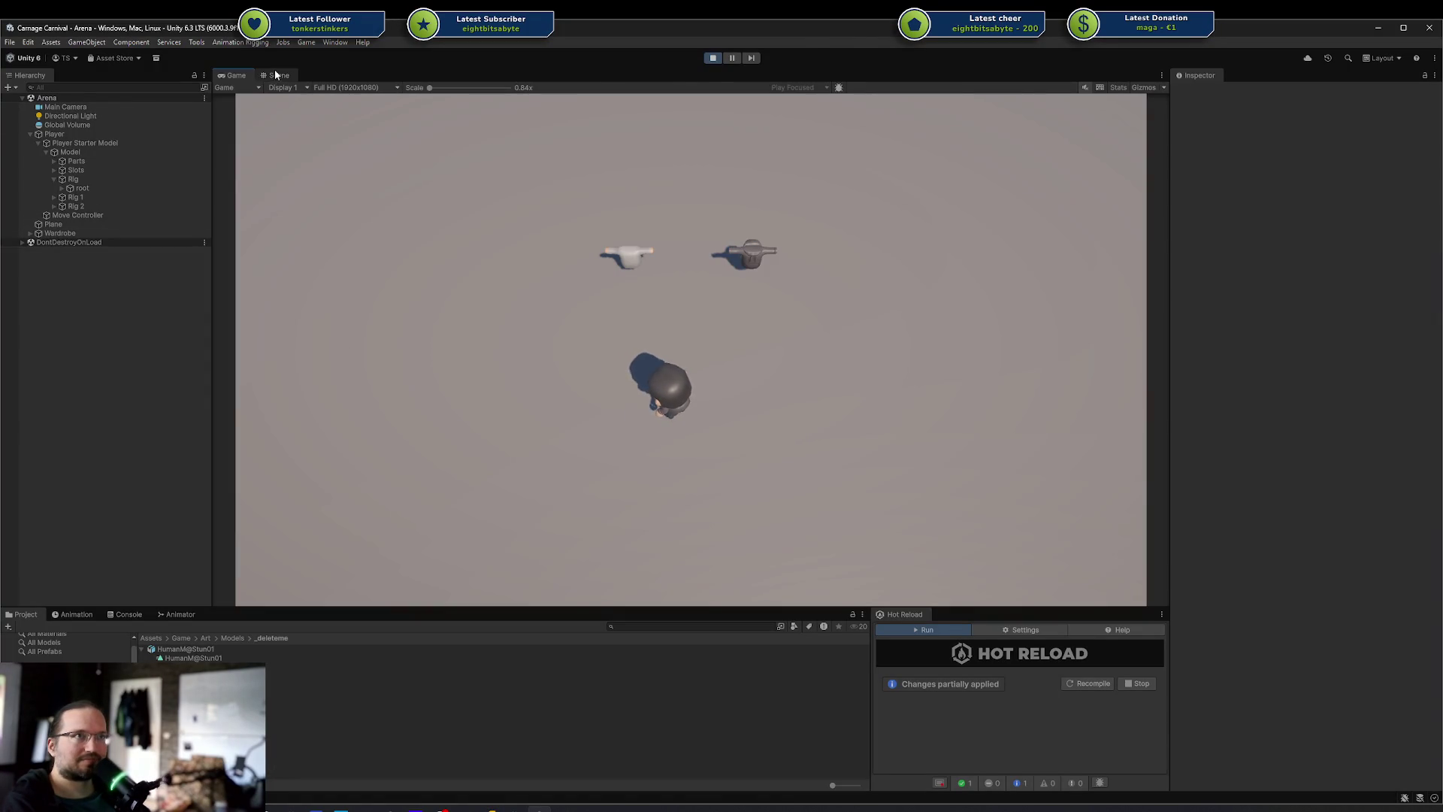
key("ctrl+2")
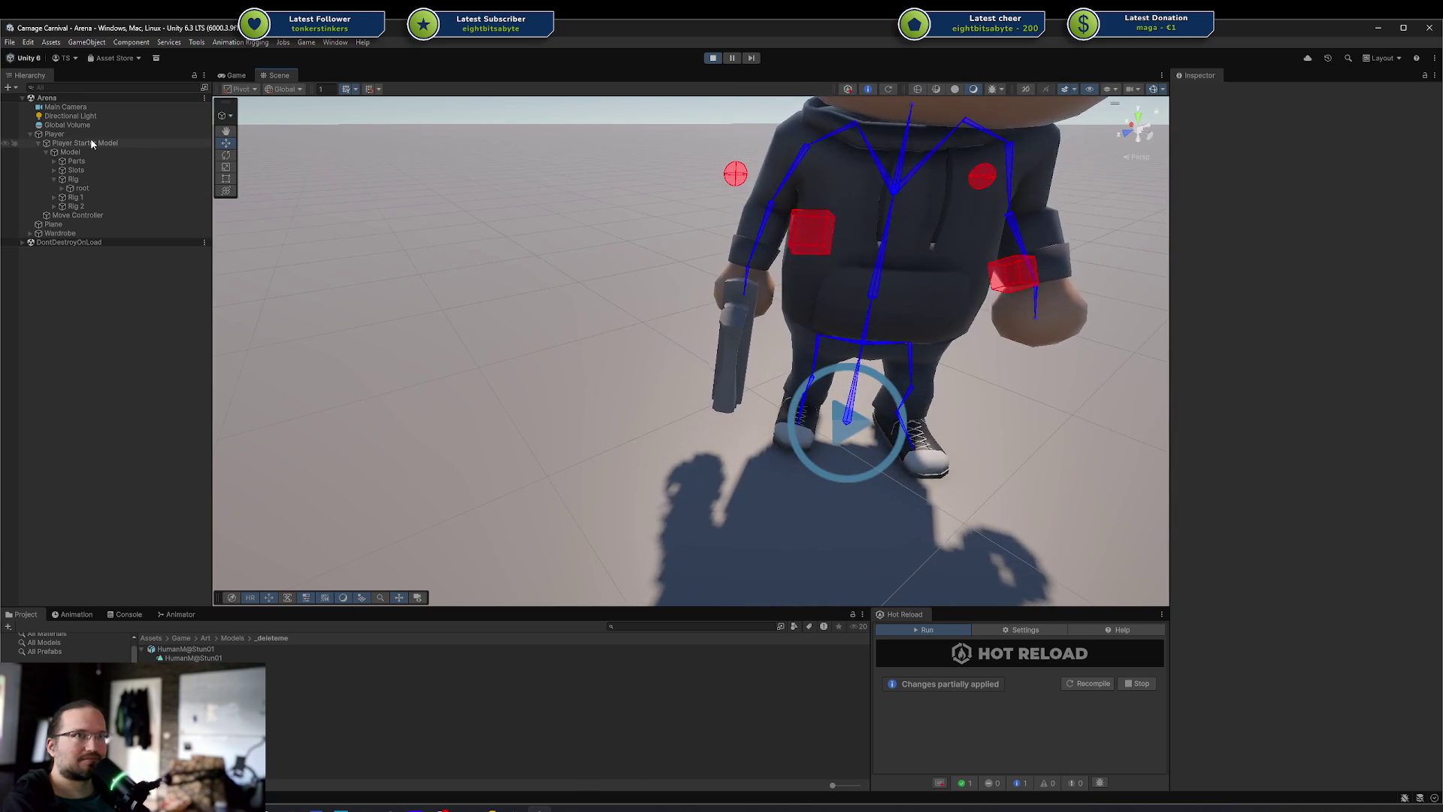
left_click(83, 133)
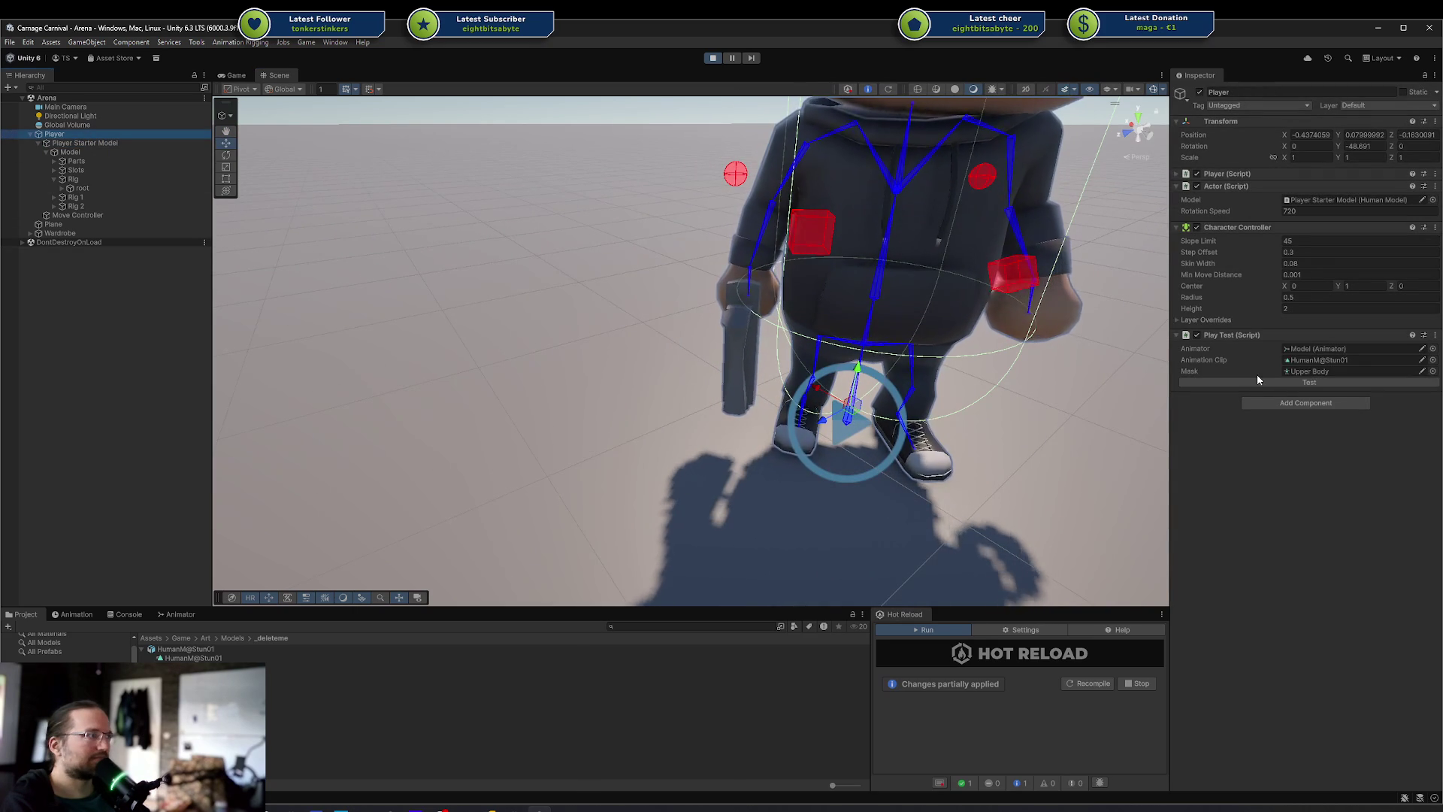
left_click(1253, 381)
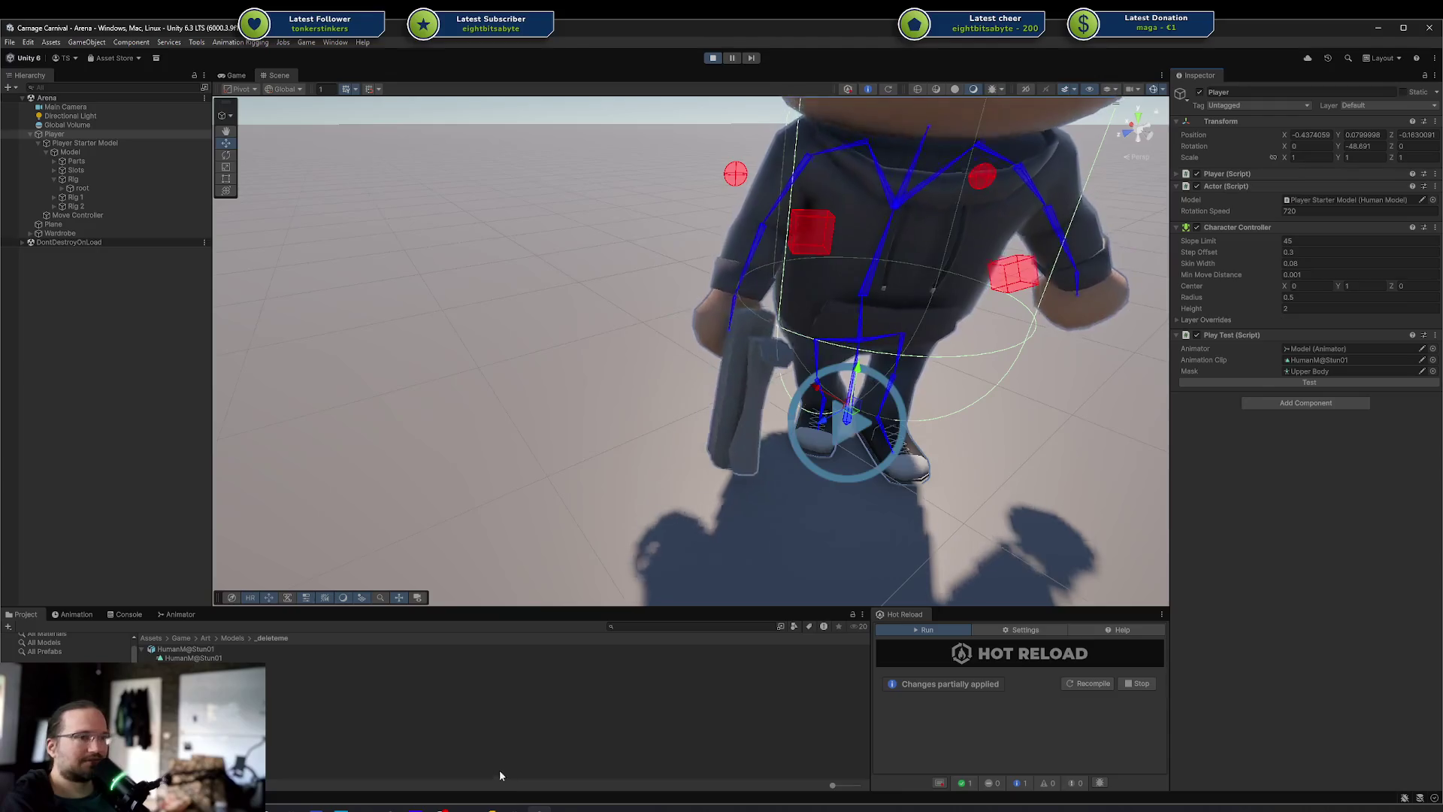
Comment out the SetLayerMaskFromAvatarMask line in PlayTest.cs and rerun the Player's Play Test
left_click(493, 809)
left_click(614, 423)
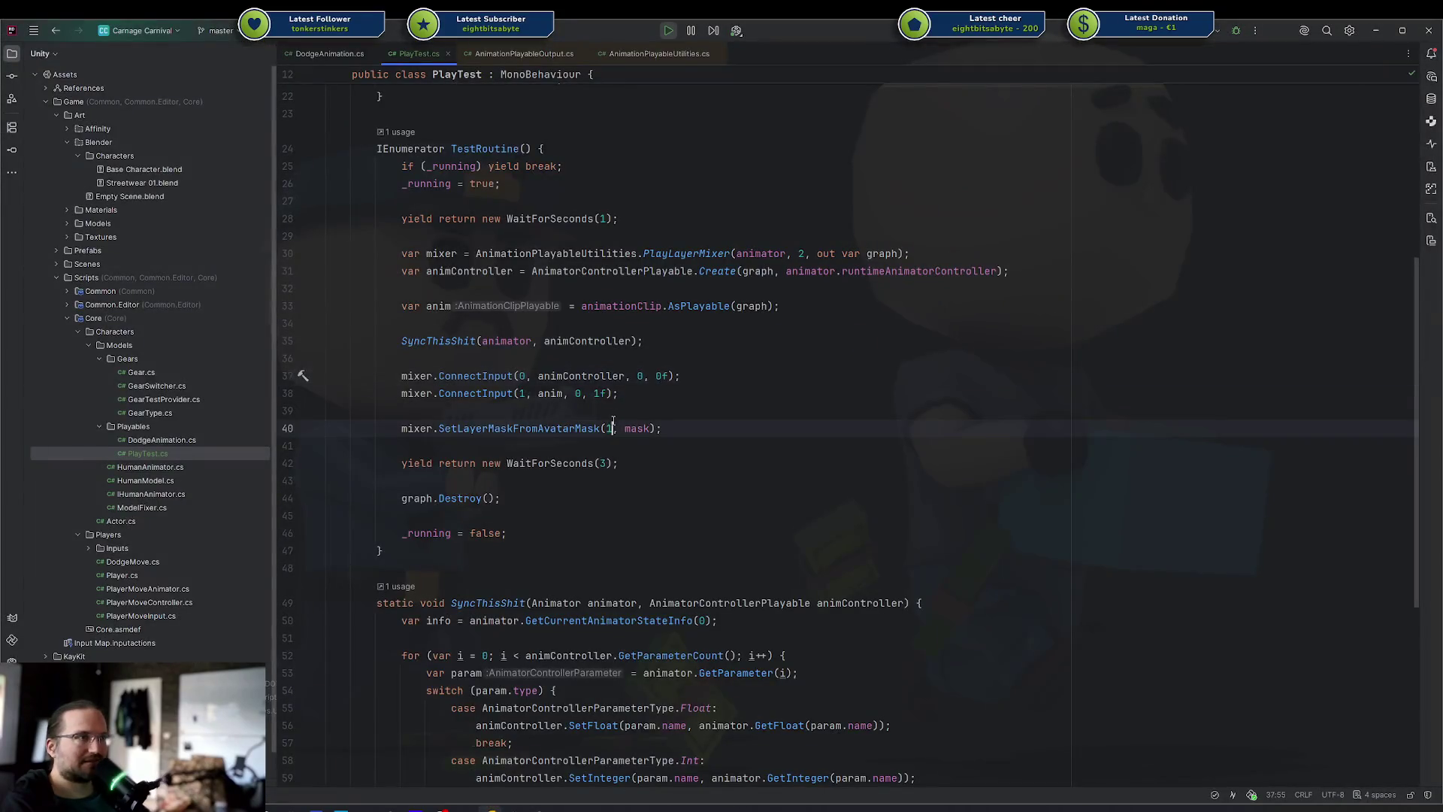
key("Home")
key("ctrl+slash")
key("alt+Tab")
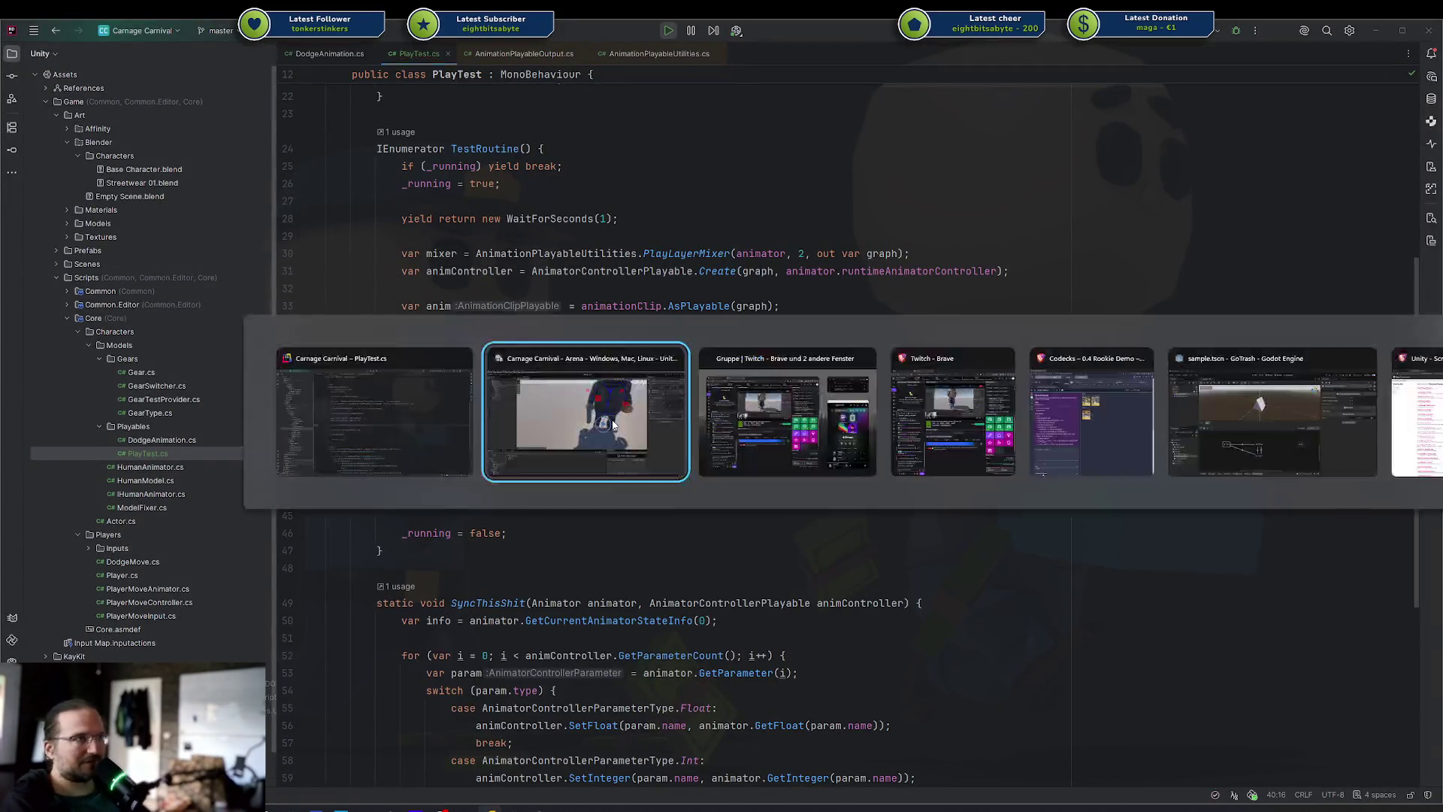
left_click(1214, 380)
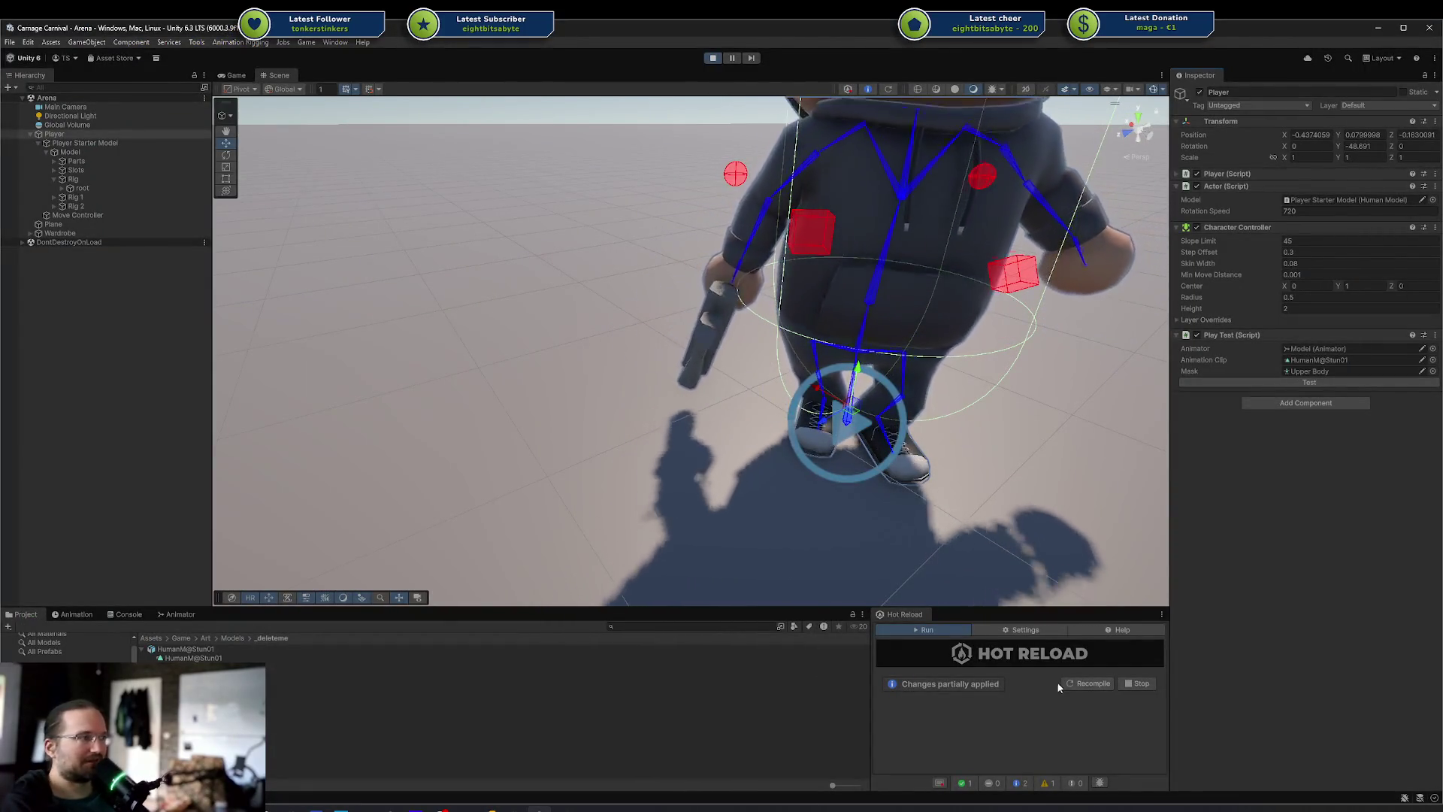
Stop Play mode, recompile the changed scripts in Hot Reload, and re-enter Play mode
left_click(714, 60)
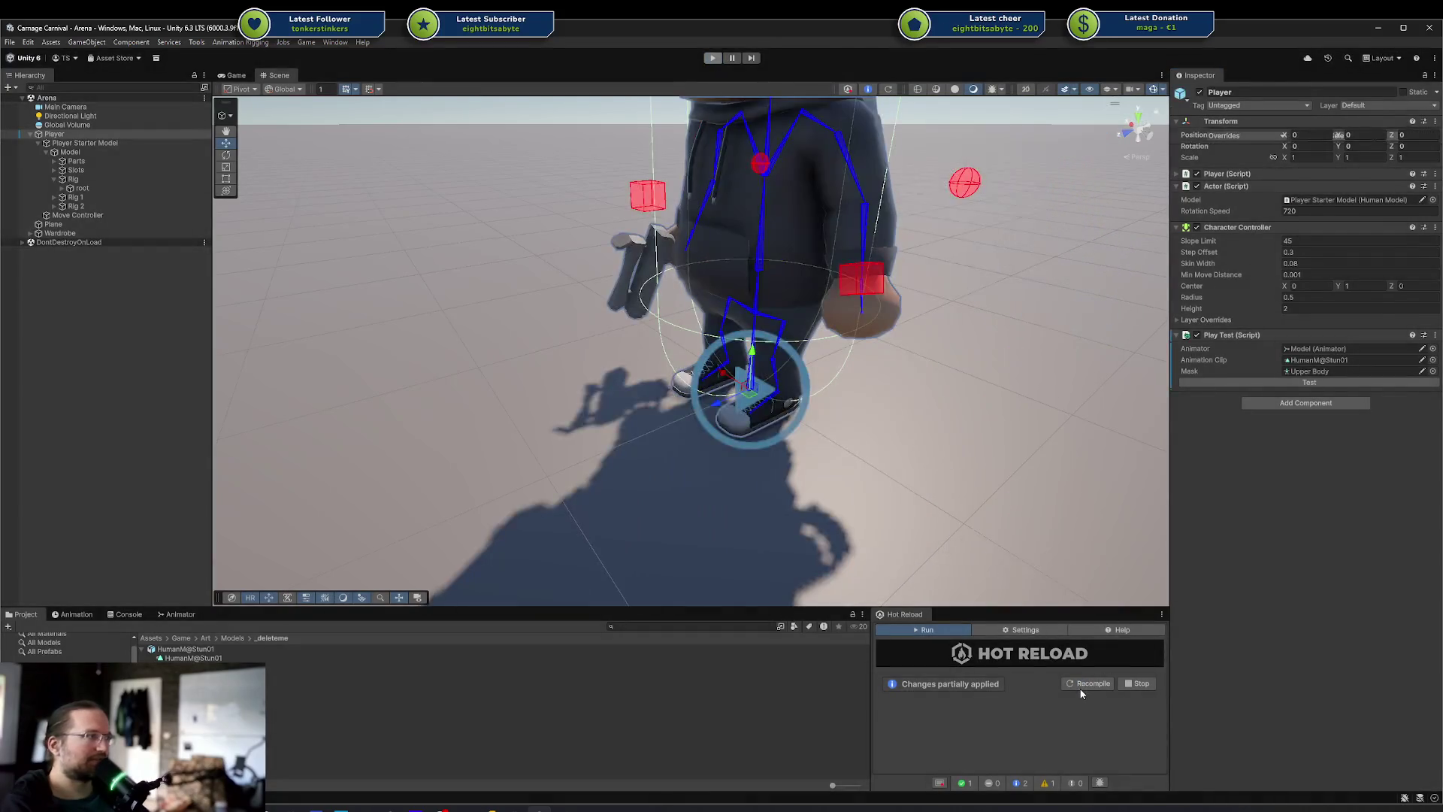
left_click(1079, 684)
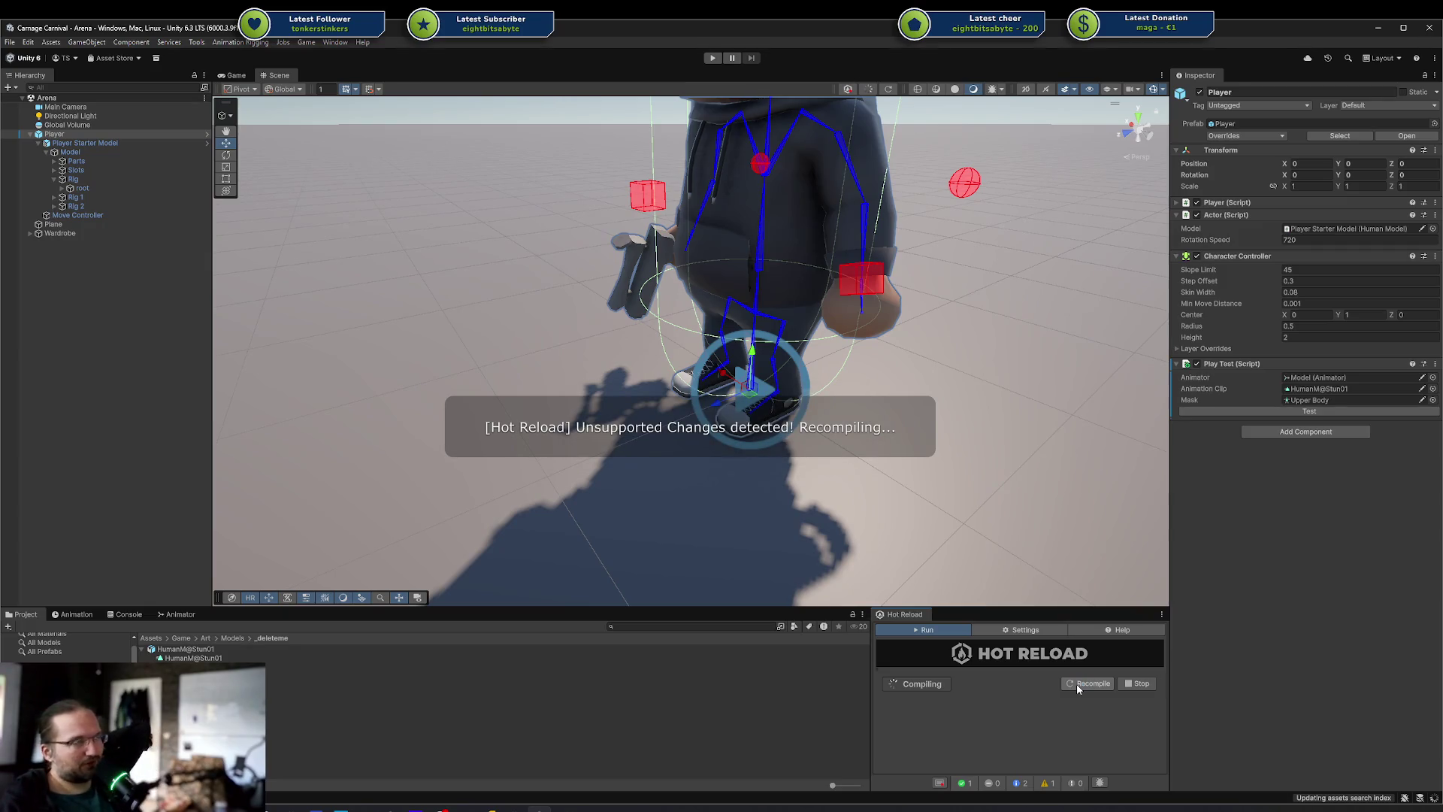
key("ctrl+p")
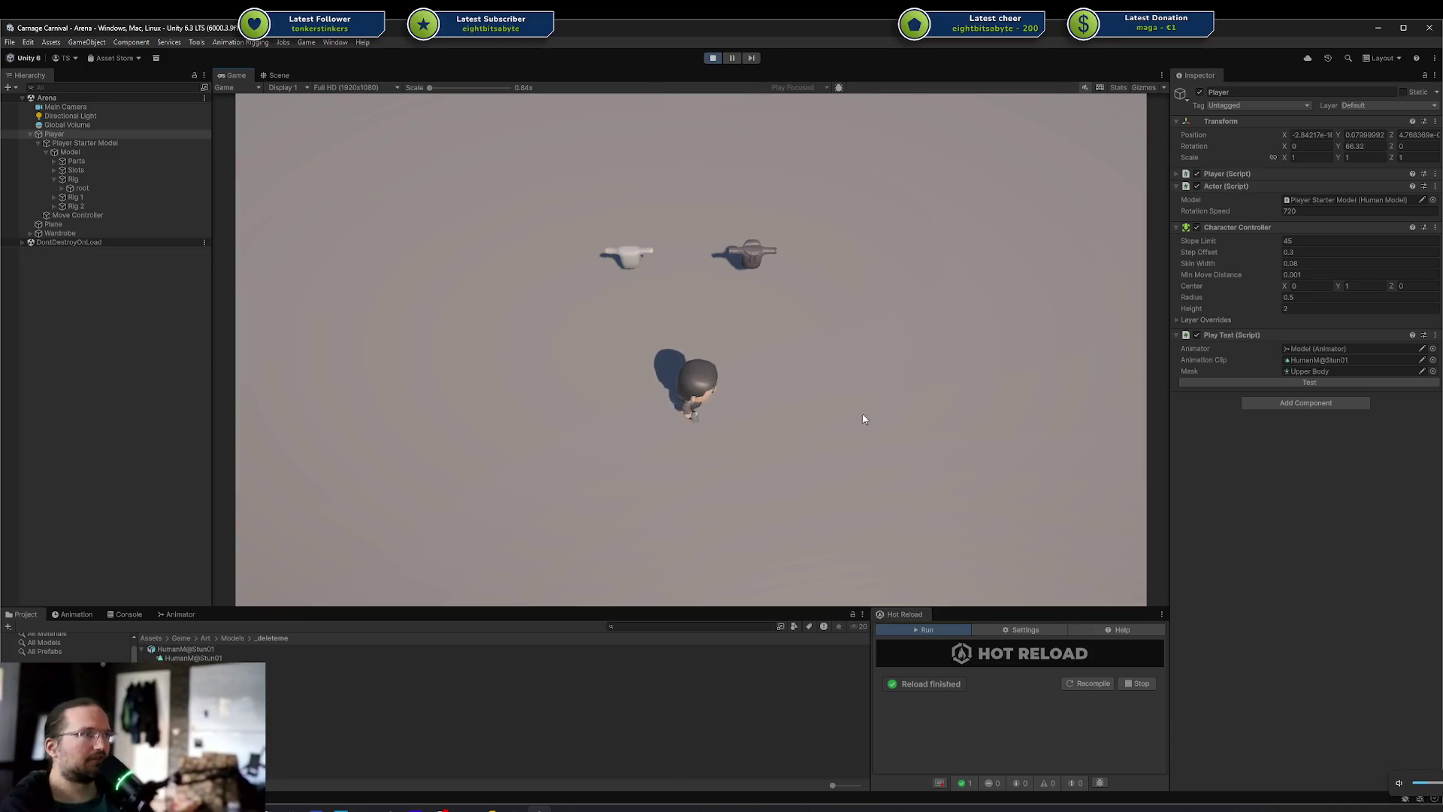
Check the Console, orbit the Scene view around the animating player, and bring up the Animator graph
left_click(70, 615)
left_click(128, 614)
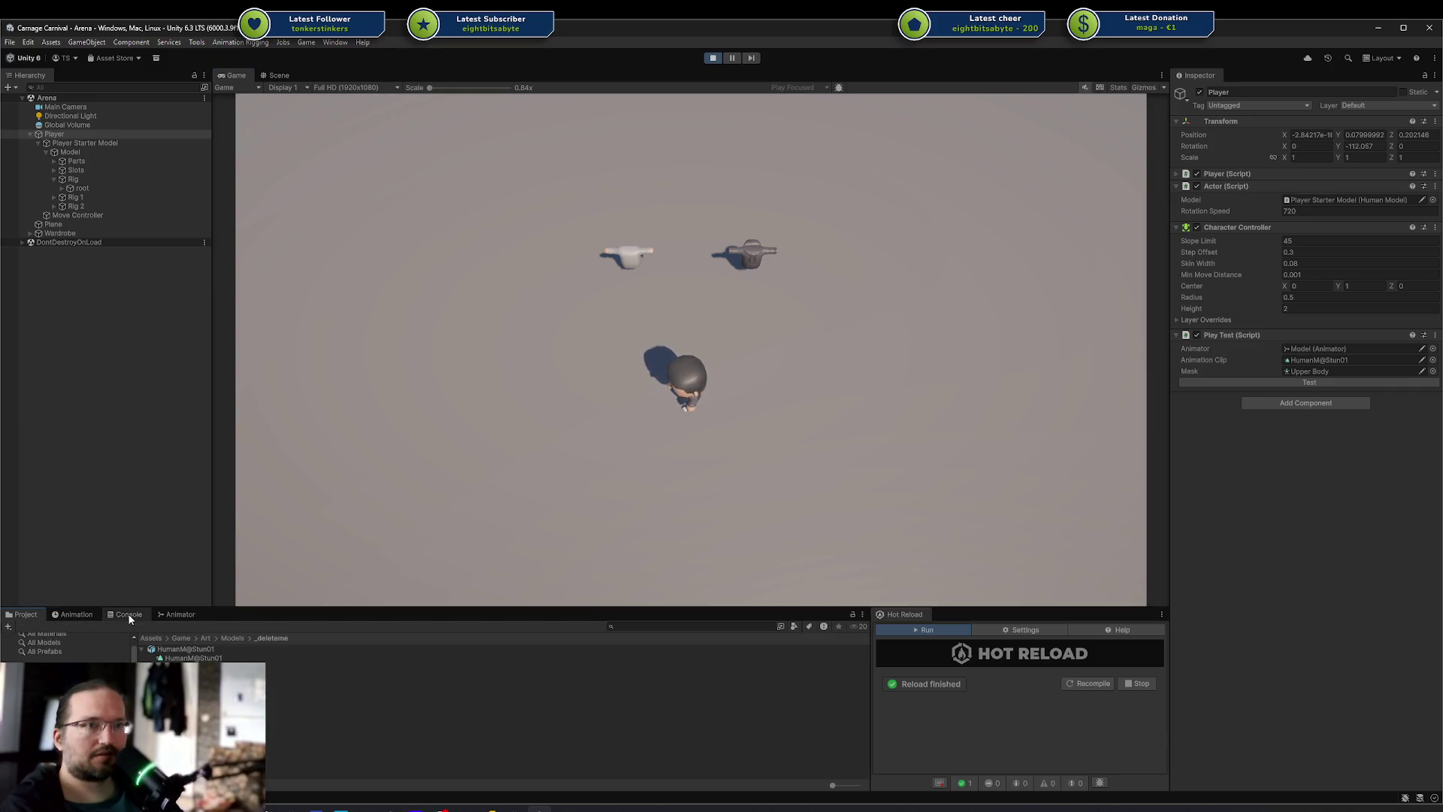
left_click(34, 614)
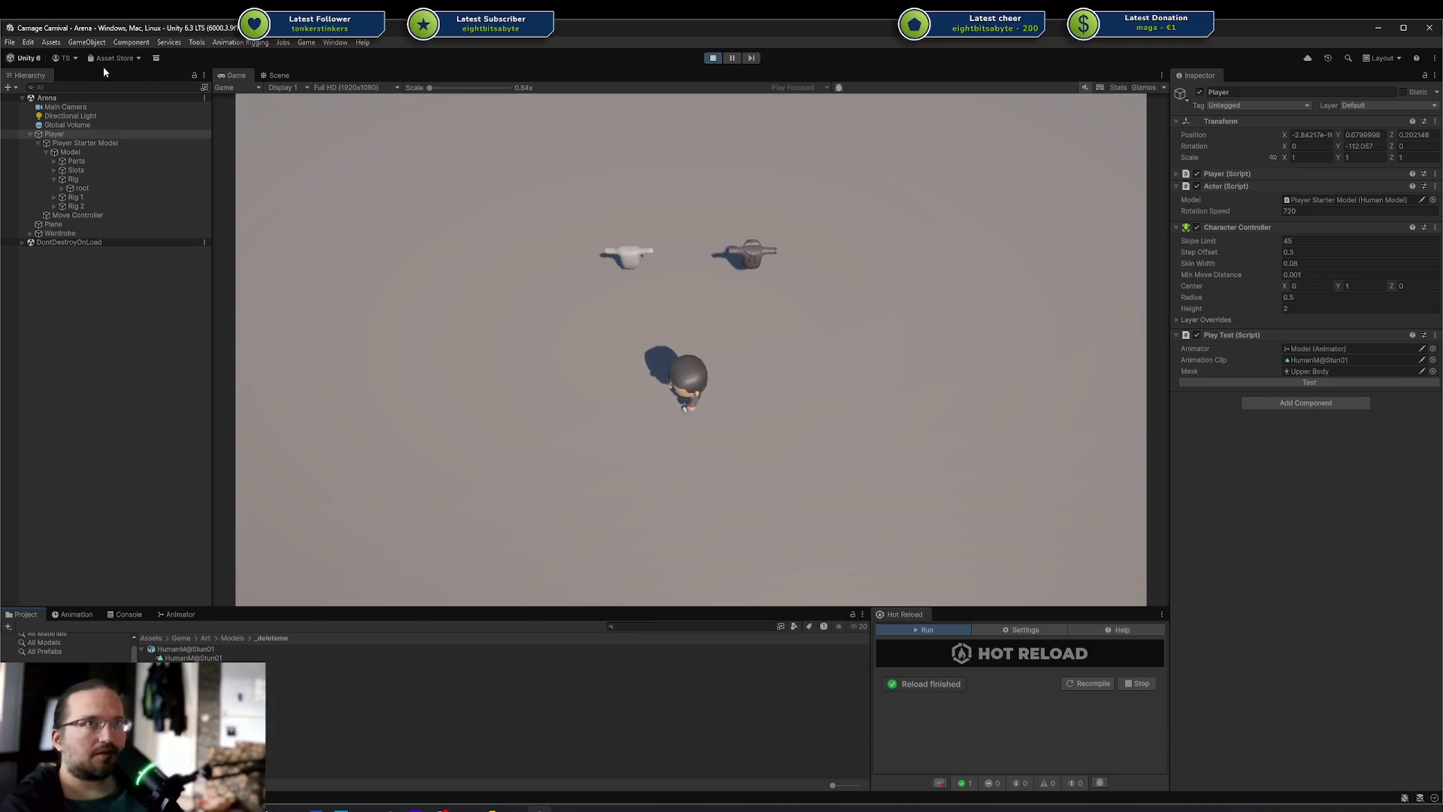
left_click(277, 76)
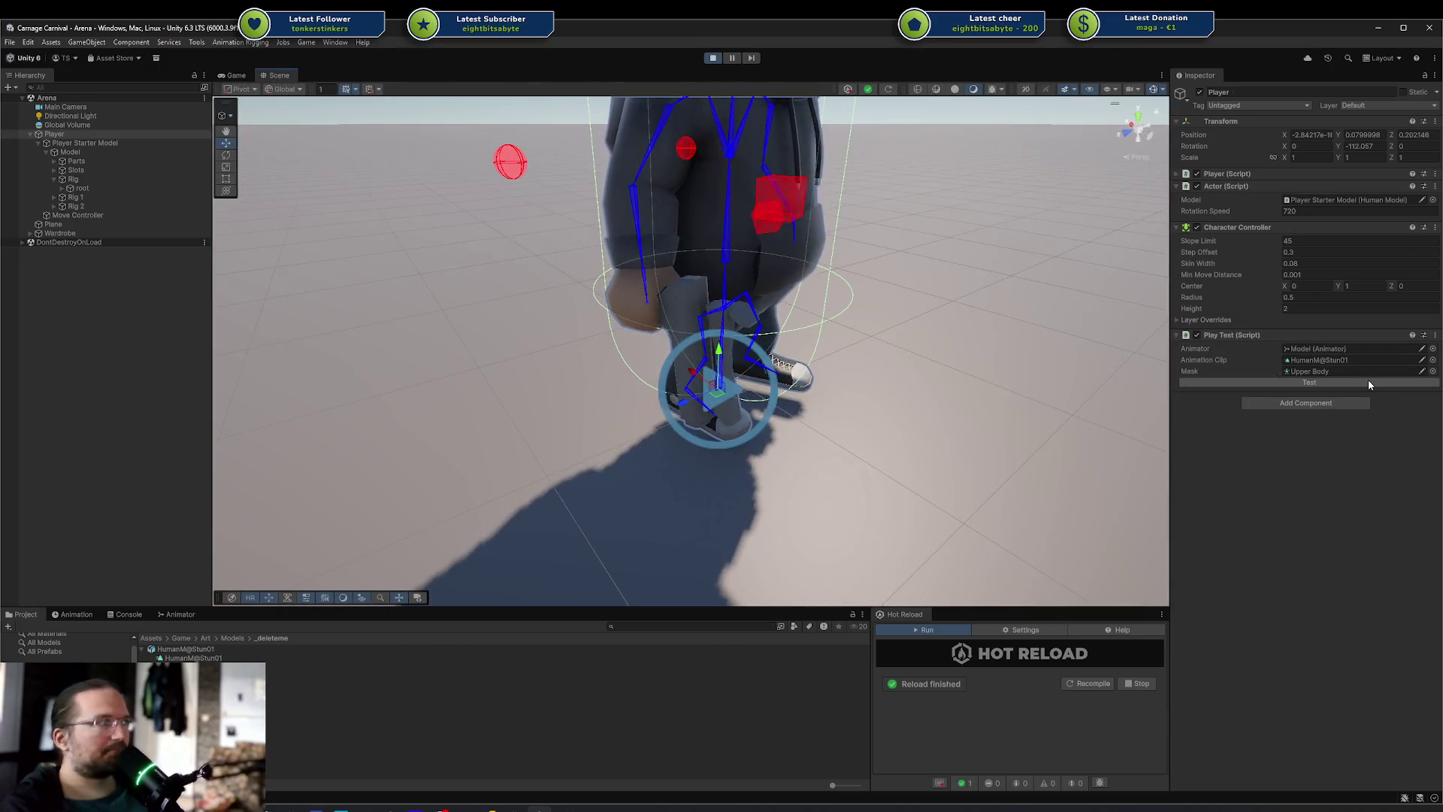
mouse_move(969, 399)
left_mouse_down()
mouse_move(812, 392)
mouse_move(856, 400)
left_mouse_up()
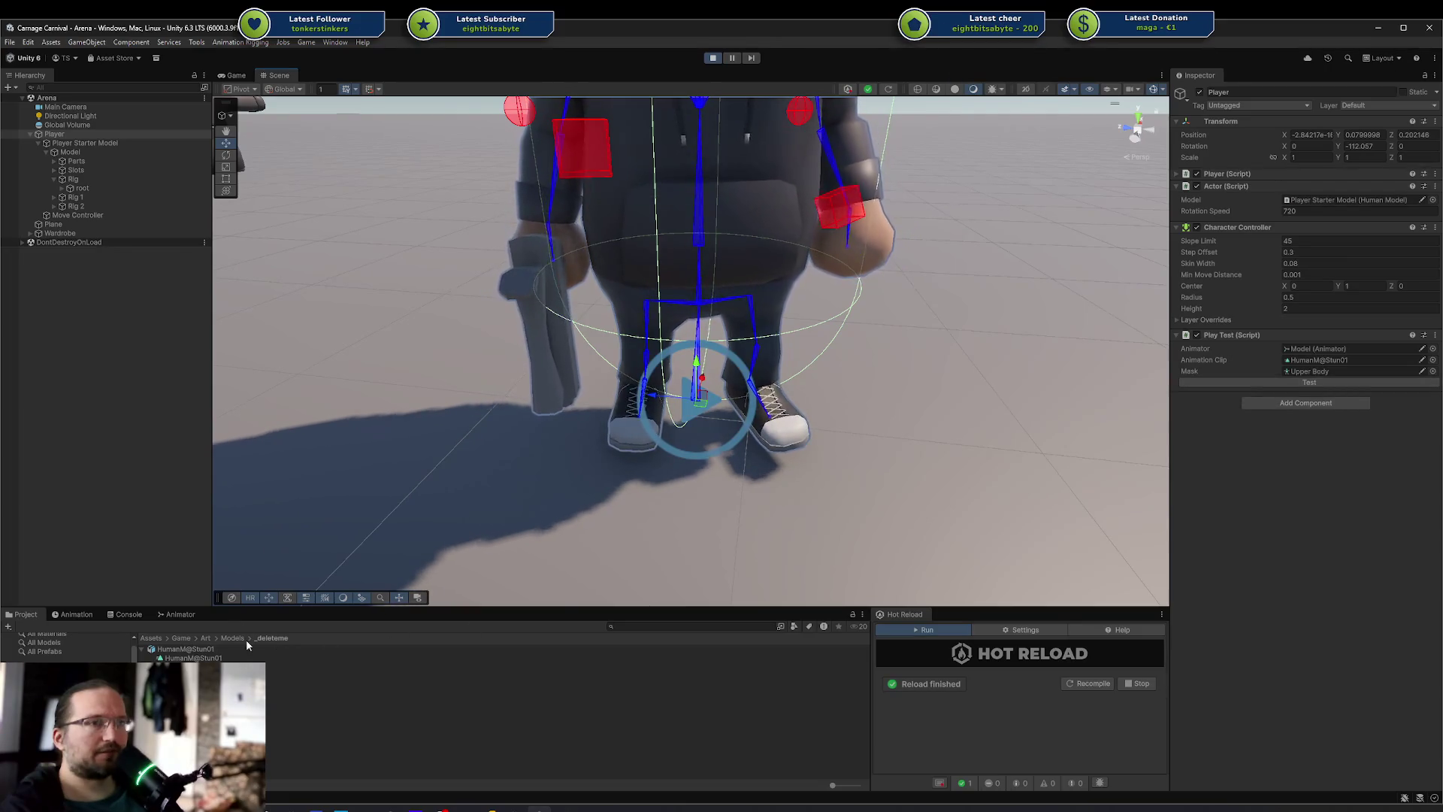
left_click(188, 616)
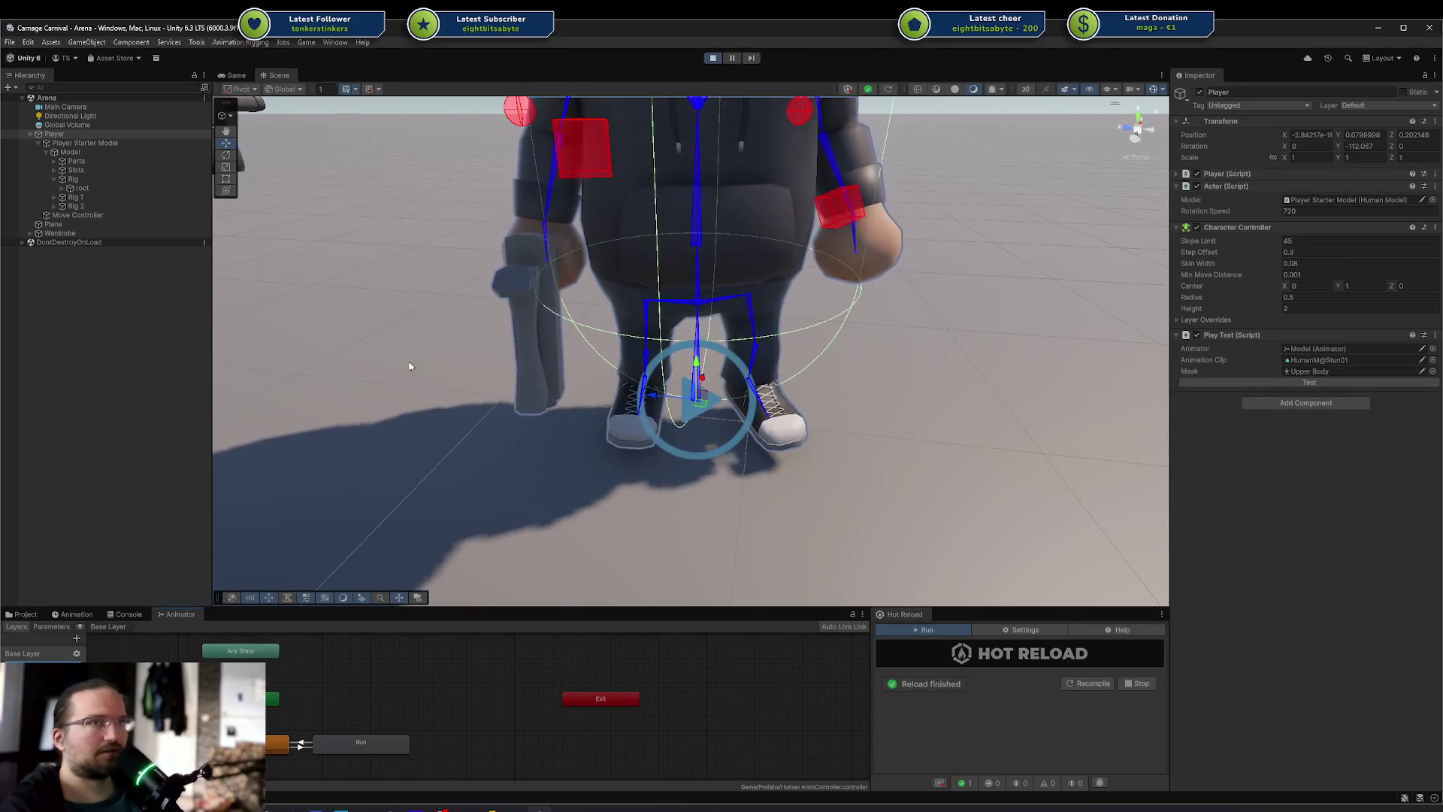
Inspect the Run and Locomotion blend tree states, then switch to PlayTest.cs in Rider
left_click(328, 738)
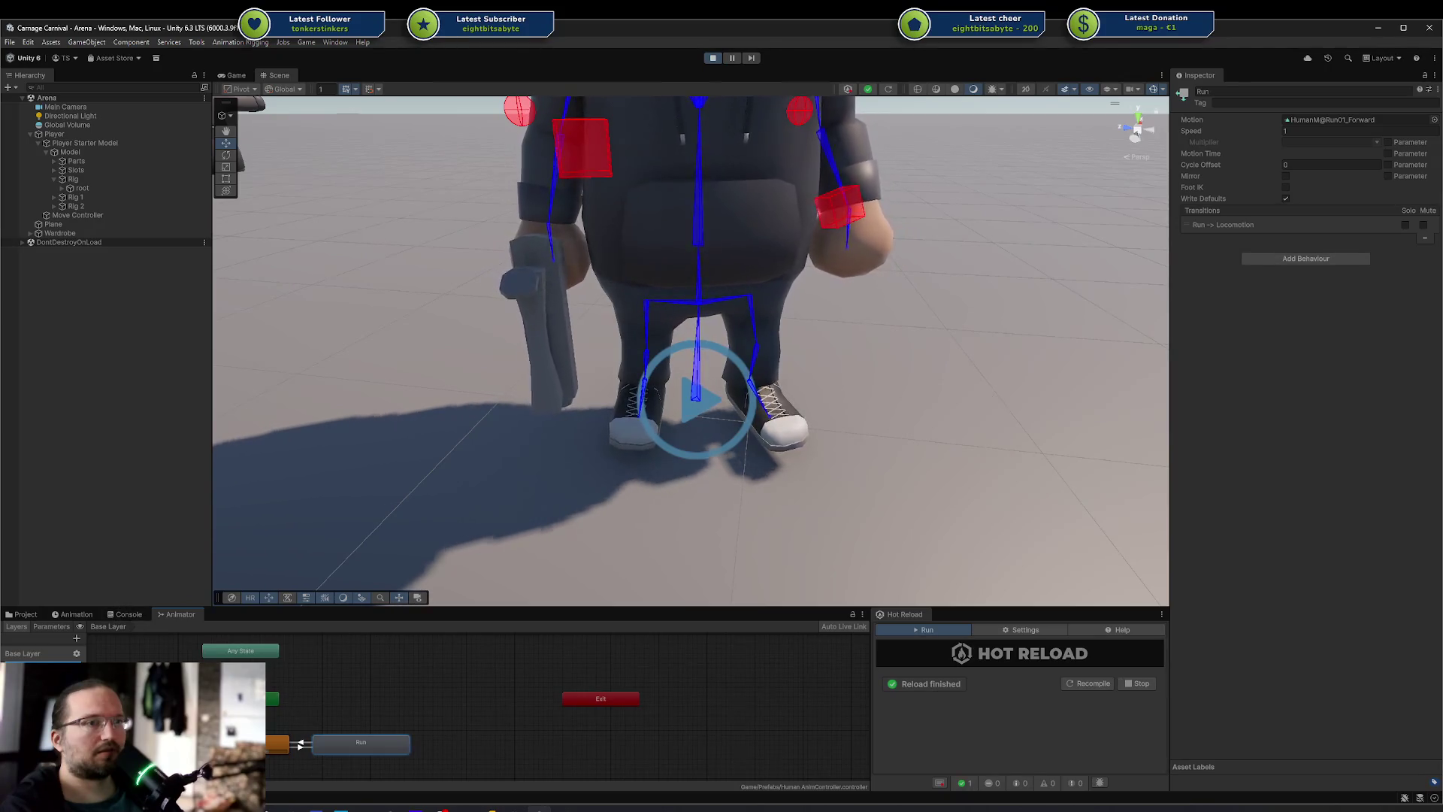
left_click(280, 745)
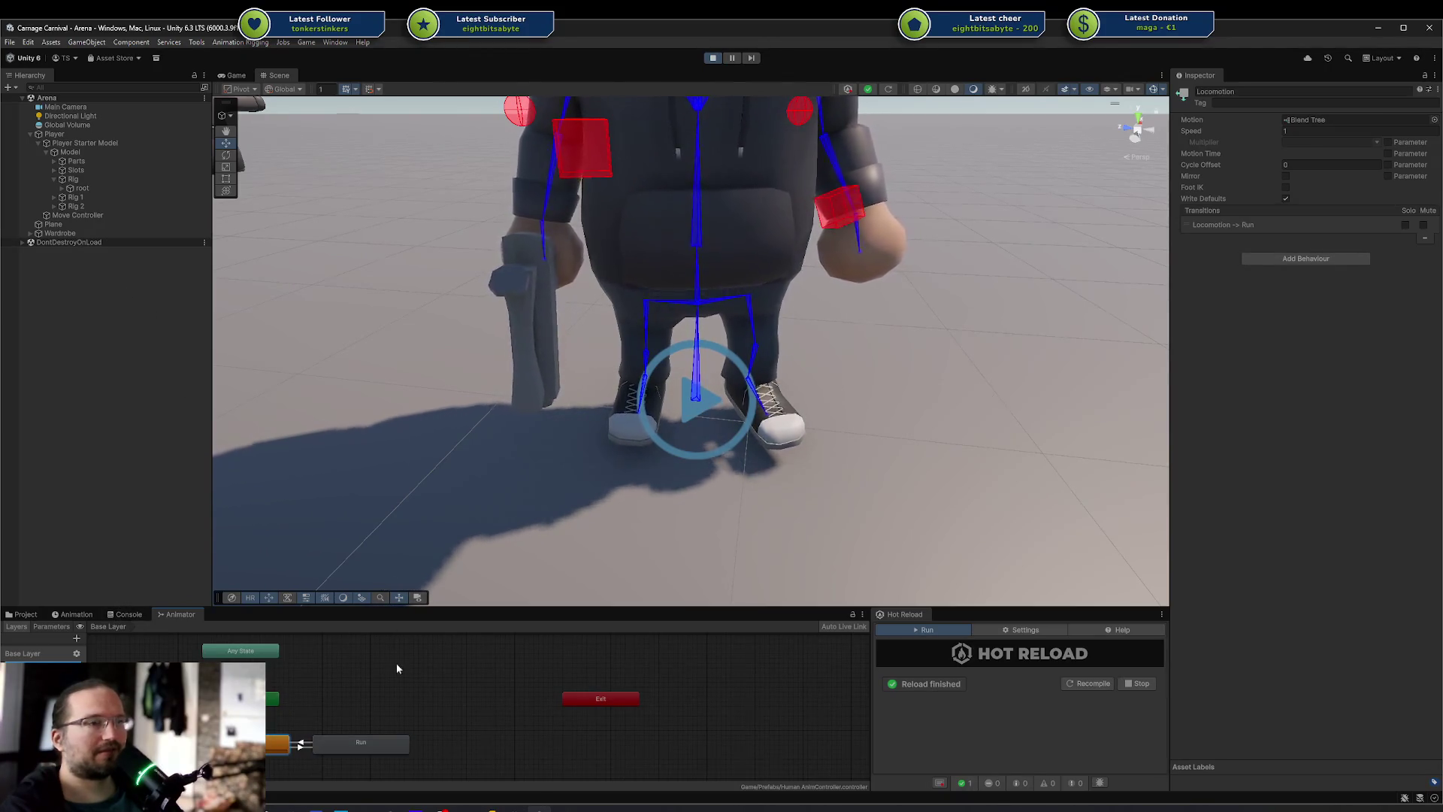
key("alt+Tab")
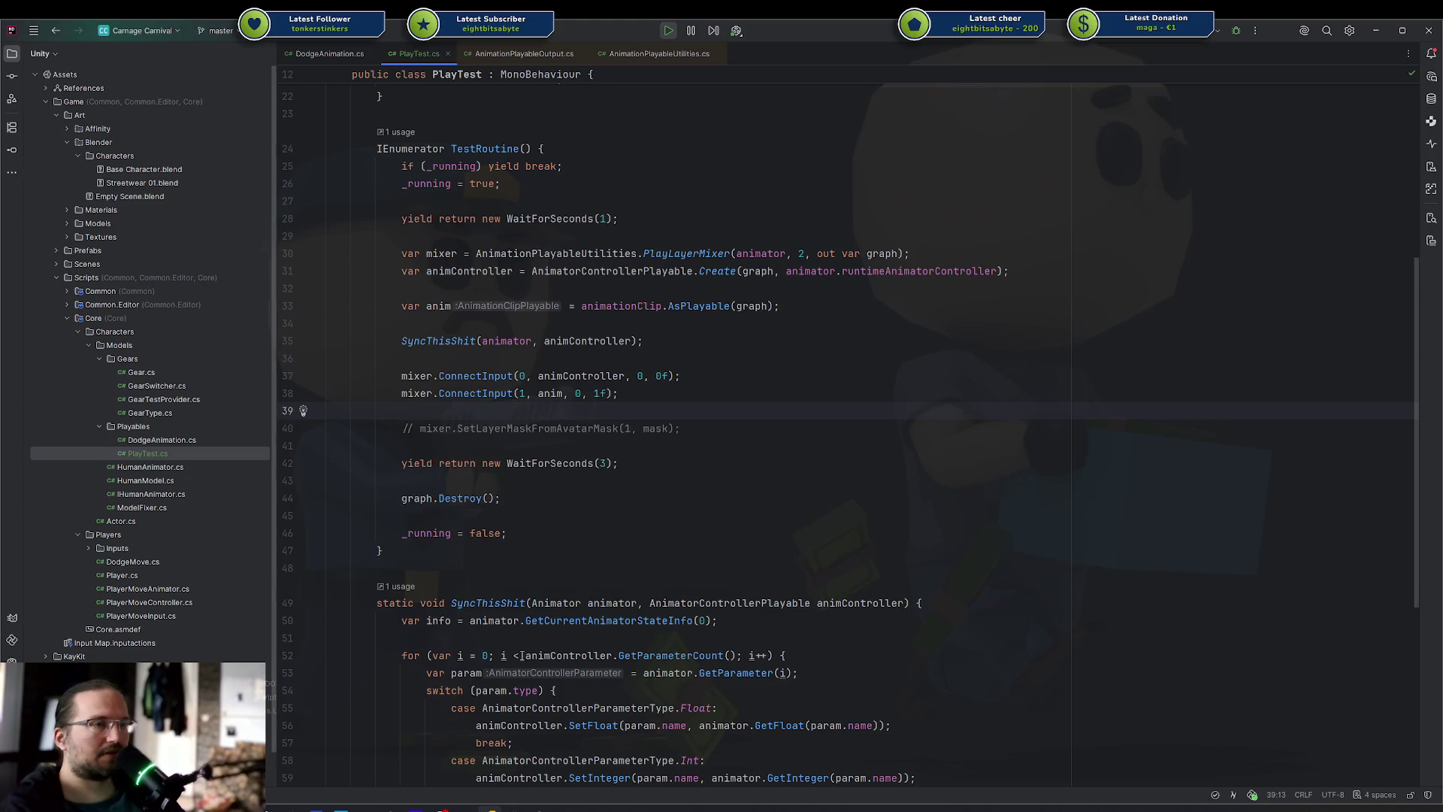
Alt+Tab out of PlayTest.cs in Rider back to the Unity editor
key("alt+Tab")
key("alt+Tab")
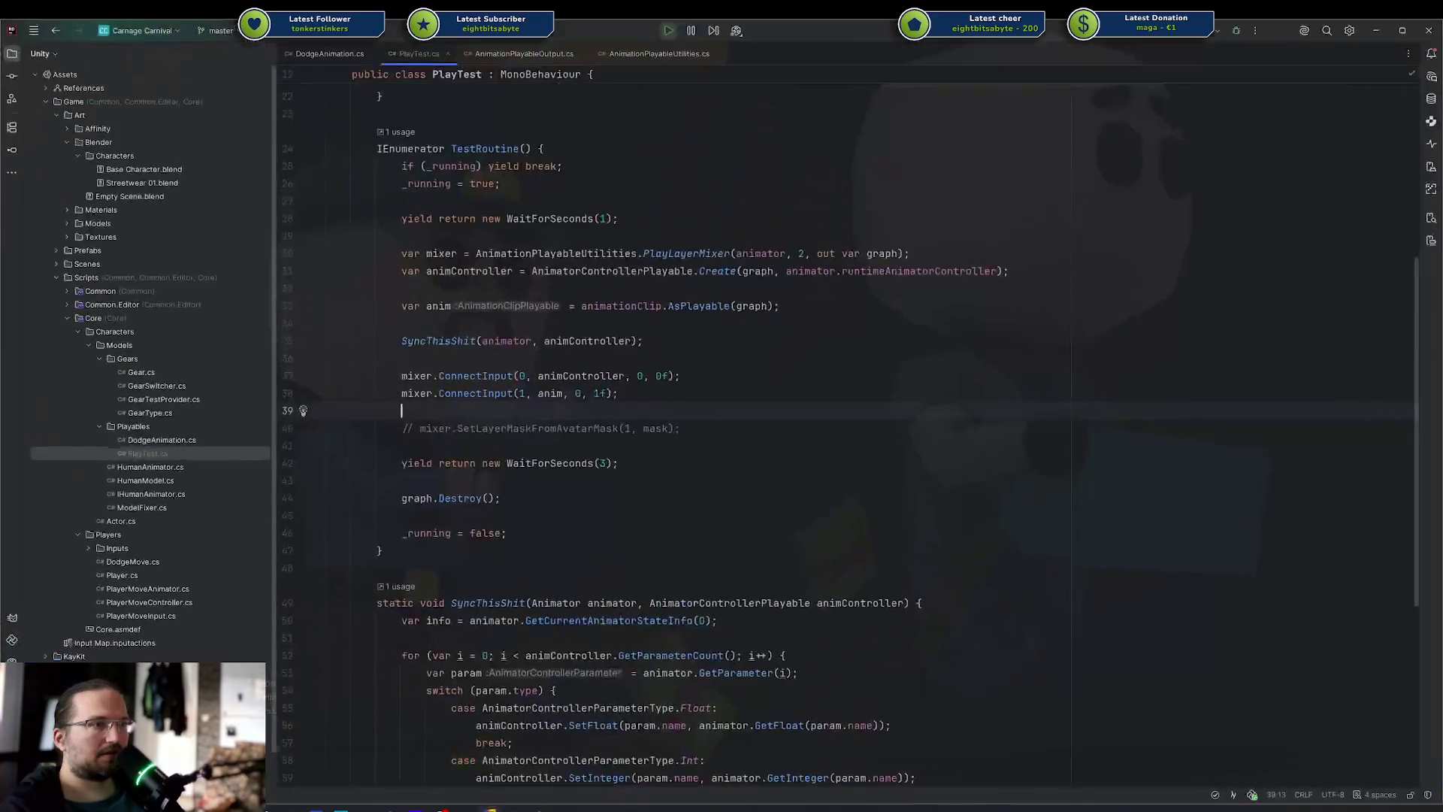
key("alt+Tab")
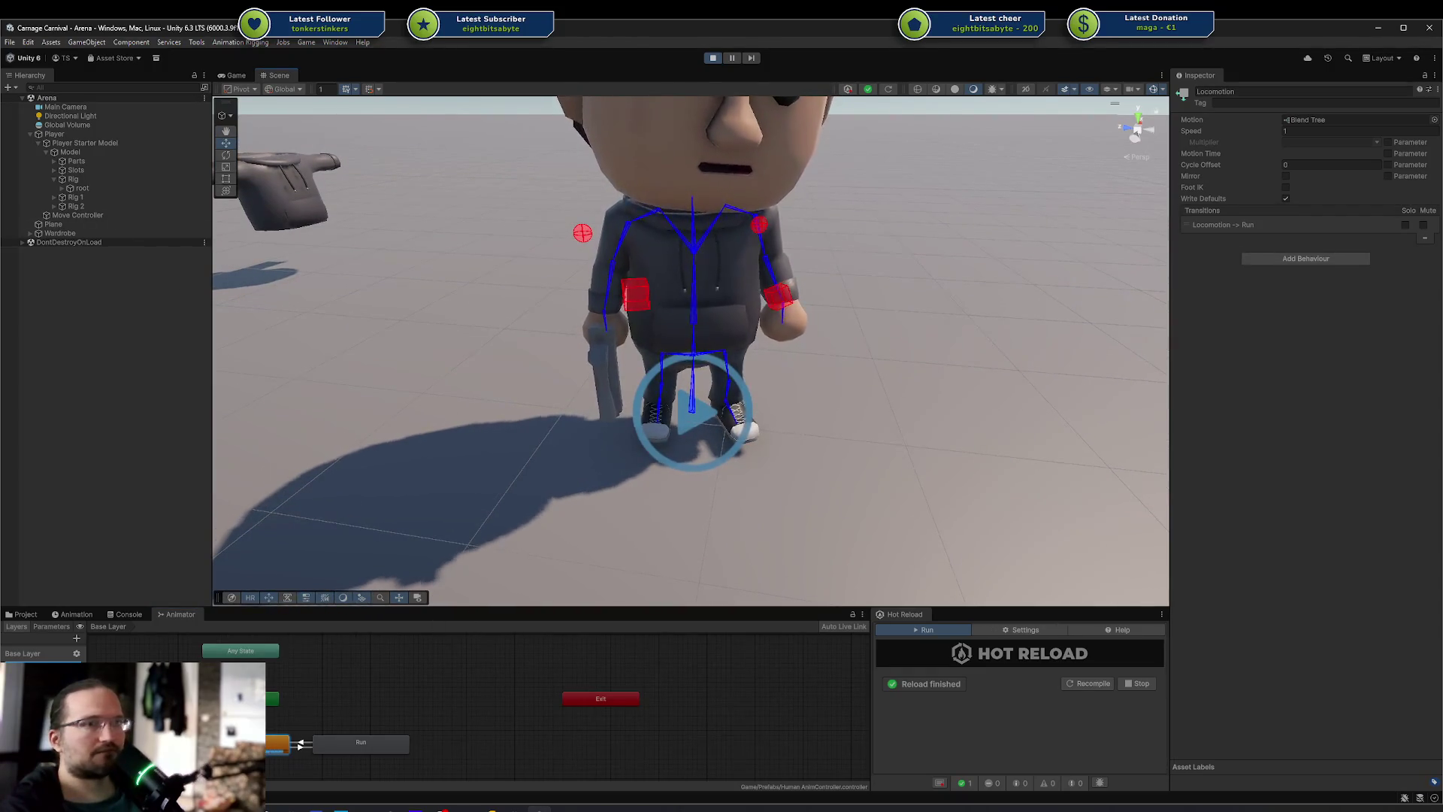
Select the Run state, dock the Animator beside the Project files, pick HumanM@Stun01, and recentre the Scene
left_click(361, 742)
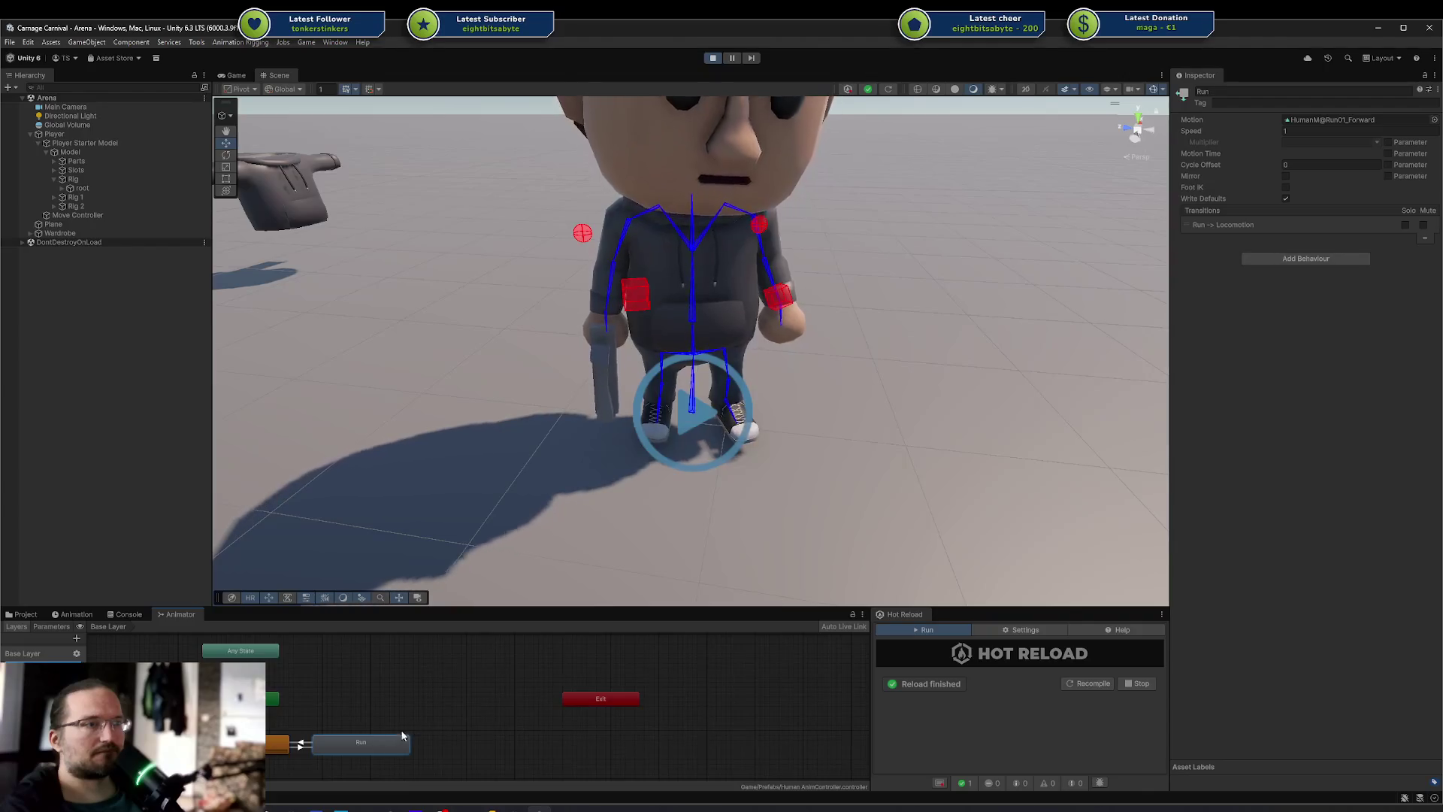
mouse_move(177, 614)
left_mouse_down()
mouse_move(778, 628)
mouse_move(835, 675)
mouse_move(701, 687)
left_mouse_up()
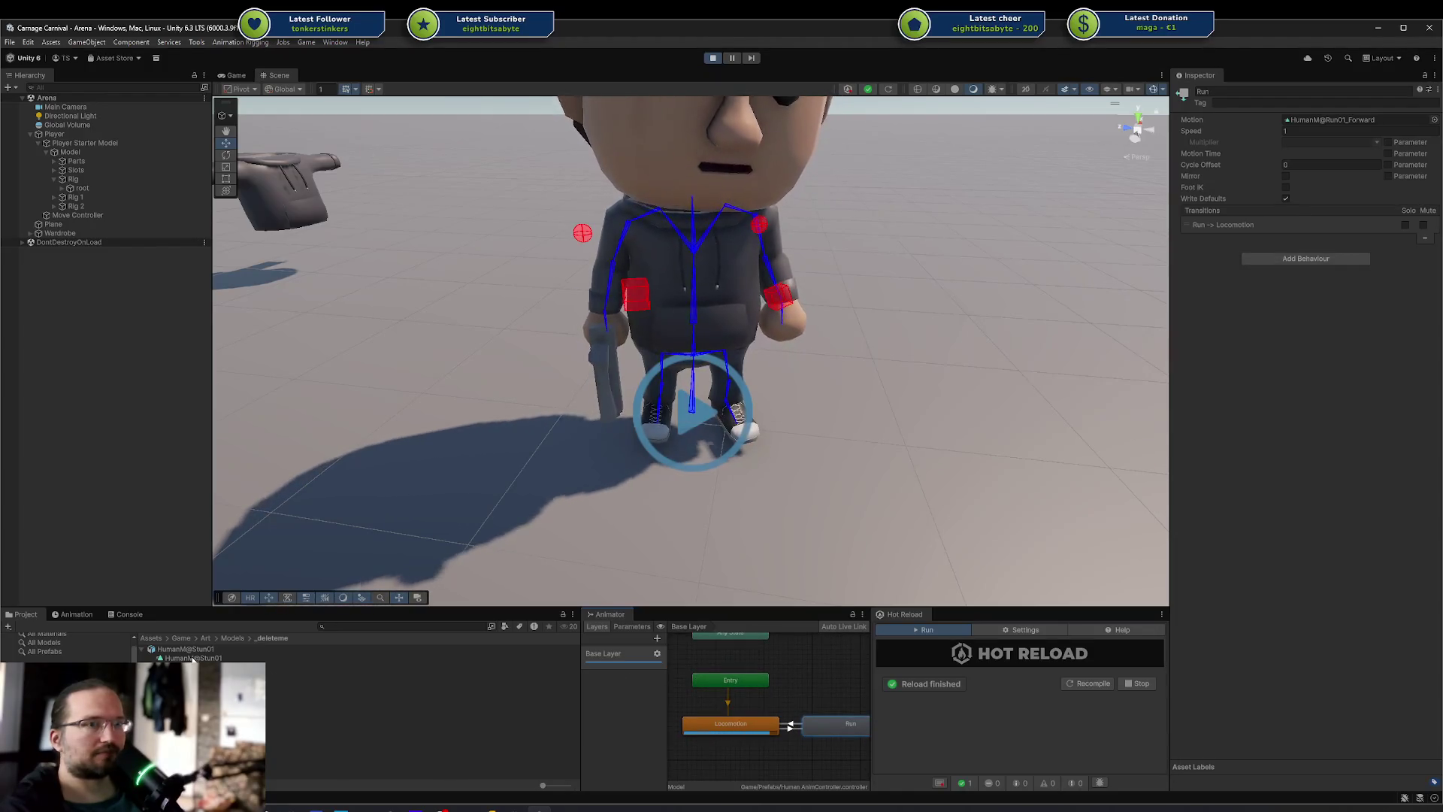
left_click_drag(193, 658, 432, 642)
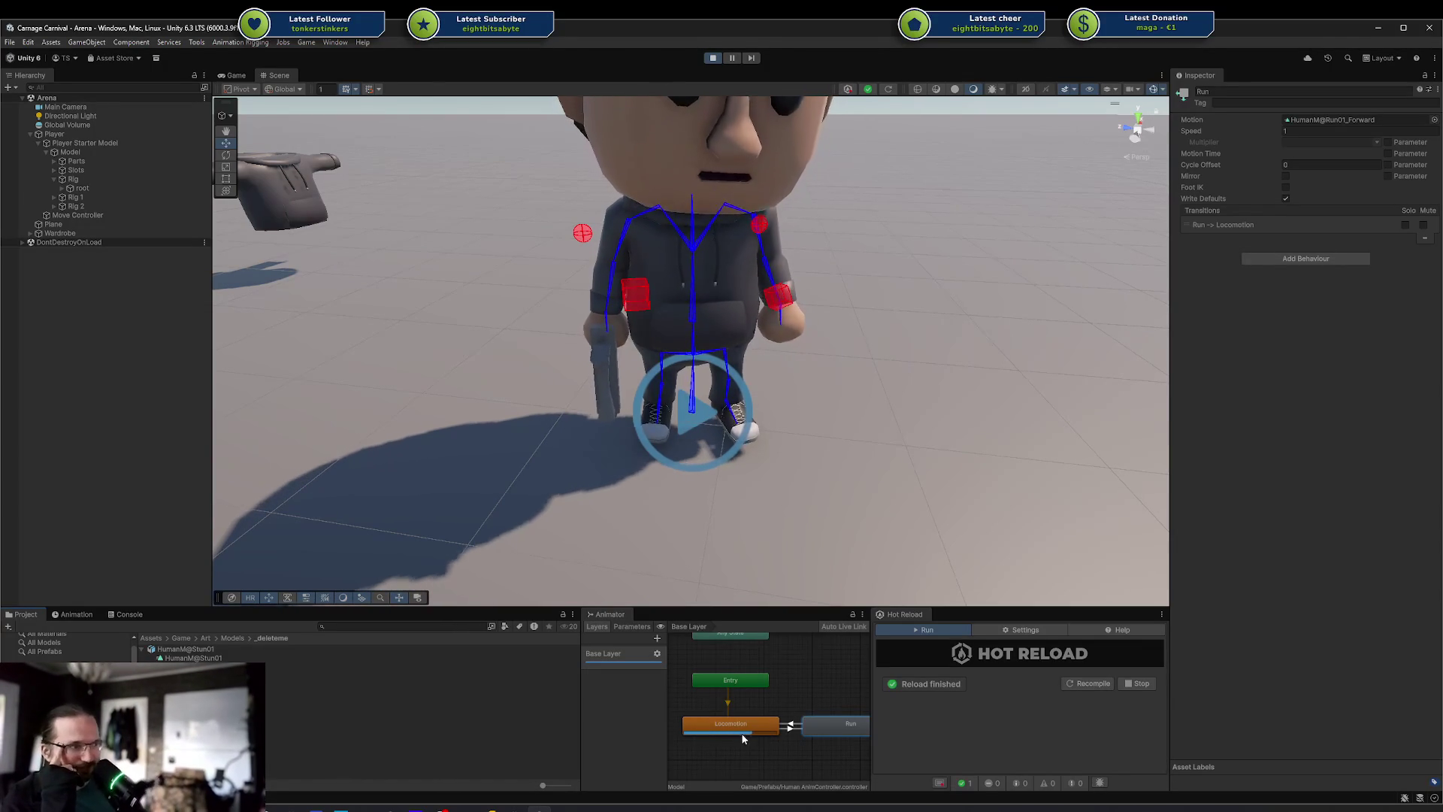
left_click_drag(724, 408, 704, 418)
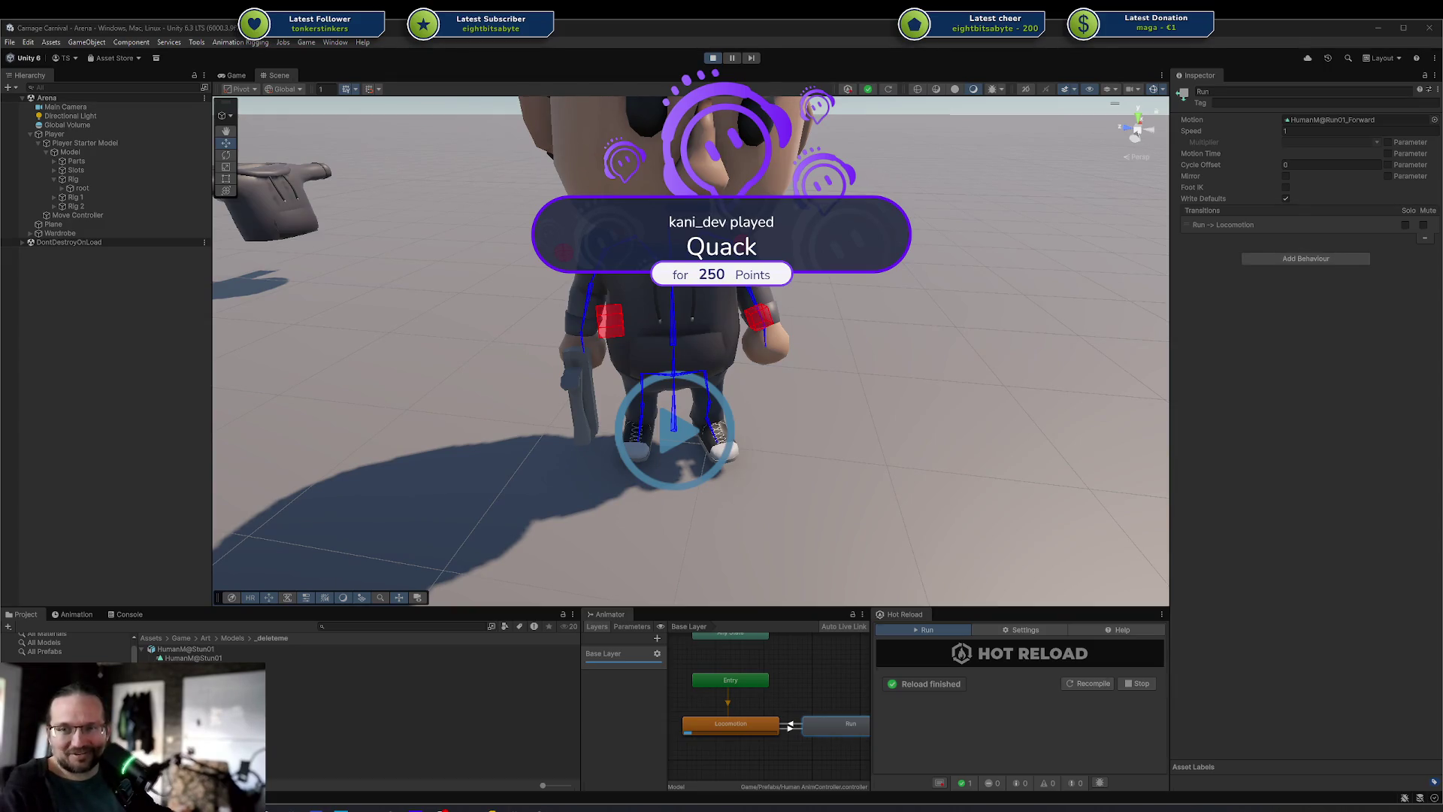
scroll(748, 394, "up", 5)
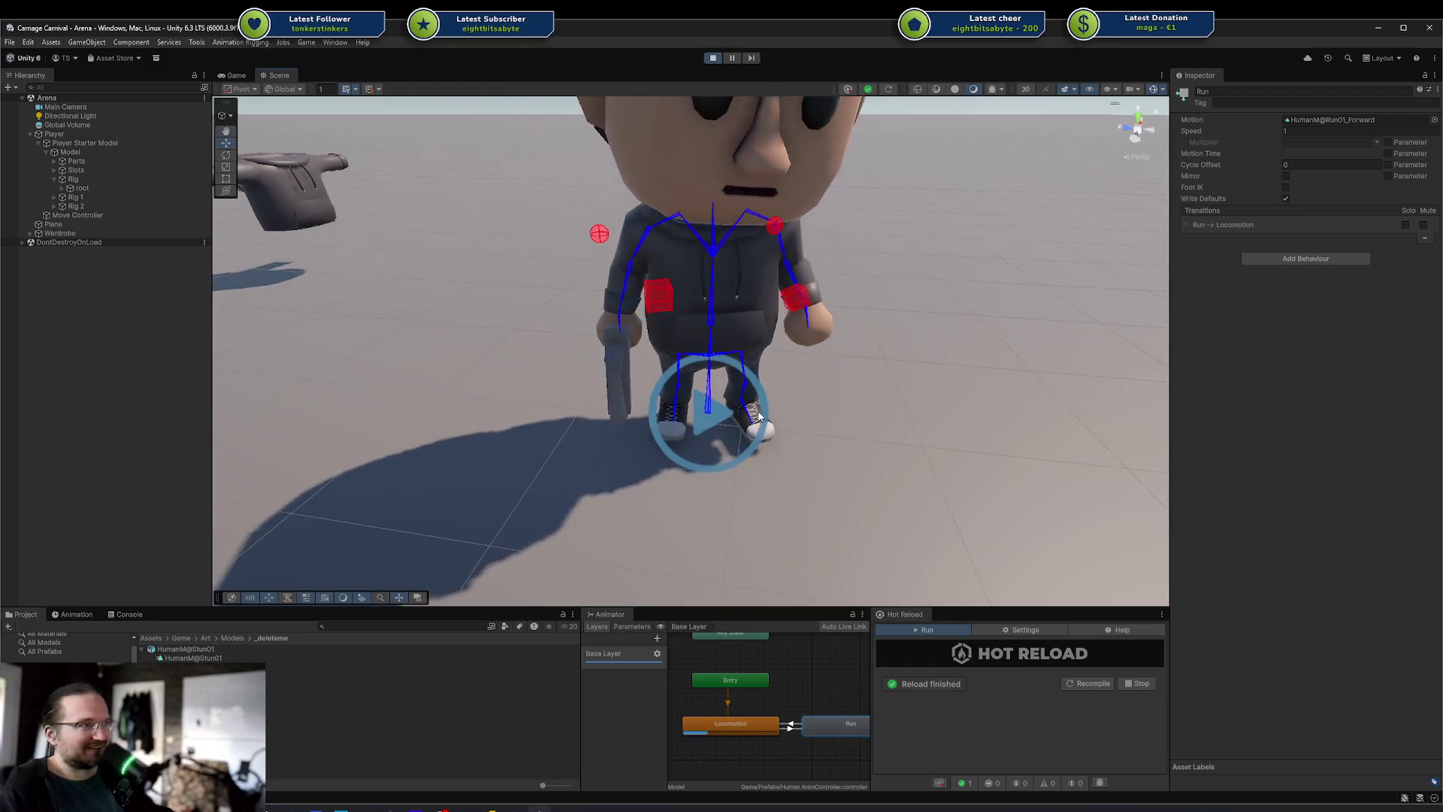
scroll(822, 419, "up", 5)
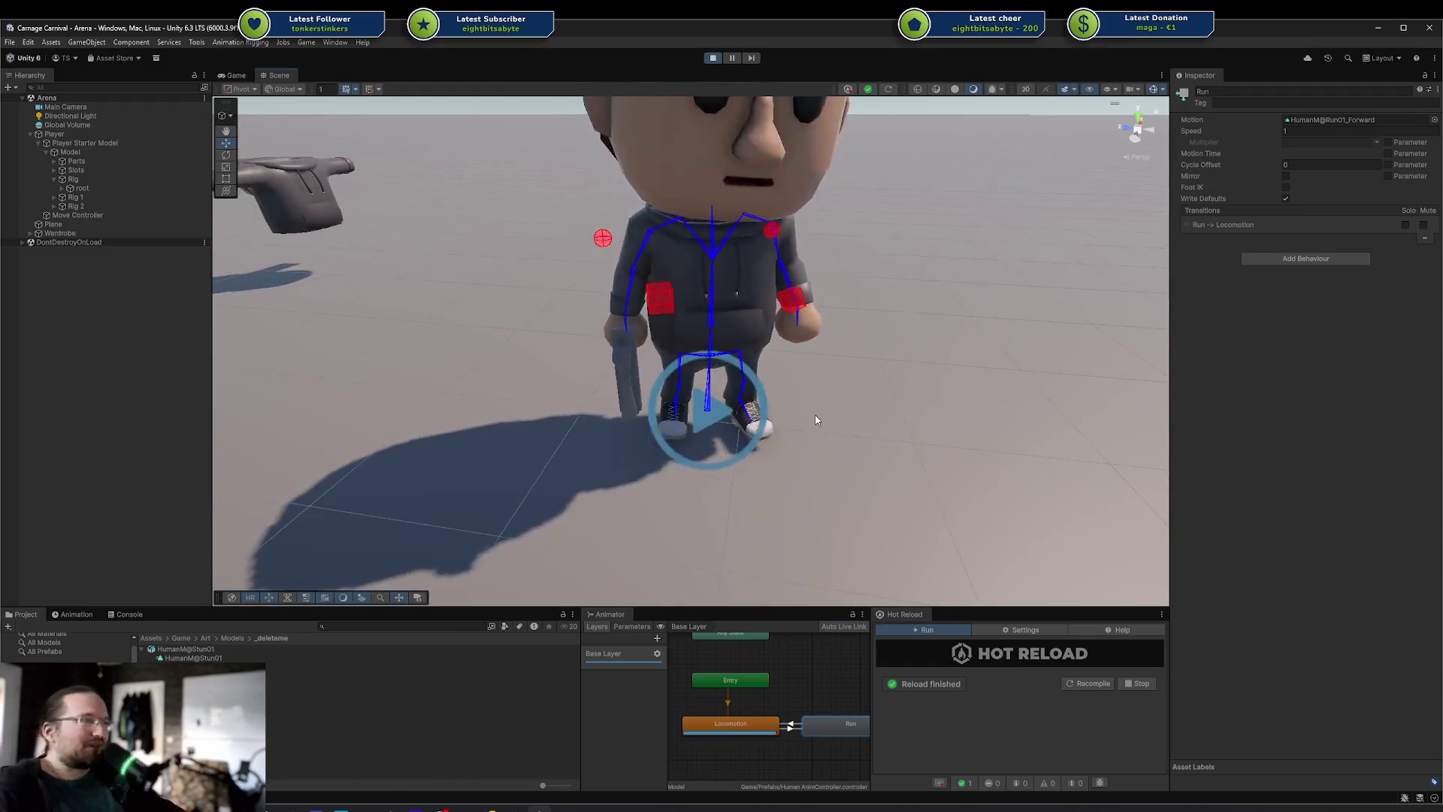
scroll(780, 426, "down", 5)
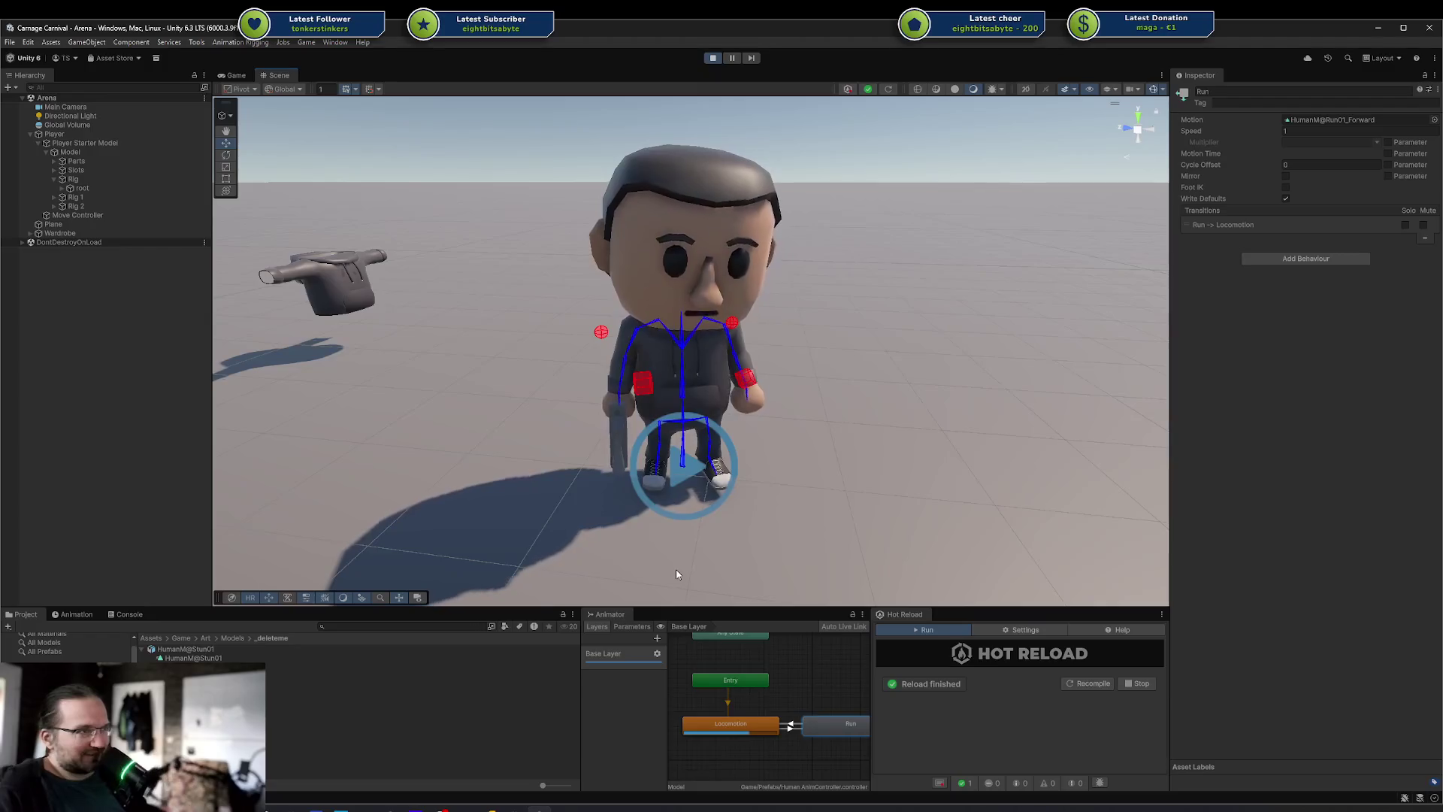
In Rider, select the parameter-copying lines 51–73 of the SyncThisShit method in PlayTest.cs
left_click(489, 808)
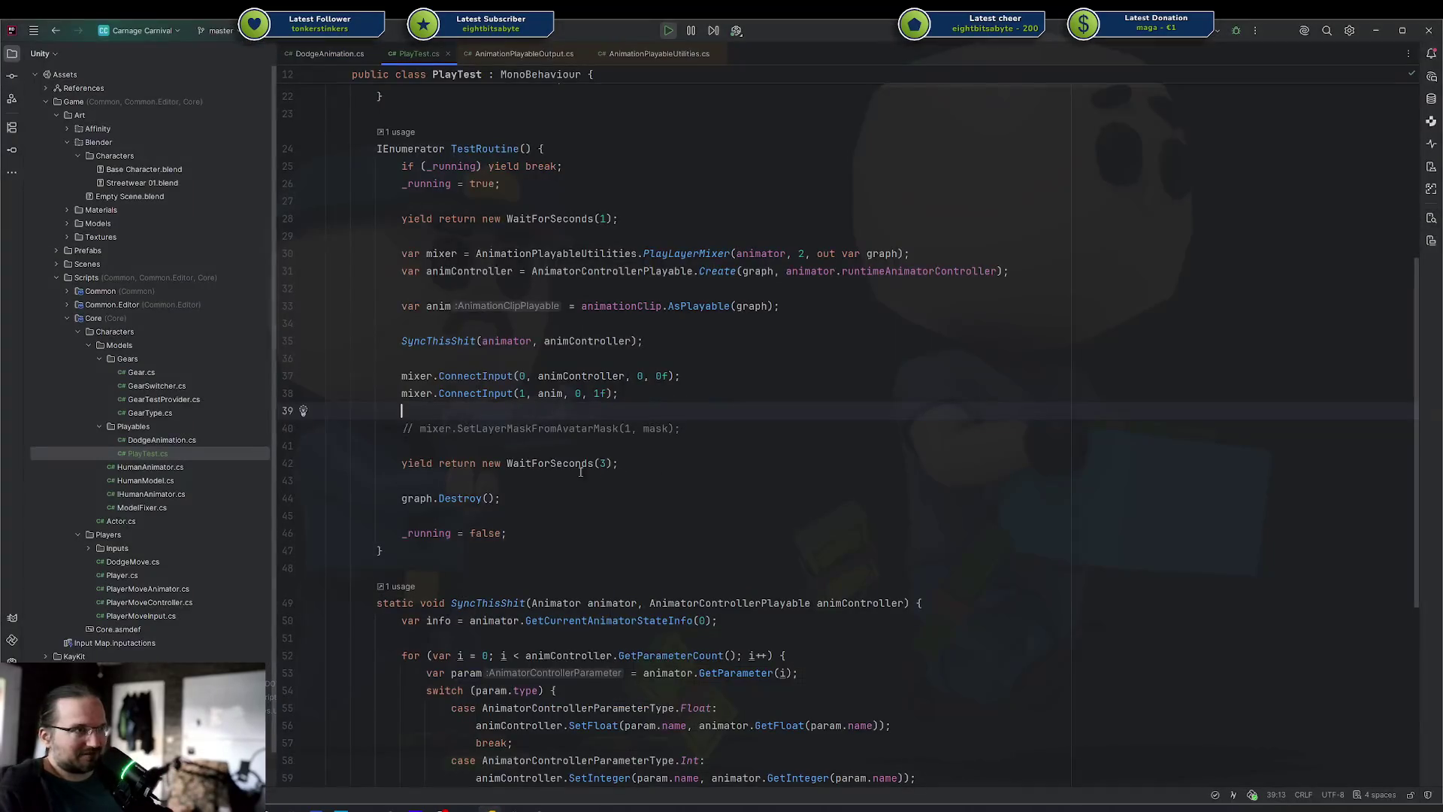
scroll(581, 472, "down", 6)
mouse_move(395, 297)
left_mouse_down()
mouse_move(654, 602)
mouse_move(289, 673)
mouse_move(787, 691)
left_mouse_up()
left_click(786, 690)
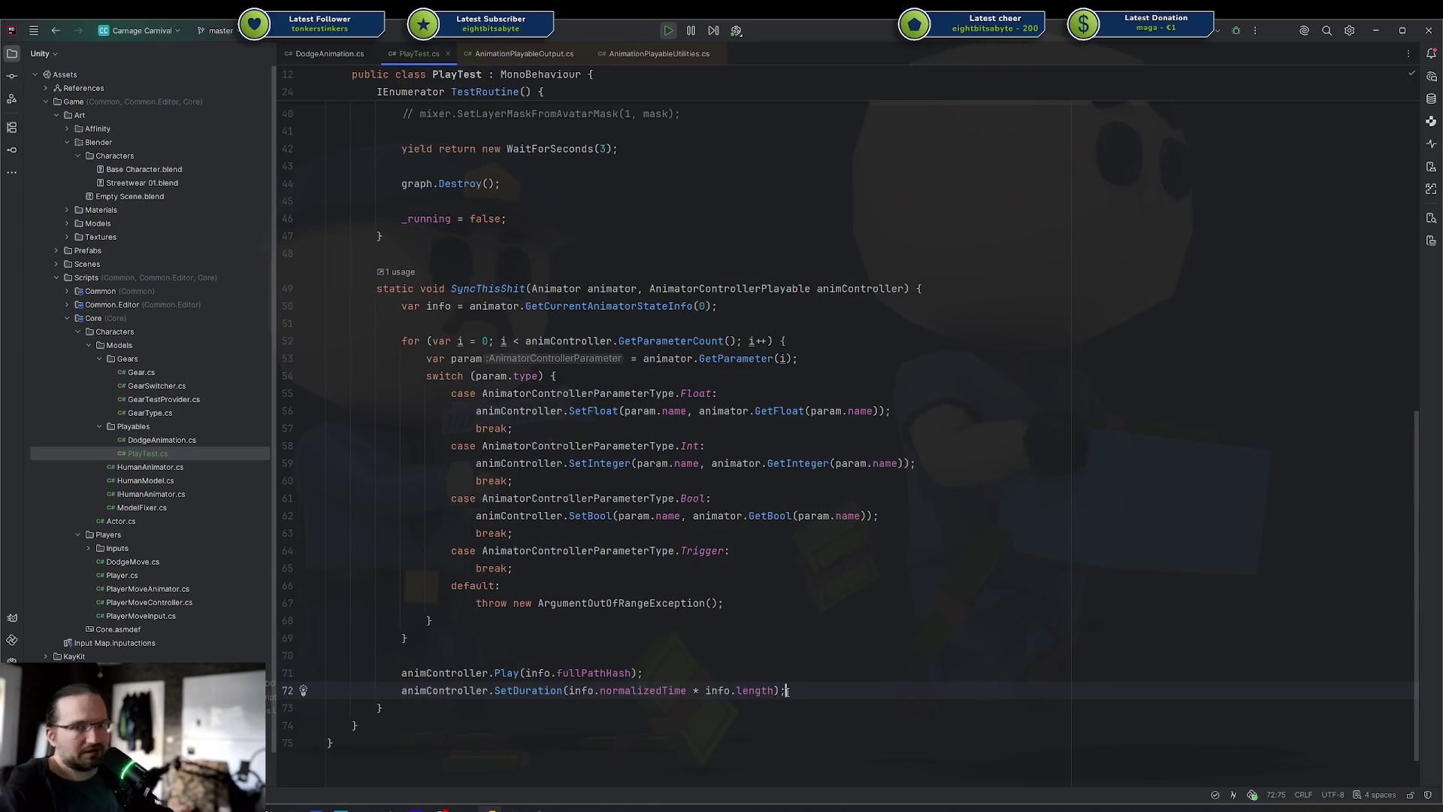
key("Down")
key("shift+Up")
key("shift+Up")
key("shift+Up")
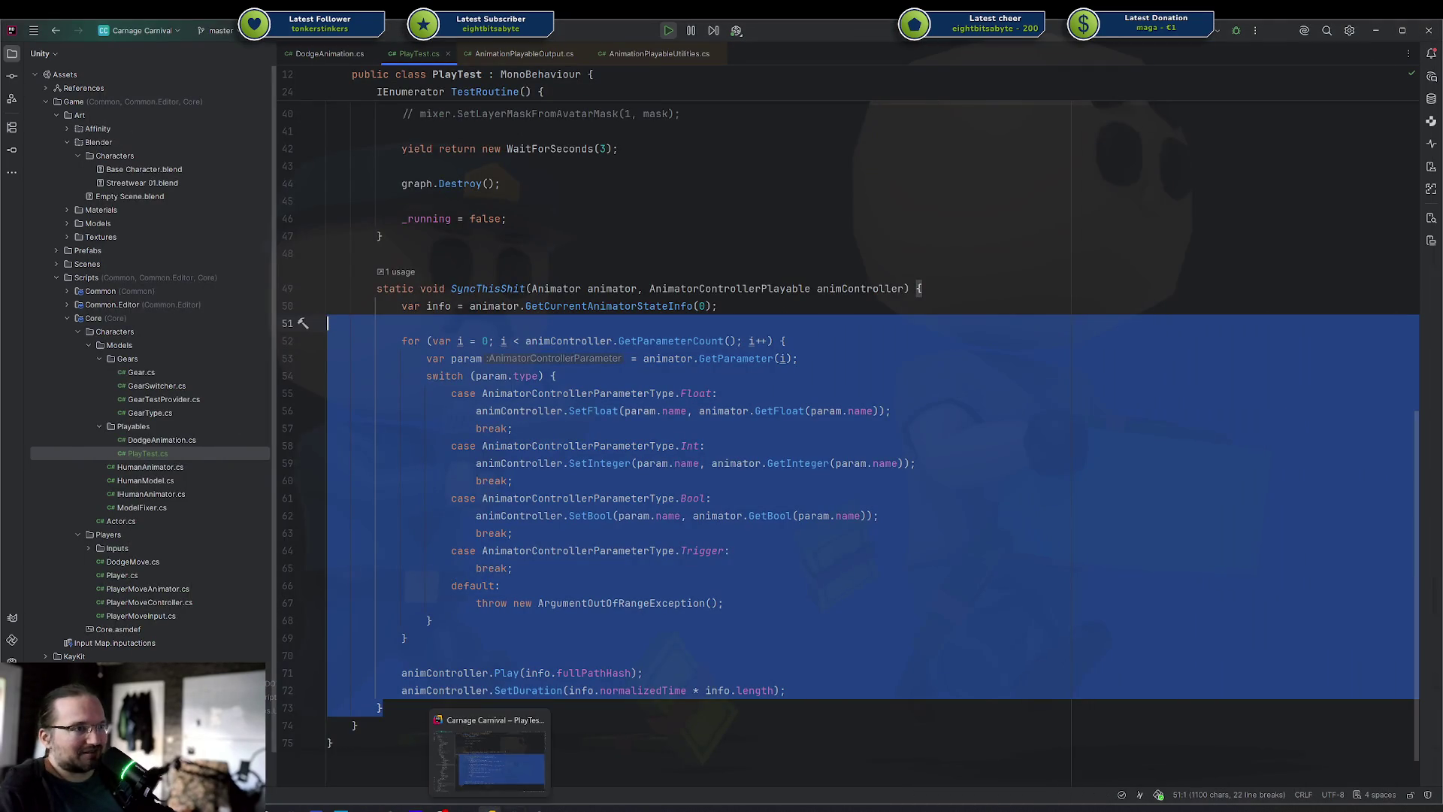
Return to Unity, zoom the Scene view in on the character, and select a HumanM@Stun01 sub-asset
left_click(488, 808)
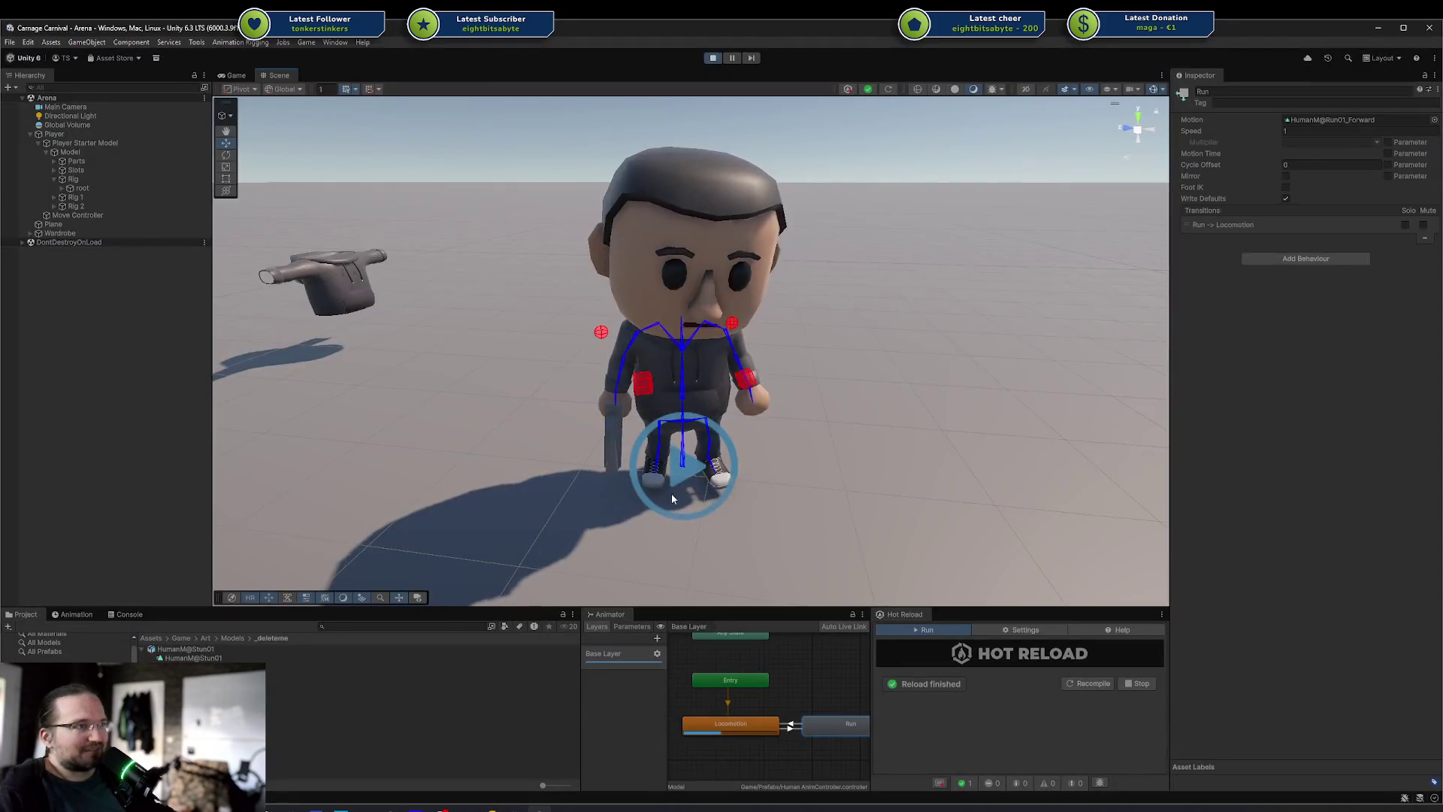
scroll(673, 485, "up", 3)
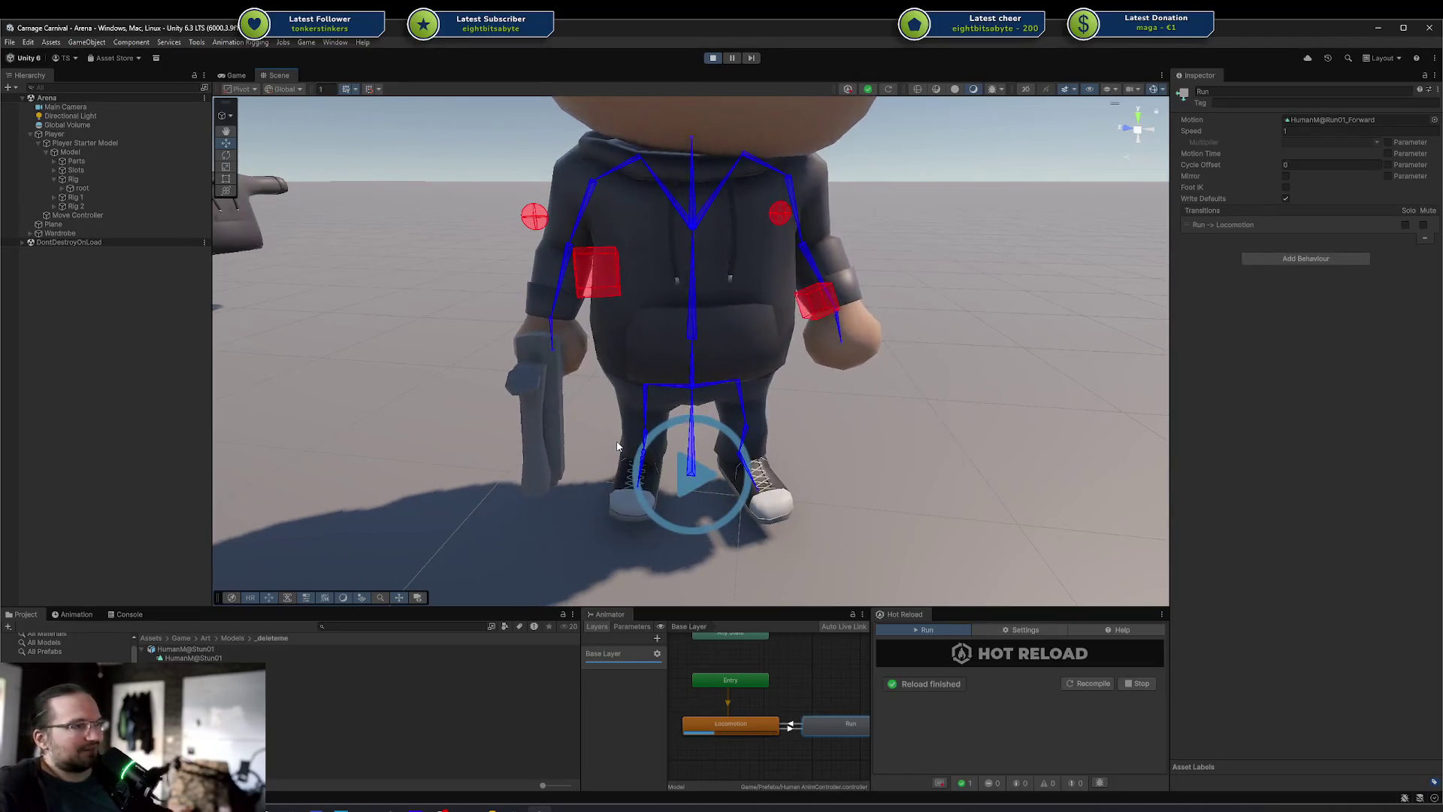
left_click_drag(720, 461, 822, 373)
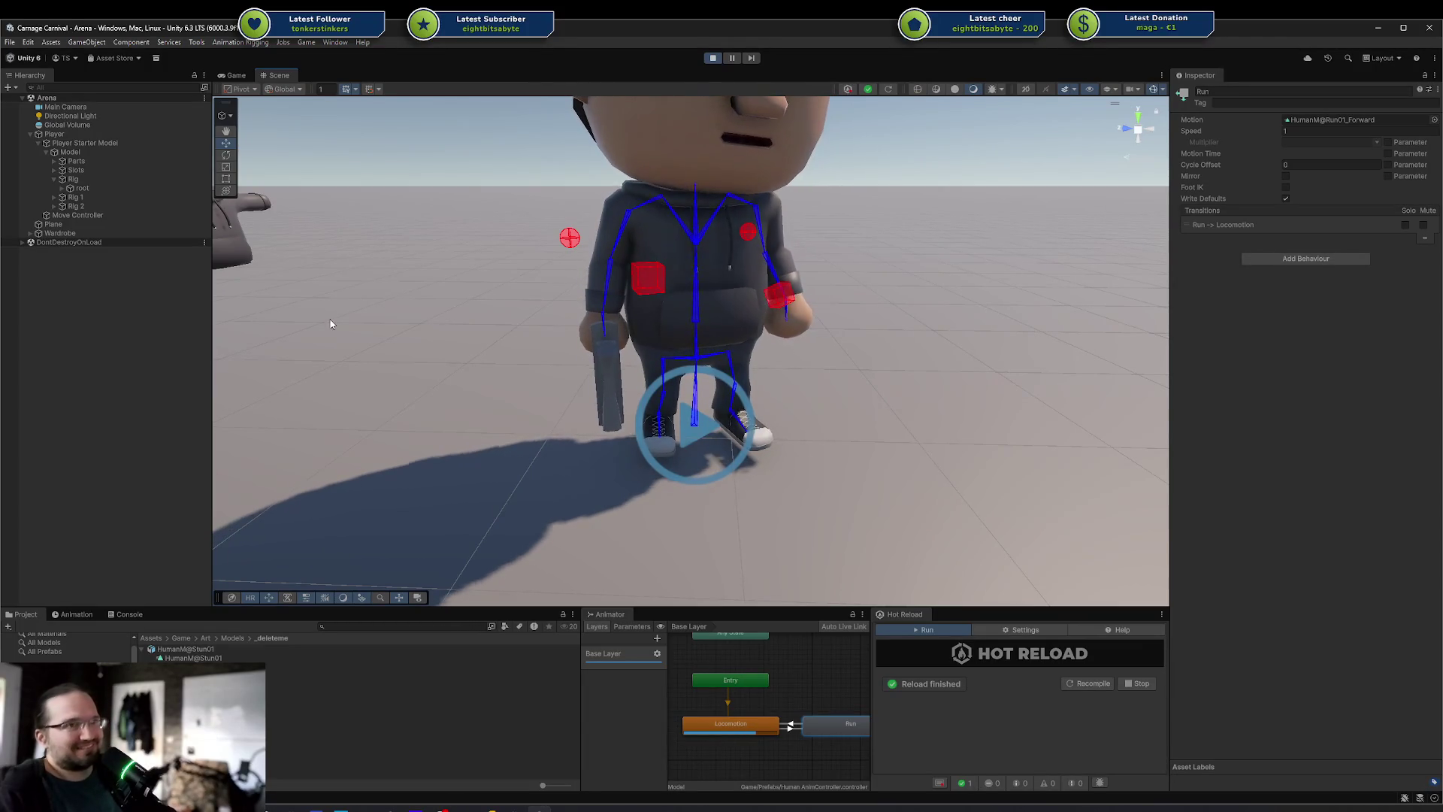
left_click(225, 666)
In the Upper Body avatar mask, switch off the body parts and re-enable both legs
left_click(225, 675)
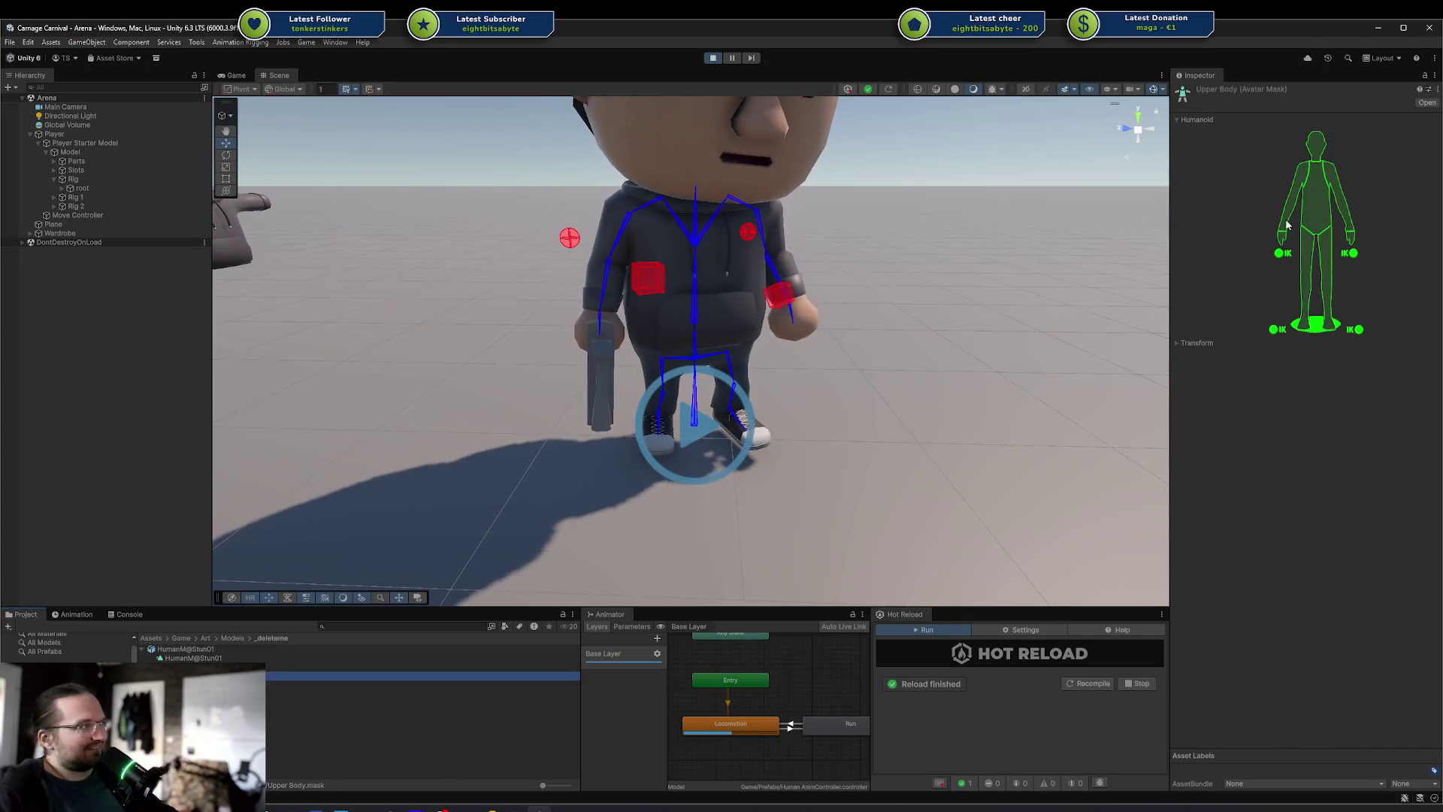
left_click(1318, 203)
left_click(1351, 197)
left_click(1306, 259)
left_click(1323, 263)
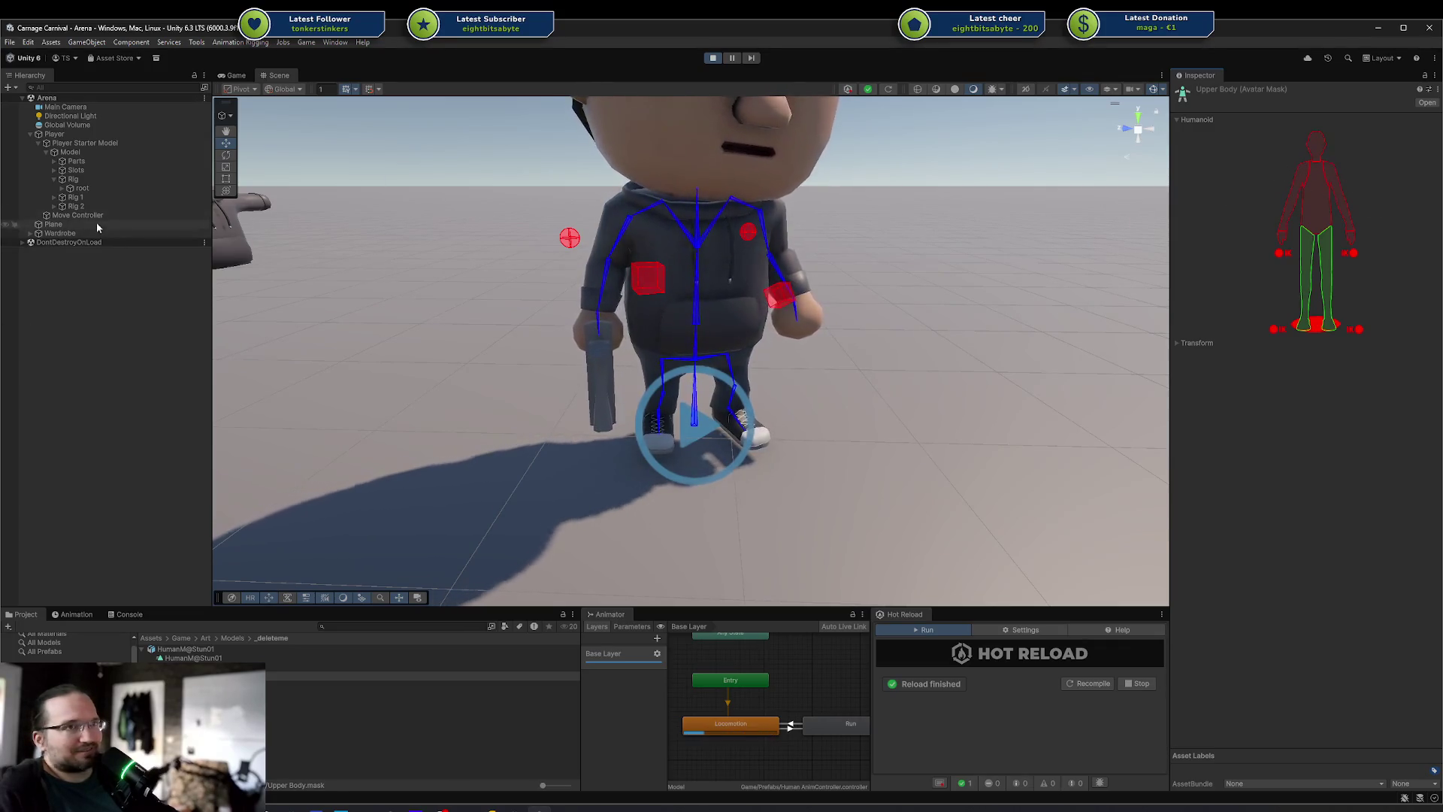
Select the Player and run the HumanM@Stun01 stun test from Play Test several times
left_click(83, 136)
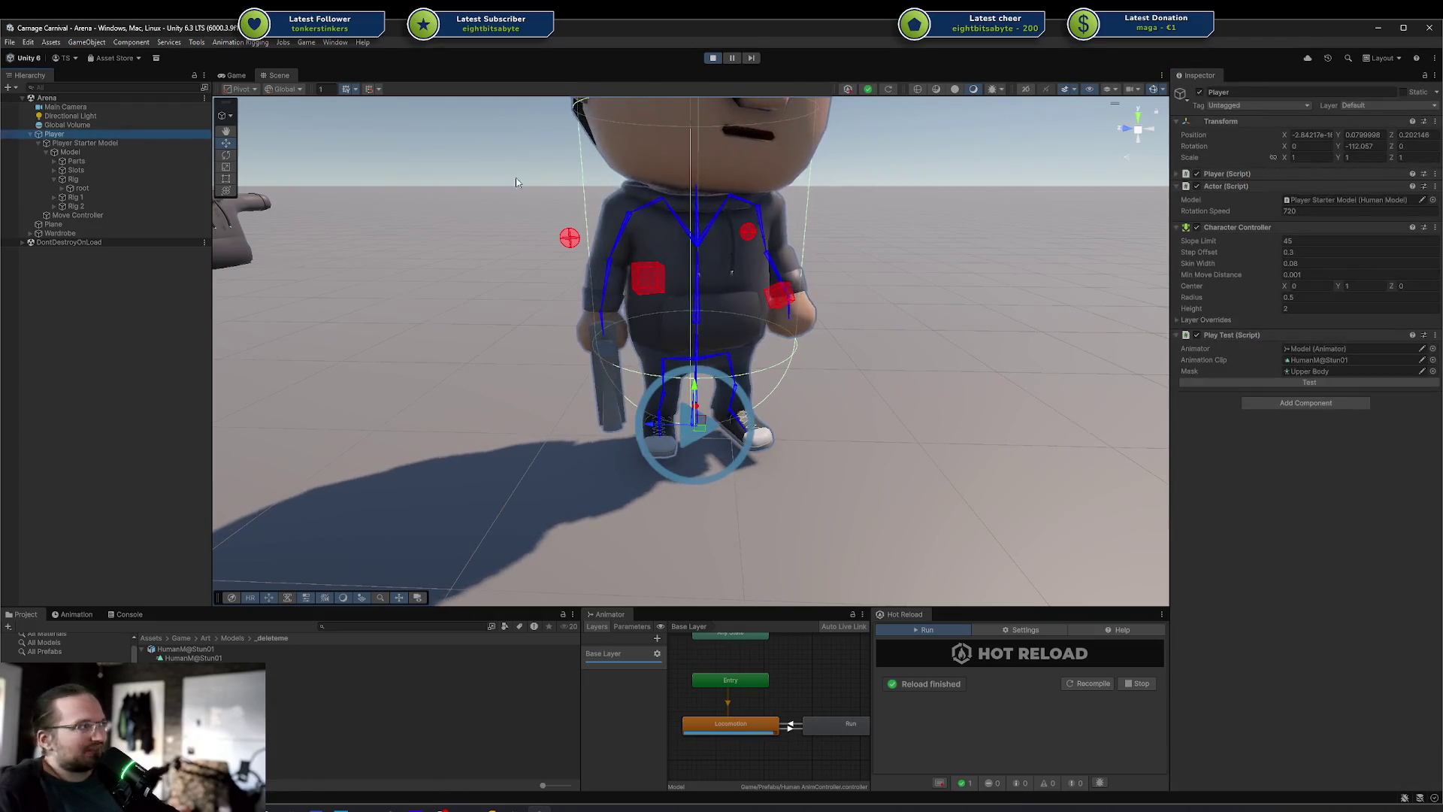
left_click(1259, 383)
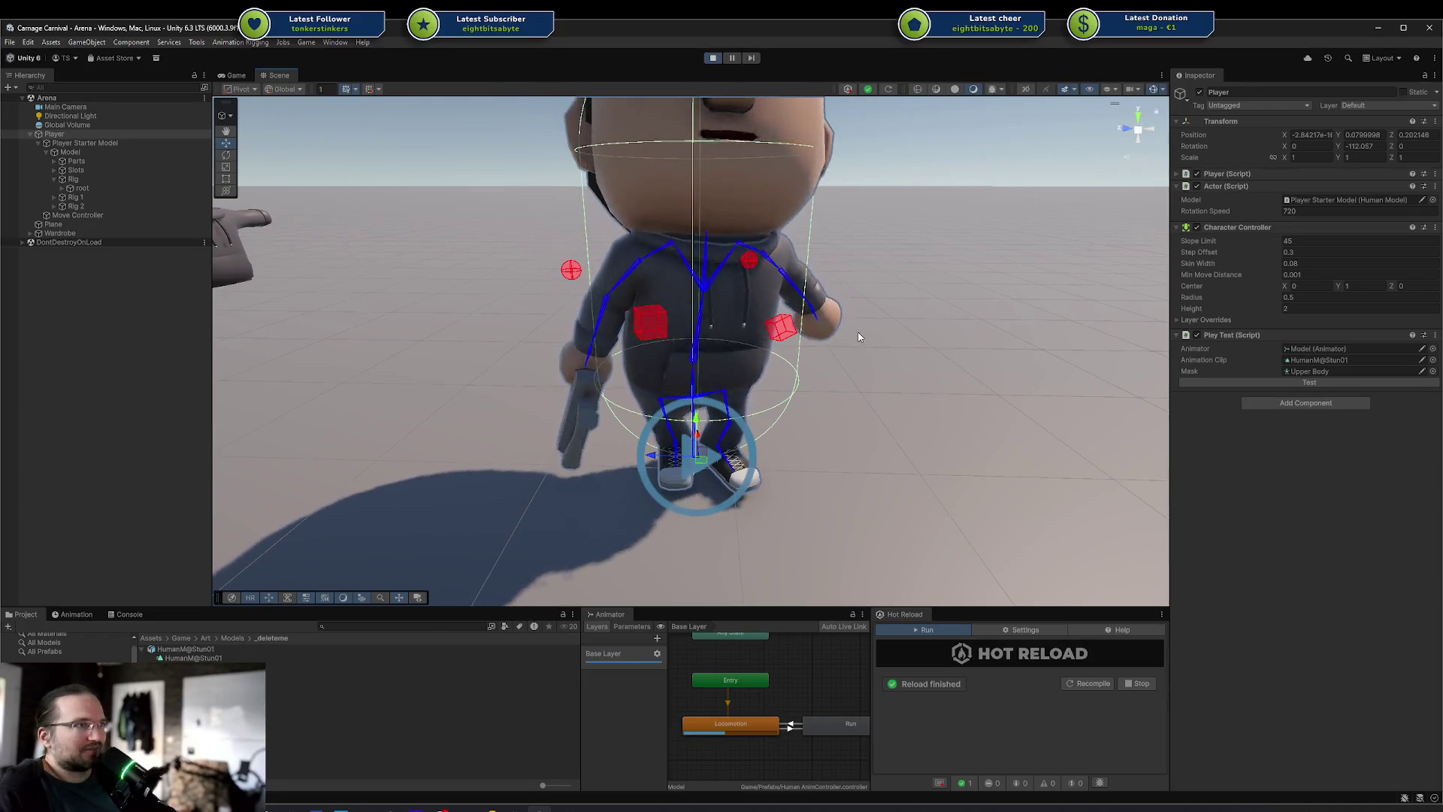
left_click(1280, 382)
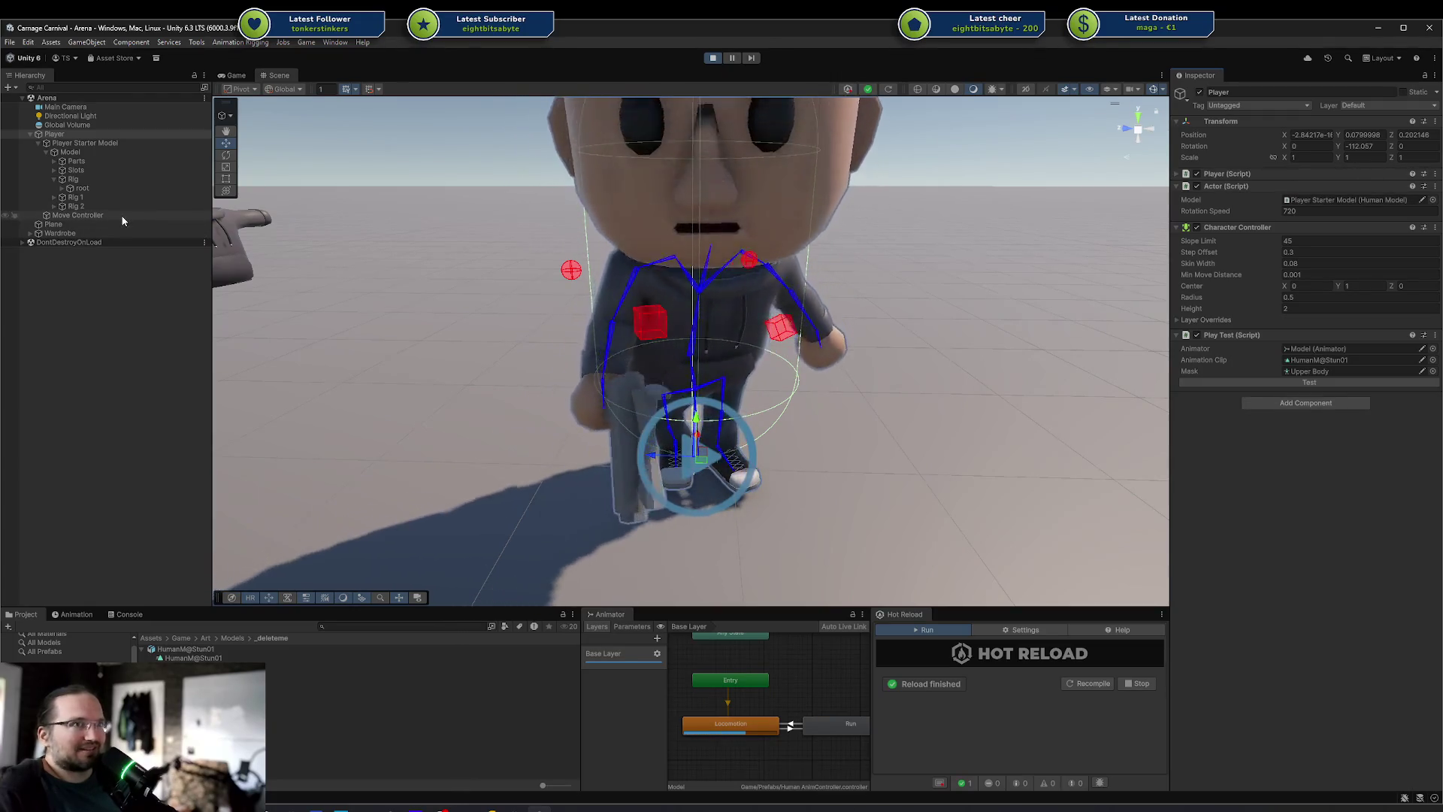
left_click(1229, 379)
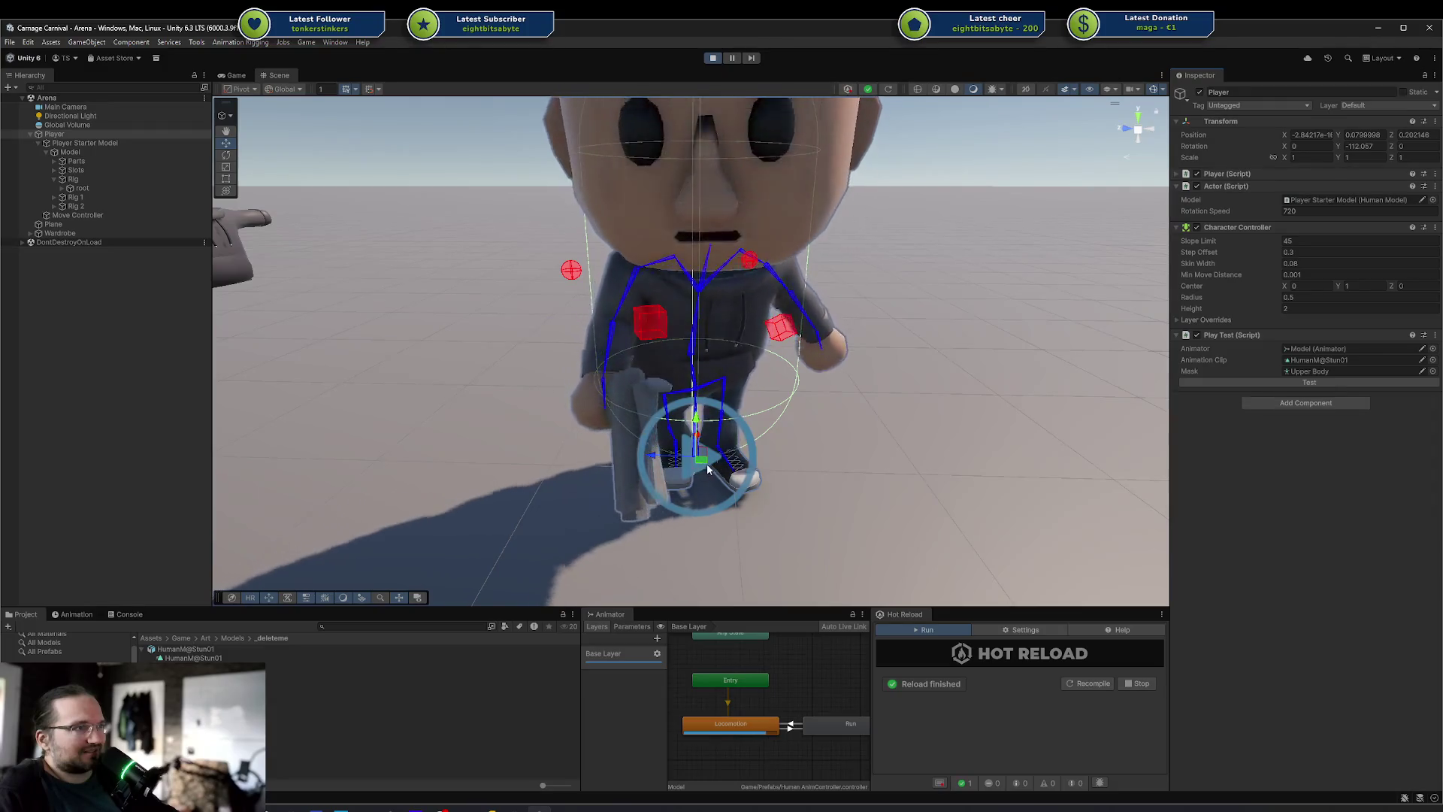
left_click(1329, 383)
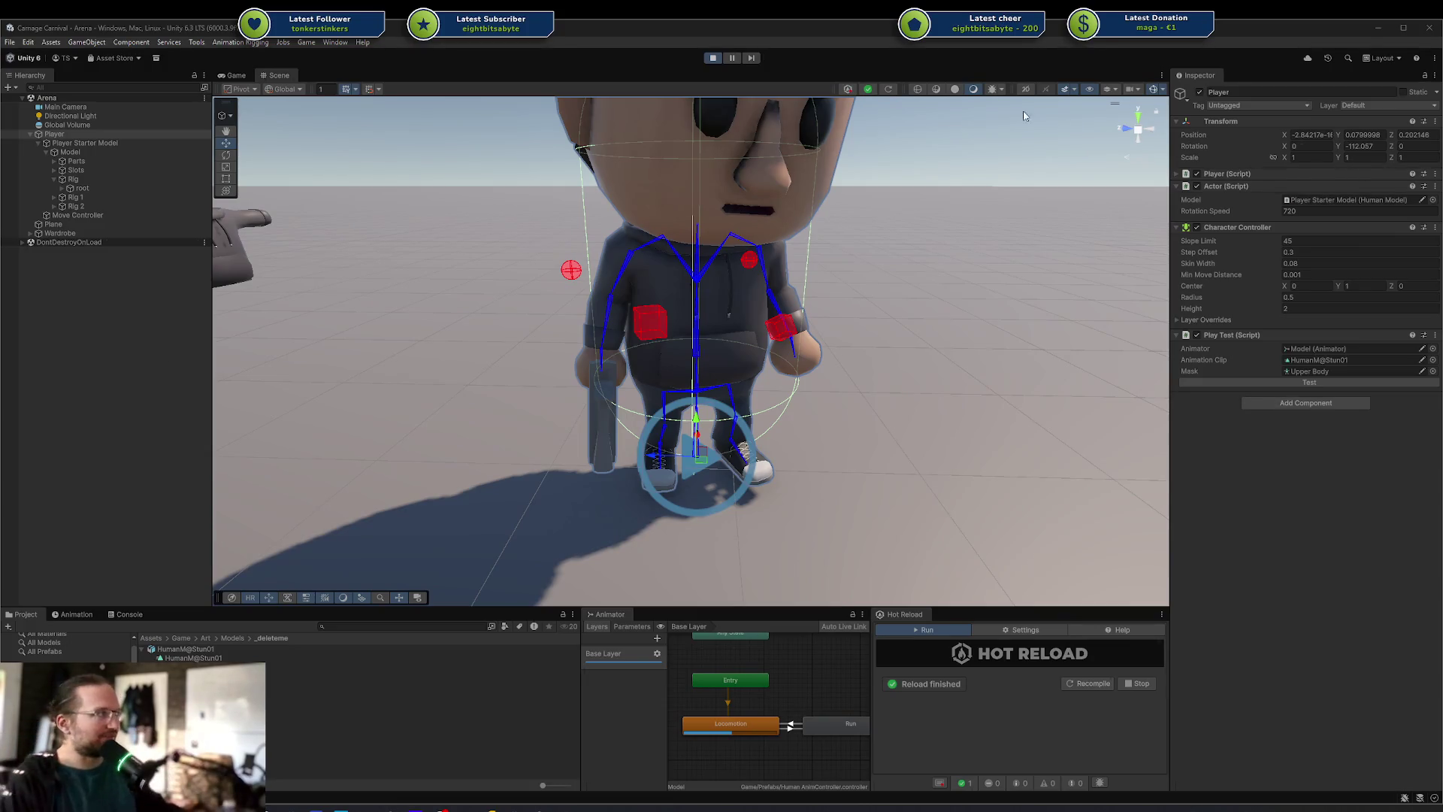
Bring Godot over Unity and select the RESET → Rotate transition in the AnimationTree graph
key("alt+Tab")
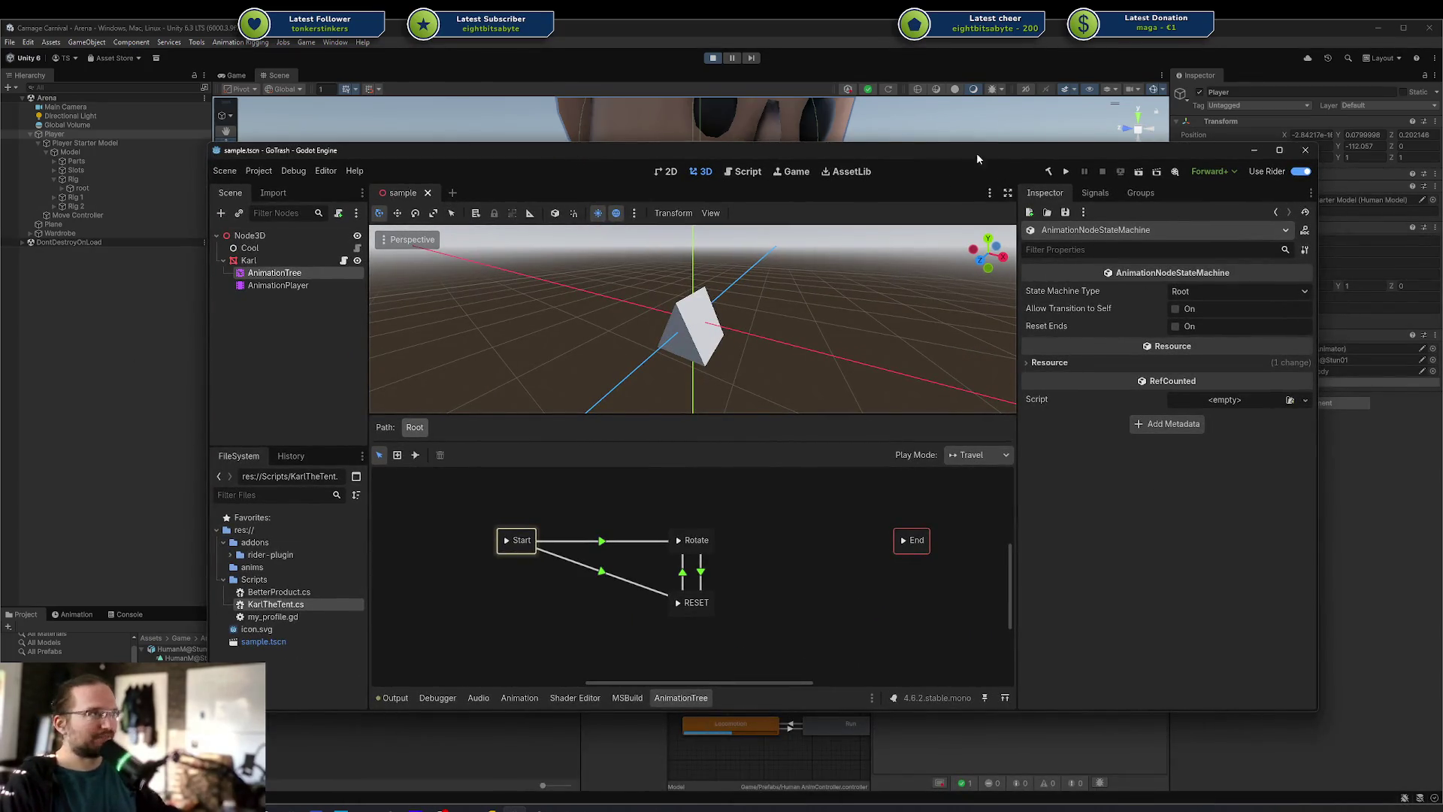
key("alt+Tab")
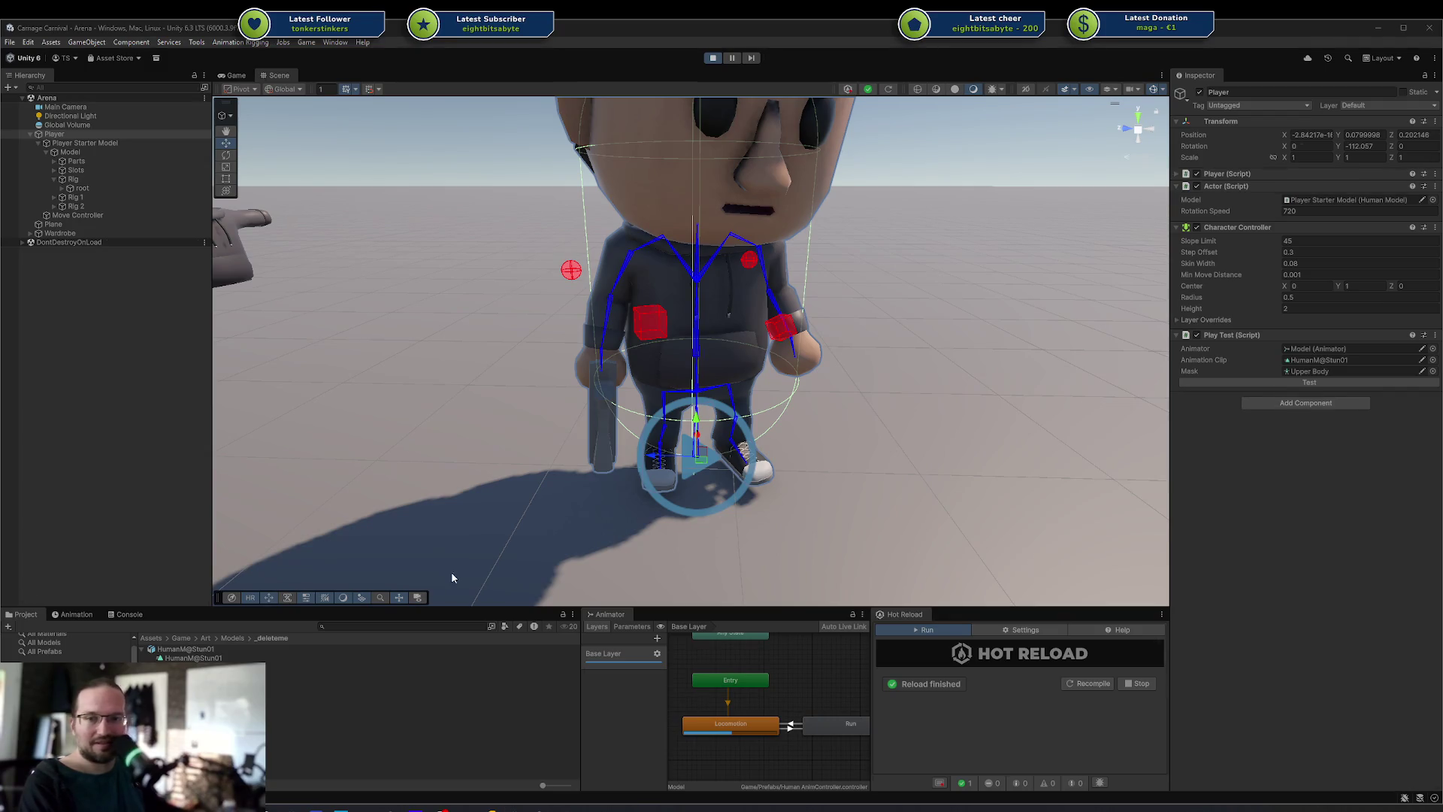
mouse_move(1440, 202)
left_mouse_down()
mouse_move(1218, 202)
mouse_move(598, 145)
left_mouse_up()
mouse_move(540, 569)
left_mouse_down()
mouse_move(504, 551)
mouse_move(599, 548)
left_mouse_up()
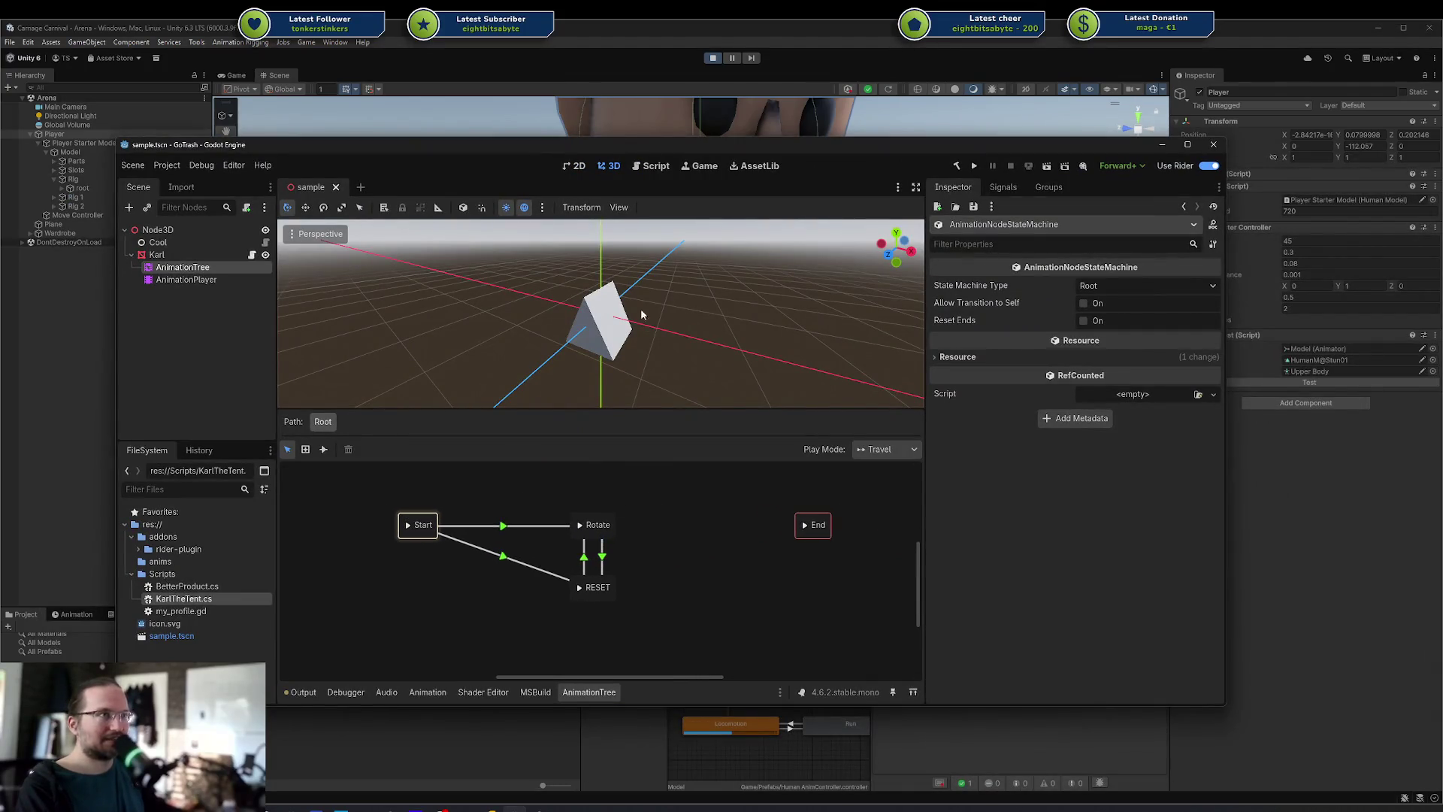
left_click(580, 556)
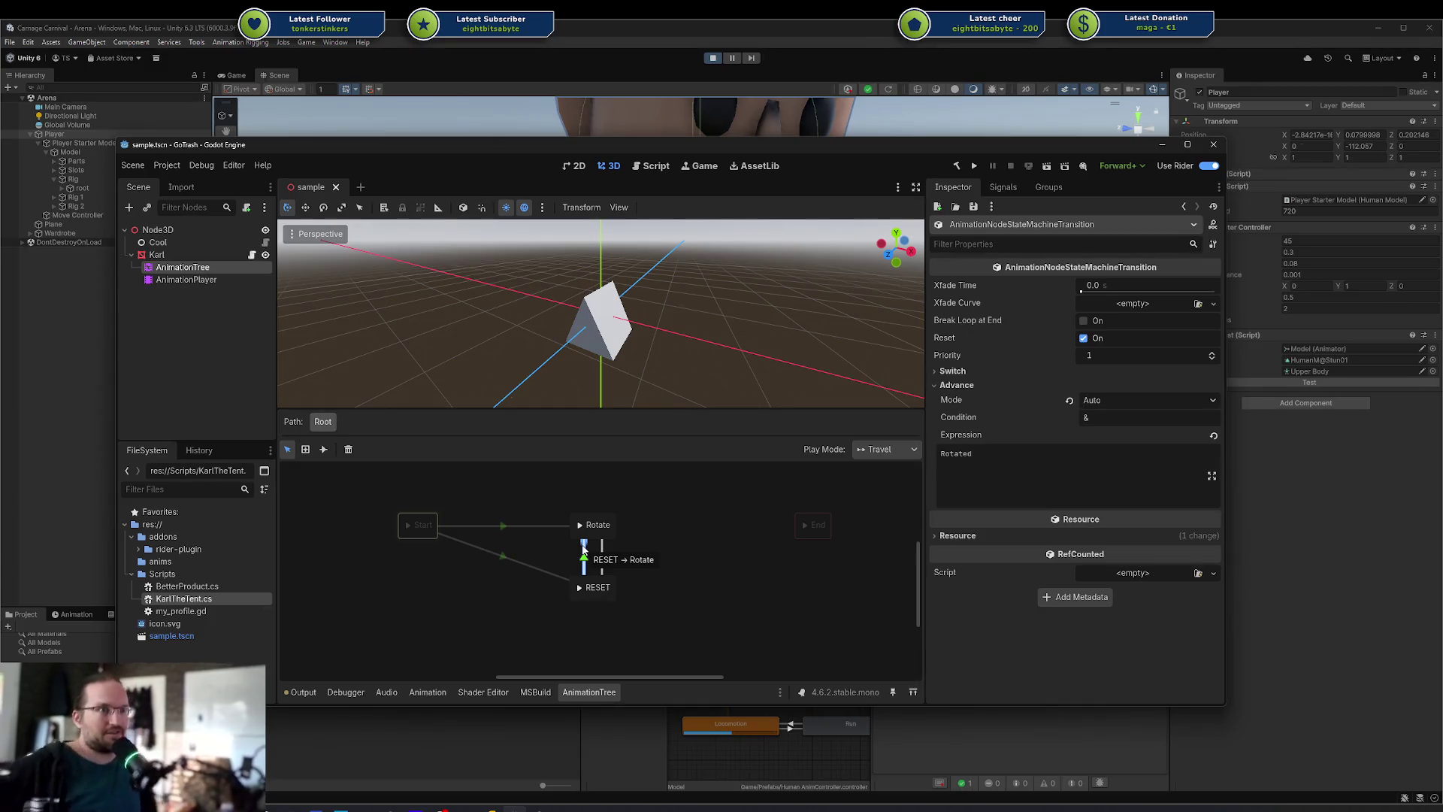
Reposition the Godot window and pan the AnimationTree state machine graph into view
mouse_move(632, 148)
left_mouse_down()
mouse_move(1442, 149)
mouse_move(556, 182)
mouse_move(517, 164)
left_mouse_up()
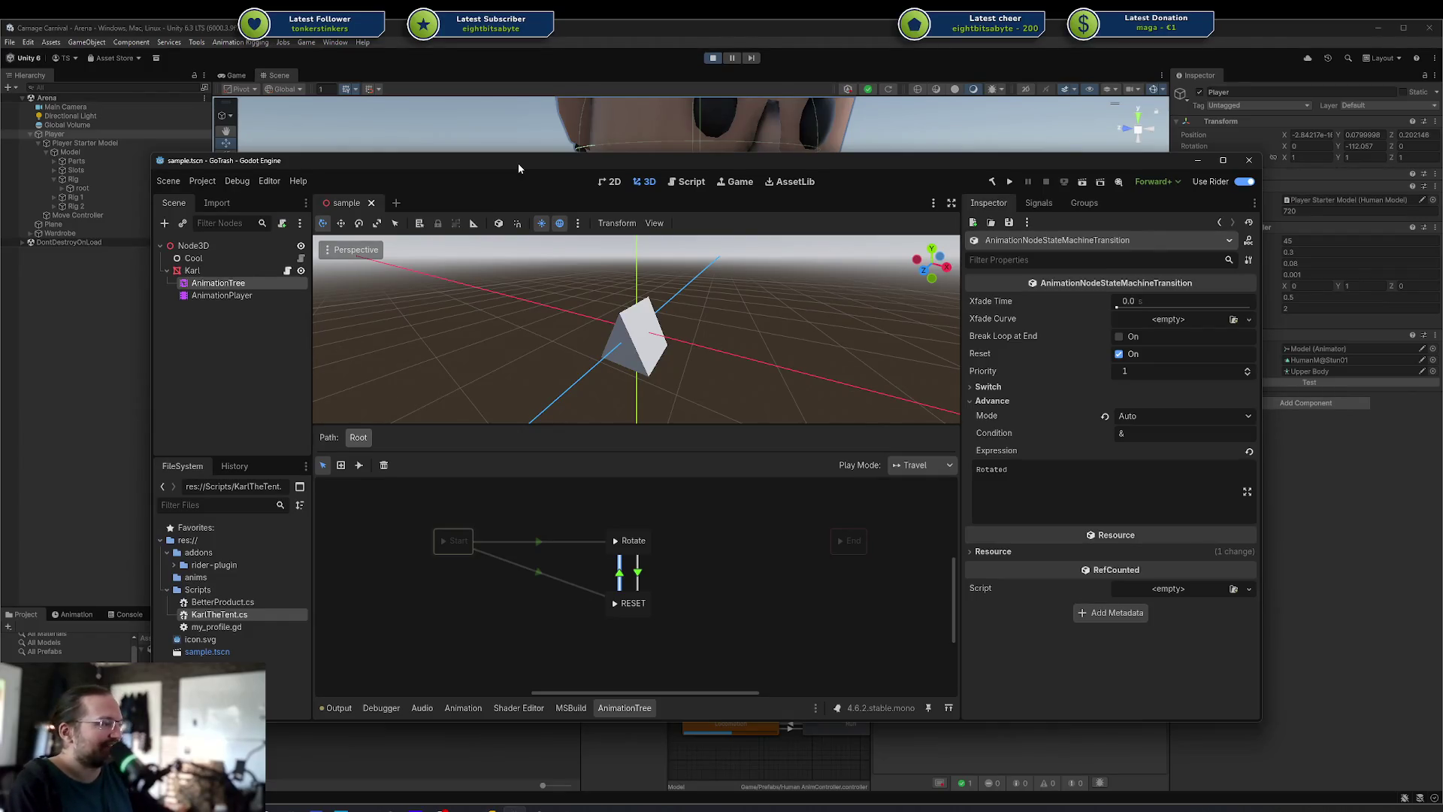
mouse_move(518, 164)
left_mouse_down()
mouse_move(688, 156)
mouse_move(559, 158)
left_mouse_up()
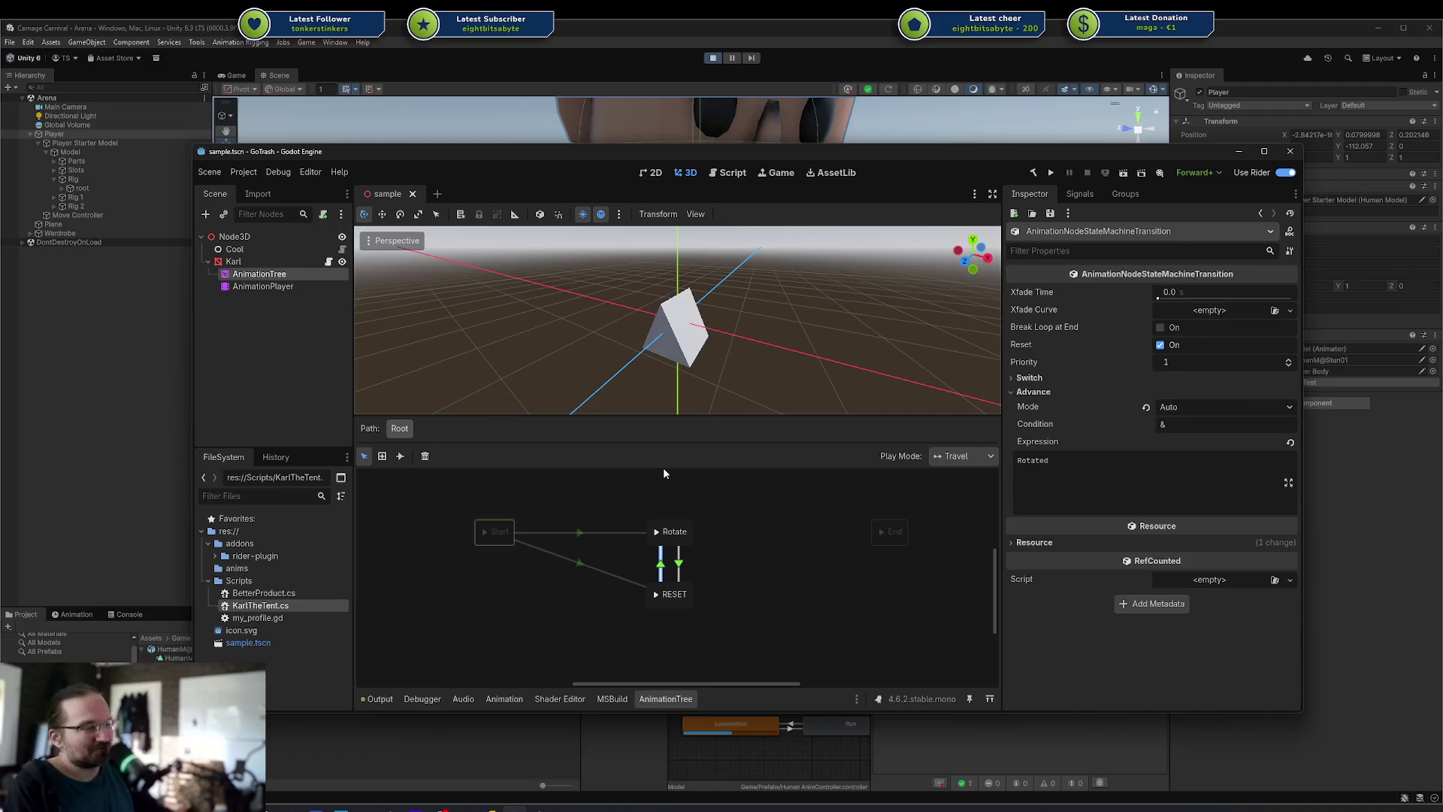
left_click(634, 562)
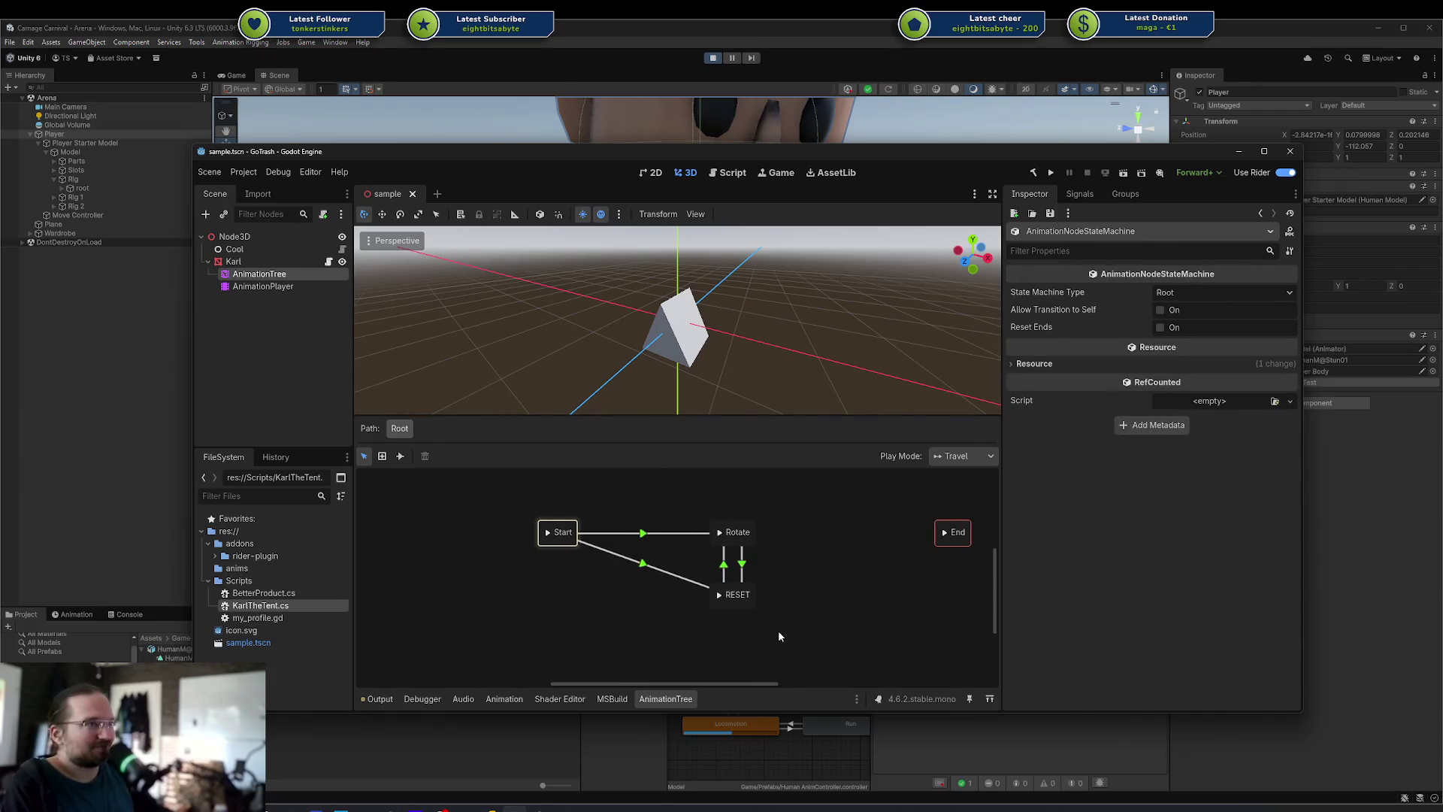
left_click_drag(466, 511, 837, 642)
mouse_move(933, 612)
left_mouse_down()
mouse_move(838, 493)
mouse_move(833, 513)
left_mouse_up()
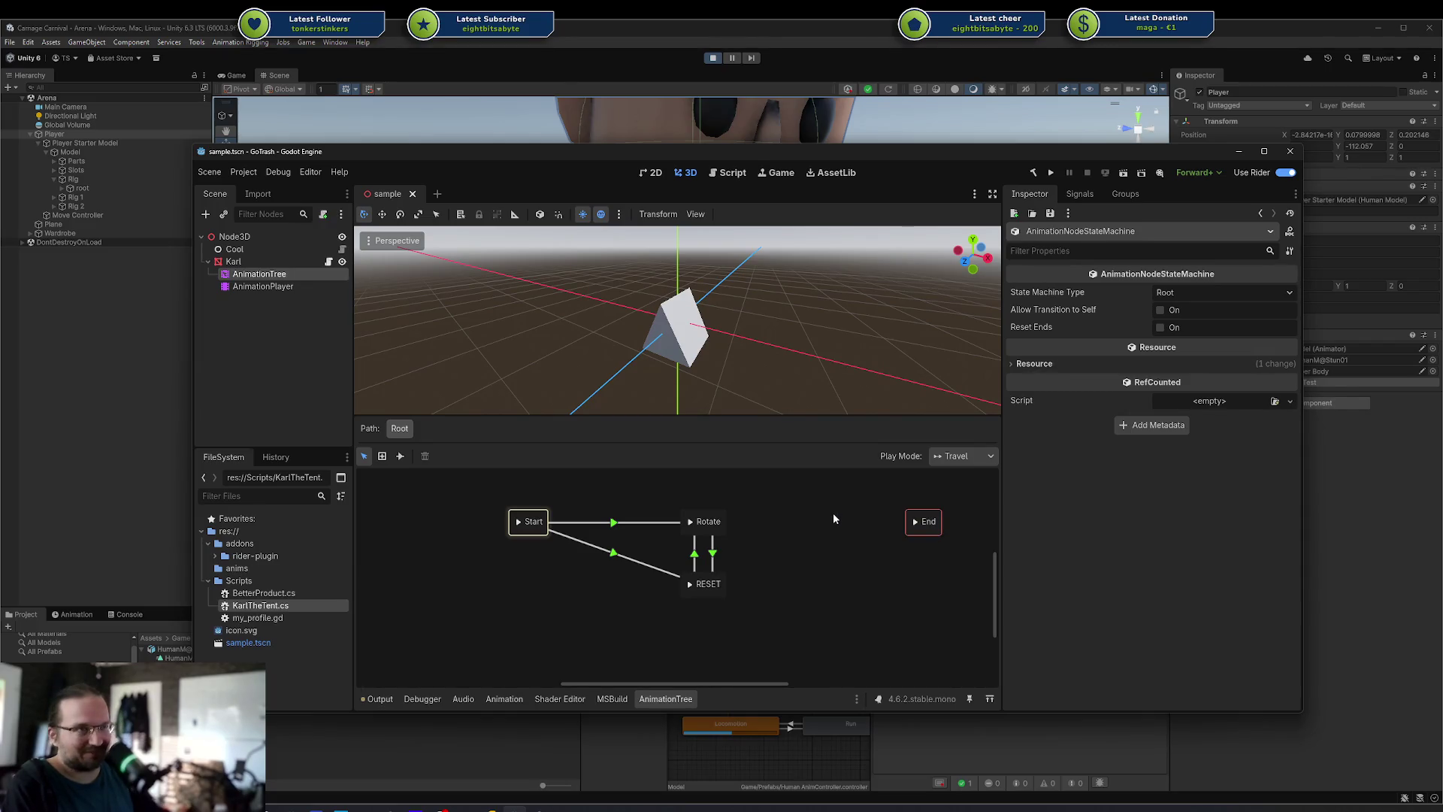
mouse_move(487, 481)
left_mouse_down()
mouse_move(765, 564)
mouse_move(785, 598)
left_mouse_up()
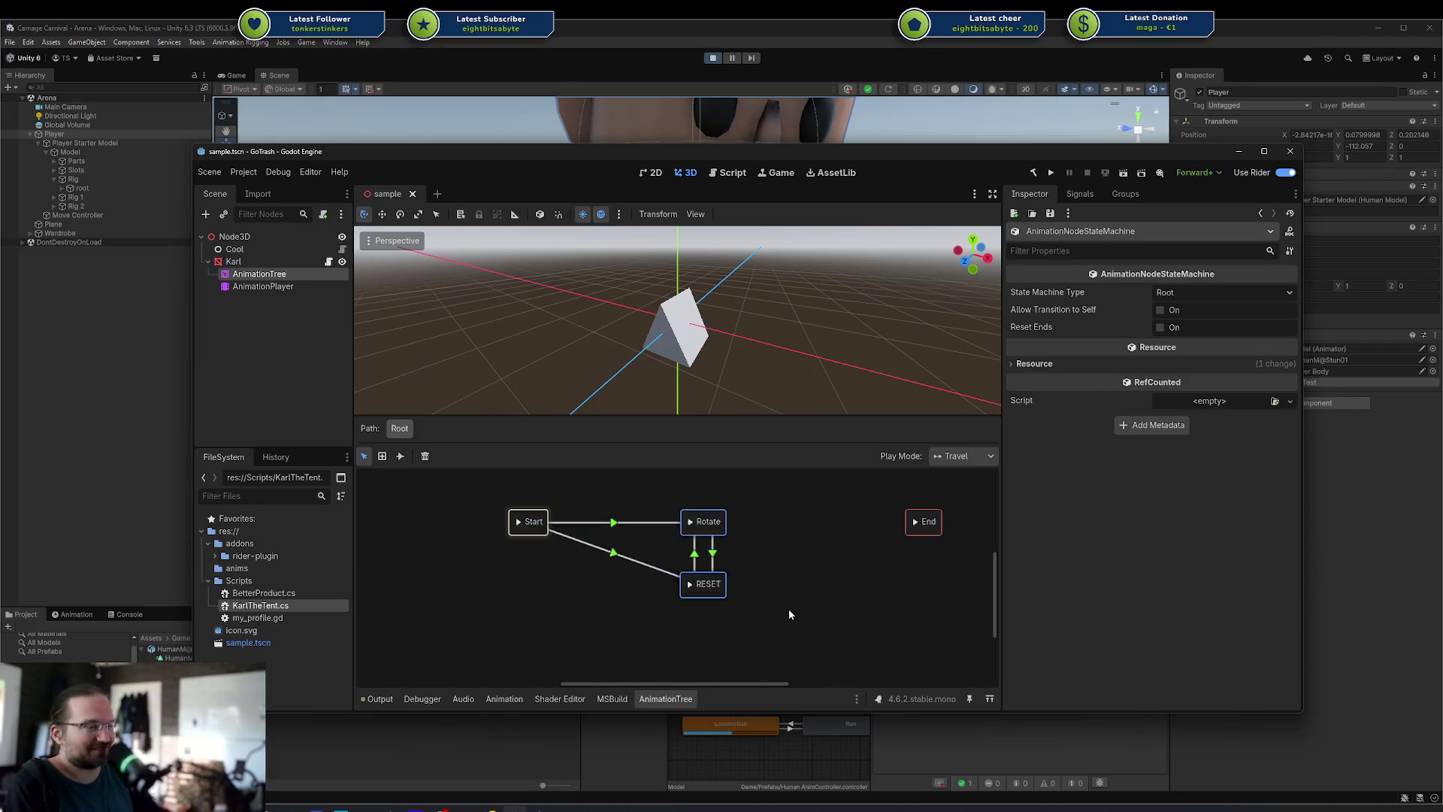
Check the Rotated and !Rotated conditions on both Rotate–RESET transitions, then run the project
left_click(712, 556)
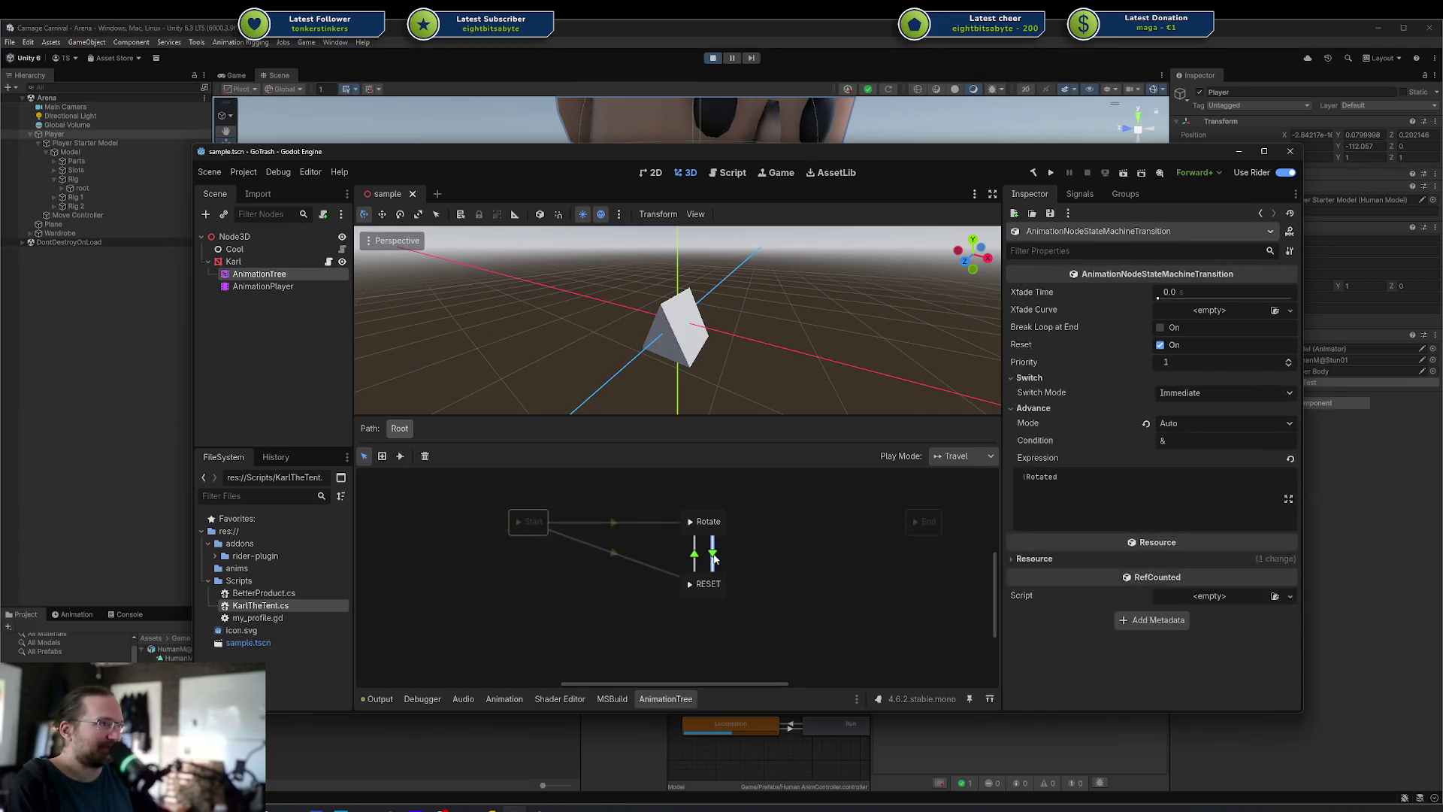
left_click(696, 557)
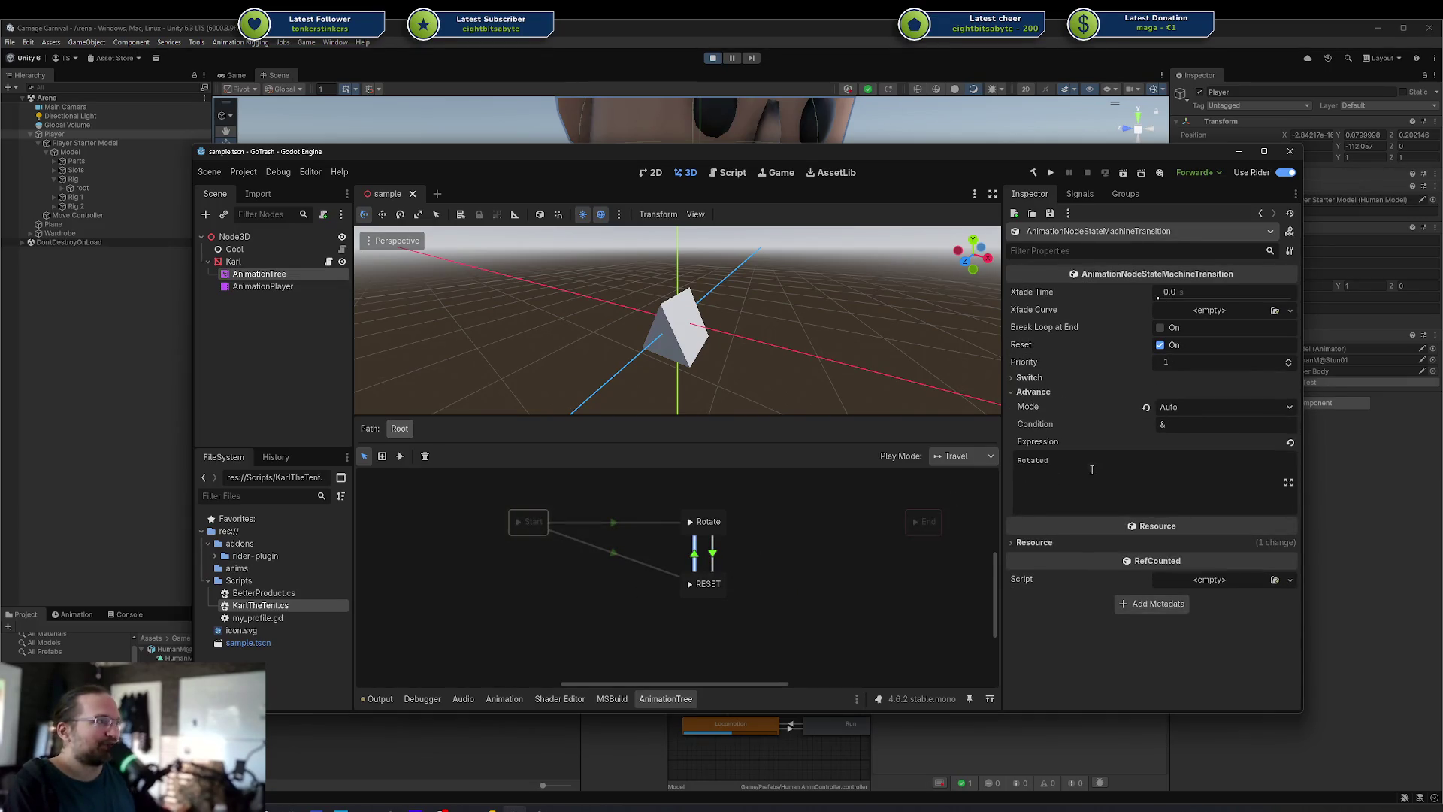
left_click(580, 551)
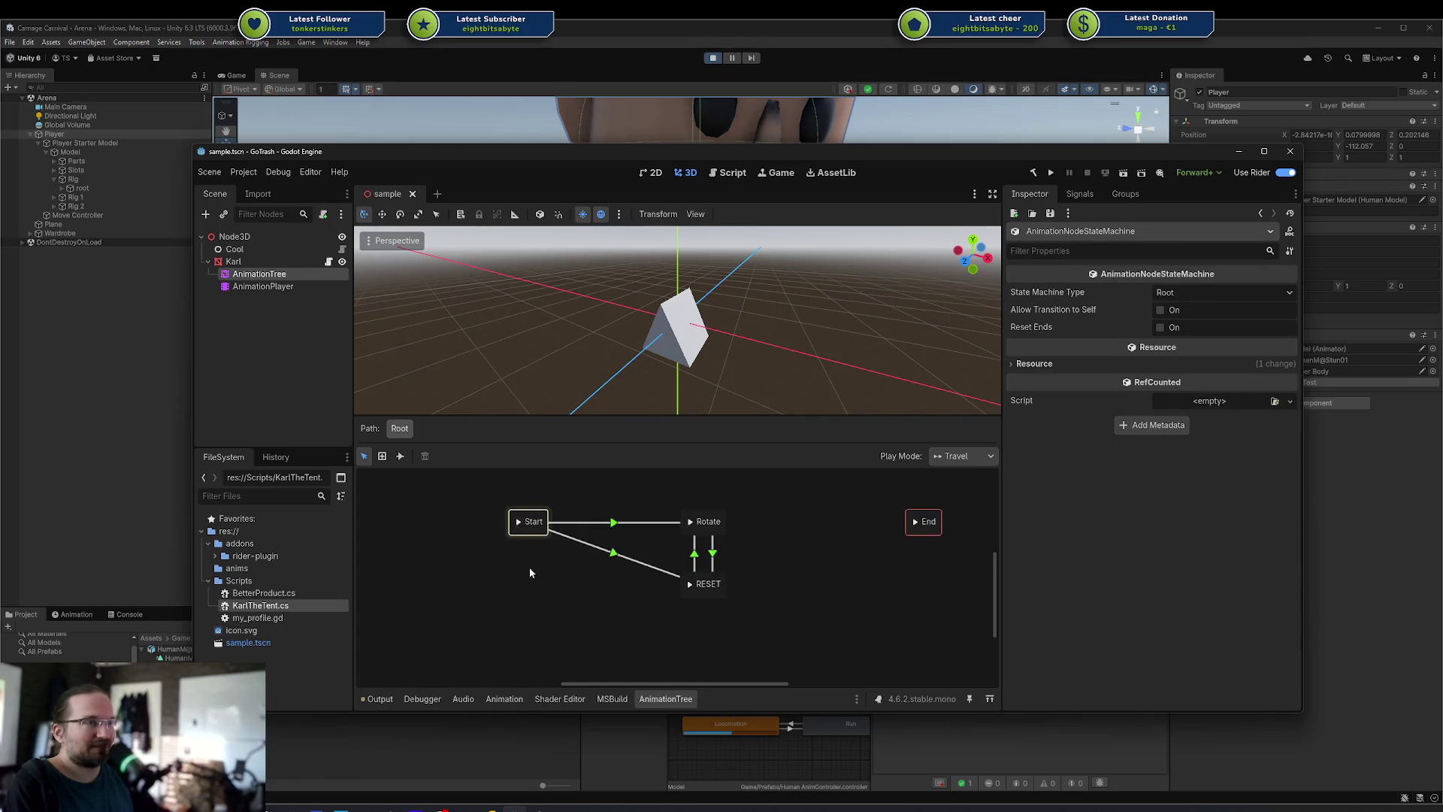
scroll(616, 564, "down", 1)
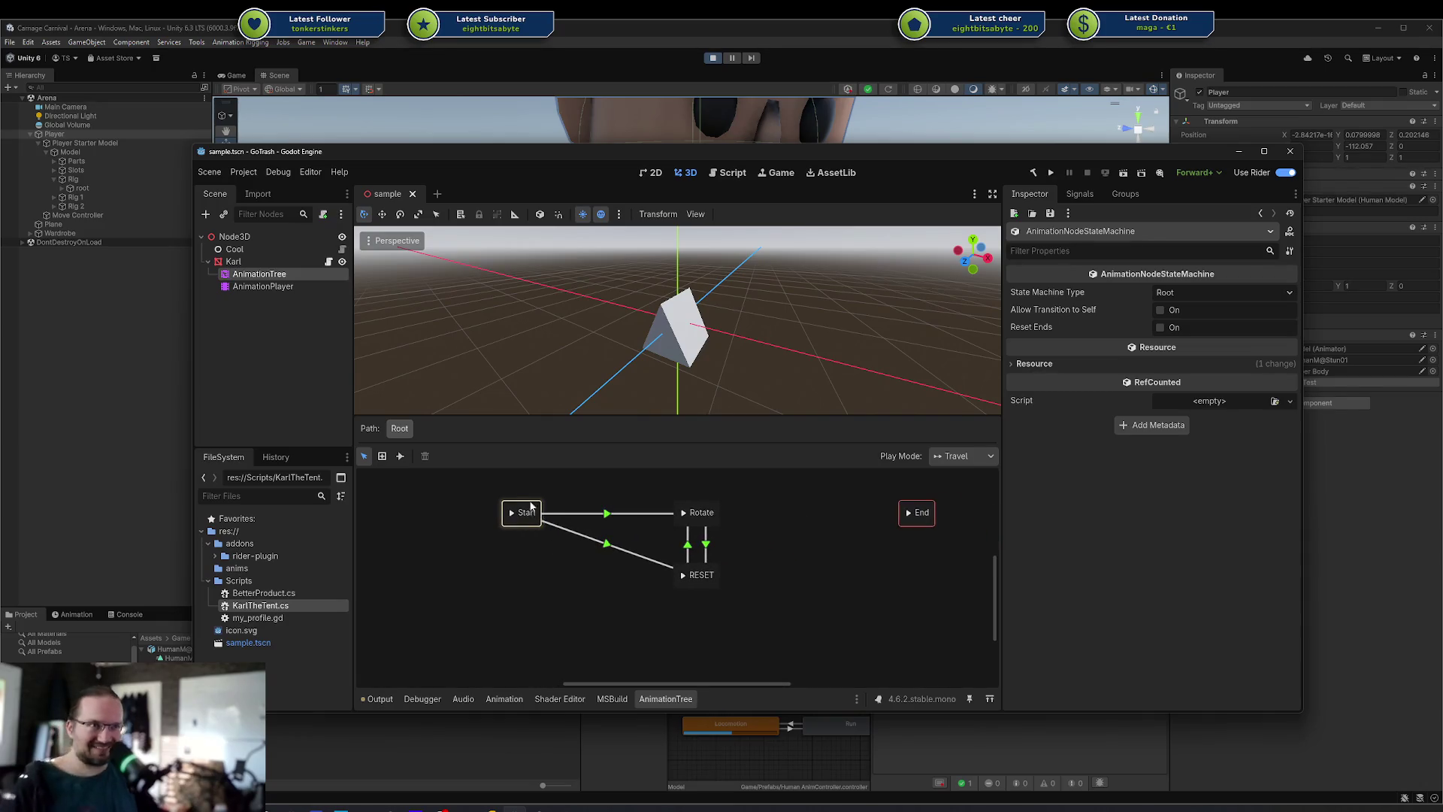
left_click_drag(443, 498, 752, 615)
scroll(767, 622, "up", 3)
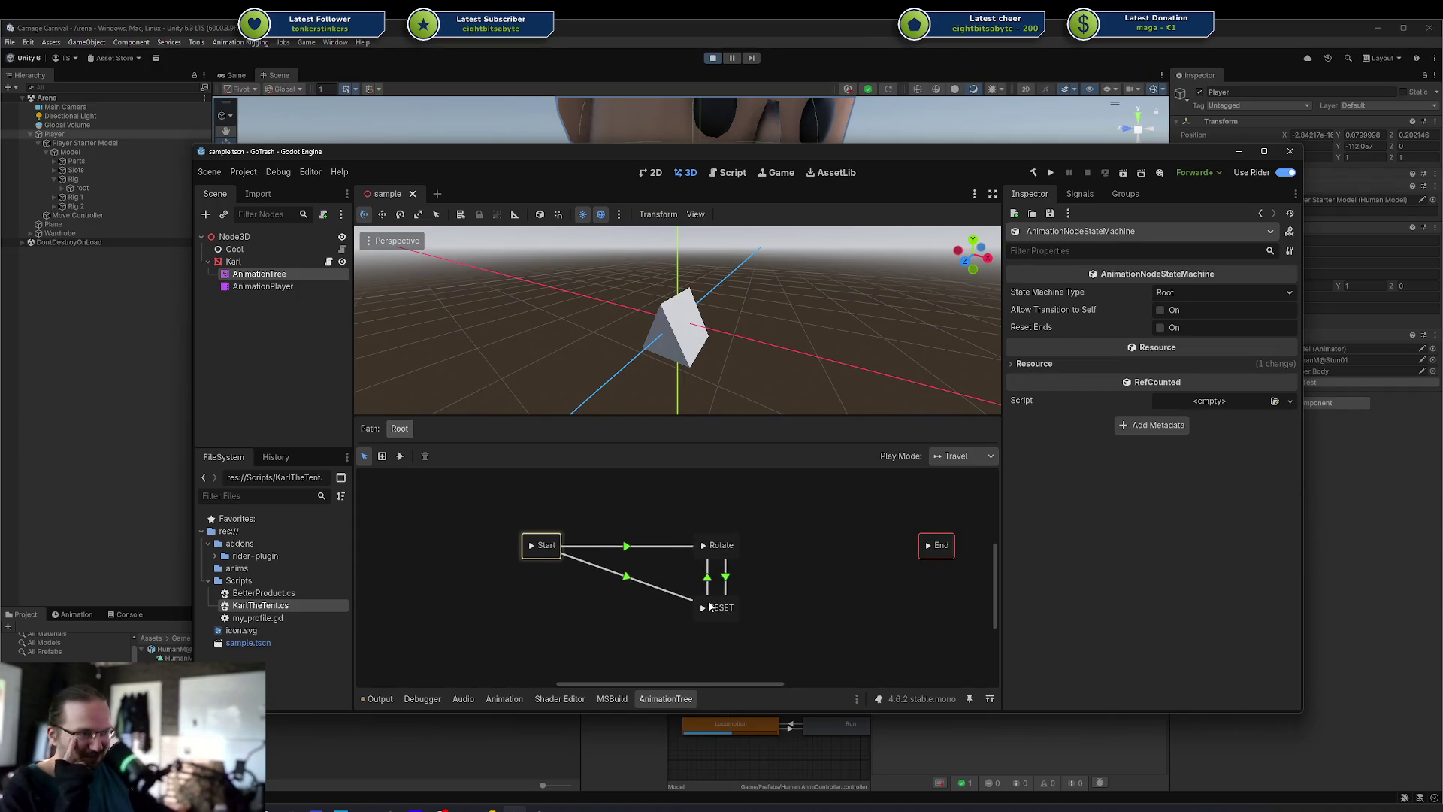
scroll(629, 618, "right", 2)
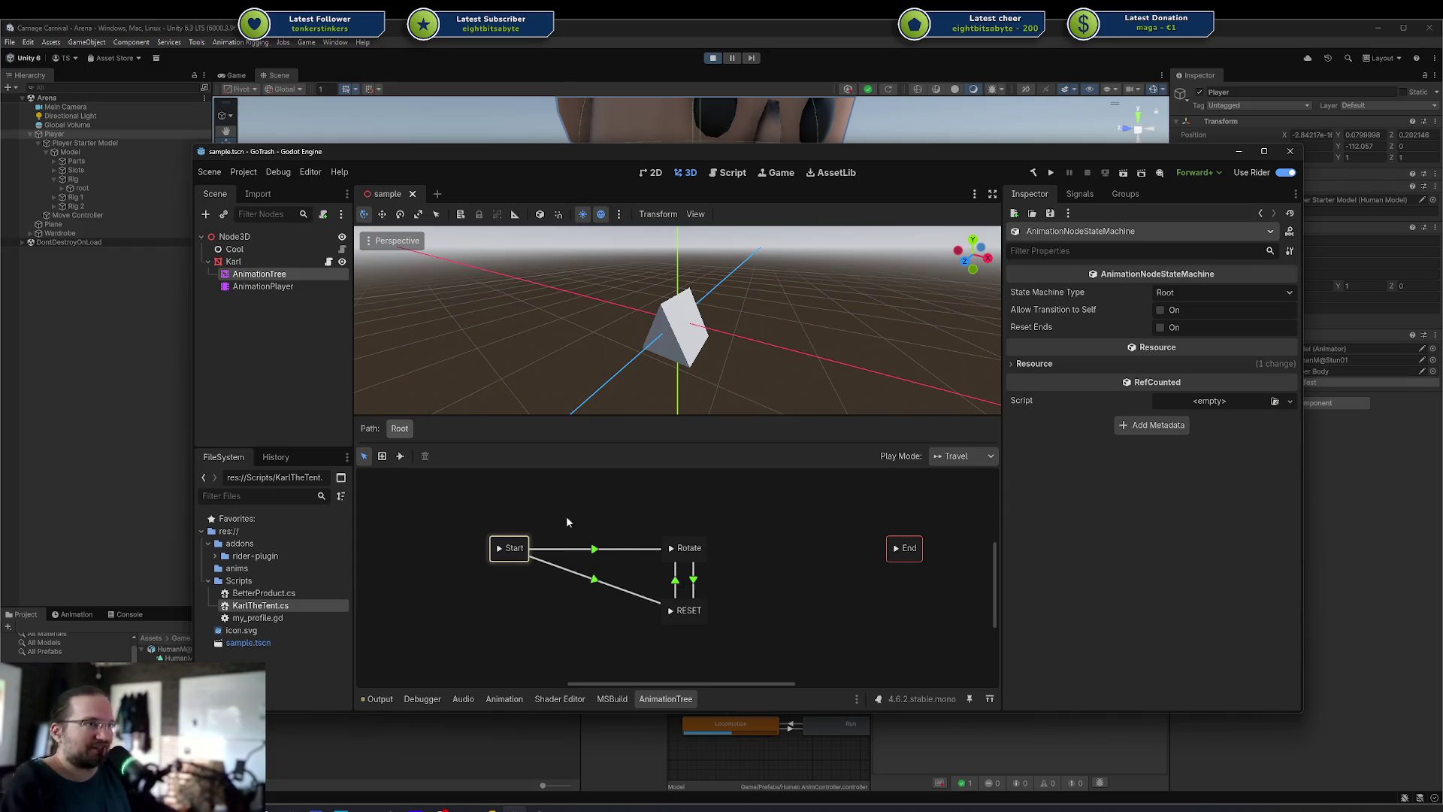
left_click(1051, 173)
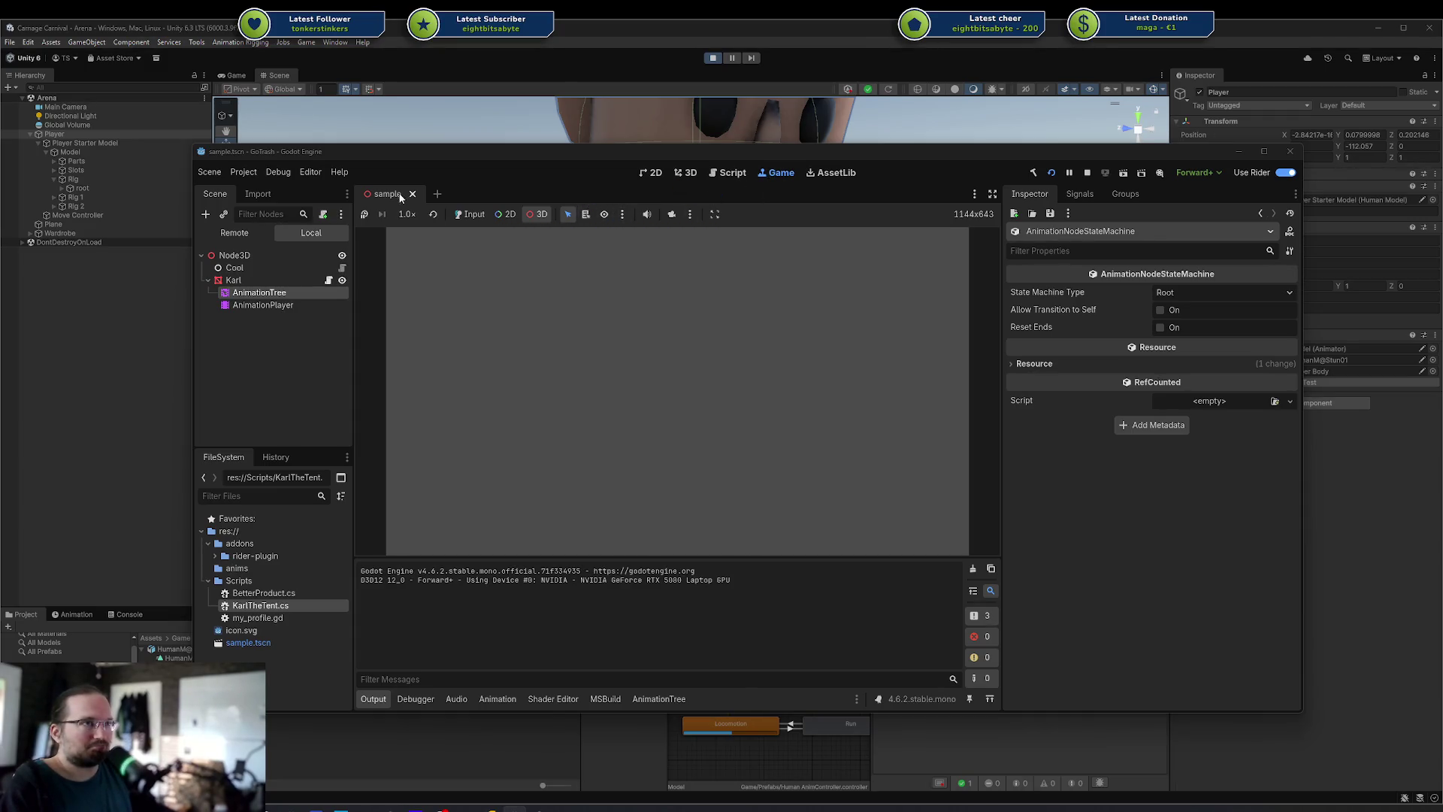
Enable the editor camera override in the running game and move the camera closer to the cube
left_click(672, 214)
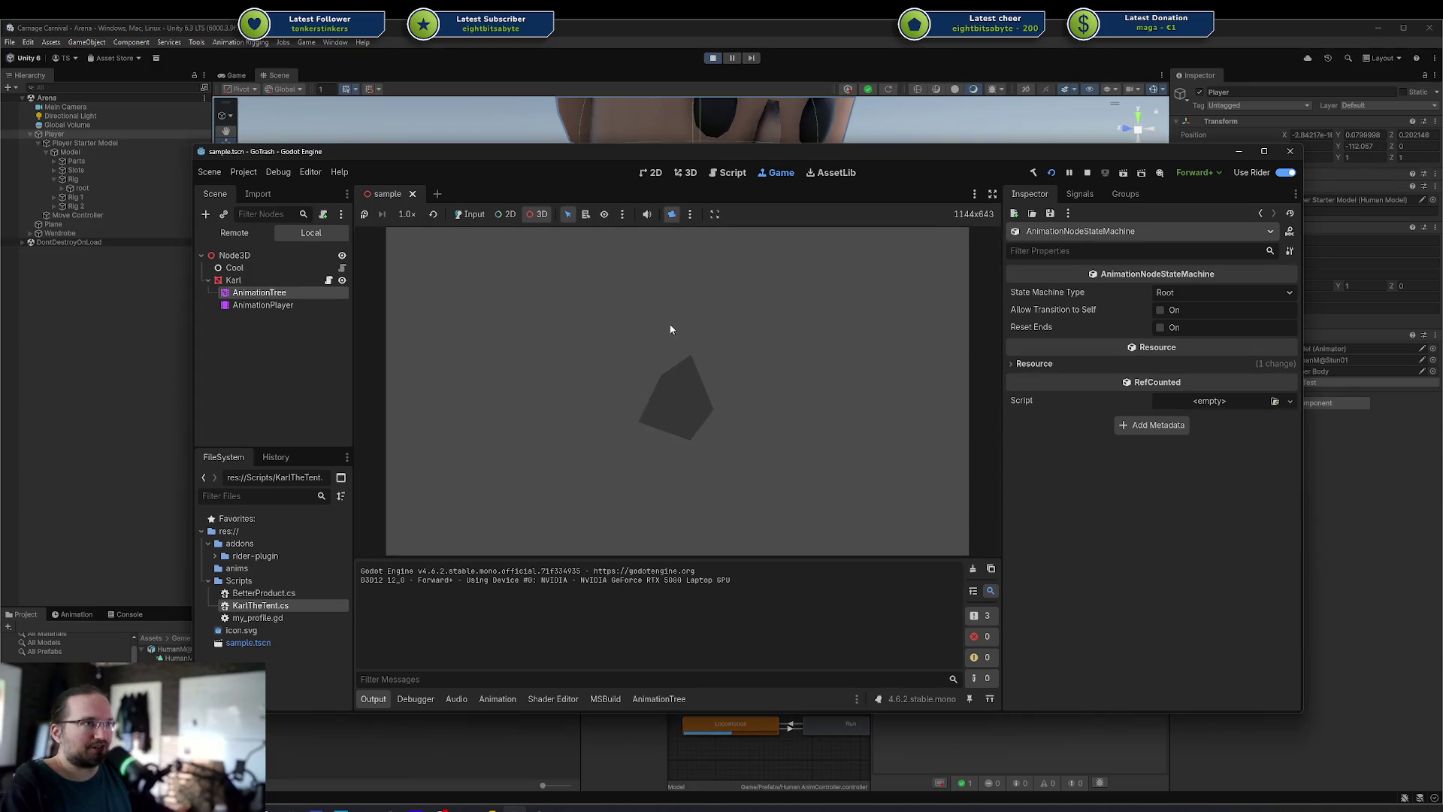
left_click(671, 371)
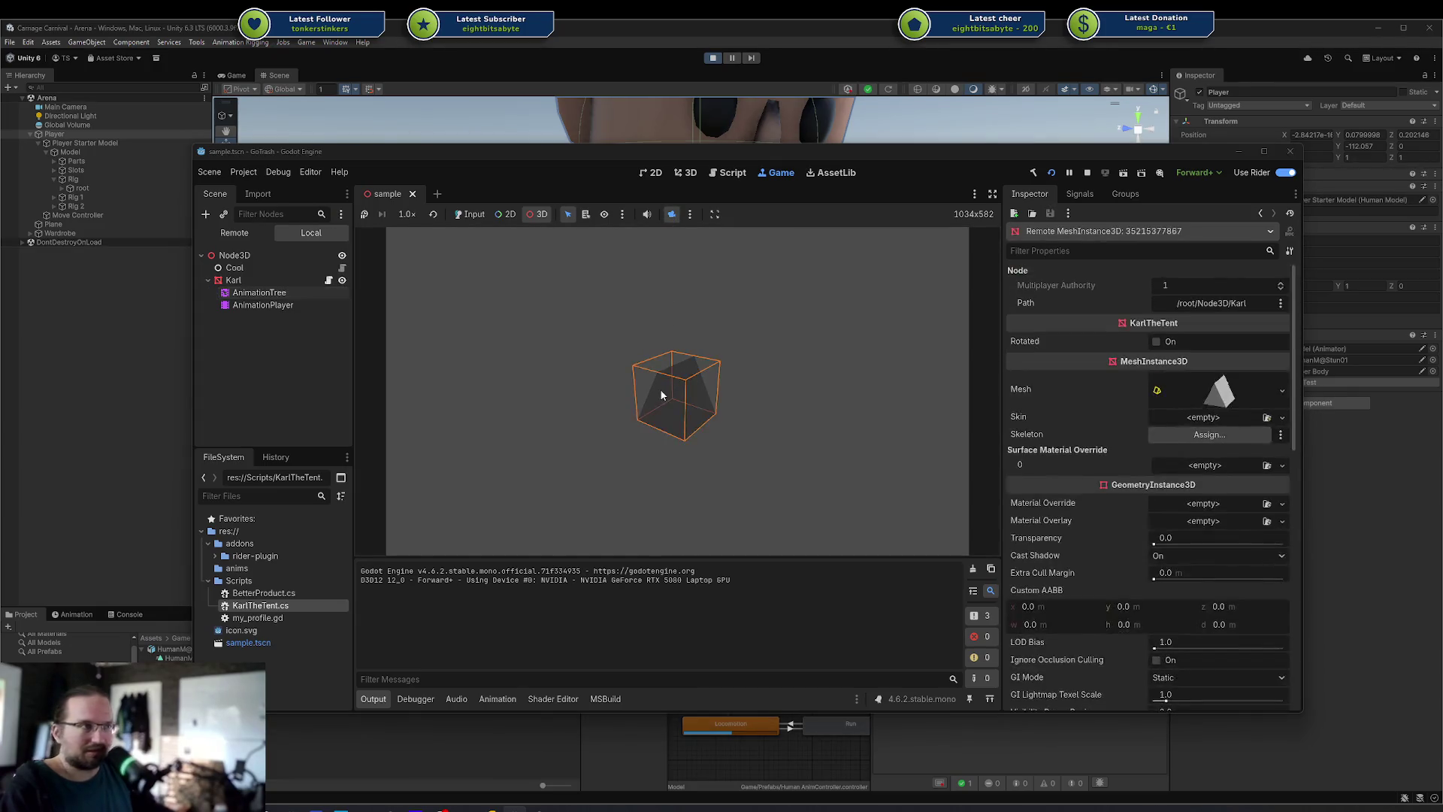
left_click(757, 378)
mouse_move(753, 397)
left_mouse_down()
mouse_move(766, 406)
mouse_move(714, 368)
mouse_move(723, 390)
left_mouse_up()
Switch the Scene dock to Remote and expand the running tree to select Karl
left_click(254, 235)
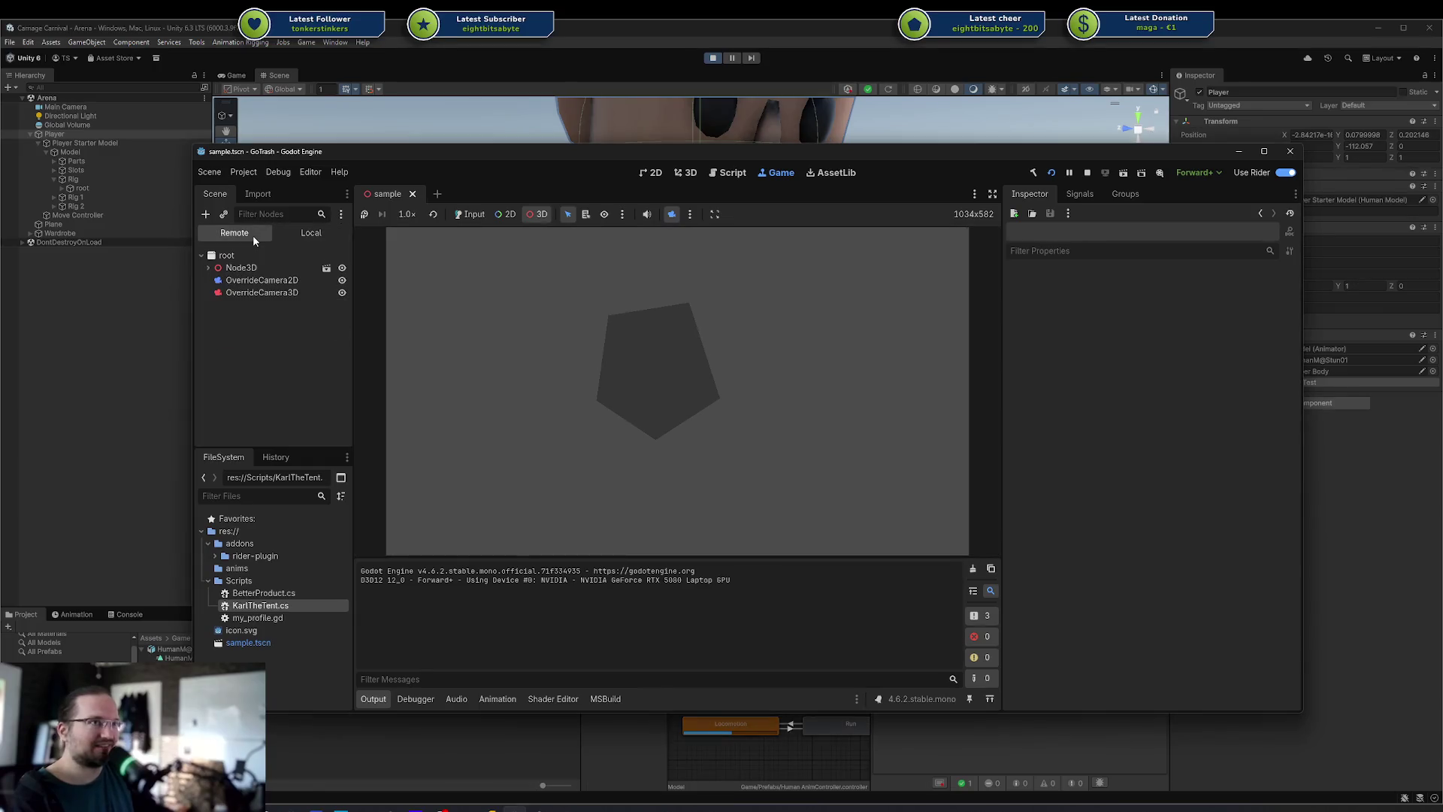
left_click(257, 278)
left_click(252, 269)
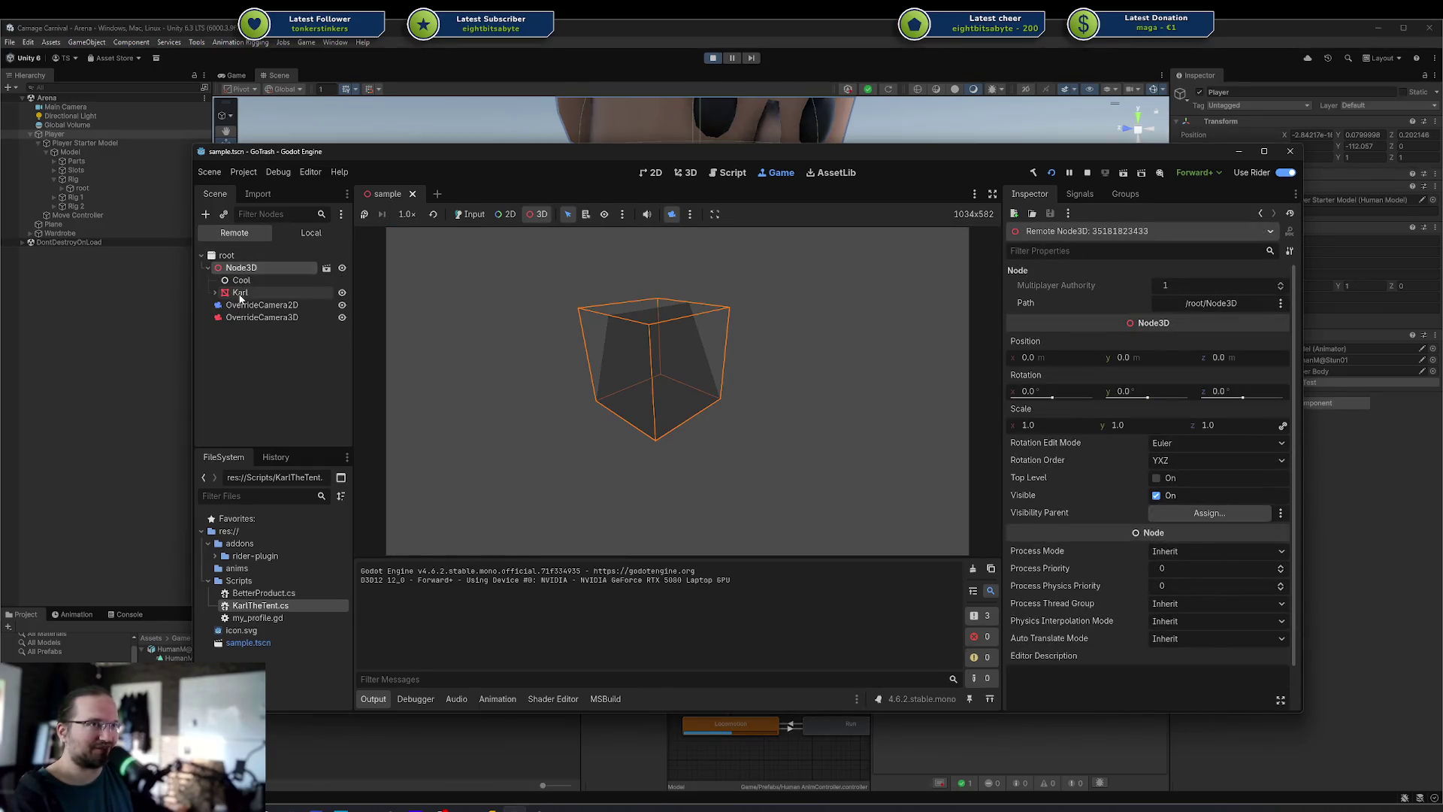
left_click(216, 294)
left_click(215, 294)
left_click(216, 294)
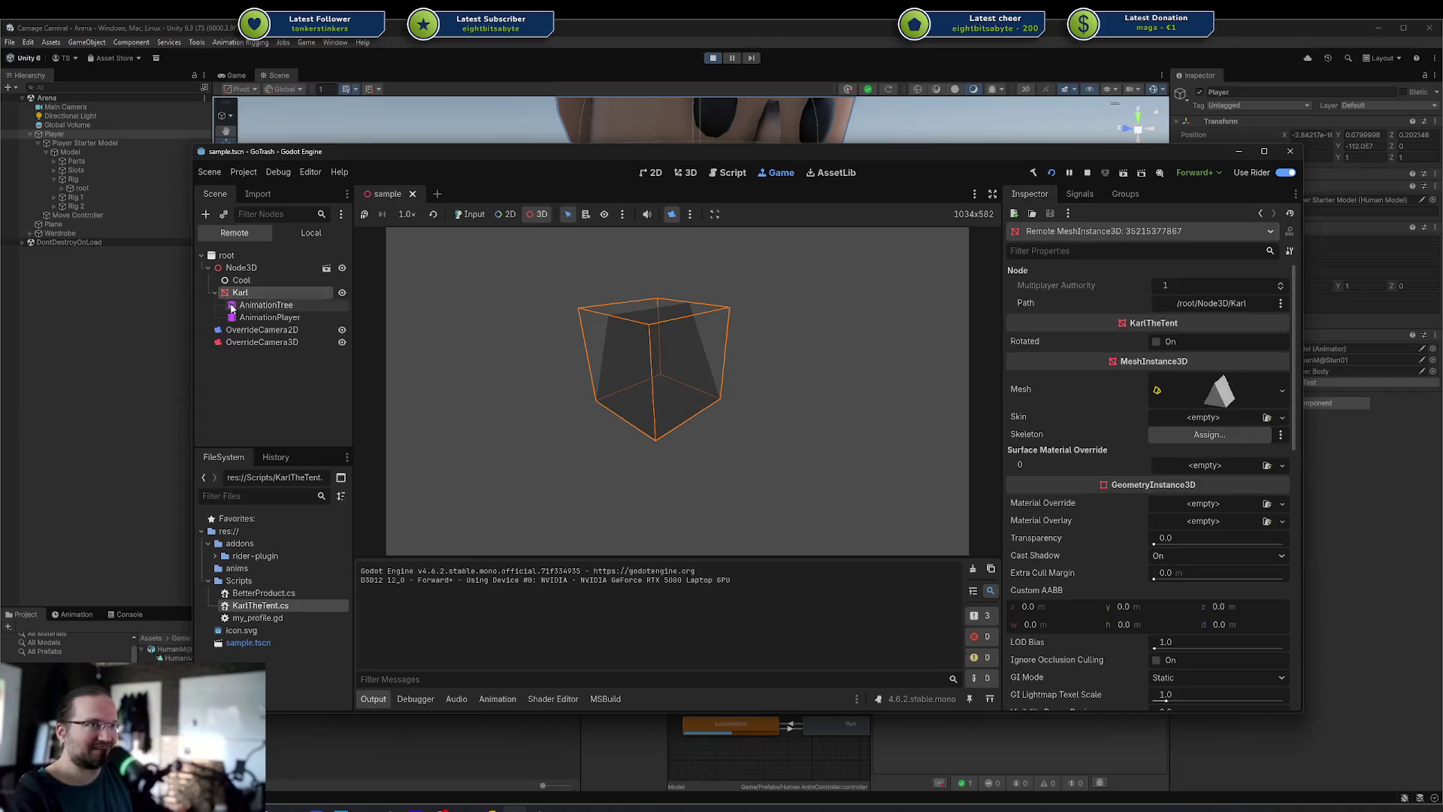
left_click(263, 305)
left_click(819, 320)
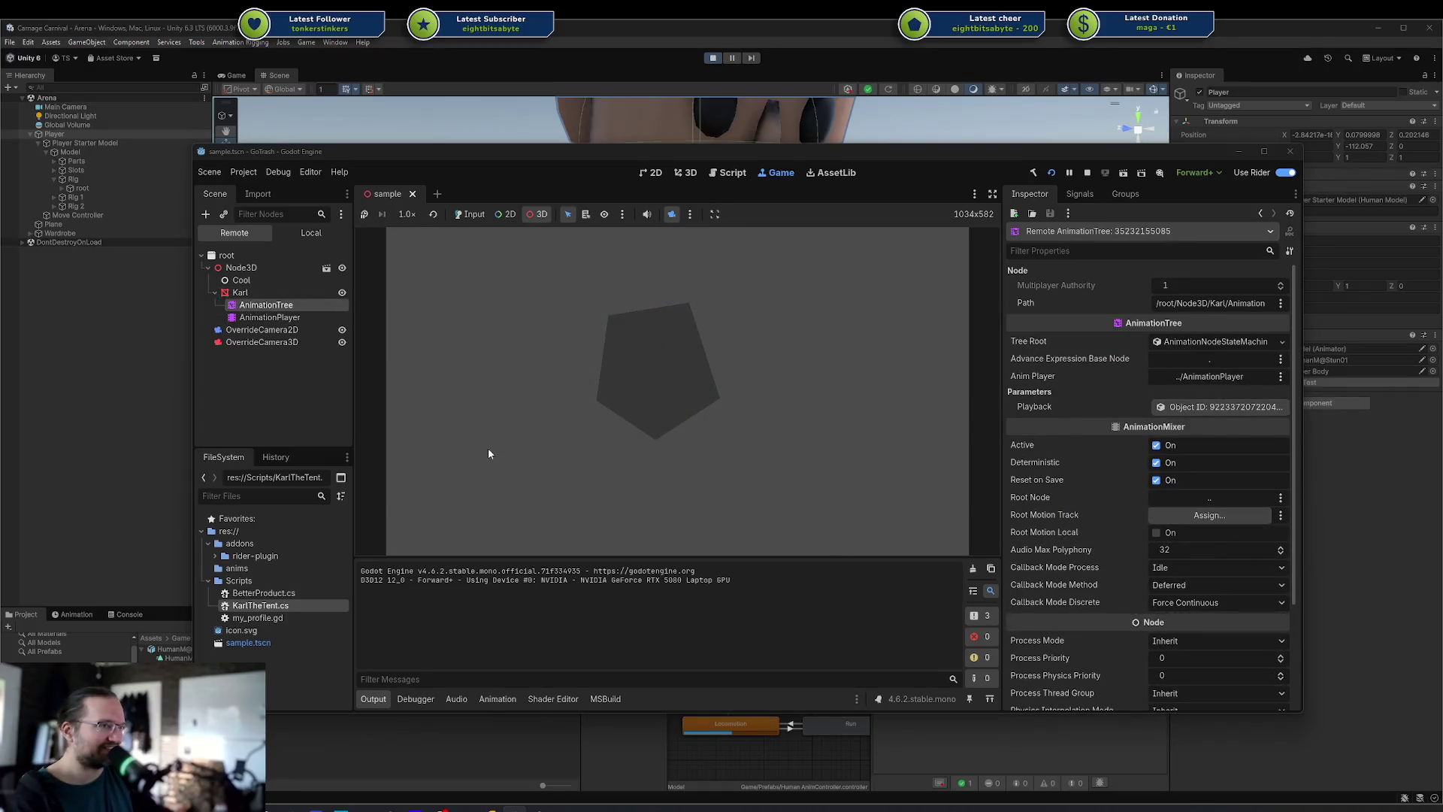
left_click(331, 294)
Toggle Karl's Rotated property several times, leaving it On, then stop the game
left_click(1157, 342)
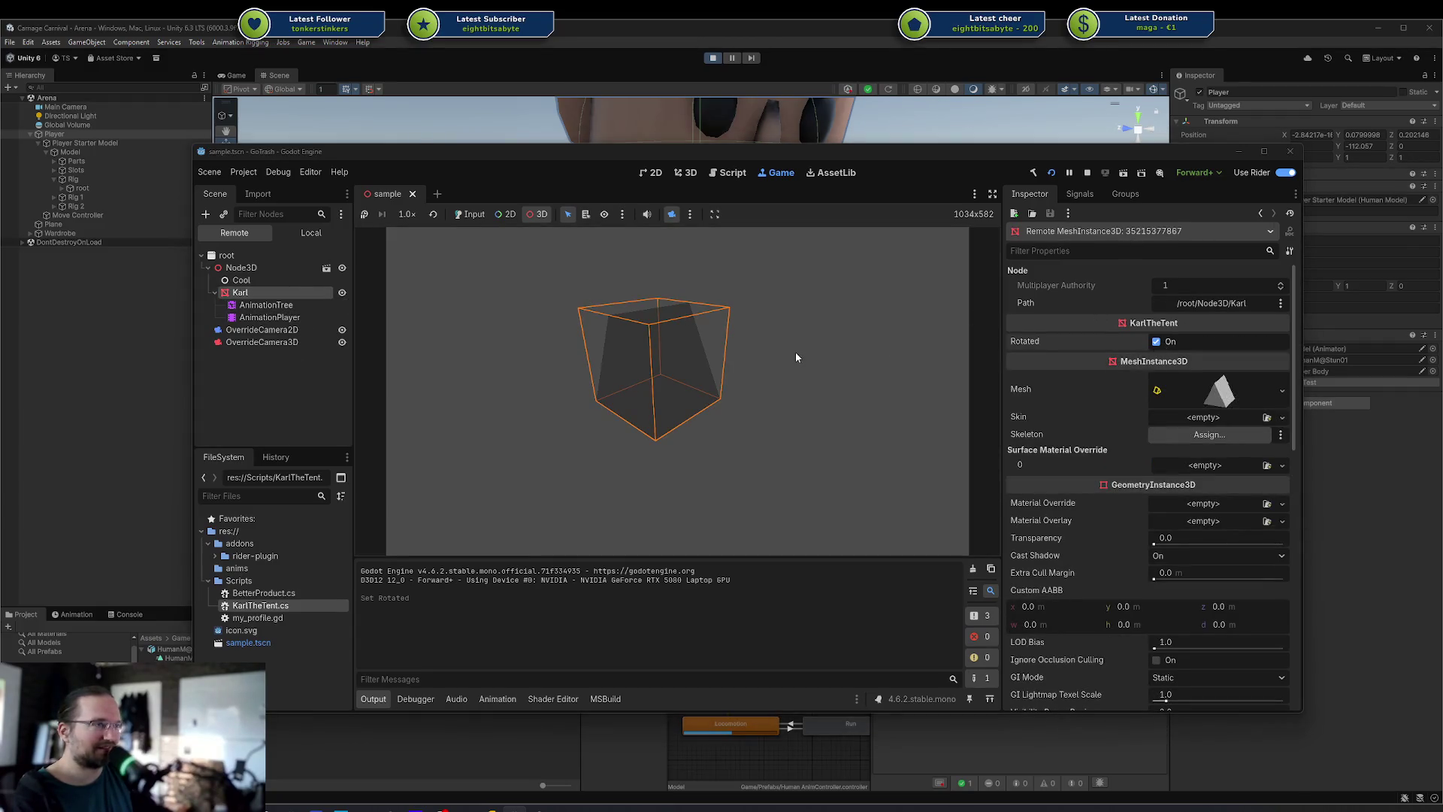
left_click(744, 363)
left_click(661, 358)
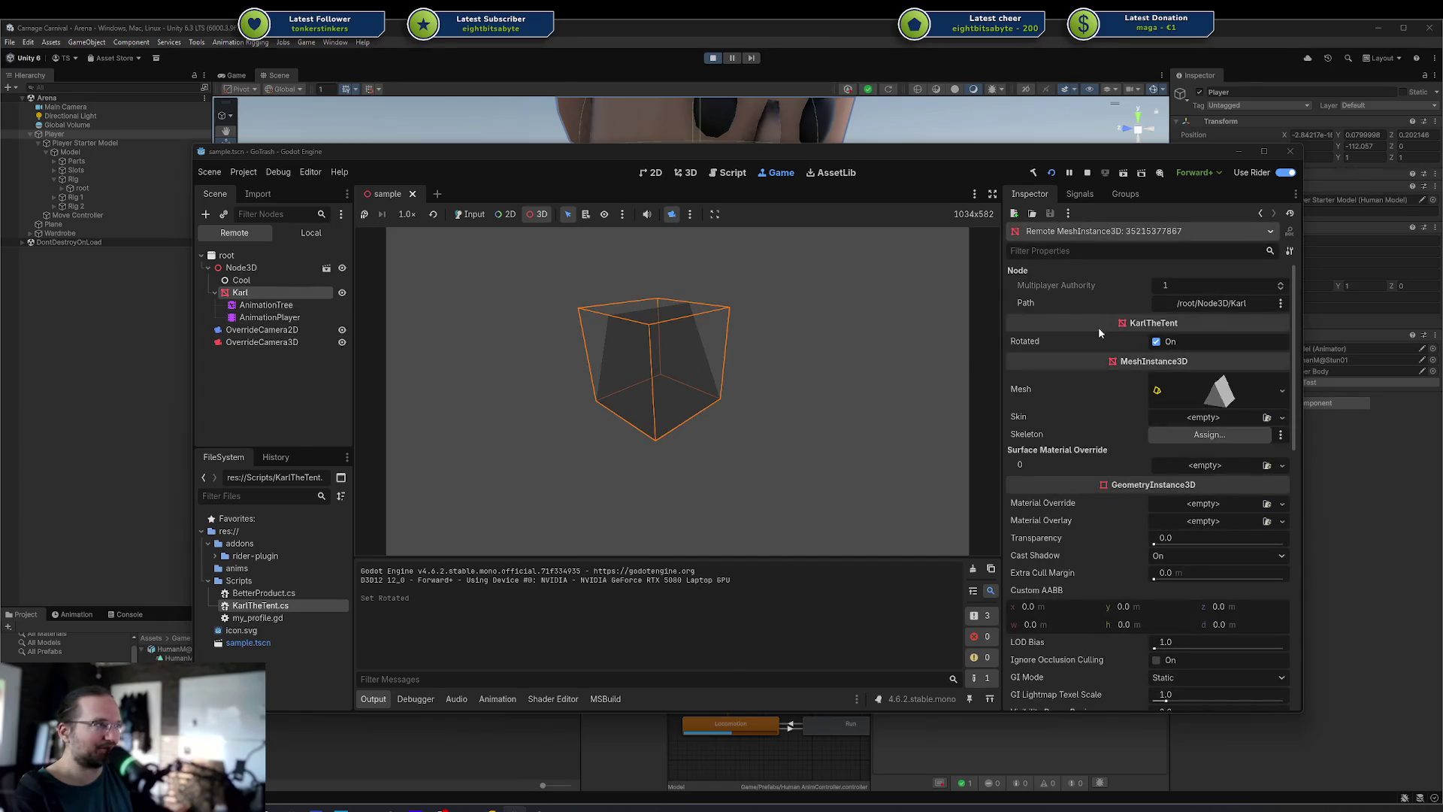
left_click(1156, 343)
left_click(1156, 343)
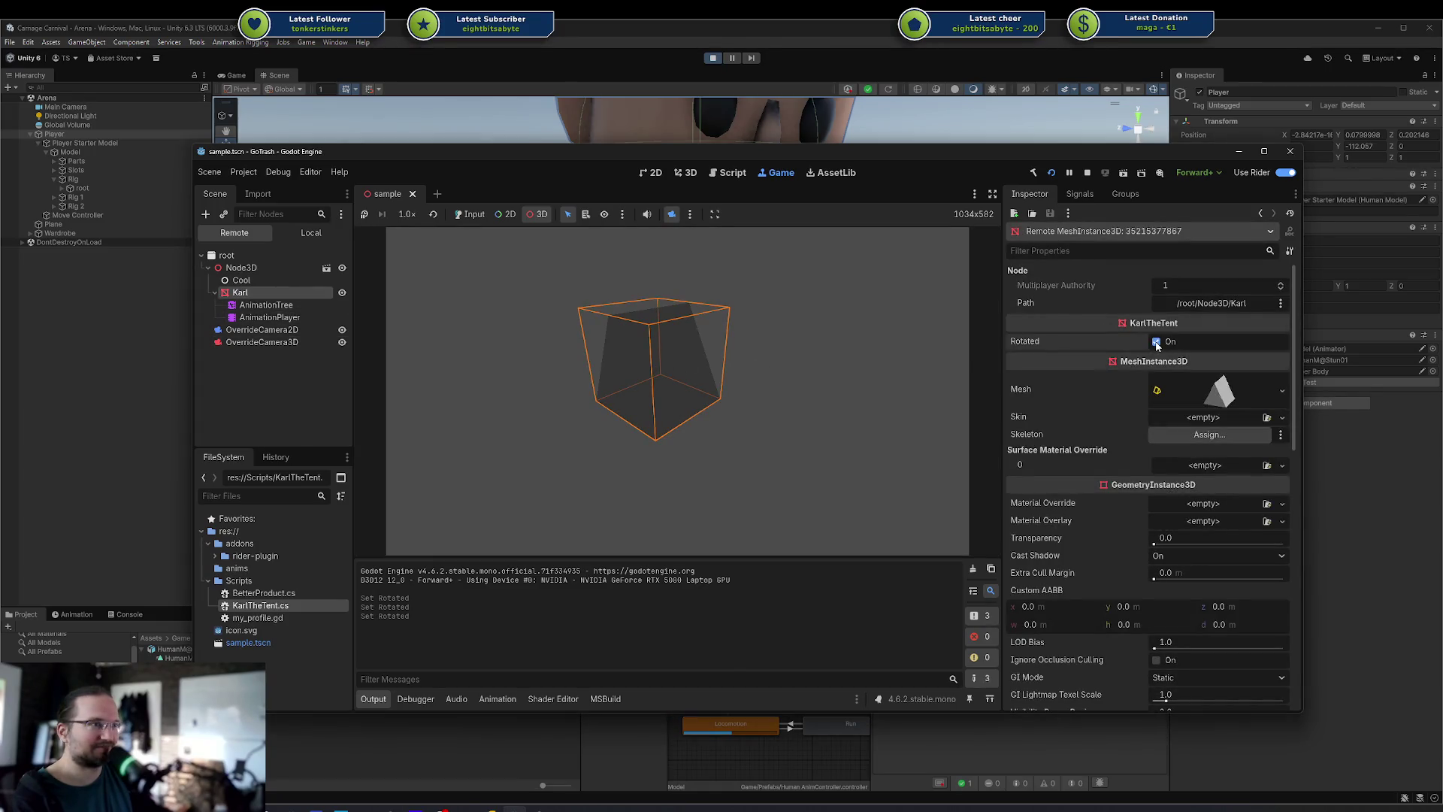
left_click(1155, 342)
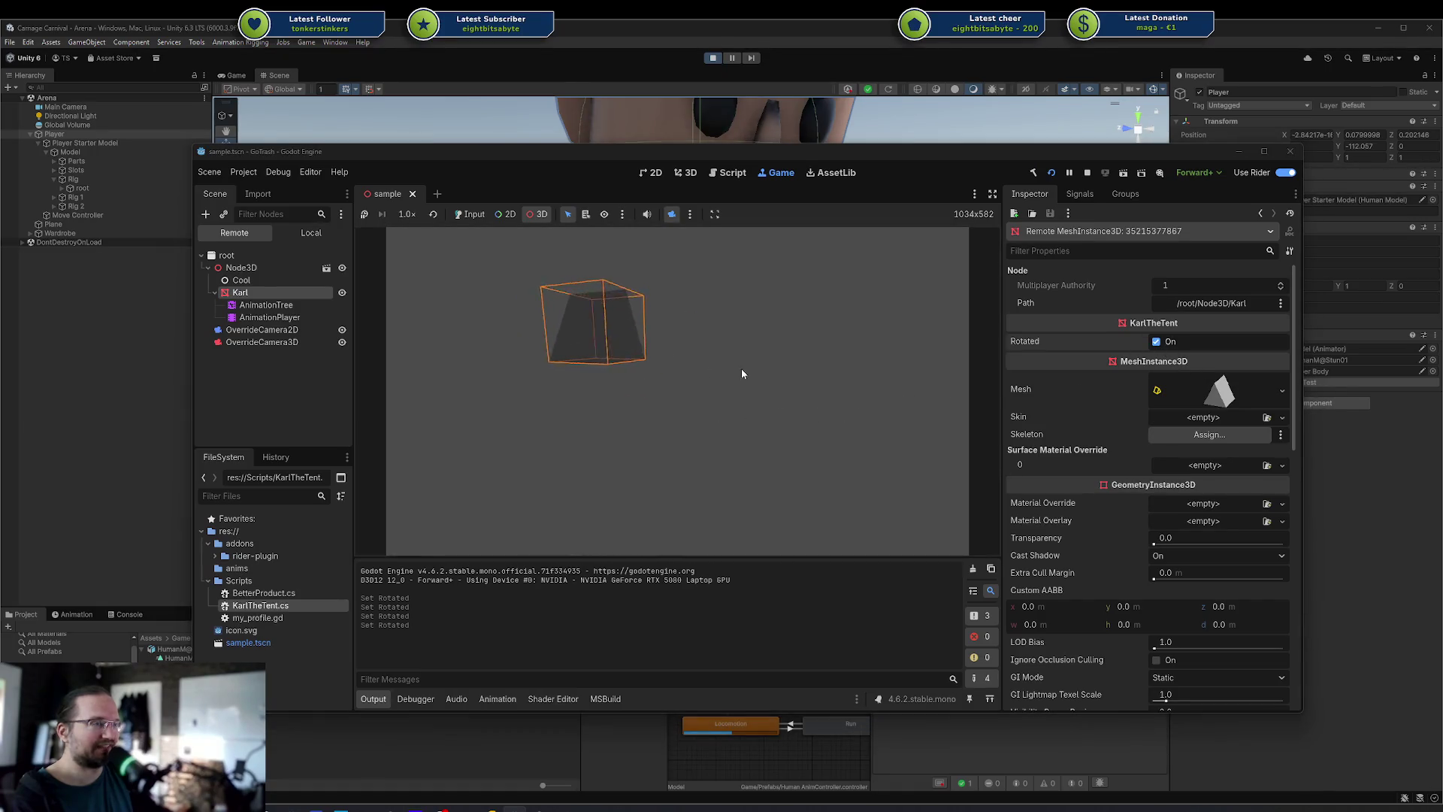
left_click(1085, 174)
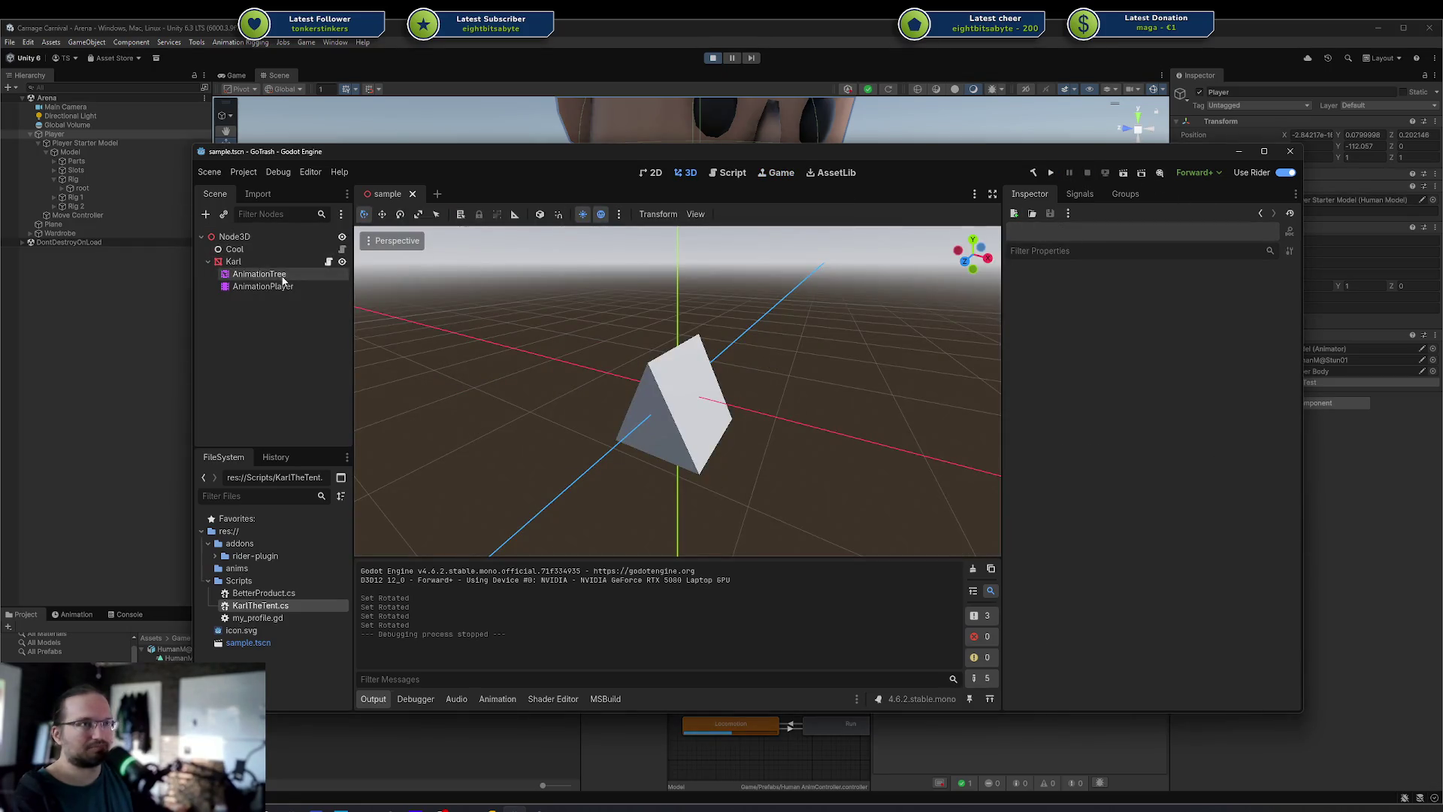
Reselect the AnimationTree node and display its root state machine graph and properties
left_click(286, 275)
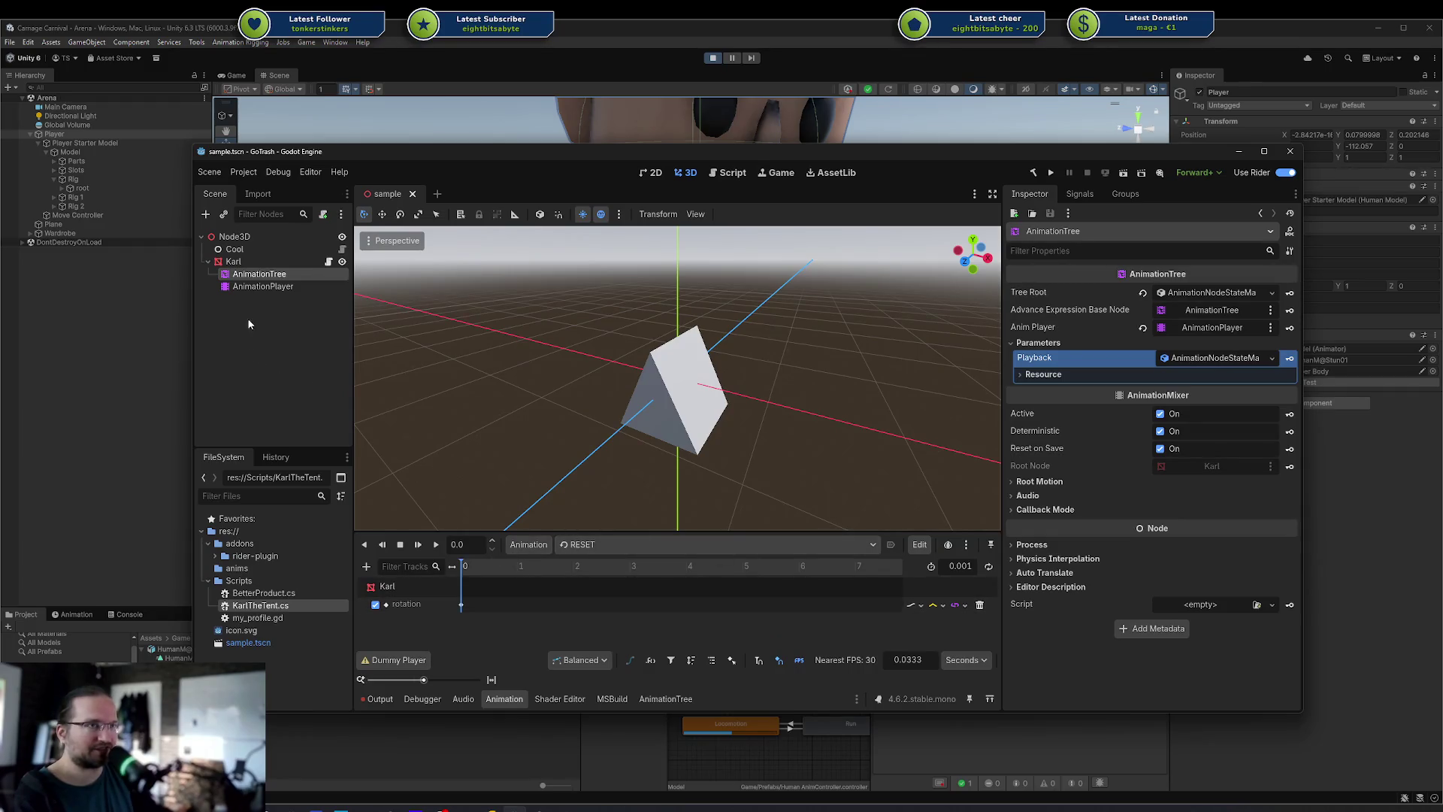
key("Down")
left_click(283, 275)
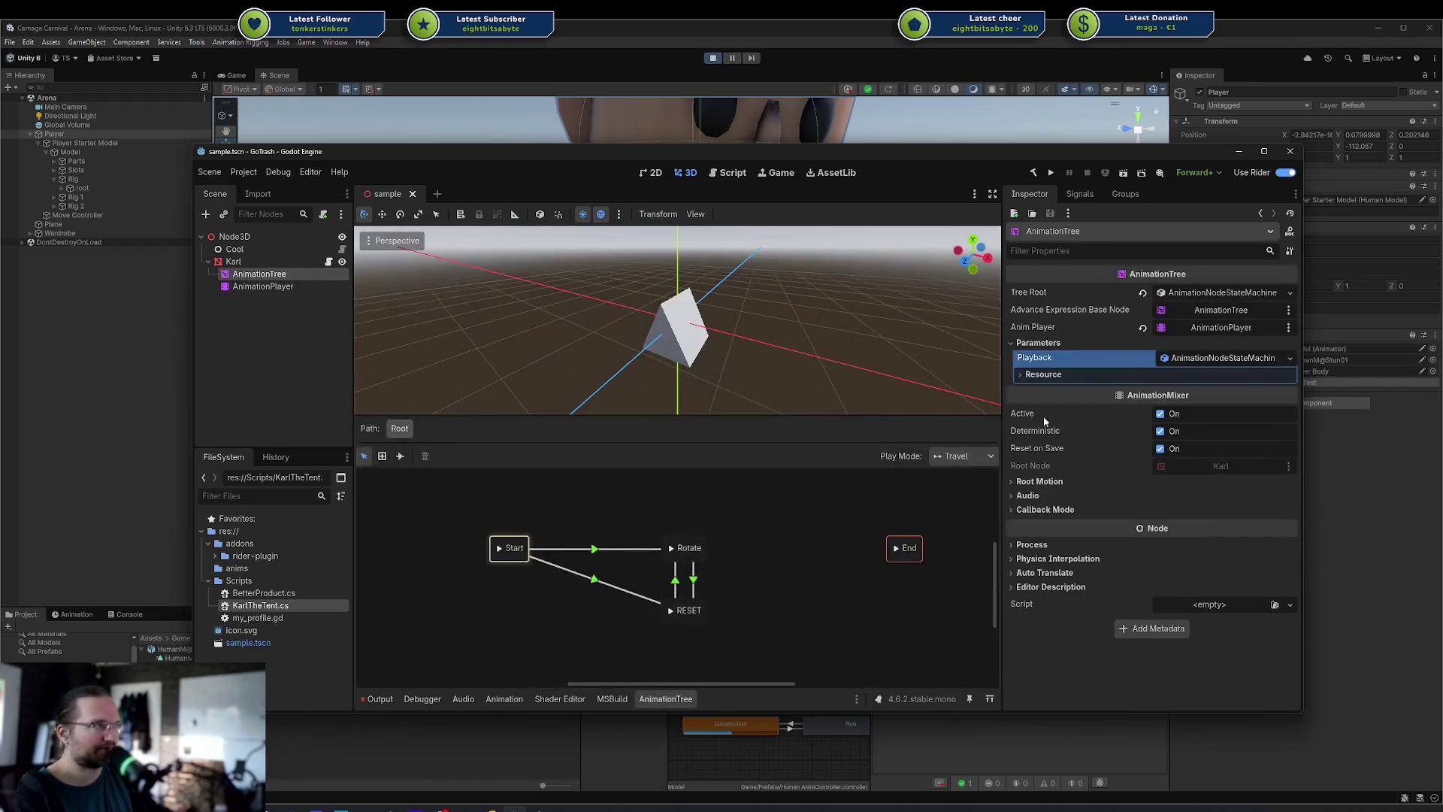
left_click(802, 553)
left_click_drag(783, 551, 806, 547)
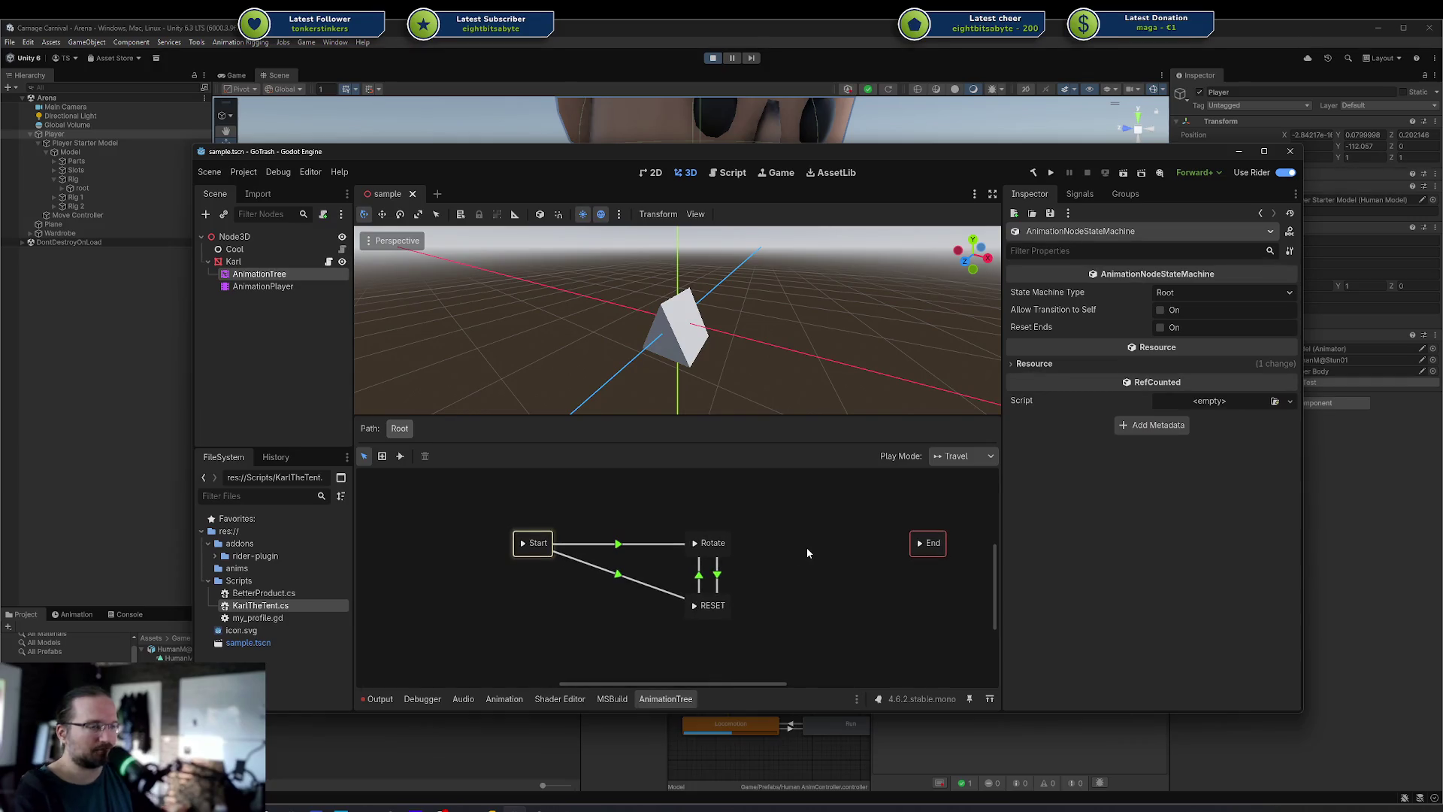
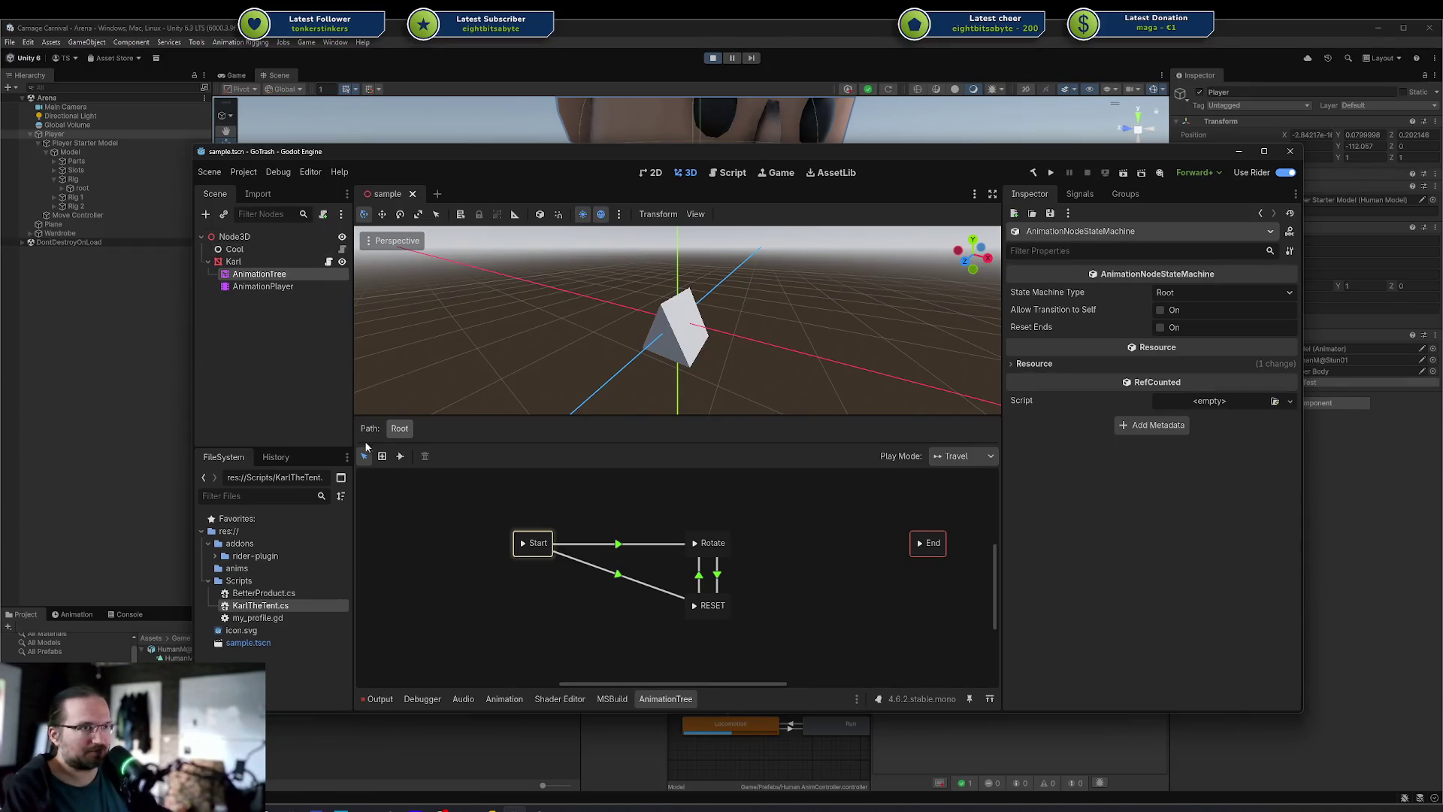
Select the Rotate and RESET states in Godot's AnimationTree, then bring up PlayTest.cs in Rider
mouse_move(501, 502)
left_mouse_down()
mouse_move(804, 613)
mouse_move(489, 557)
left_mouse_up()
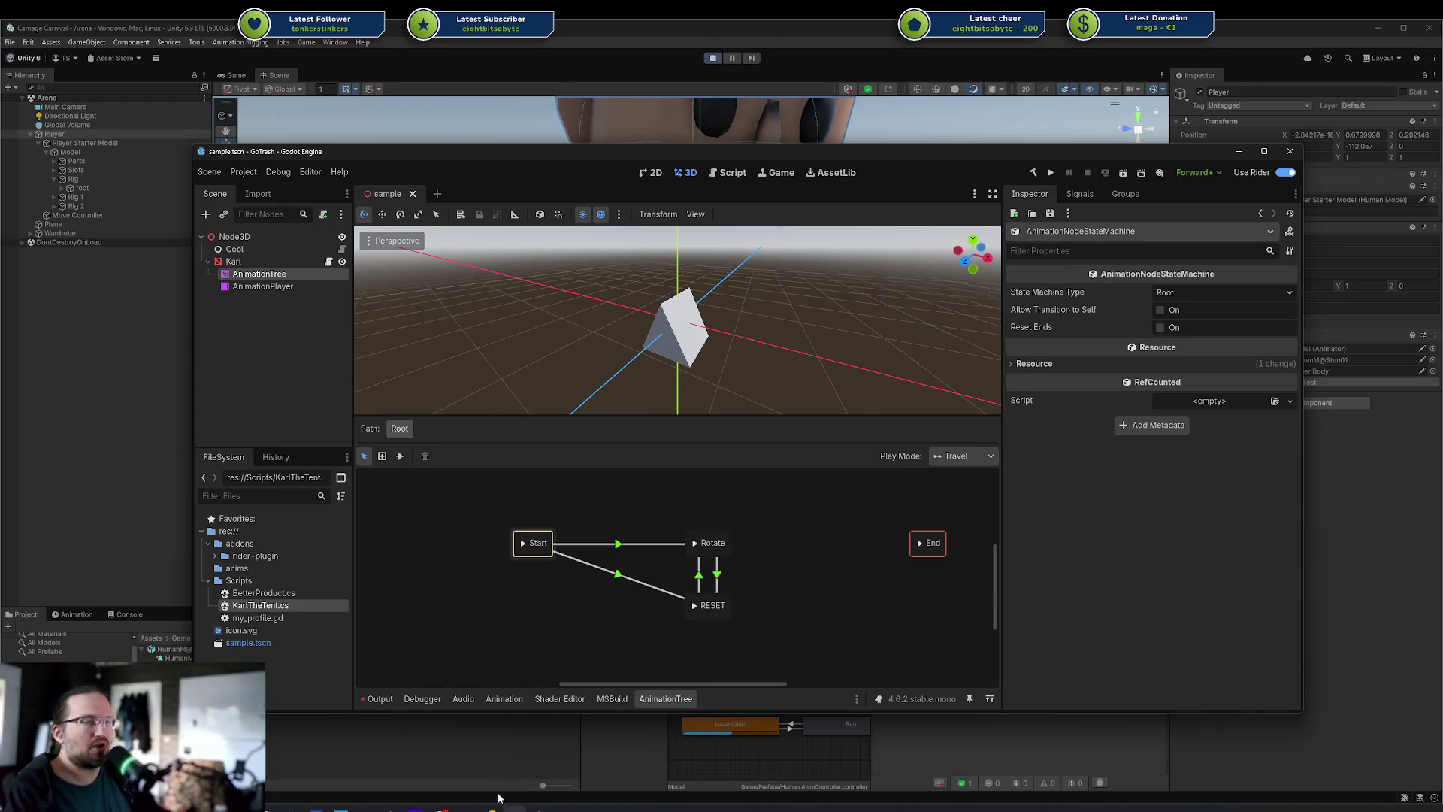
key("alt+Tab")
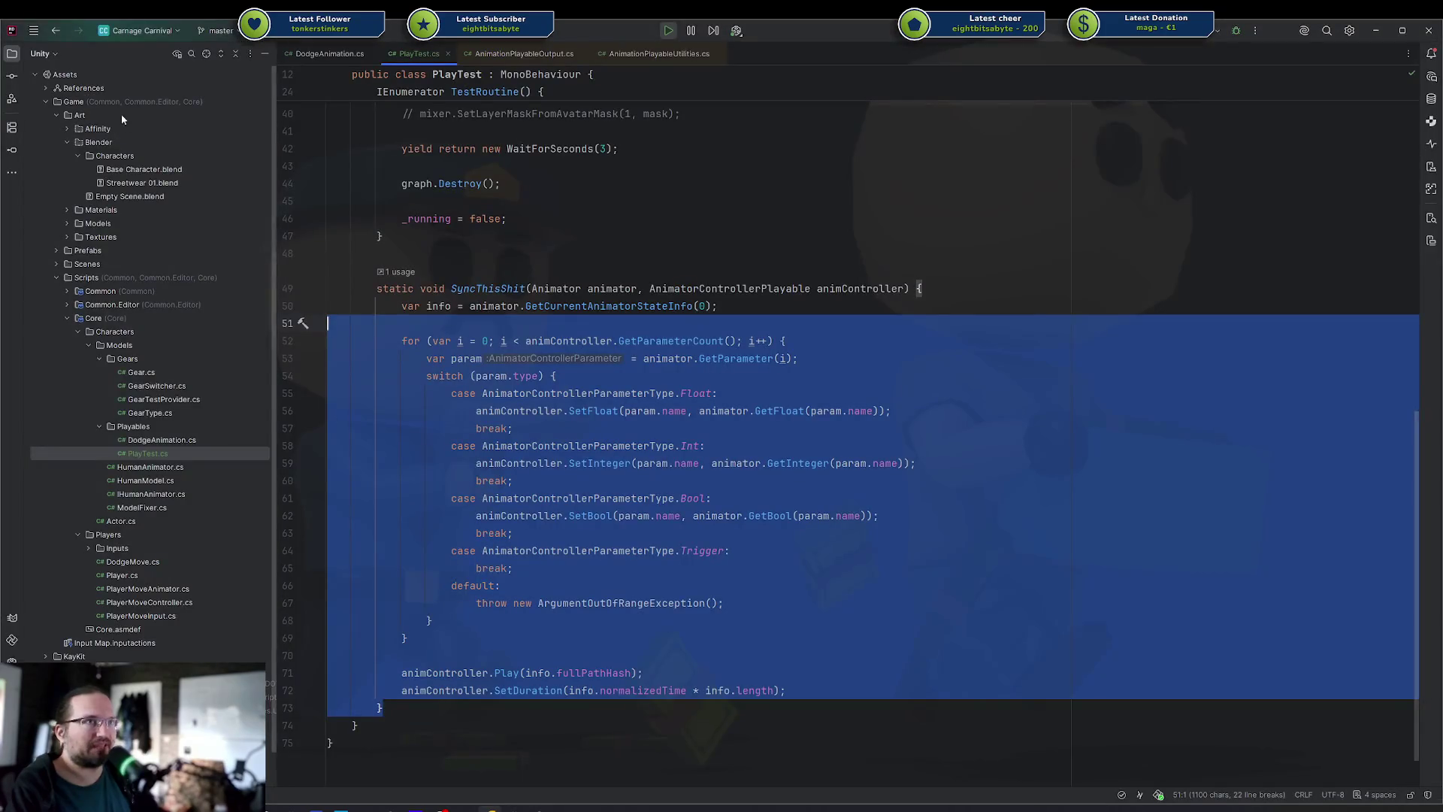
Review Rider's Unity/Solution/File System view options, keep the Unity view, and return to Godot
left_click(51, 55)
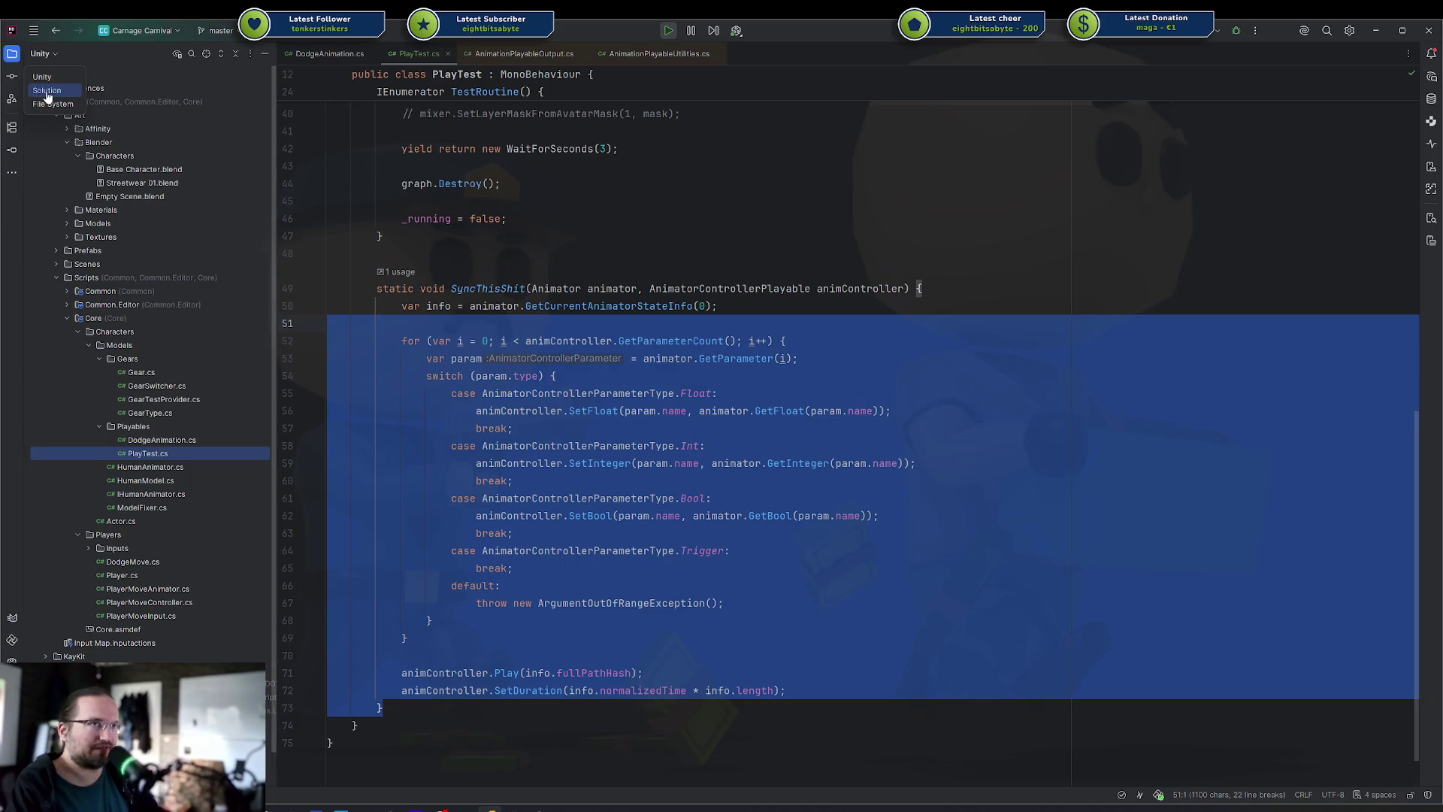
left_click(53, 55)
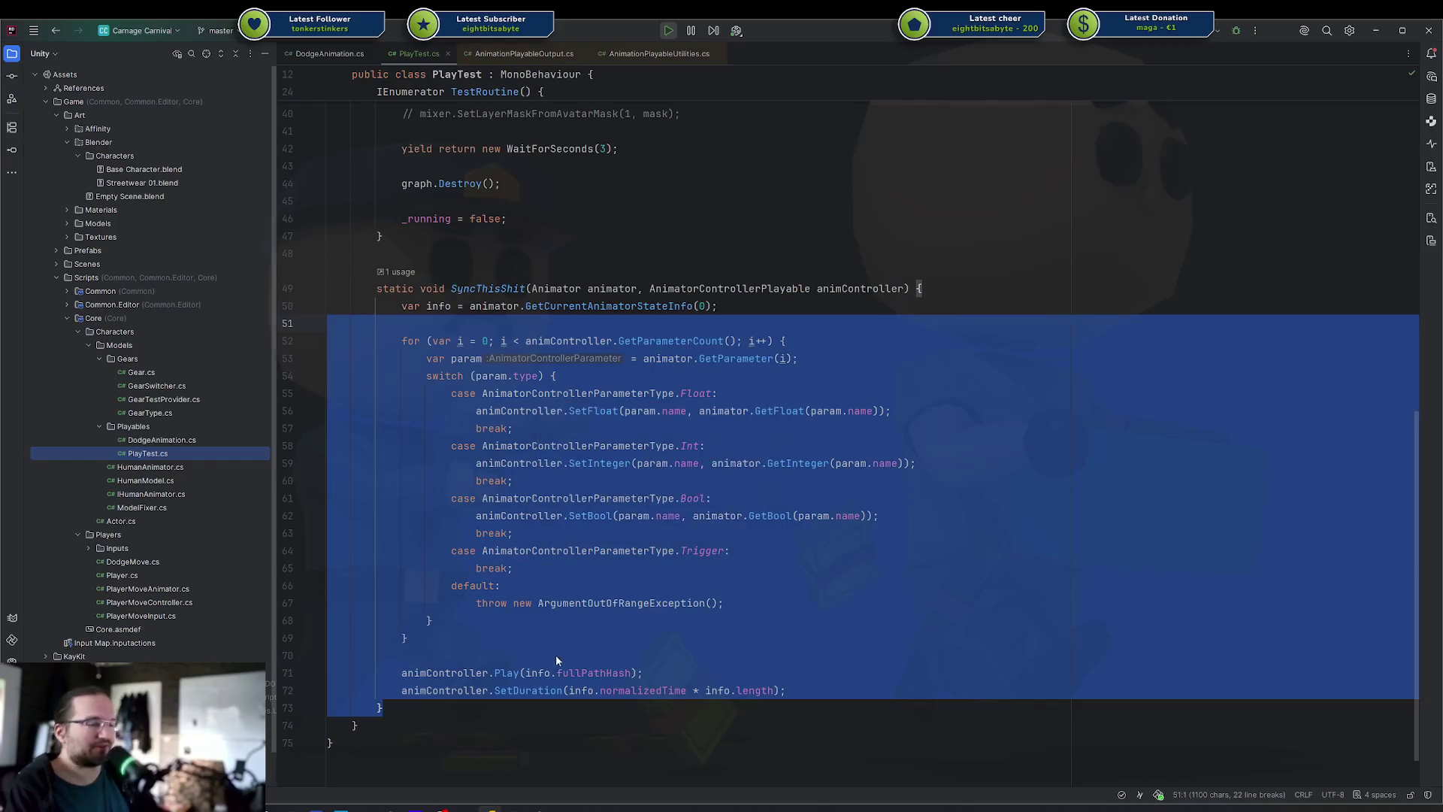
key("alt+Tab")
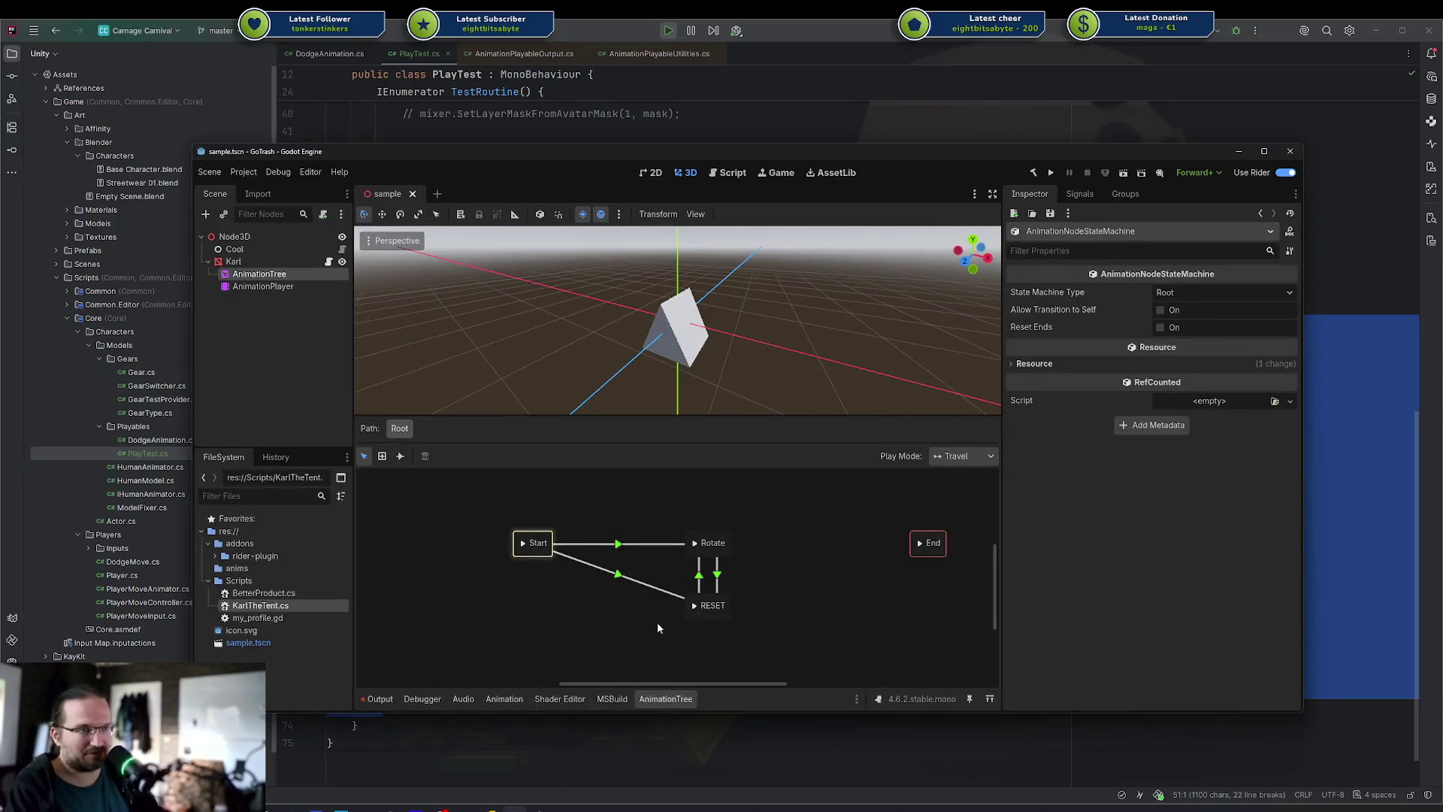
Box-select the RESET state, the Start-to-RESET transition and the nodes around Start
left_click_drag(700, 618, 806, 657)
mouse_move(929, 675)
left_mouse_down()
mouse_move(534, 556)
mouse_move(606, 565)
left_mouse_up()
left_click(606, 565)
left_click_drag(744, 586, 540, 494)
mouse_move(451, 511)
left_mouse_down()
mouse_move(761, 599)
mouse_move(771, 638)
left_mouse_up()
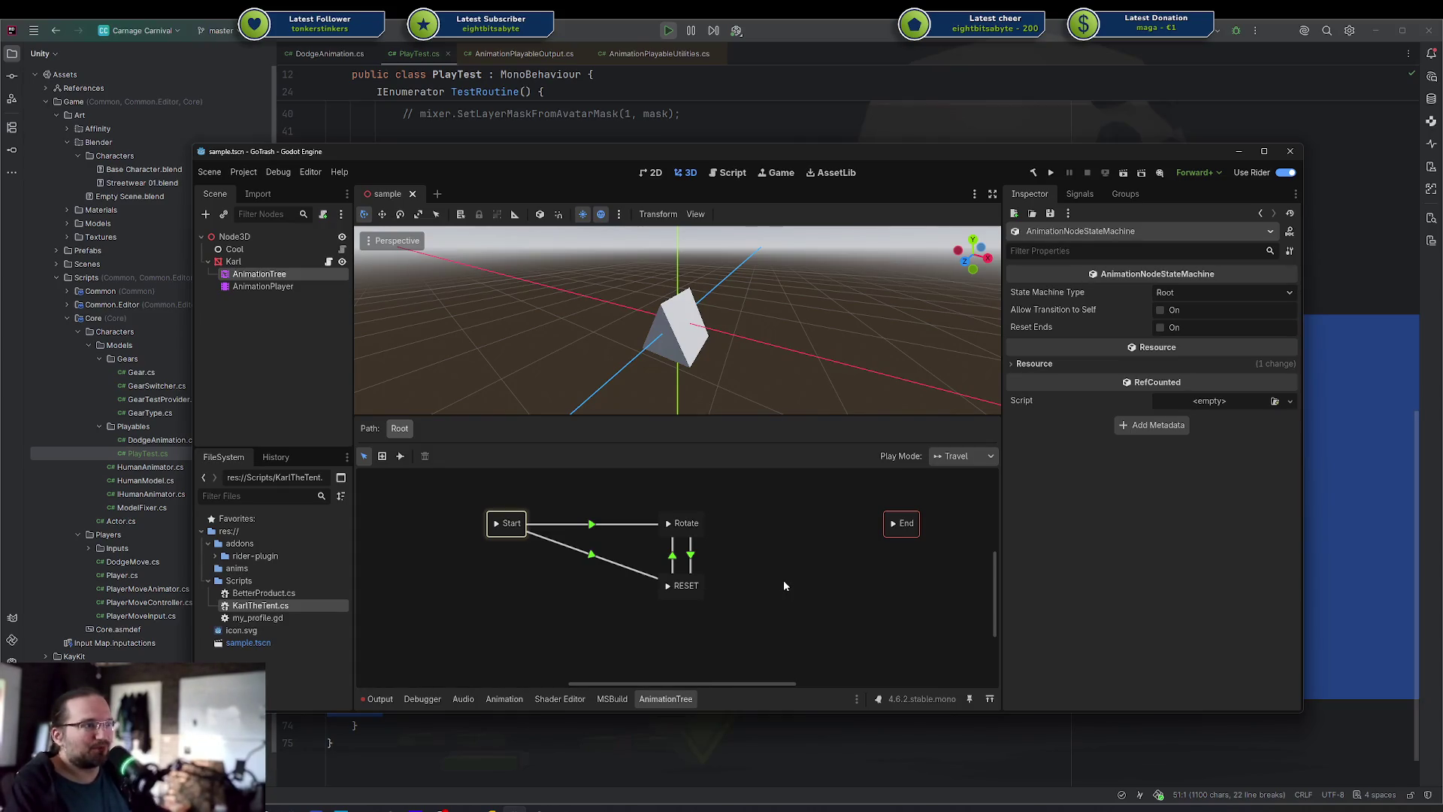
Clear the Output log's rotation messages and error, then return to PlayTest.cs in Rider
left_click(381, 699)
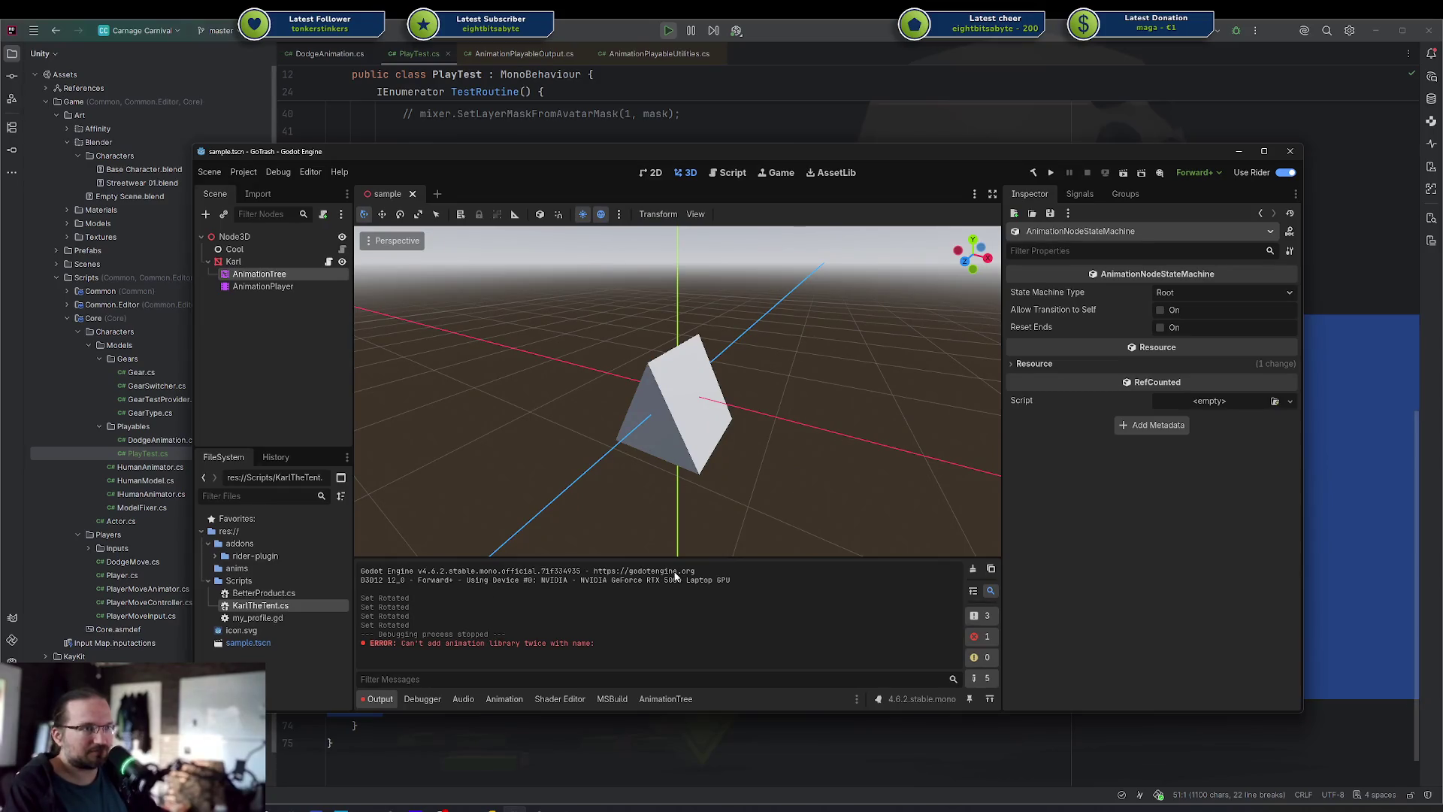
left_click(973, 569)
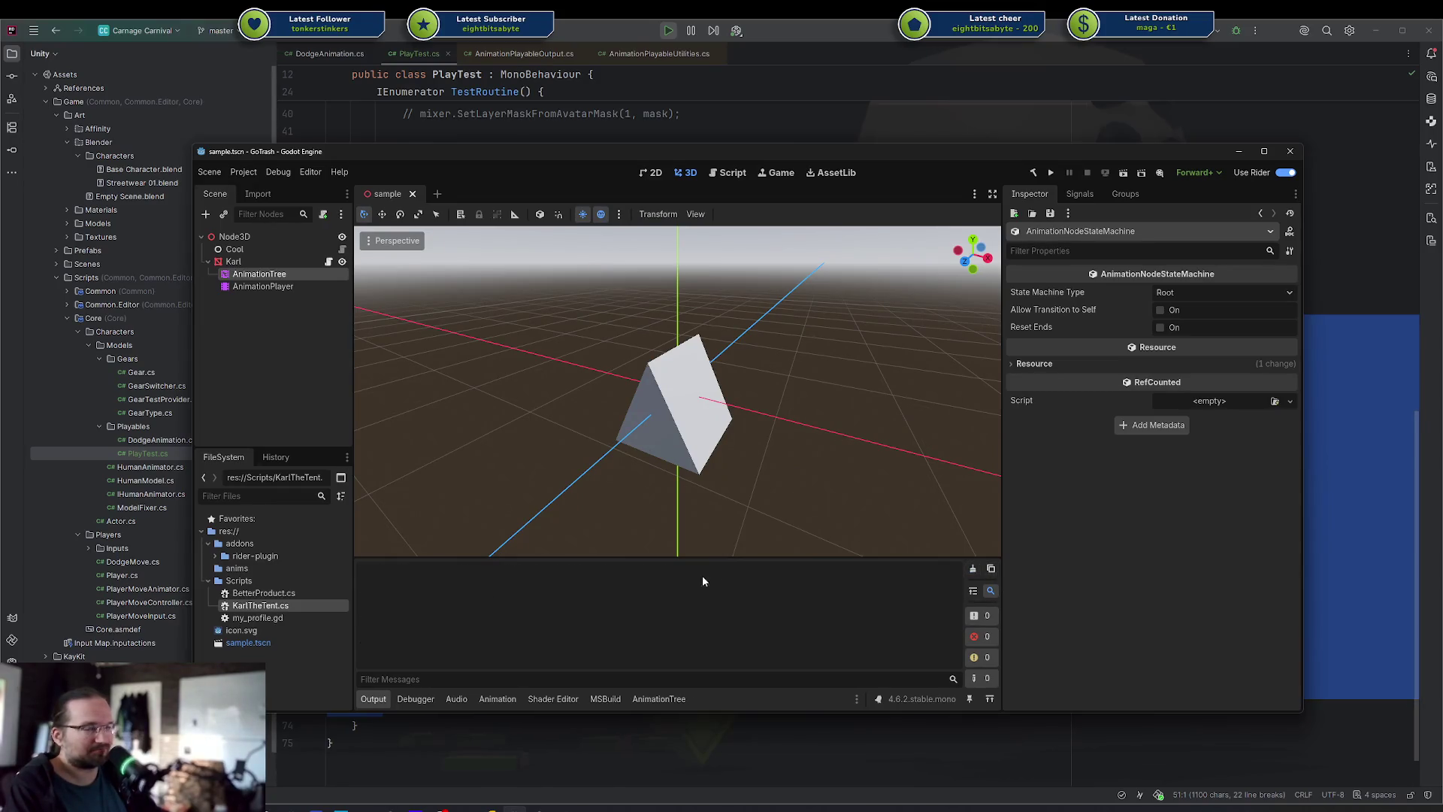
key("alt+Tab")
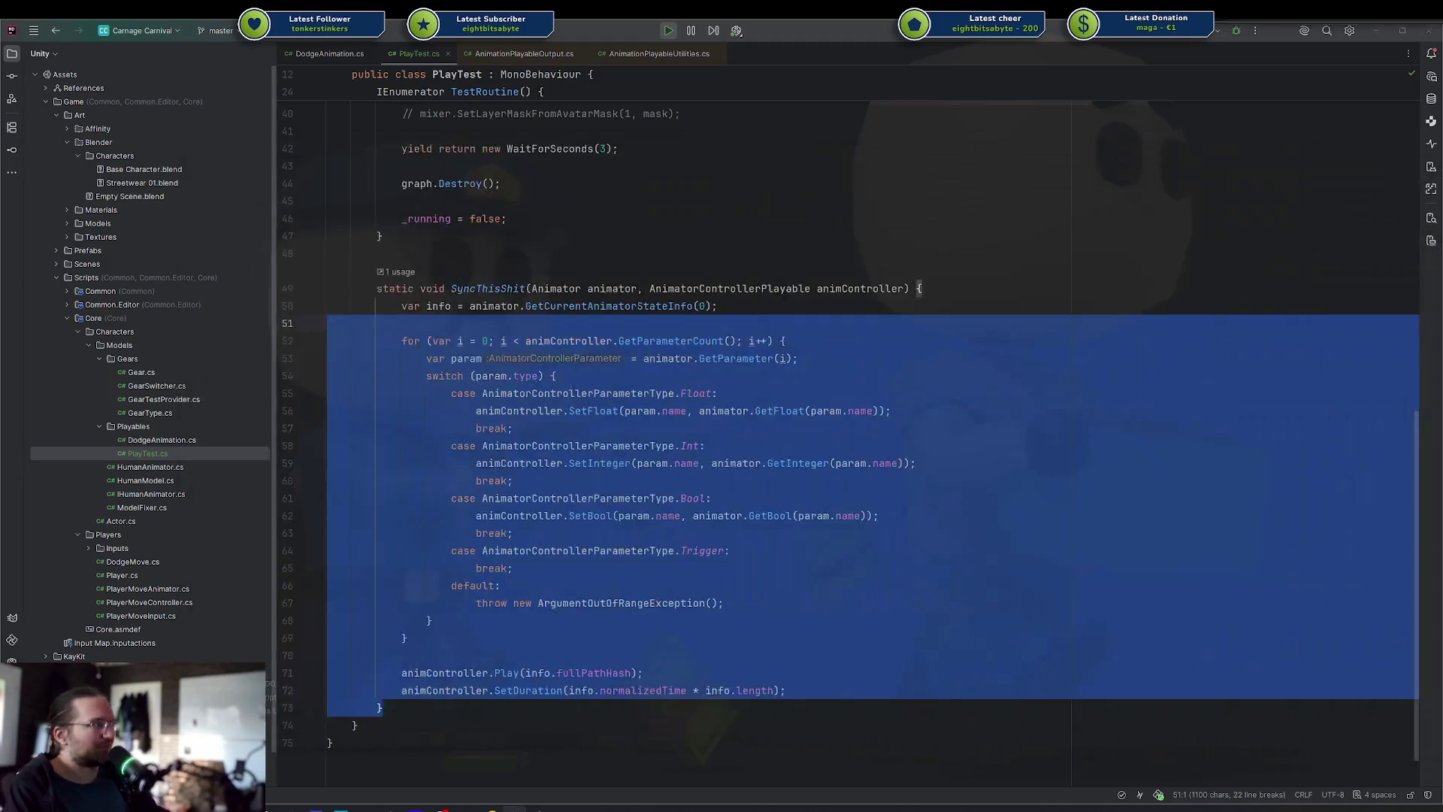
Deselect the SyncThisShit method body at line 47 and bring Unity's Player scene to the front
left_click(927, 240)
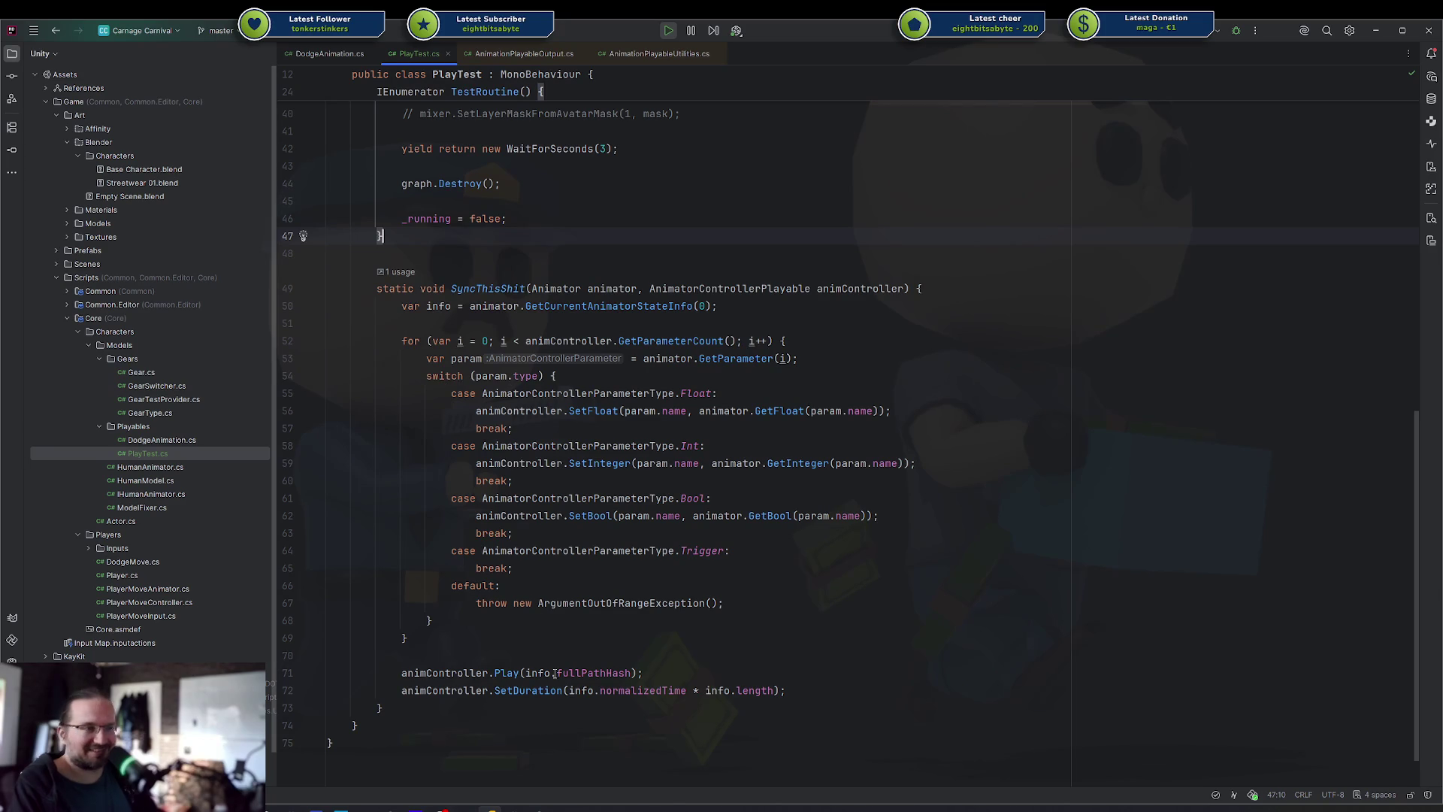
left_click(540, 808)
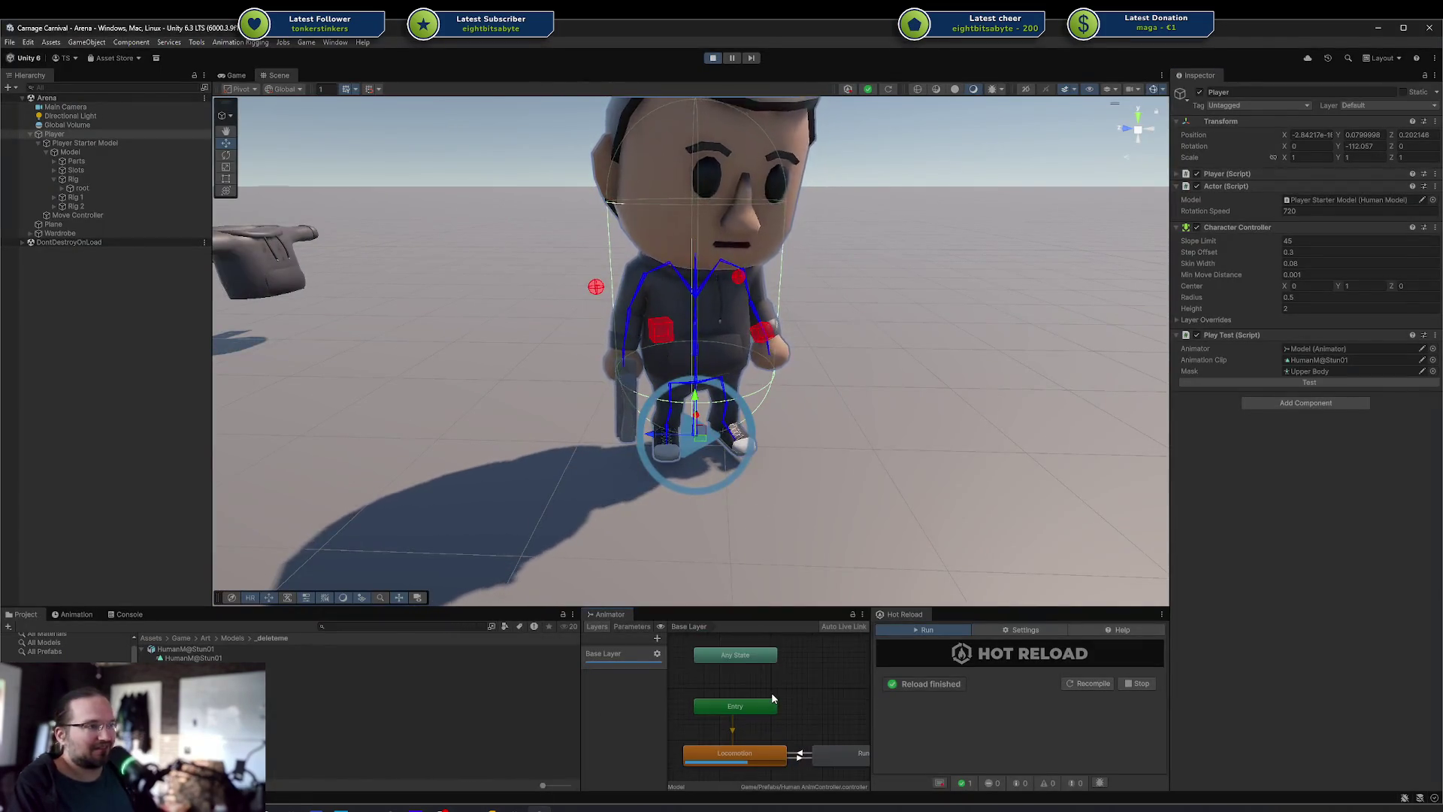
Zoom out and review all Base Layer states in the Animator graph, then select HumanM@Stun01
scroll(737, 653, "down", 2)
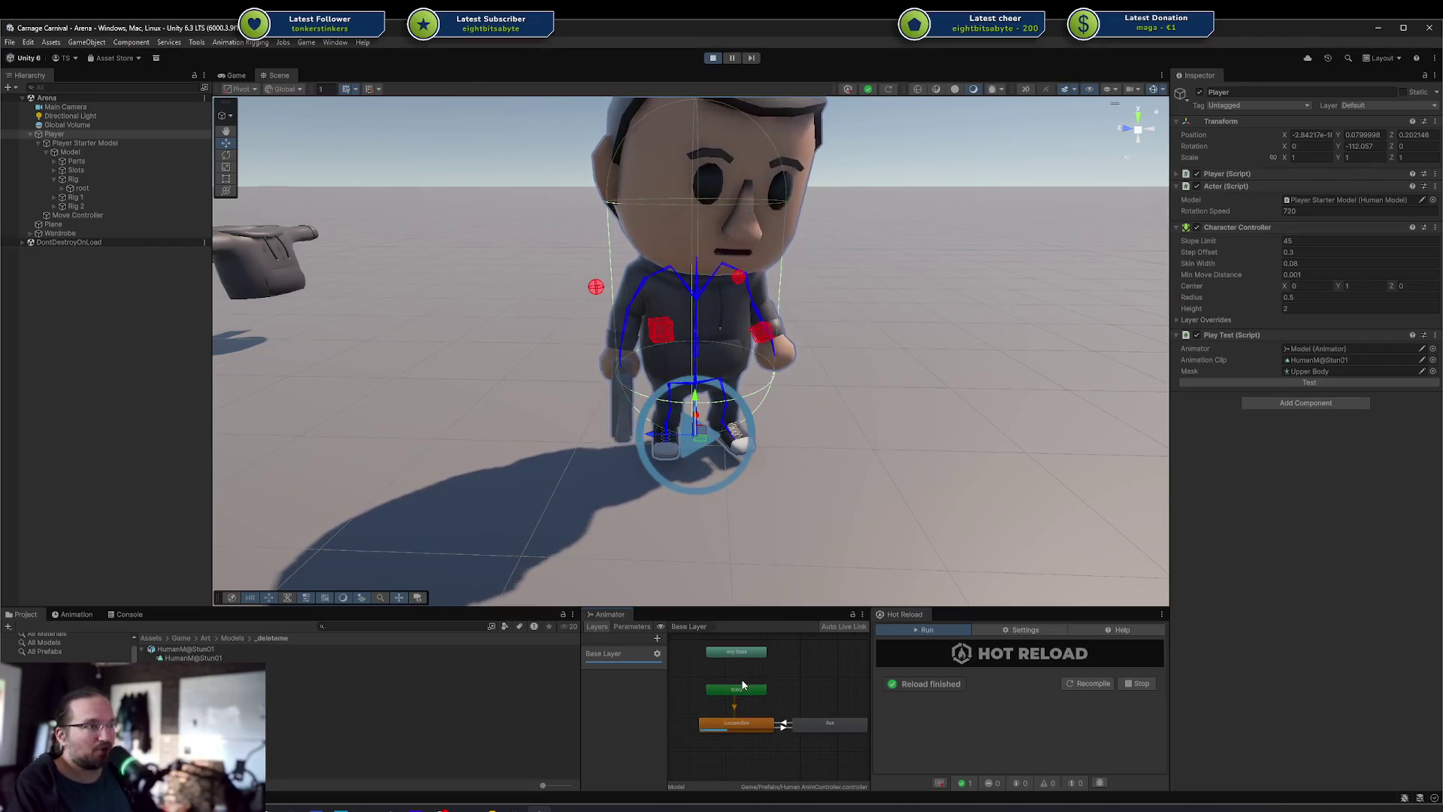
left_click_drag(694, 656, 848, 757)
left_click(848, 757)
mouse_move(681, 643)
left_mouse_down()
mouse_move(789, 727)
mouse_move(809, 688)
left_mouse_up()
left_click(809, 686)
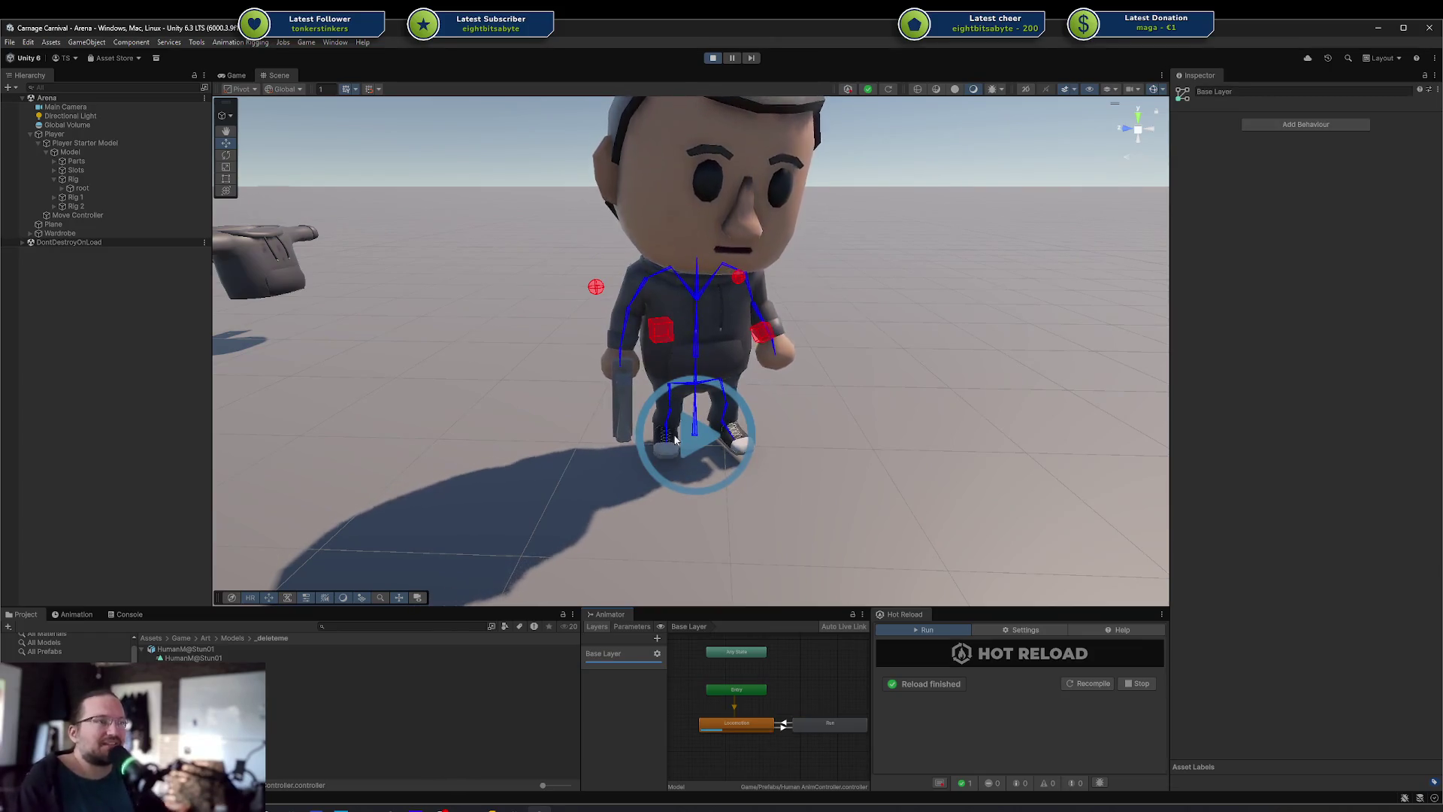
left_click(193, 658)
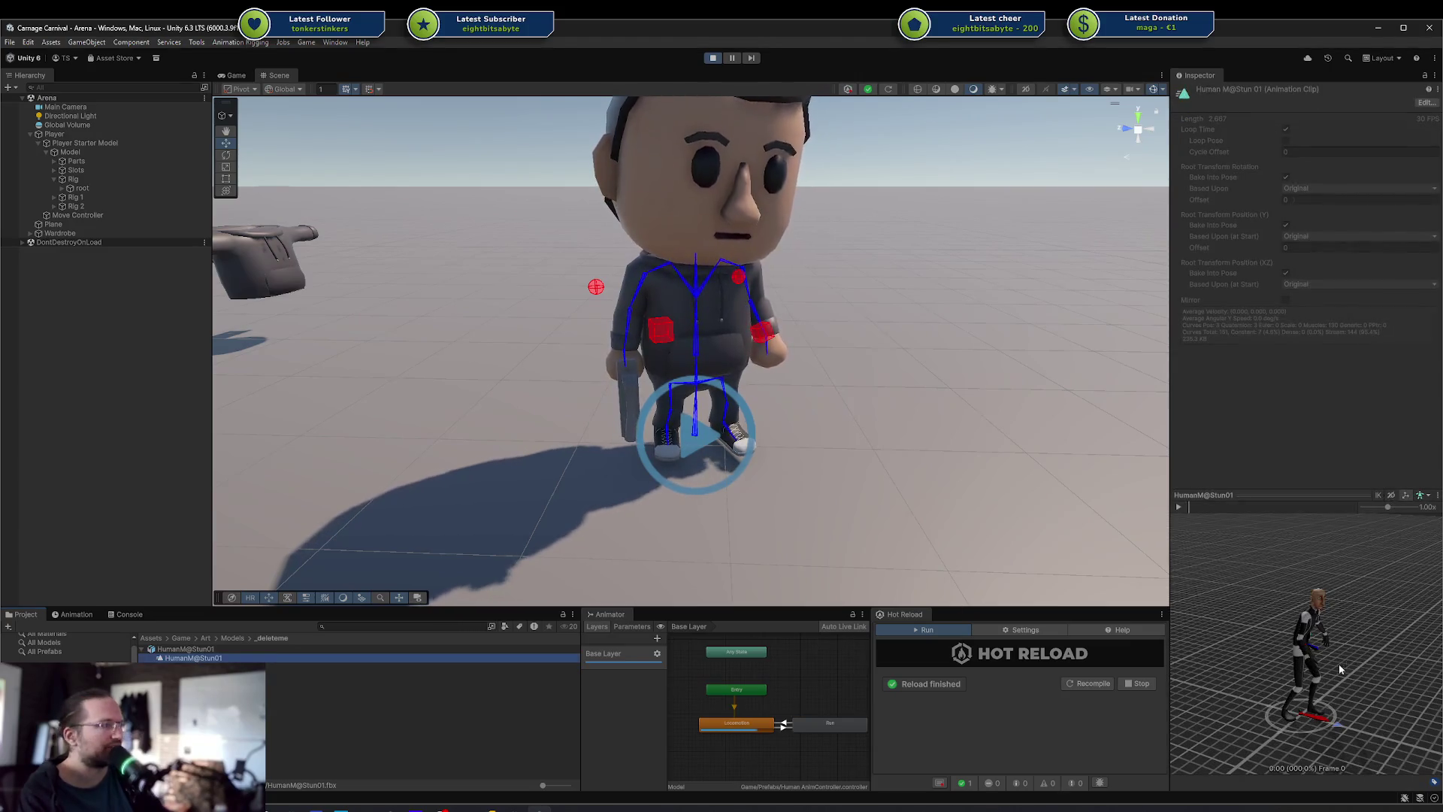
Widen the Inspector and play HumanM@Stun01 in the preview on a different preview model
mouse_move(1318, 644)
left_mouse_down()
mouse_move(1330, 627)
mouse_move(1245, 614)
left_mouse_up()
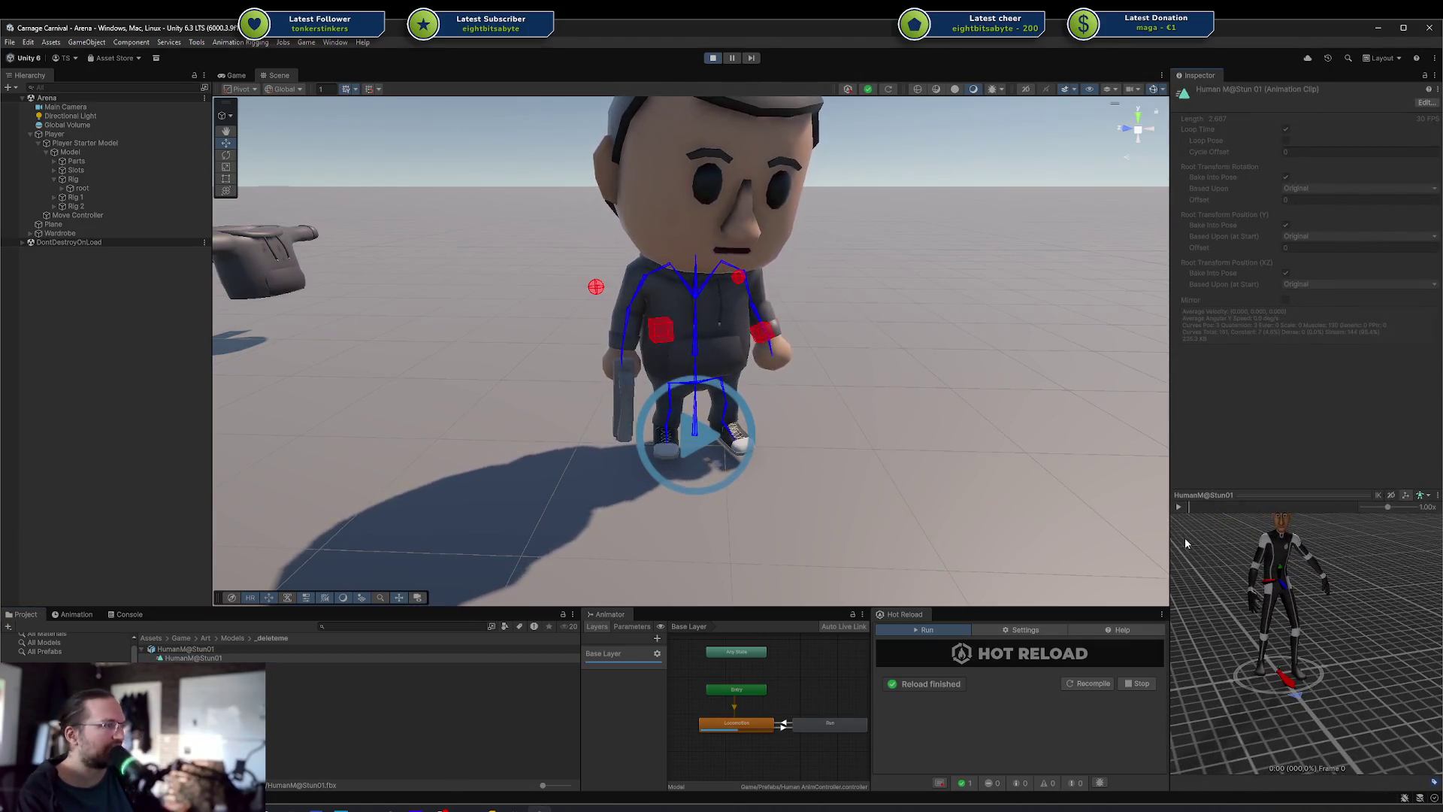
left_click_drag(1170, 539, 1090, 538)
mouse_move(1232, 593)
left_mouse_down()
mouse_move(1199, 597)
mouse_move(1142, 542)
mouse_move(1183, 581)
mouse_move(1269, 567)
mouse_move(1267, 597)
left_mouse_up()
scroll(1271, 602, "down", 2)
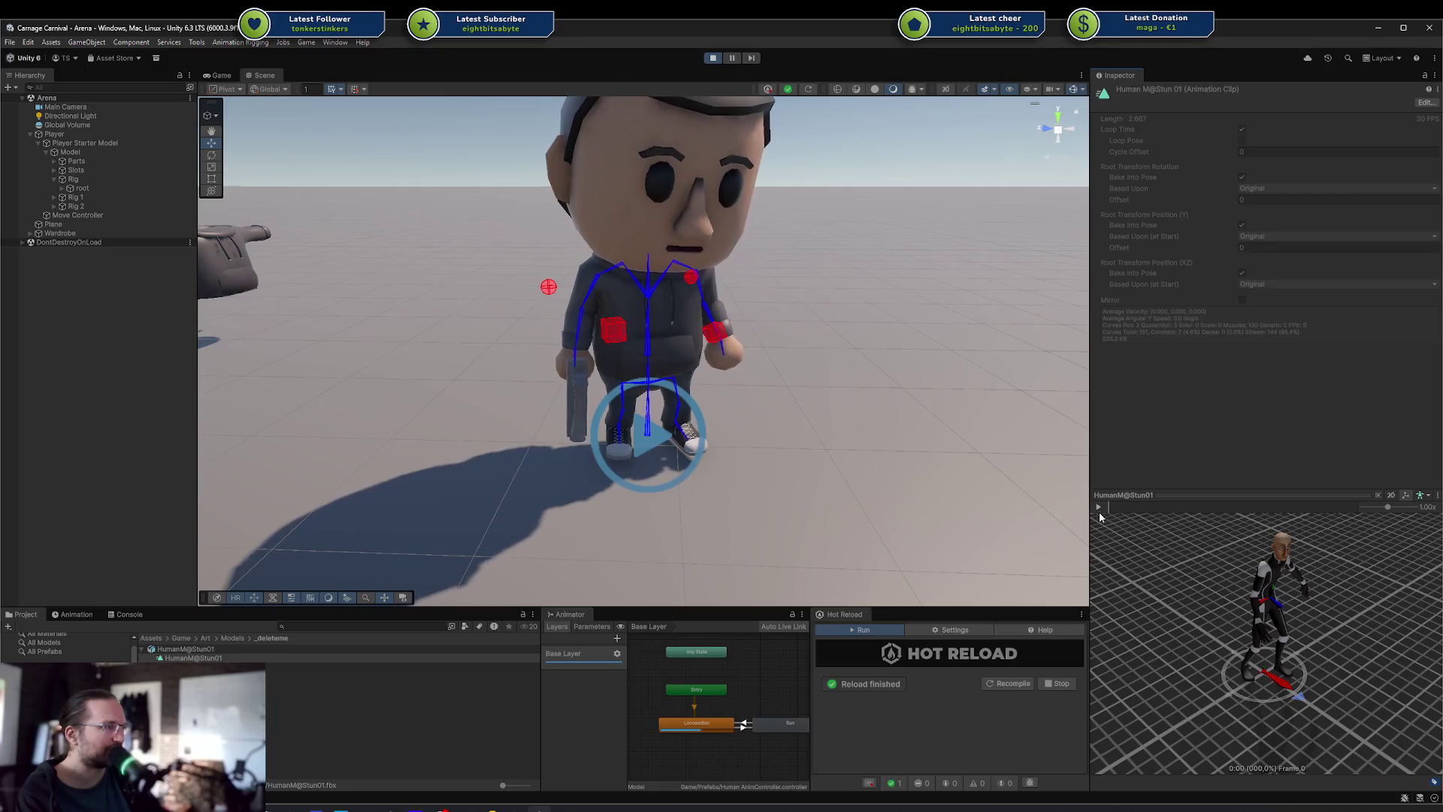
left_click(1099, 510)
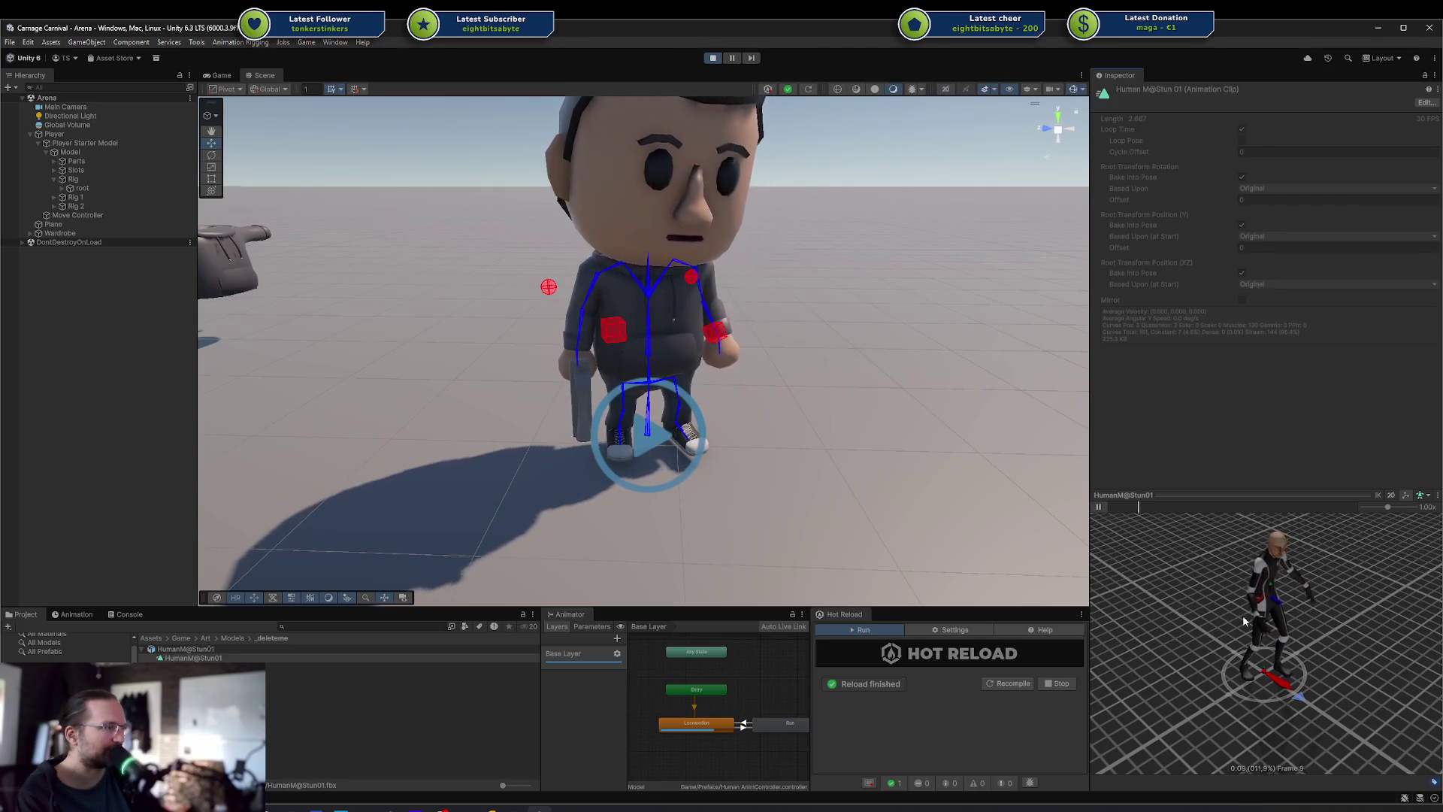
scroll(1263, 594, "up", 5)
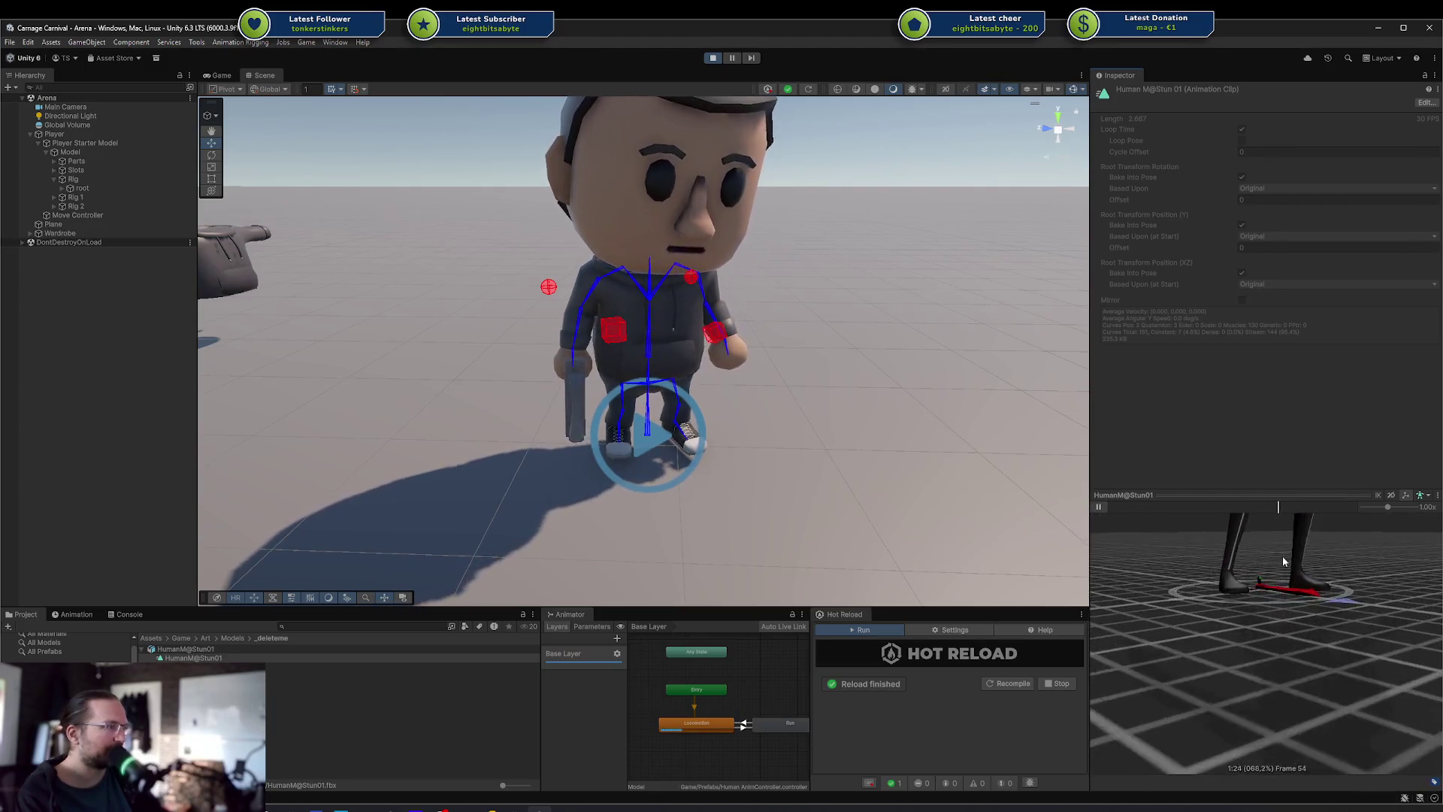
mouse_move(1282, 557)
left_mouse_down()
mouse_move(1286, 699)
mouse_move(1238, 577)
mouse_move(1323, 526)
left_mouse_up()
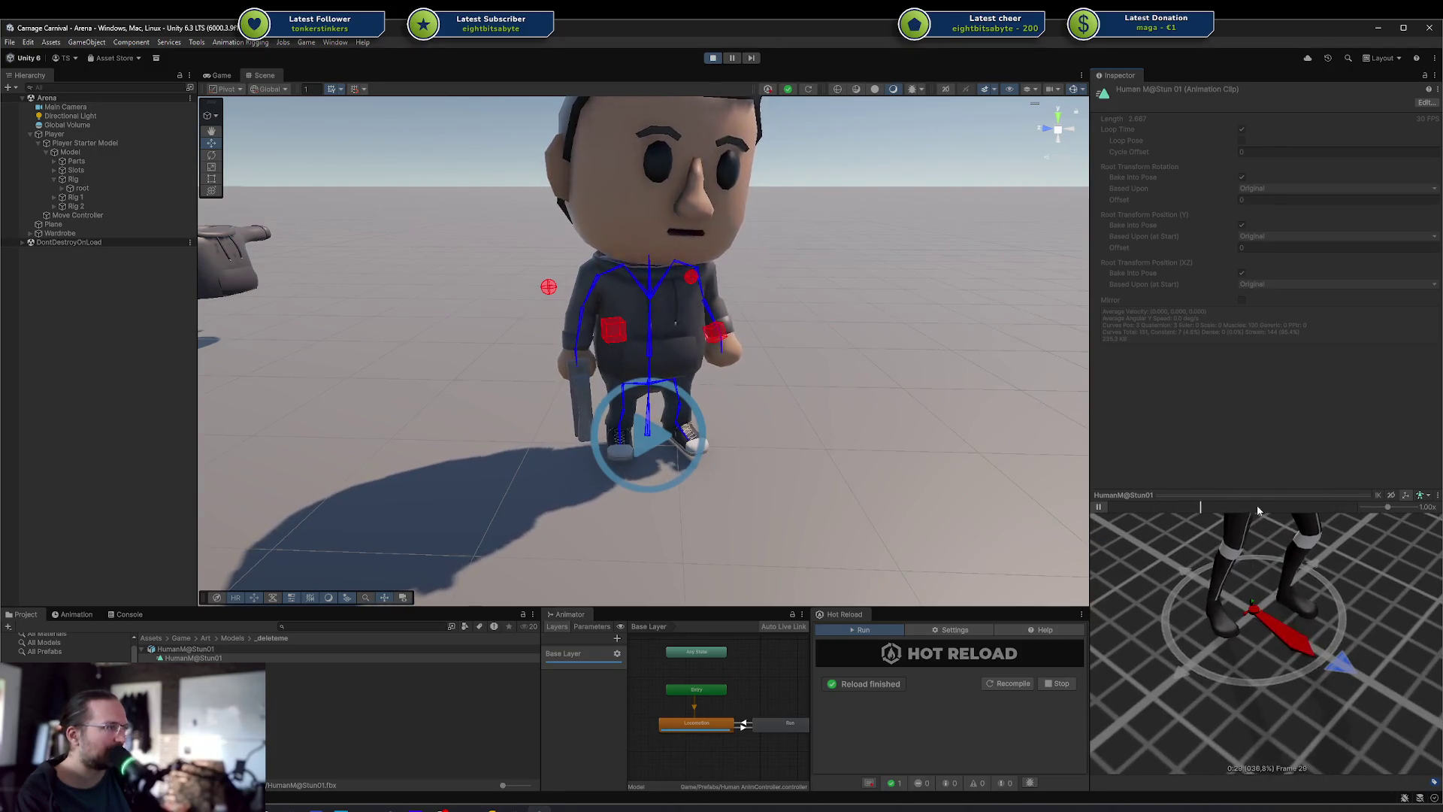
left_click(1438, 516)
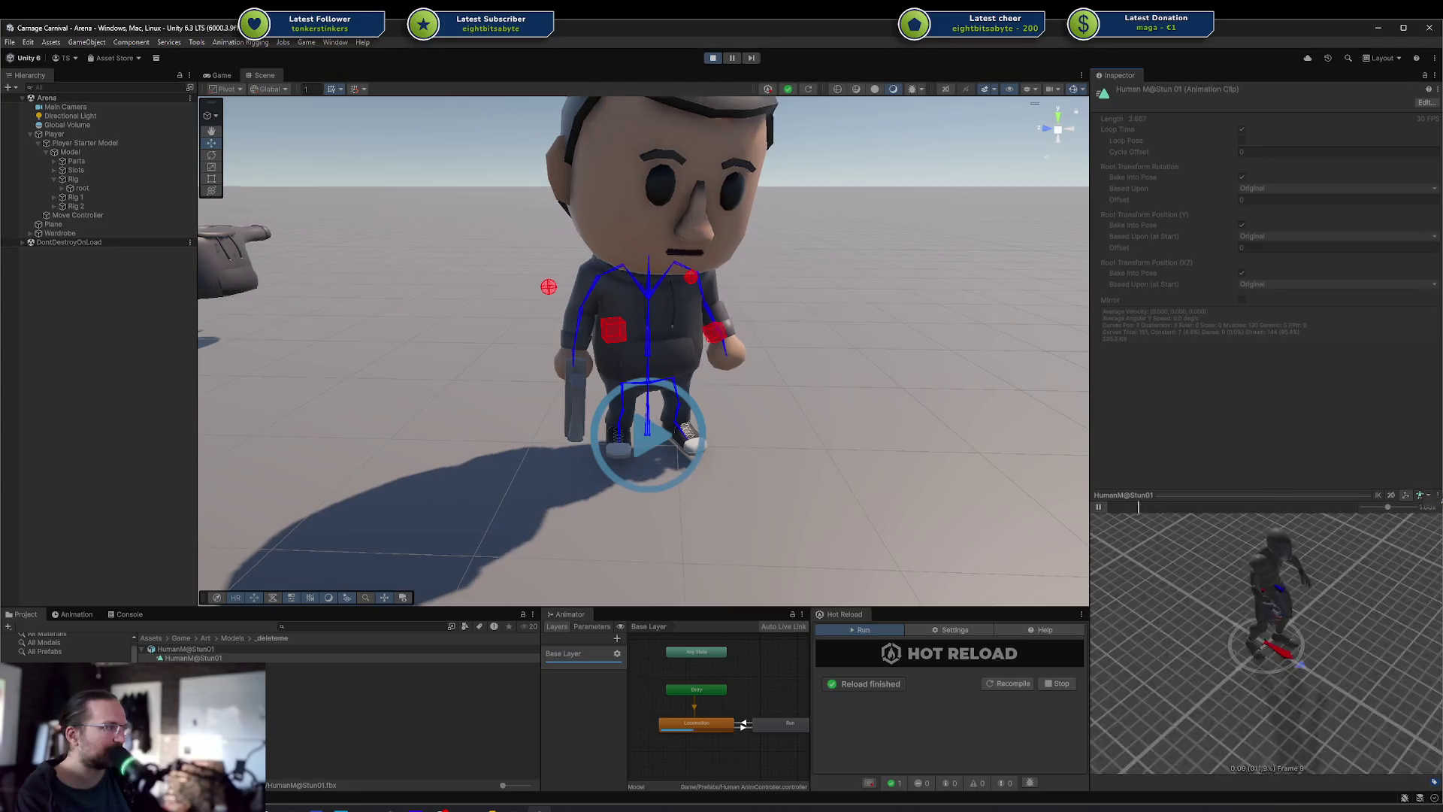
mouse_move(1298, 611)
left_mouse_down()
mouse_move(1222, 574)
mouse_move(1388, 549)
mouse_move(1379, 594)
left_mouse_up()
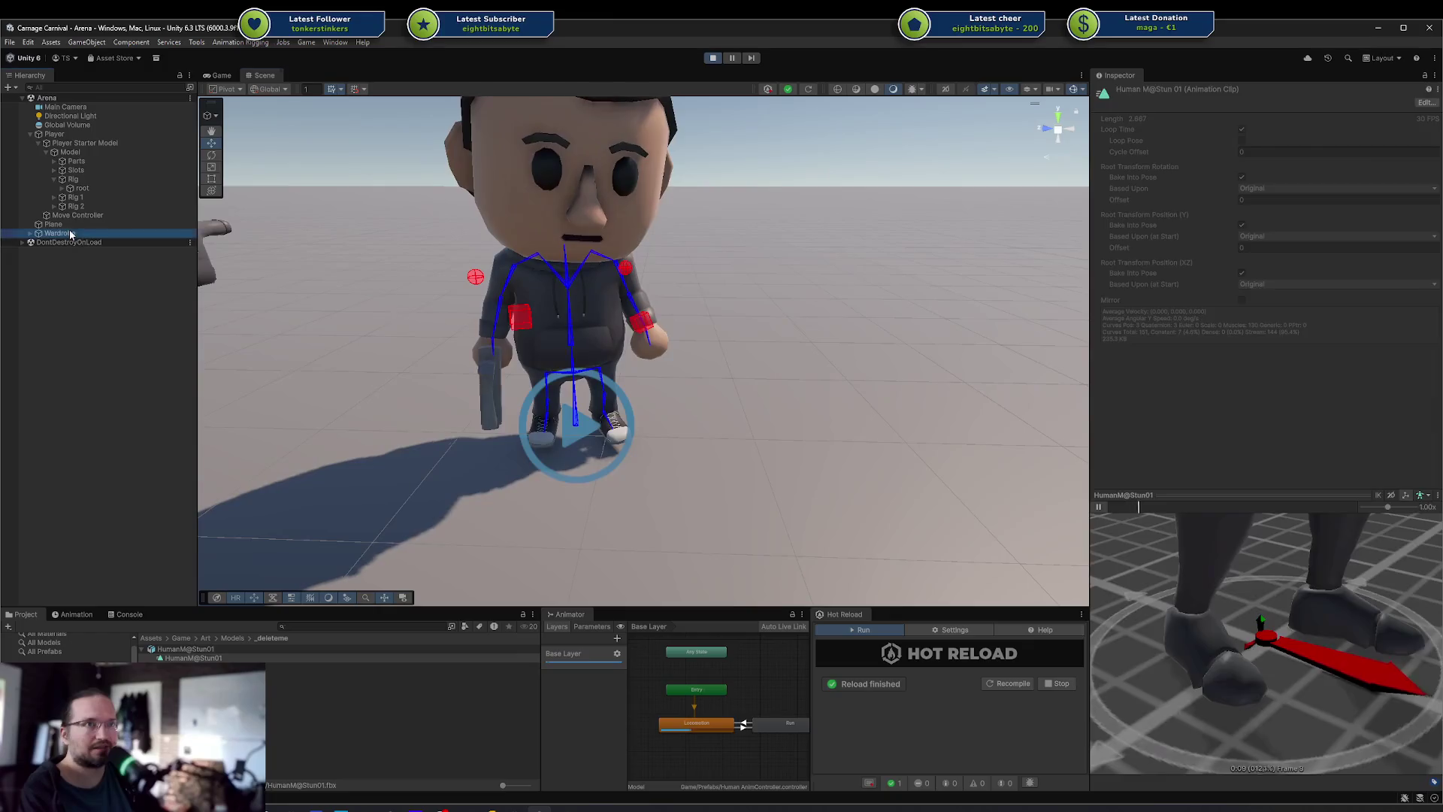
Run the Player's Play Test and inspect the stun clip blended over the upper body in Scene view
left_click(60, 233)
left_click(55, 134)
left_click(1208, 382)
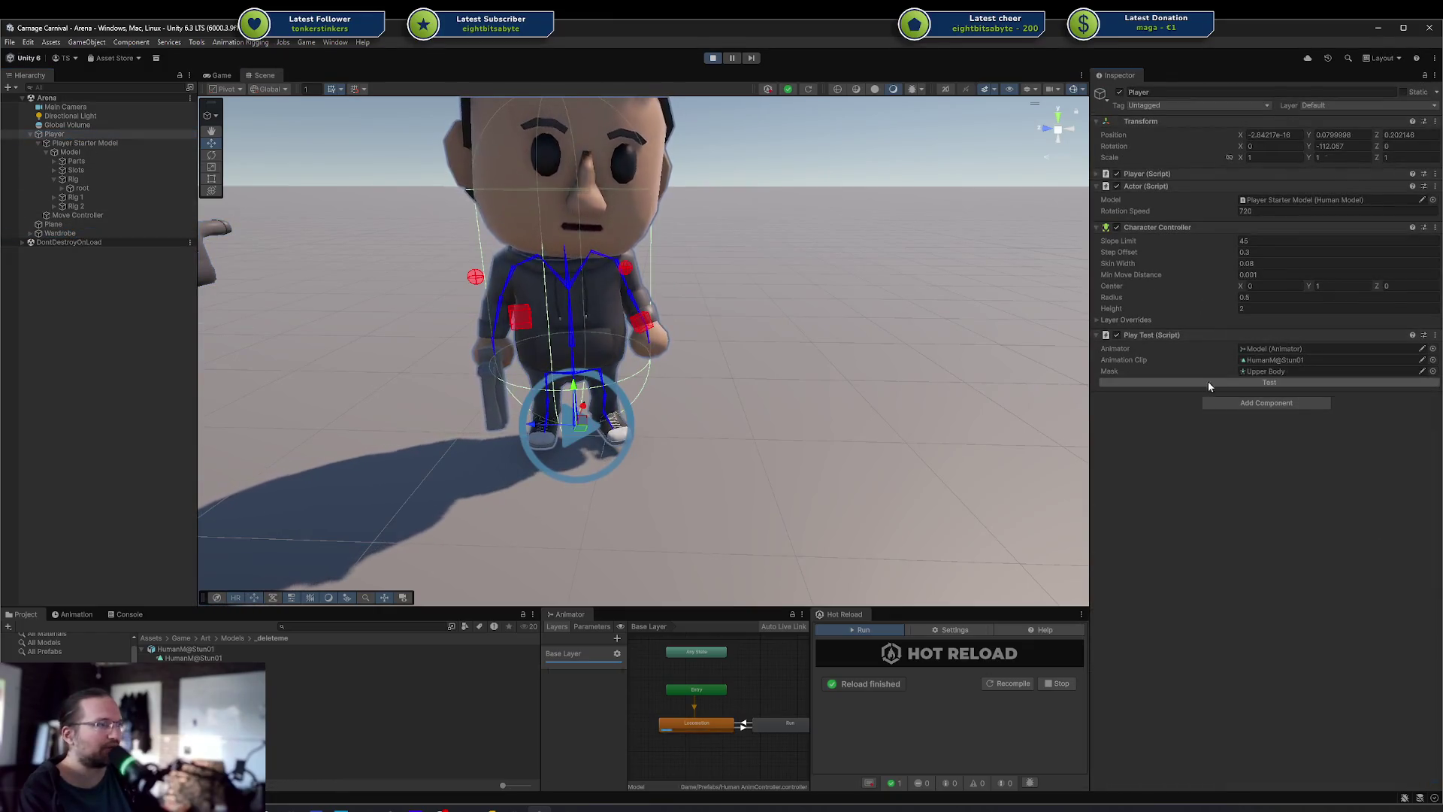
scroll(670, 414, "up", 5)
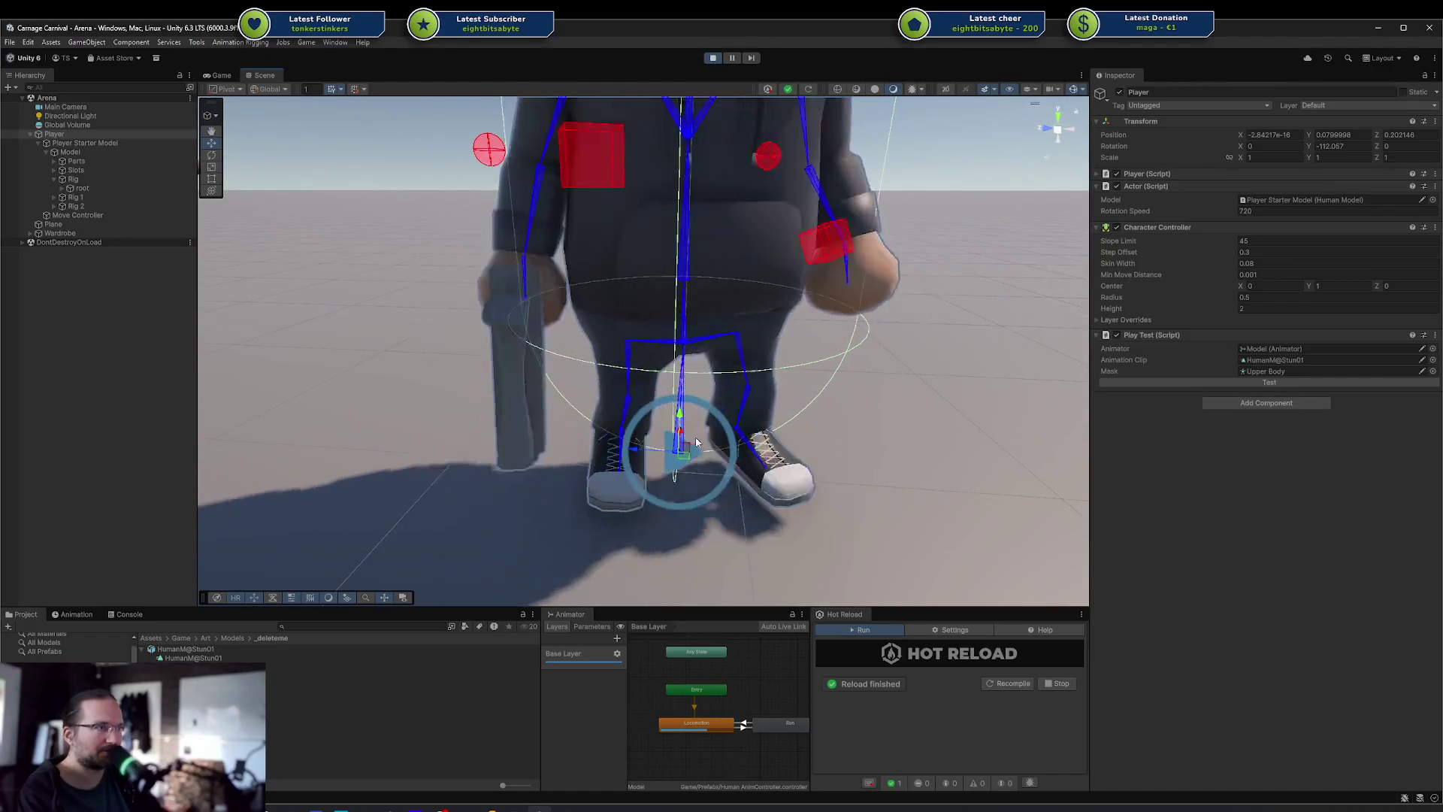
left_click_drag(739, 460, 739, 419)
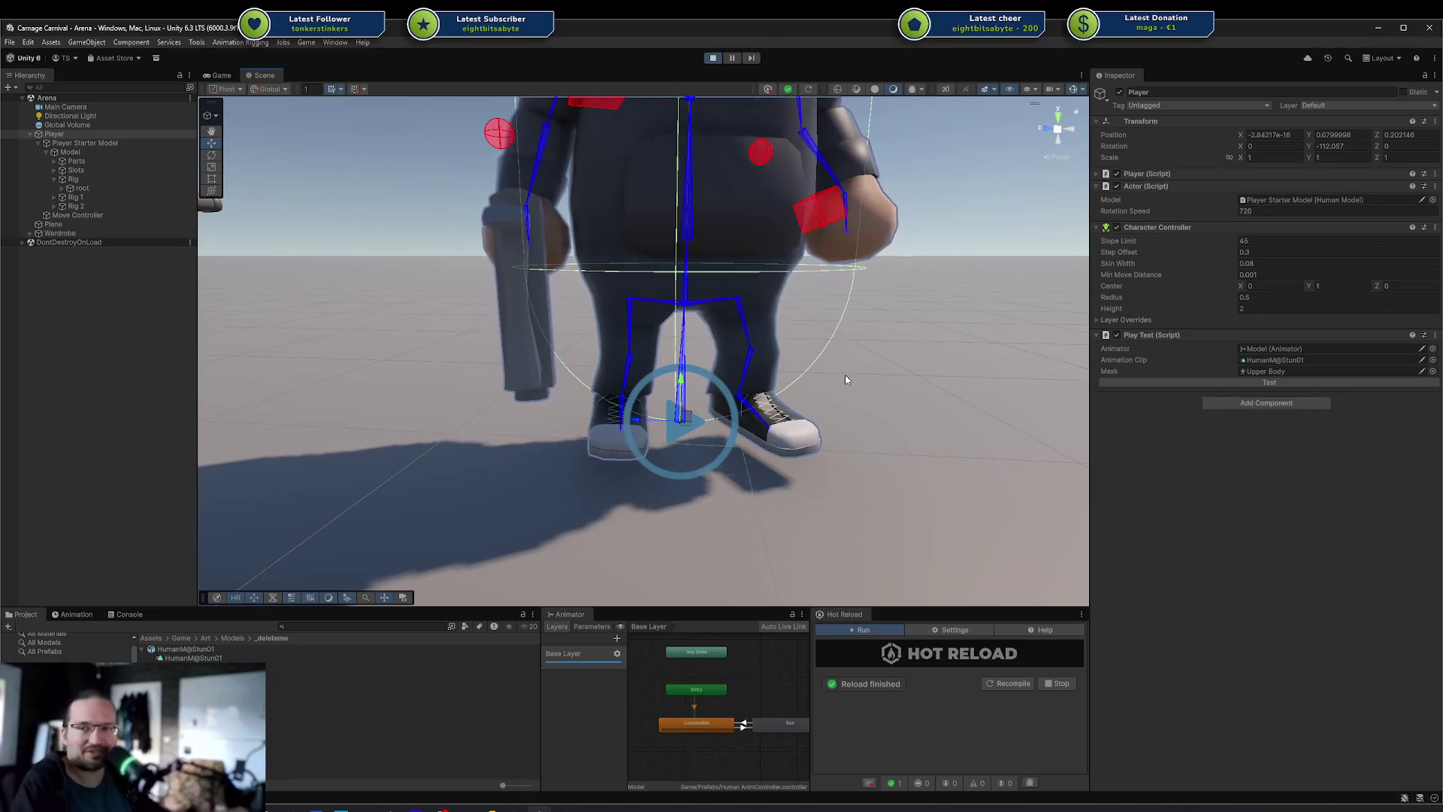
scroll(750, 344, "down", 3)
mouse_move(750, 344)
left_mouse_down()
mouse_move(833, 366)
mouse_move(781, 394)
mouse_move(776, 418)
mouse_move(764, 364)
left_mouse_up()
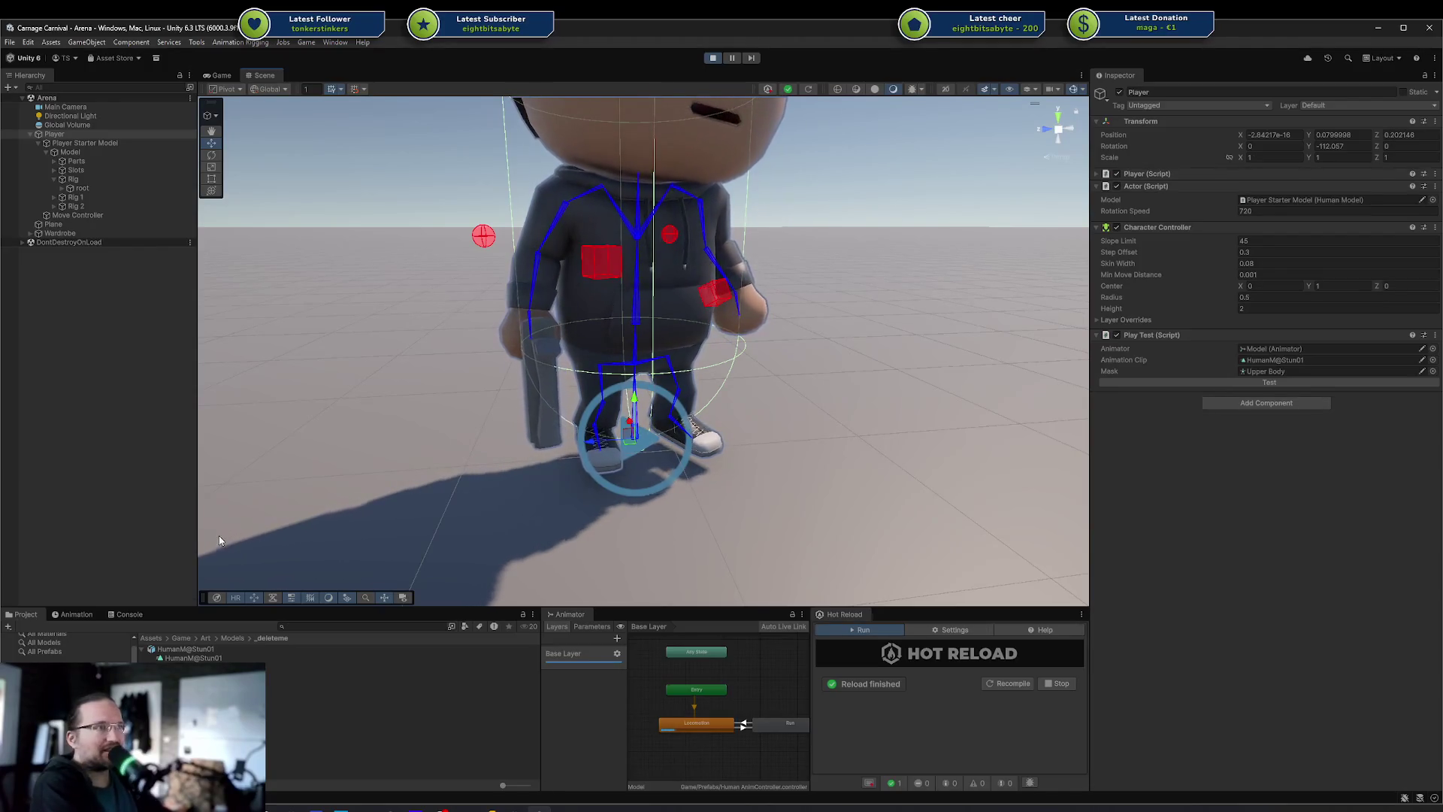
left_click_drag(749, 459, 745, 439)
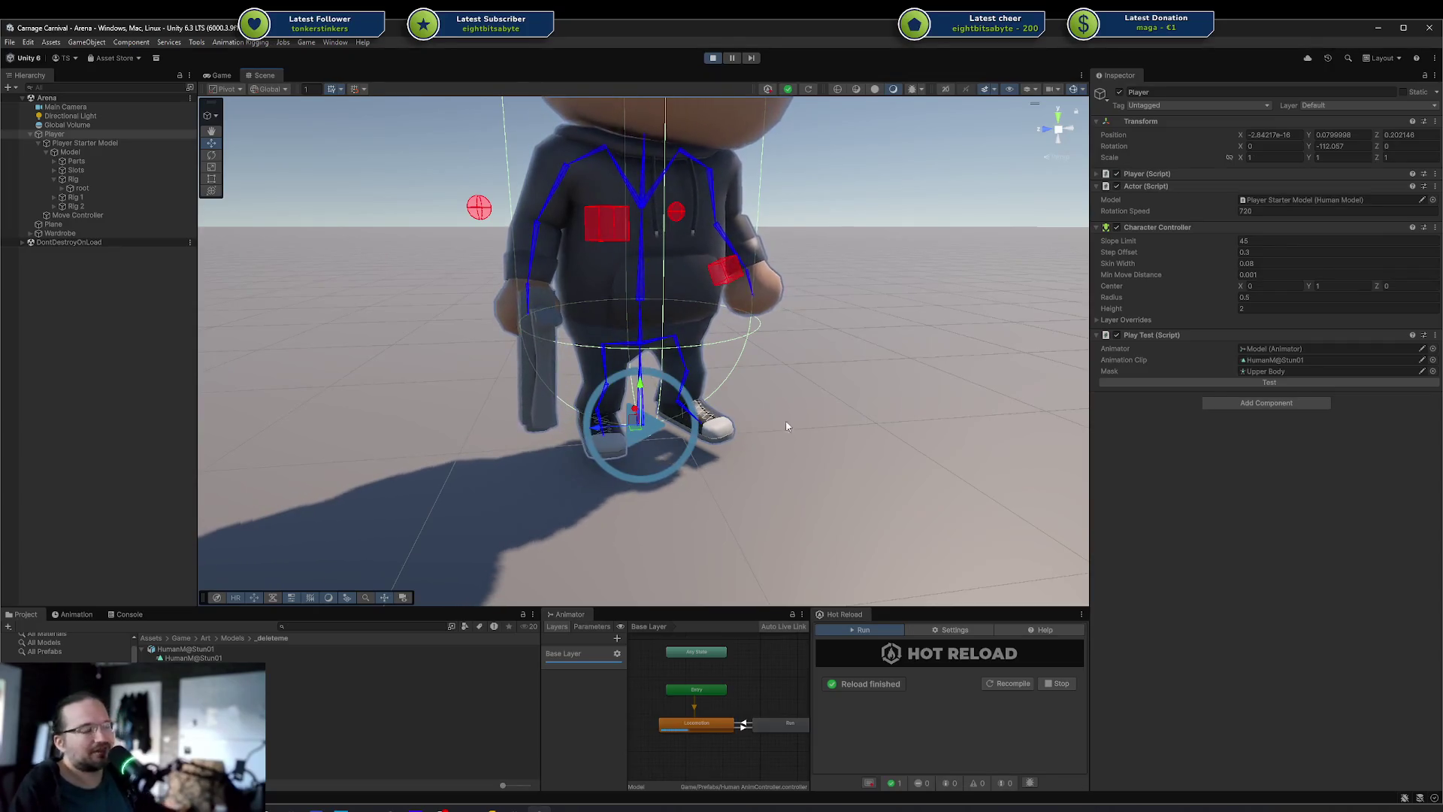
Check TestRoutine in PlayTest.cs in Rider, then return to Unity and select the Animator's Entry node
key("alt+Tab")
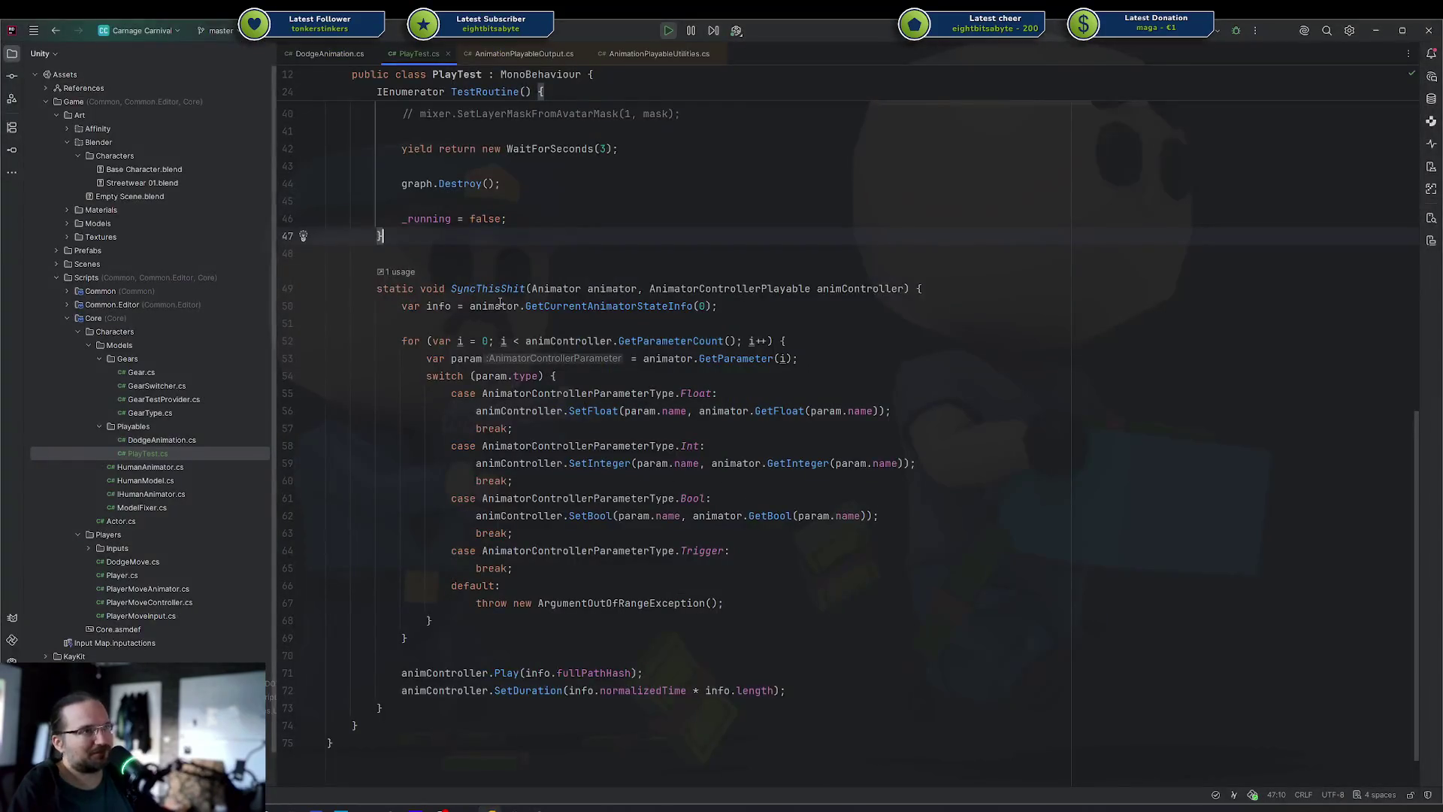
scroll(499, 303, "up", 7)
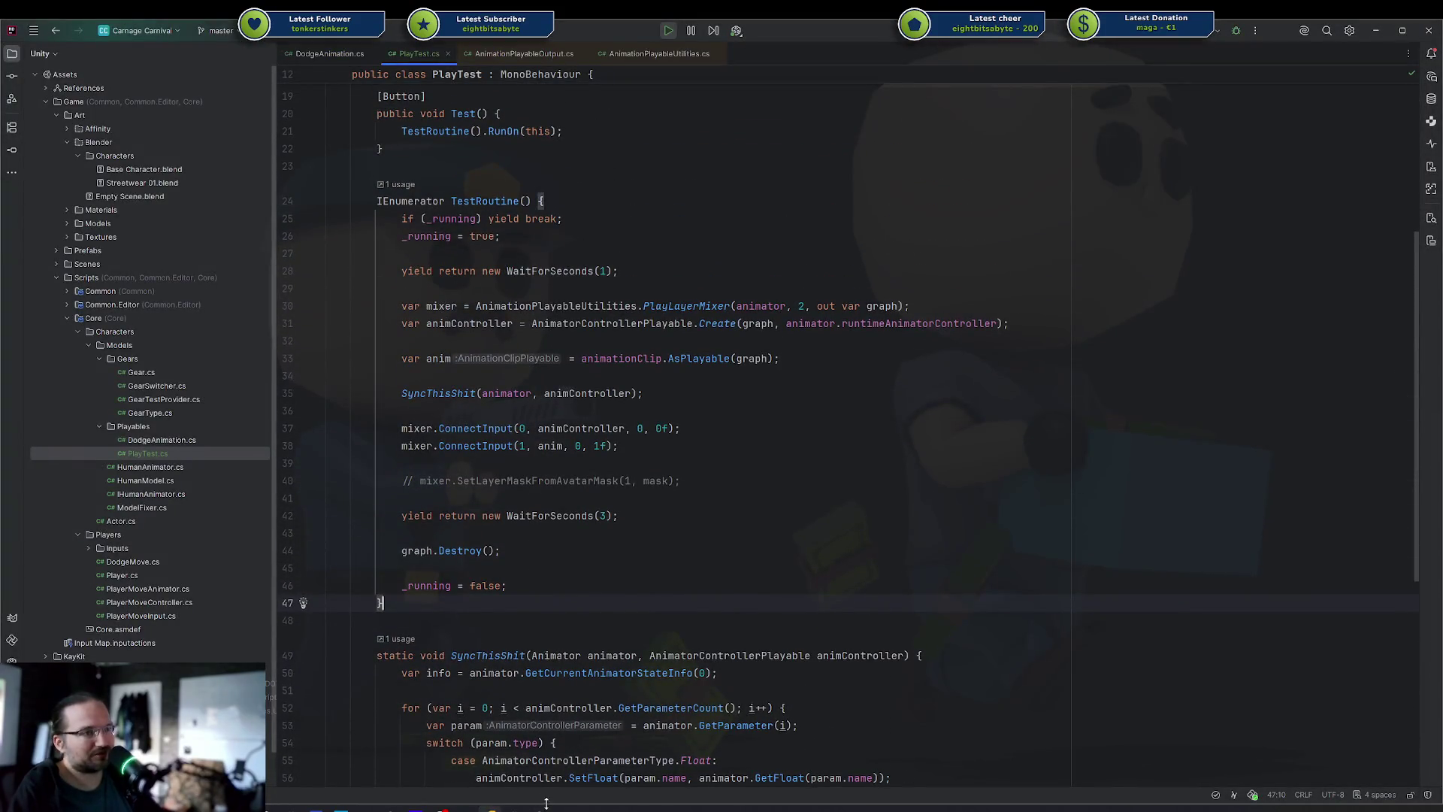
left_click(546, 804)
left_click(698, 687)
scroll(711, 702, "up", 2)
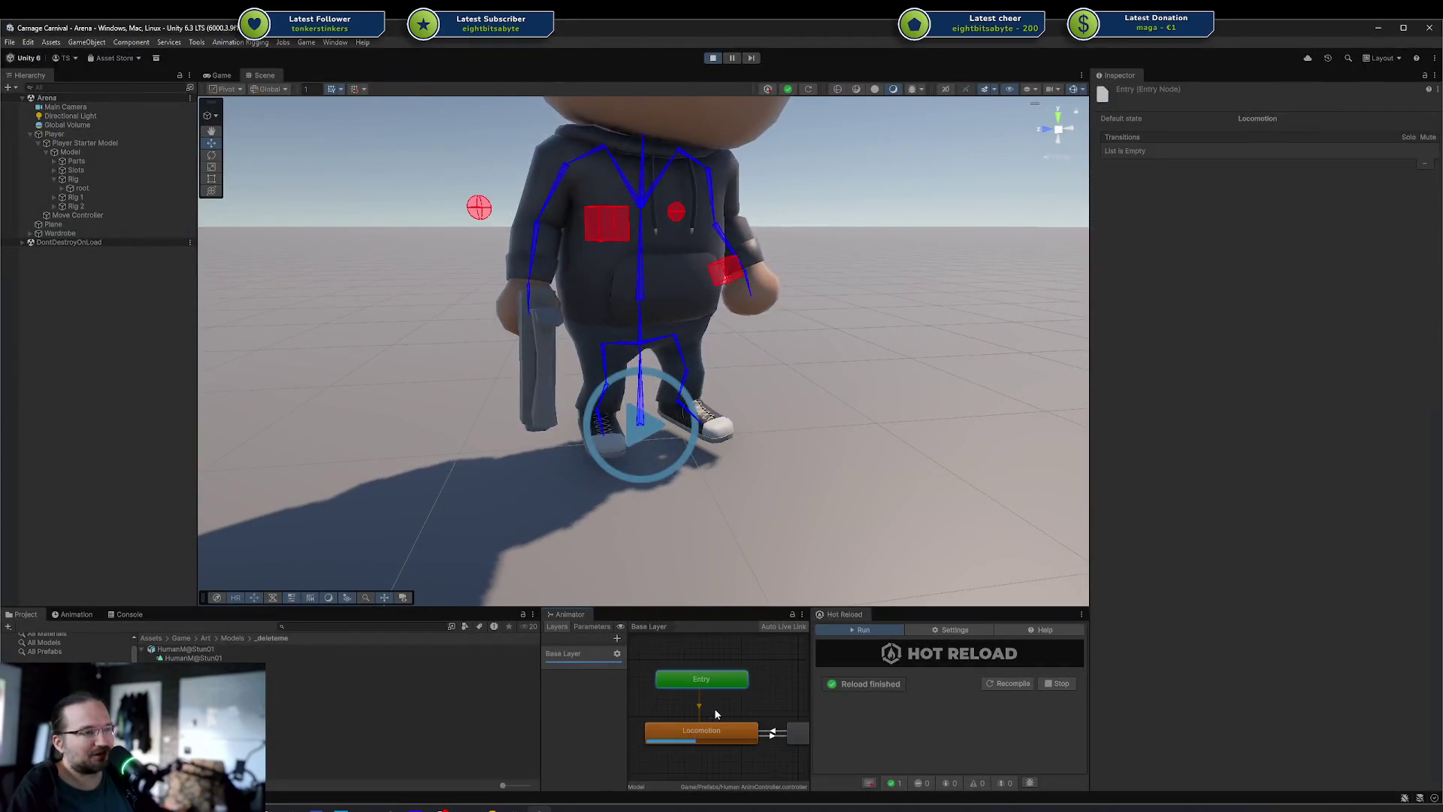
Inspect the Locomotion state's settings in the Animator
left_click(694, 724)
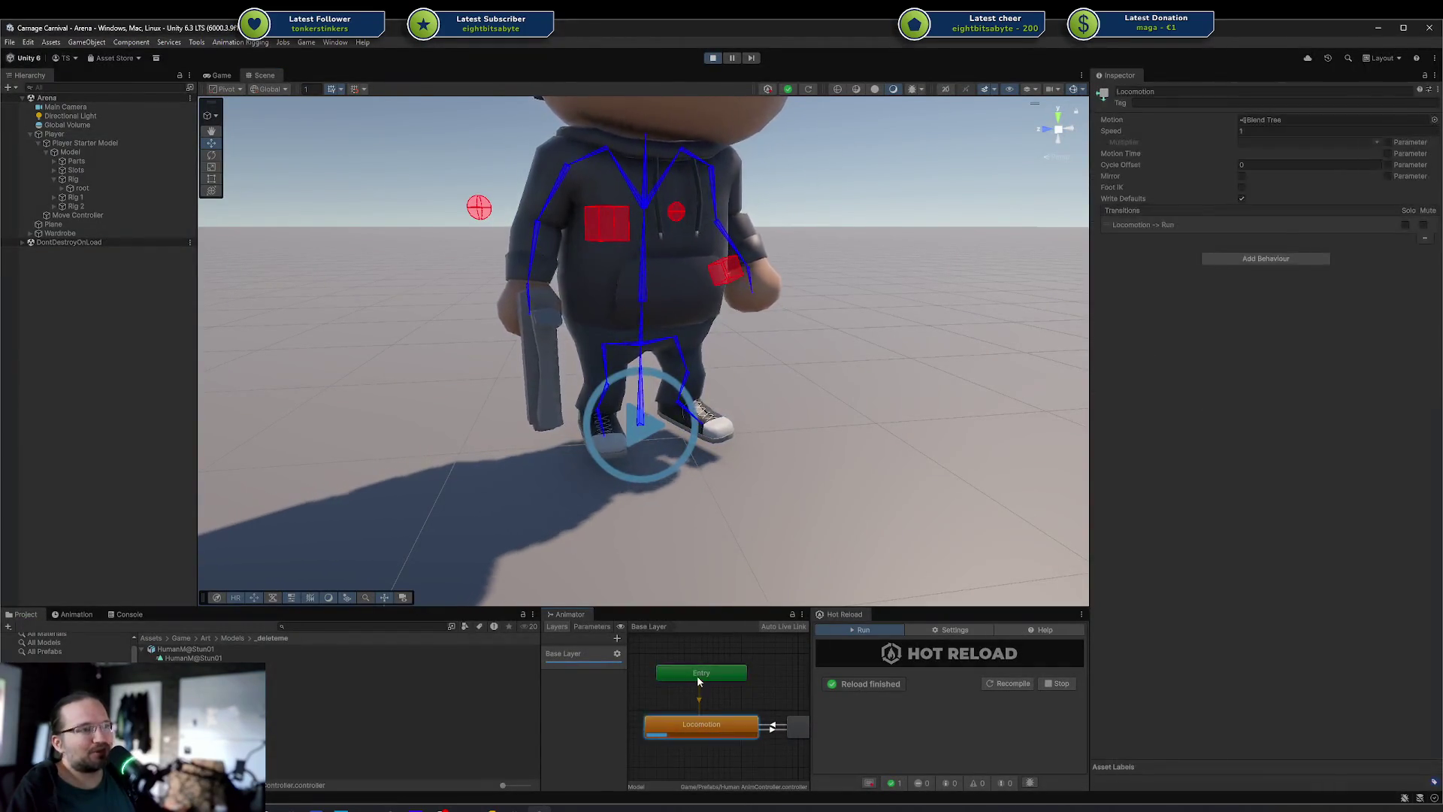
left_click(697, 674)
left_click(720, 729)
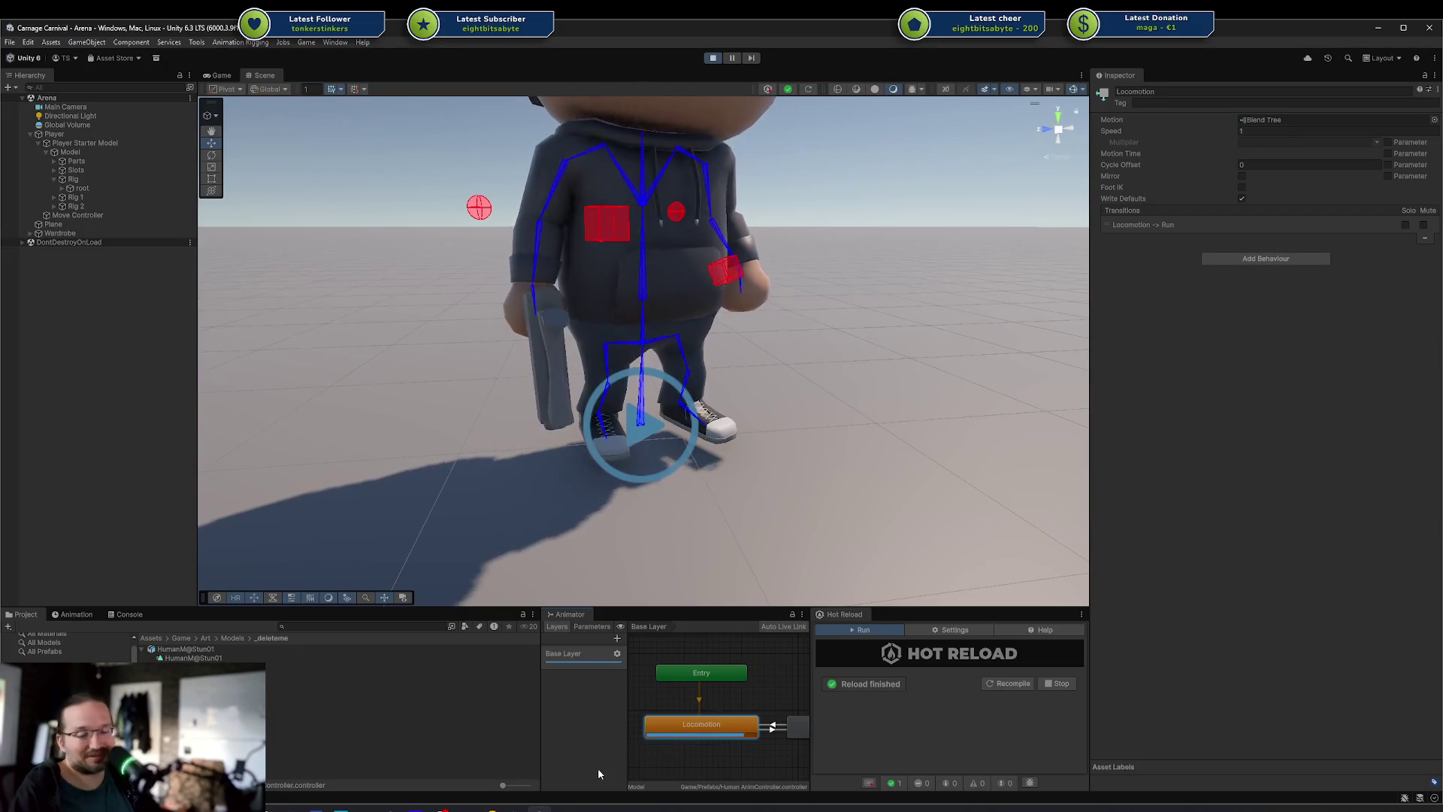
left_click(714, 678)
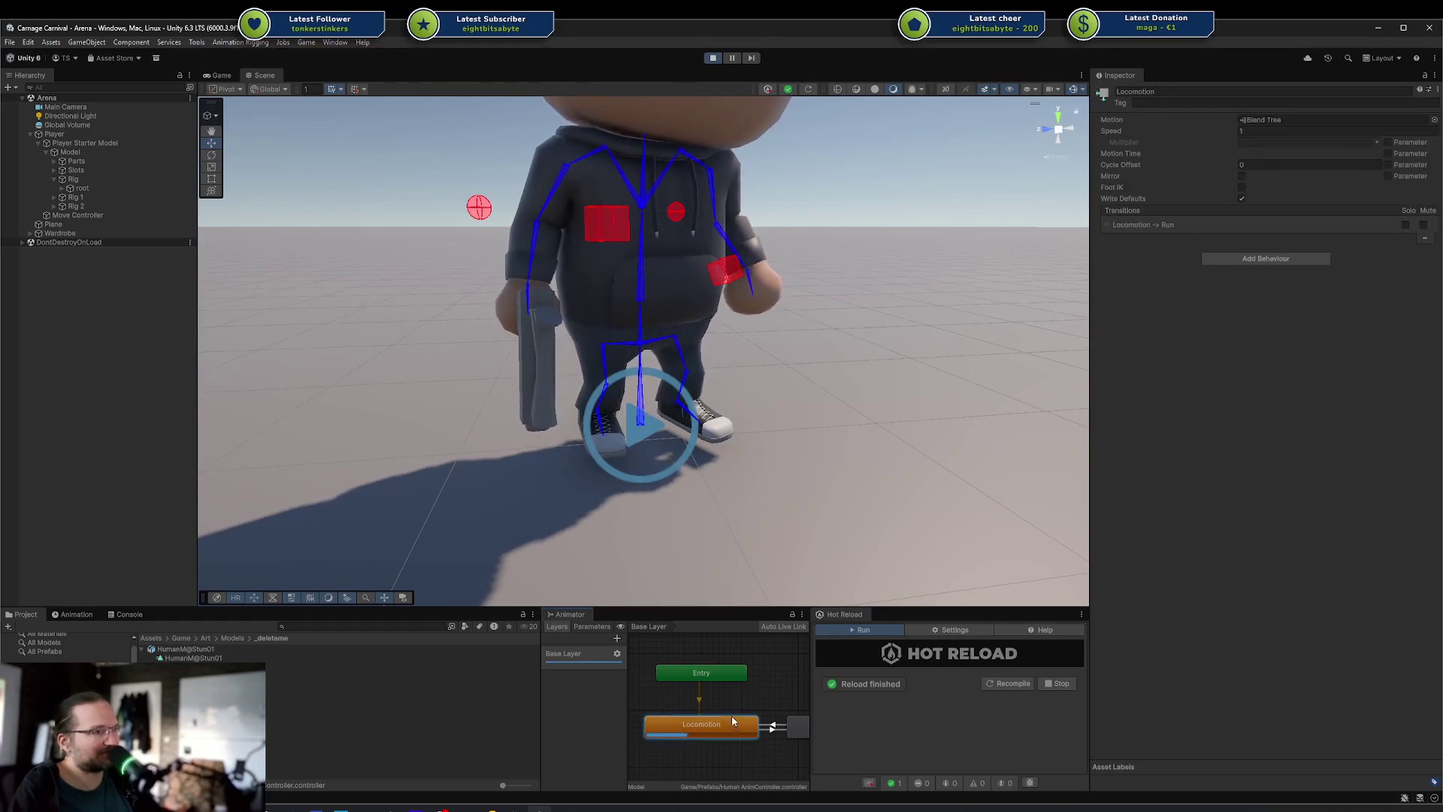
Confirm the Entry node's default state is Locomotion, then switch to PlayTest.cs in Rider
left_click(727, 677)
left_click(739, 724)
left_click(730, 688)
left_click(731, 678)
left_click(732, 697)
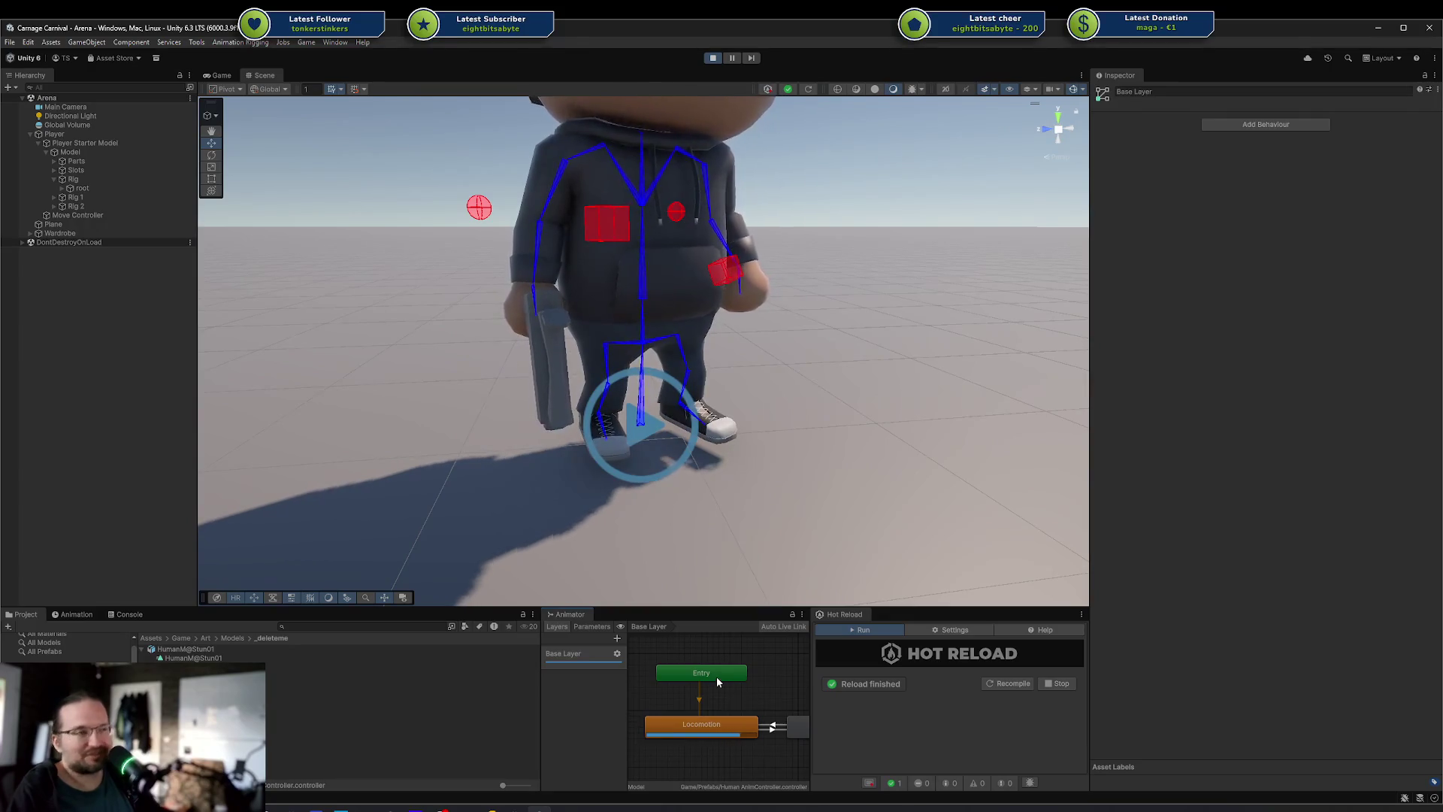
left_click(716, 677)
left_click(736, 696)
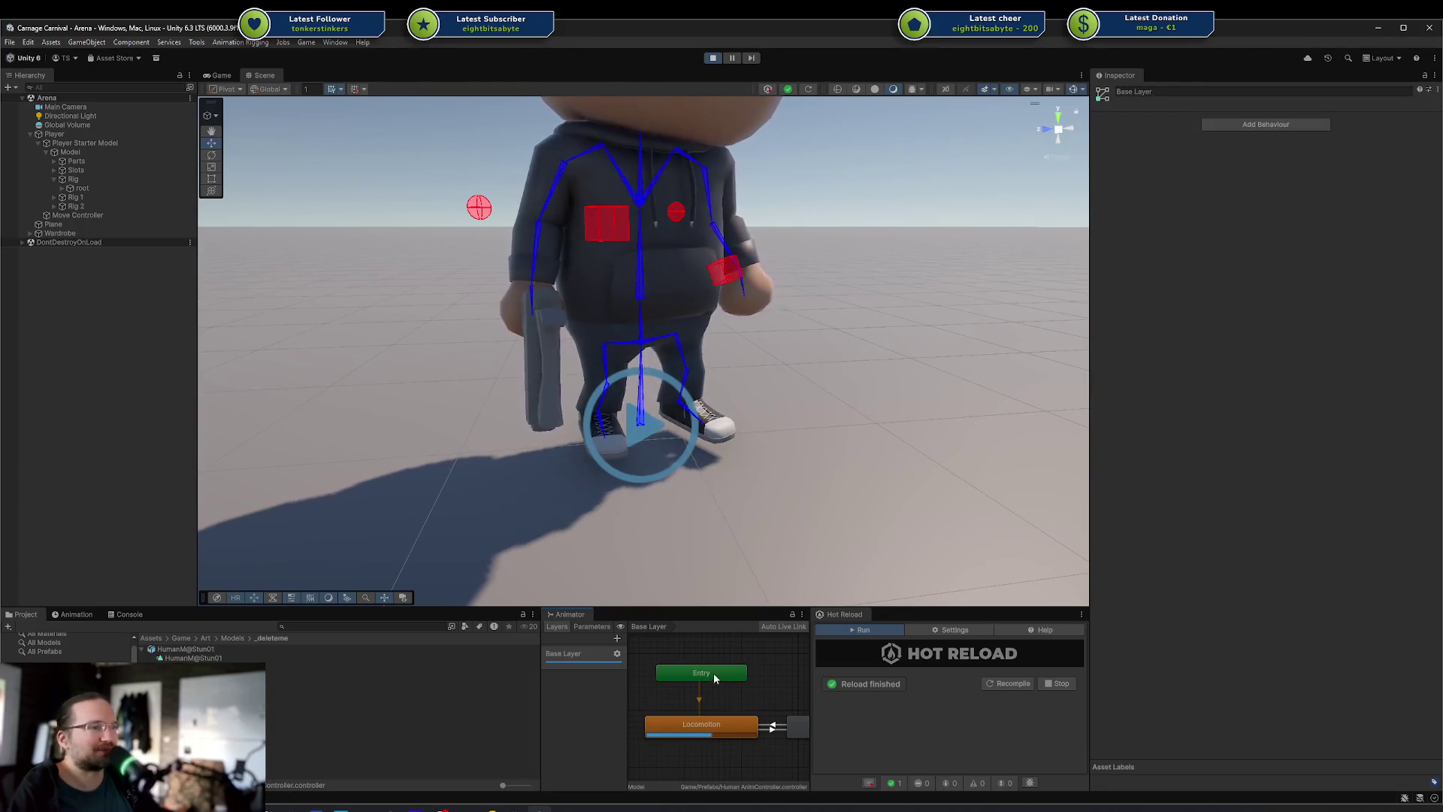
left_click(709, 675)
left_click(713, 690)
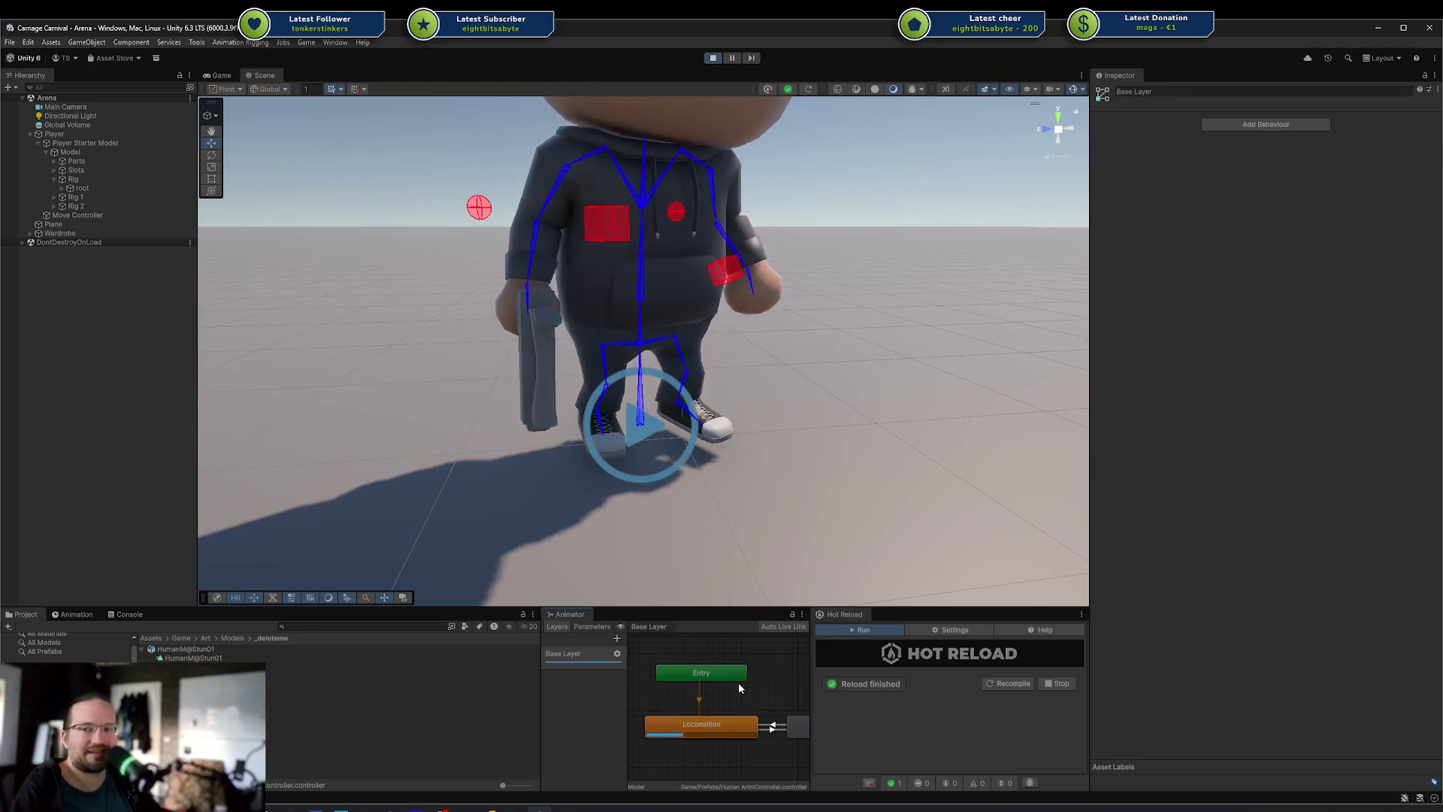
left_click(541, 806)
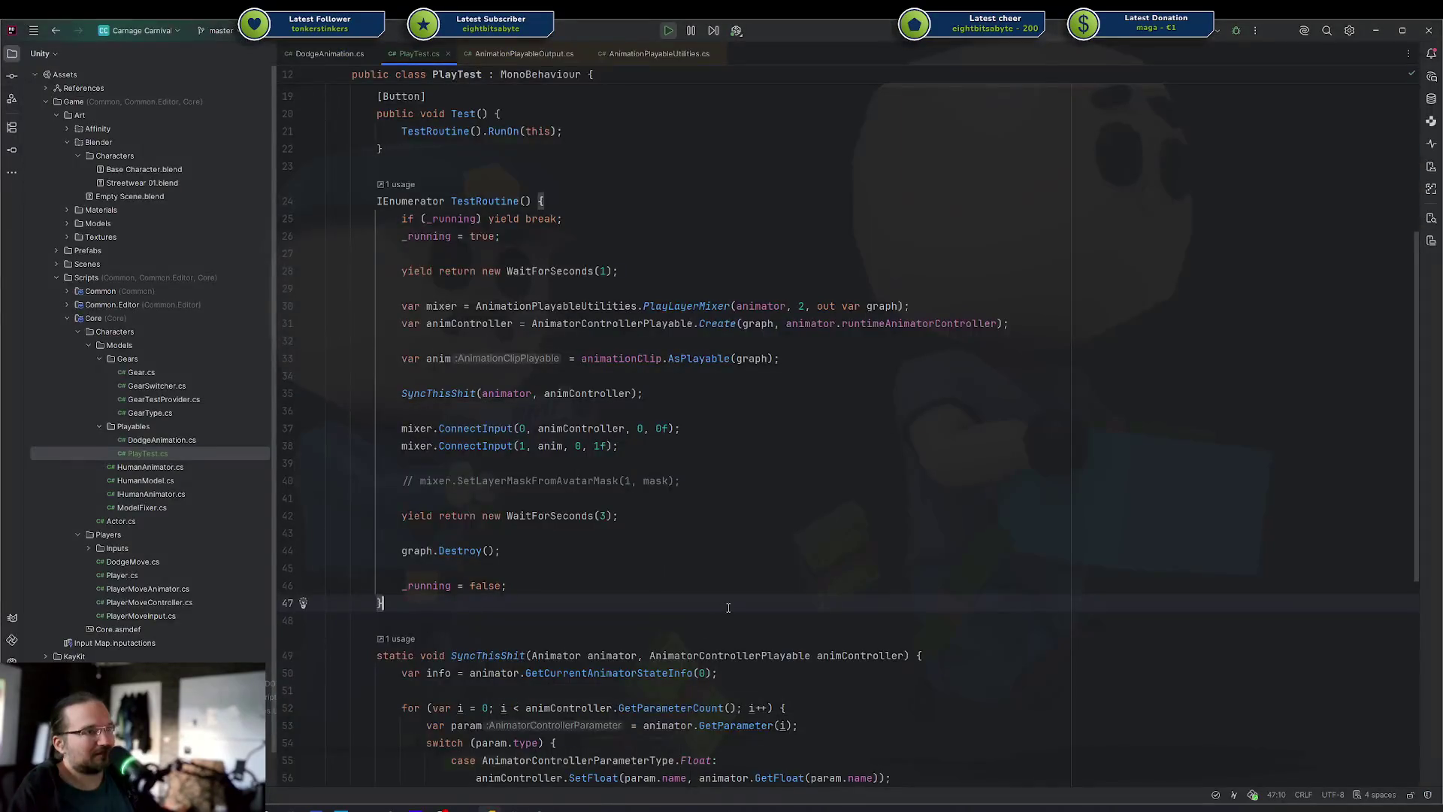
Comment out the SyncThisShit(animator, animController) call on line 72 of TestRoutine and return to Unity
scroll(728, 607, "down", 8)
left_click(475, 638)
left_click(988, 638)
scroll(871, 635, "up", 11)
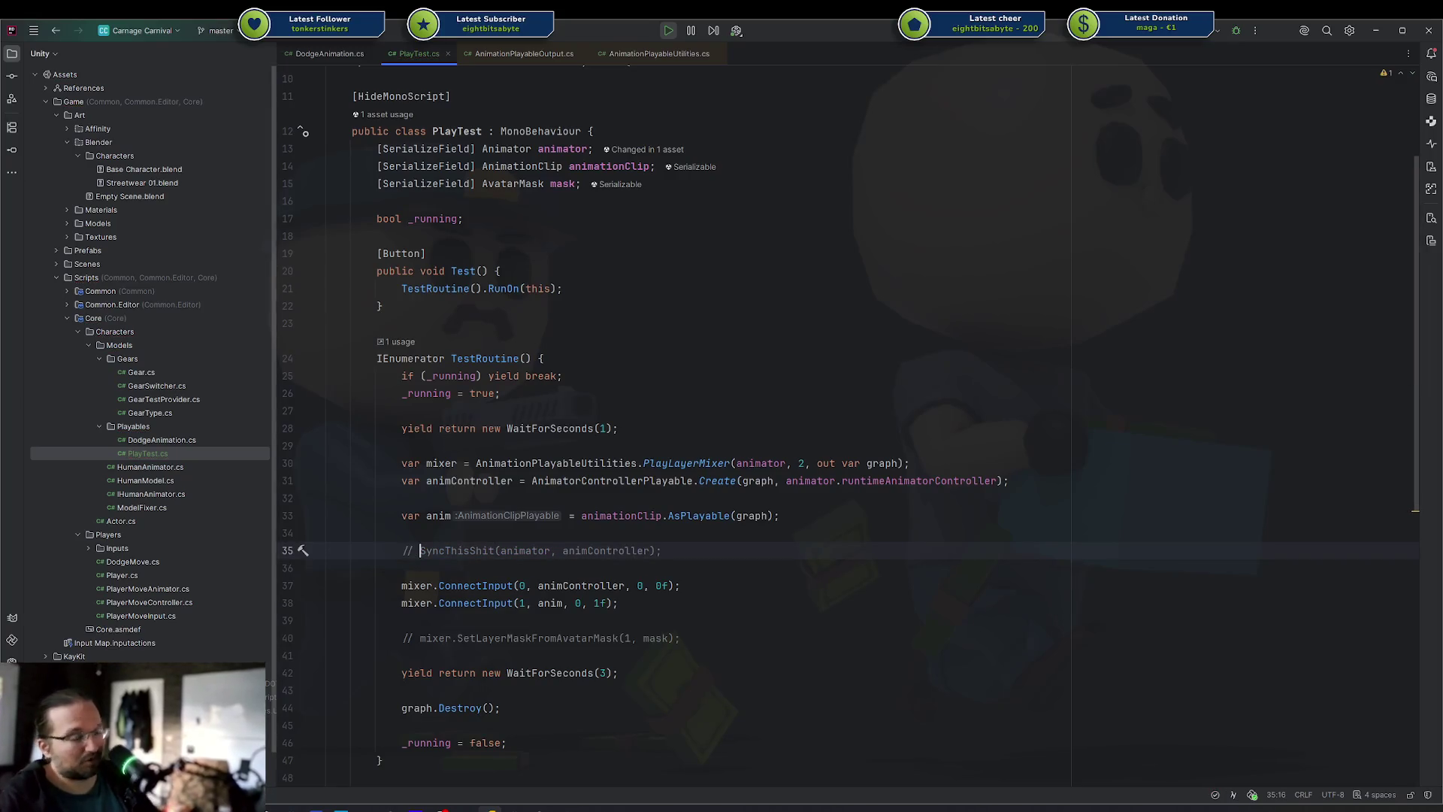
key("alt+Tab")
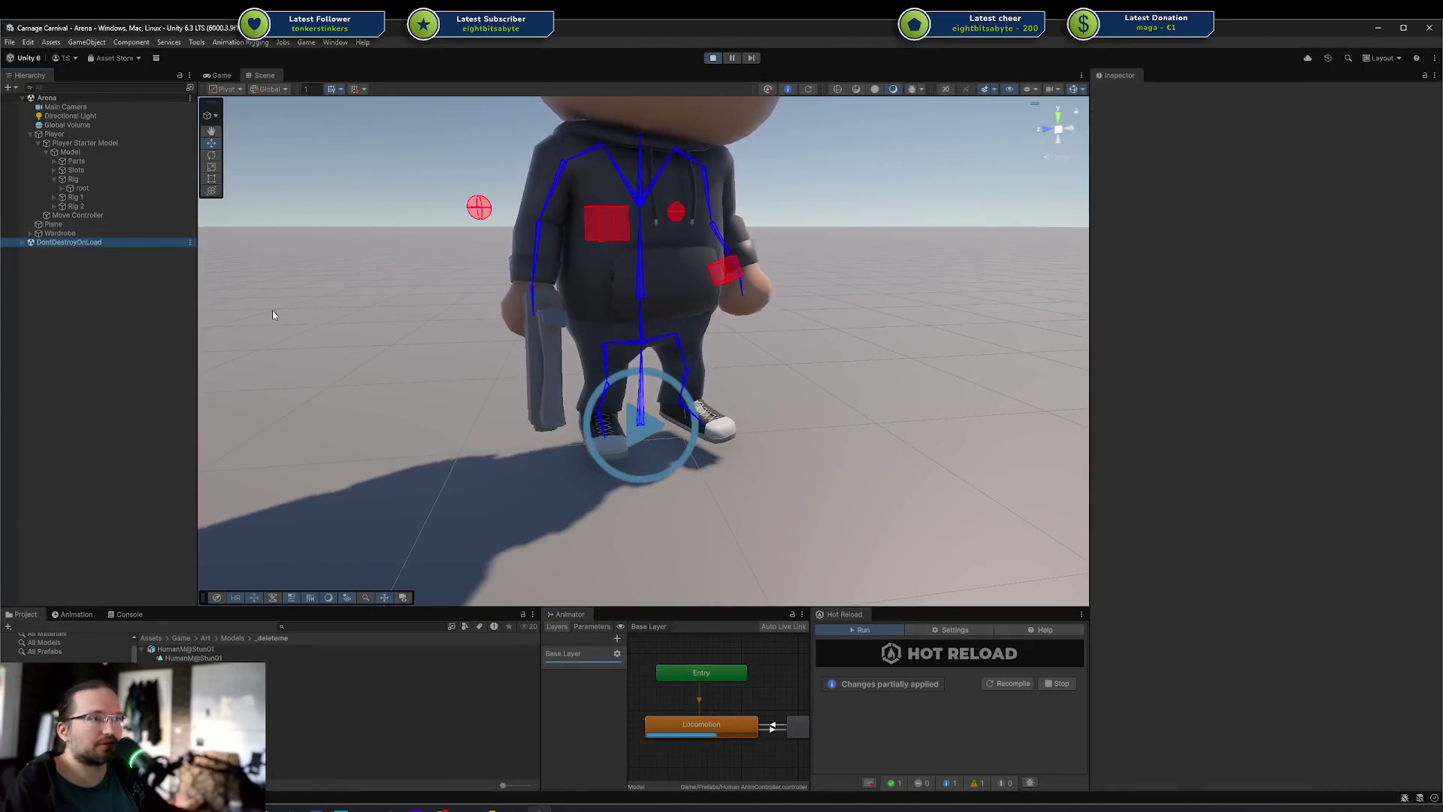
Stop play mode and recompile through Hot Reload, then view the missing-reference errors in the Console
left_click(1009, 683)
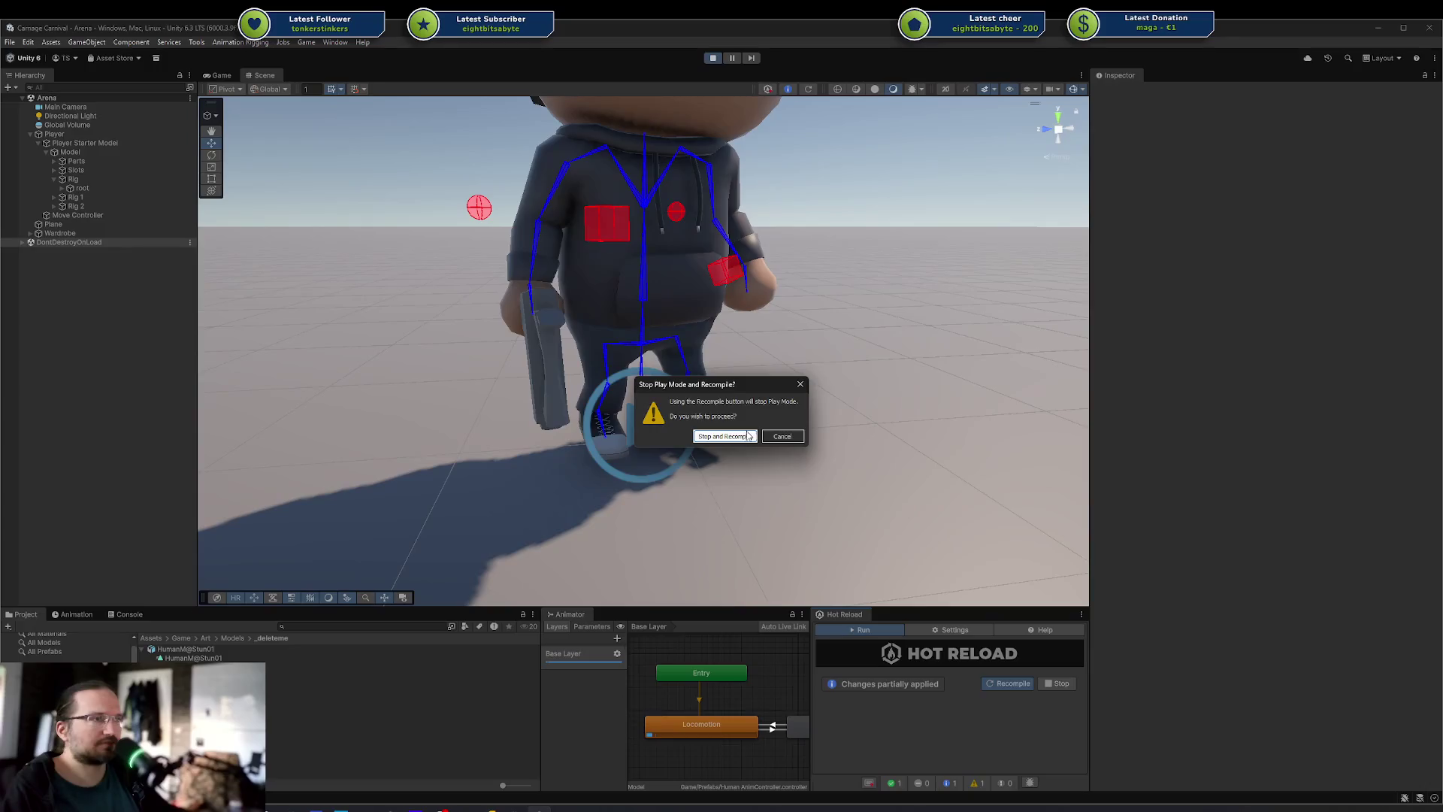
left_click(748, 436)
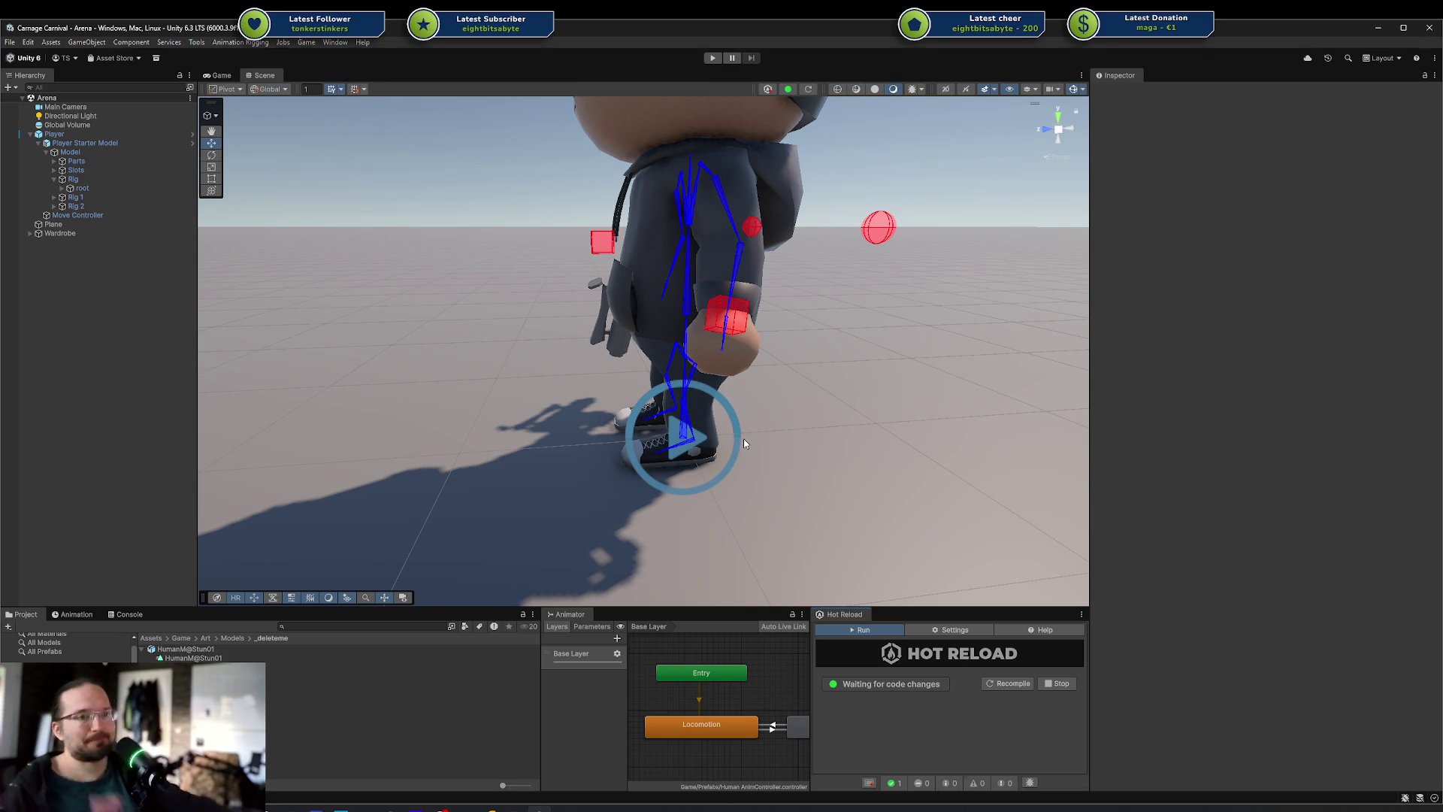
key("ctrl+shift+c")
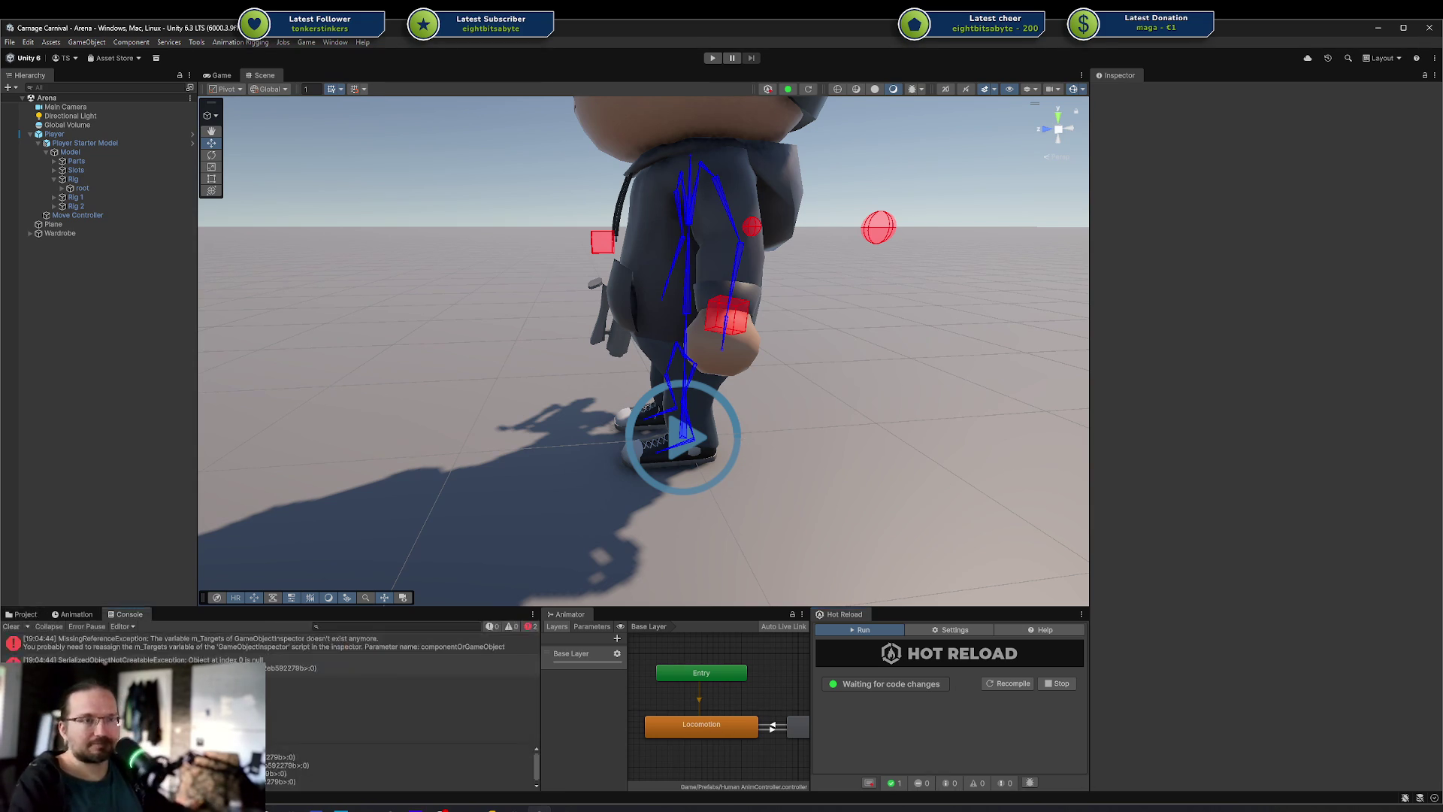
scroll(714, 637, "down", 3)
scroll(746, 741, "up", 3)
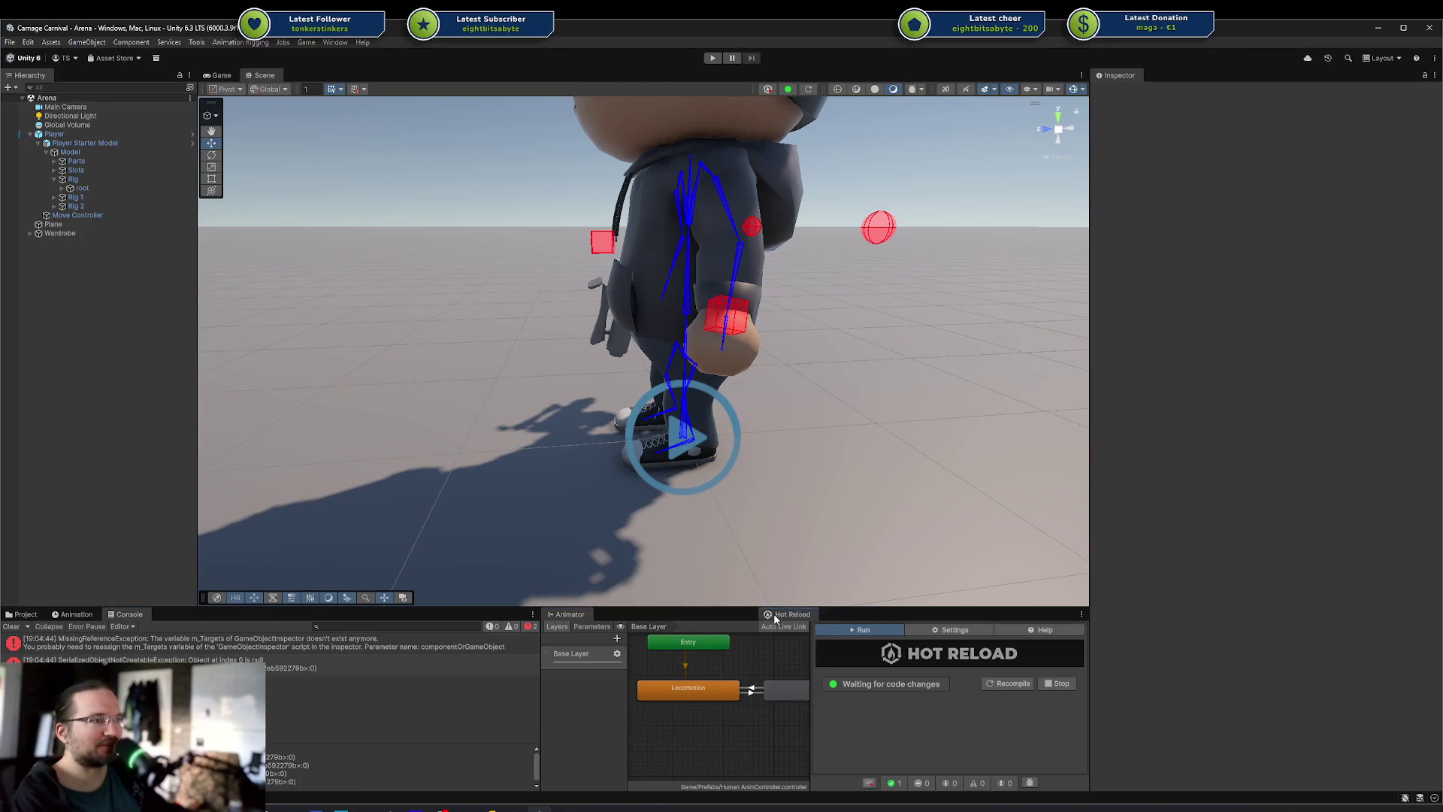
Dock Hot Reload beside the Animator and add a test state below Locomotion
left_click_drag(774, 618, 657, 615)
left_click(577, 618)
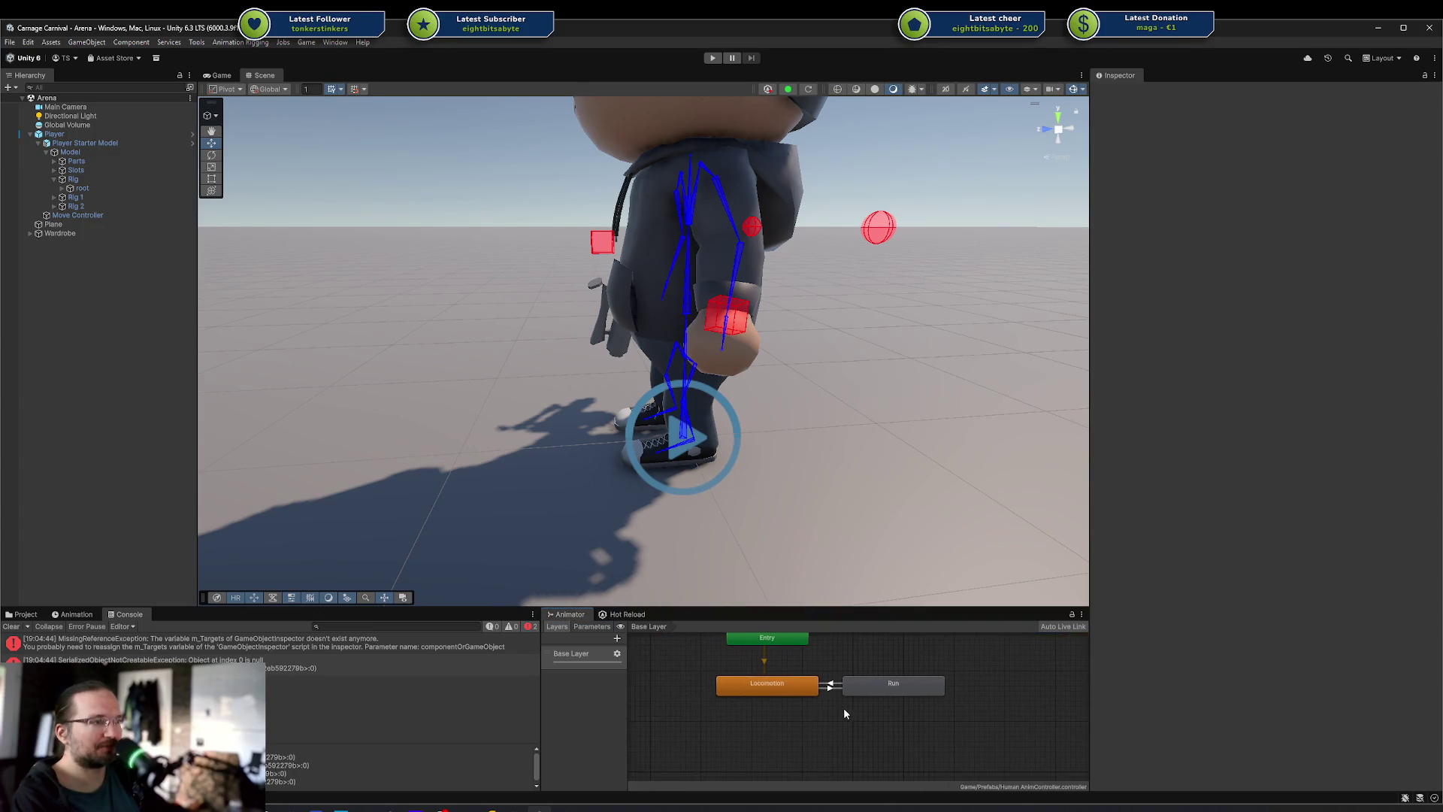
left_click(960, 754)
left_click_drag(875, 751, 784, 738)
right_click(766, 691)
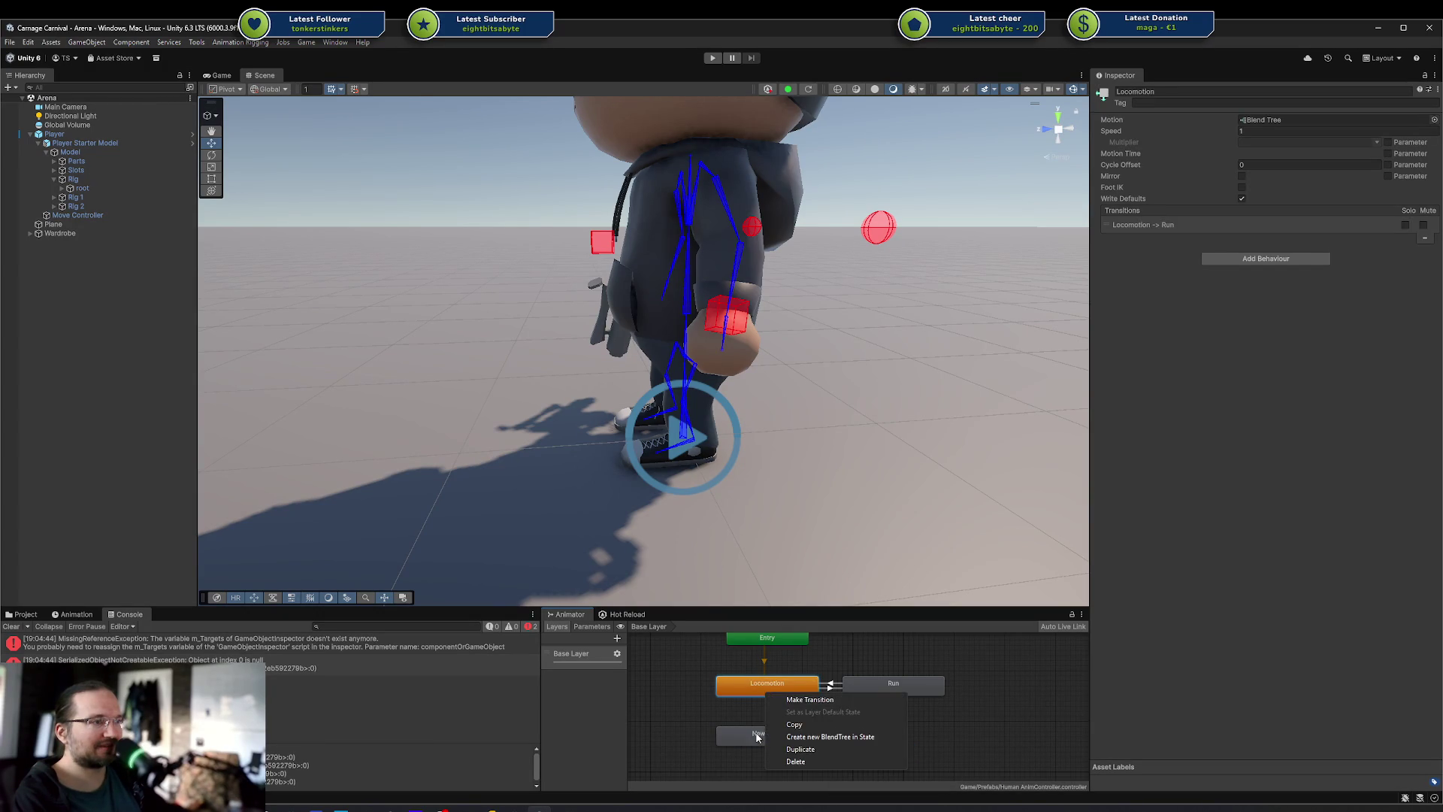
left_click(791, 702)
left_click(750, 691)
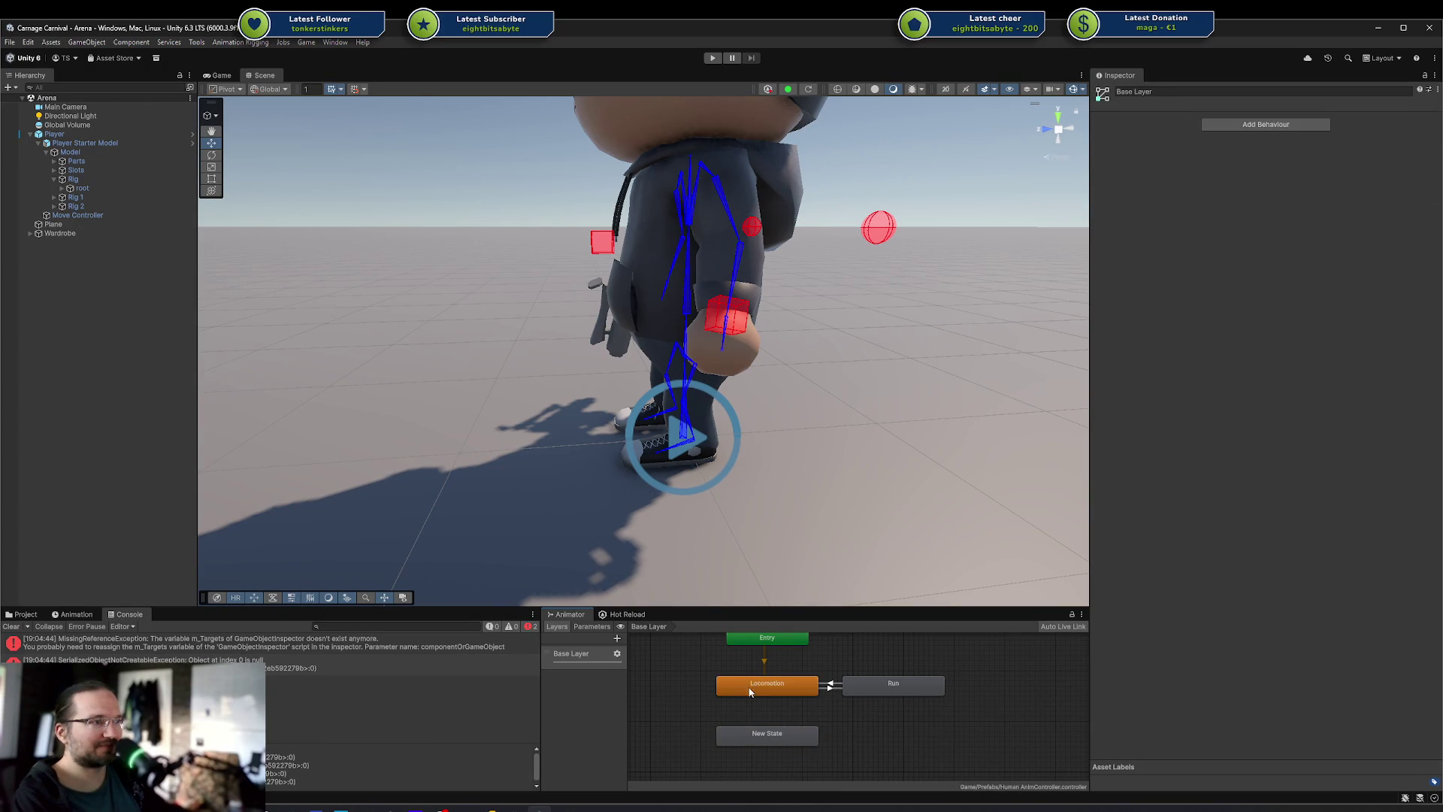
left_click(754, 728)
left_click(807, 713)
left_click(756, 733)
Add a second empty state and link New State to New State 0 with a transition
right_click(859, 736)
mouse_move(902, 744)
left_click(1024, 744)
left_click_drag(809, 735, 868, 749)
right_click(869, 746)
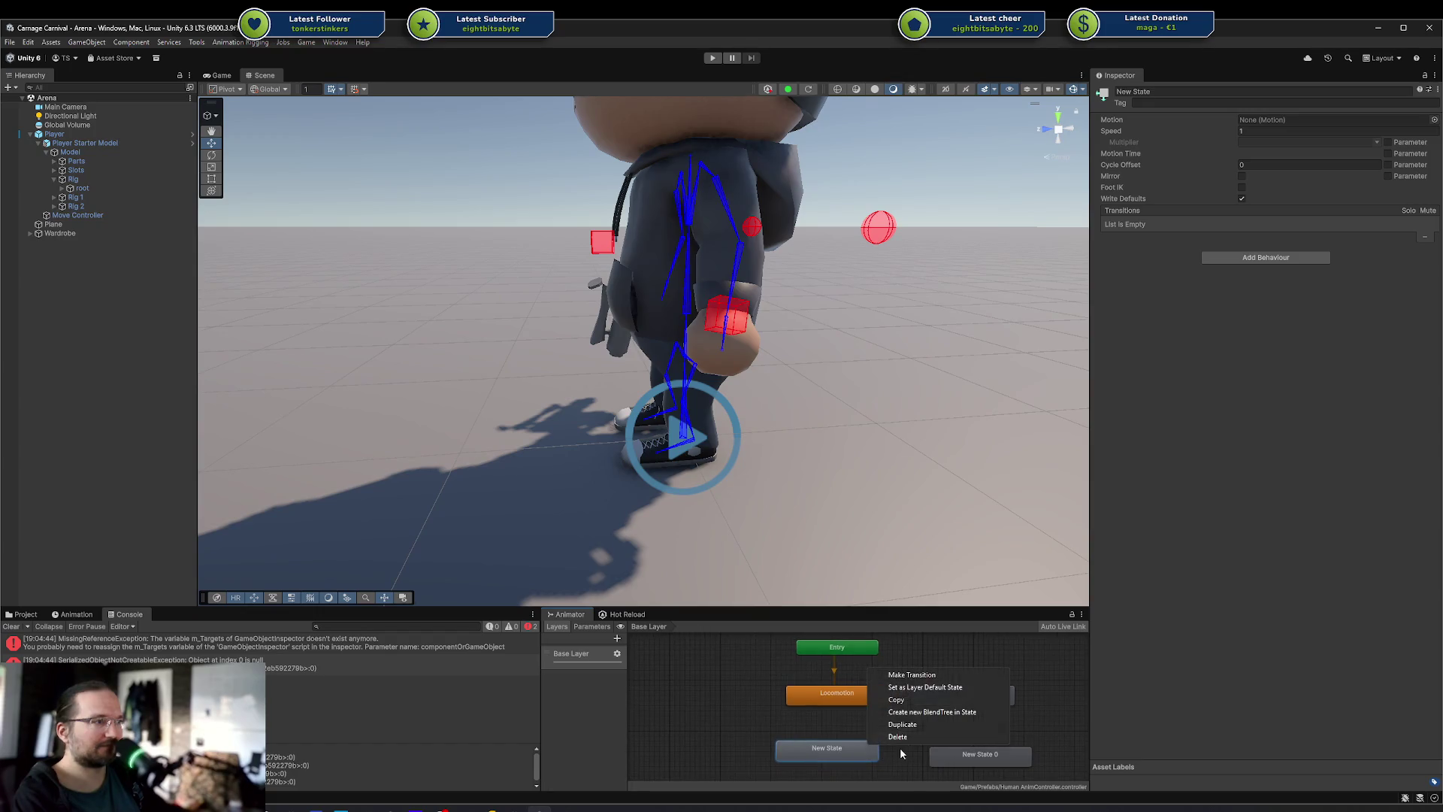
right_click(867, 748)
left_click(912, 678)
mouse_move(936, 745)
left_mouse_down()
mouse_move(913, 709)
mouse_move(750, 782)
left_mouse_up()
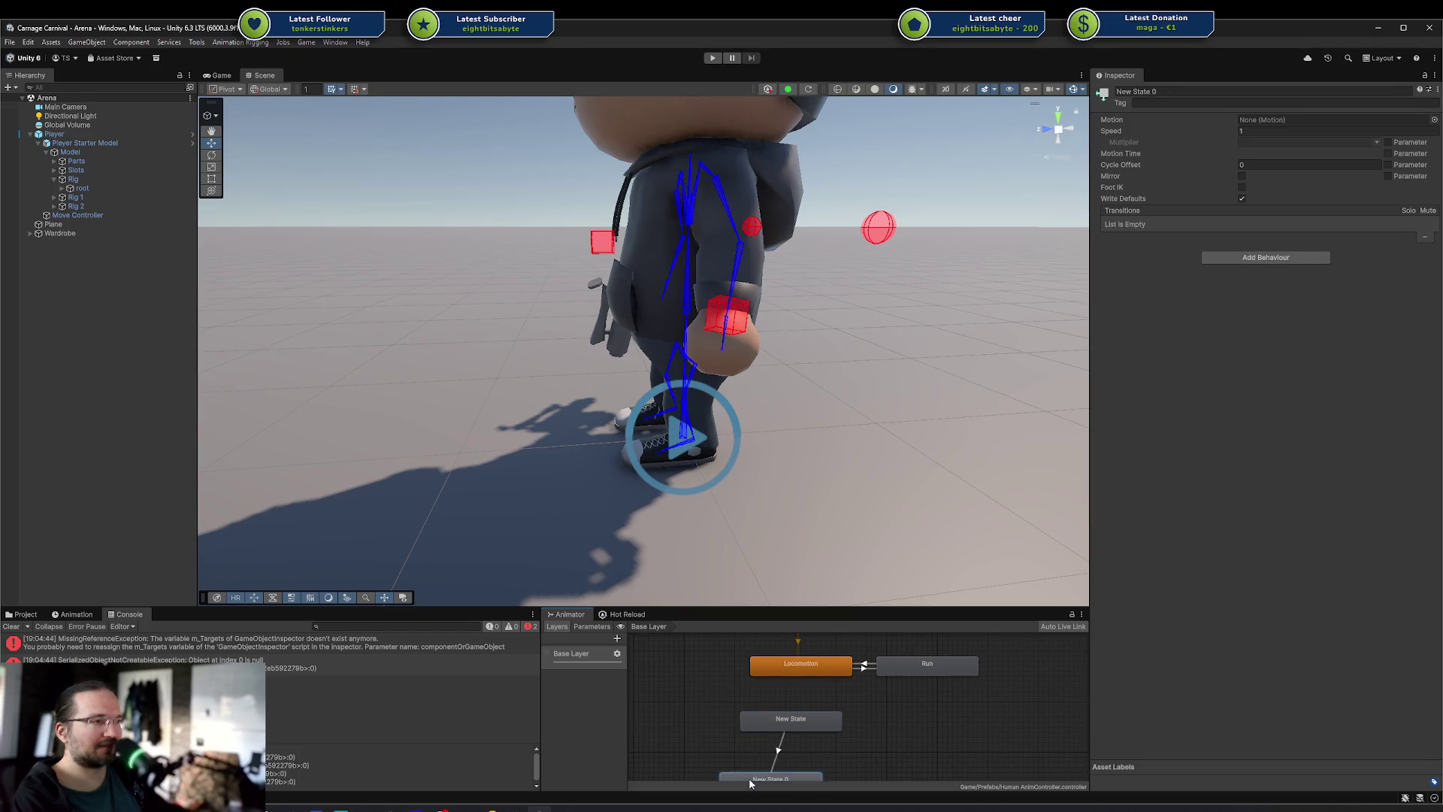
left_click(786, 723)
left_click(782, 759)
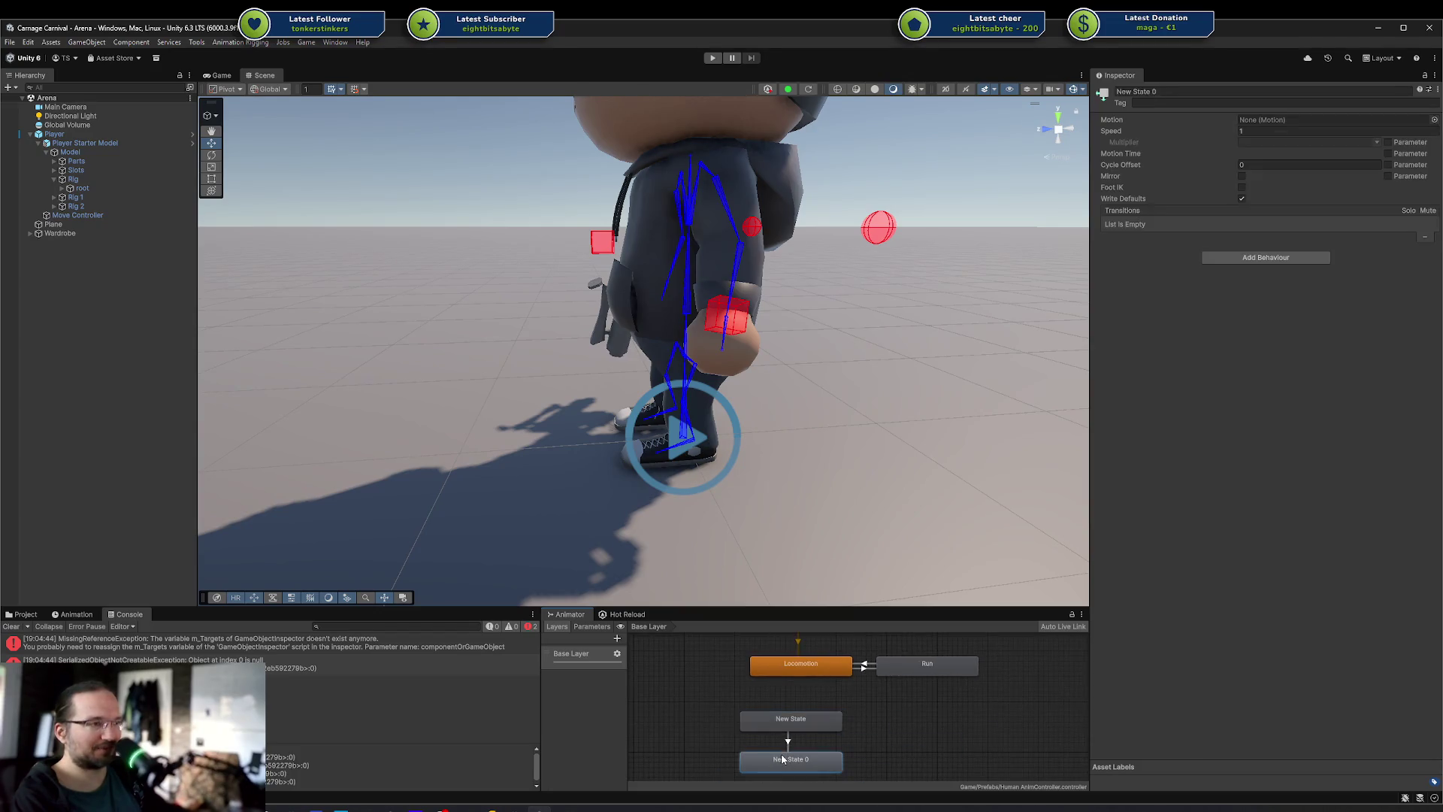
Box-select both test states and their transition and delete them
mouse_move(706, 670)
left_mouse_down()
mouse_move(839, 713)
mouse_move(920, 797)
left_mouse_up()
key("Delete")
scroll(927, 738, "up", 3)
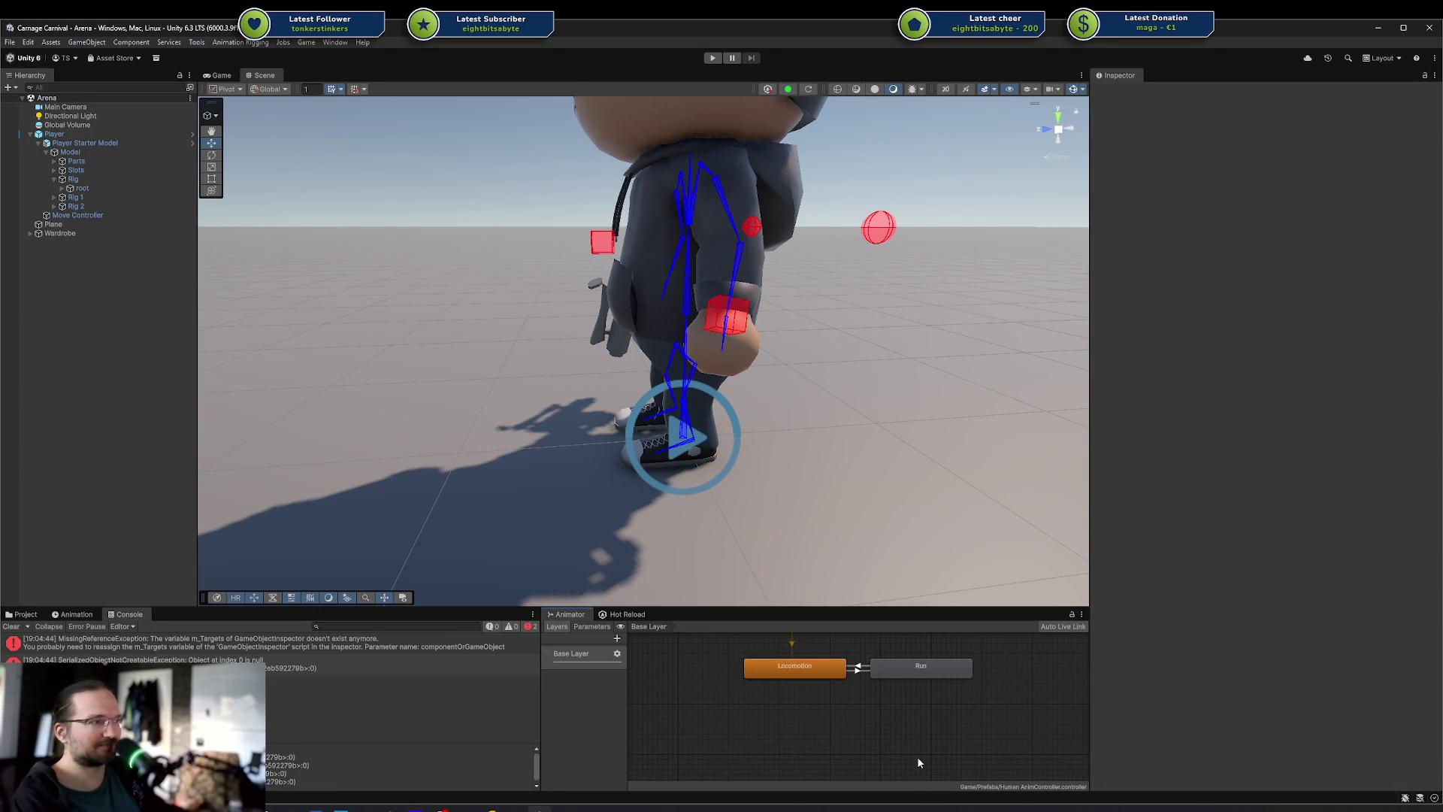
left_click(903, 670)
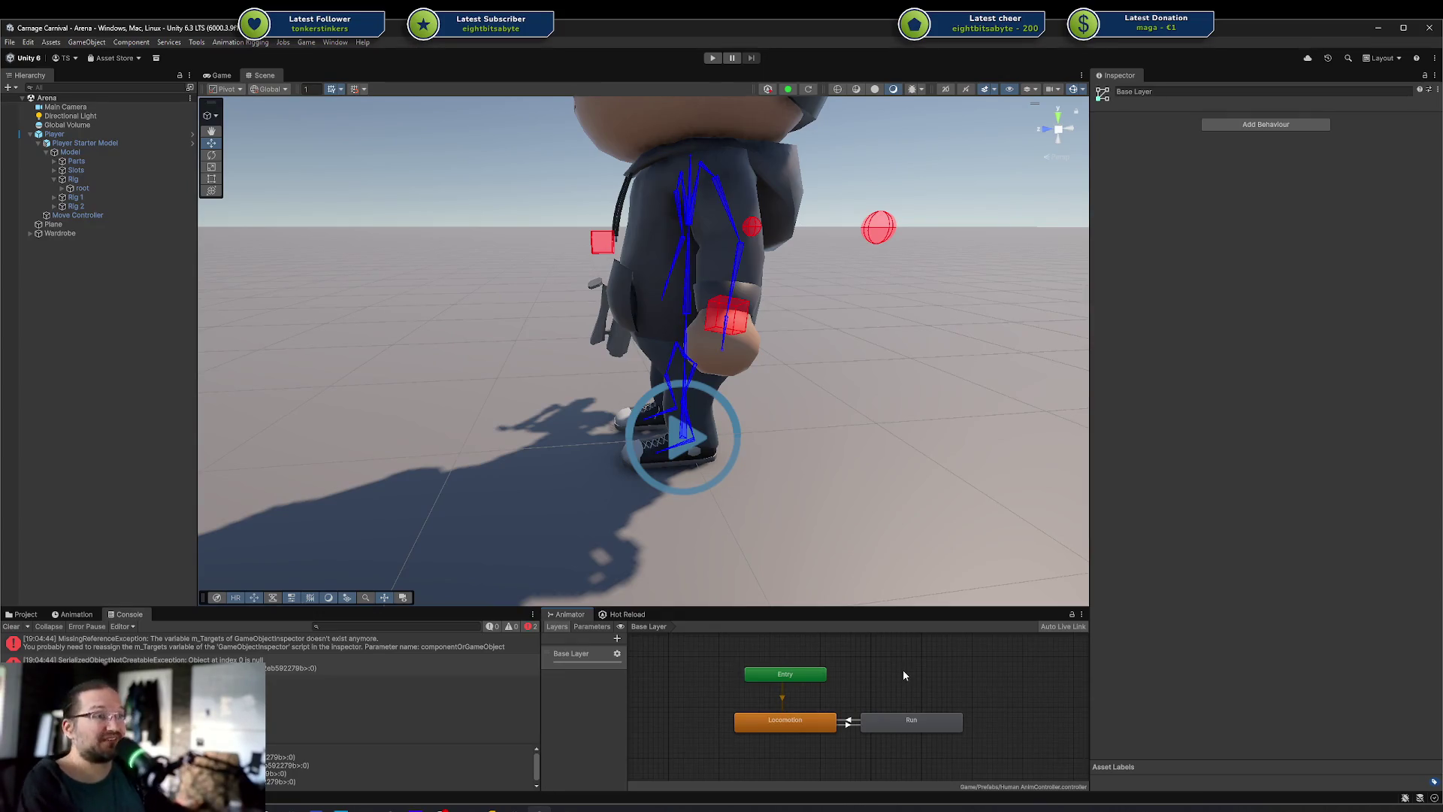
Create a new sub-state machine in empty Base Layer graph space
left_click_drag(692, 656, 932, 736)
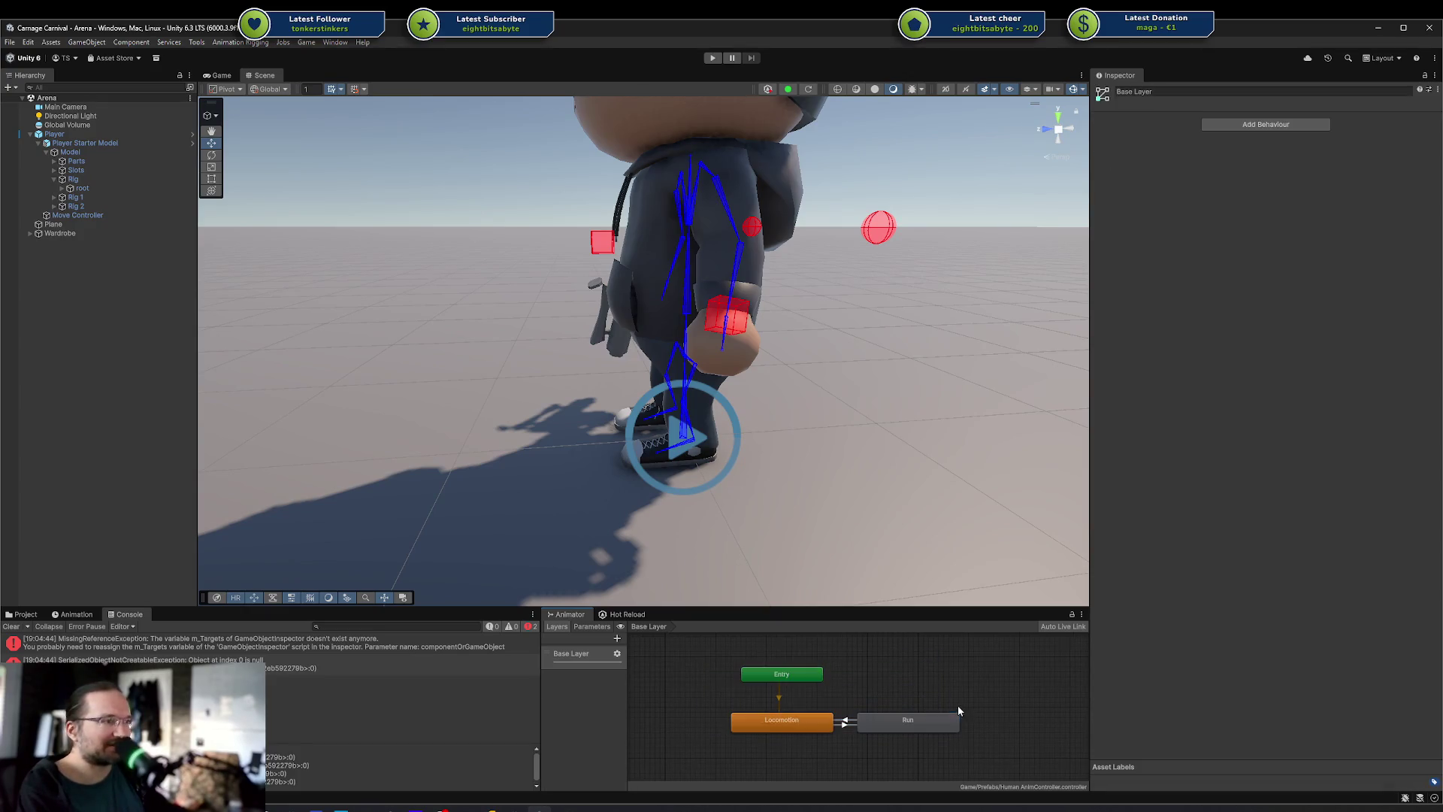
right_click(792, 737)
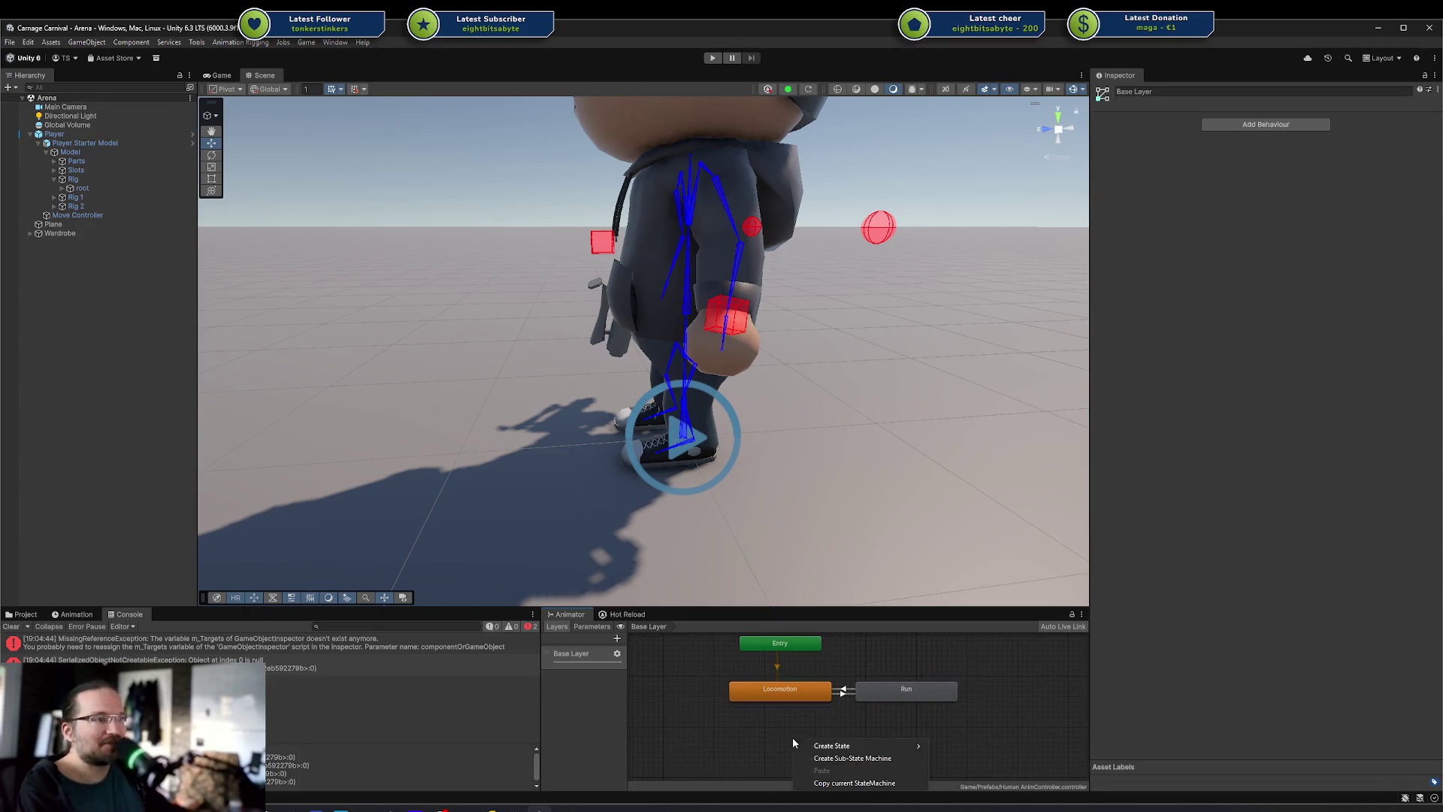
left_click(850, 757)
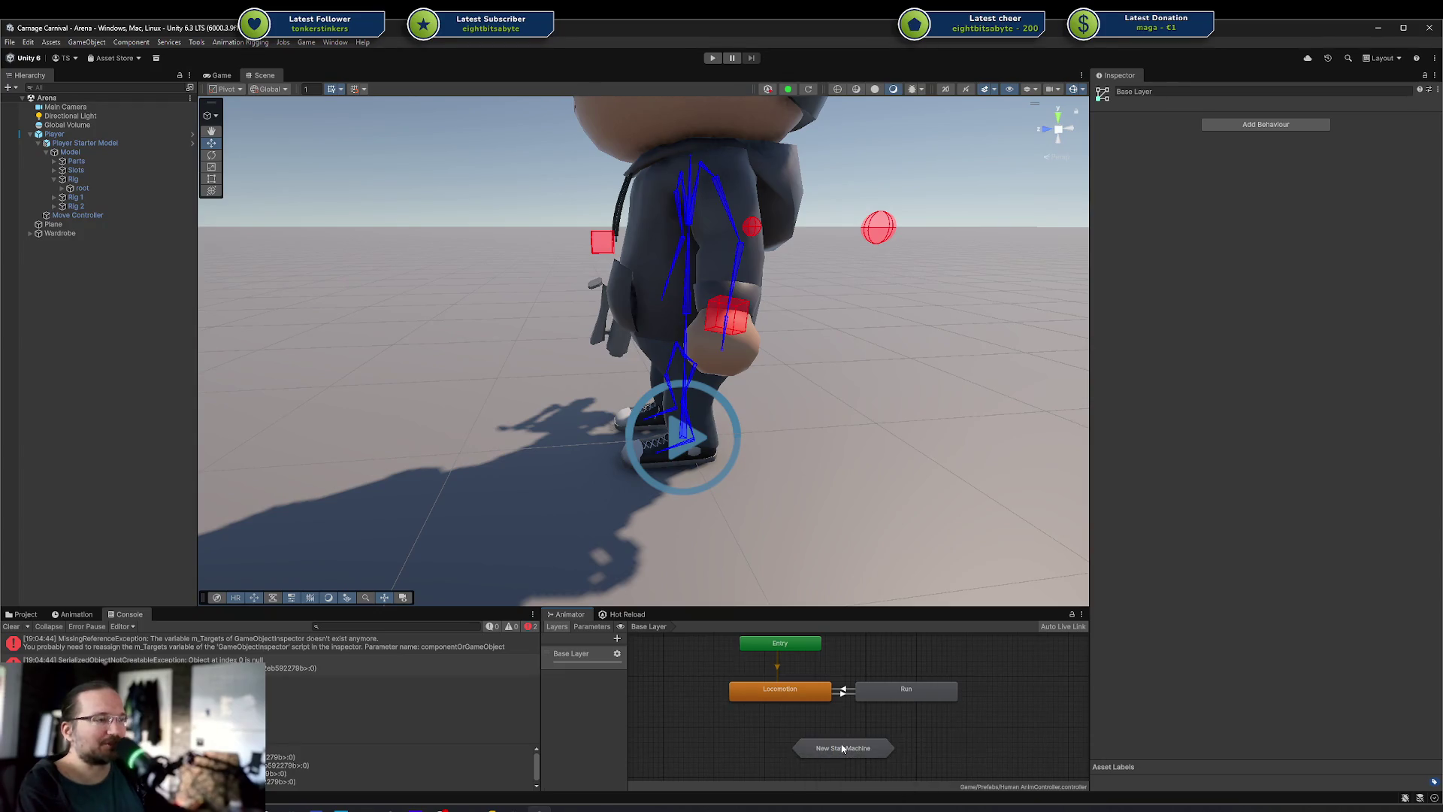
left_click(843, 748)
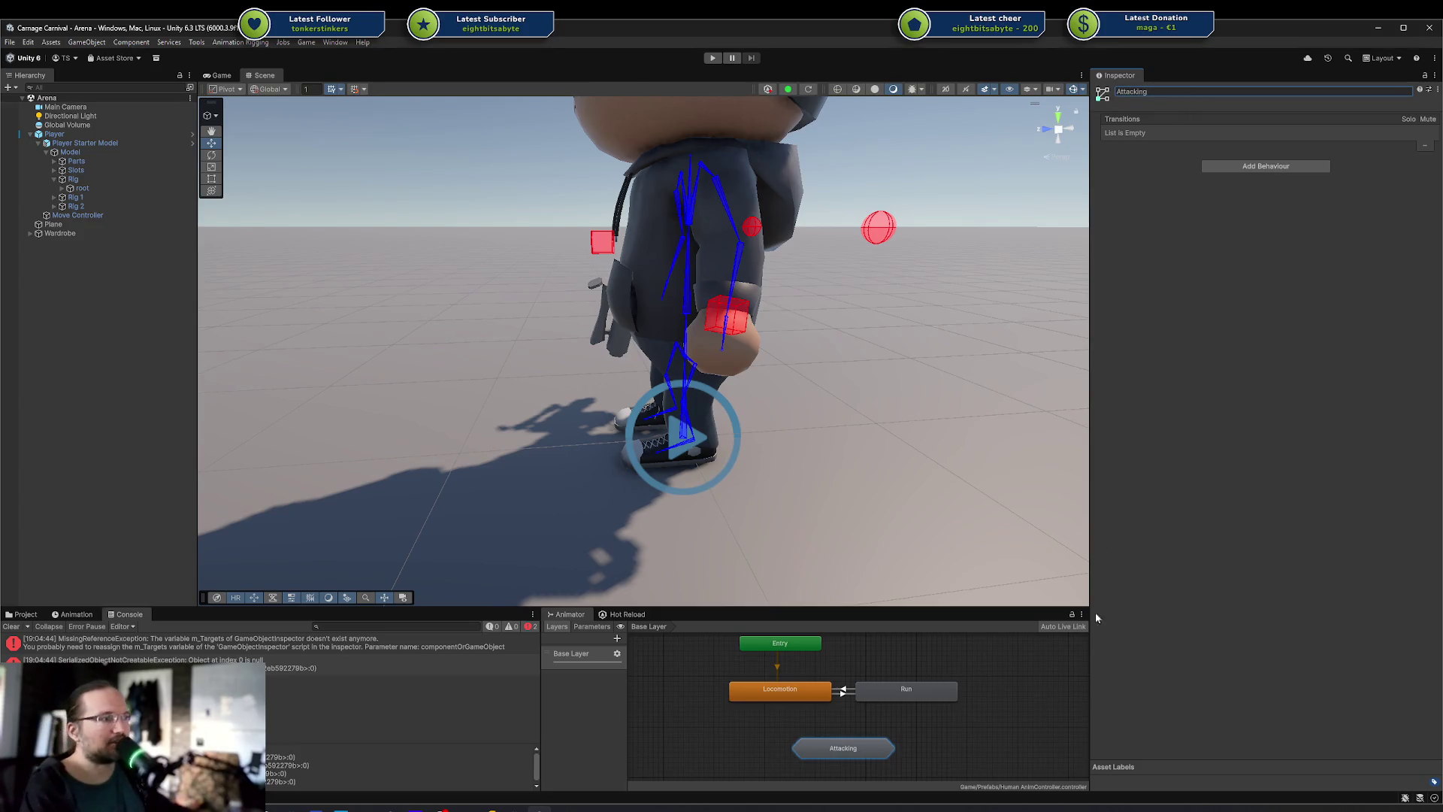
Select the Attacking sub-state machine and review its settings in the Inspector
left_click(966, 762)
left_click(846, 746)
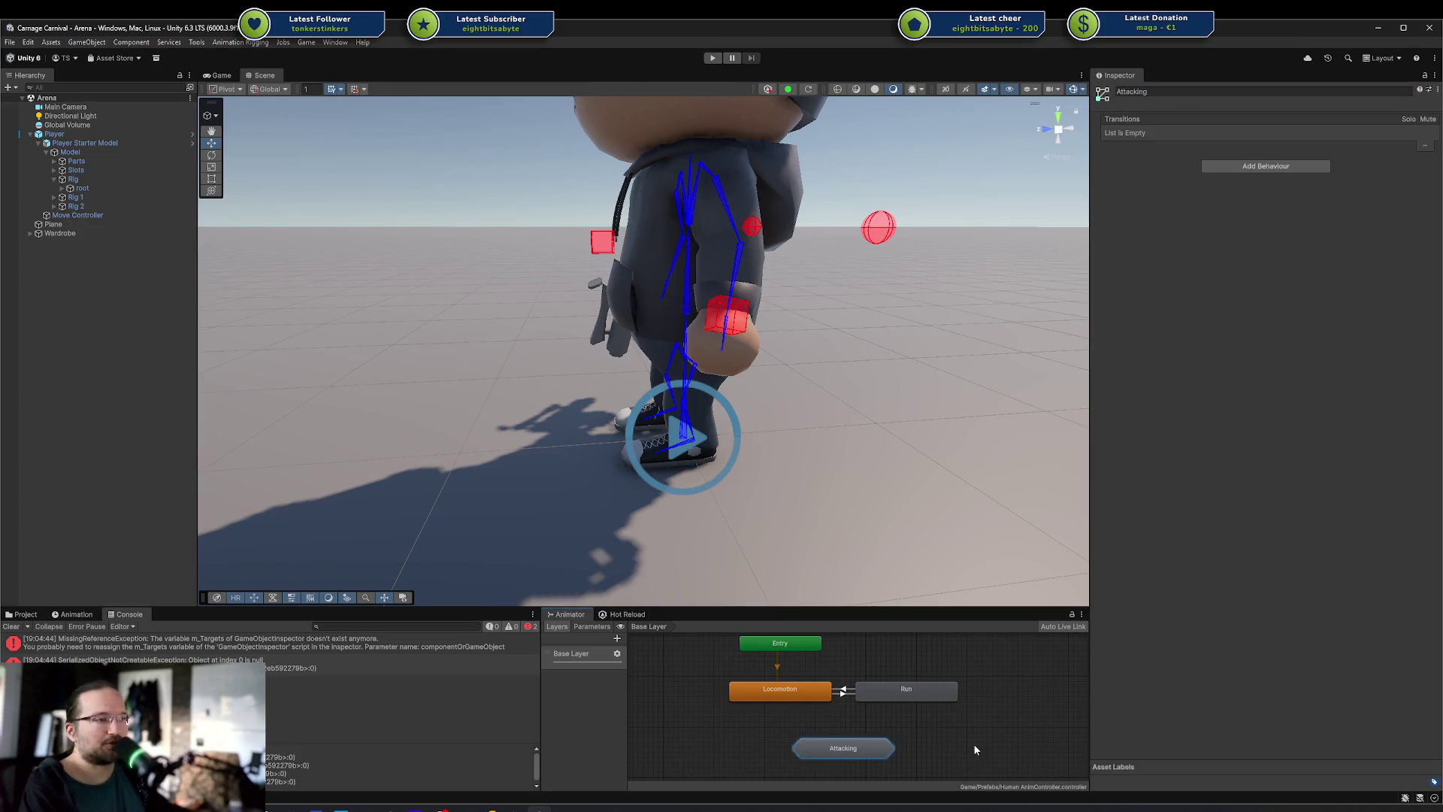
left_click(845, 728)
left_click(834, 747)
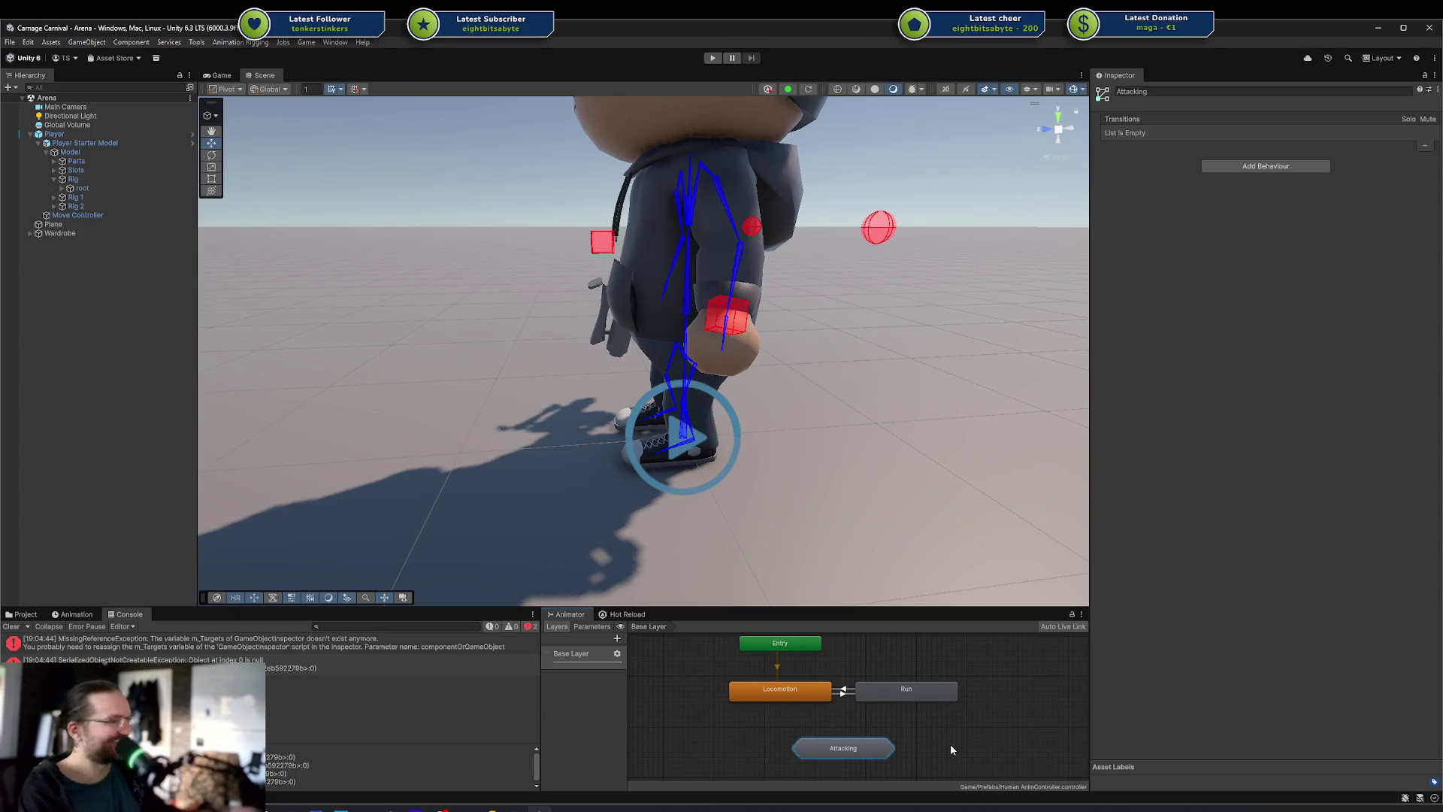
left_click(877, 732)
left_click(874, 745)
left_click(761, 728)
left_click(892, 746)
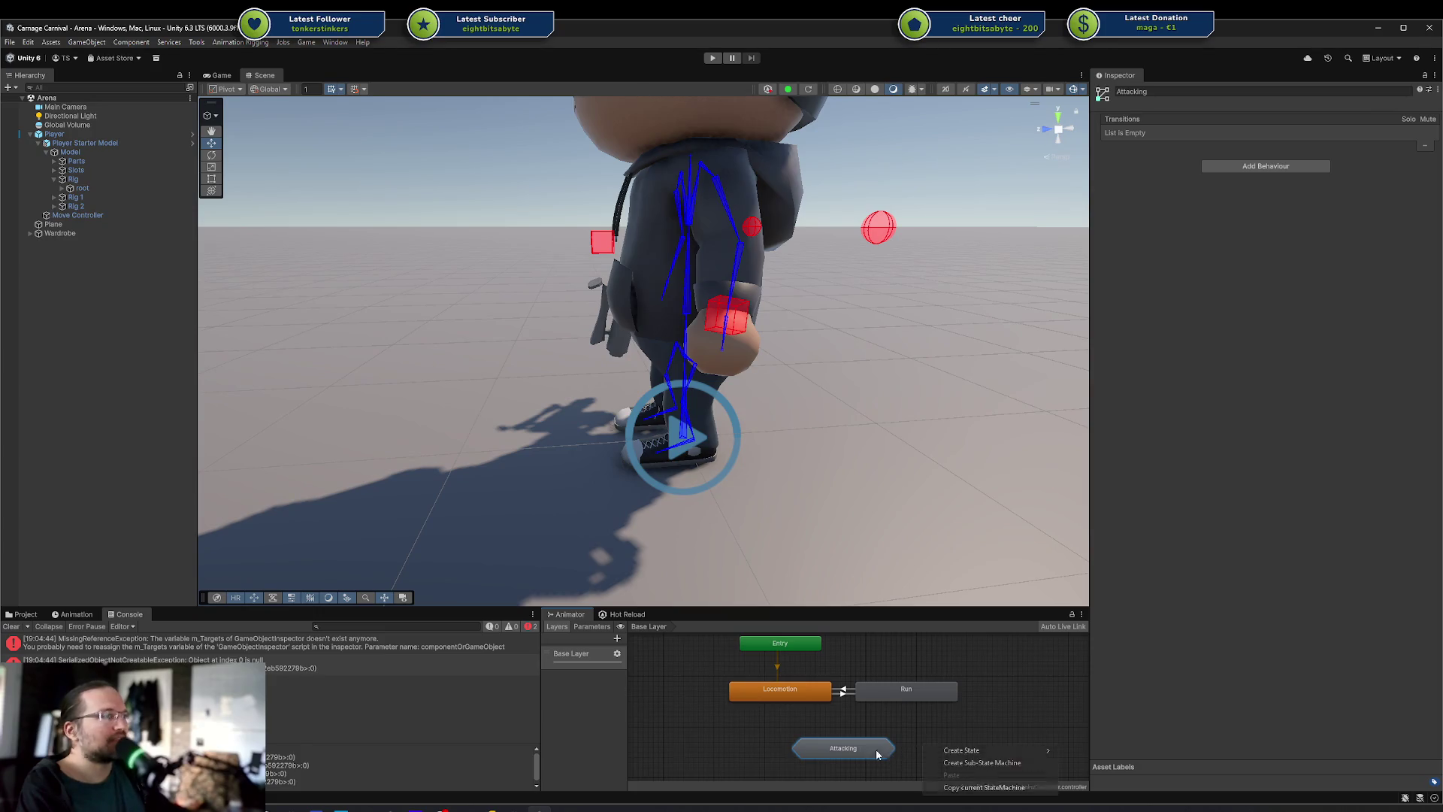
key("Delete")
right_click(836, 744)
mouse_move(910, 749)
left_click(981, 749)
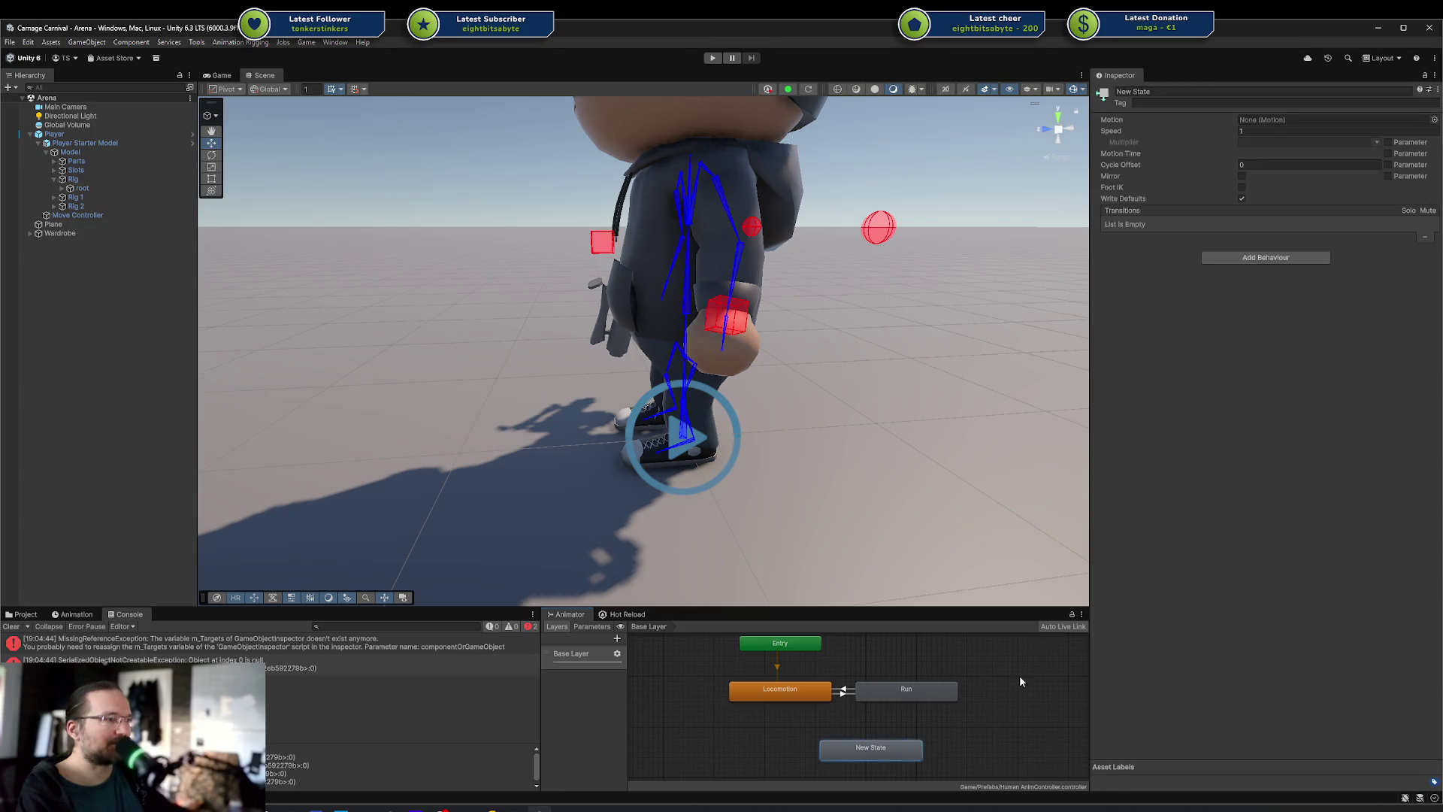
left_click(1187, 106)
type("Attacking")
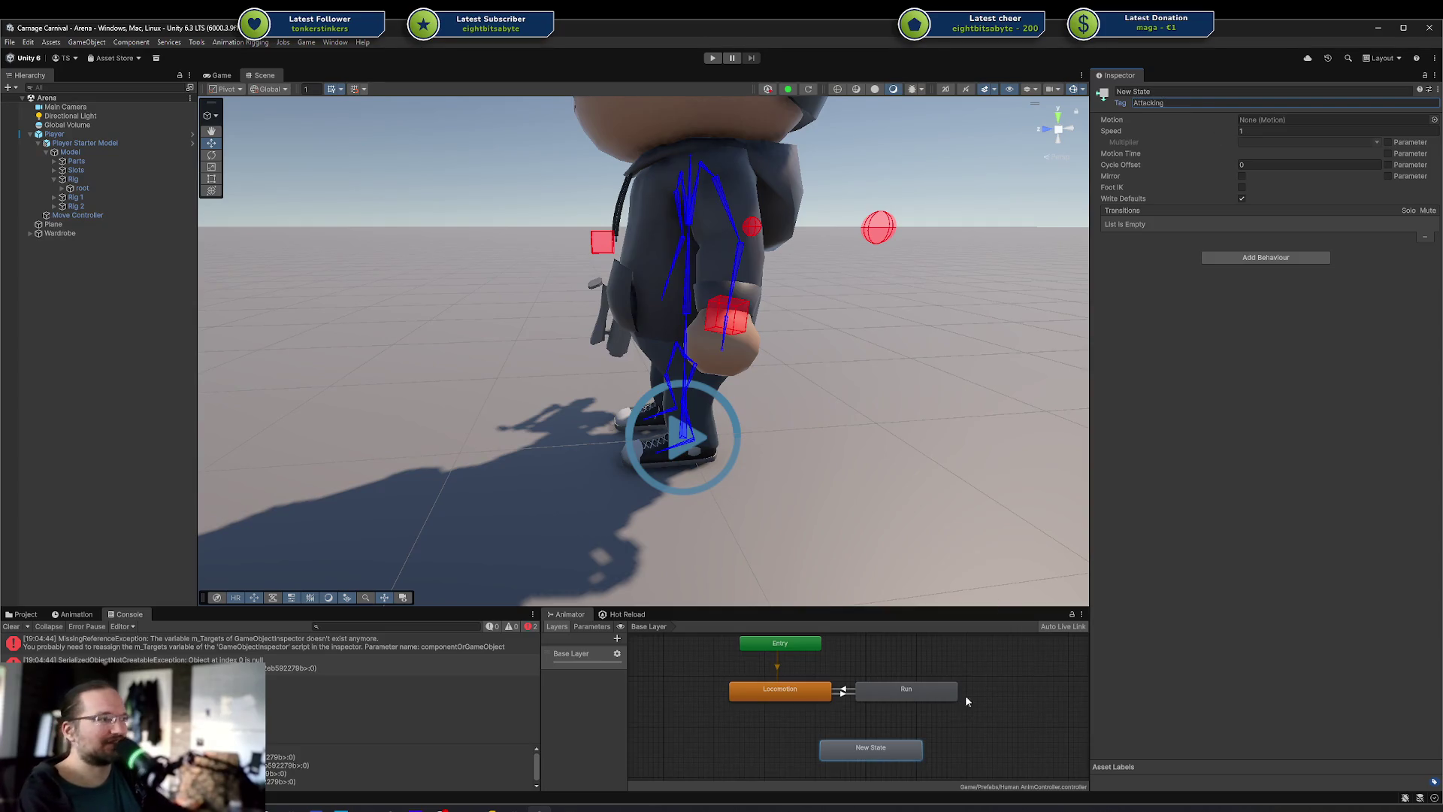
right_click(968, 705)
mouse_move(1007, 714)
left_click(1123, 715)
right_click(923, 752)
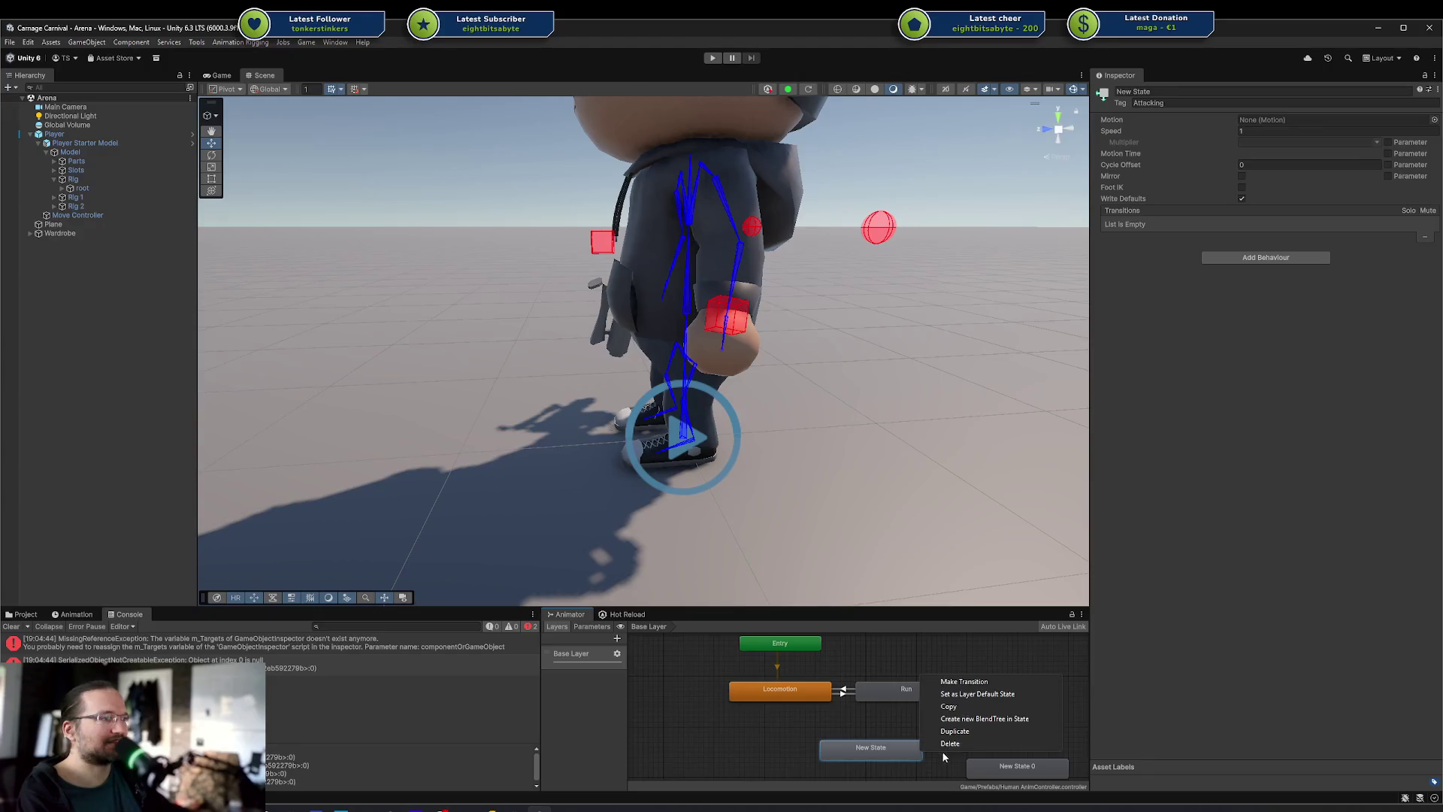
left_click(977, 681)
left_click(985, 766)
left_click(985, 768)
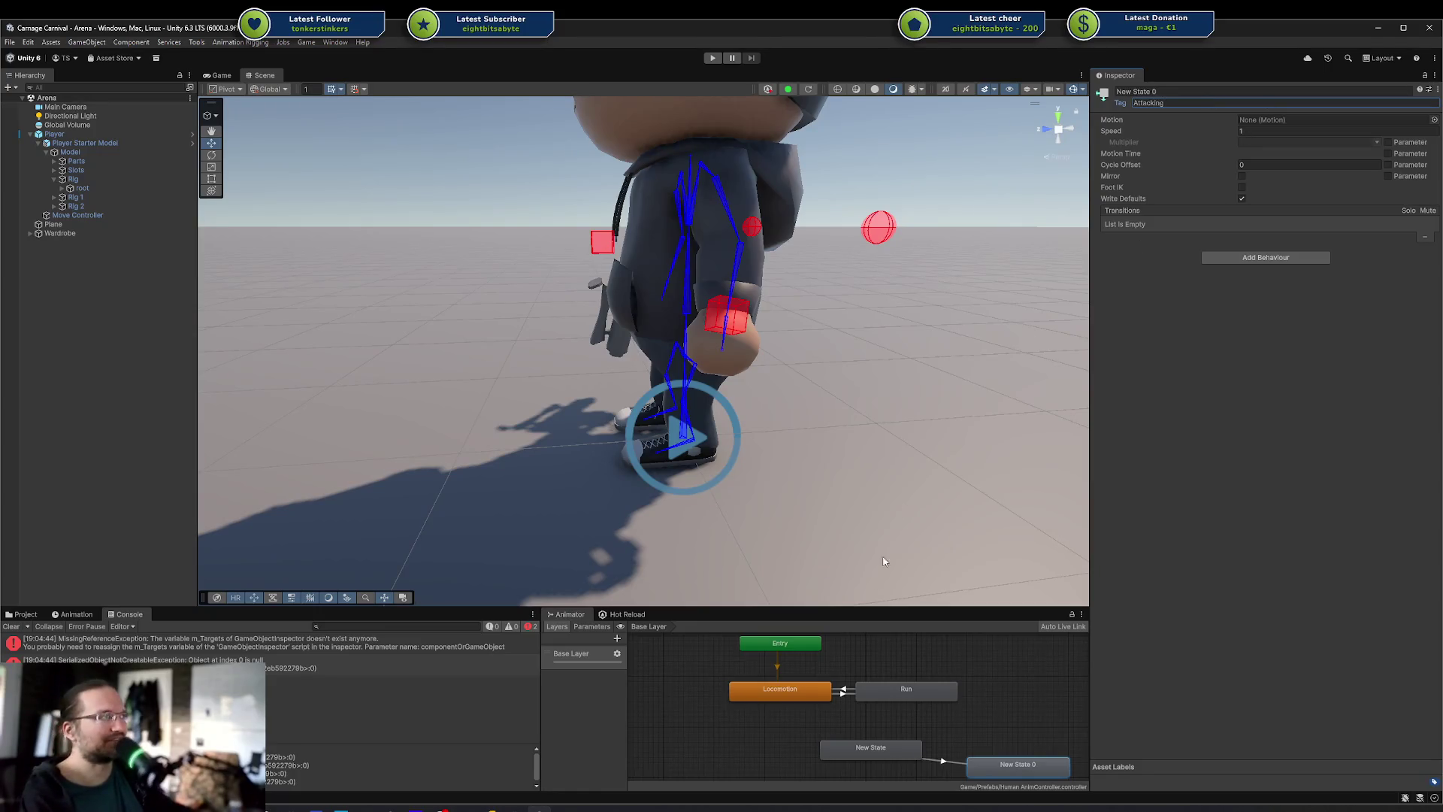
mouse_move(990, 763)
left_mouse_down()
mouse_move(845, 775)
mouse_move(984, 747)
left_mouse_up()
left_click(929, 734)
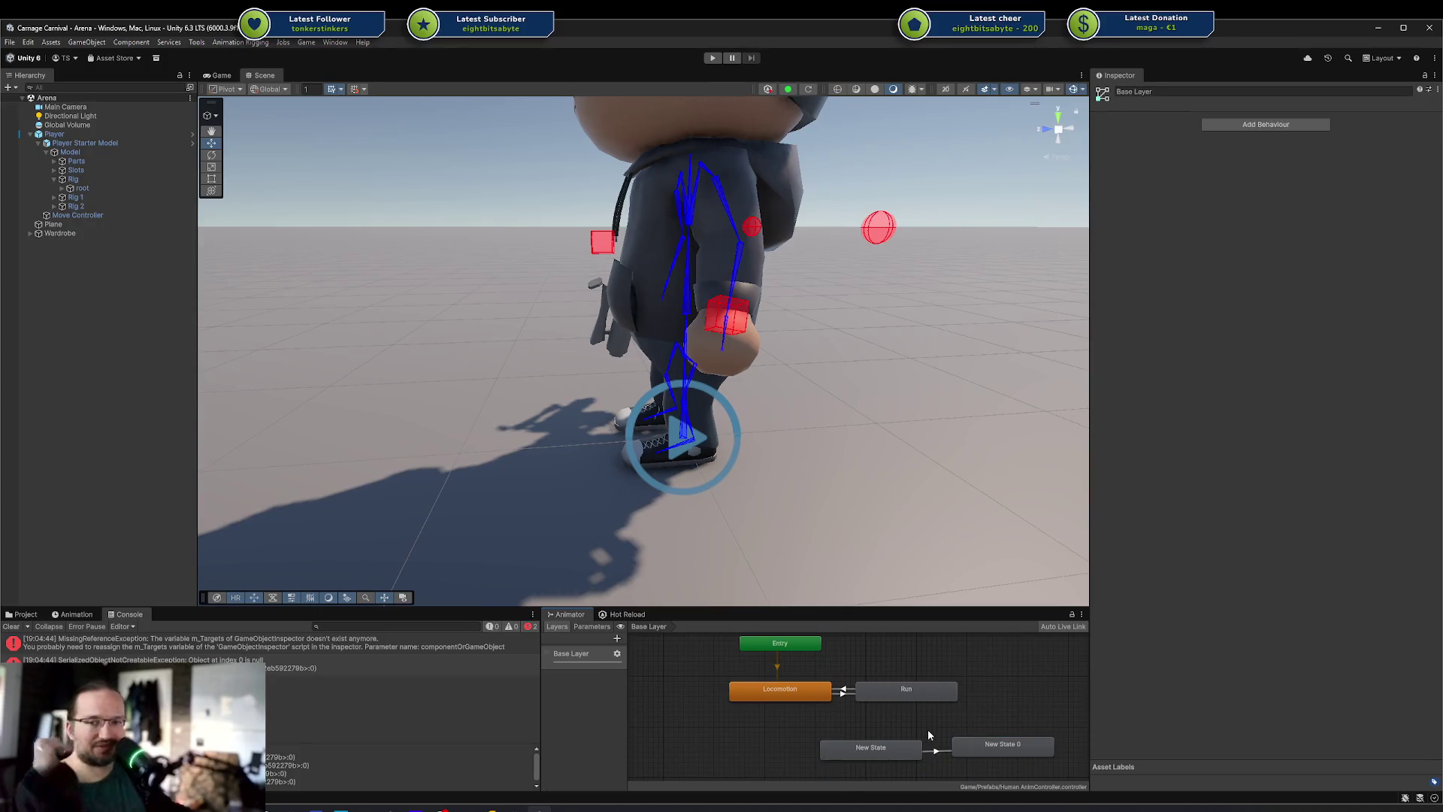
left_click(973, 746)
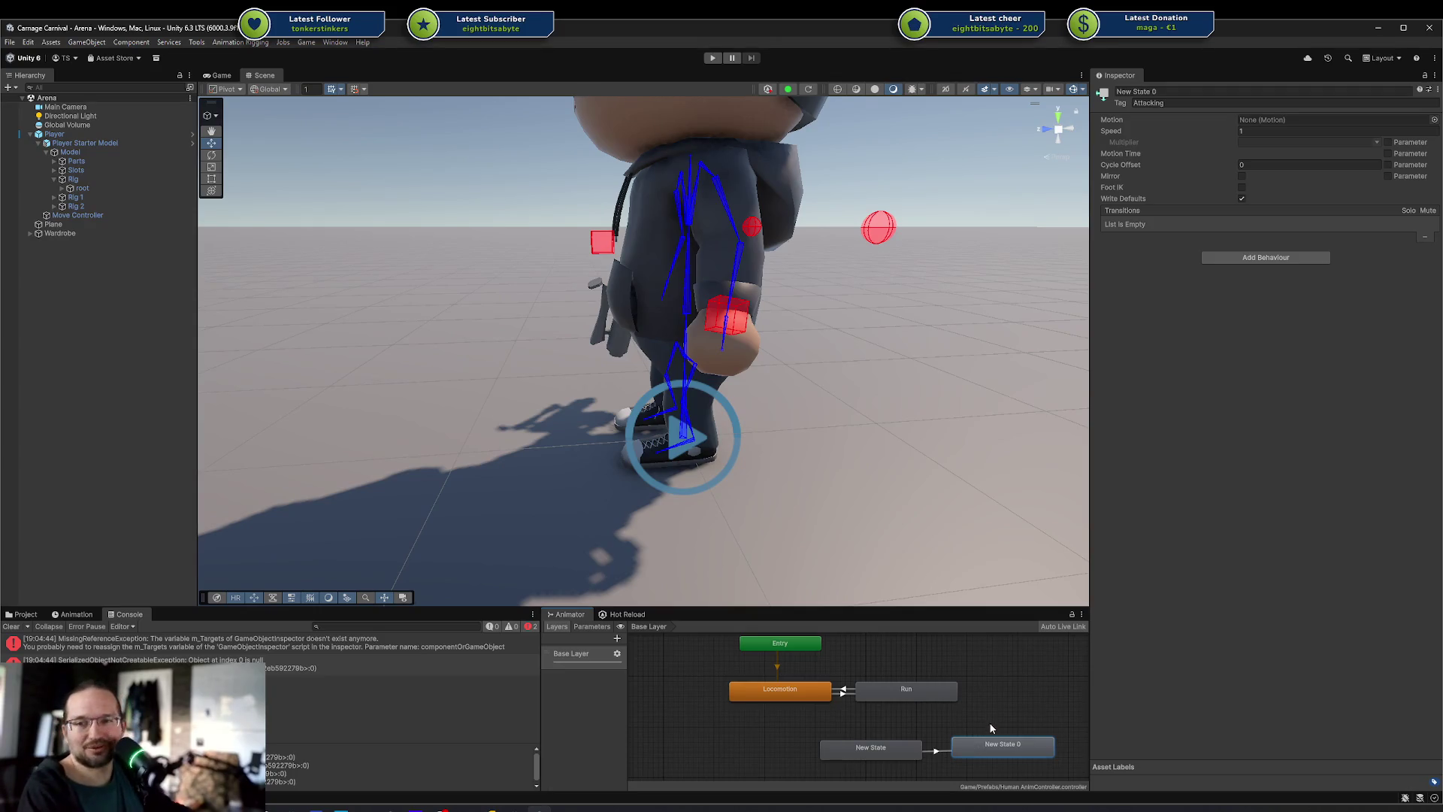
left_click_drag(1010, 751, 1008, 757)
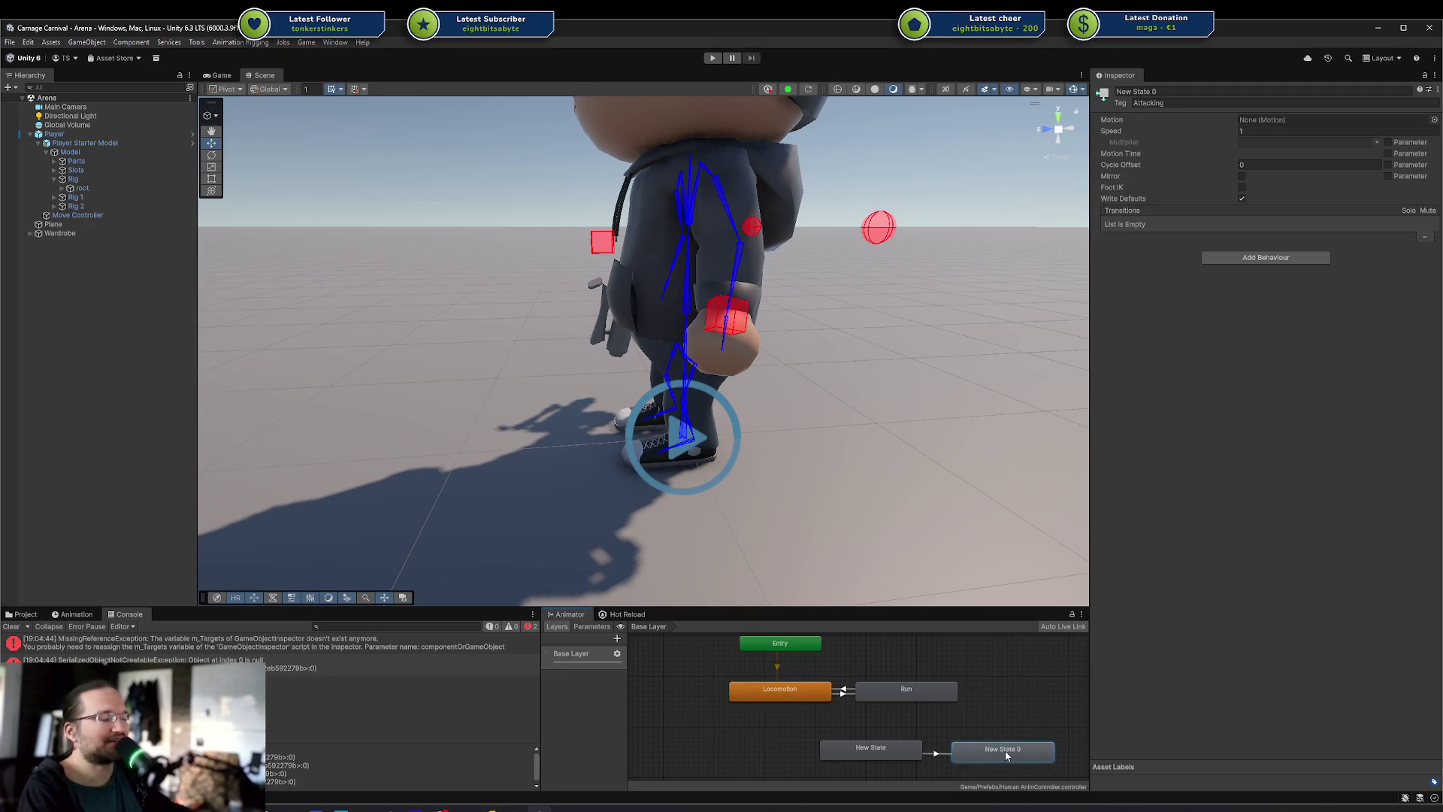
left_click(864, 730)
left_click_drag(866, 744, 866, 746)
left_click(1070, 755)
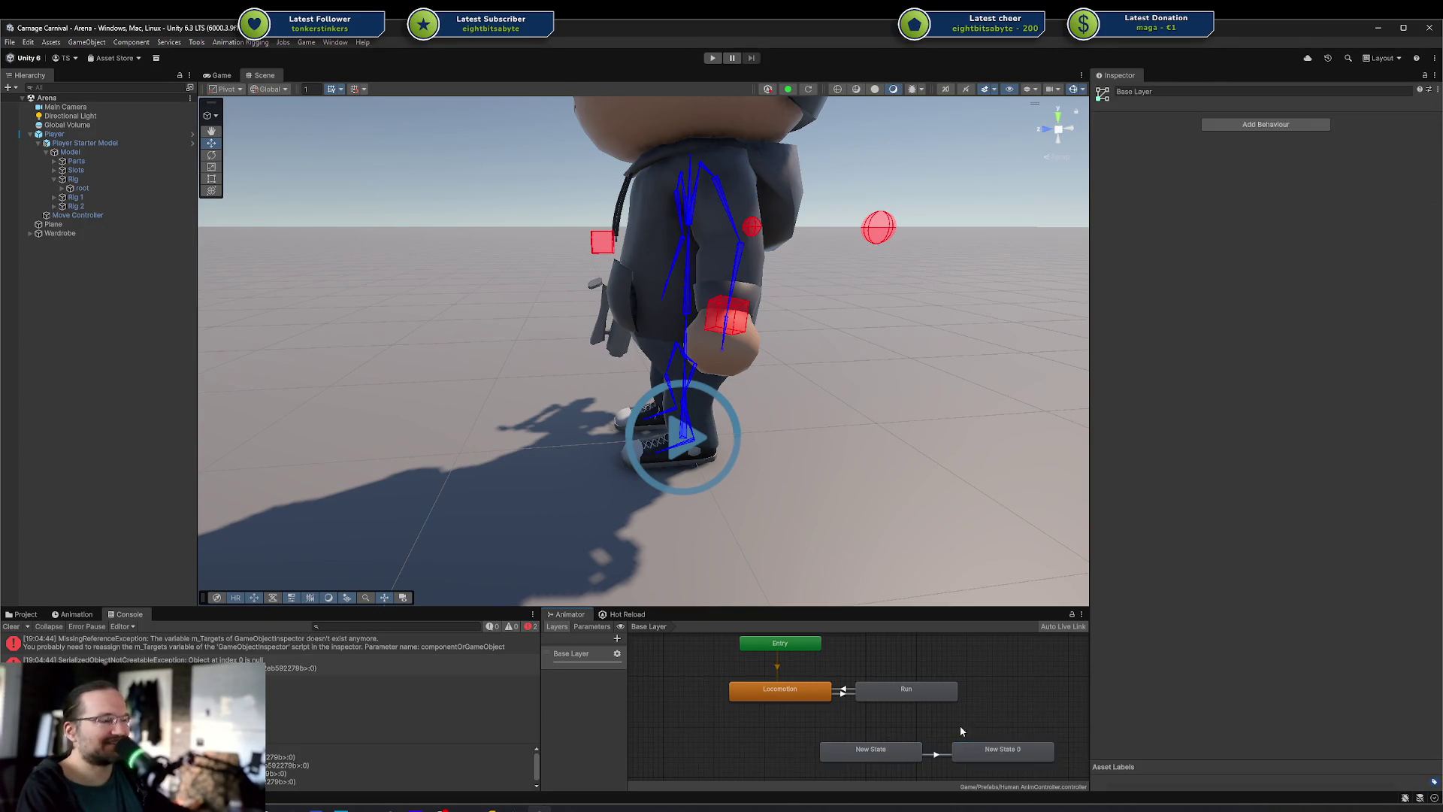
left_click(993, 747)
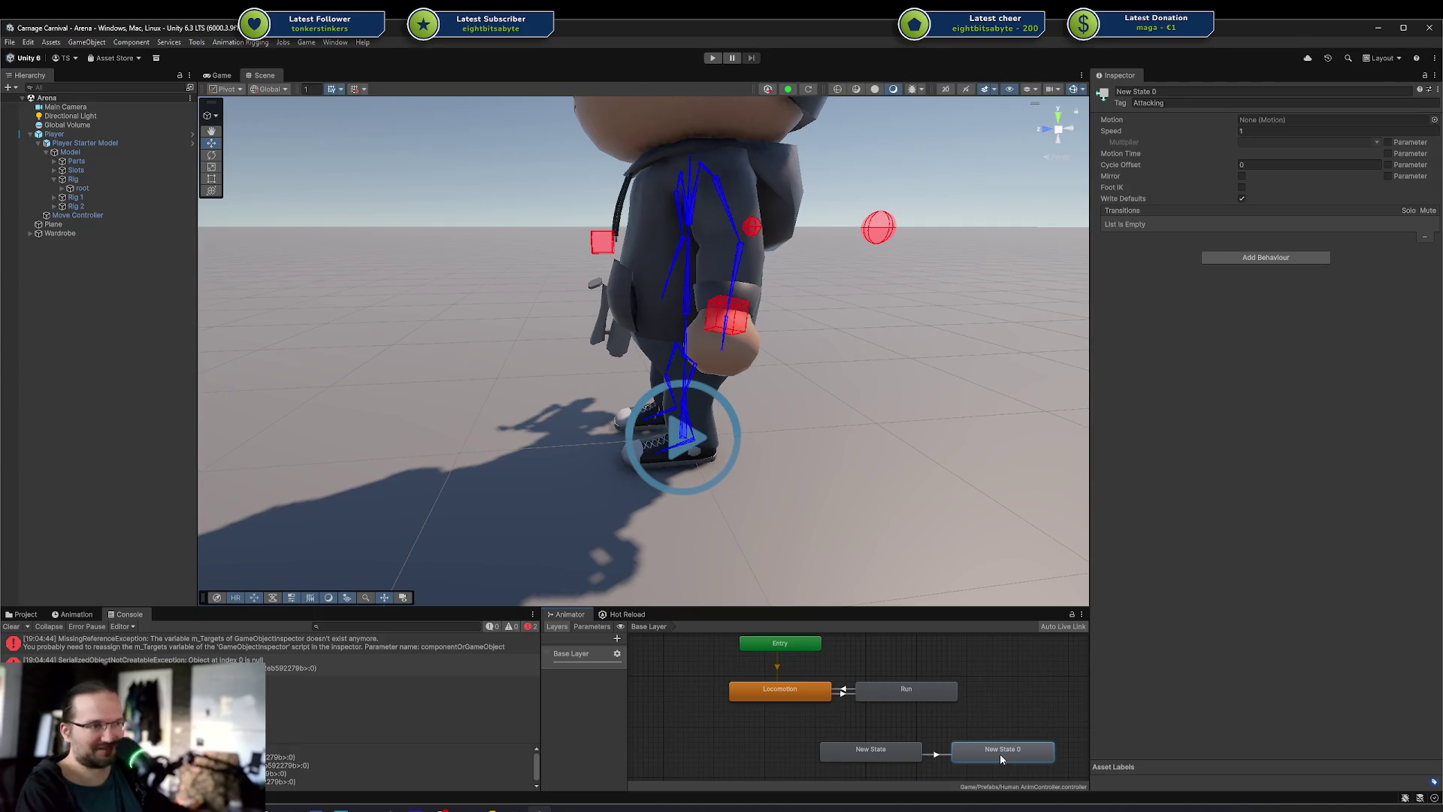
left_click(911, 729)
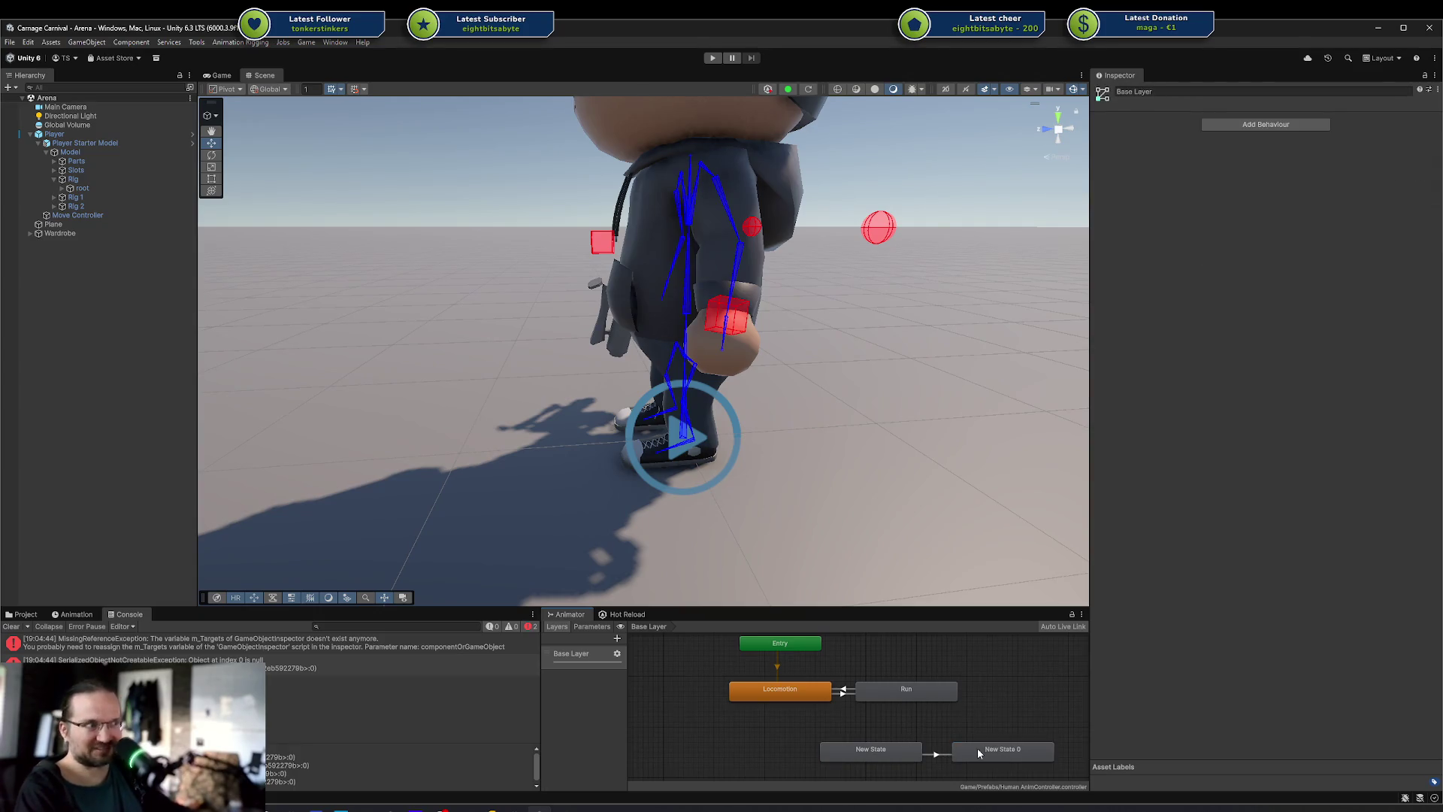
left_click_drag(863, 749, 868, 739)
left_click_drag(984, 751, 857, 776)
left_click(956, 759)
left_click_drag(956, 759, 968, 715)
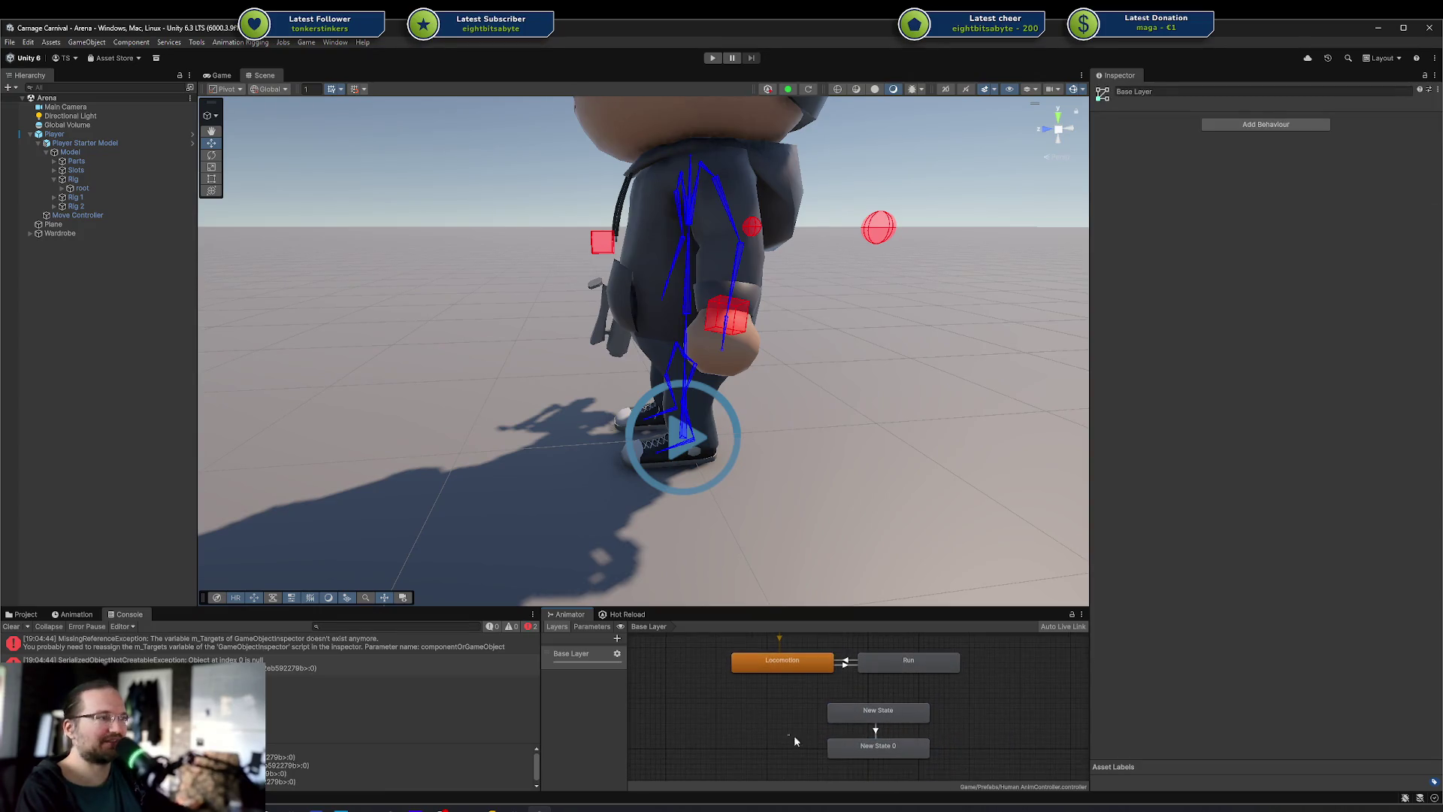
left_click(830, 748)
left_click(813, 750)
left_click(865, 752)
left_click(814, 743)
left_click(902, 748)
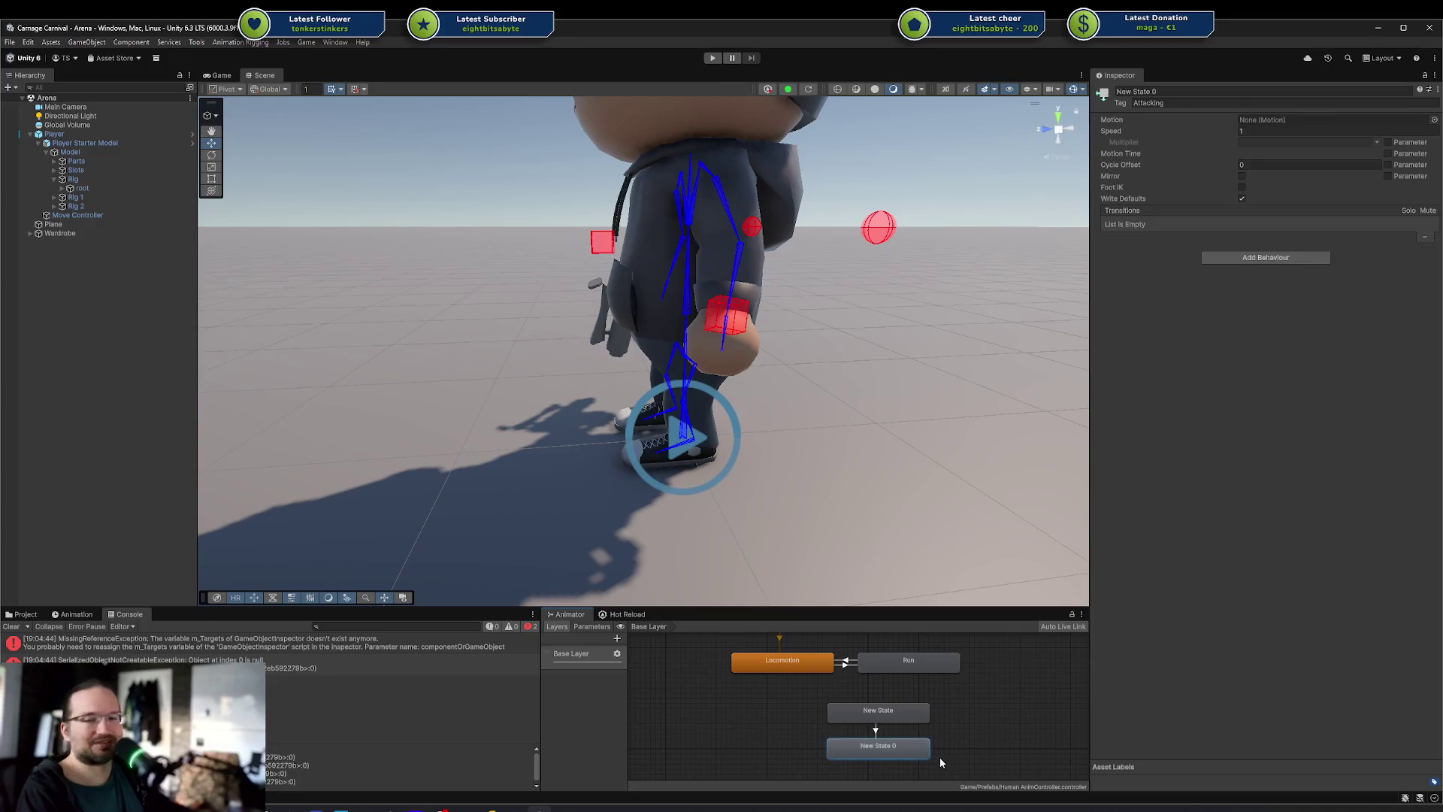
left_click(950, 755)
left_click(917, 754)
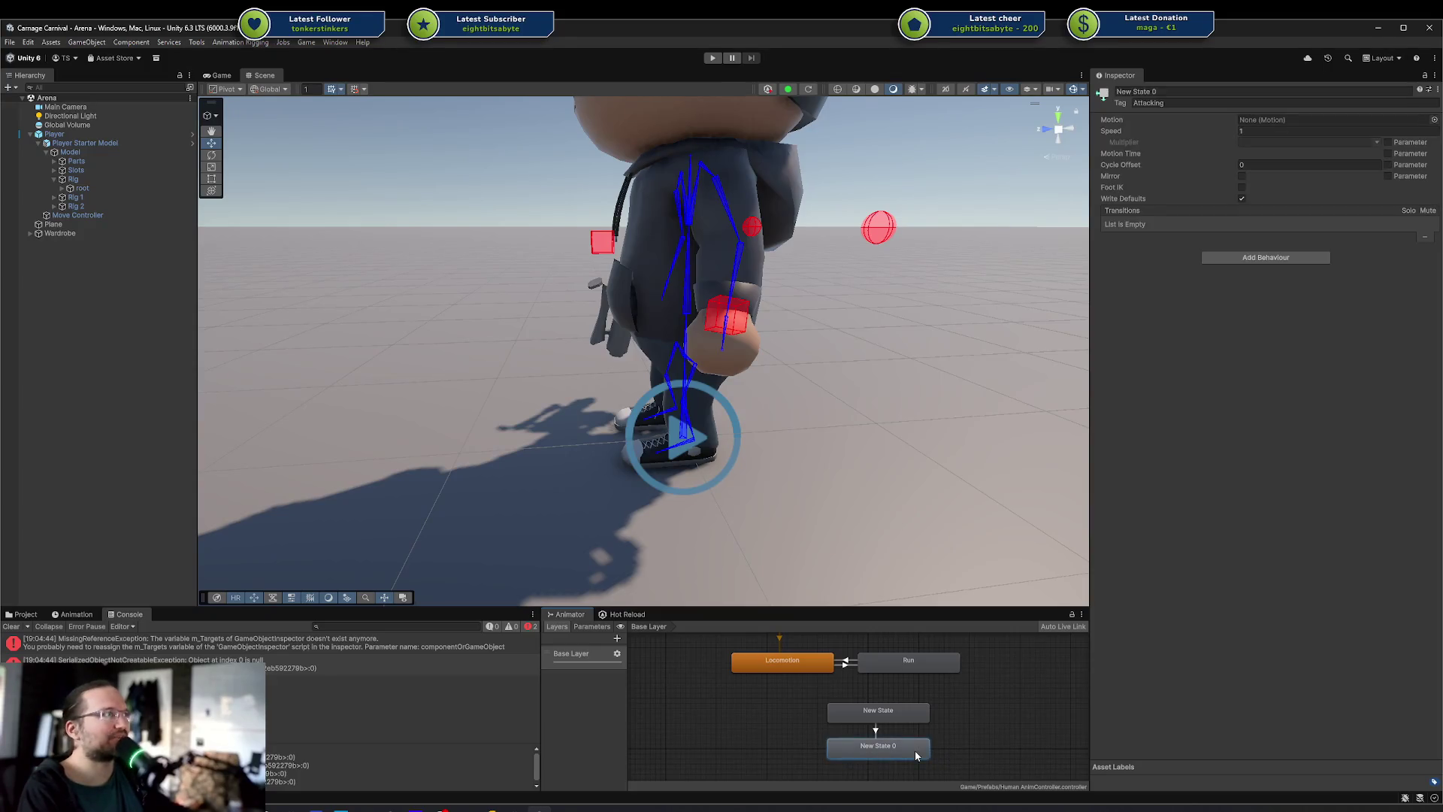
left_click(932, 717)
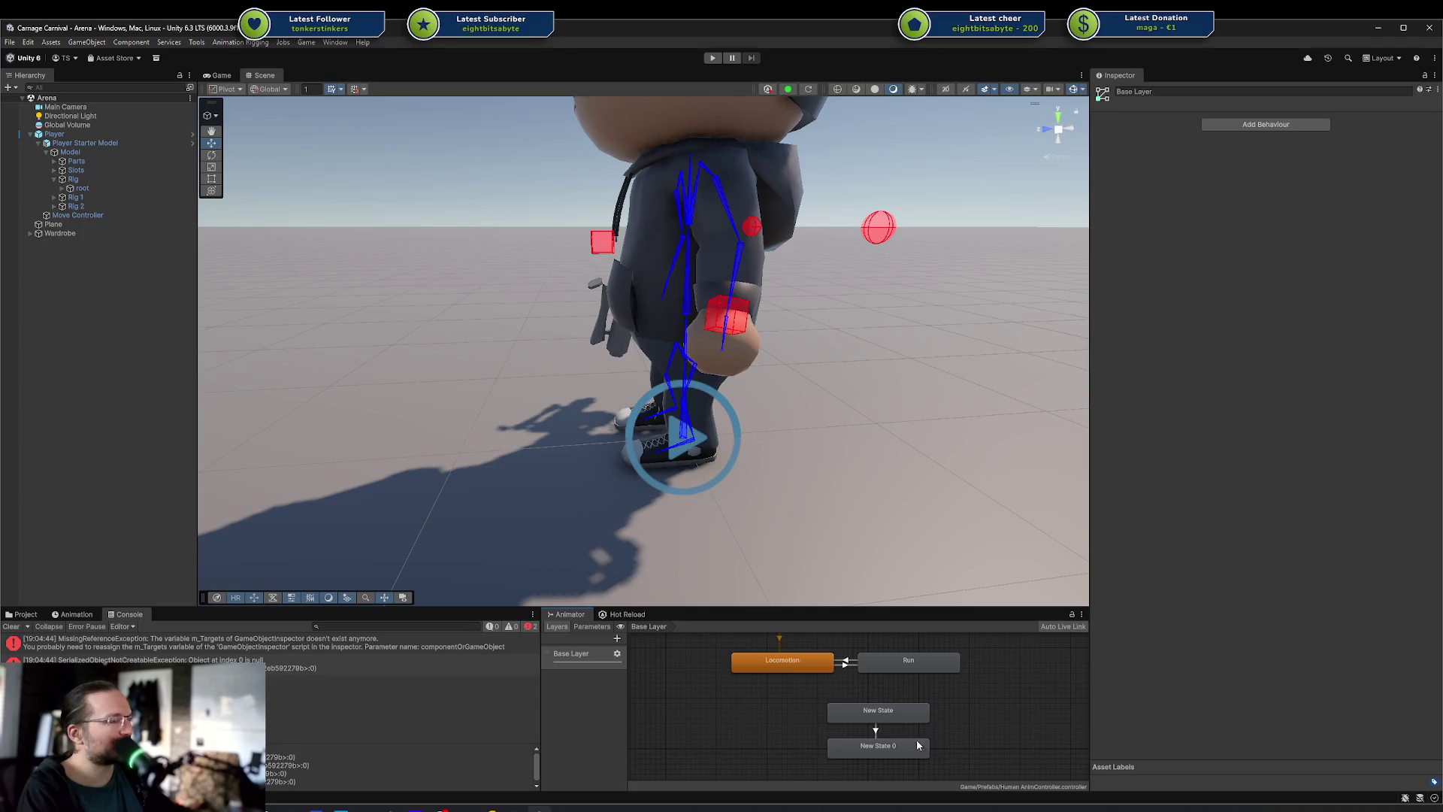
left_click(916, 746)
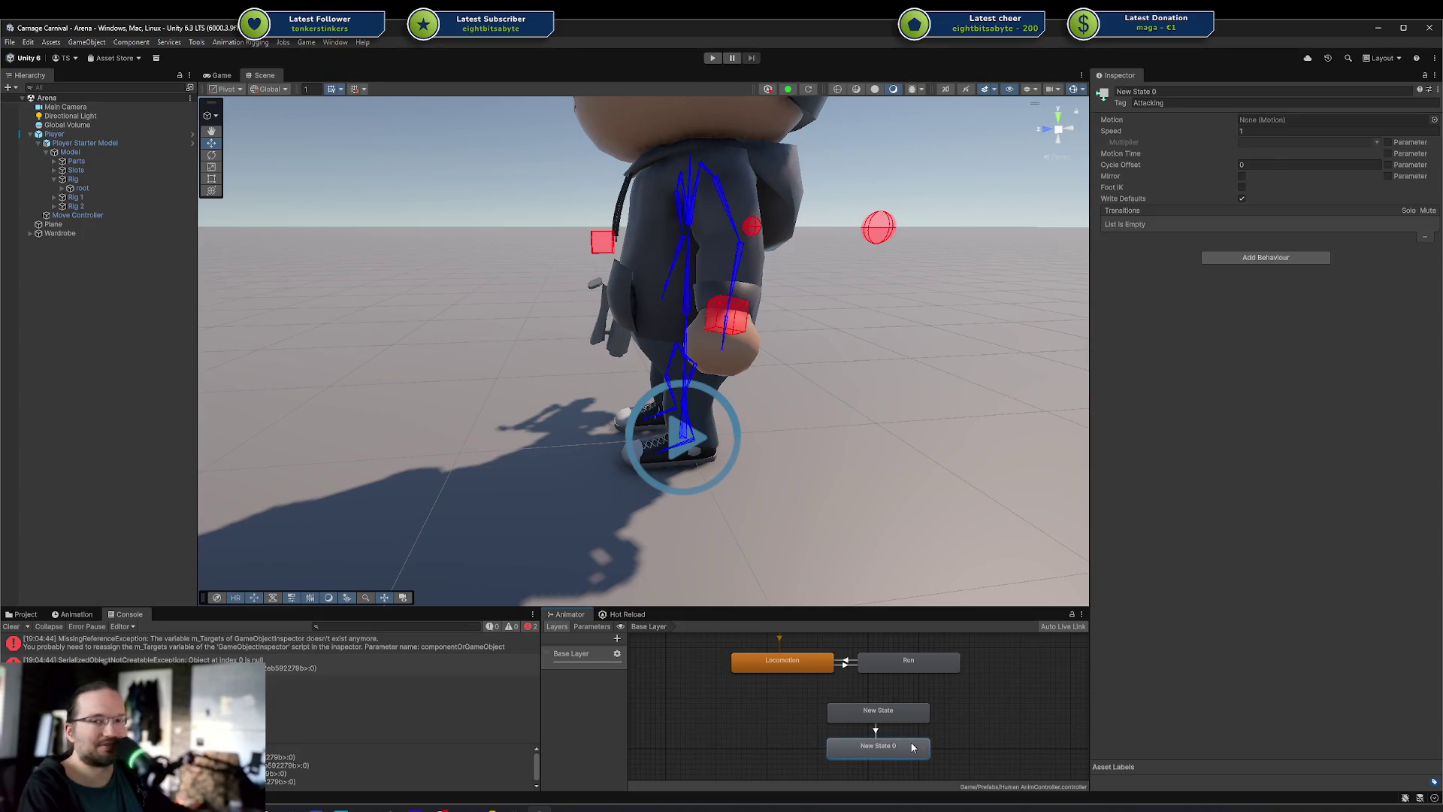
left_click(788, 736)
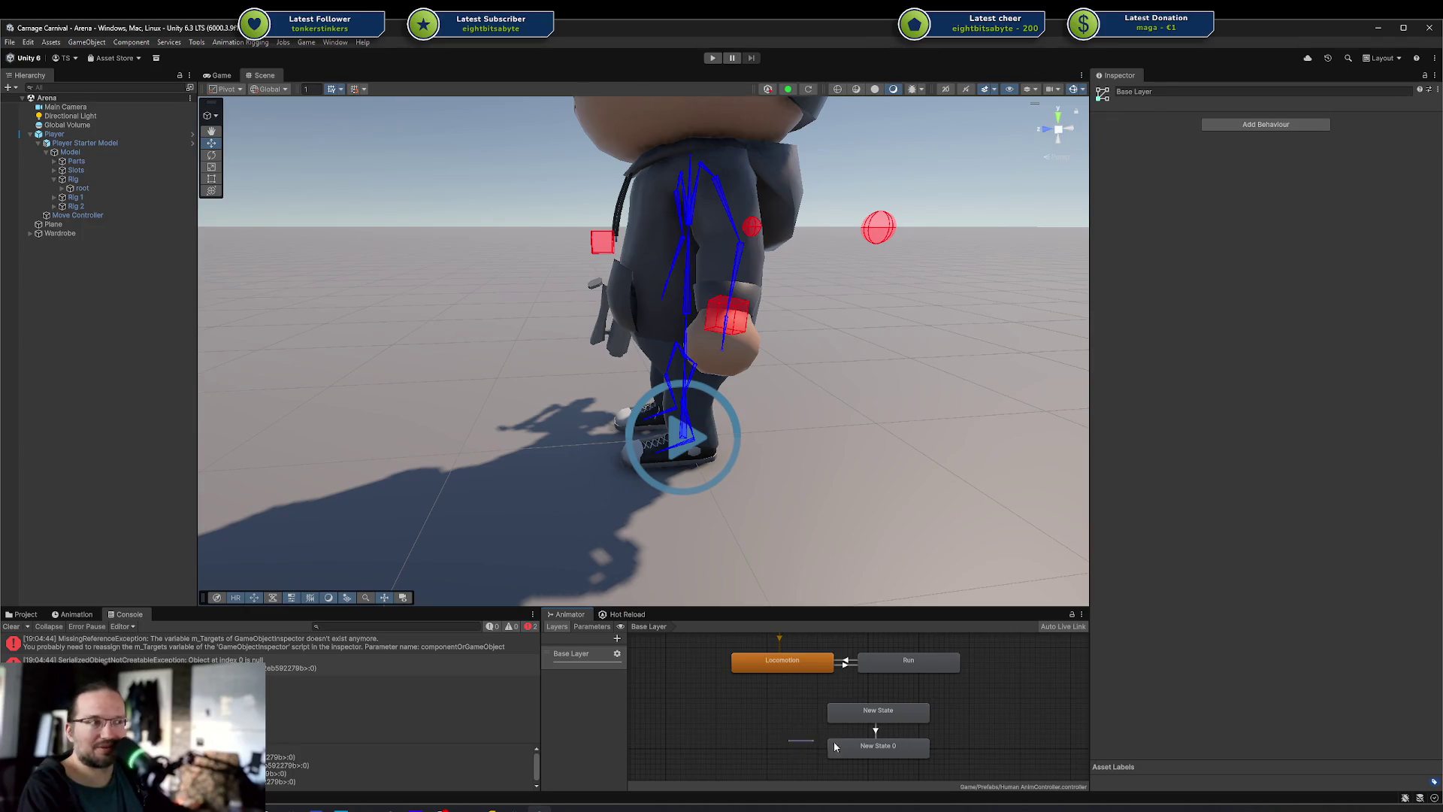
left_click(902, 746)
left_click(986, 749)
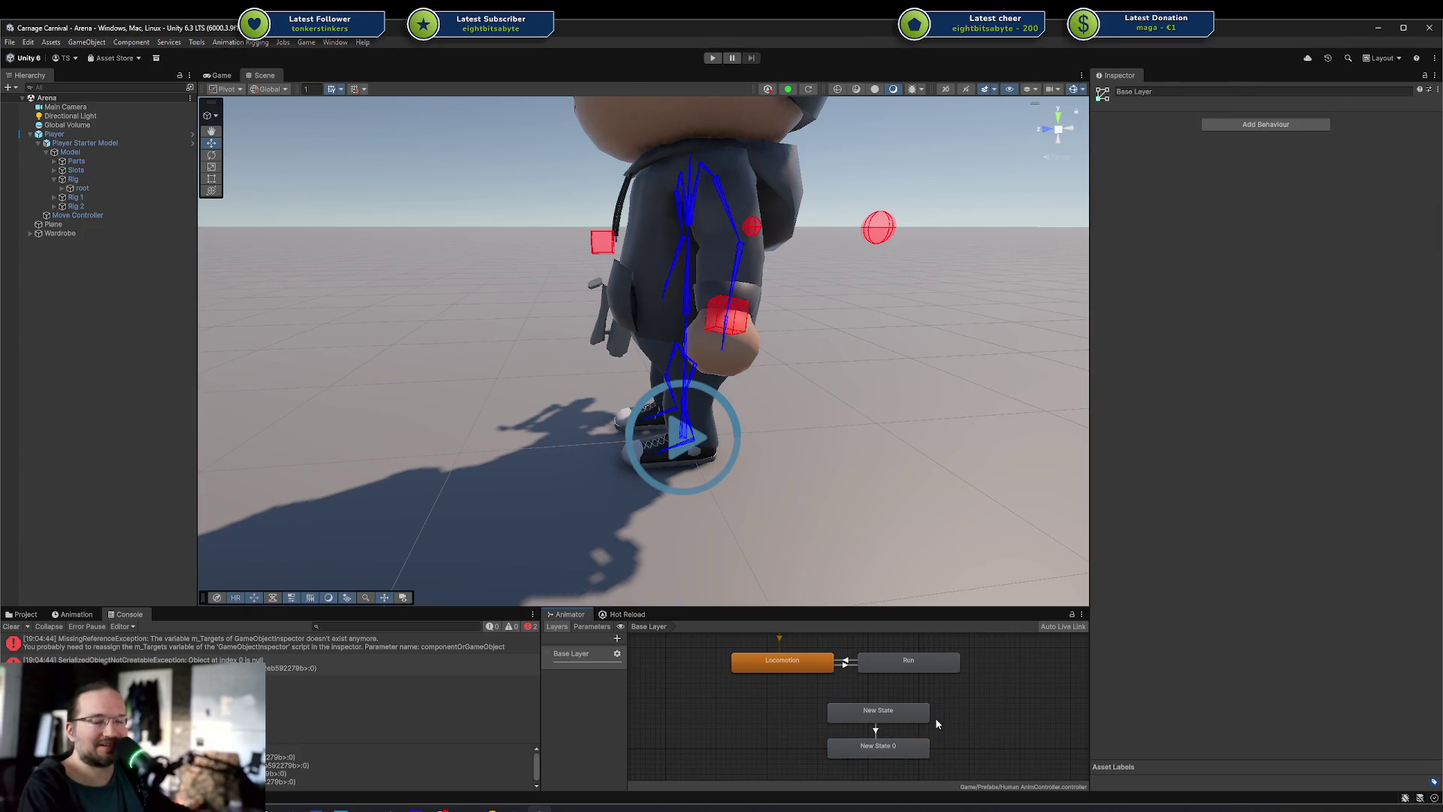
mouse_move(877, 743)
left_mouse_down()
mouse_move(872, 757)
mouse_move(750, 715)
mouse_move(930, 671)
mouse_move(875, 750)
mouse_move(928, 782)
left_mouse_up()
key("Delete")
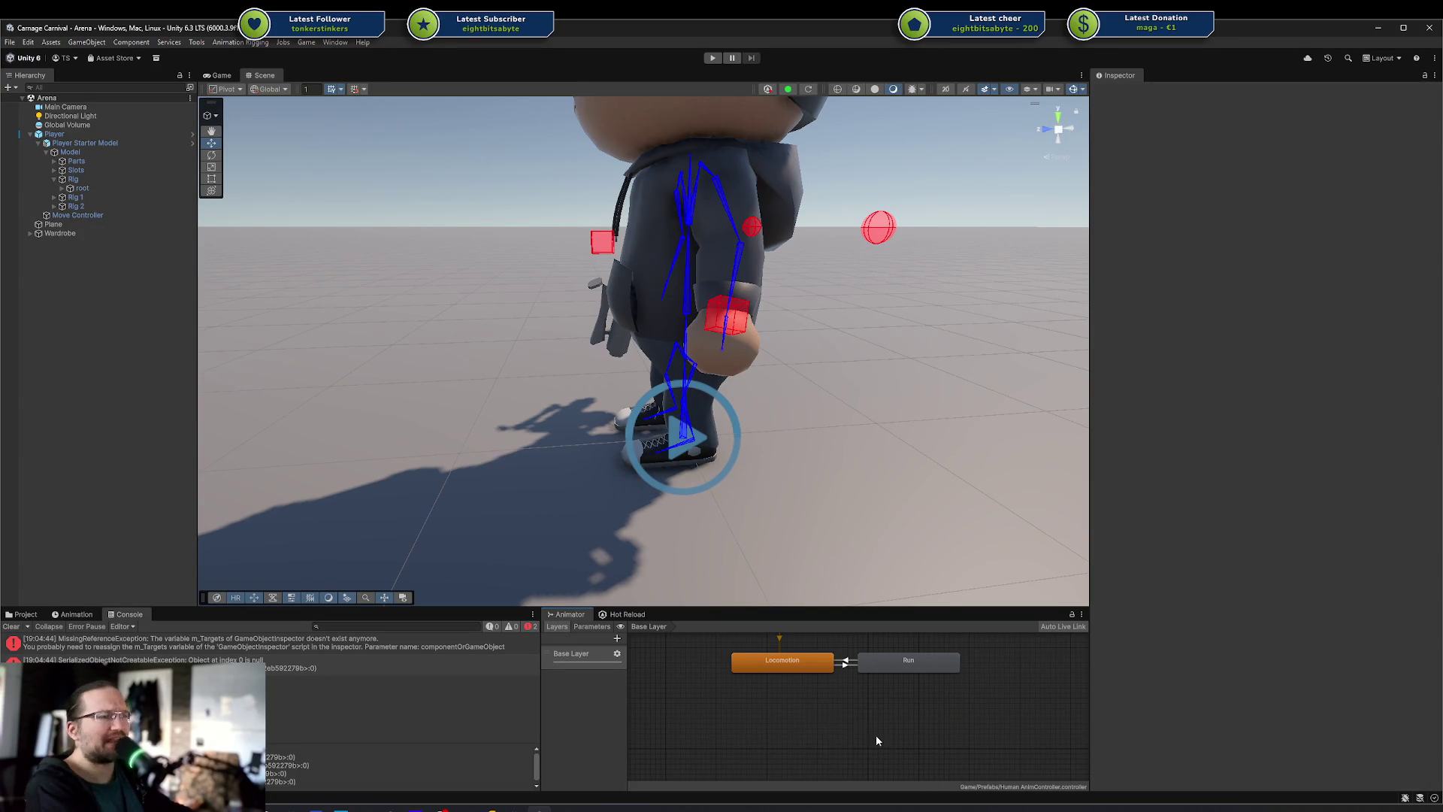
left_click_drag(877, 733, 891, 759)
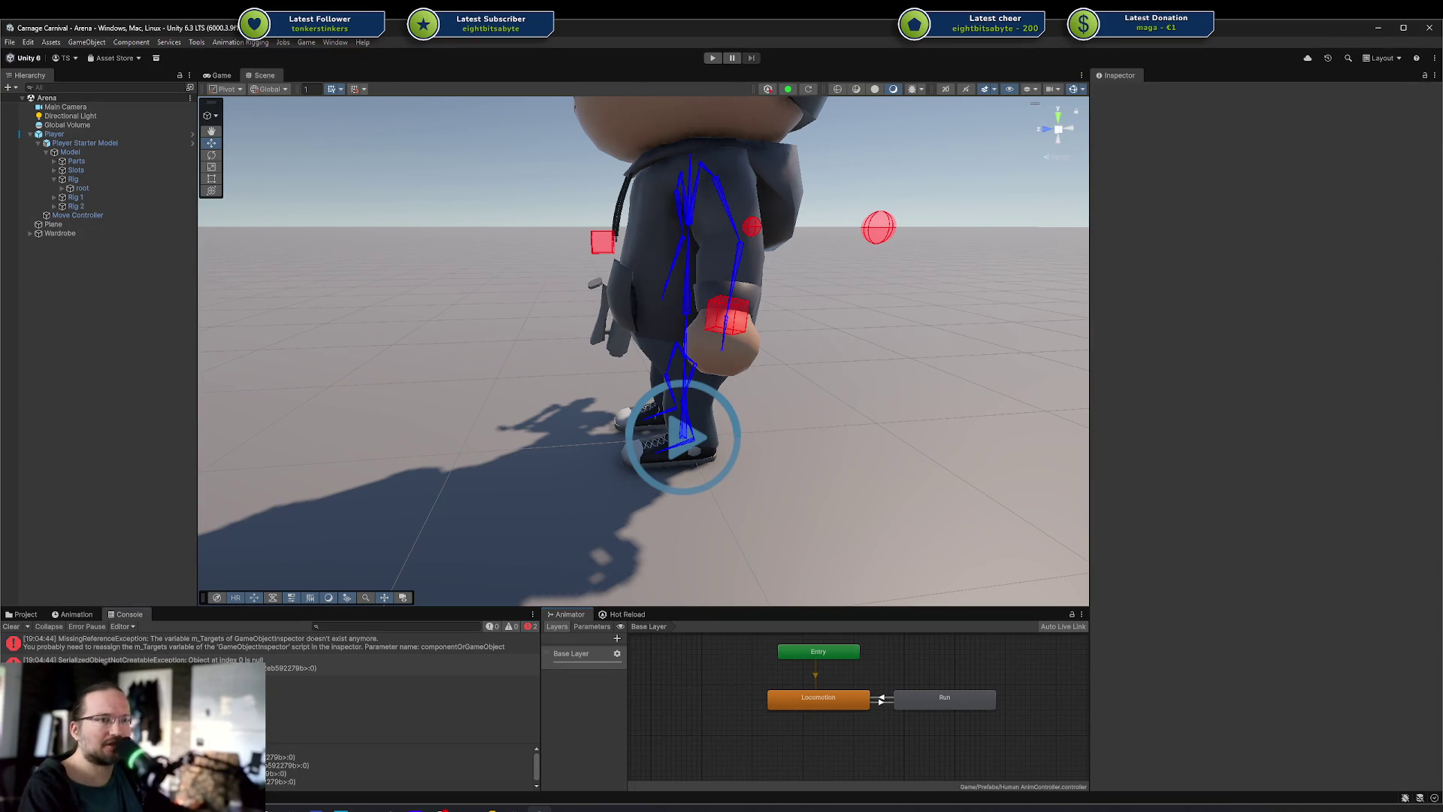
Clear the Console errors and show the _deleteme folder in the Project panel
left_click(11, 626)
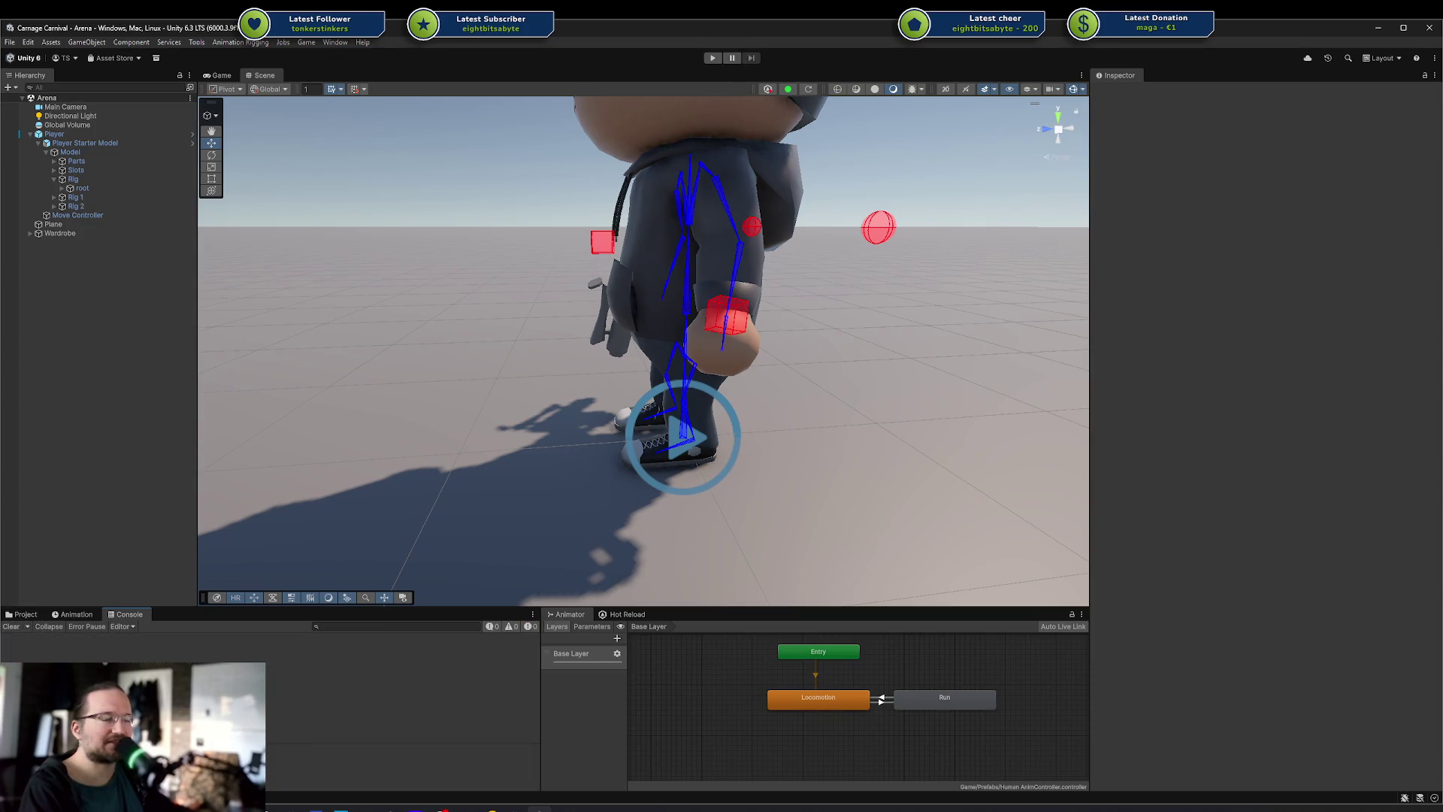
left_click(718, 729)
left_click_drag(759, 713, 759, 721)
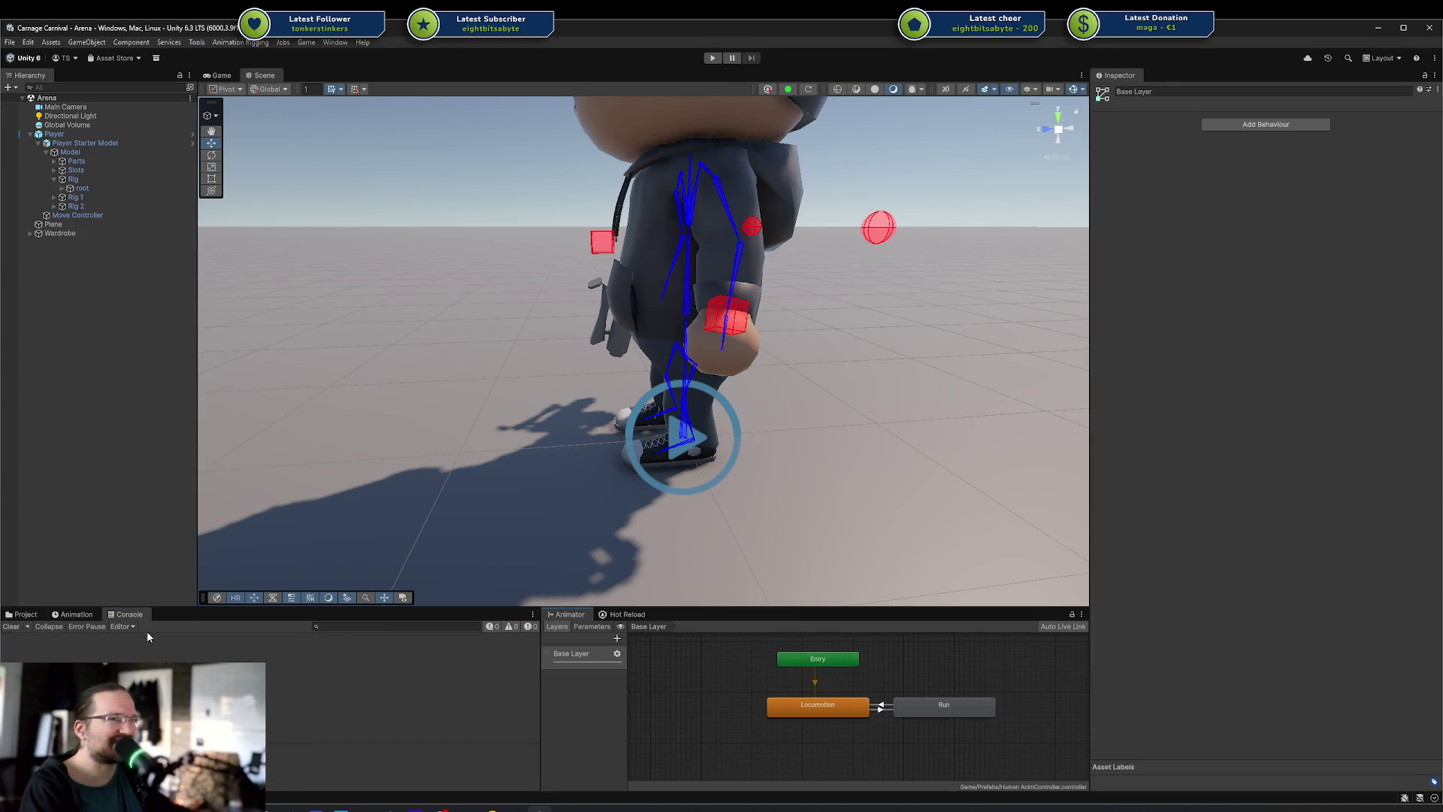
left_click(22, 614)
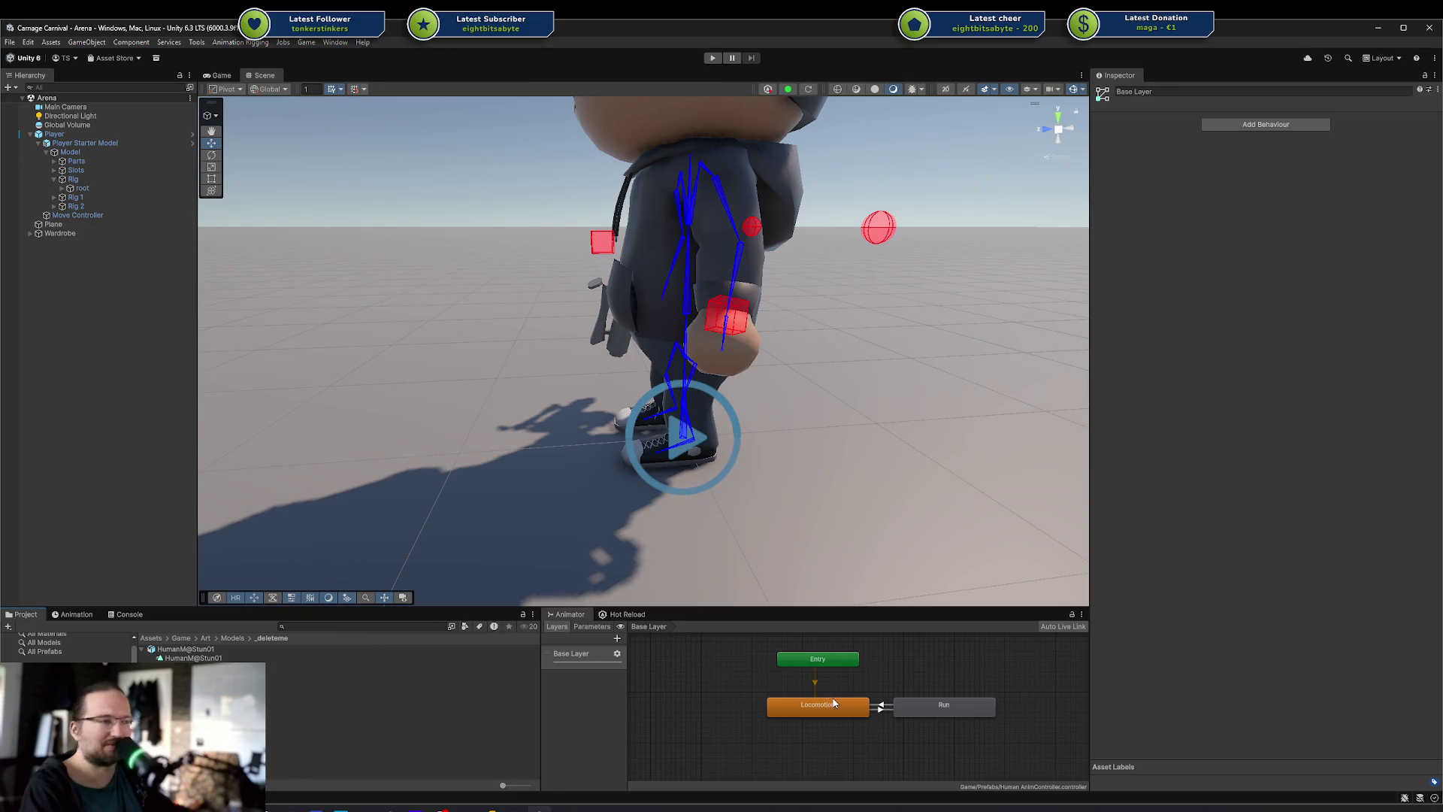
left_click_drag(872, 689, 864, 699)
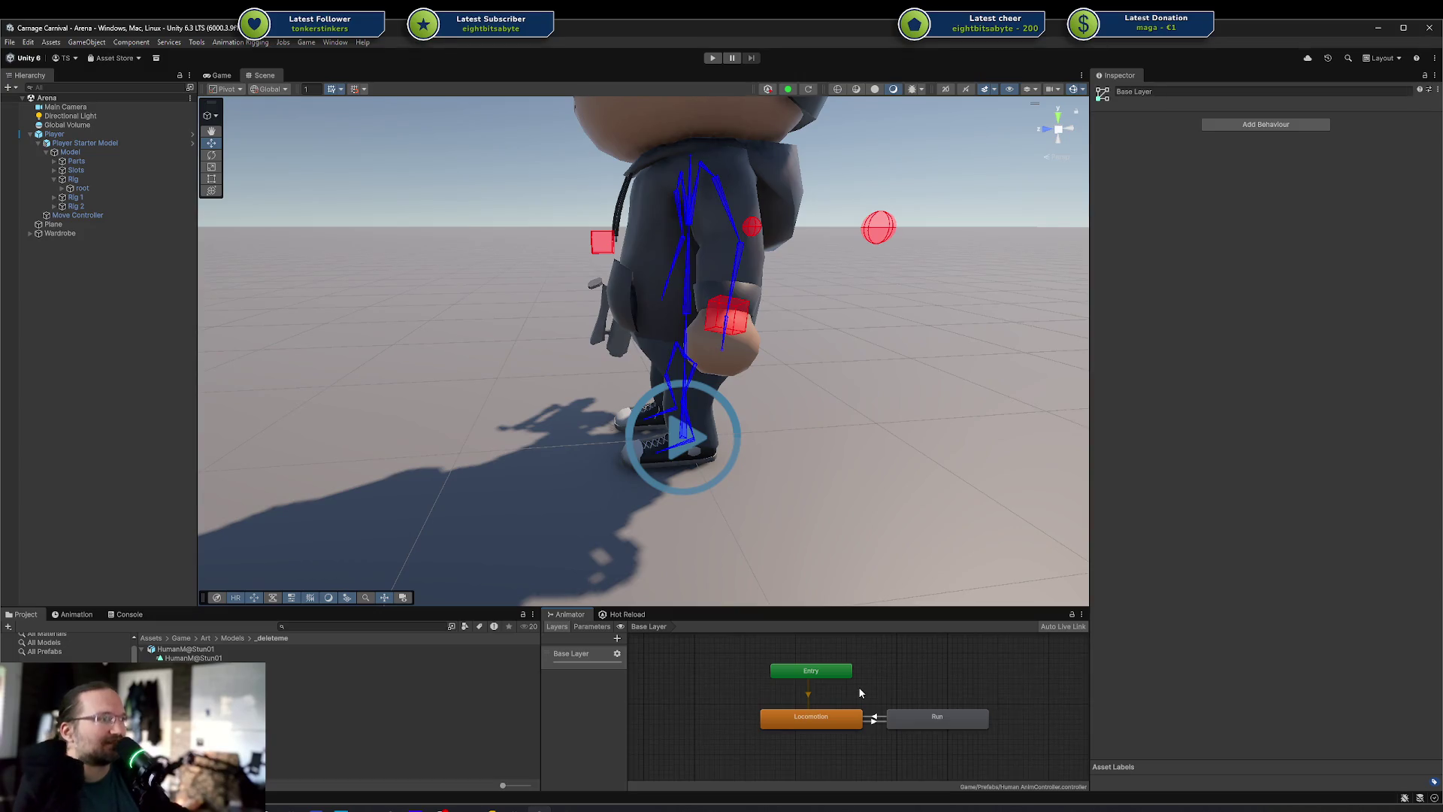
Box-select the Locomotion and Run states, then inspect the Run state on its own
left_click_drag(766, 684, 989, 731)
left_click(939, 697)
left_click_drag(732, 666, 968, 724)
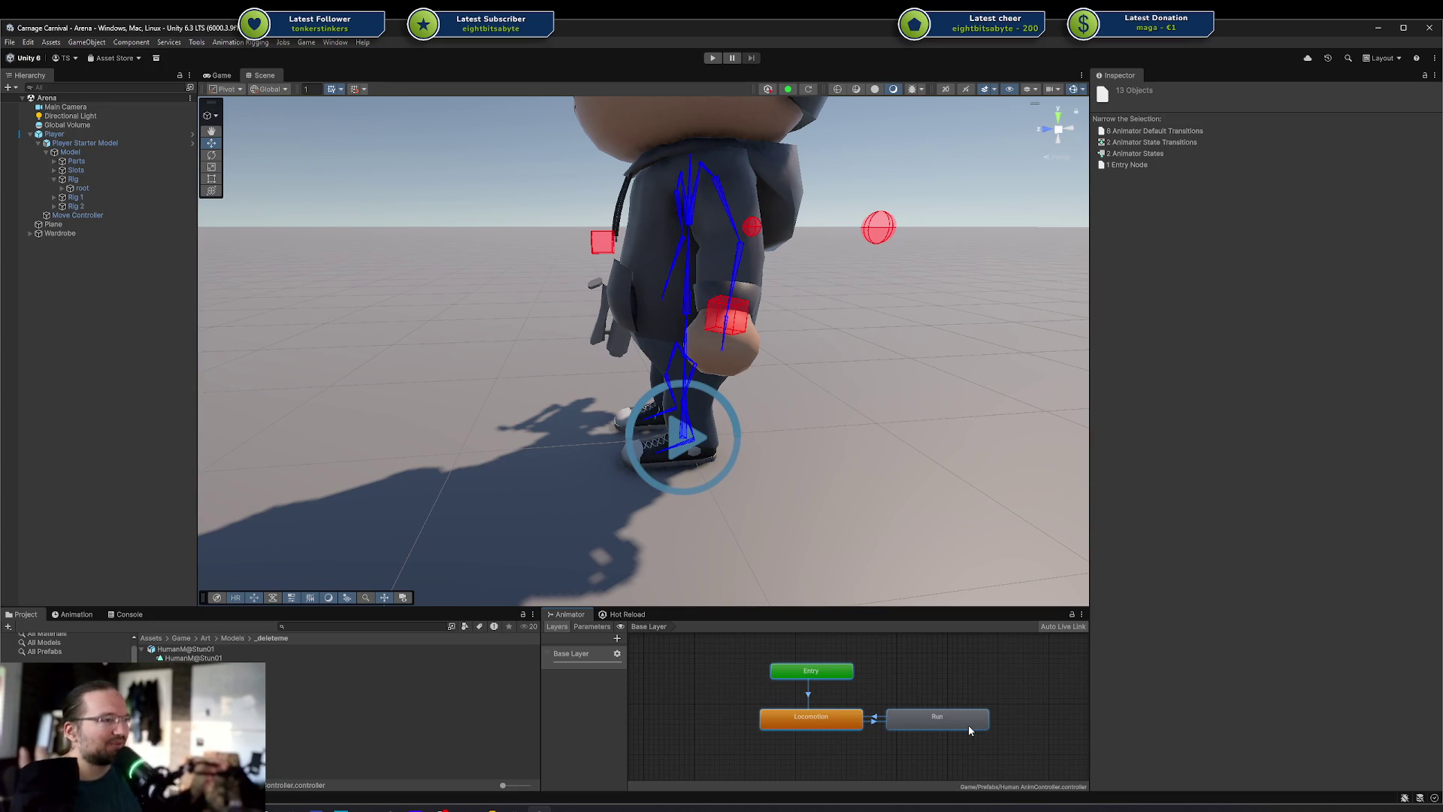
left_click_drag(1015, 667, 738, 747)
left_click(893, 682)
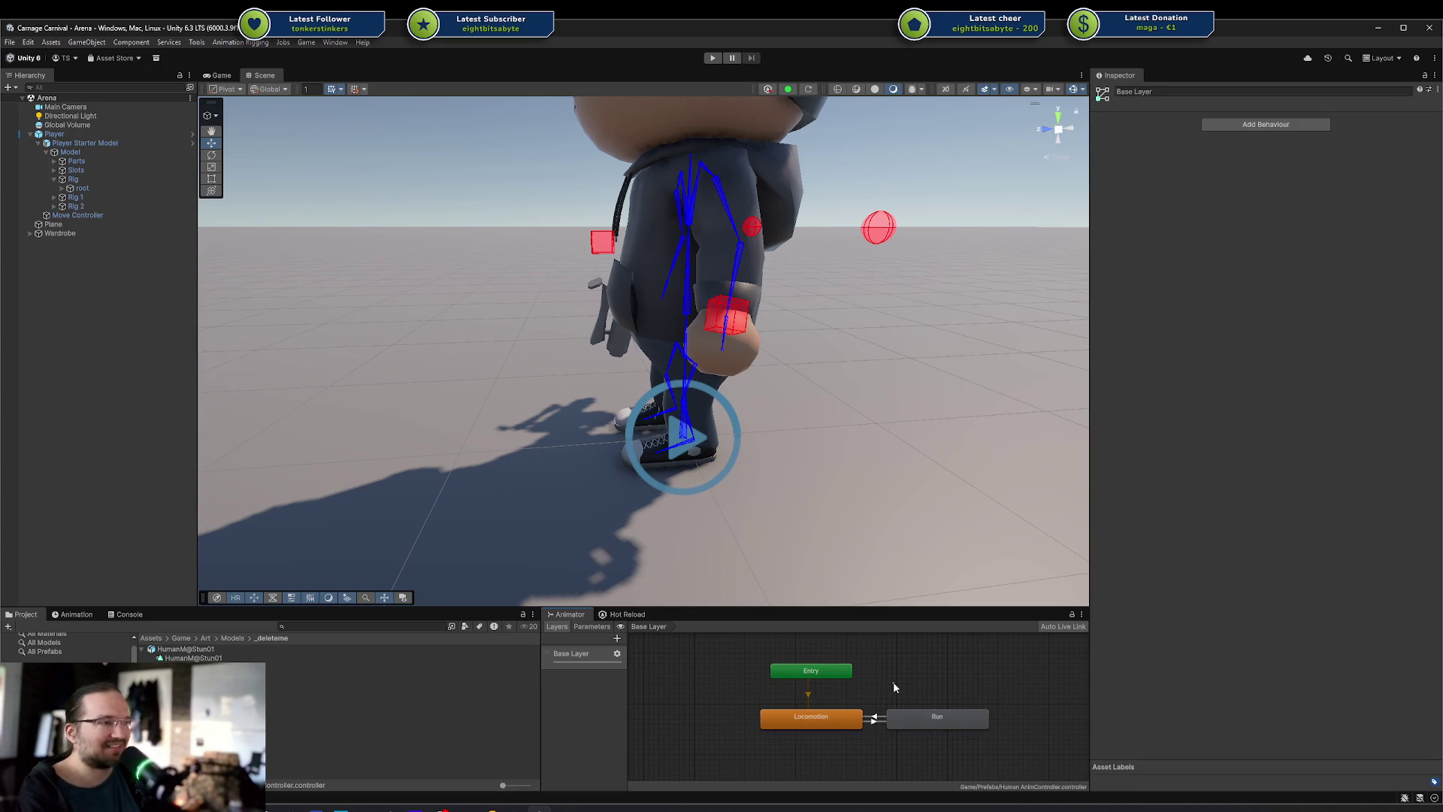
left_click(937, 716)
left_click(941, 687)
left_click(939, 720)
left_click(729, 719)
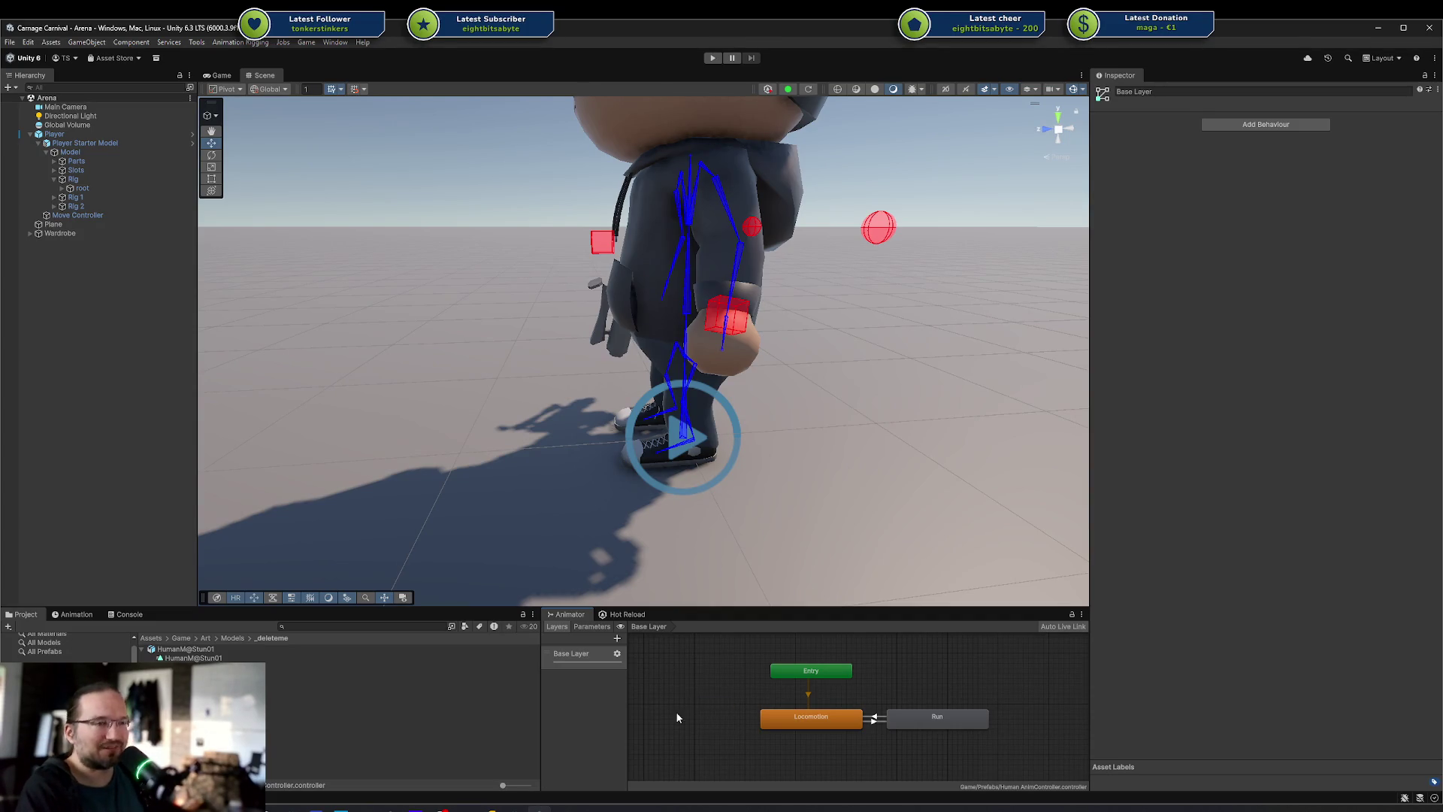
Add an empty New State left of Locomotion, then delete it
right_click(696, 688)
right_click(752, 696)
right_click(752, 697)
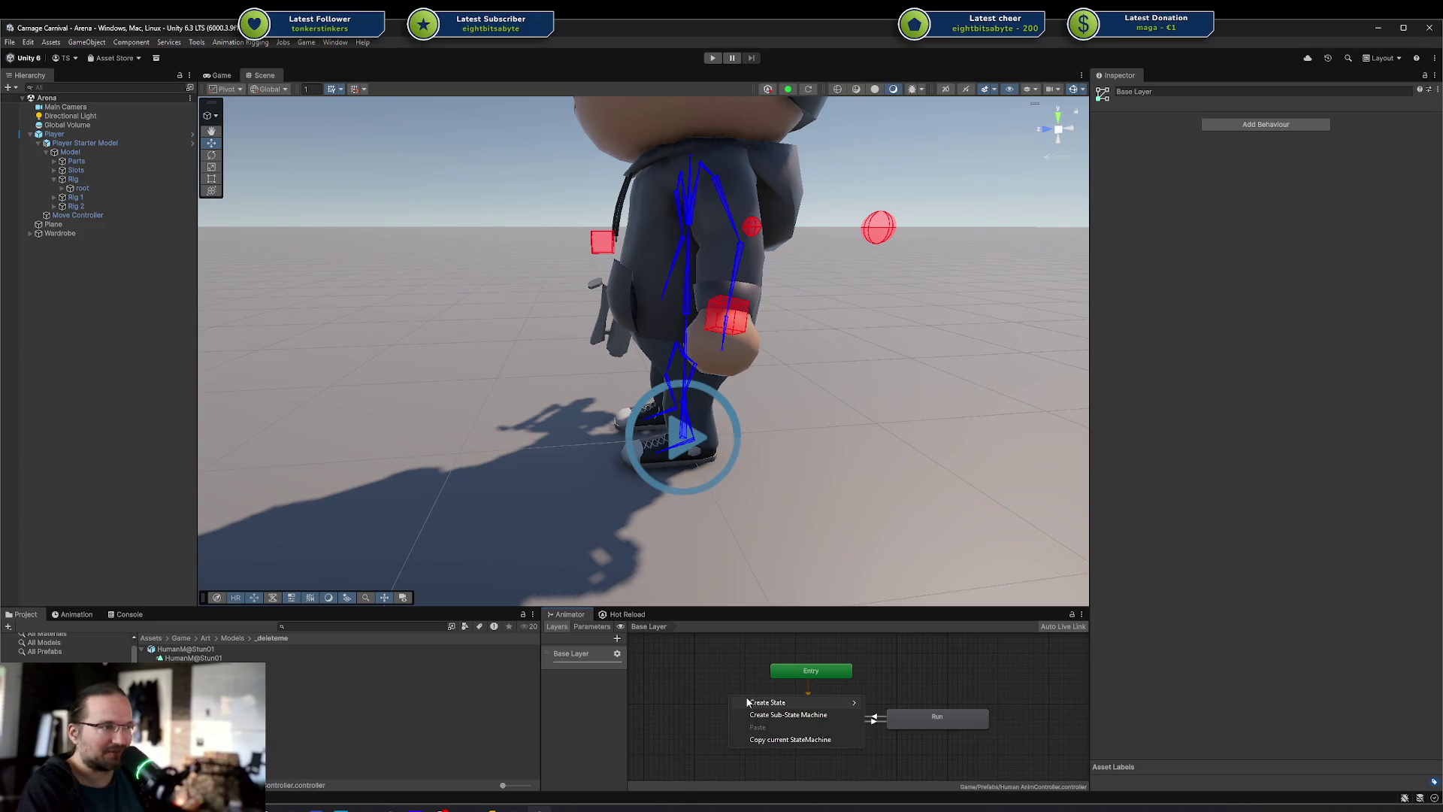
mouse_move(749, 703)
left_click(875, 702)
left_click_drag(762, 707, 680, 710)
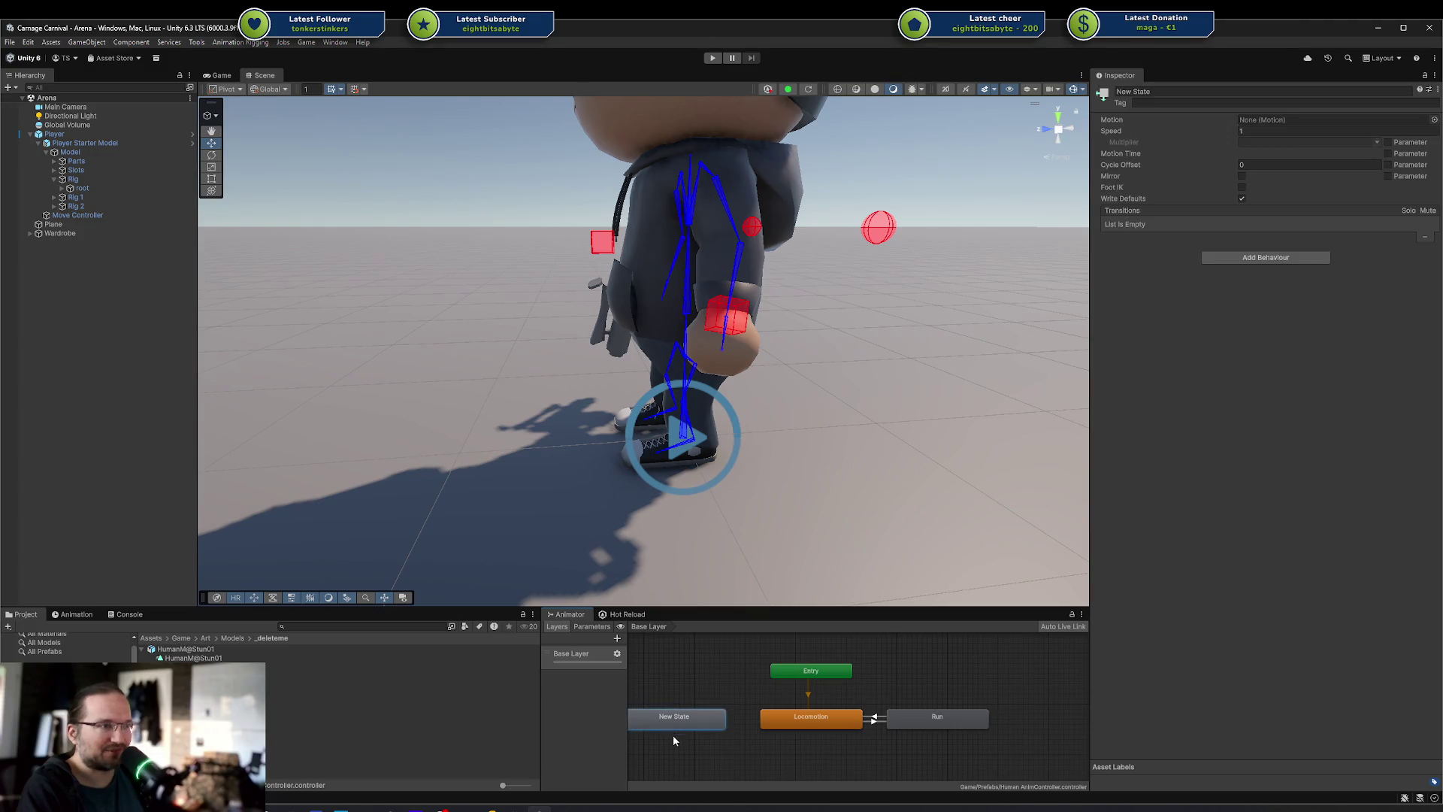
left_click_drag(715, 720, 719, 720)
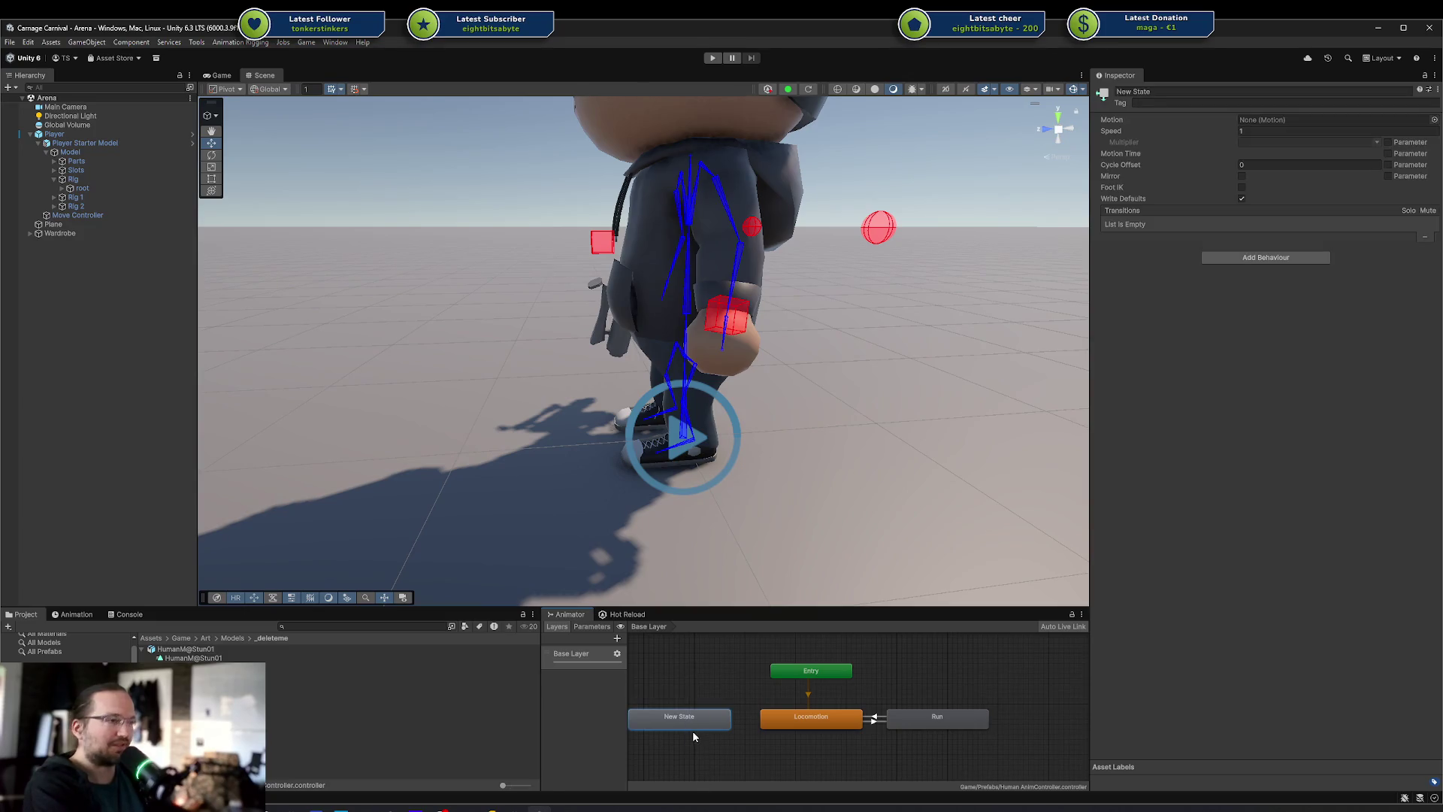
key("Delete")
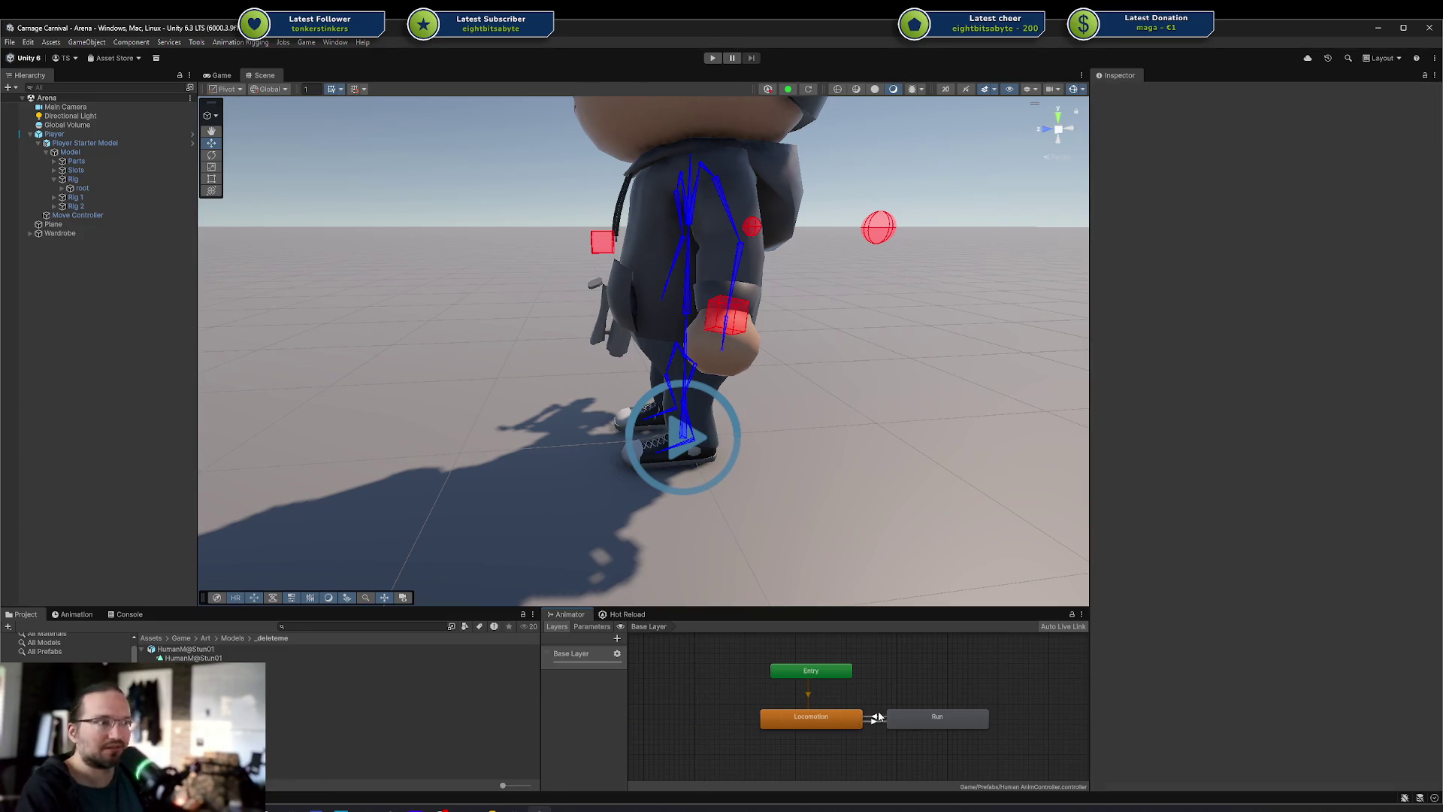
Inspect the Locomotion-to-Run transition and Base Layer settings, then select Run
left_click(876, 718)
left_click(876, 702)
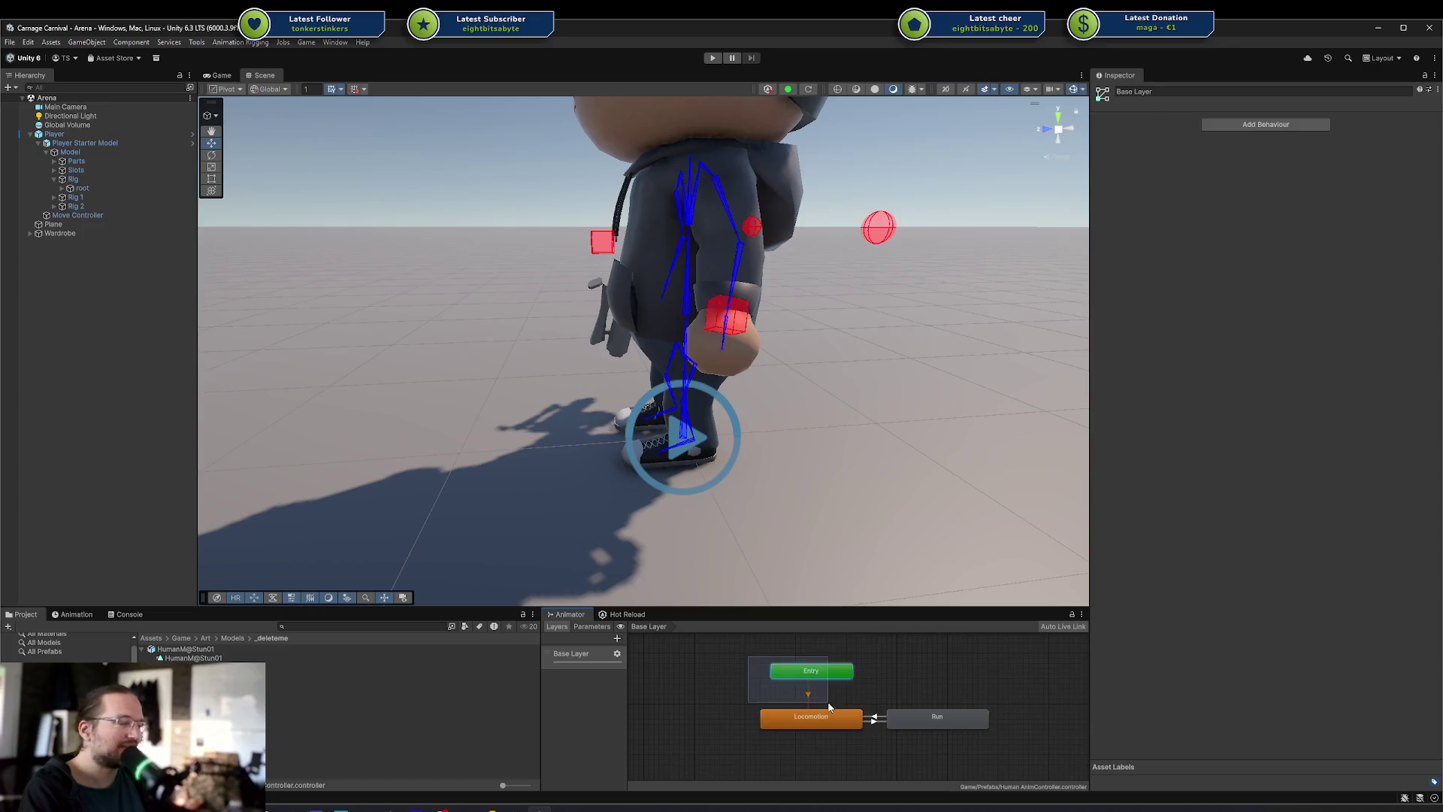
left_click(956, 716)
Select the Player to show Play Test with the HumanM@Stun01 clip and Upper Body mask
mouse_move(956, 716)
left_mouse_down()
mouse_move(830, 764)
mouse_move(967, 716)
left_mouse_up()
left_click(950, 696)
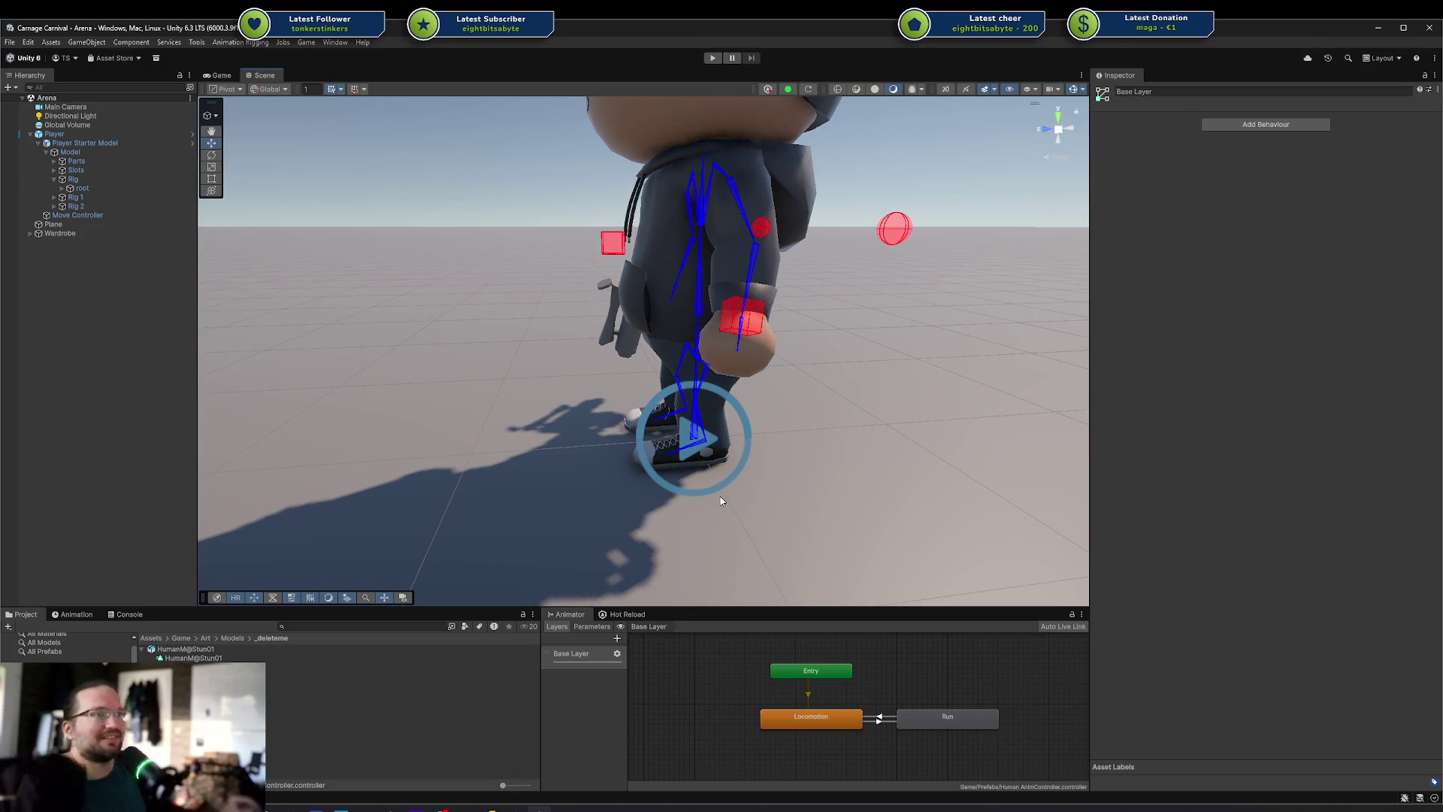
mouse_move(720, 399)
left_mouse_down()
mouse_move(686, 412)
mouse_move(670, 444)
mouse_move(768, 449)
mouse_move(733, 454)
mouse_move(662, 425)
mouse_move(689, 543)
left_mouse_up()
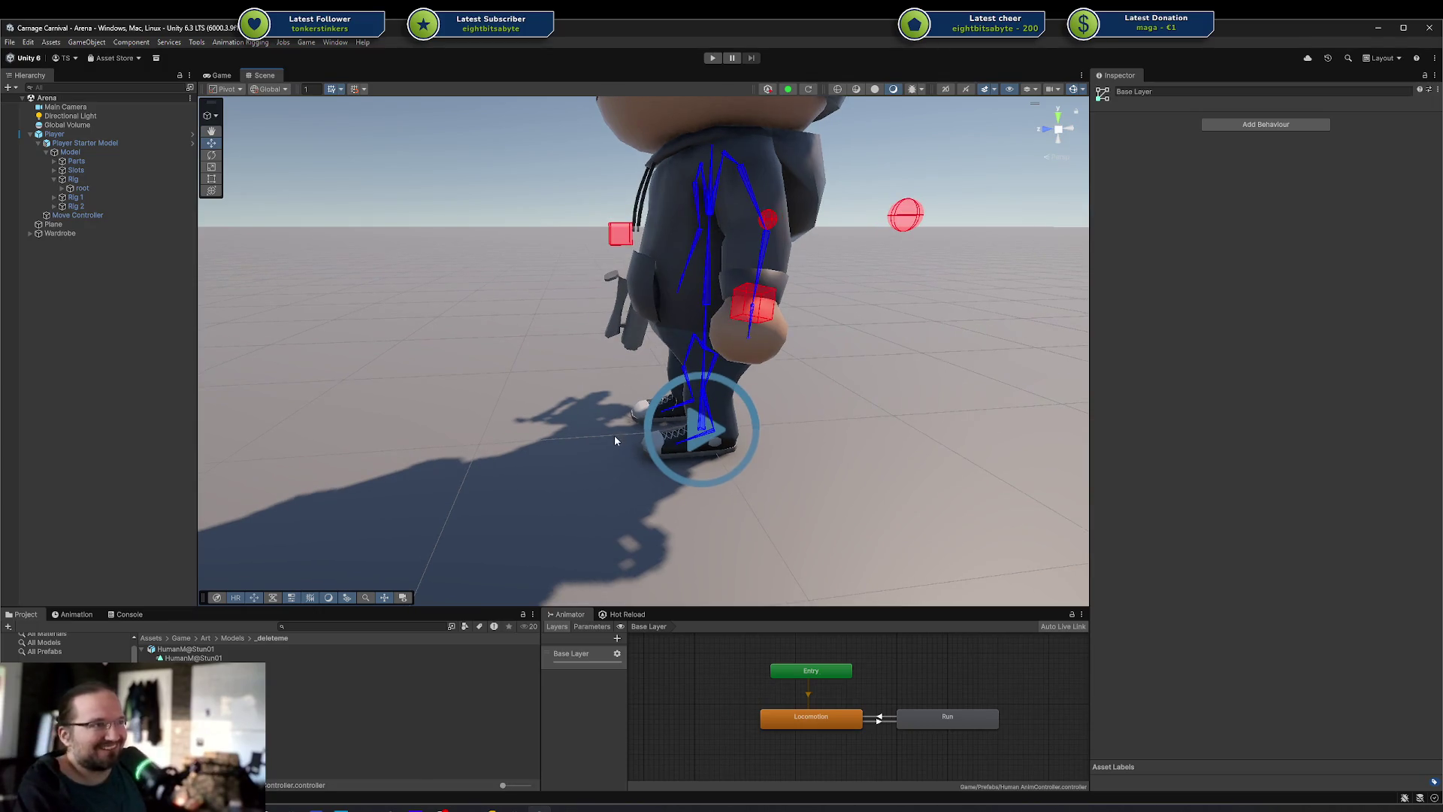
left_click(768, 449)
left_click(193, 658)
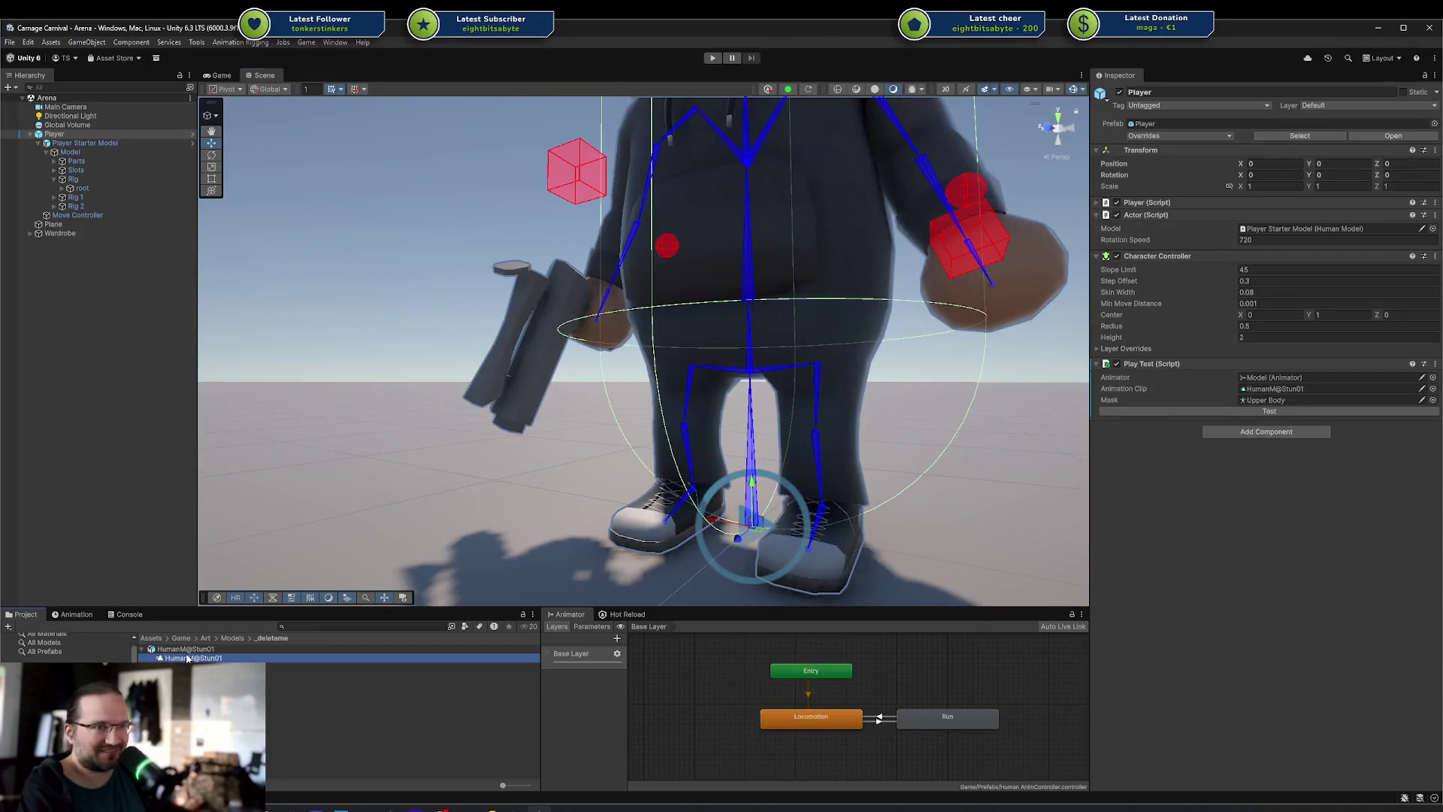
Preview the HumanM@Stun01 stun clip, orbit the Scene view, and clear the selection
left_click(1098, 506)
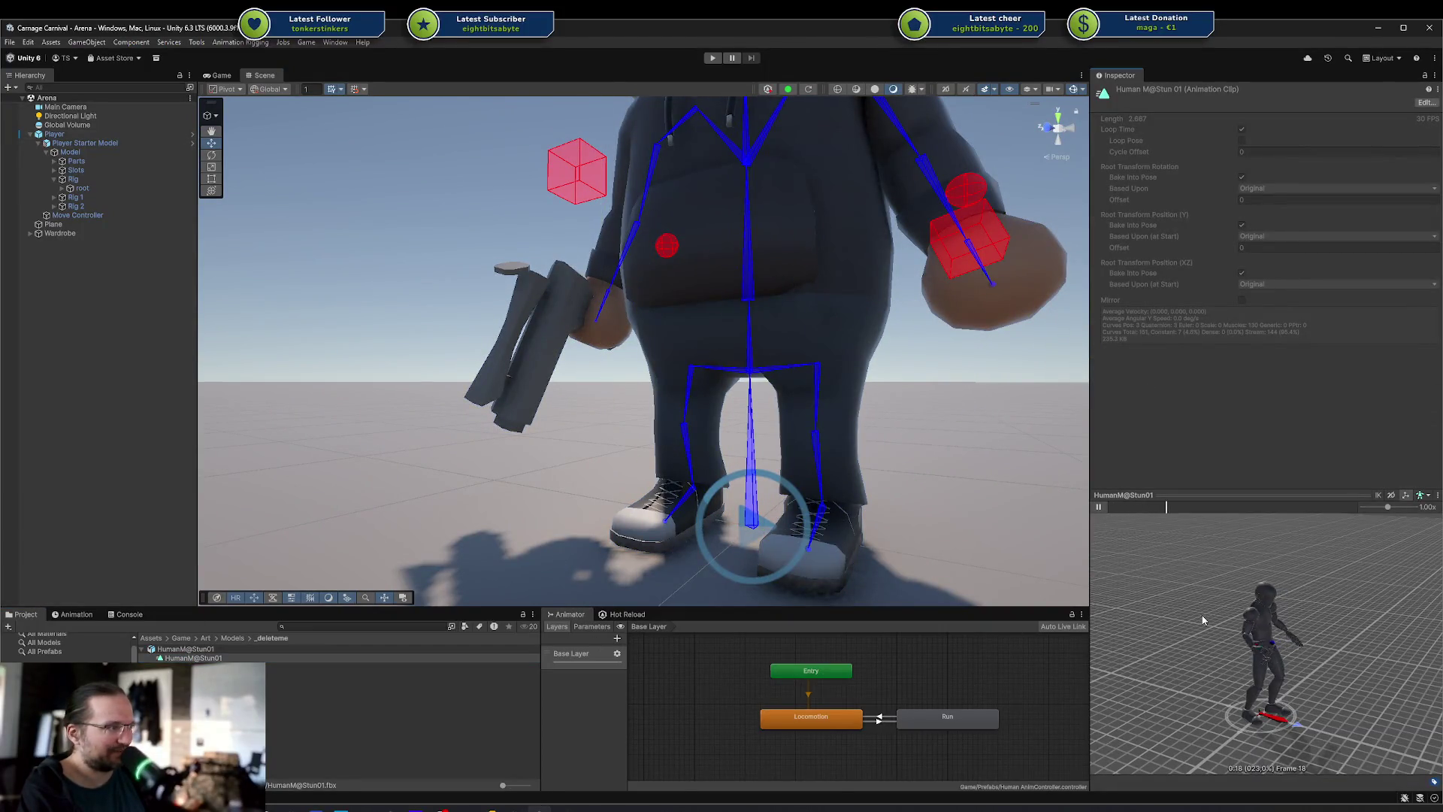
mouse_move(820, 428)
left_mouse_down()
mouse_move(716, 437)
mouse_move(864, 466)
mouse_move(718, 413)
left_mouse_up()
scroll(719, 413, "down", 3)
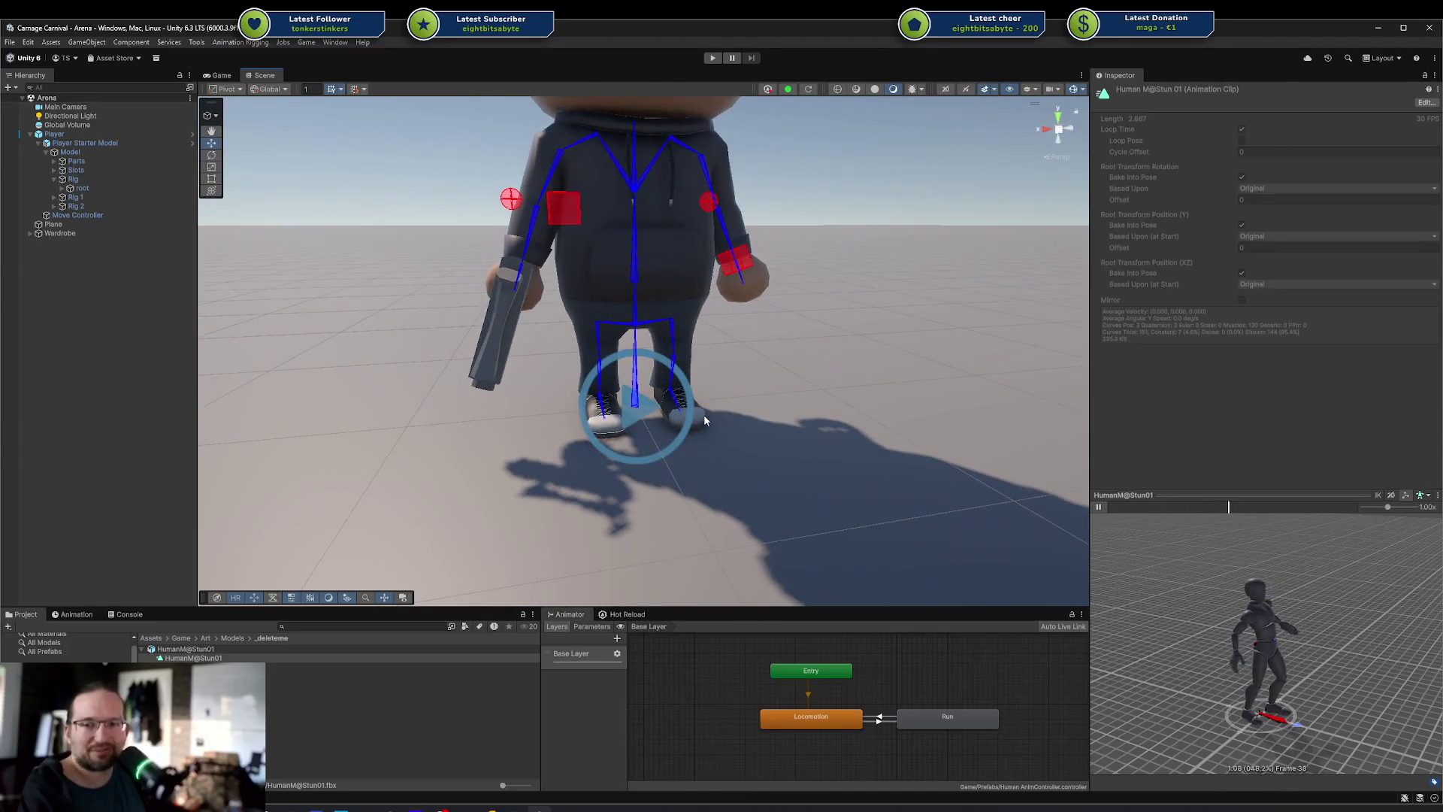
left_click(445, 735)
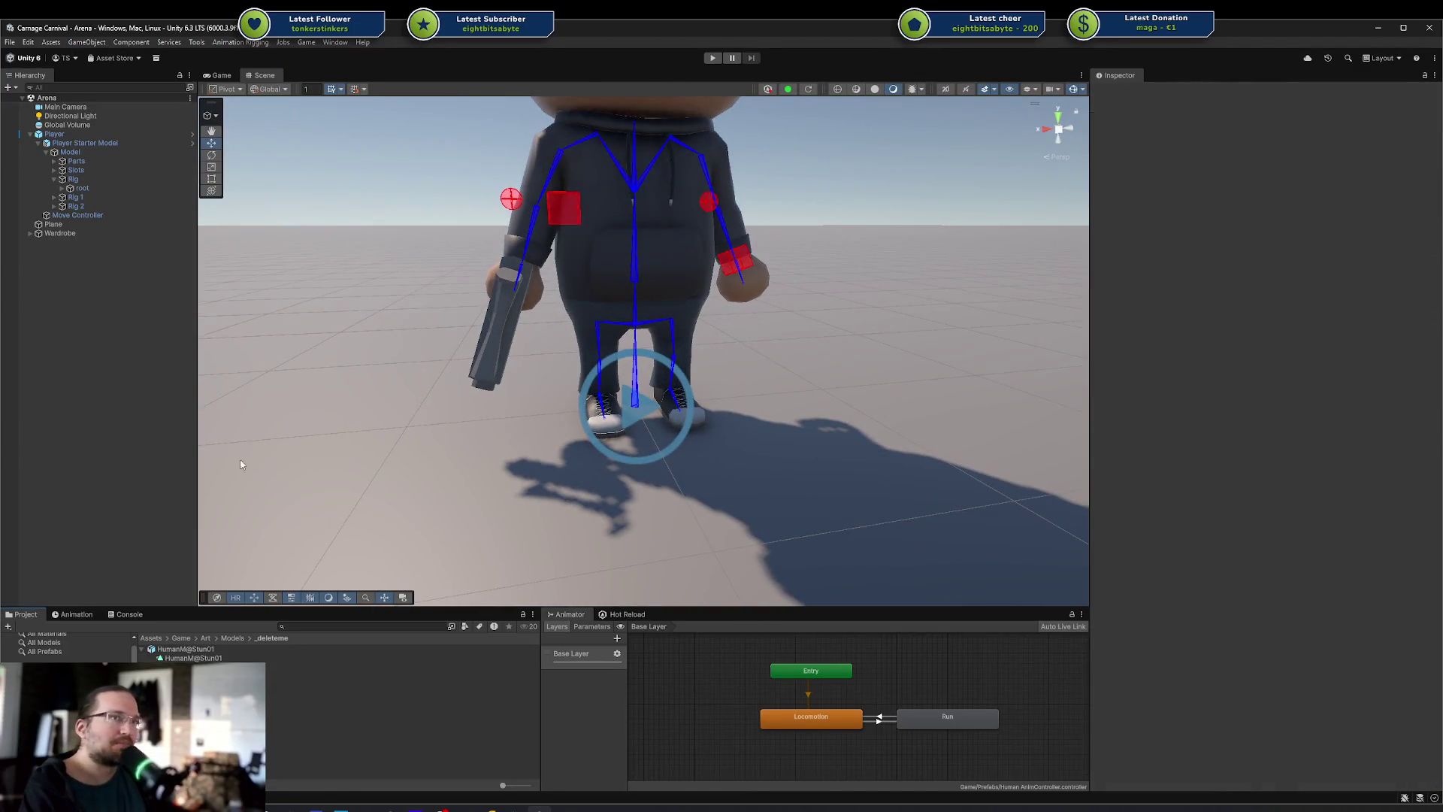
left_click(733, 64)
Enter Play mode, select the Player in the Scene view and run the Play Test stun
left_click(712, 58)
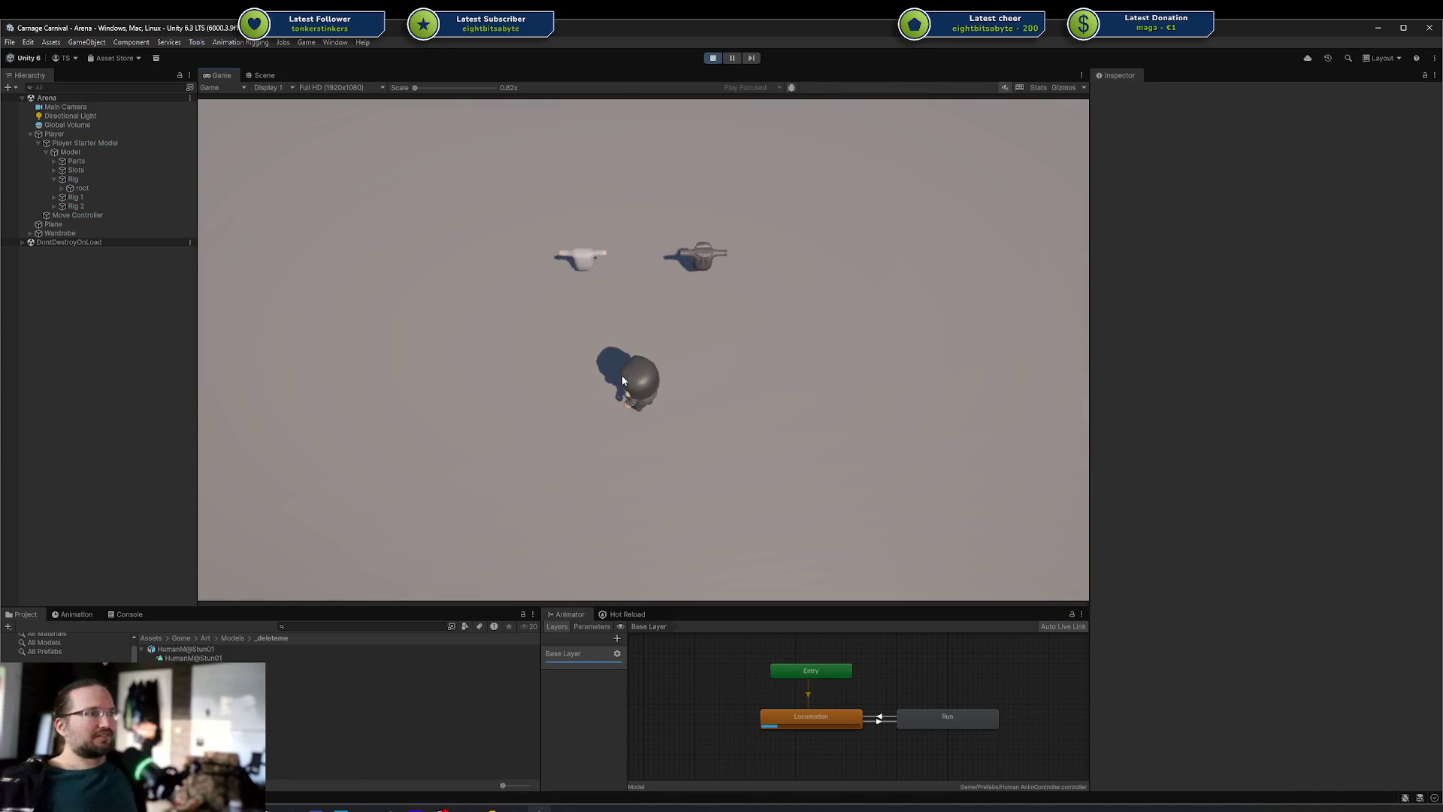
left_click(265, 76)
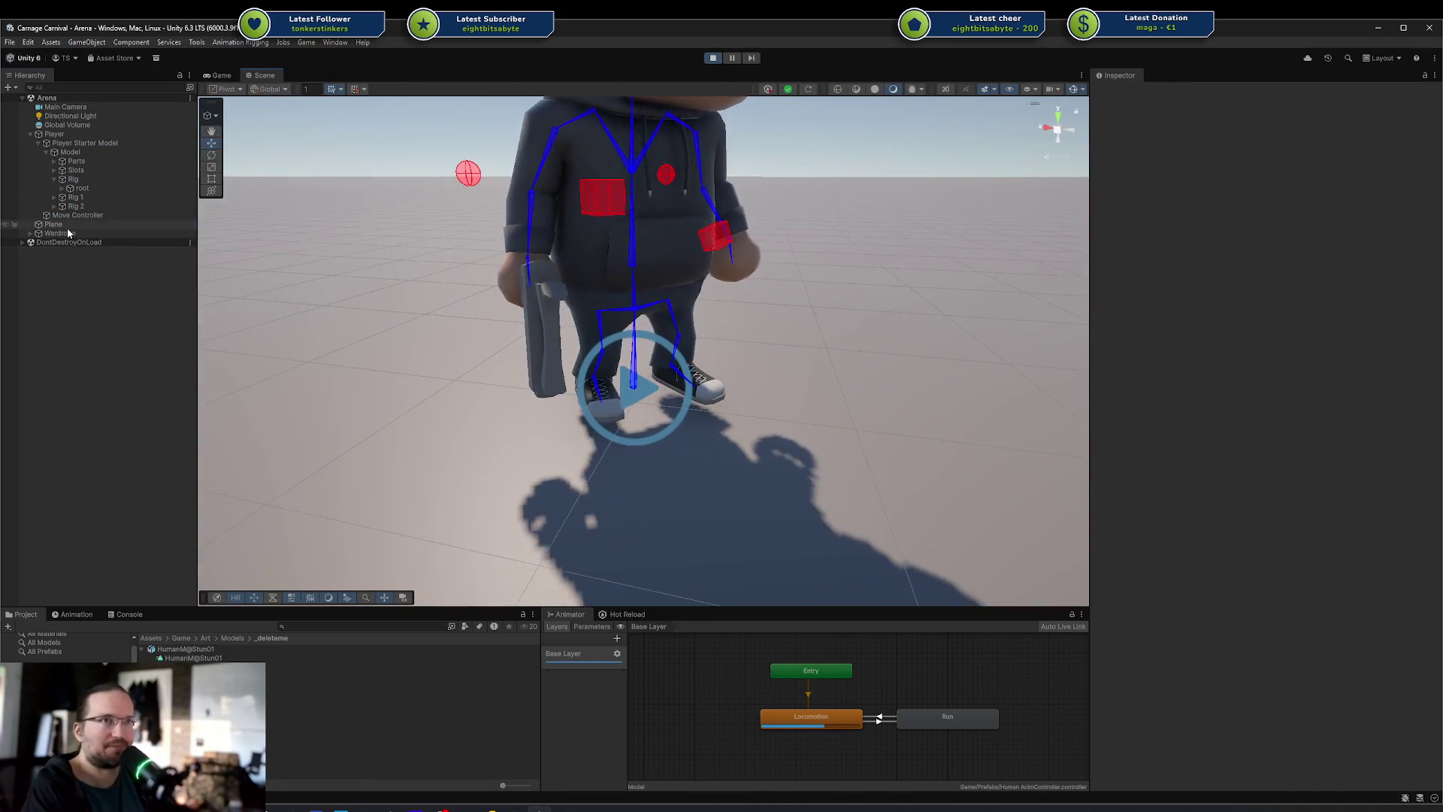
left_click(66, 225)
left_click(54, 133)
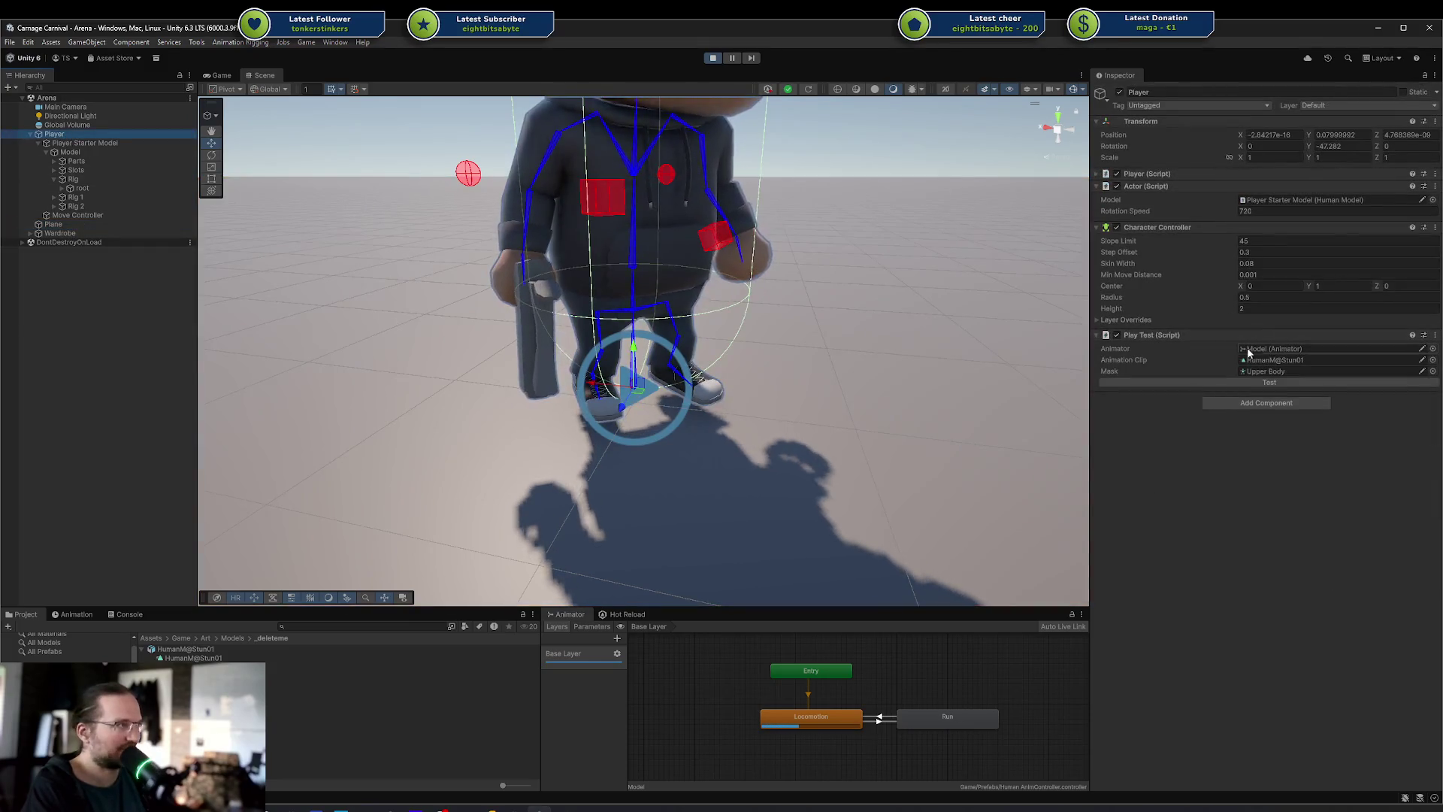
left_click(1233, 380)
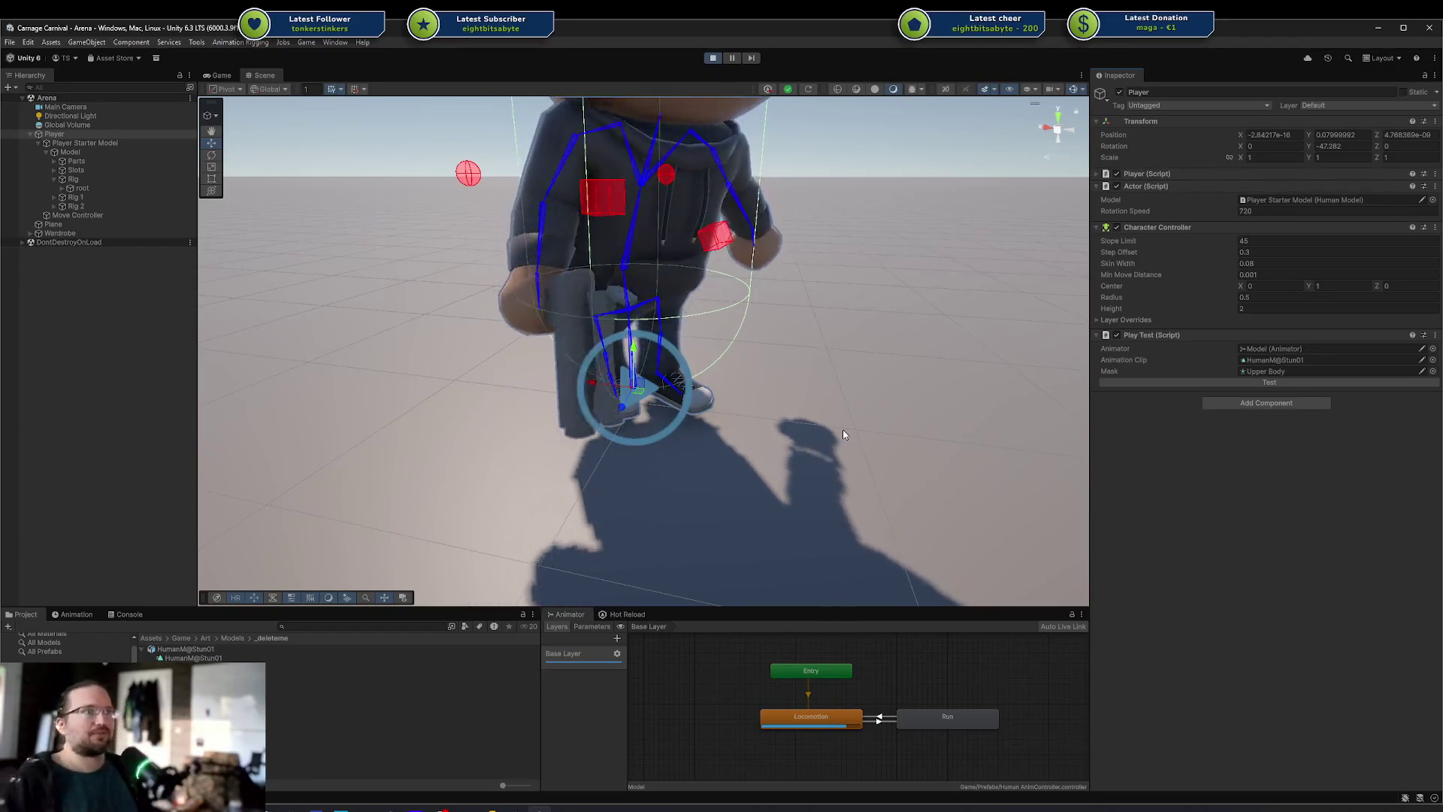
Enable the whole figure in the Upper Body avatar mask and save it
left_click(444, 675)
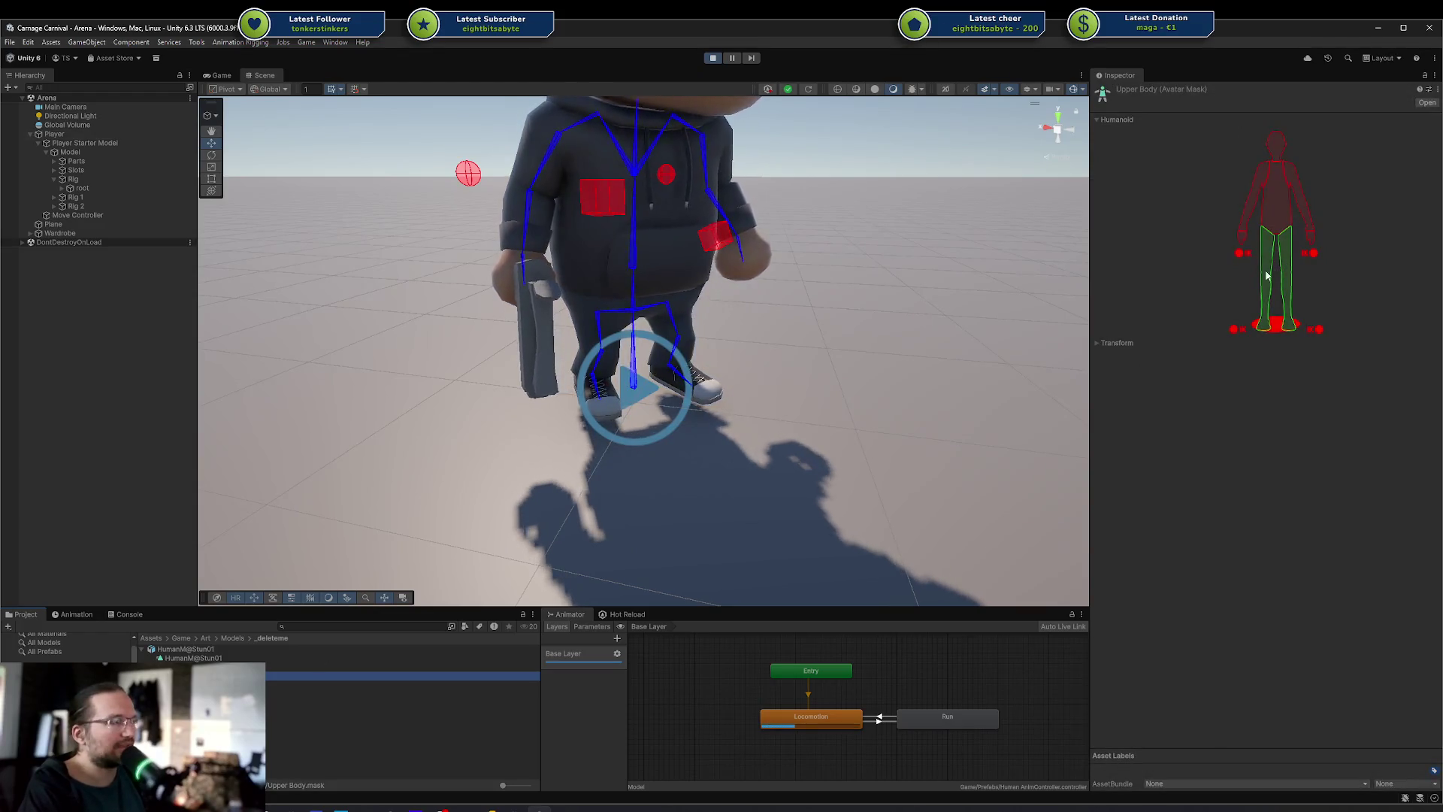
left_click(1270, 311)
left_click(1233, 273)
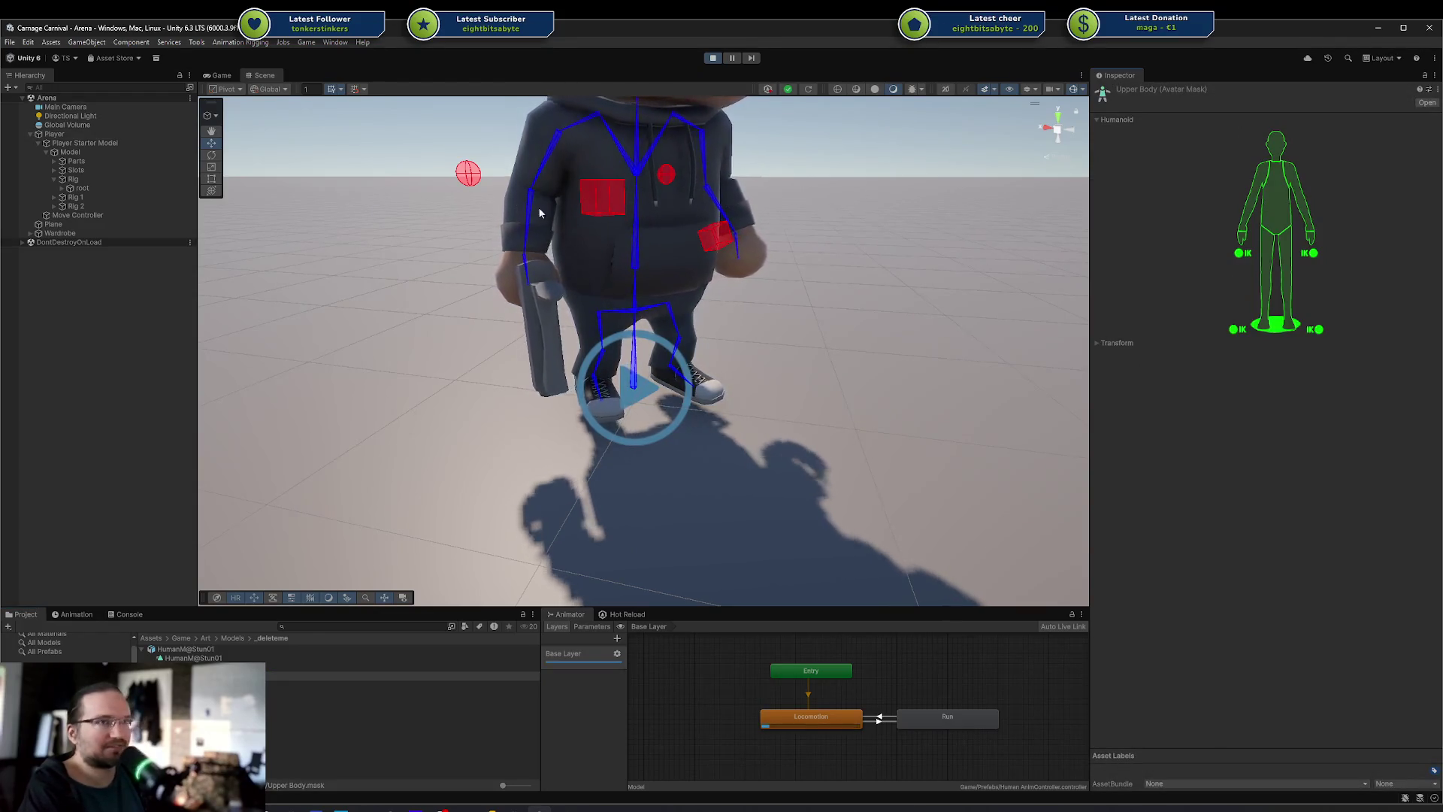
key("ctrl+s")
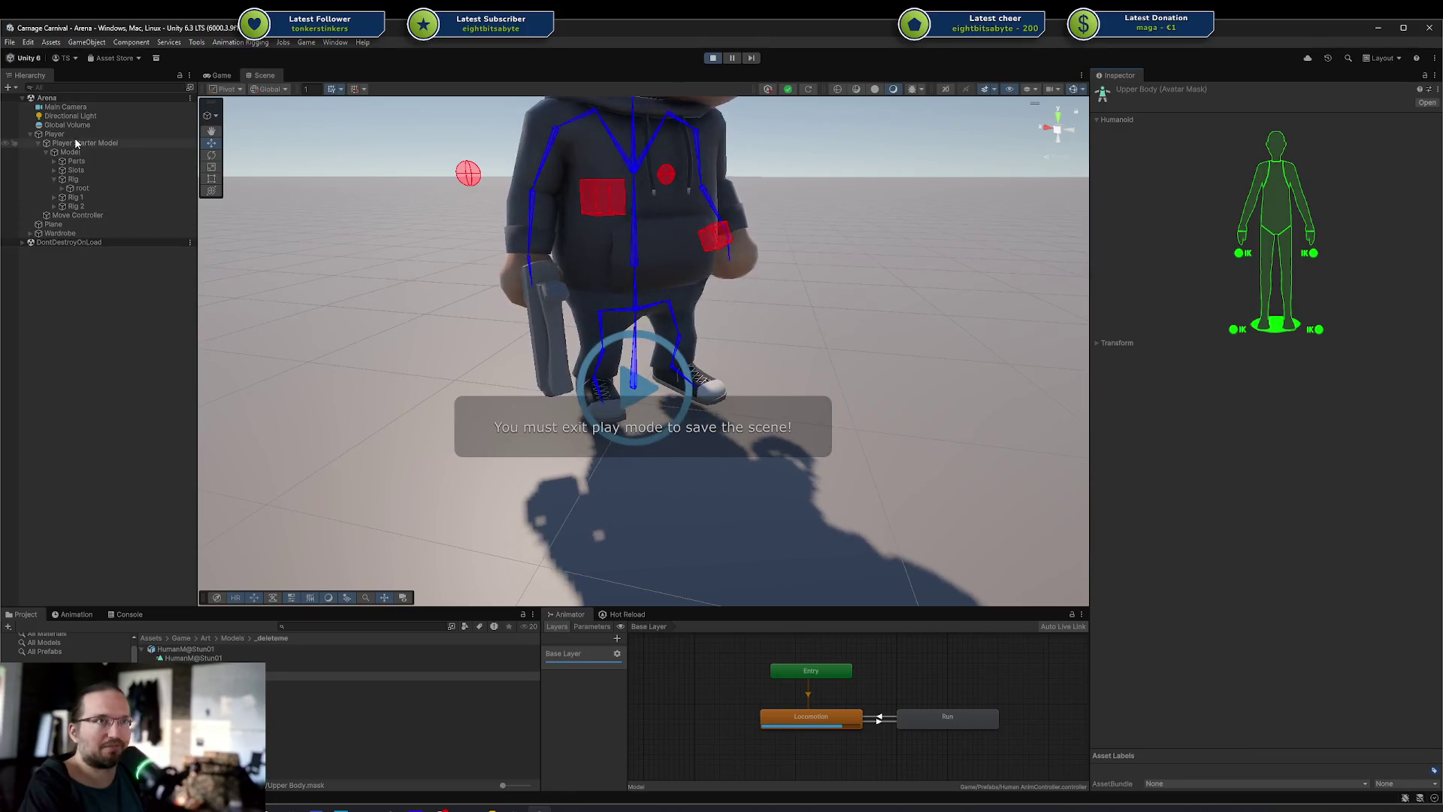
Recheck the HumanM@Stun01 clip preview and rerun the stun test on the Player
left_click(71, 137)
left_click(1174, 384)
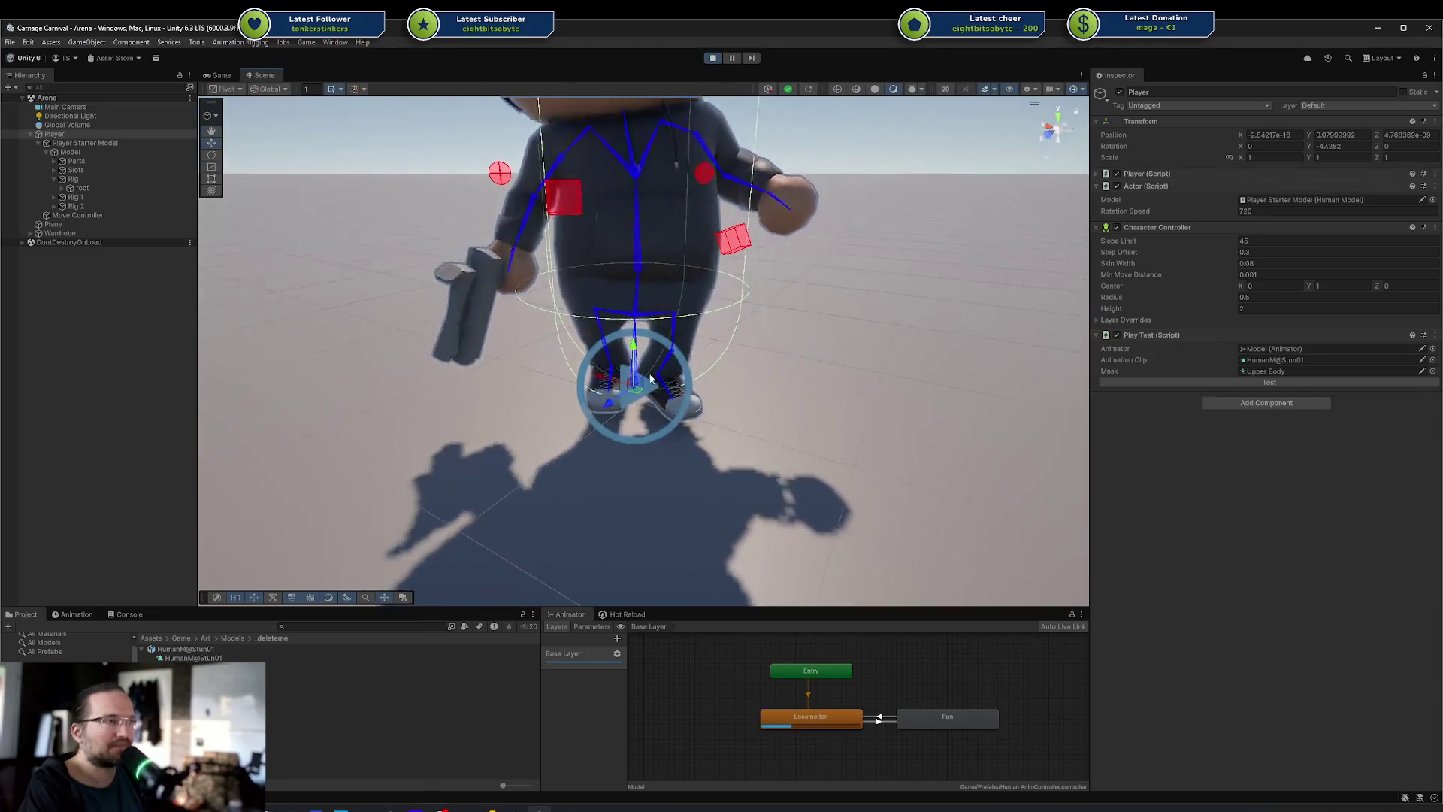
left_click(197, 657)
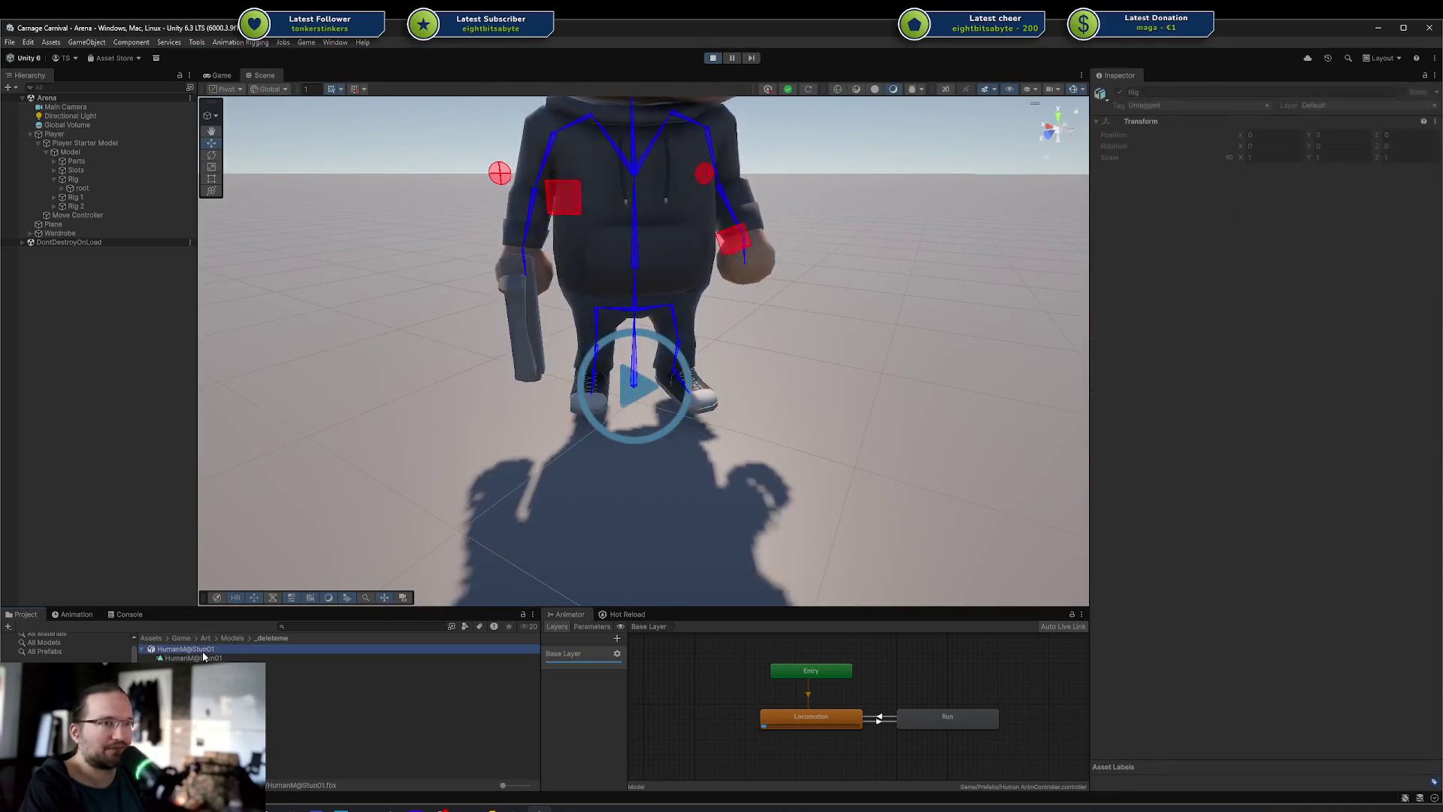
mouse_move(1299, 697)
left_mouse_down()
mouse_move(1247, 708)
mouse_move(1230, 597)
left_mouse_up()
scroll(1228, 602, "up", 5)
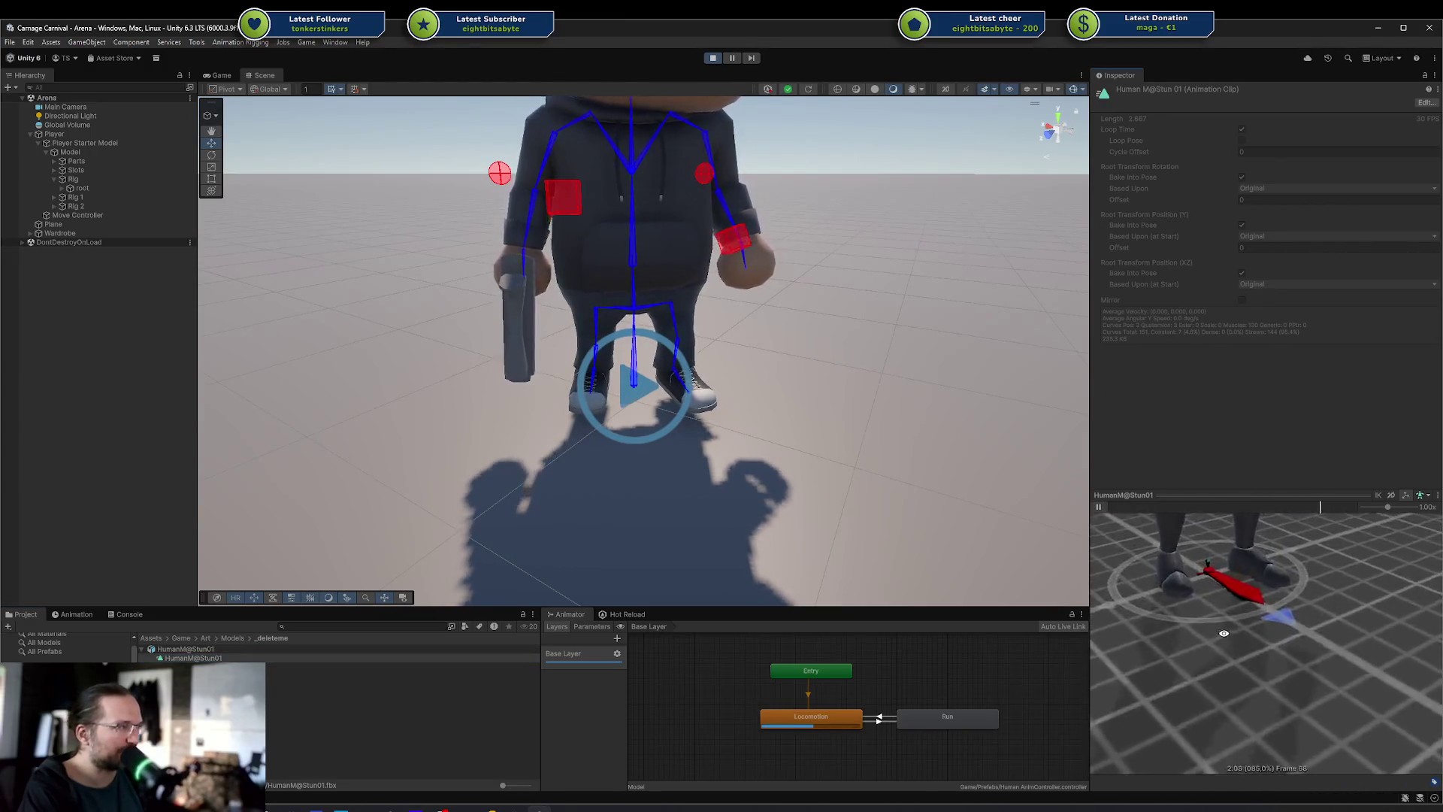
left_click(122, 135)
left_click(1237, 385)
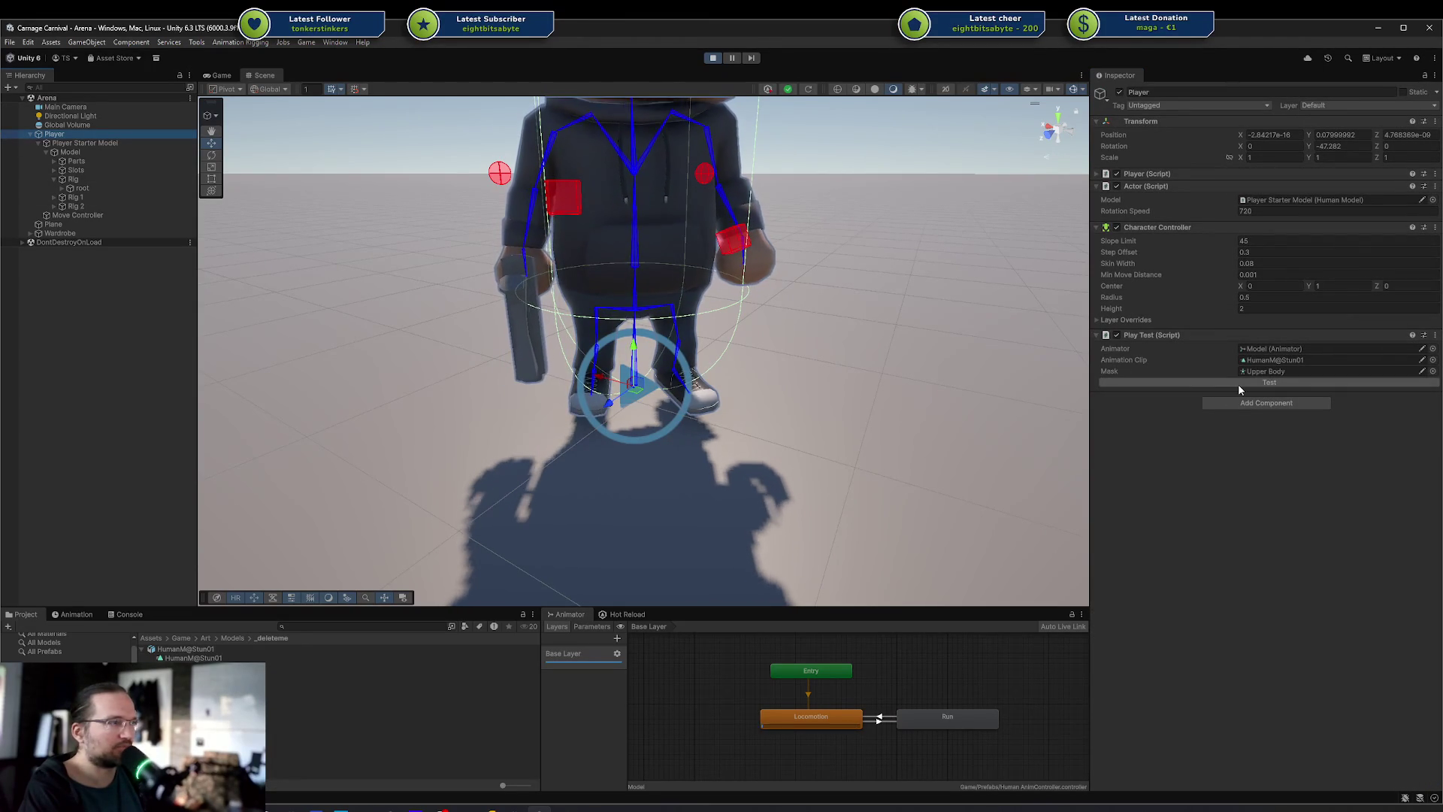
Rerun the stun test, check the Console and orbit around the character
left_click(1188, 384)
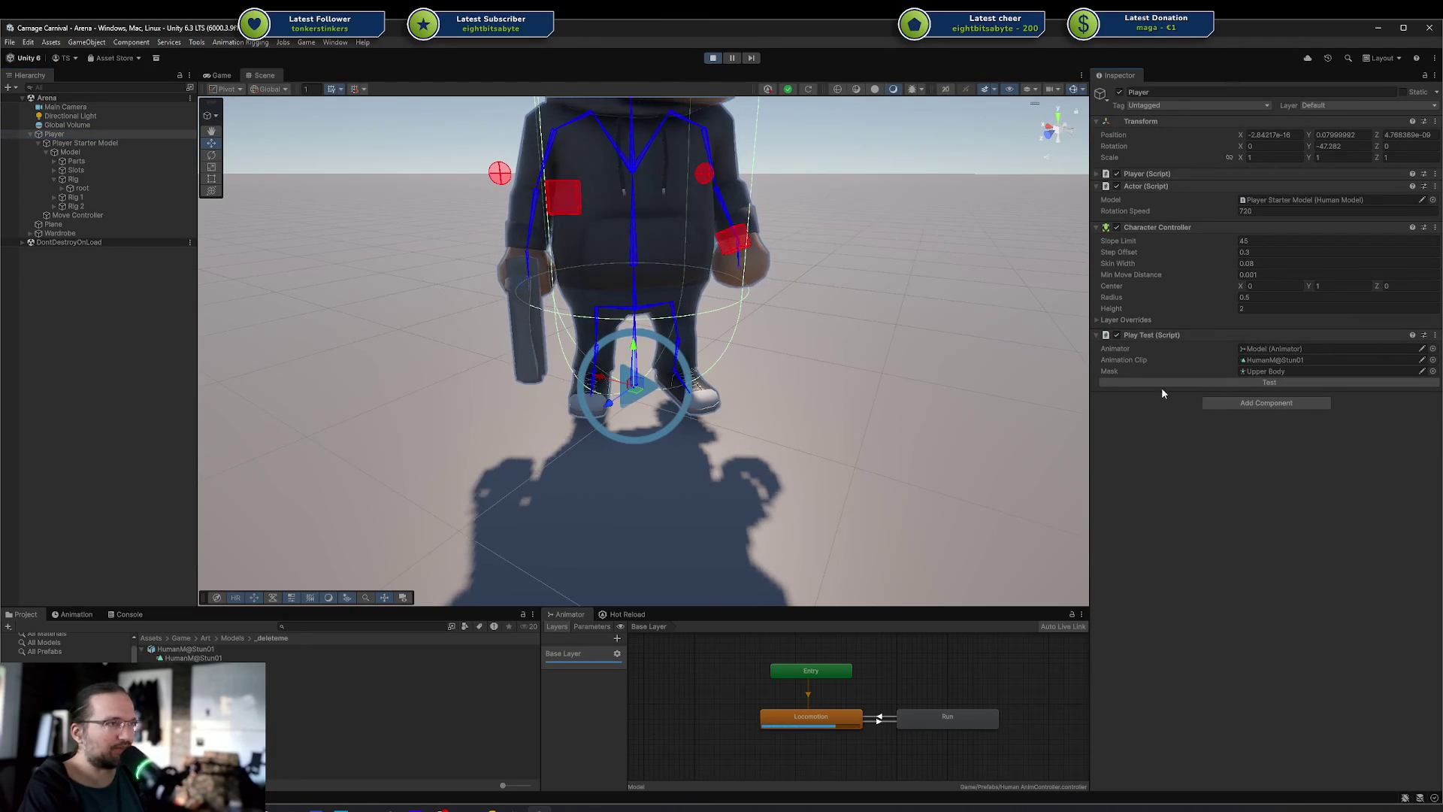
mouse_move(648, 377)
left_mouse_down()
mouse_move(604, 396)
mouse_move(741, 427)
left_mouse_up()
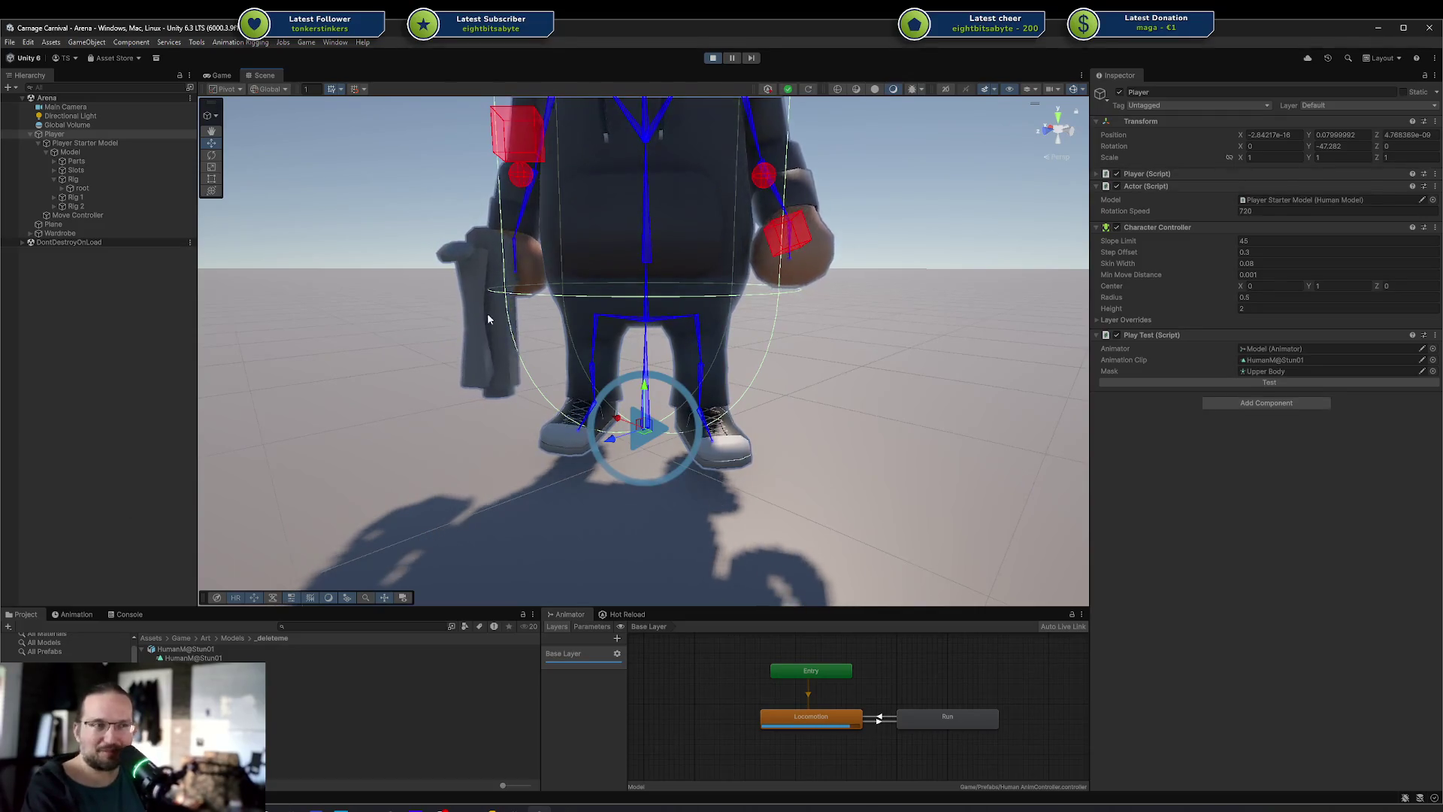
left_click(128, 614)
left_click(26, 614)
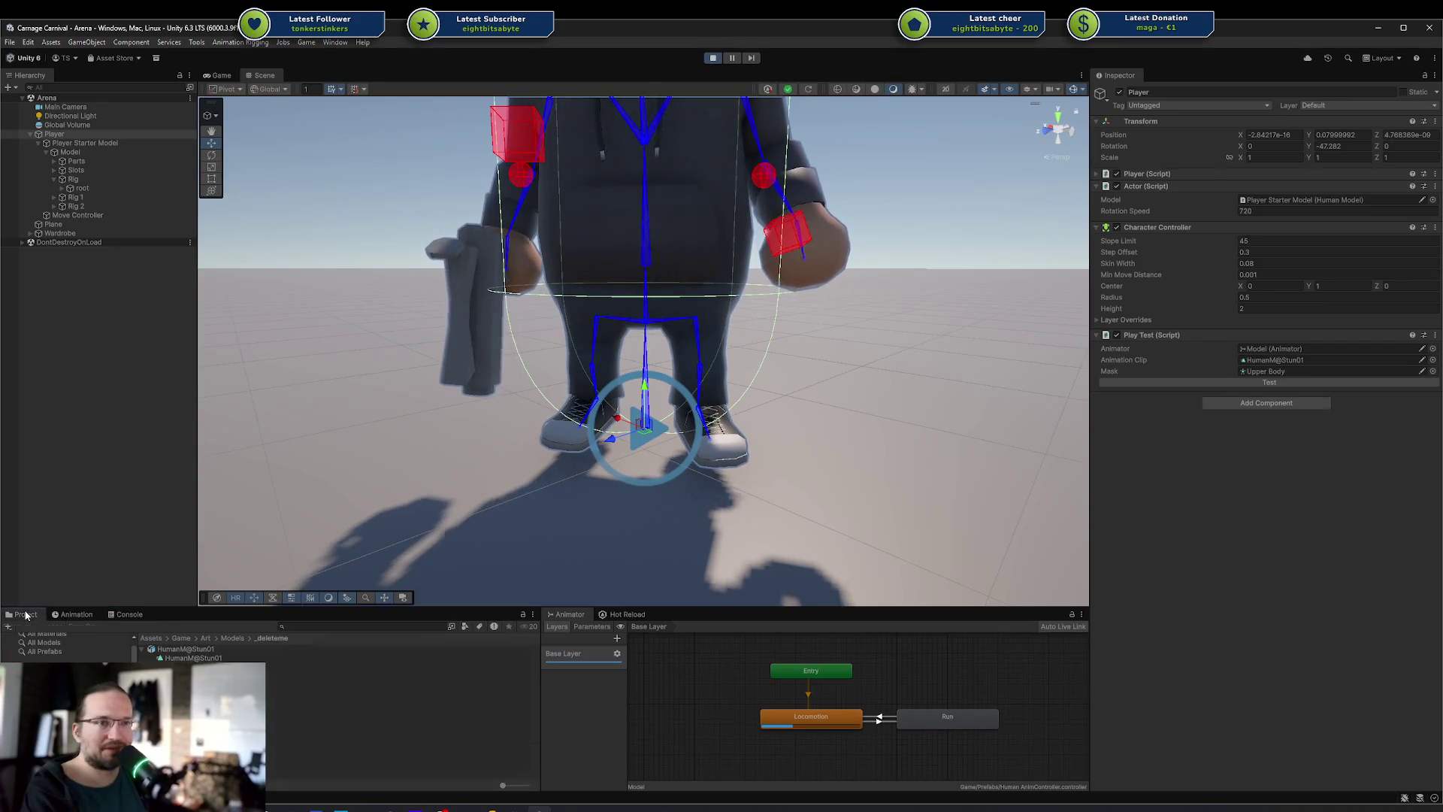
mouse_move(738, 371)
left_mouse_down()
mouse_move(646, 331)
mouse_move(553, 368)
left_mouse_up()
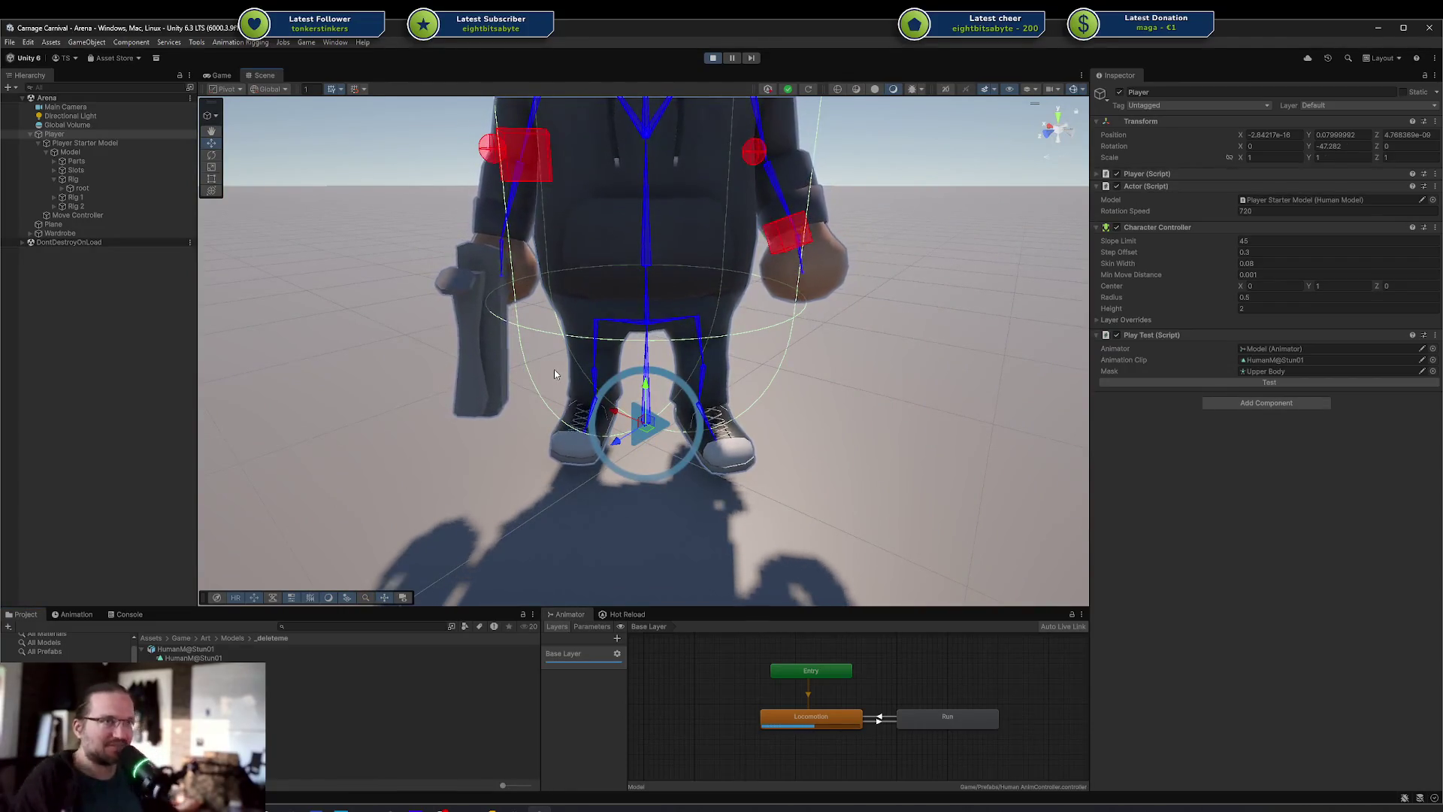
mouse_move(553, 374)
left_mouse_down()
mouse_move(673, 347)
mouse_move(665, 323)
mouse_move(630, 410)
mouse_move(616, 391)
mouse_move(758, 423)
left_mouse_up()
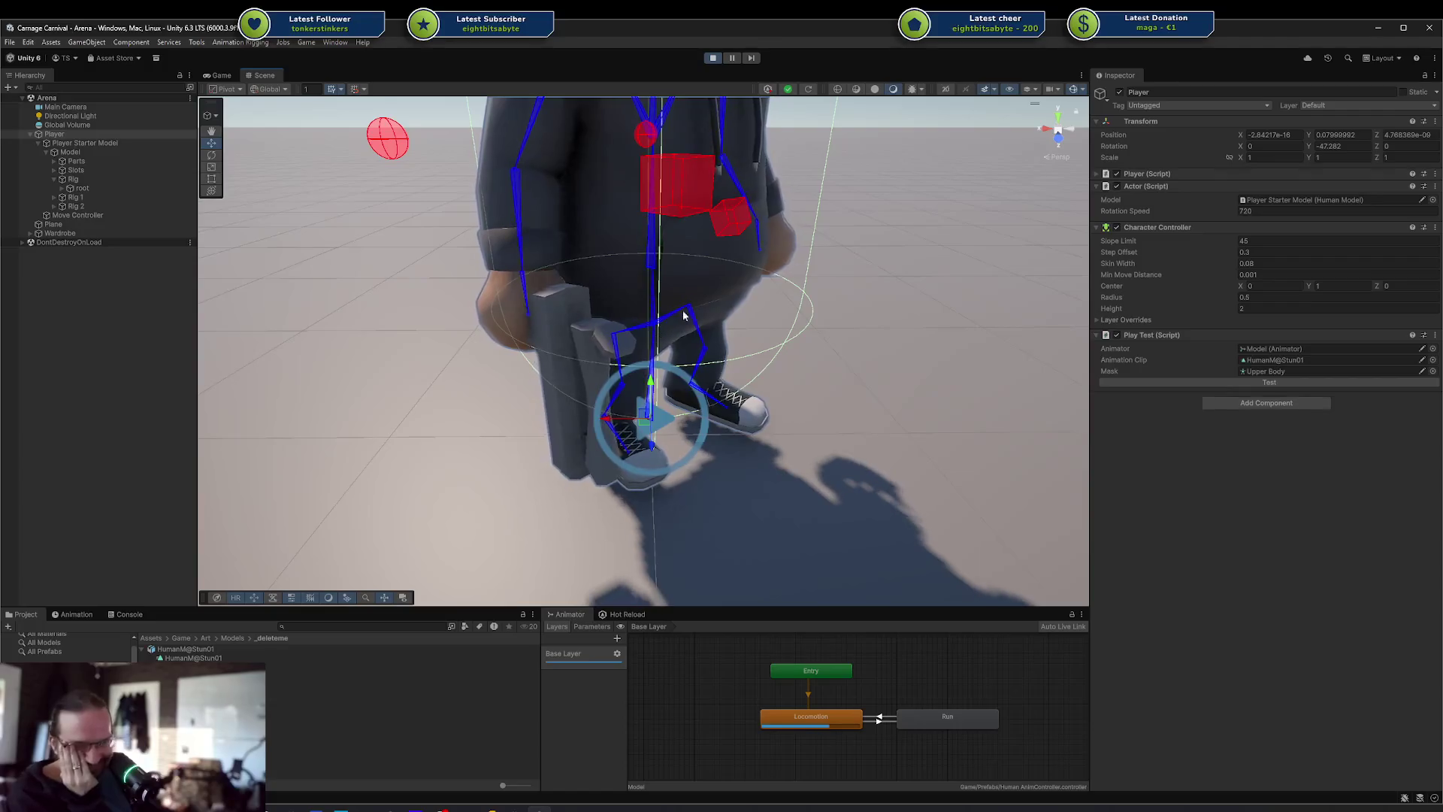
mouse_move(732, 280)
left_mouse_down()
mouse_move(573, 333)
mouse_move(630, 361)
mouse_move(735, 366)
mouse_move(652, 378)
mouse_move(648, 349)
mouse_move(736, 324)
left_mouse_up()
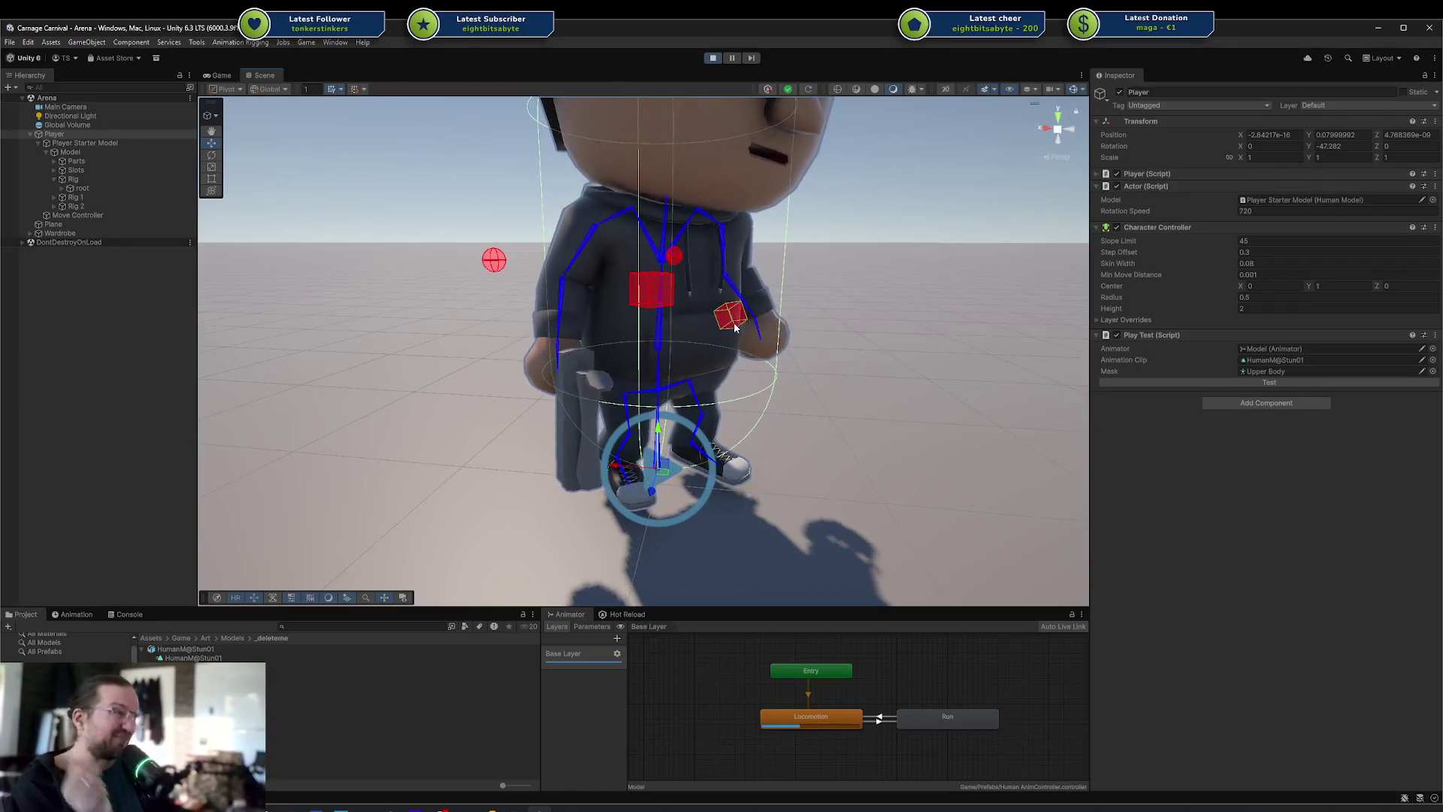
mouse_move(758, 394)
left_mouse_down("alt")
mouse_move(726, 418)
mouse_move(753, 425)
left_mouse_up("alt")
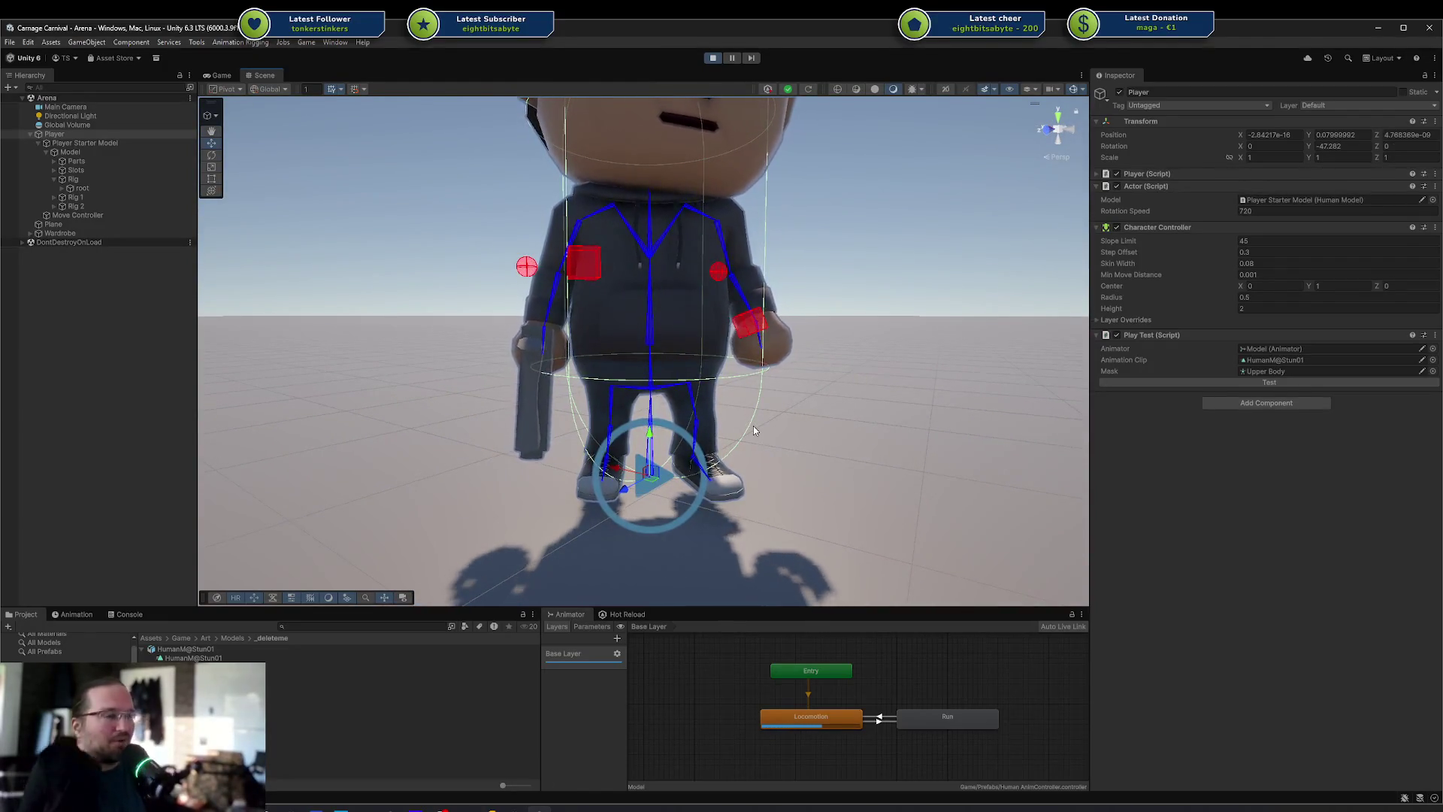
Trigger the upper-body stun pose again, pause the game and add a new Animator layer
left_click(1361, 383)
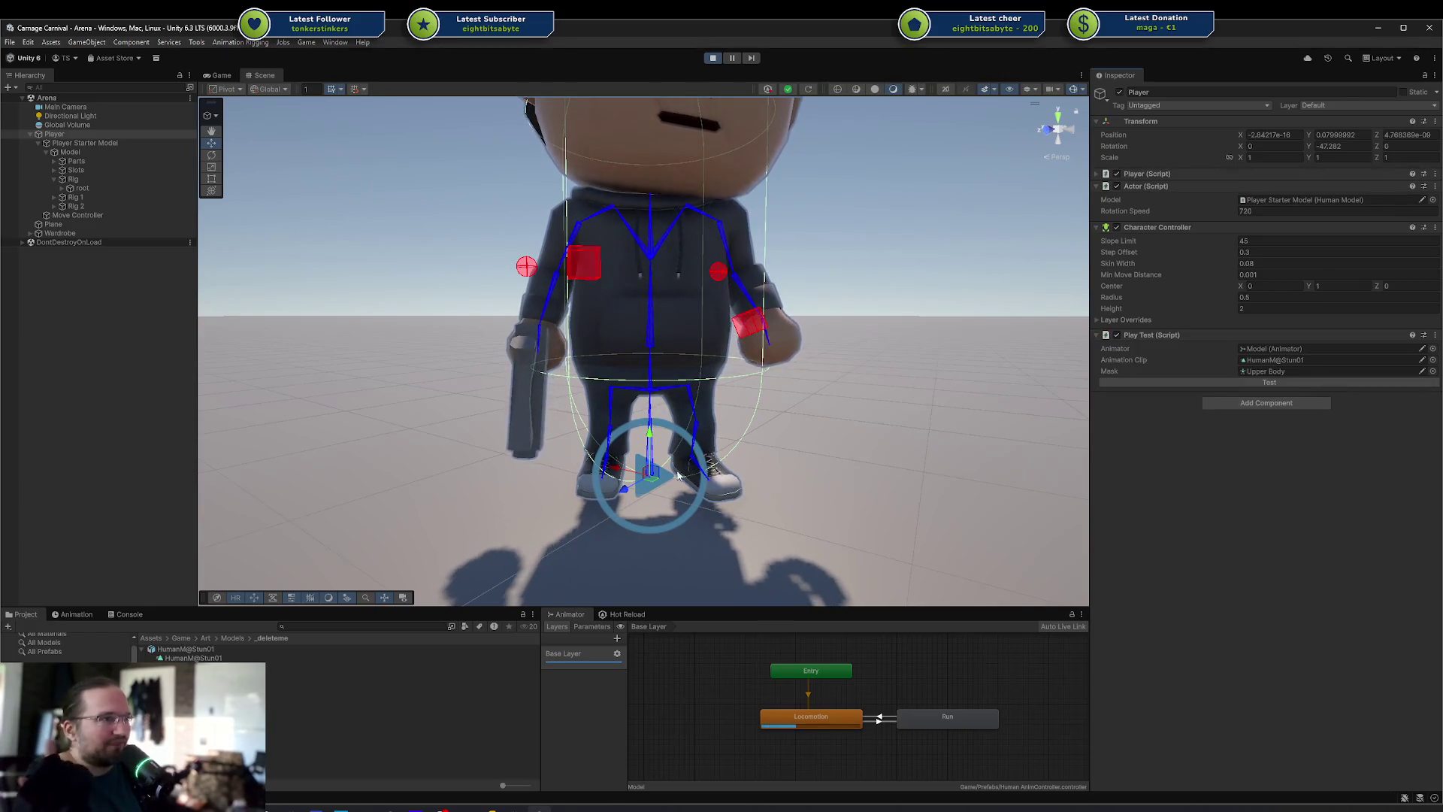
left_click(734, 62)
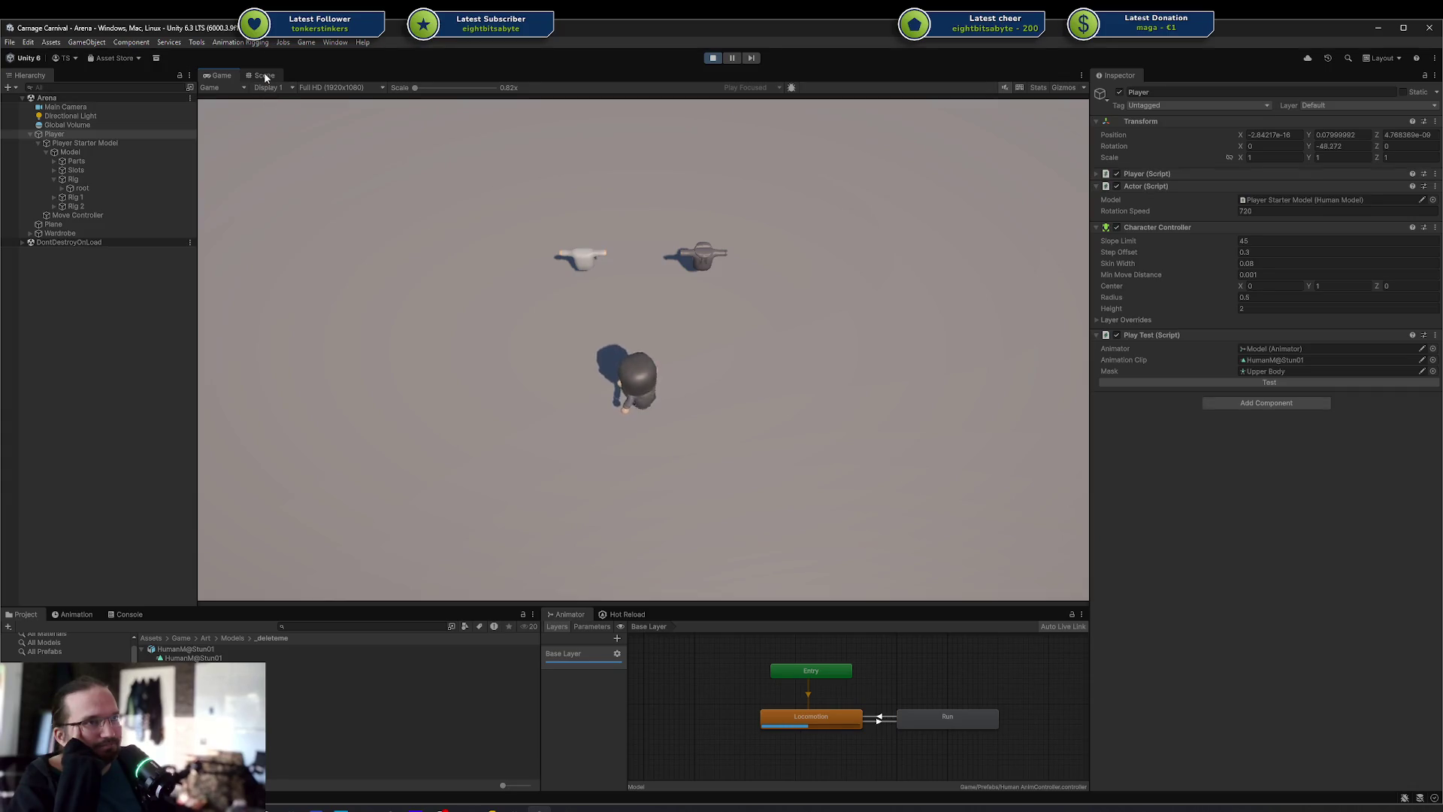
left_click(265, 75)
left_click(618, 638)
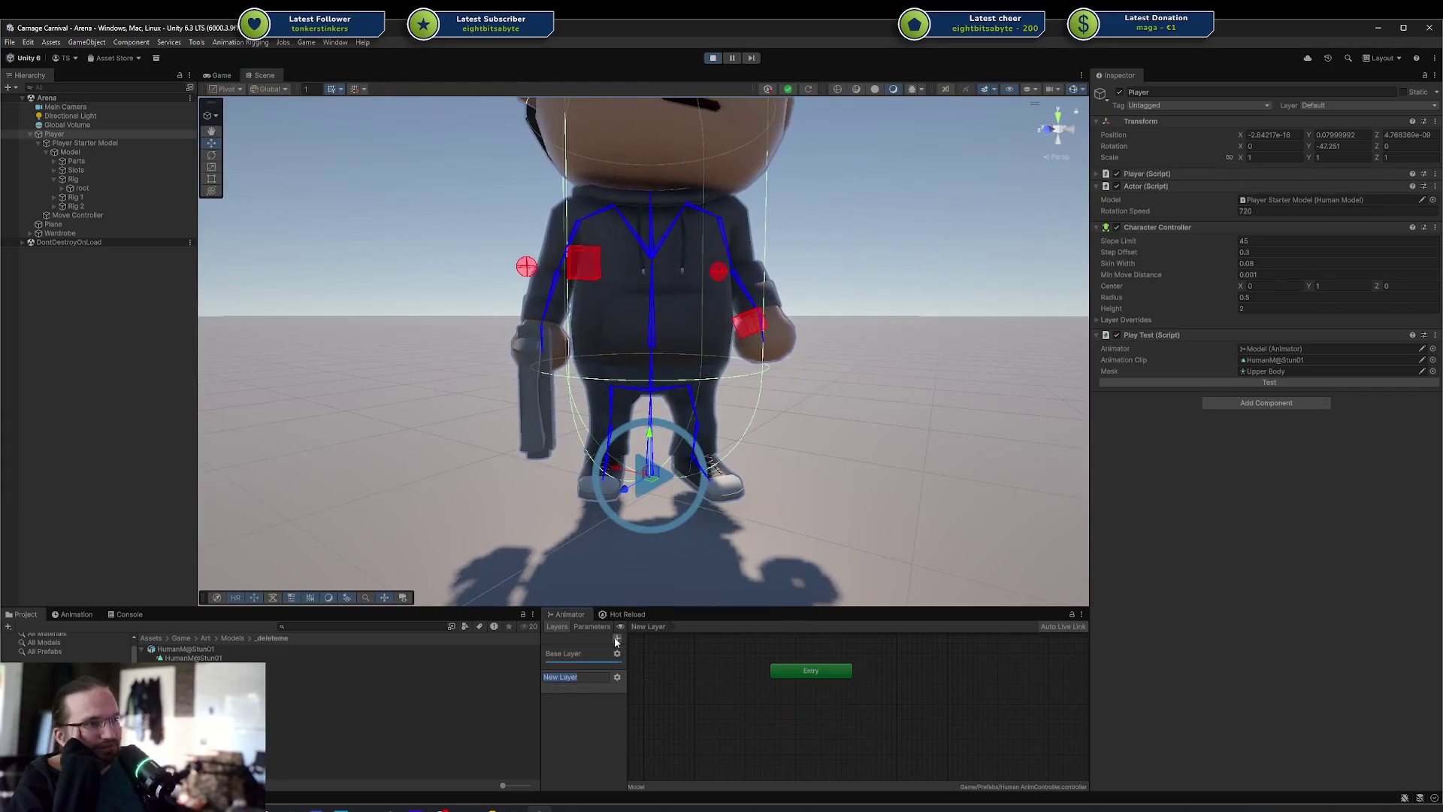
Place HumanM@Stun01 as a state in New Layer and set the layer weight to 1
left_click(575, 689)
left_click_drag(193, 658, 792, 725)
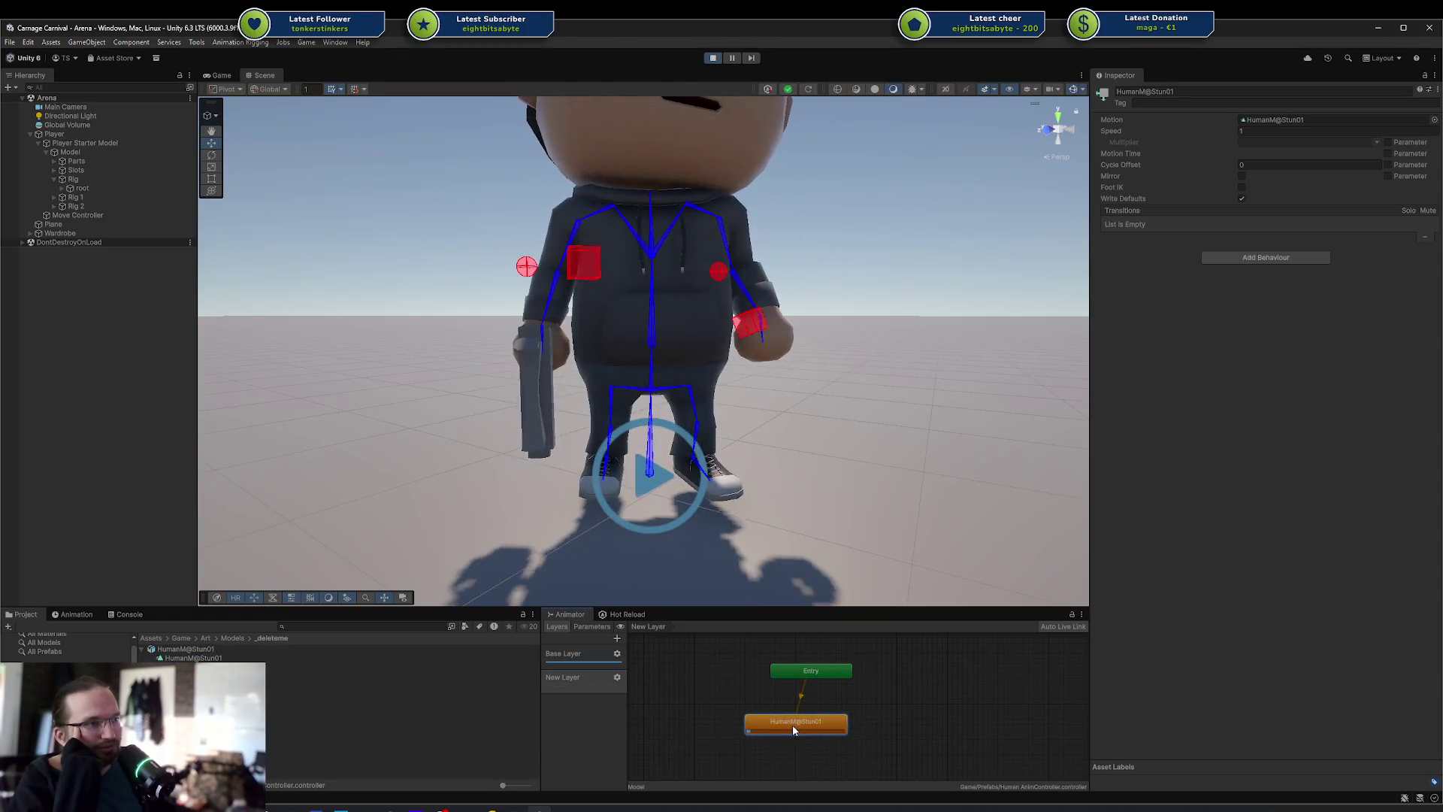
left_click(617, 677)
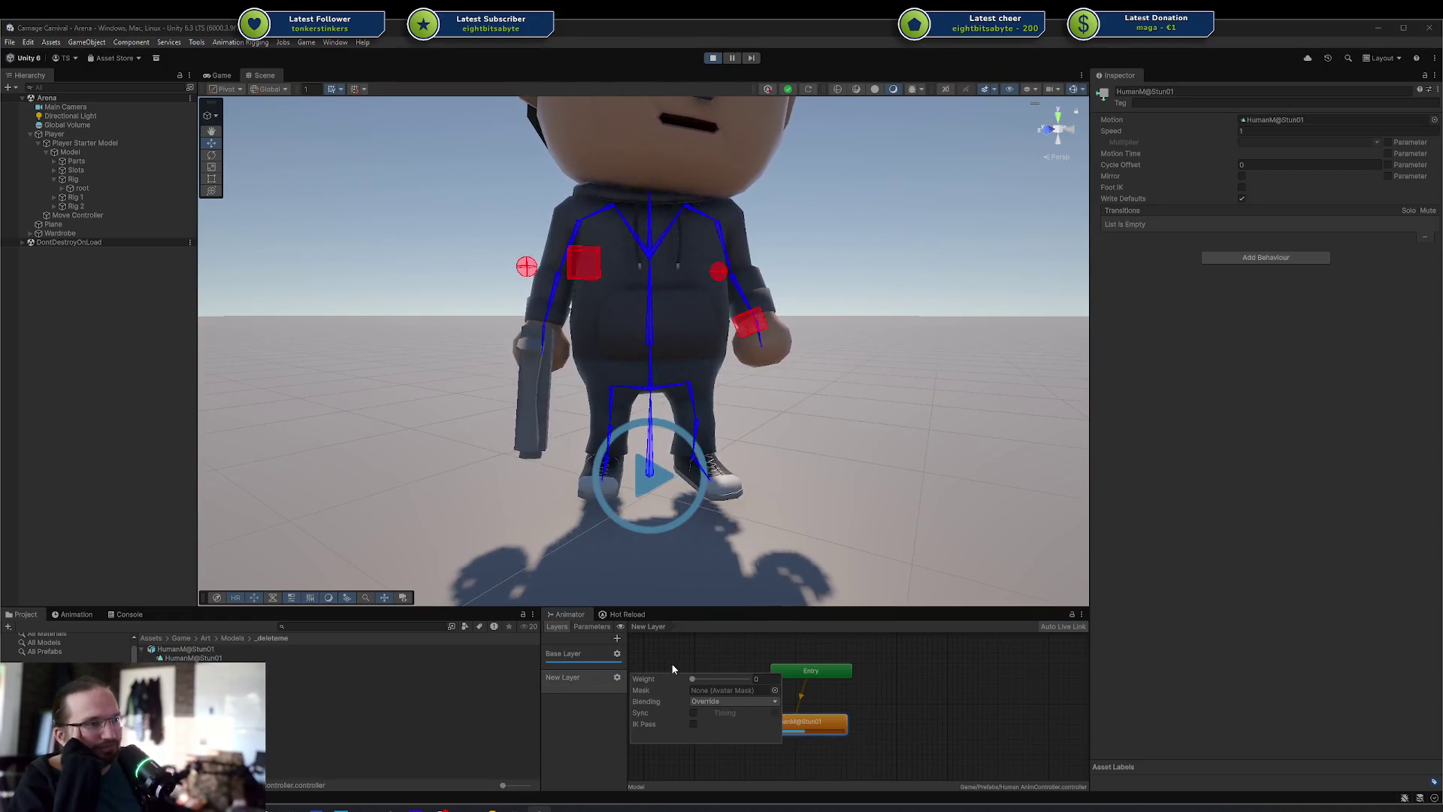
left_click(738, 702)
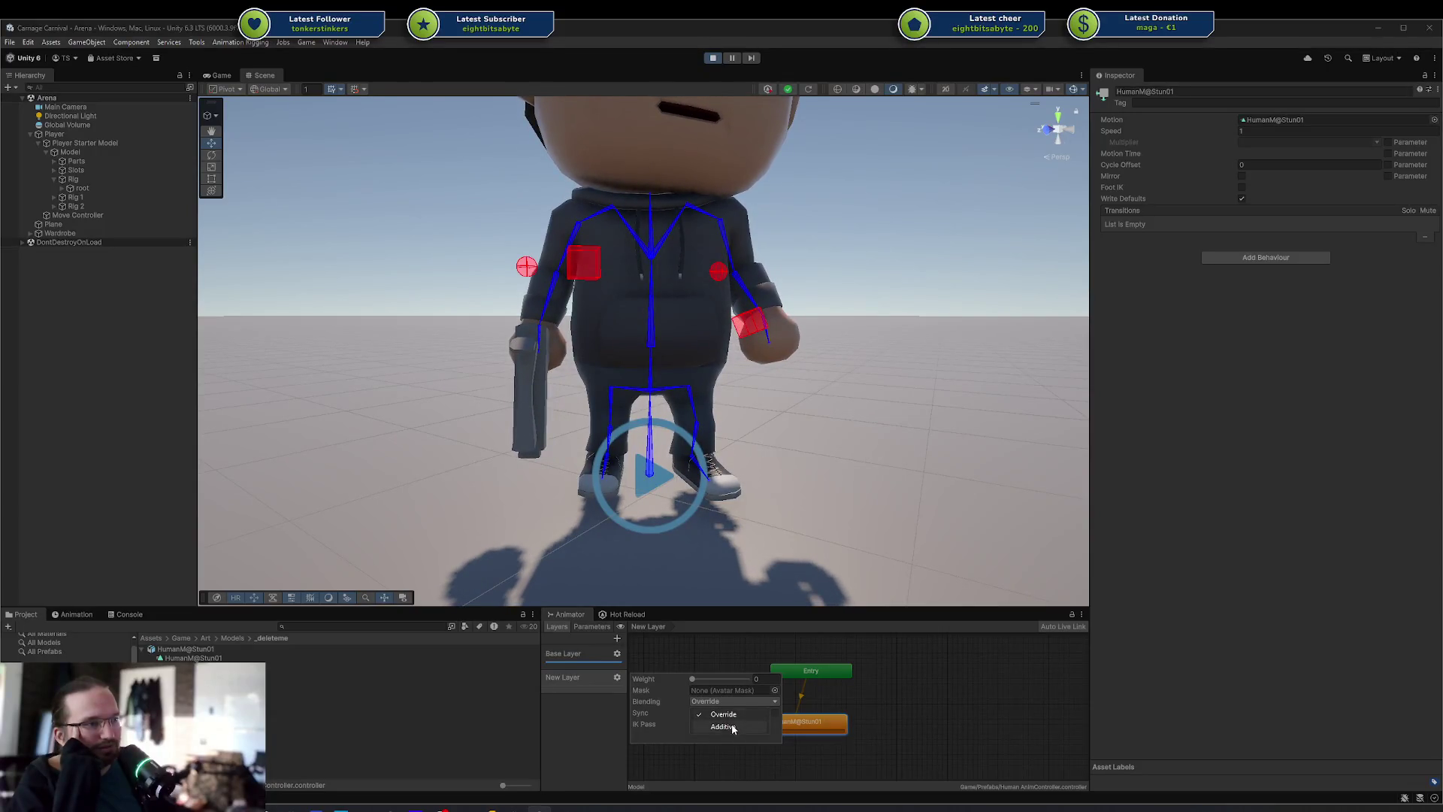
left_click_drag(695, 679, 772, 676)
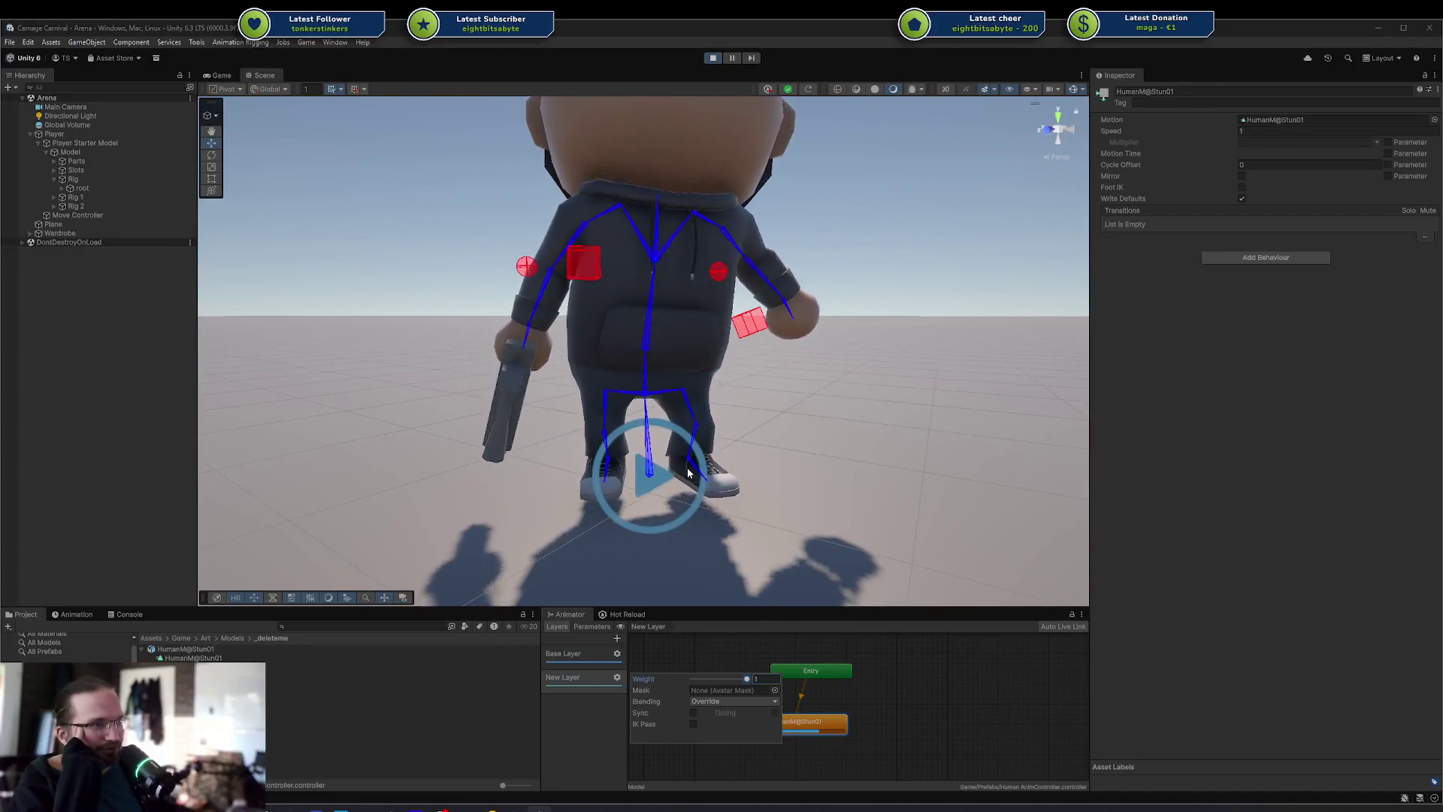
Assign the Upper Body avatar mask to New Layer and open the mask
left_click(772, 689)
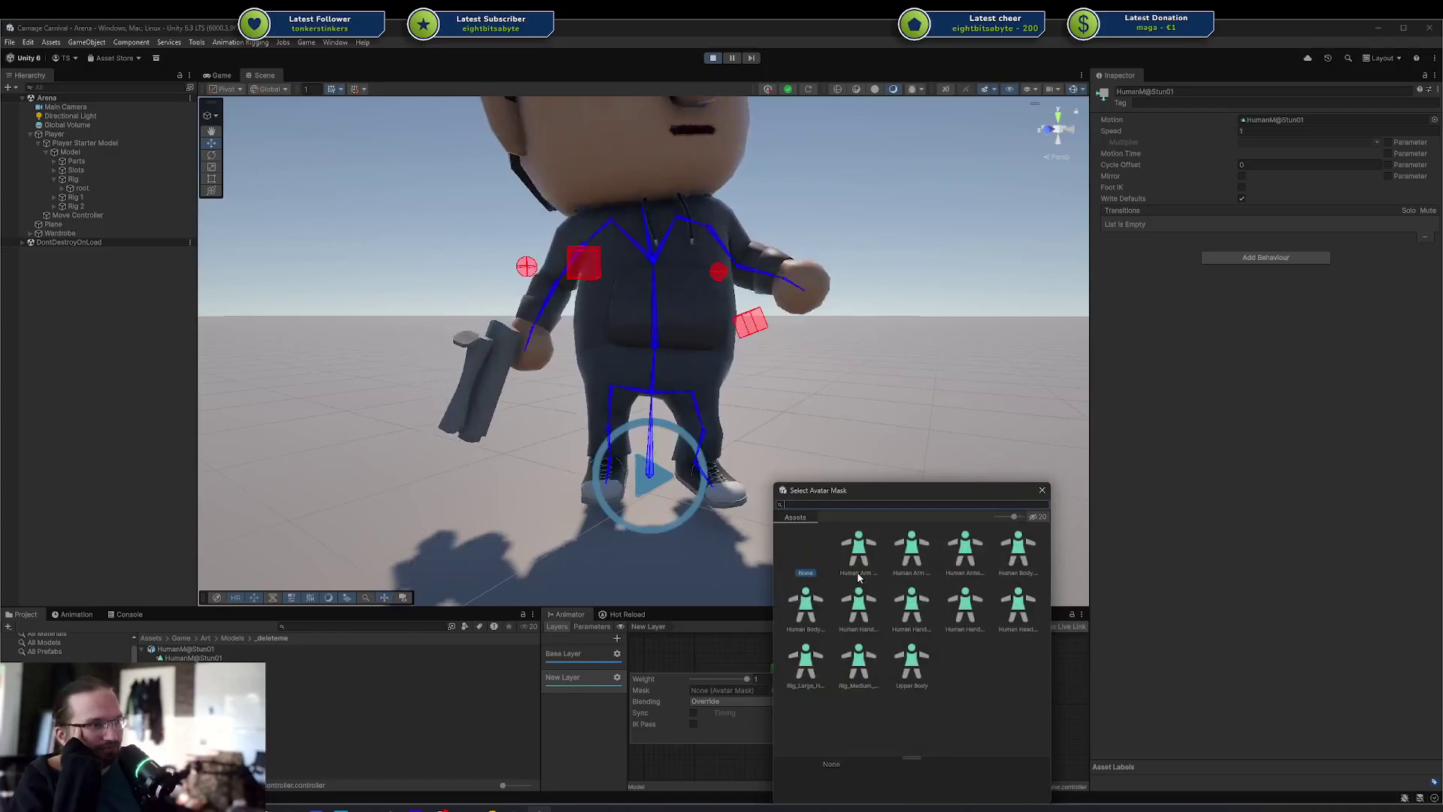
left_click(1042, 490)
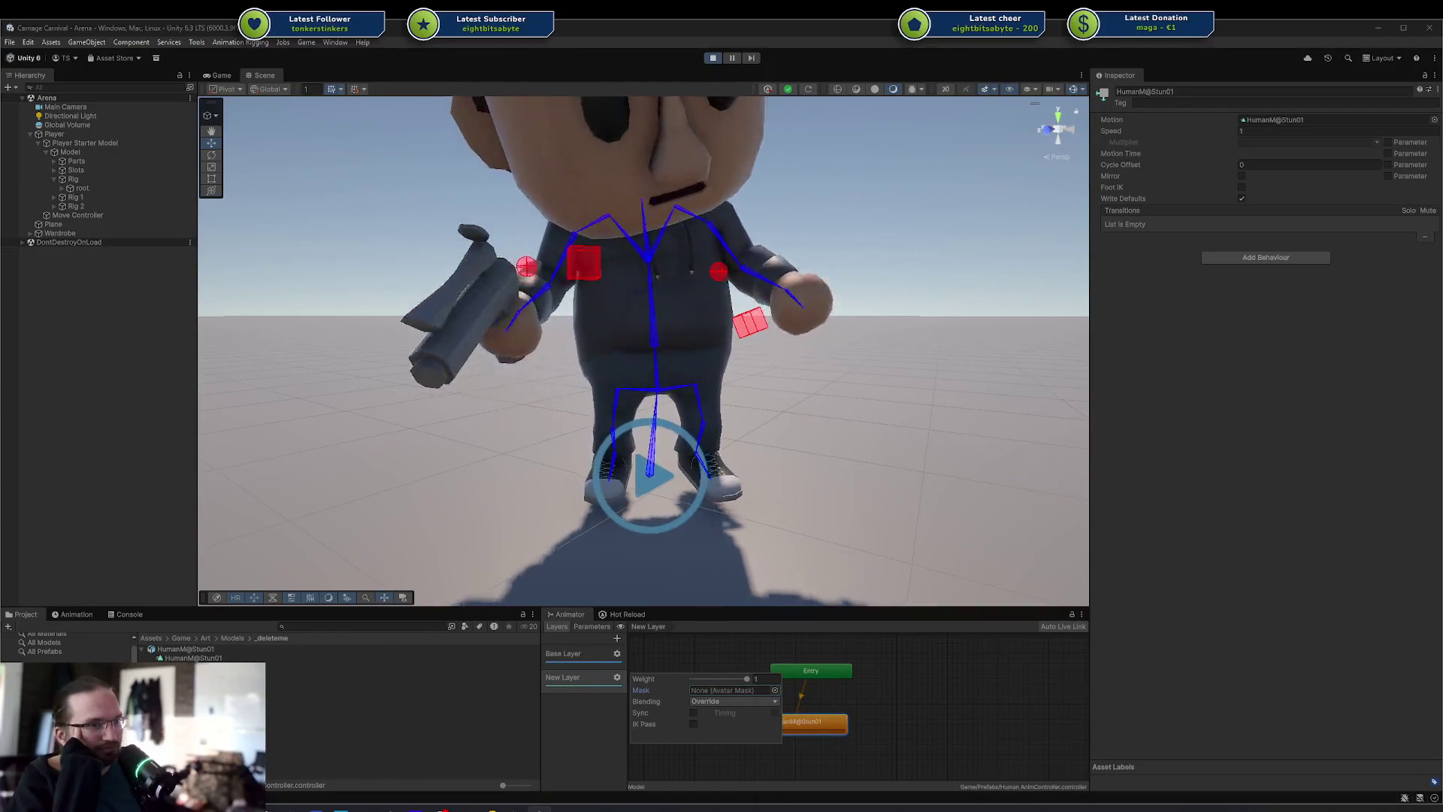
left_click(617, 678)
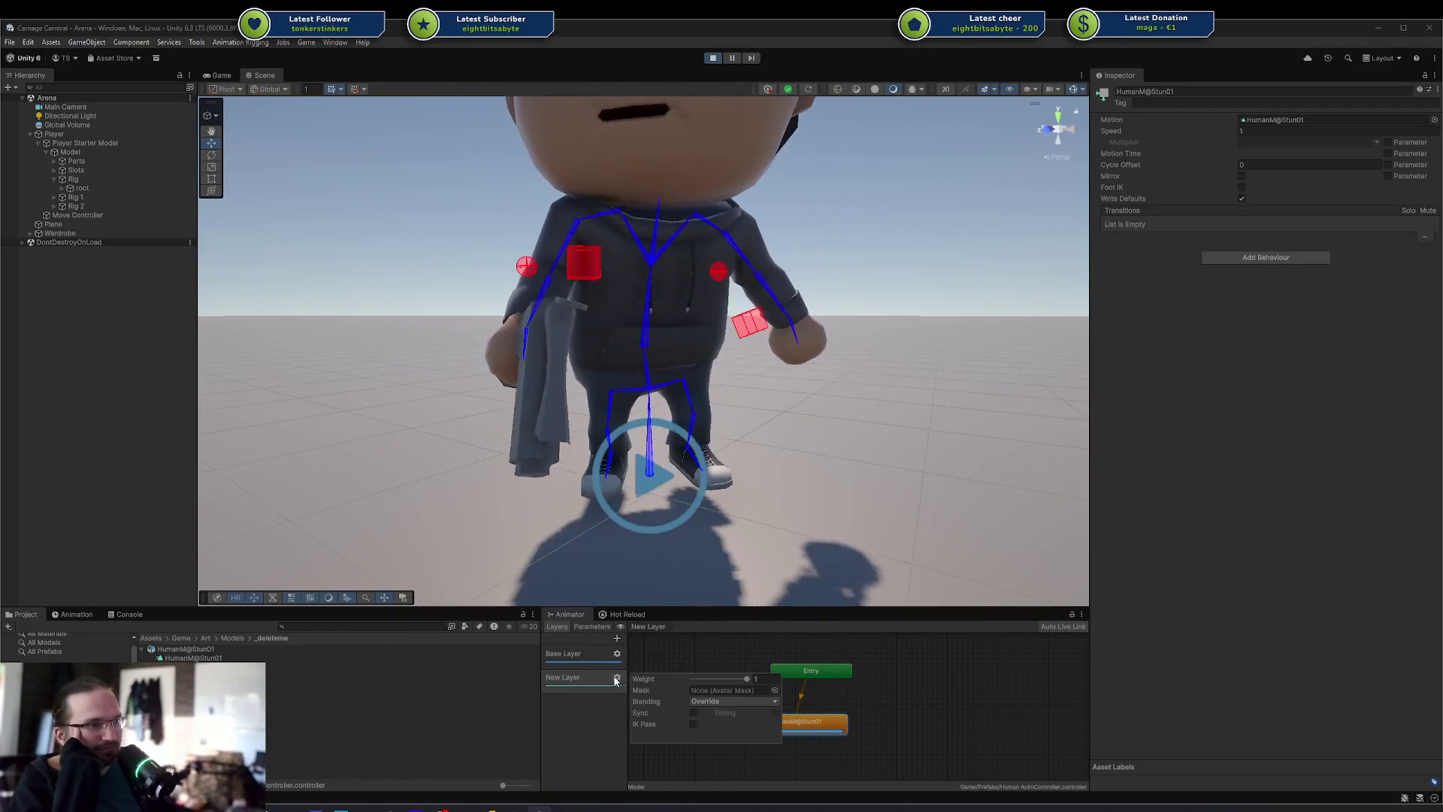
left_click(618, 677)
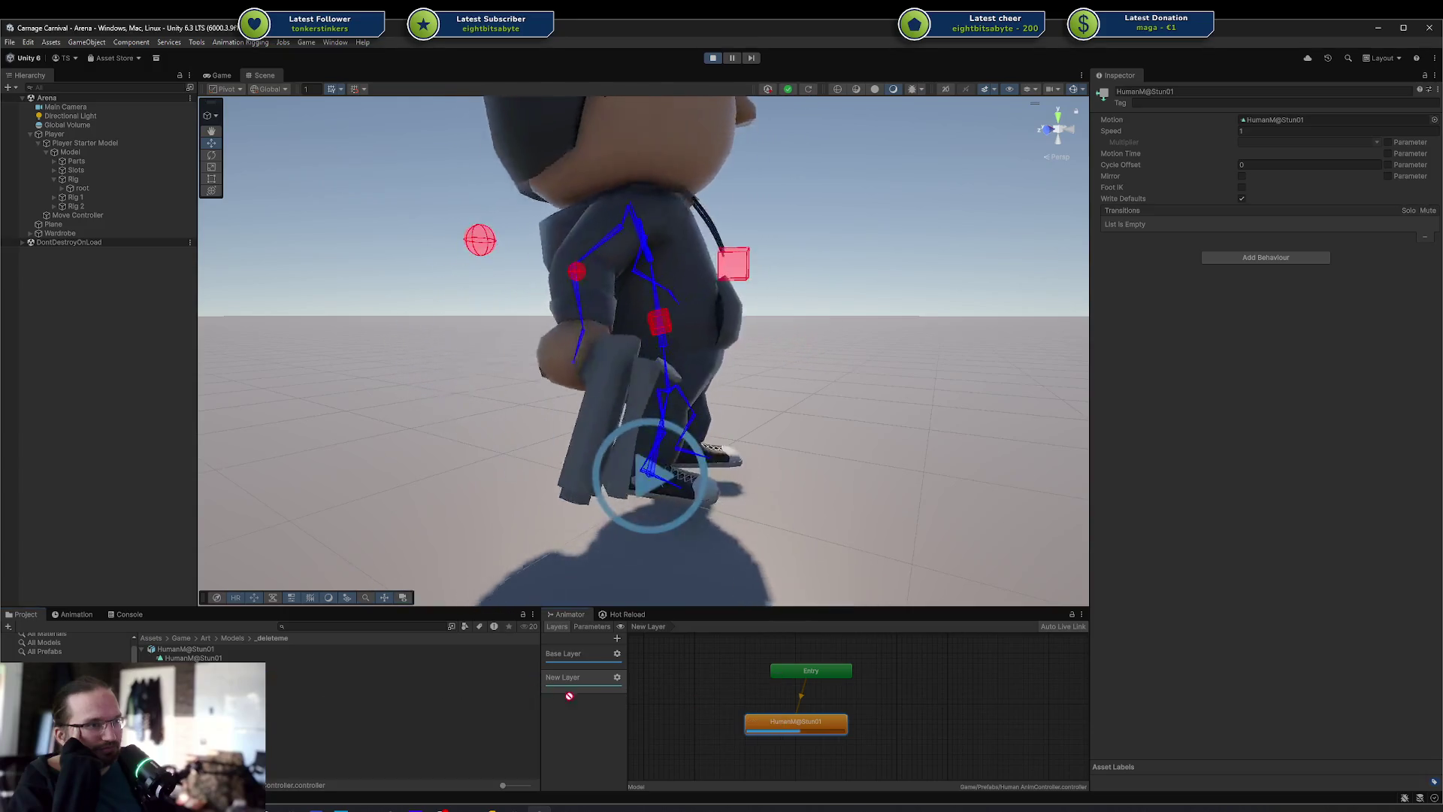
left_click(617, 677)
left_click(775, 690)
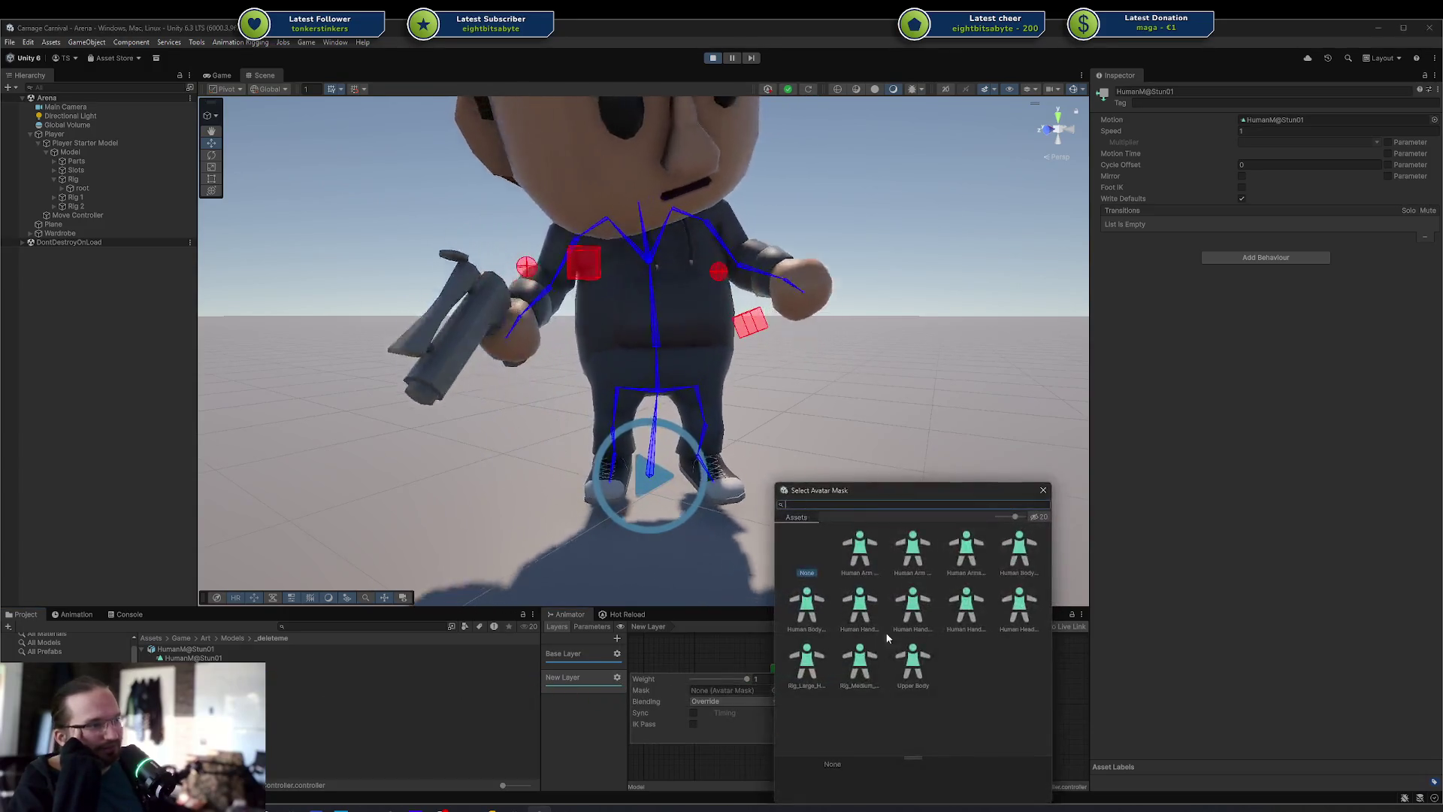
double_click(916, 671)
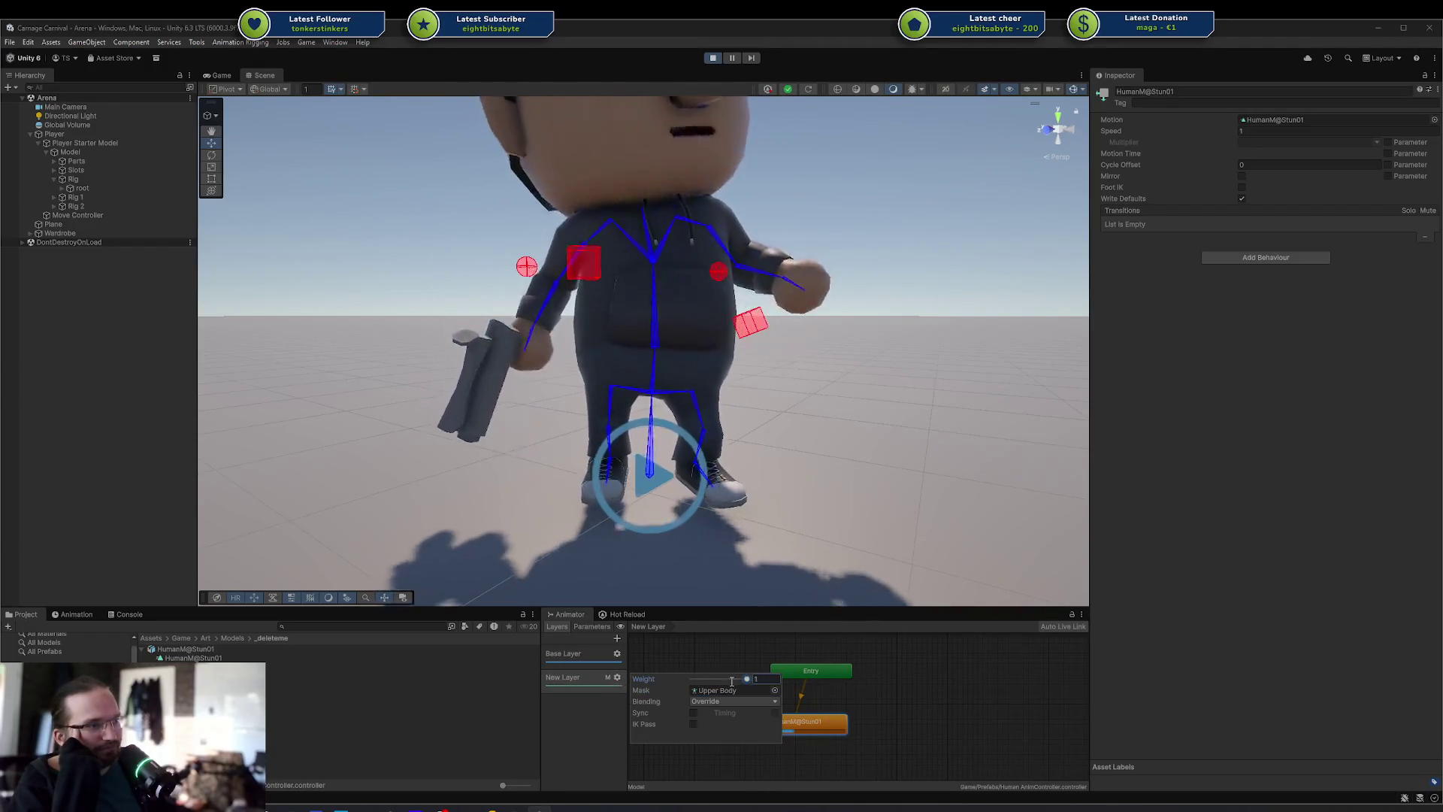
left_click(323, 676)
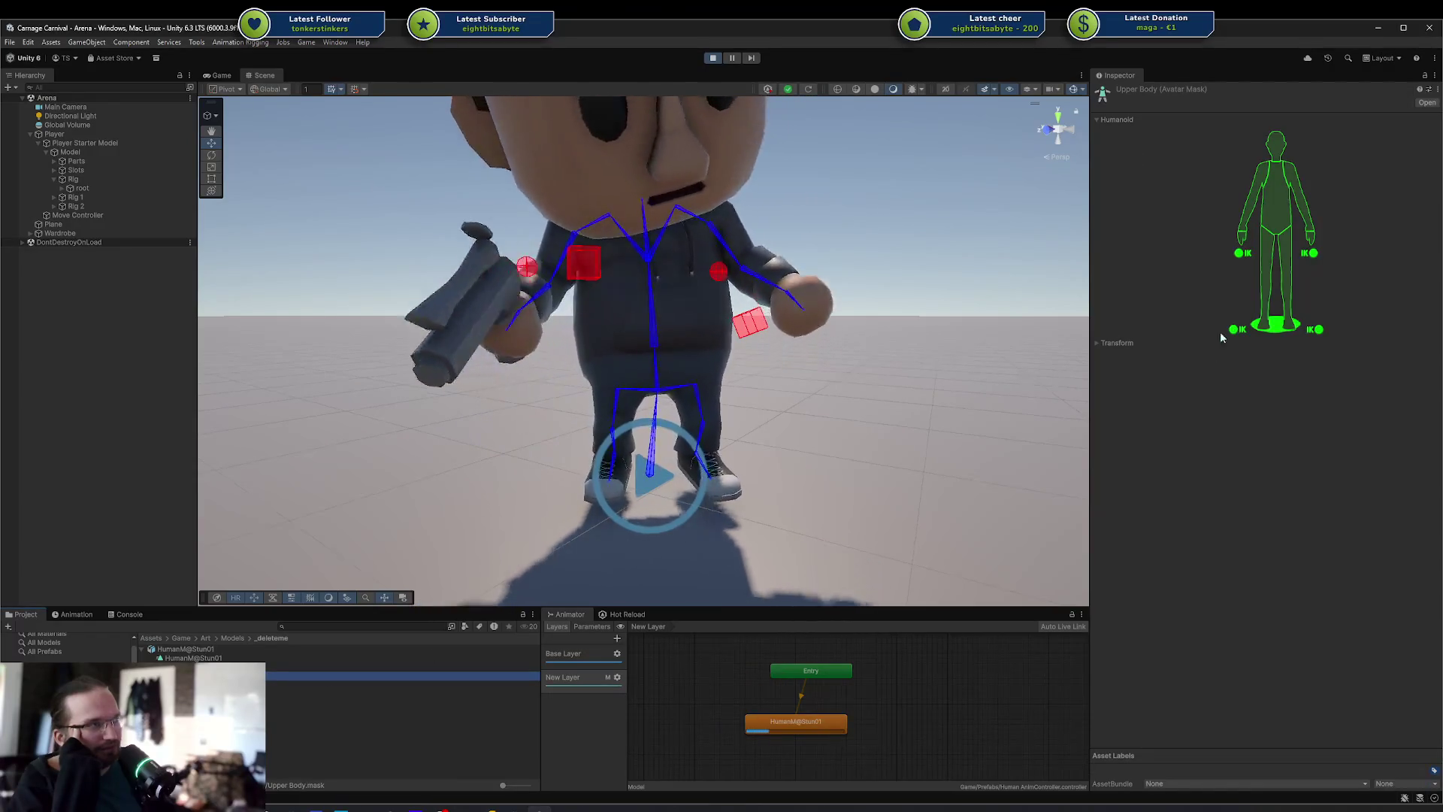
Exclude the legs and all other body parts from the Upper Body mask
left_click(1265, 300)
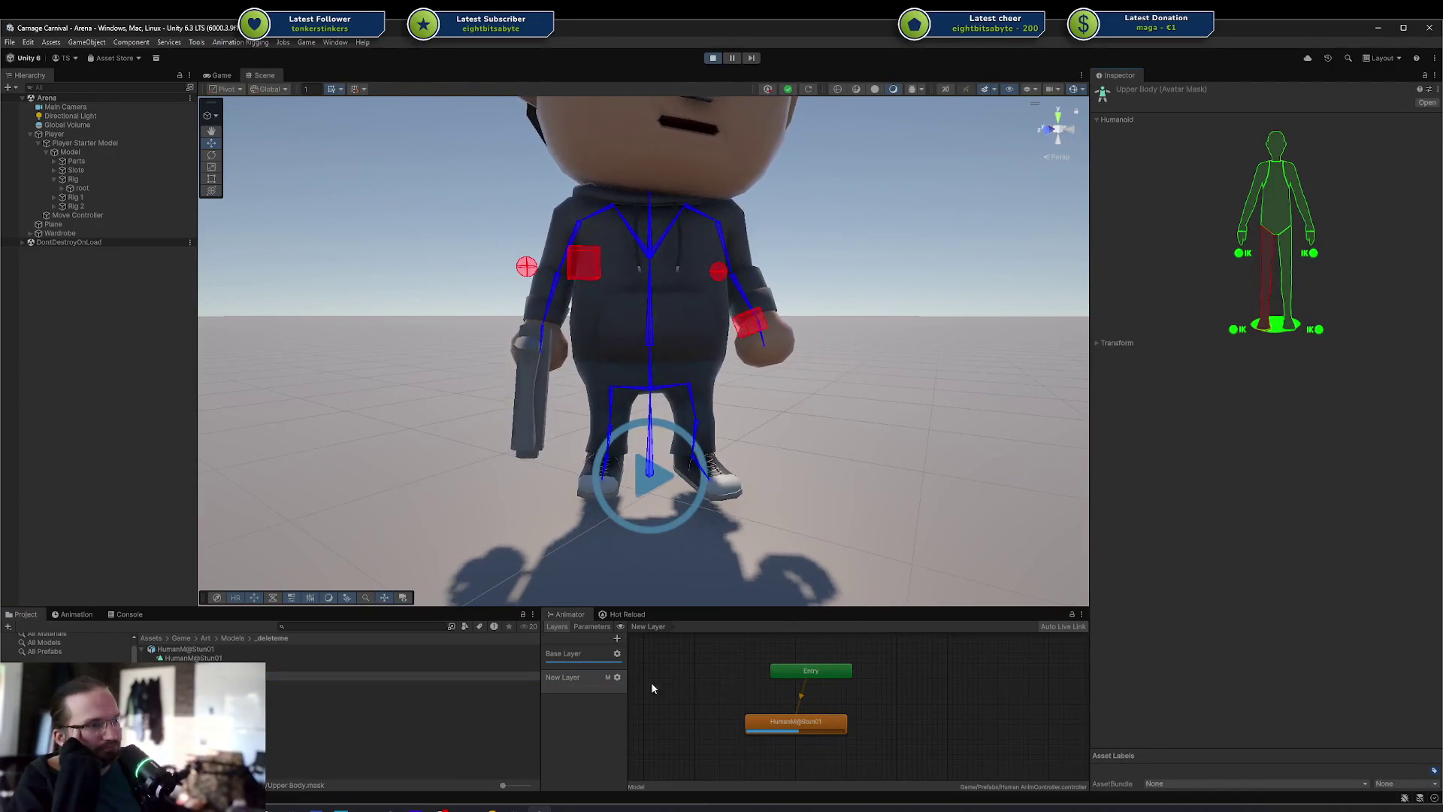
left_click(617, 678)
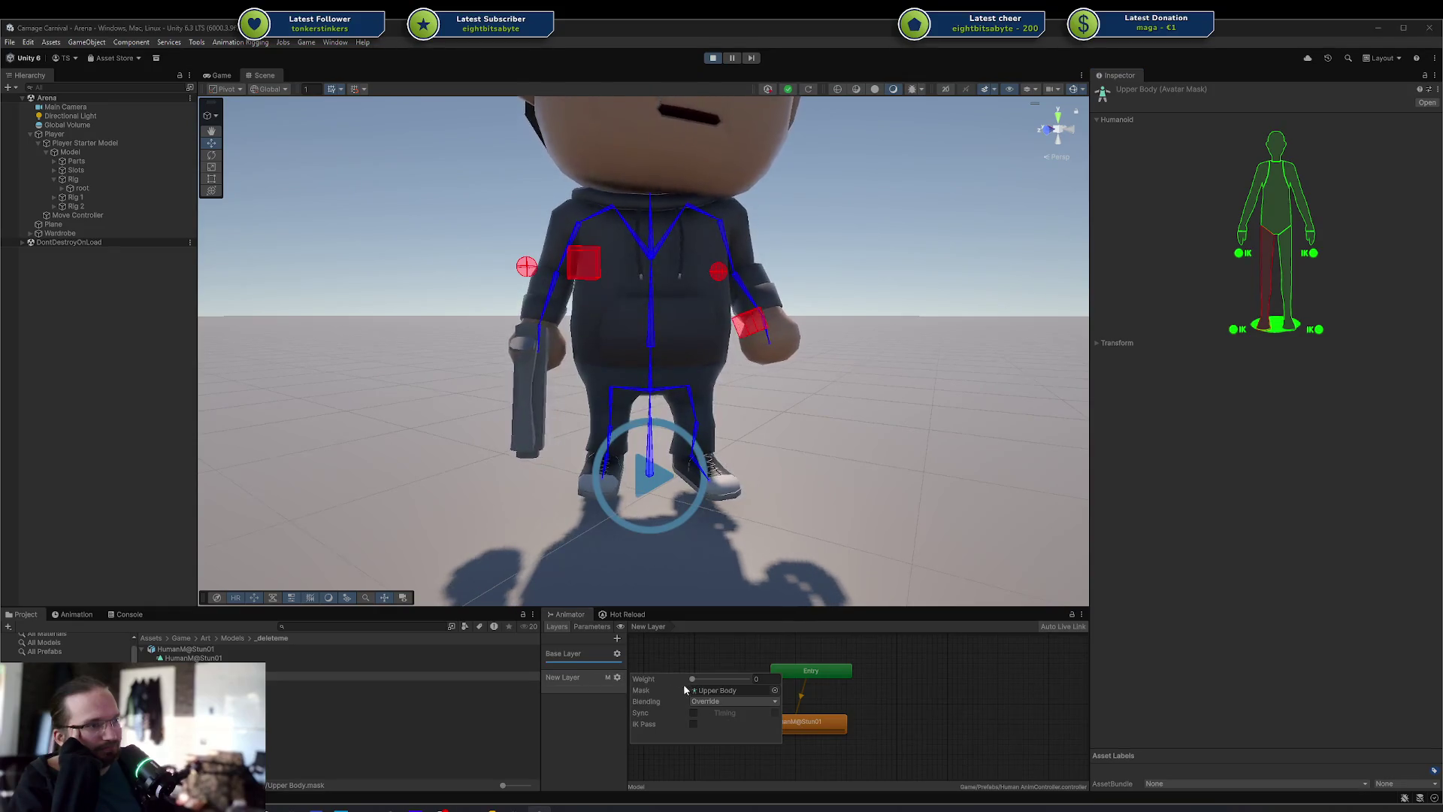
left_click_drag(690, 679, 797, 675)
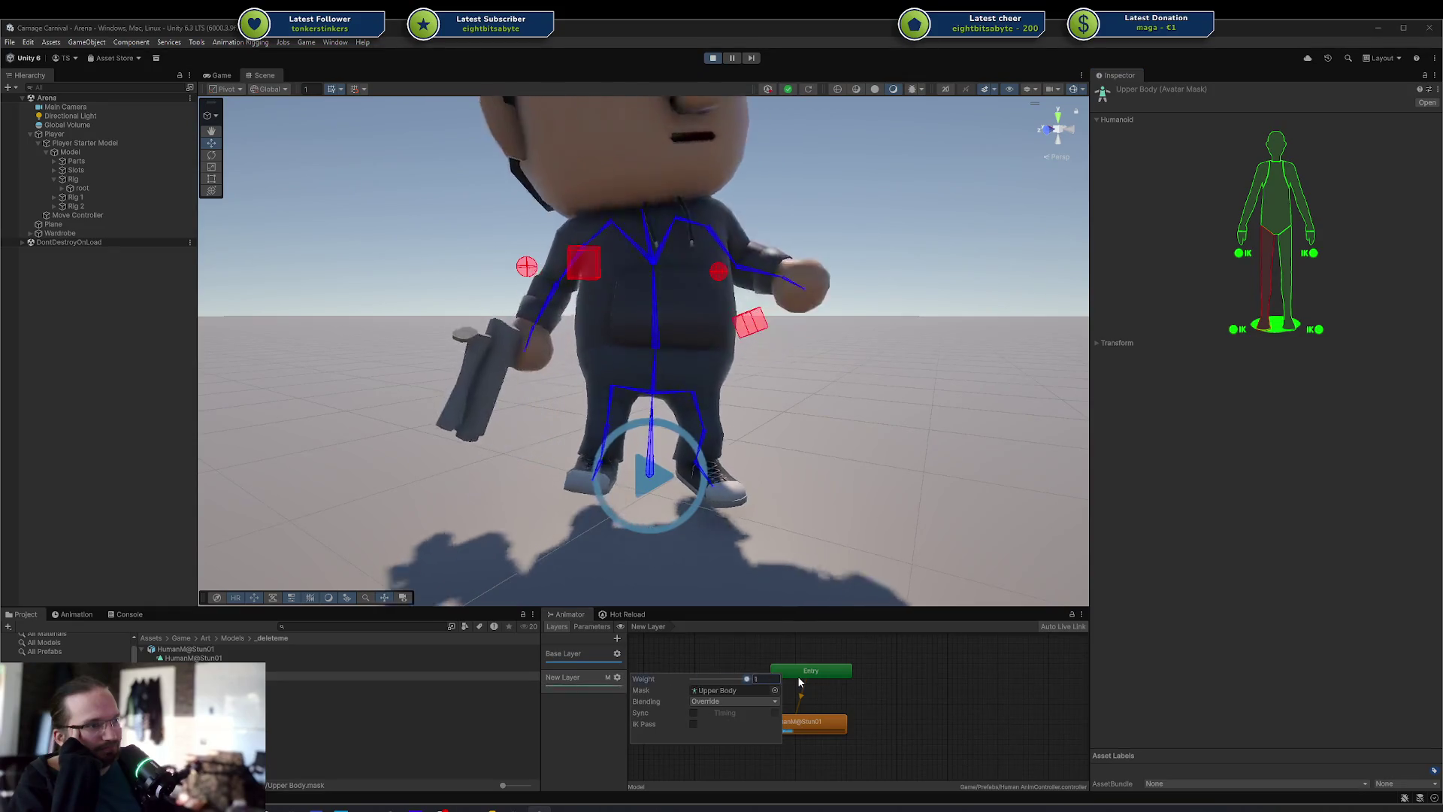
left_click(1287, 319)
left_click(1278, 329)
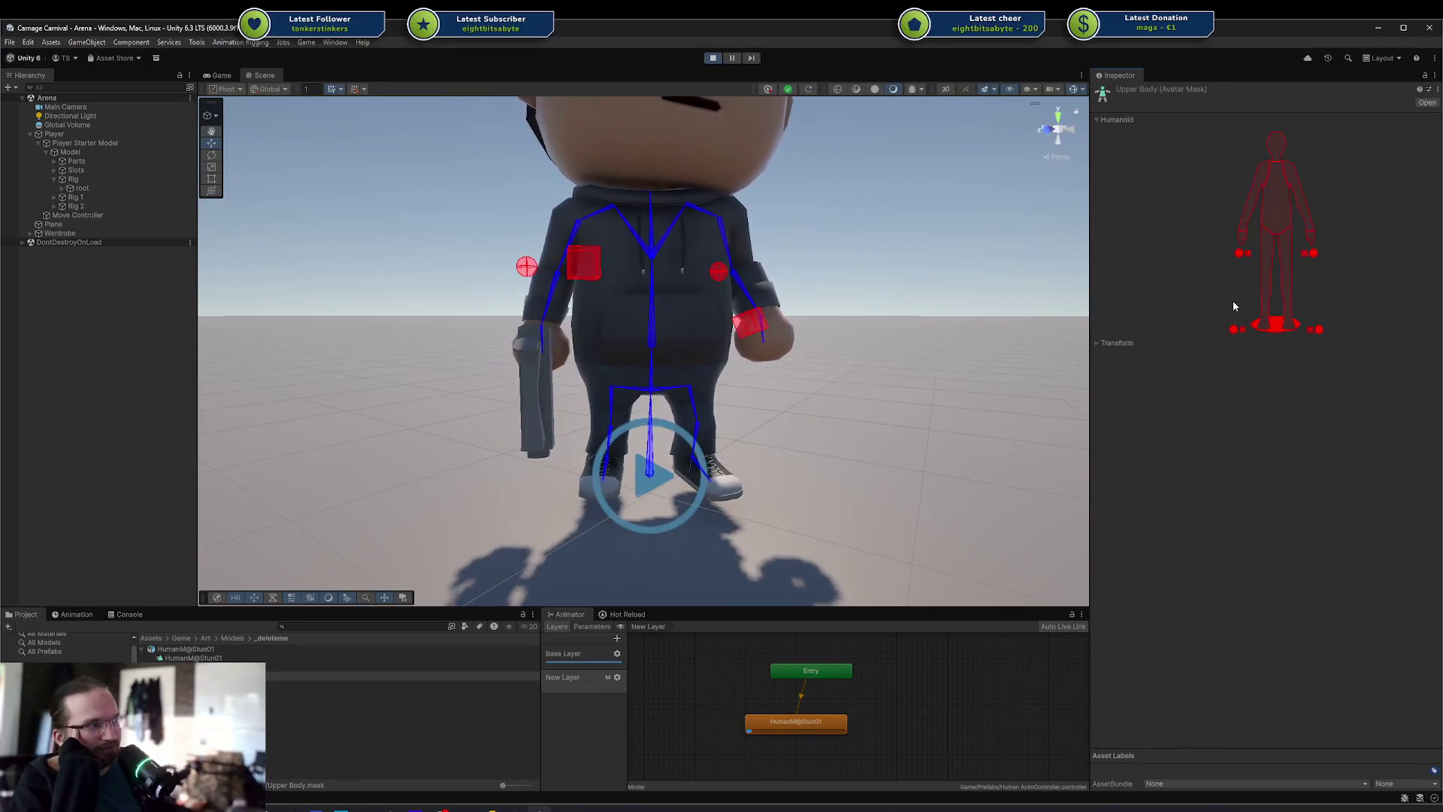
left_click(617, 678)
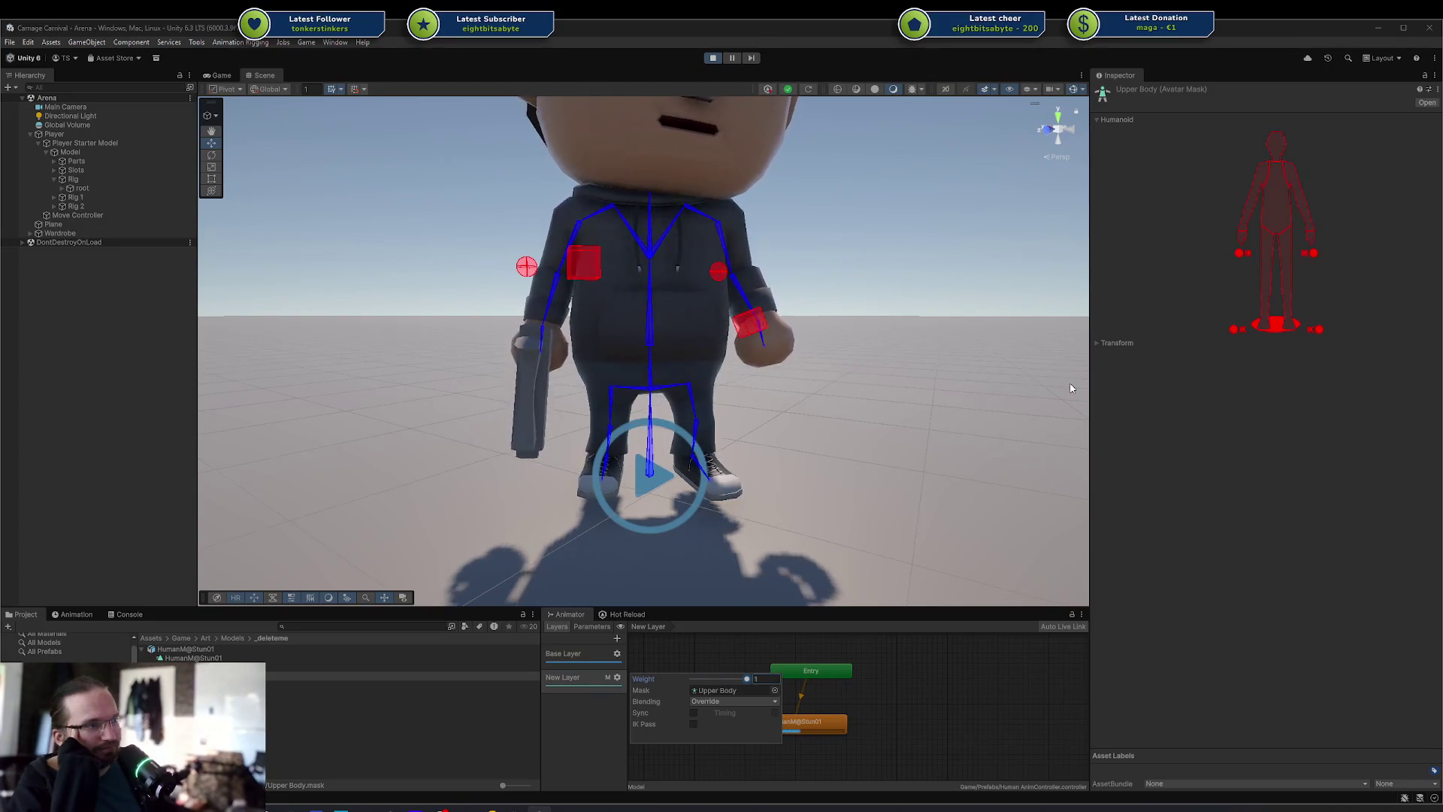
Enable the torso, arms, both hands and head in the Upper Body mask
left_click(1256, 208)
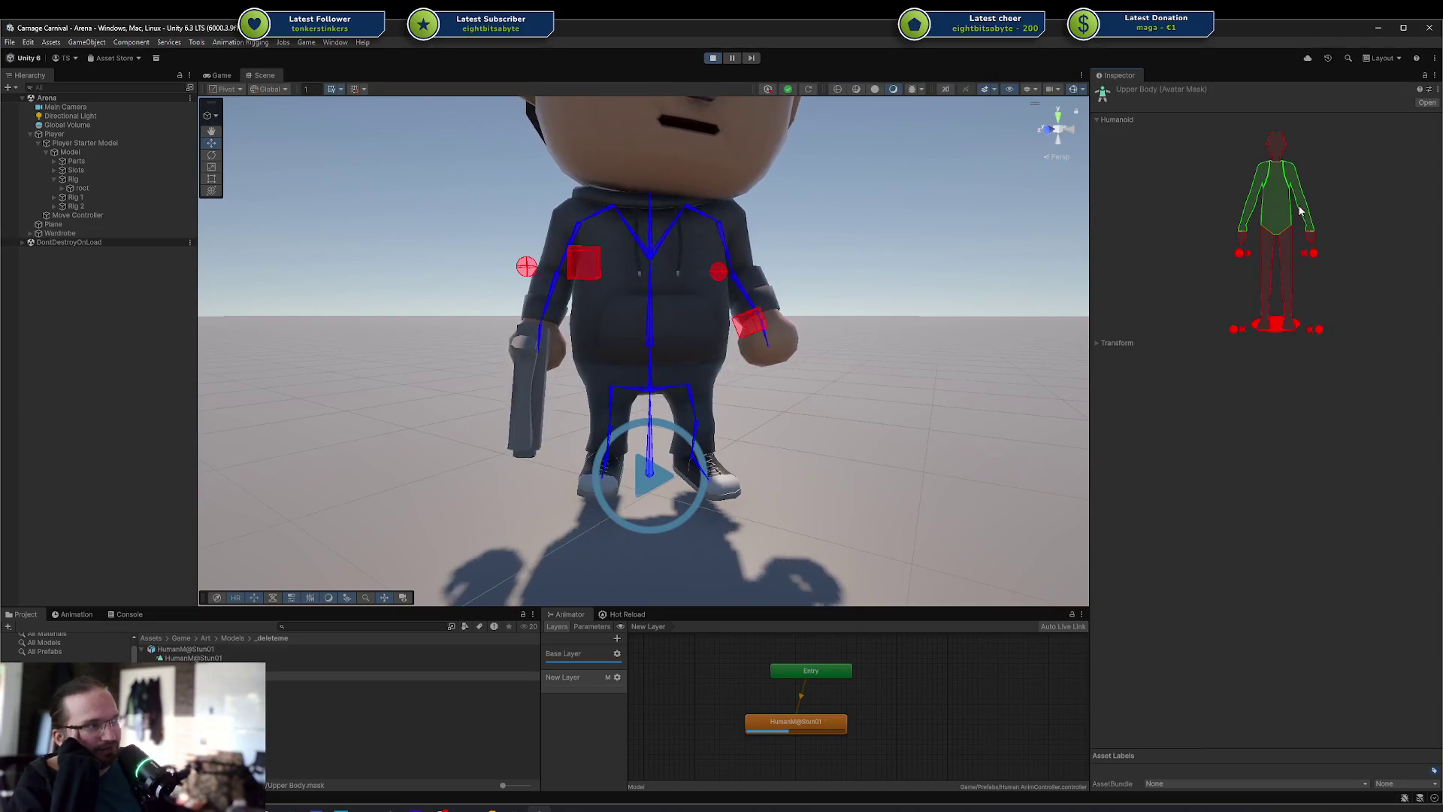
left_click(1247, 238)
left_click(1313, 236)
left_click(1275, 154)
Set New Layer's weight to 1 and tick Sync with Base Layer
left_click(617, 677)
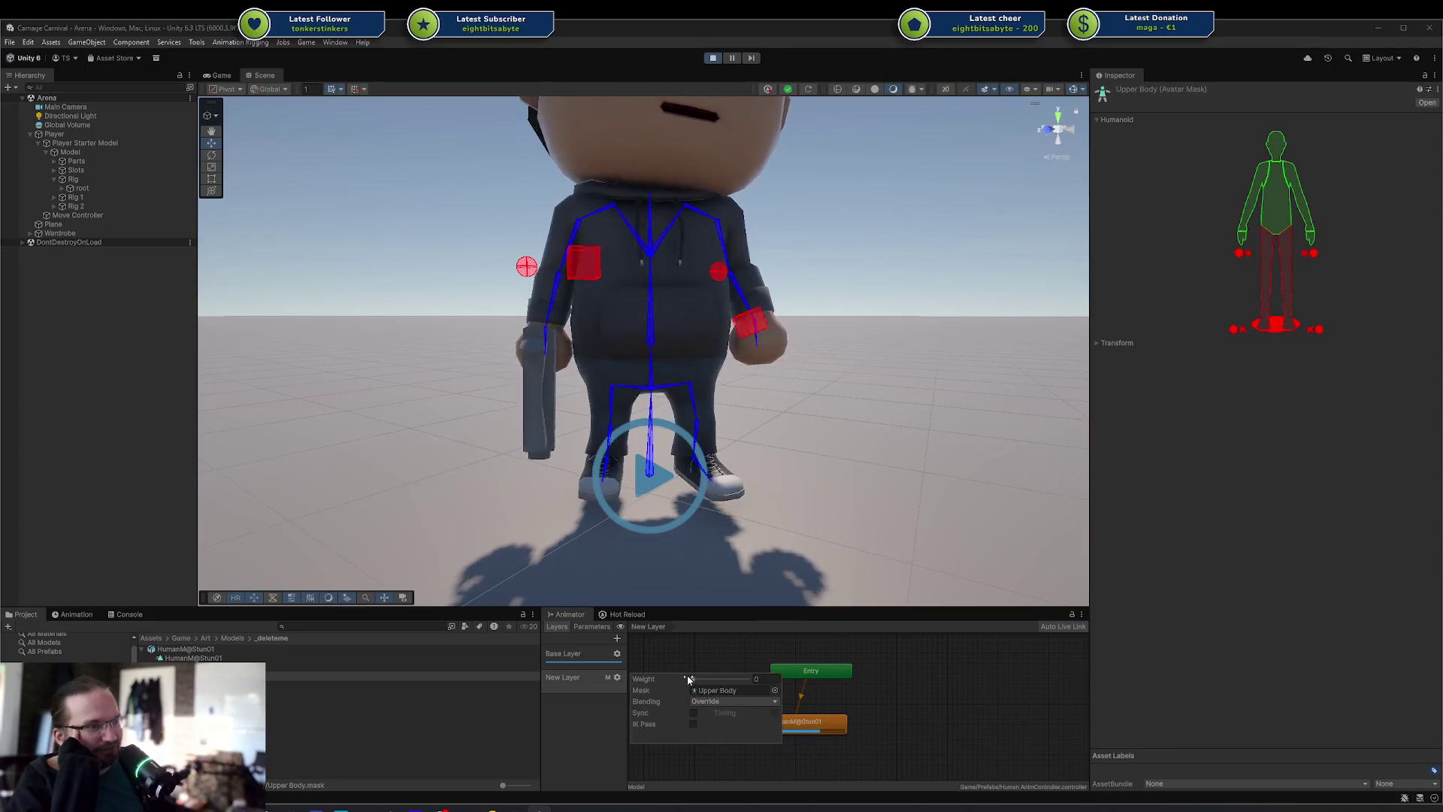
left_click_drag(692, 680, 746, 679)
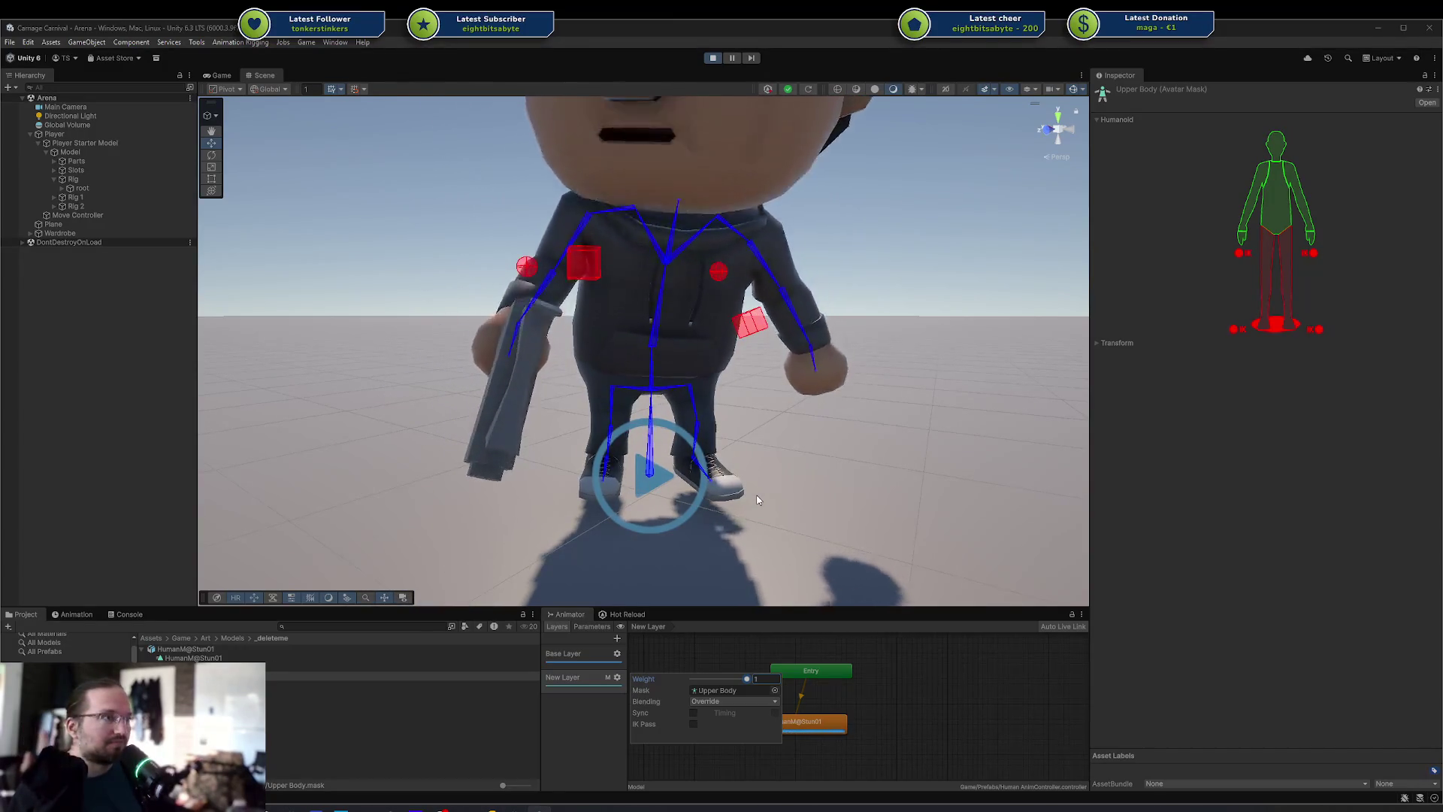
left_click(701, 475)
mouse_move(700, 475)
left_mouse_down()
mouse_move(871, 421)
mouse_move(845, 456)
mouse_move(774, 481)
left_mouse_up()
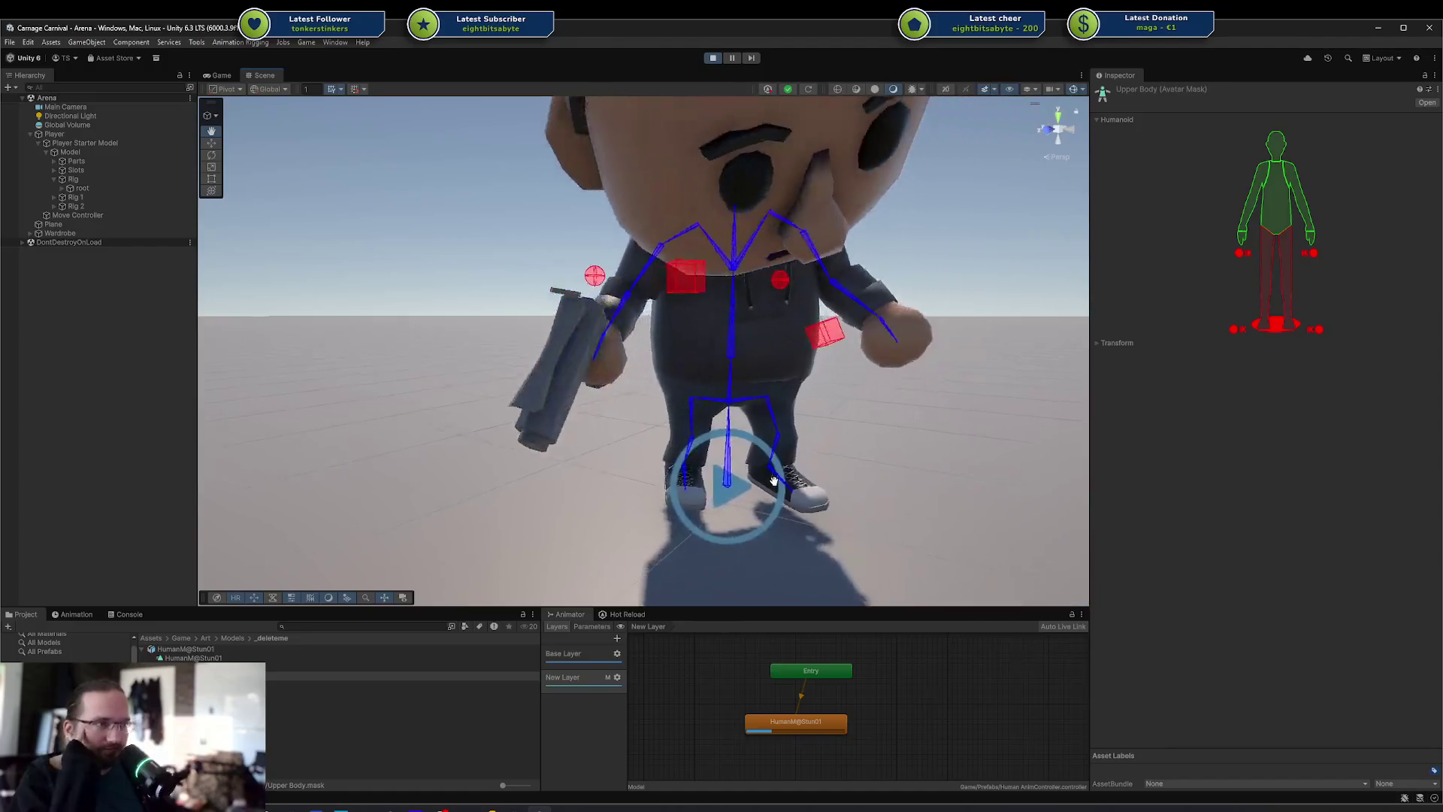
left_click(617, 678)
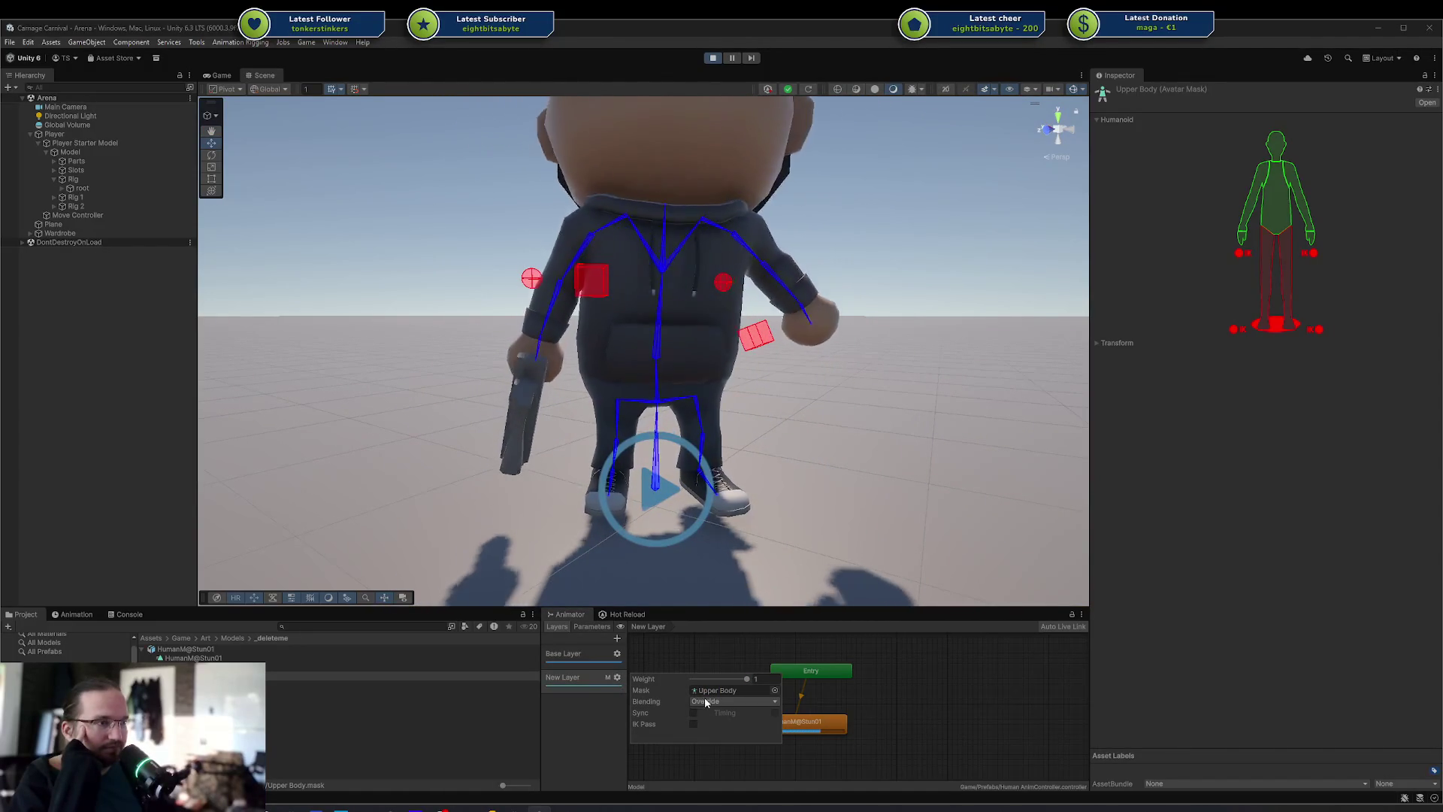
left_click(693, 713)
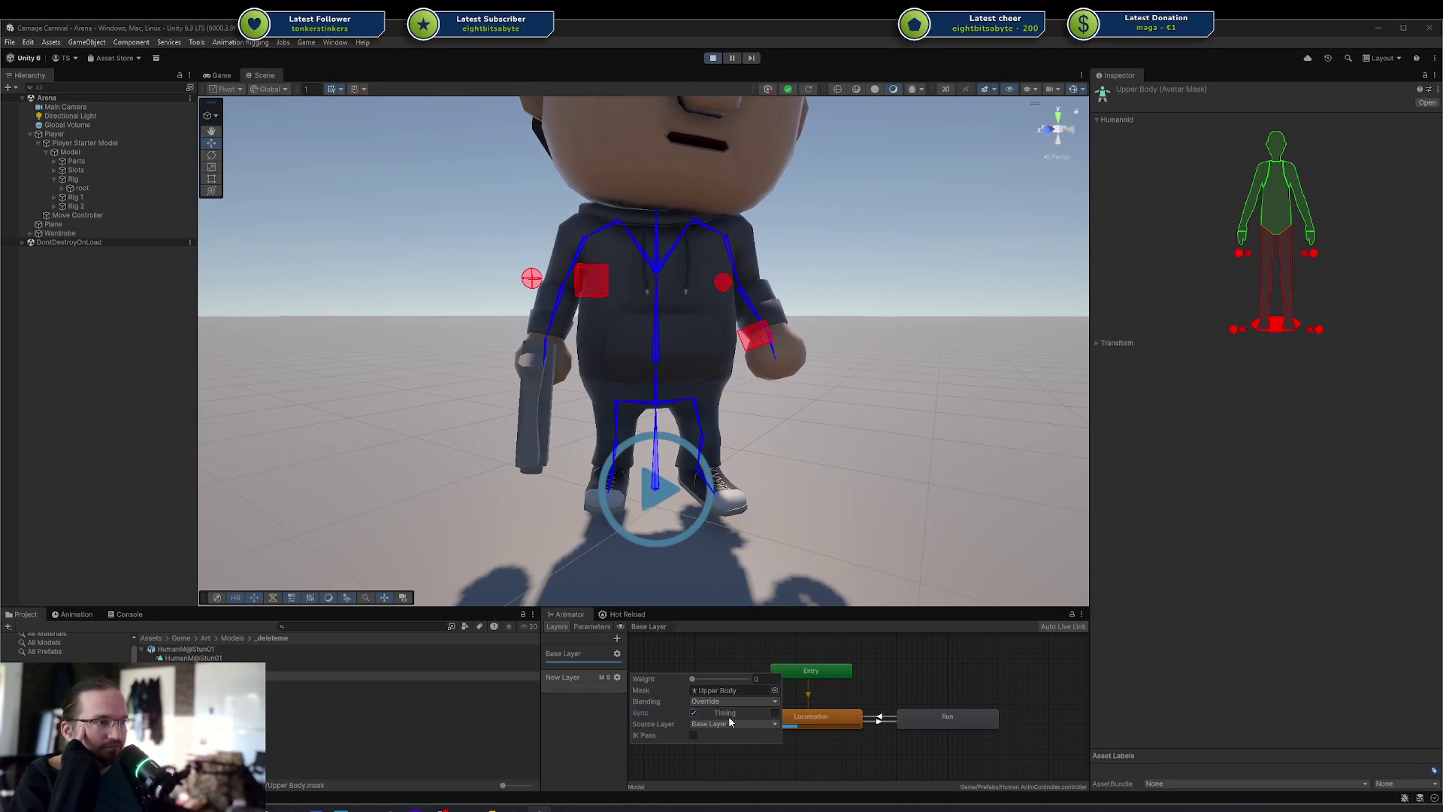
Turn off Sync with Base Layer for New Layer
left_click(828, 746)
left_click(583, 652)
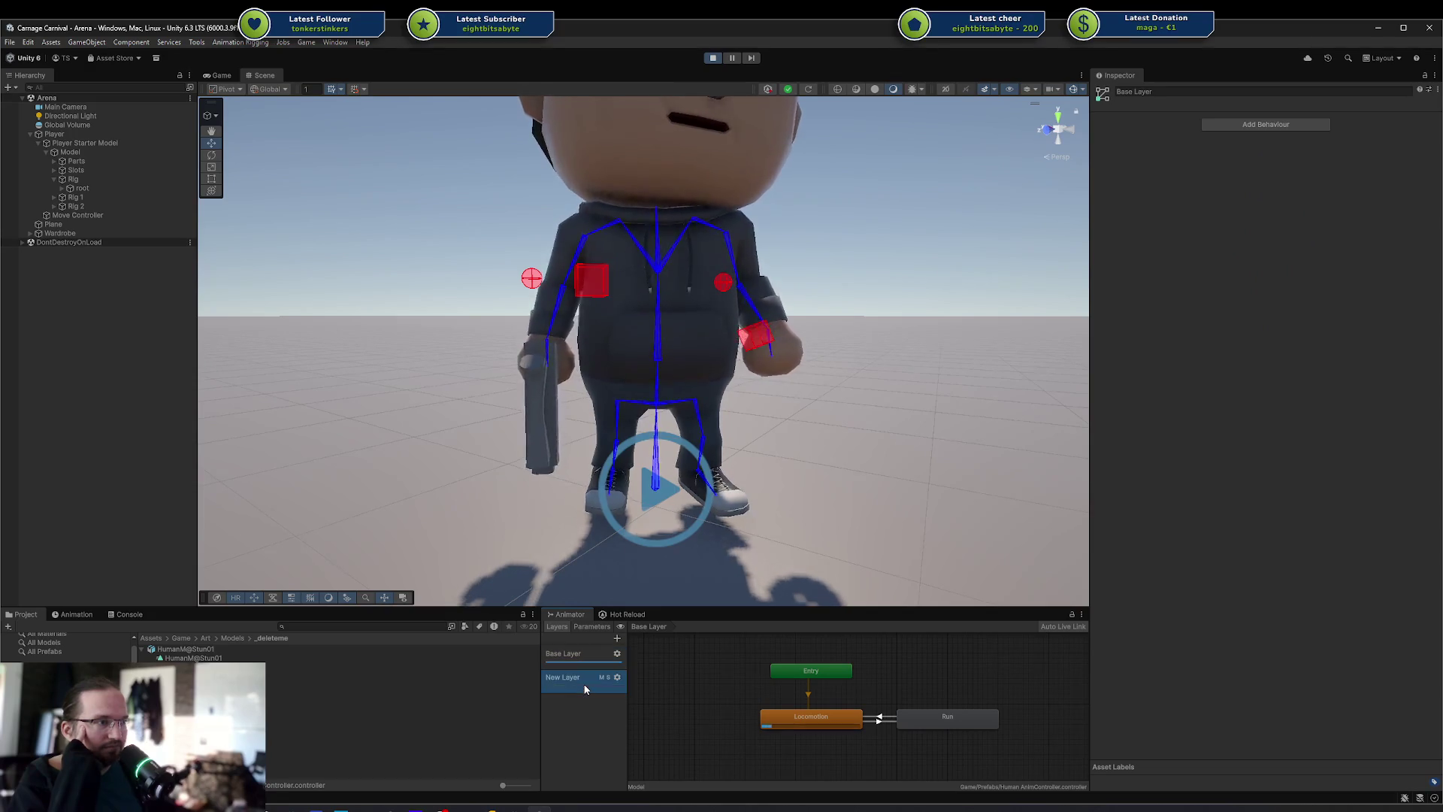
left_click(618, 678)
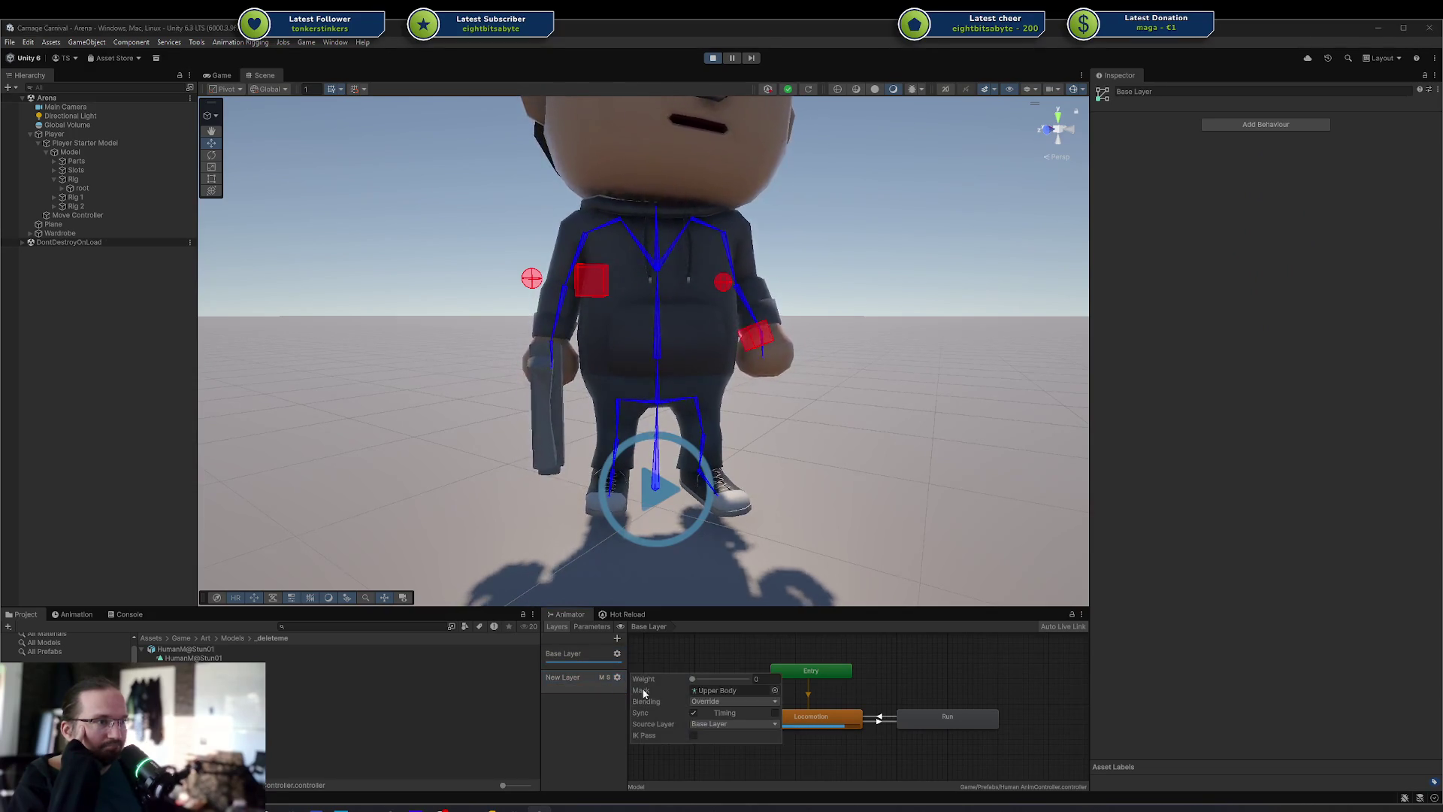
left_click(694, 713)
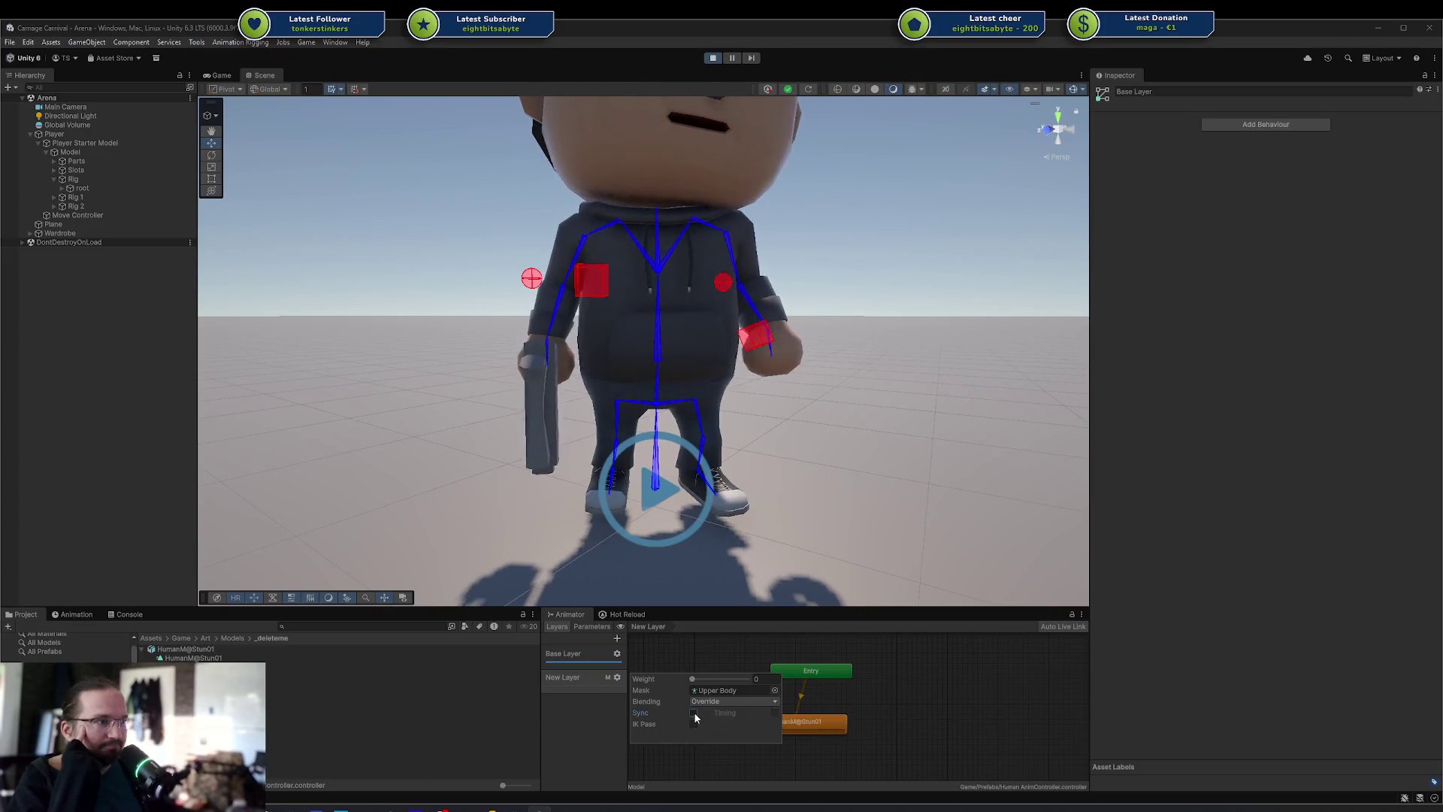
left_click(760, 722)
Set New Layer's weight to 1, with the HumanM@Stun01 state in its graph
left_click(819, 720)
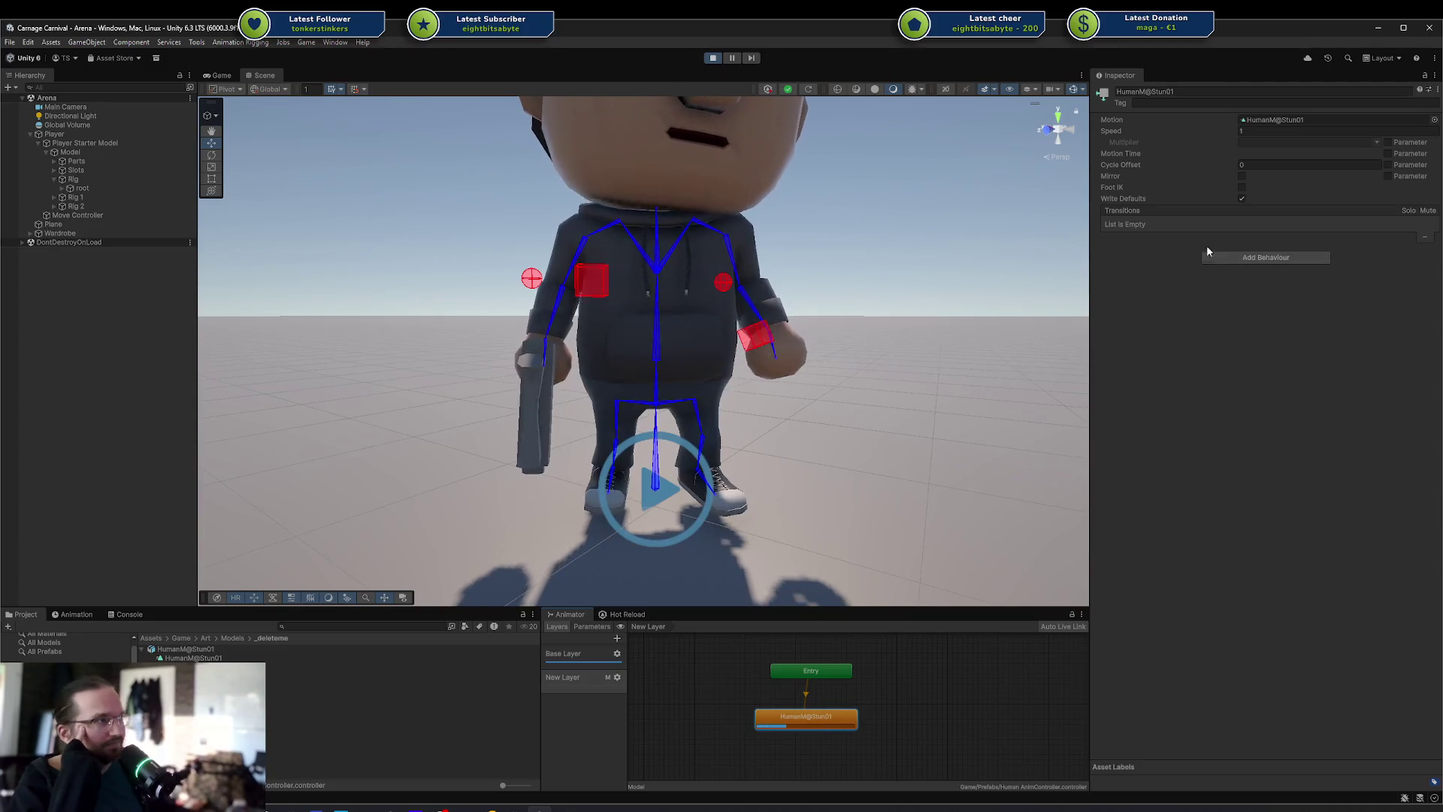
left_click(614, 682)
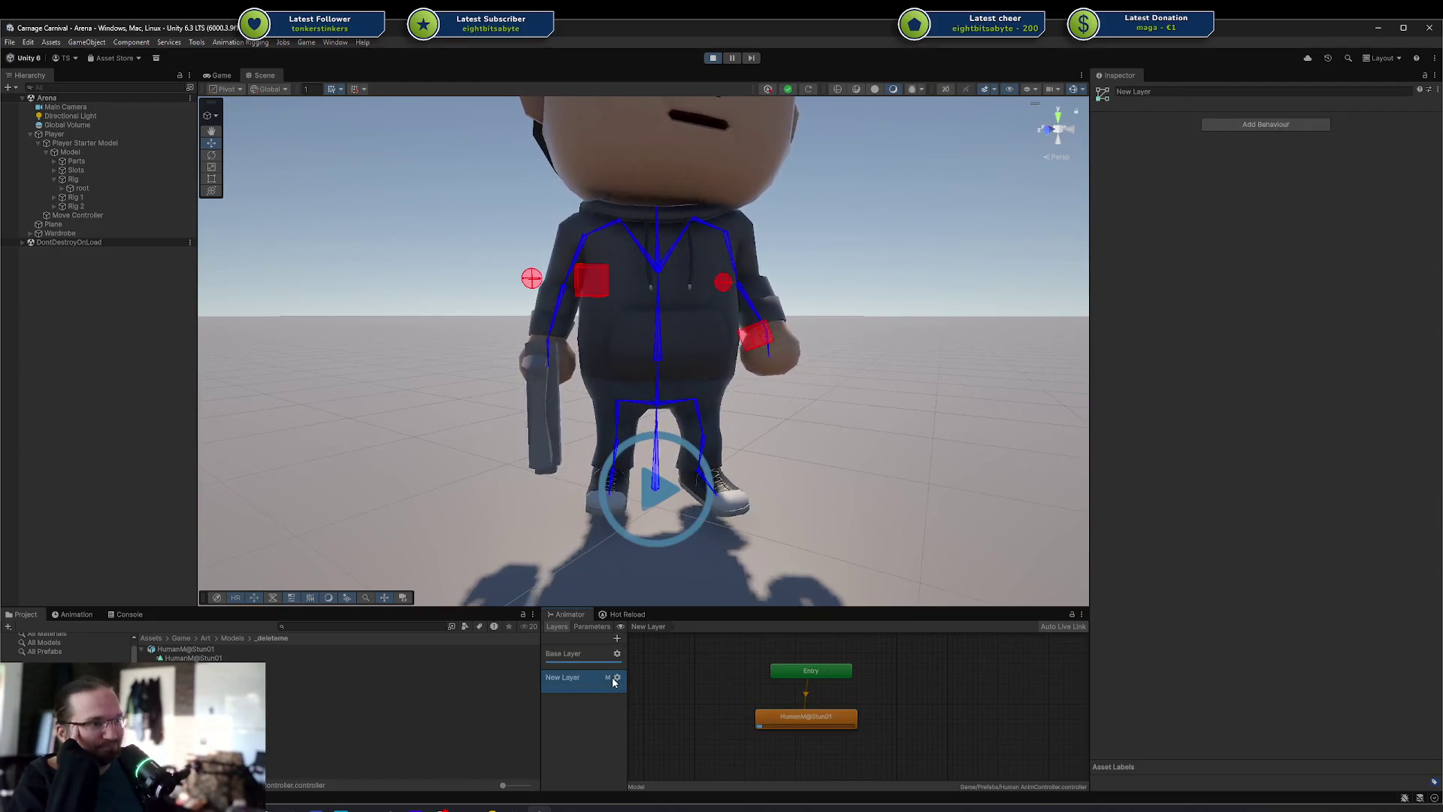
left_click(617, 680)
left_click_drag(692, 678, 747, 680)
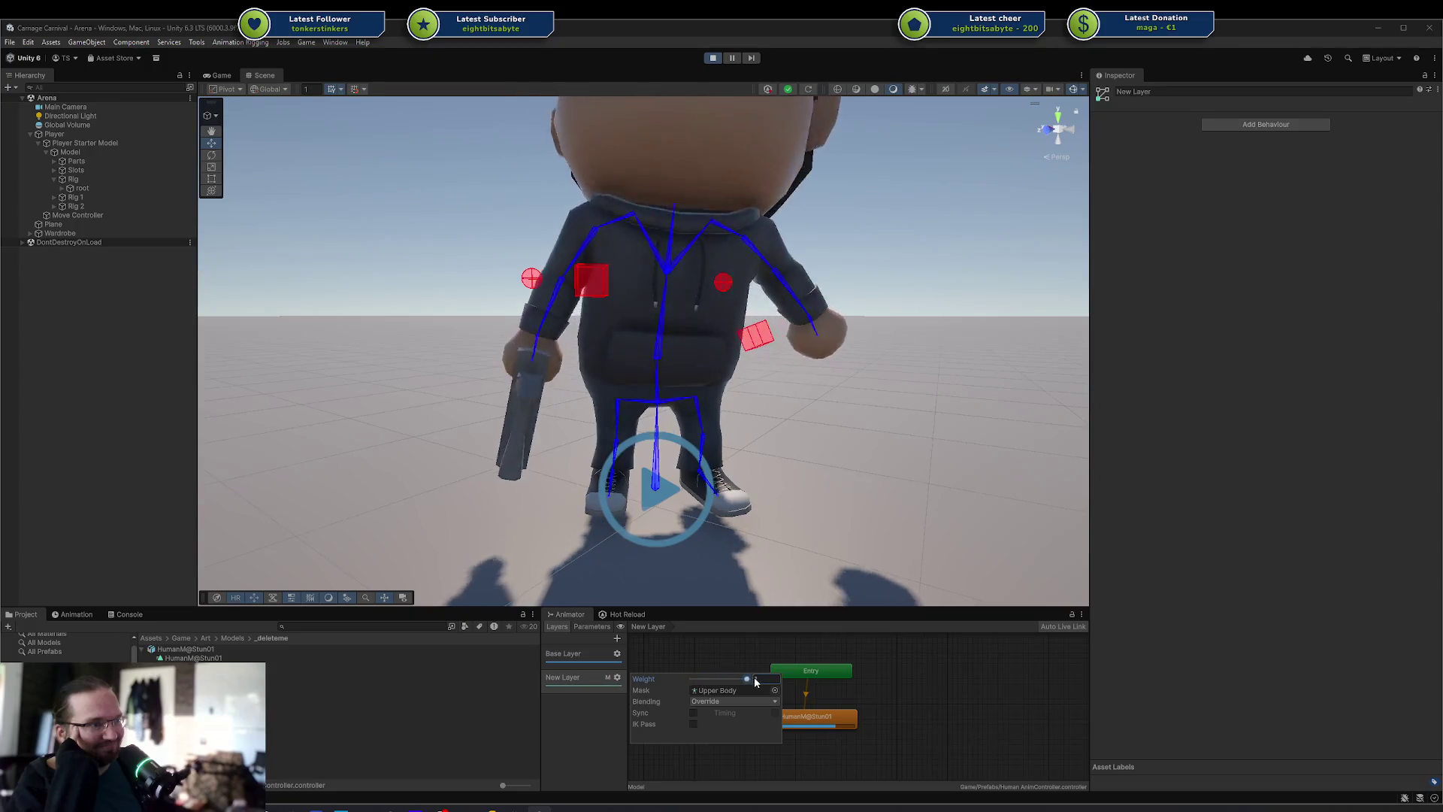
right_click(730, 691)
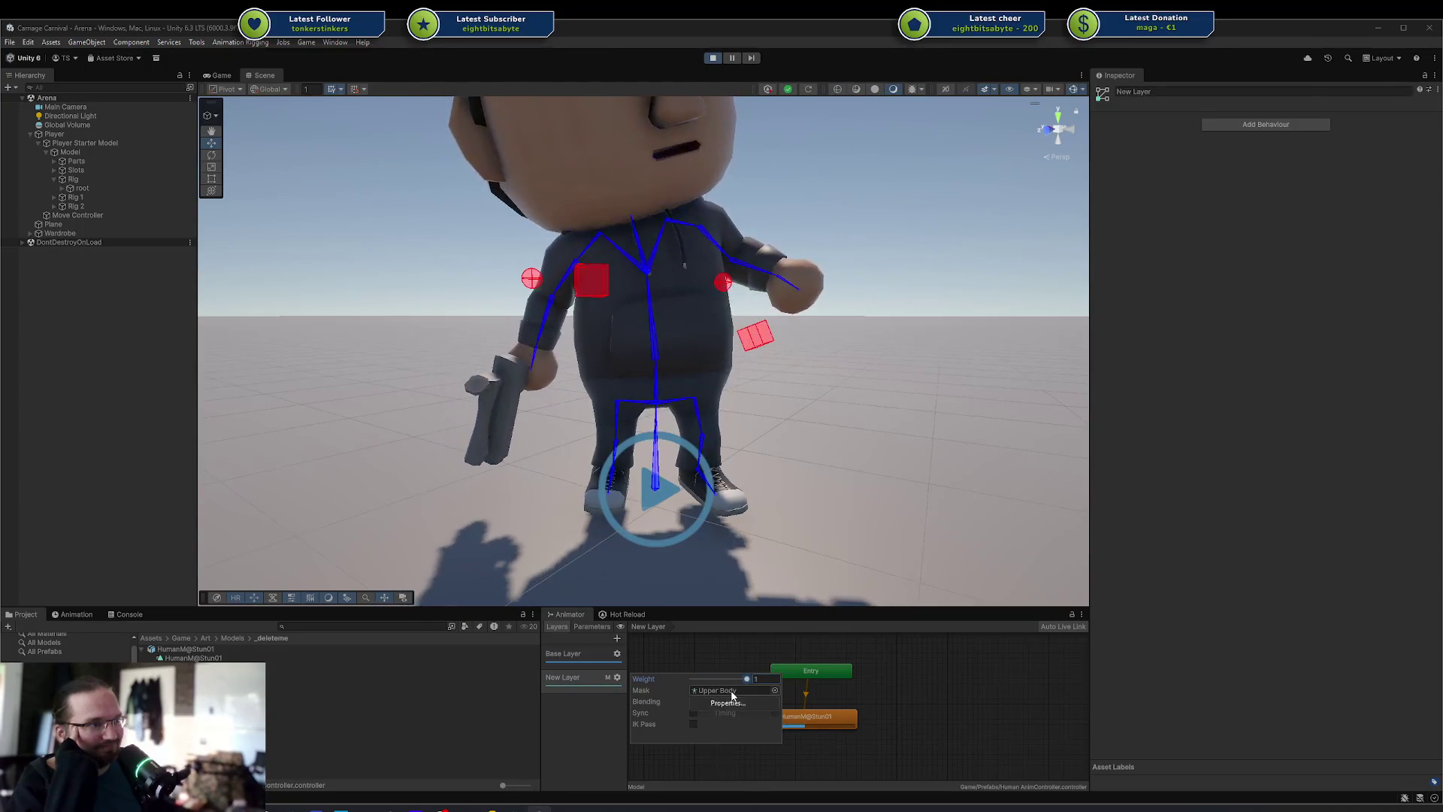
Open the Upper Body mask's Properties window, then switch to PlayTest.cs in Rider
left_click(745, 702)
left_click(1045, 399)
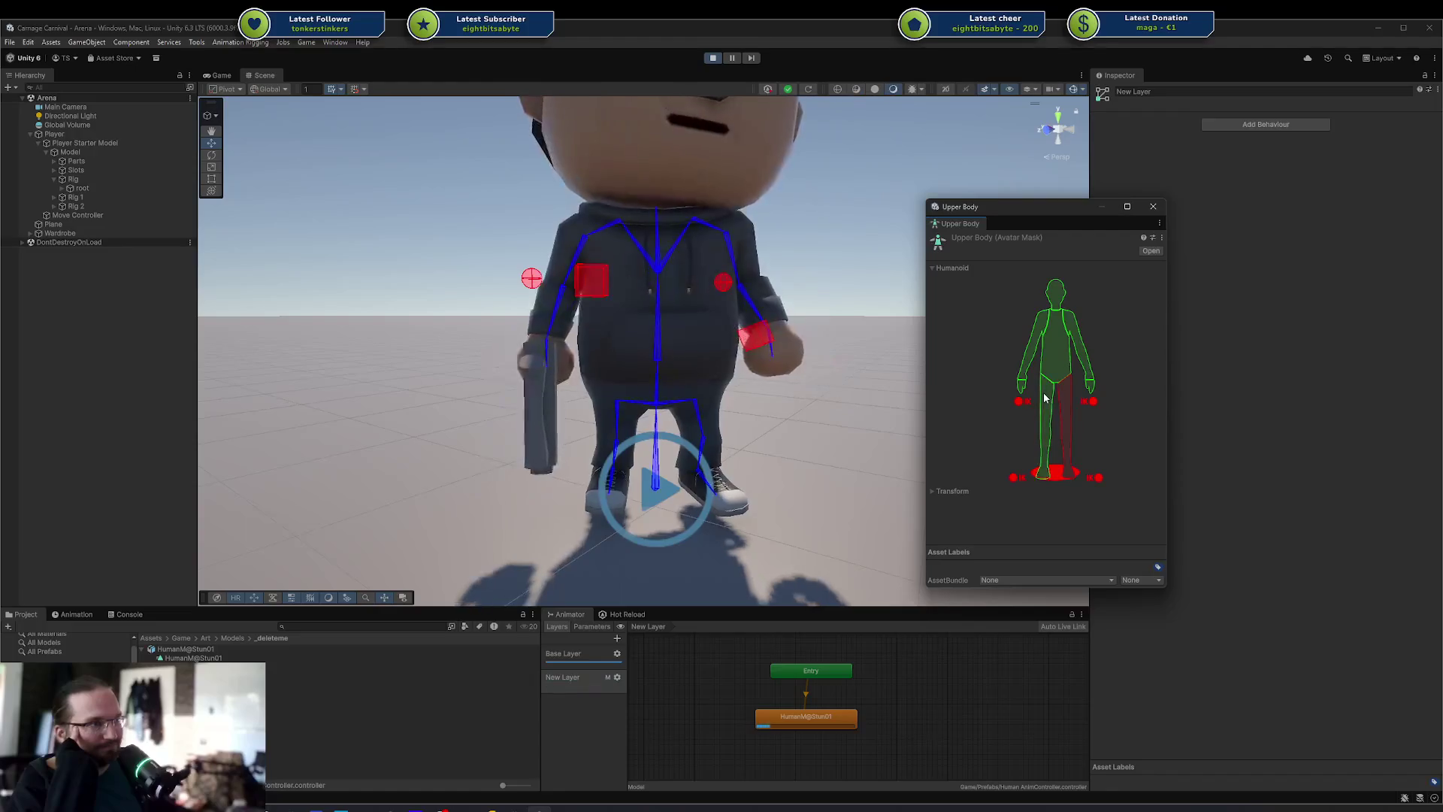
left_click(617, 677)
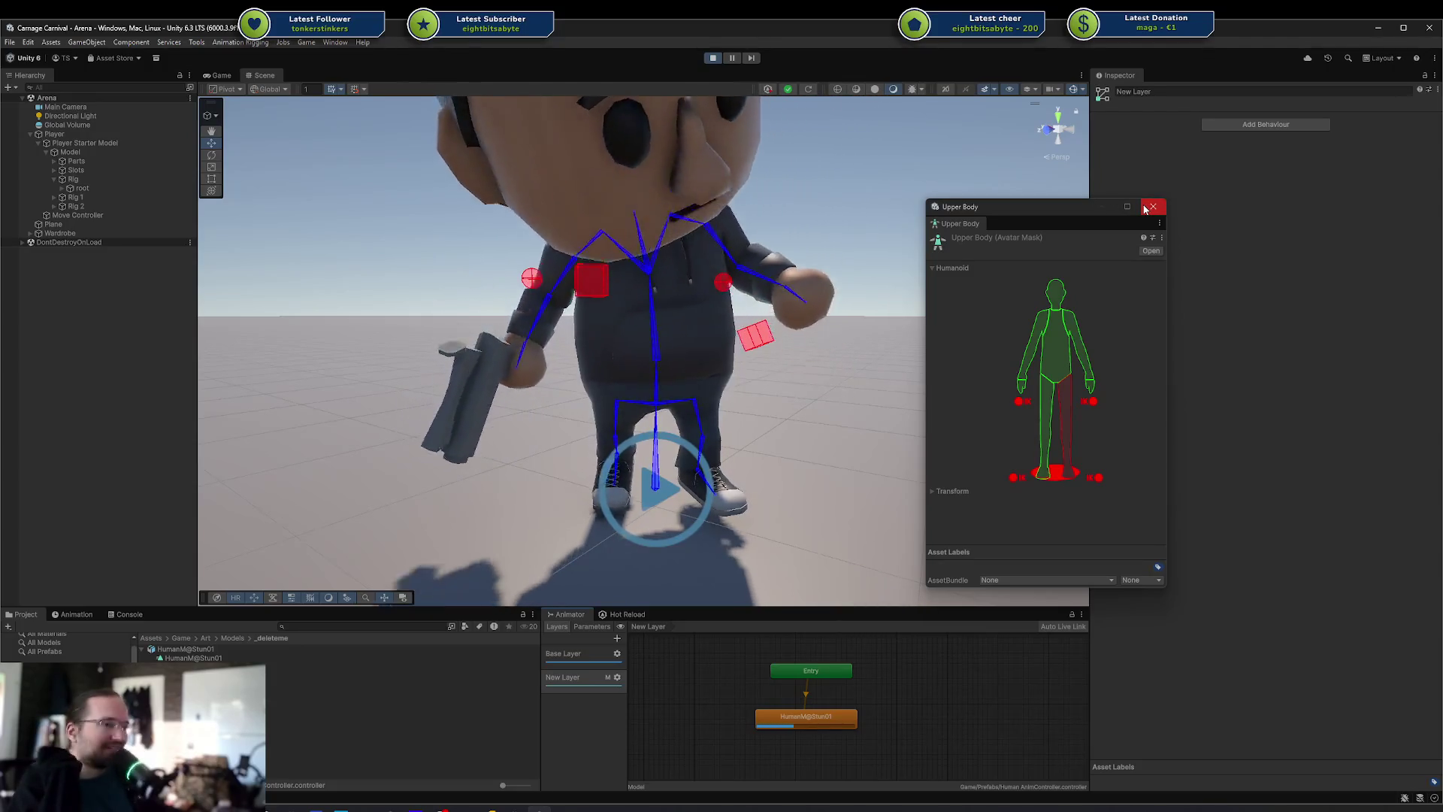
left_click(516, 805)
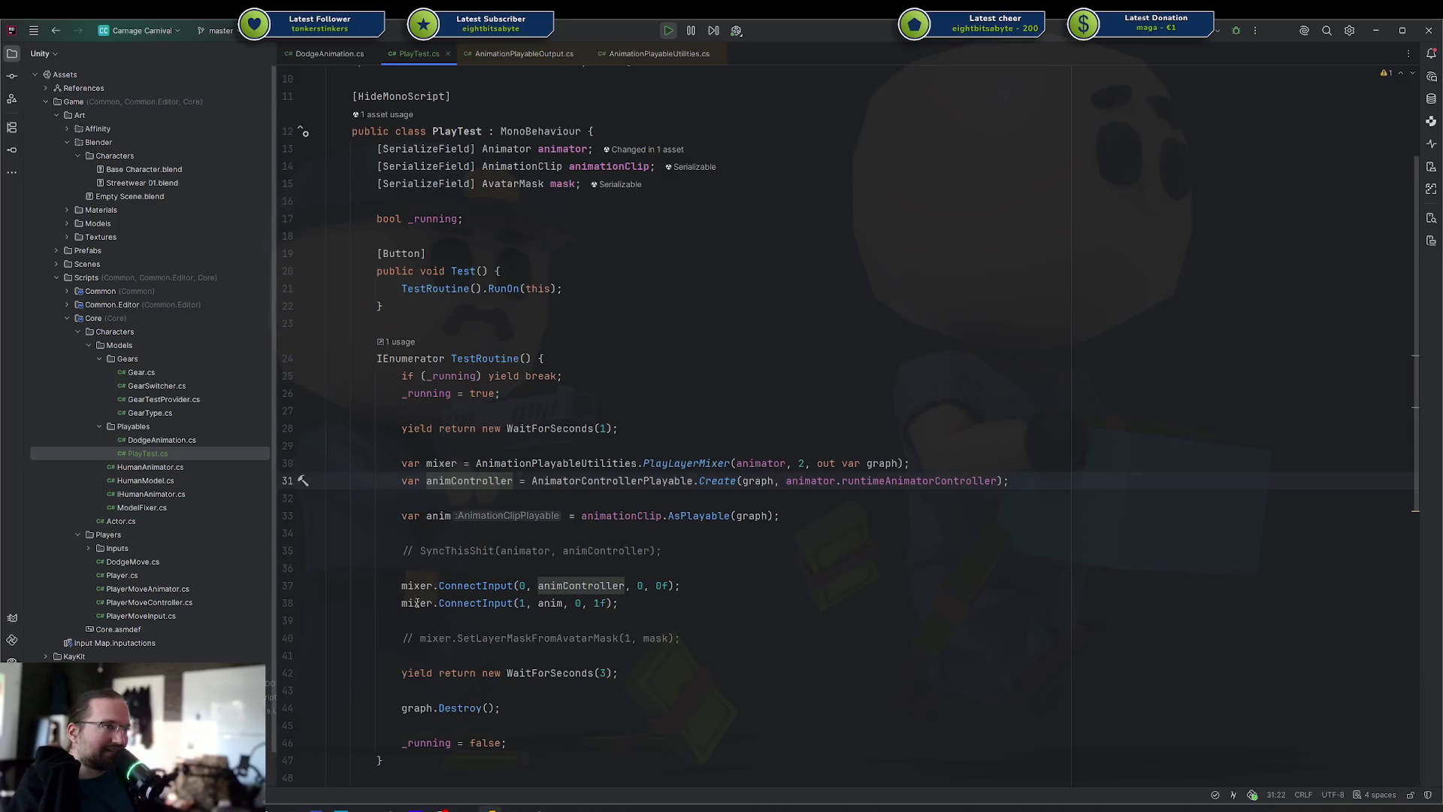
Set the controller mixer input to 1f and the stun clip to 0f, then close Unity's Upper Body window
left_click(600, 586)
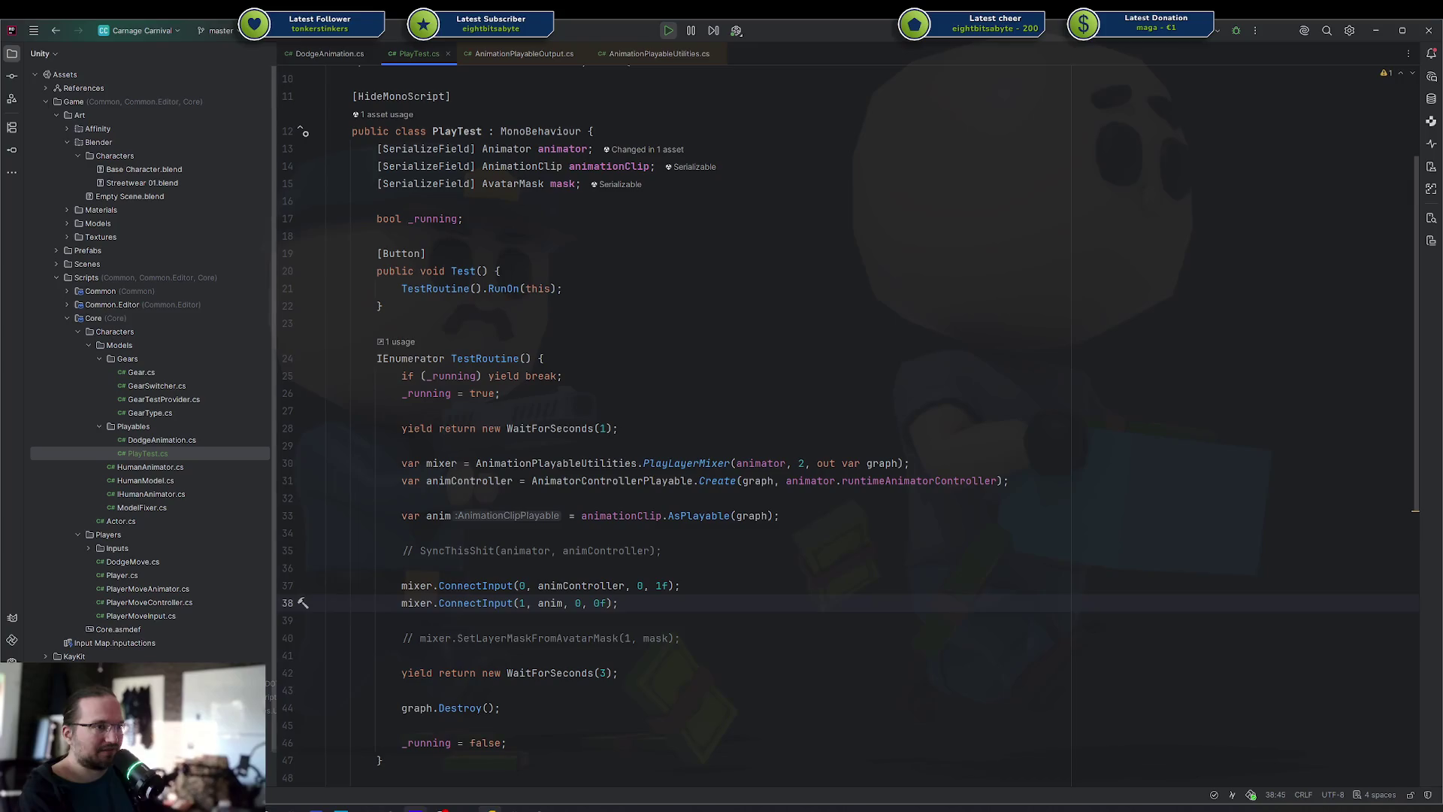
key("alt+Tab")
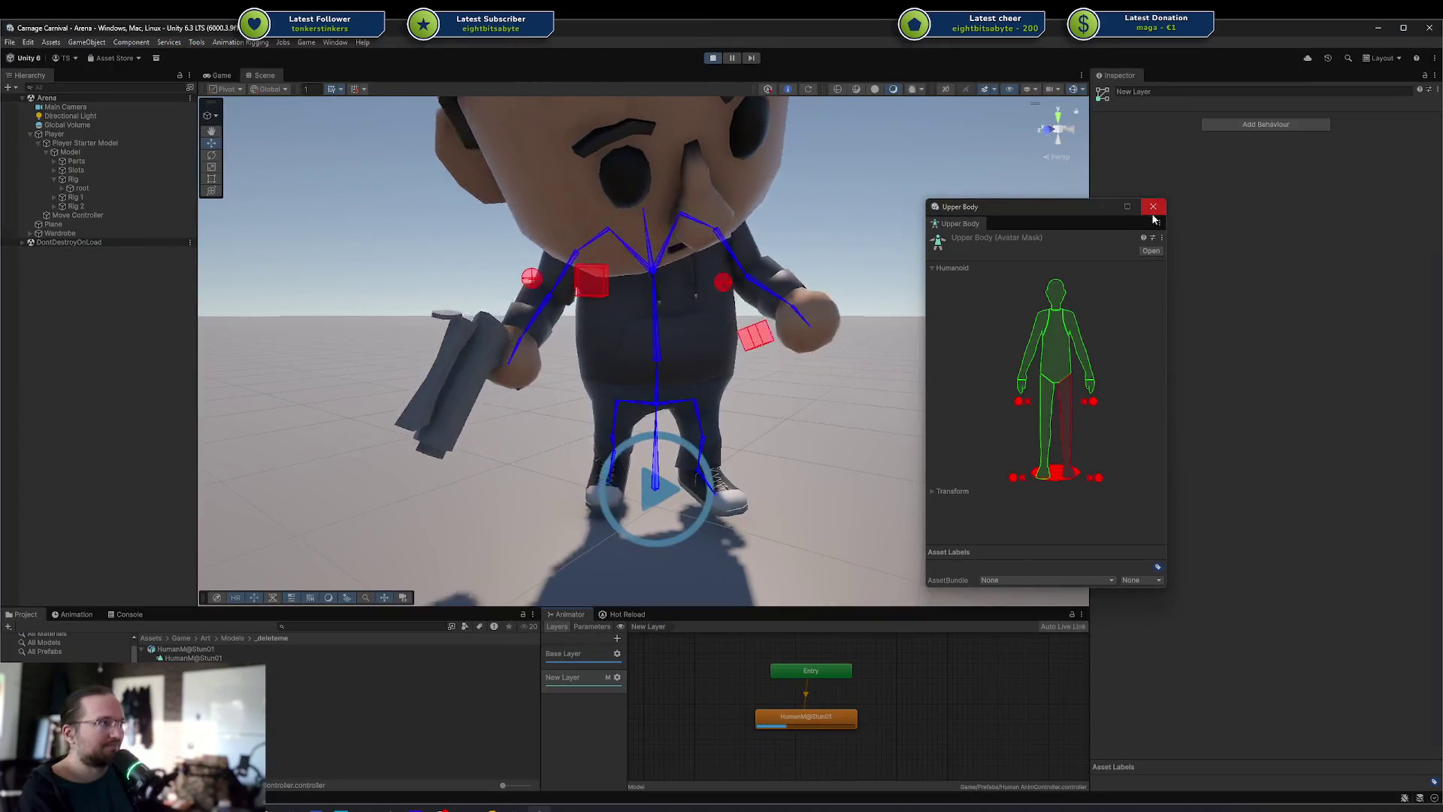
left_click(1155, 211)
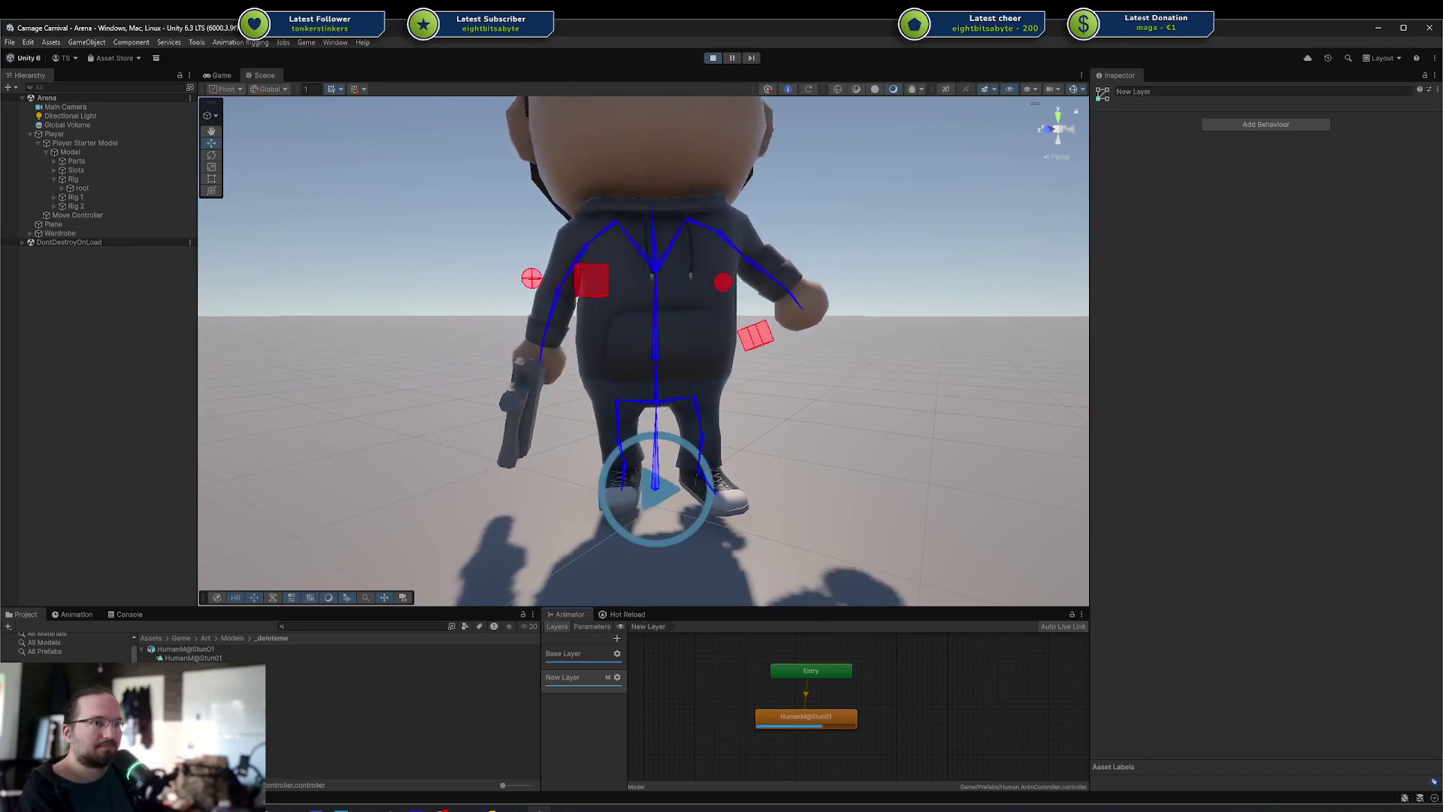
left_click(617, 678)
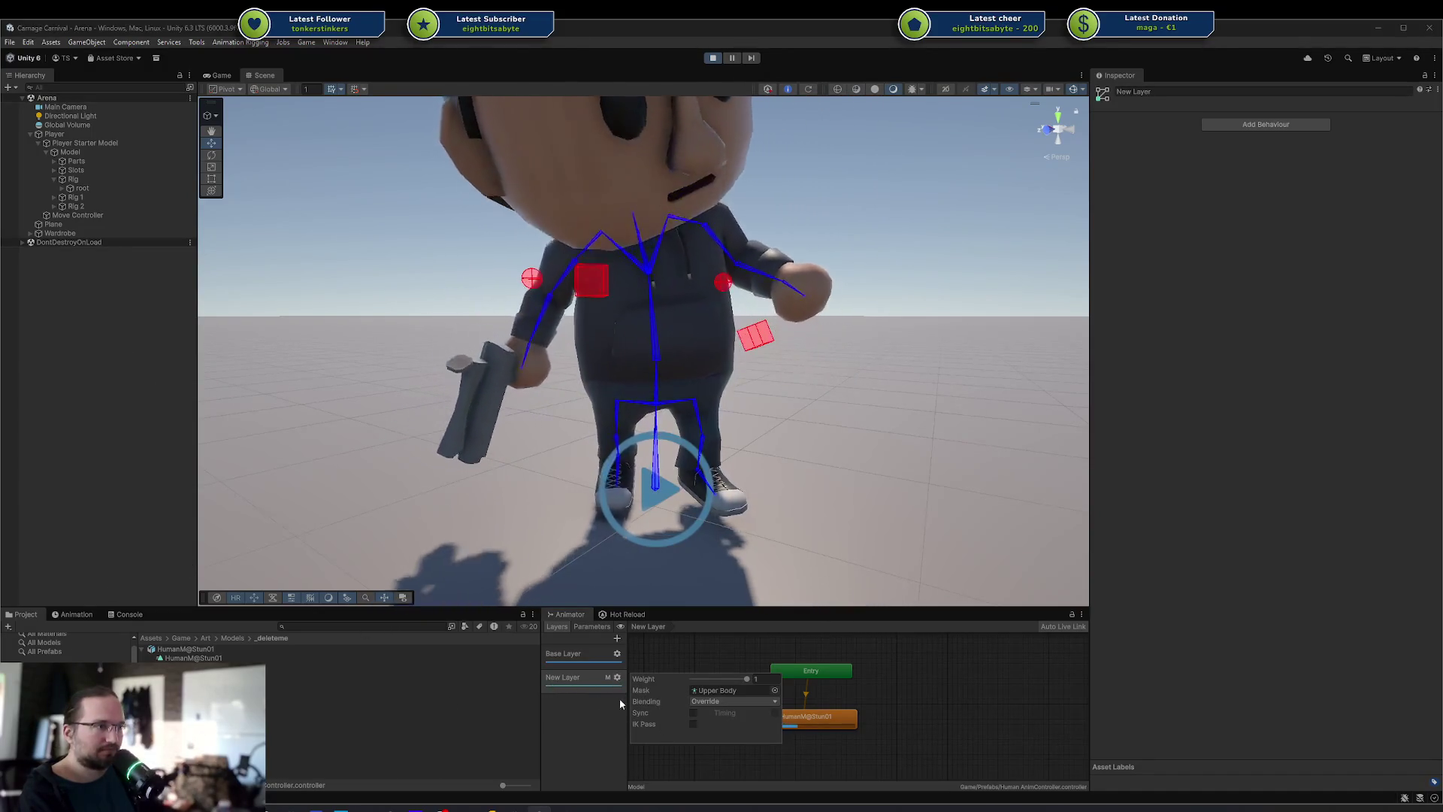
Recompile the scripts via Hot Reload's Stop and Recompile, then restart play mode
left_click(588, 685)
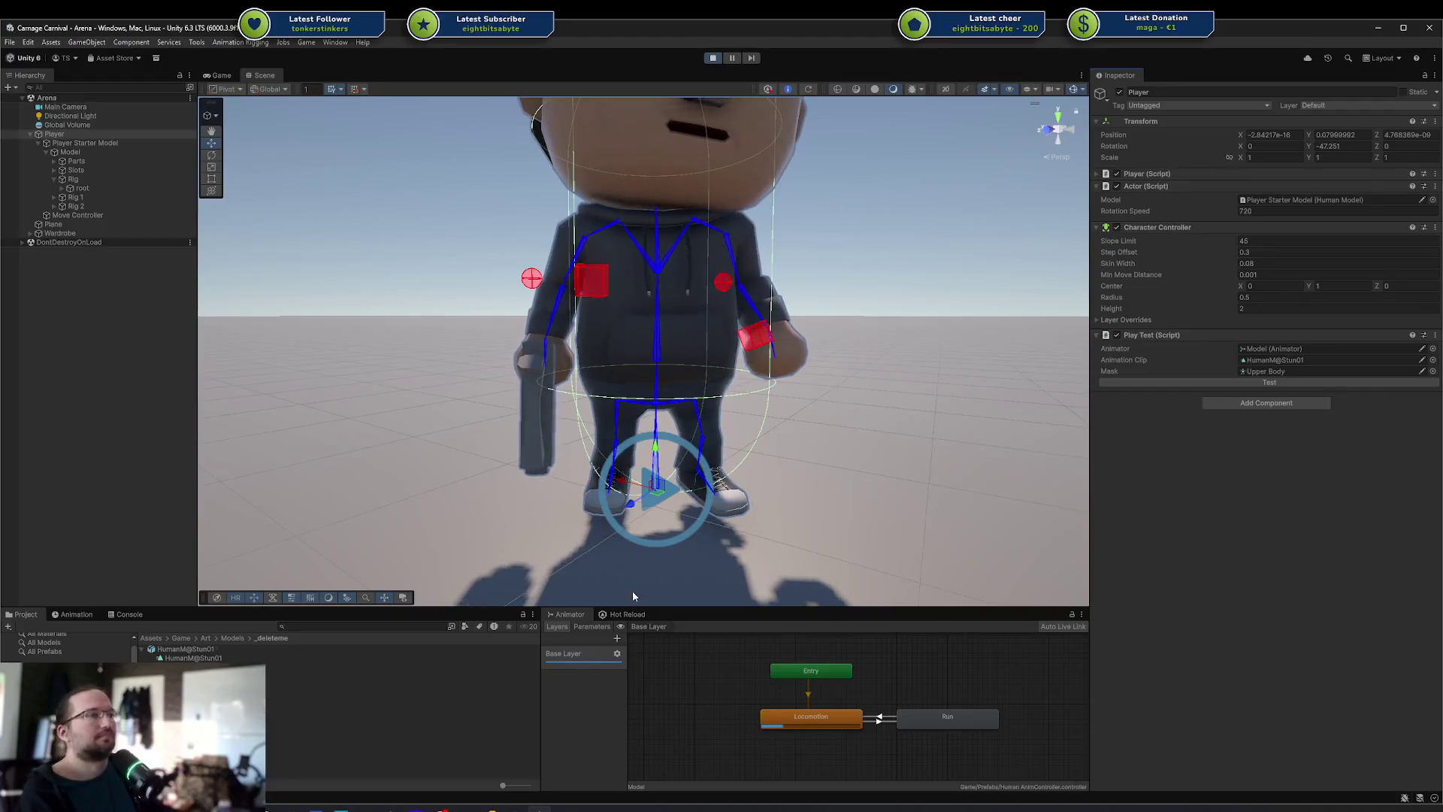
left_click(630, 614)
left_click(905, 683)
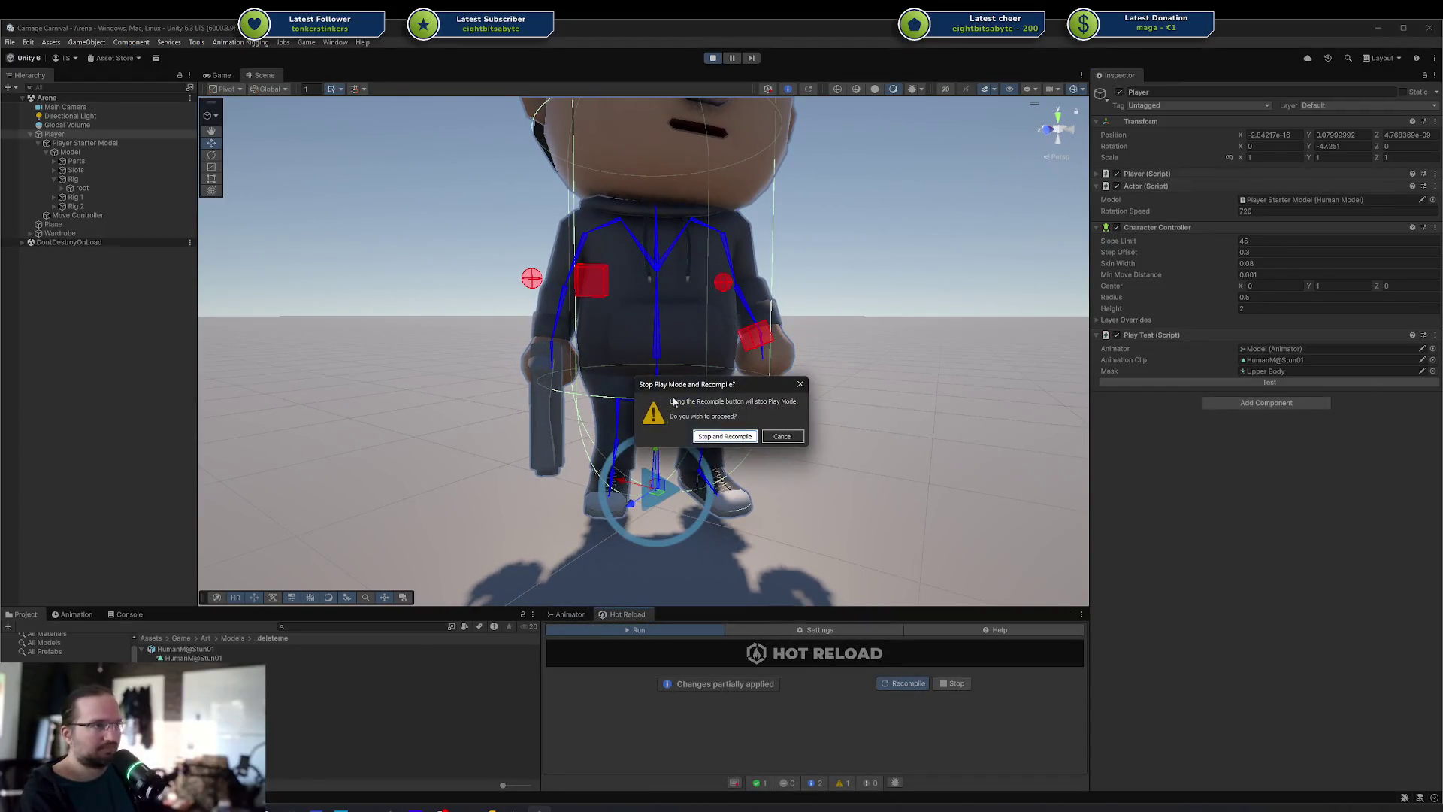
left_click(702, 437)
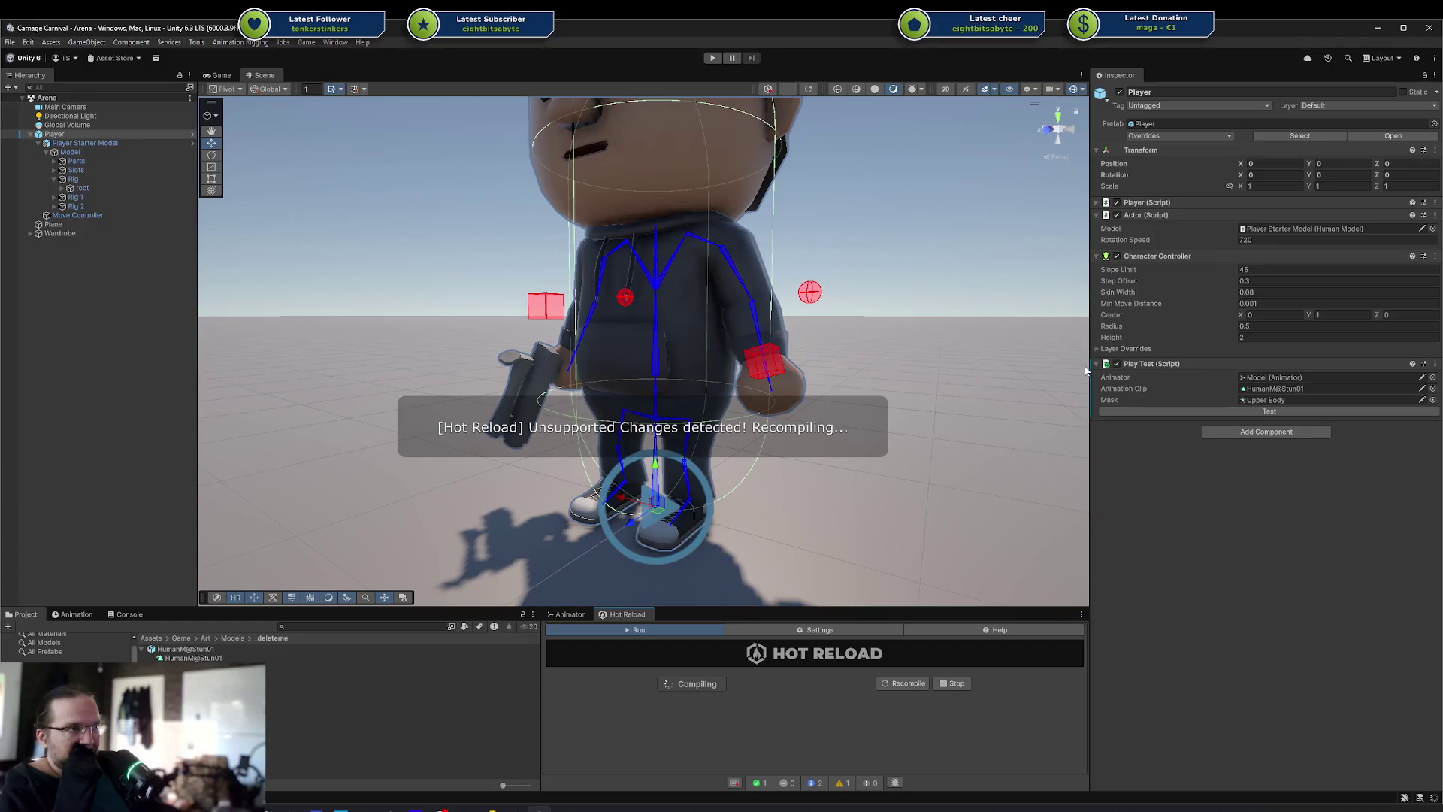
left_click(714, 59)
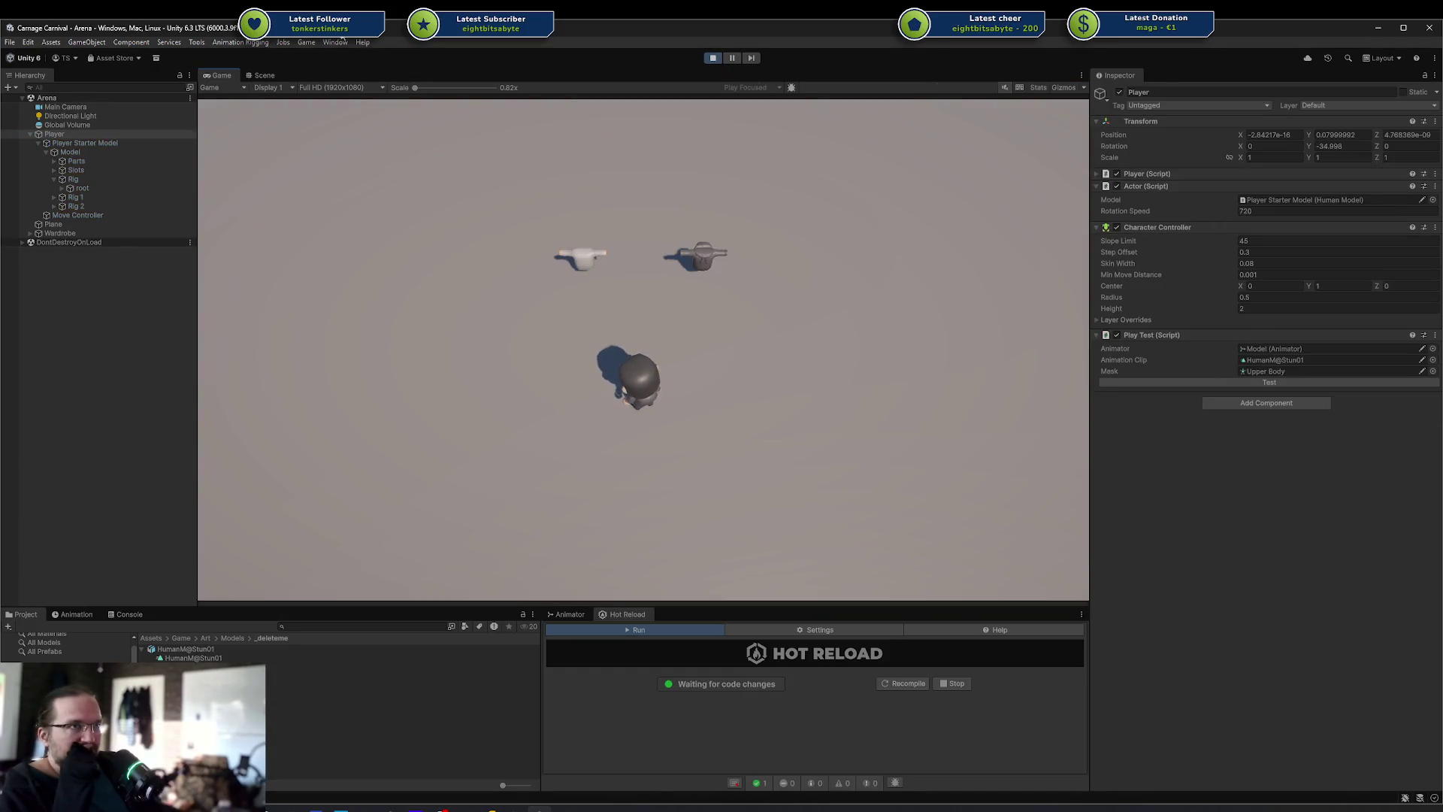
left_click(263, 76)
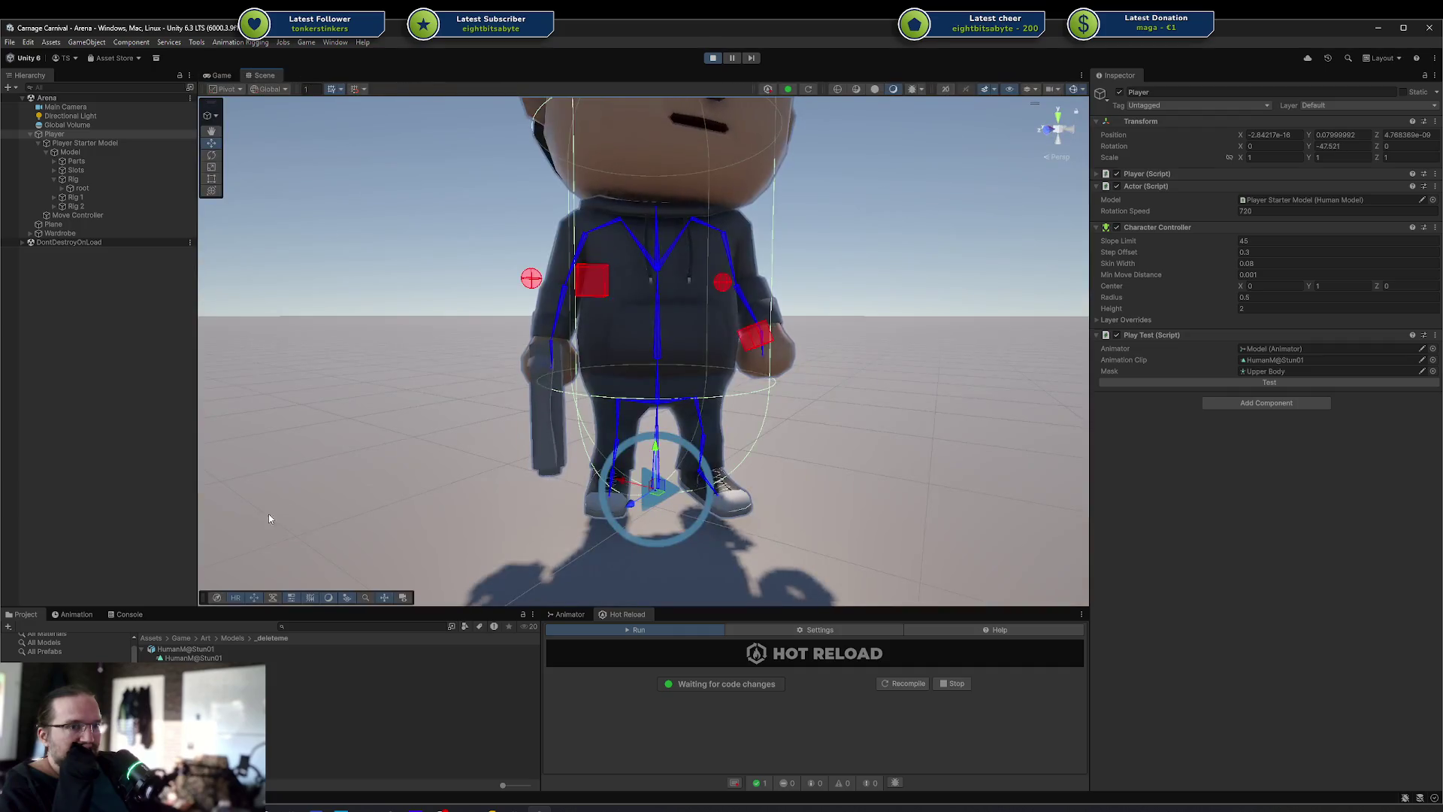
Run the Play Test stun blend and show the Animator's Parameters with Player selected
left_click(1152, 380)
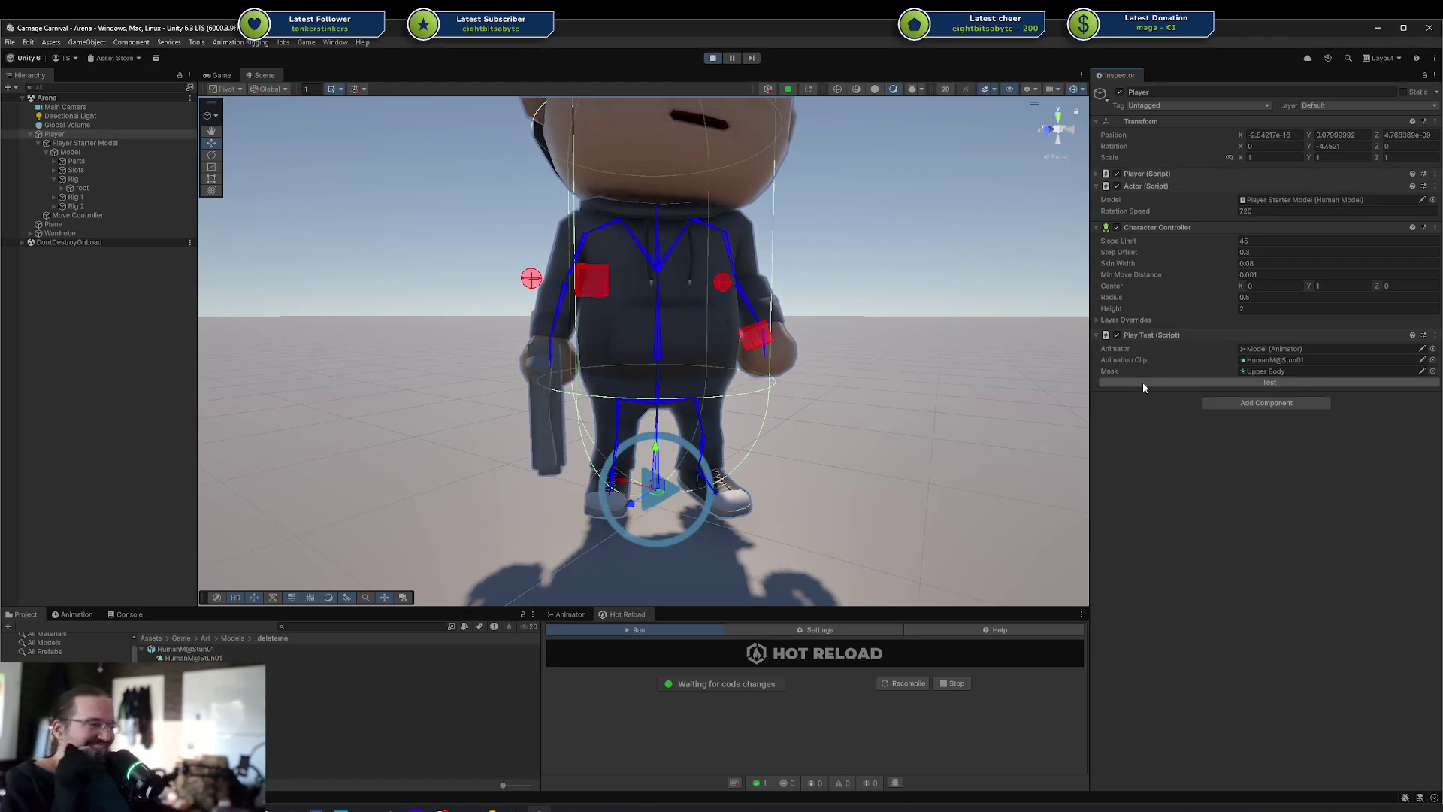
left_click(571, 615)
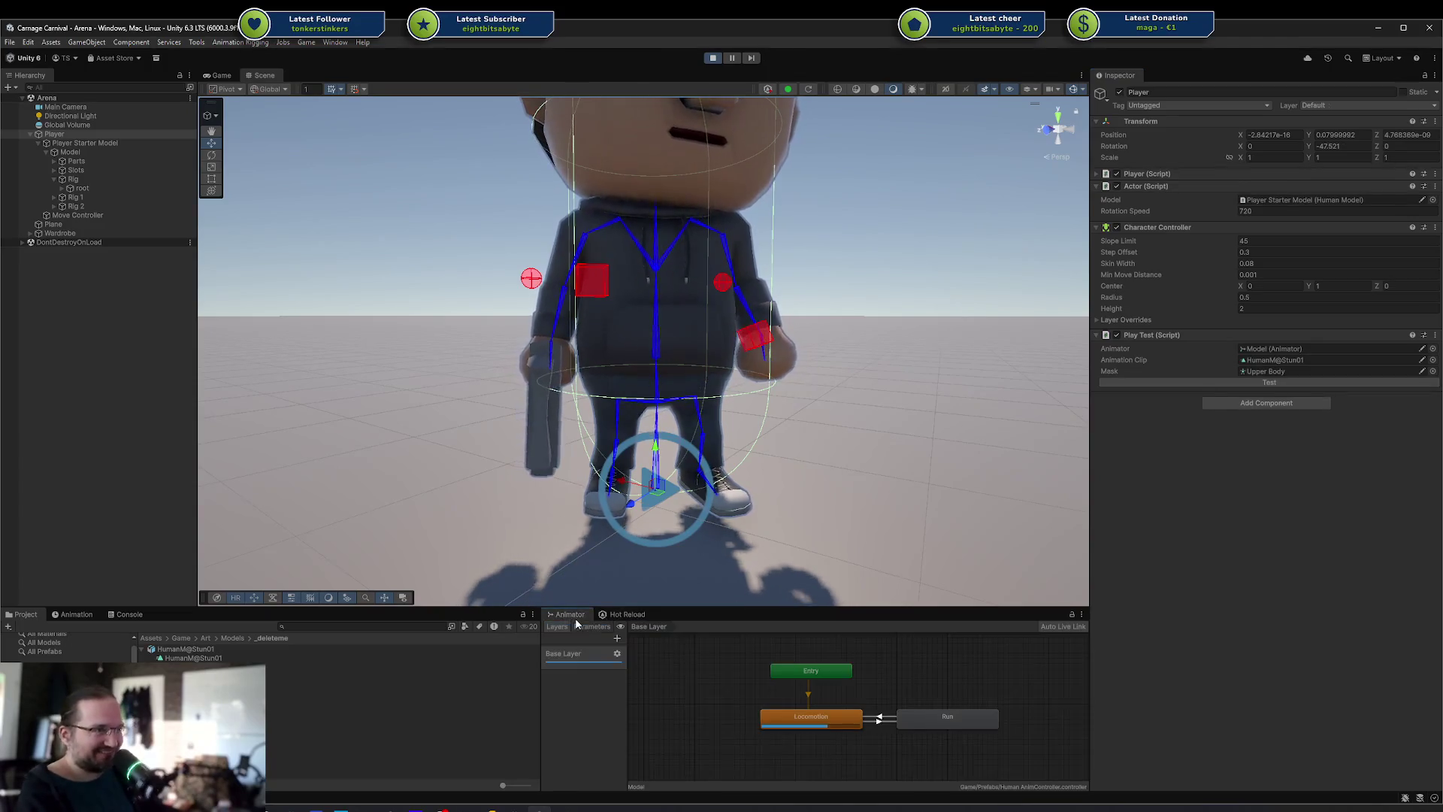
left_click(591, 628)
left_click(590, 653)
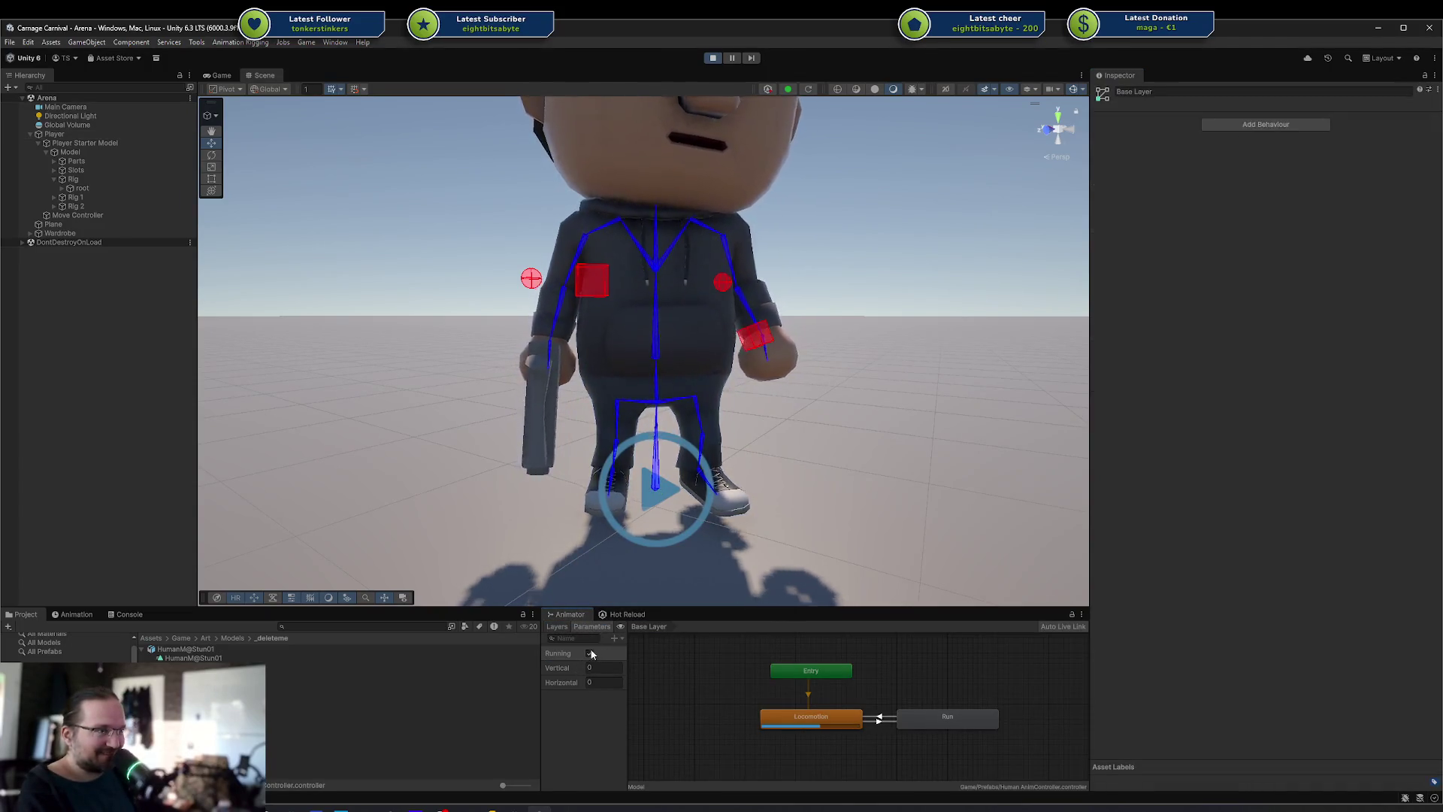
left_click(54, 134)
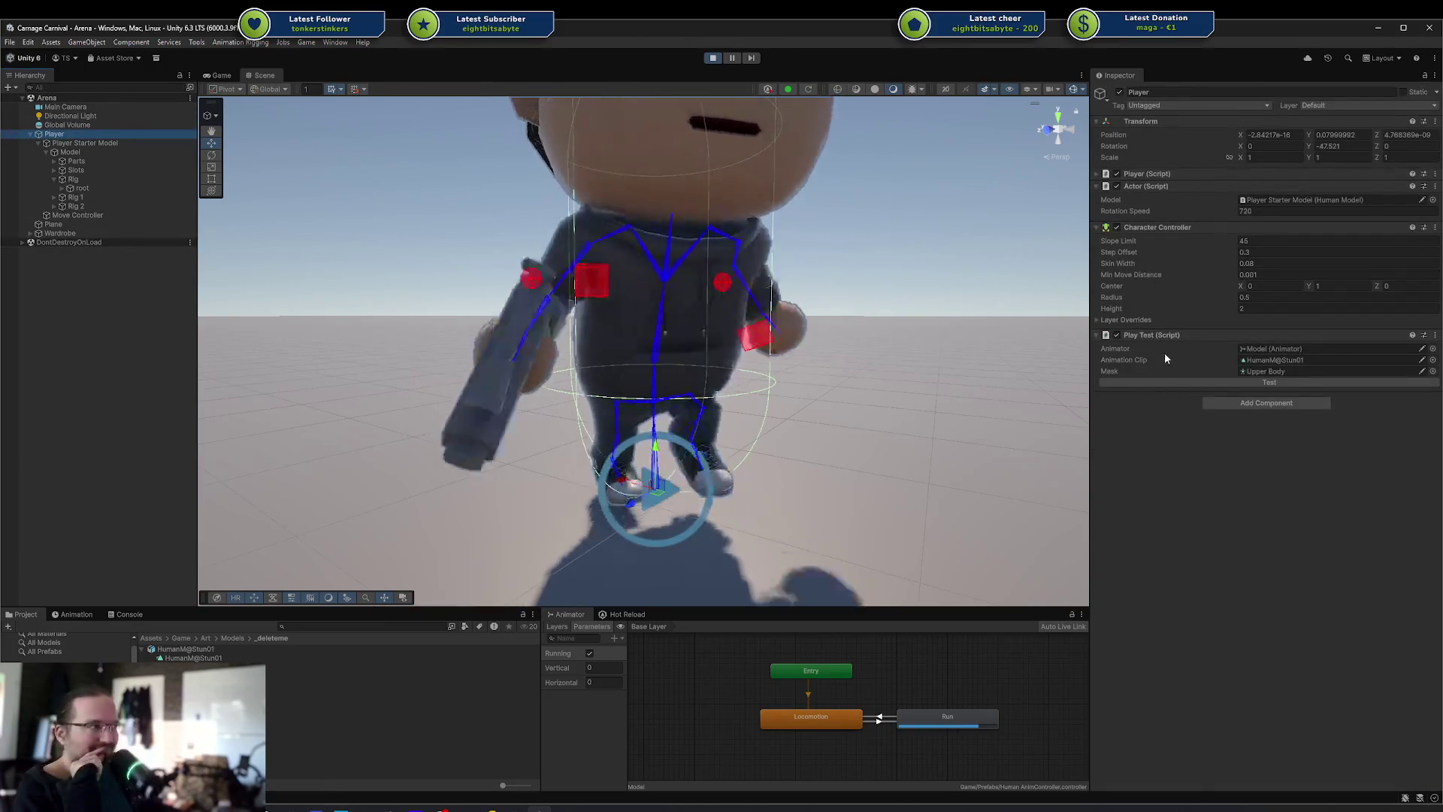
Trigger the stun blend test three more times while watching the Running parameter
left_click(1161, 381)
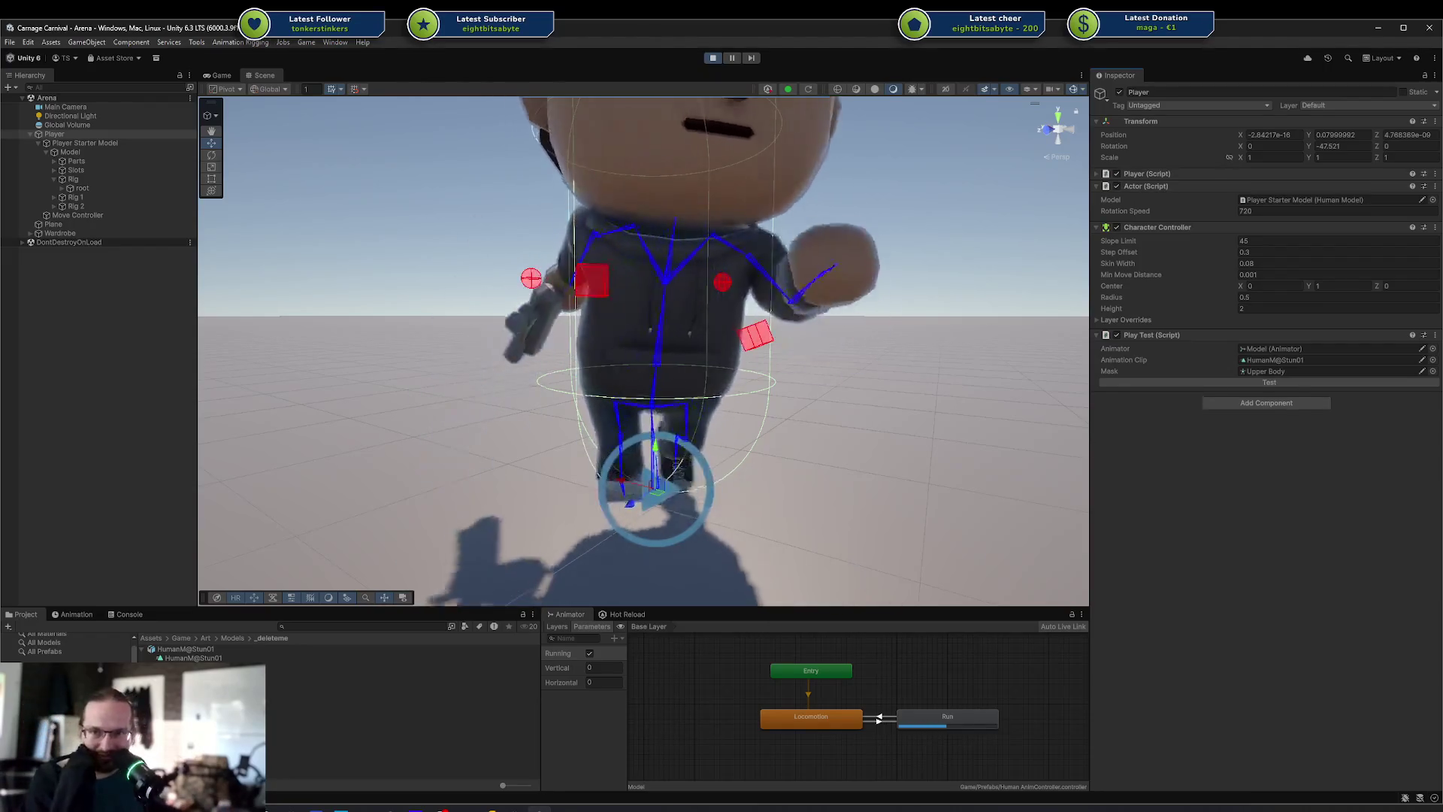
left_click(1250, 385)
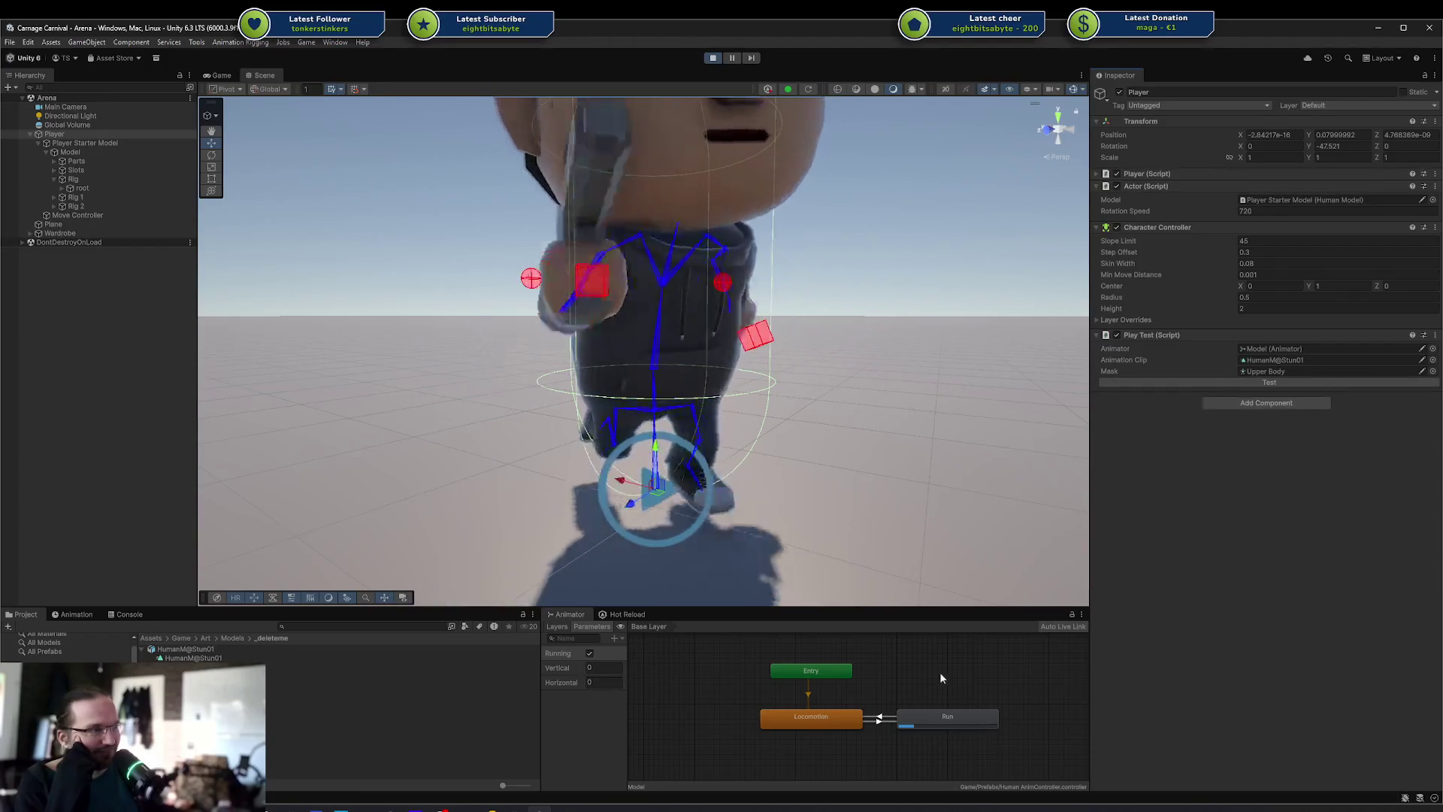
left_click(1249, 382)
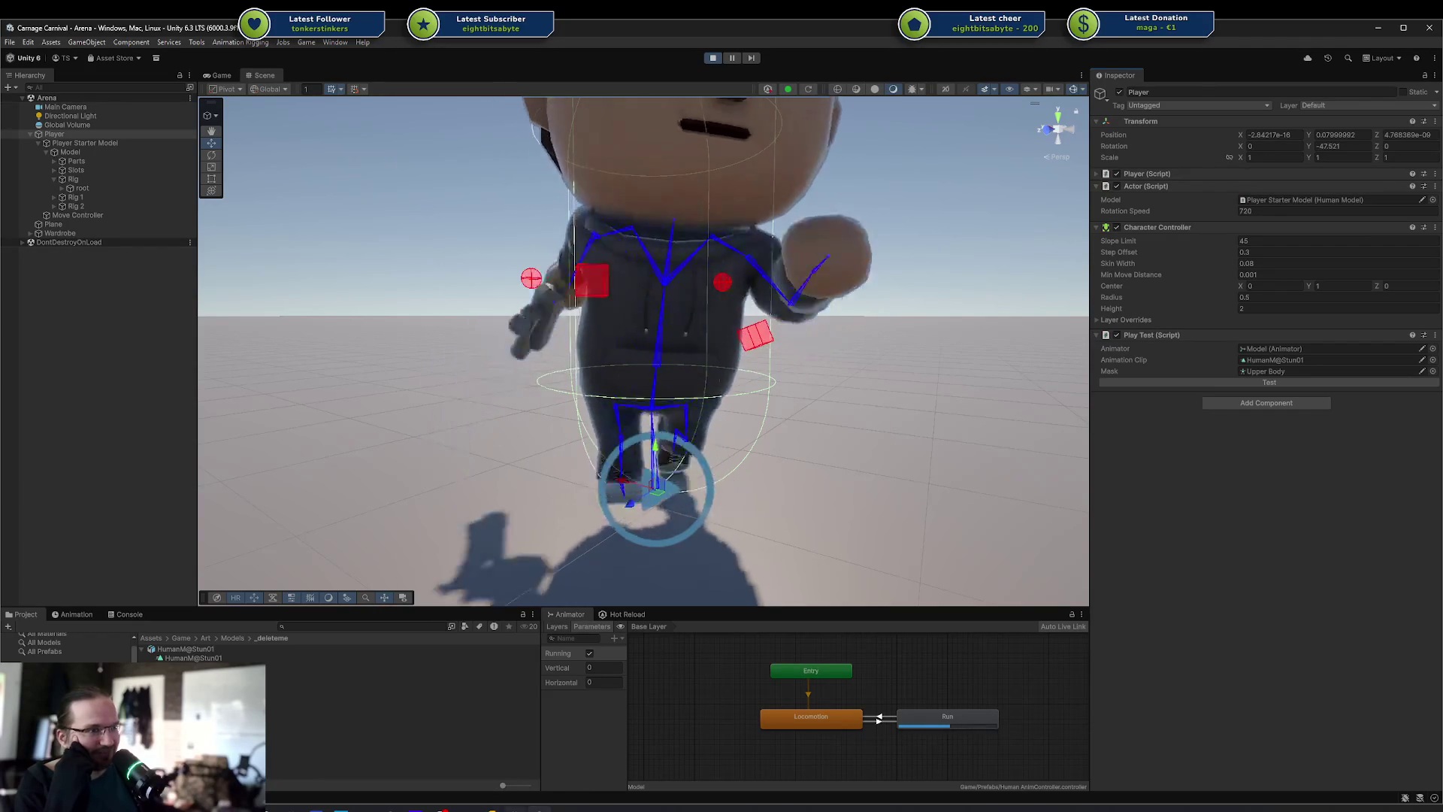
key("alt+Tab")
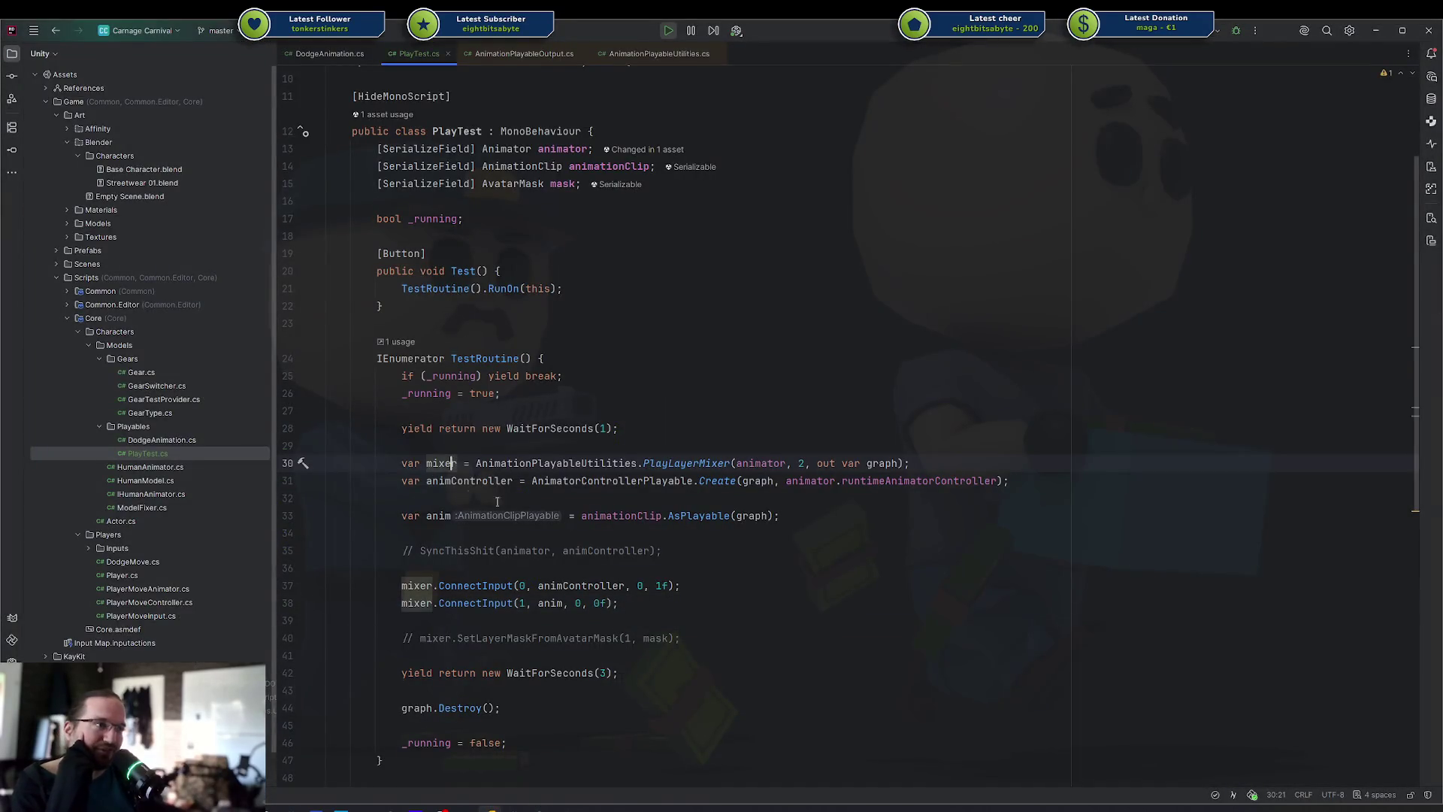
Uncomment SyncThisShit(animator, animController) in TestRoutine and return to Unity
scroll(497, 501, "down", 2)
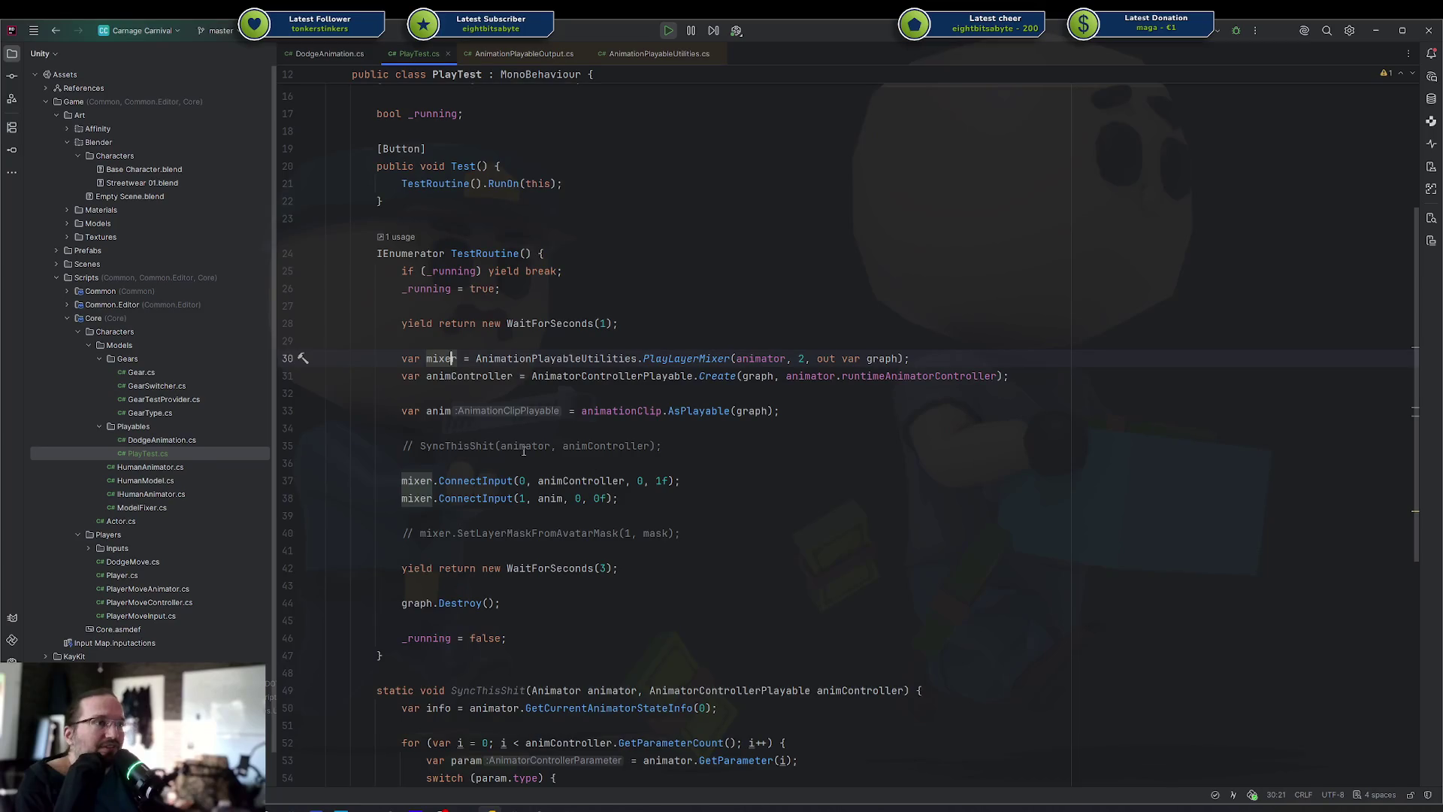
scroll(436, 381, "down", 5)
scroll(428, 304, "up", 3)
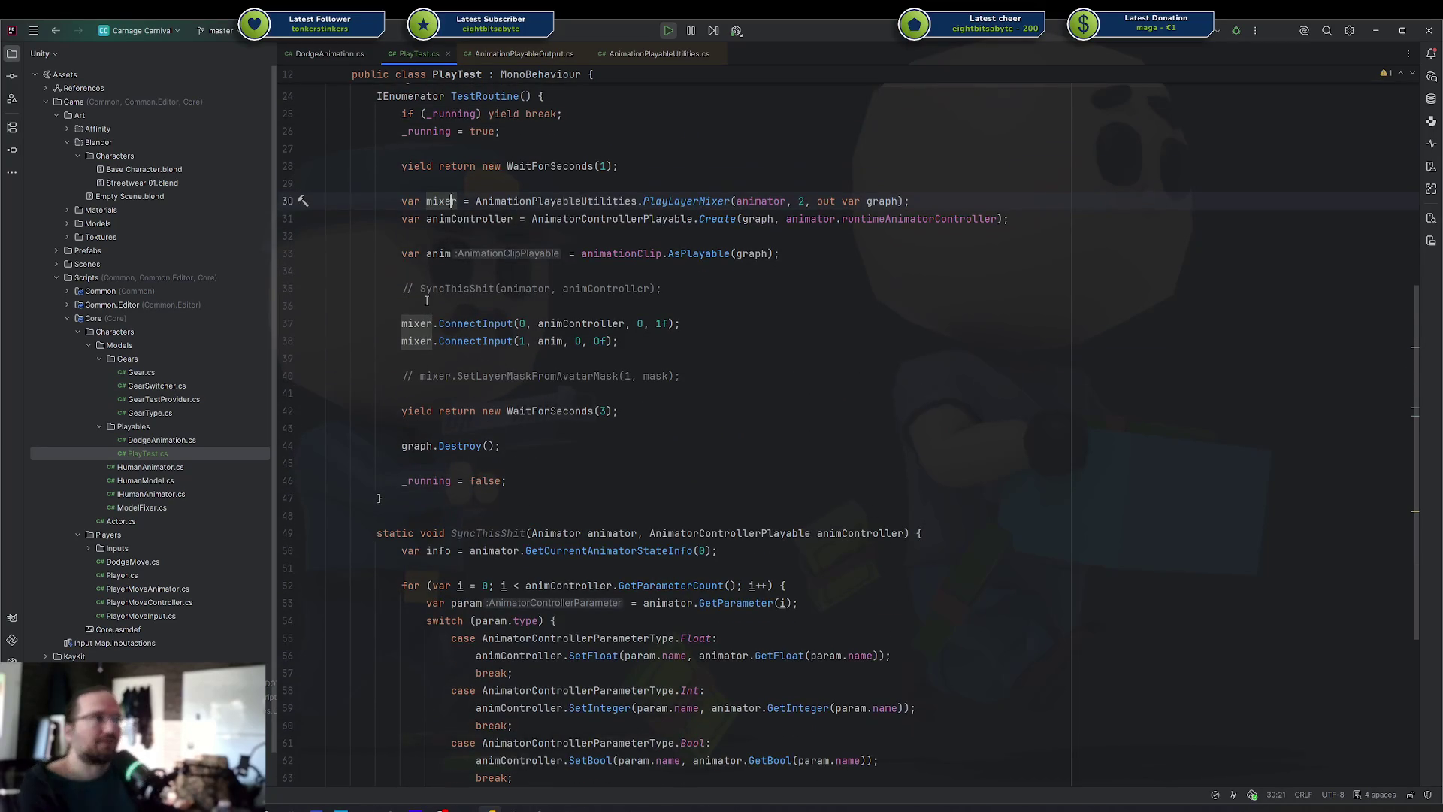
key("Delete")
key("Delete")
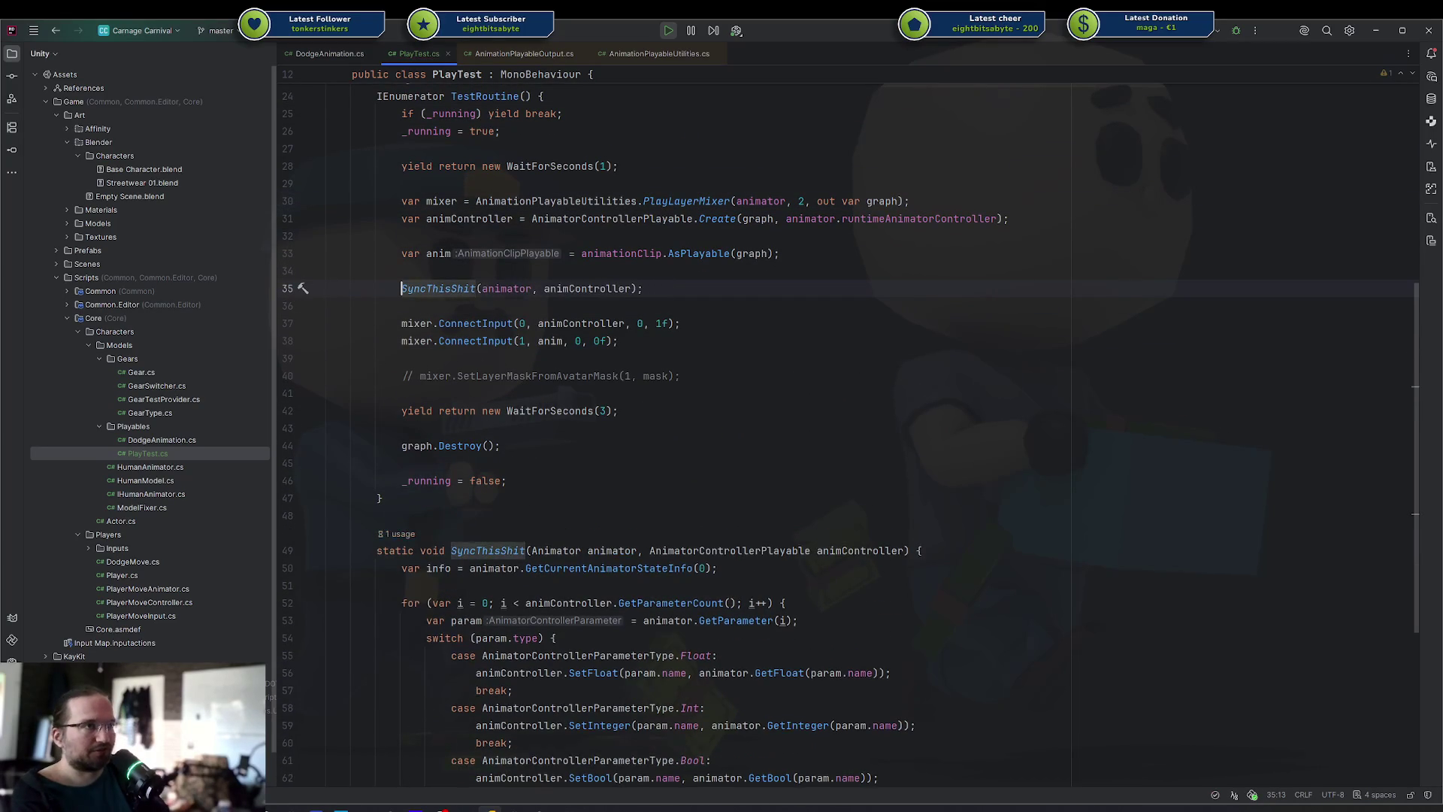
key("alt+Tab")
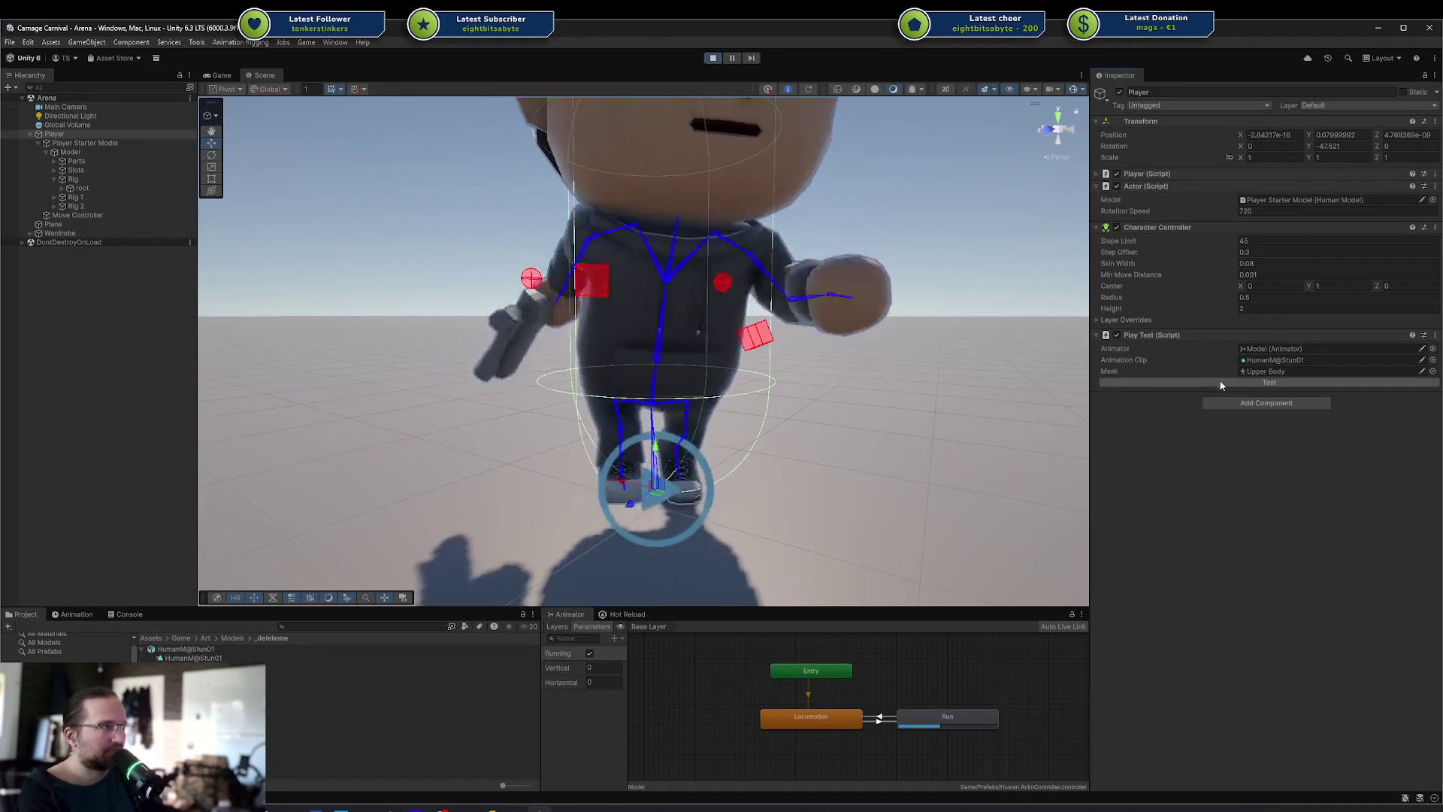
Recompile with Hot Reload's Stop and Recompile and start play mode in the Arena scene
left_click(627, 614)
left_click(905, 683)
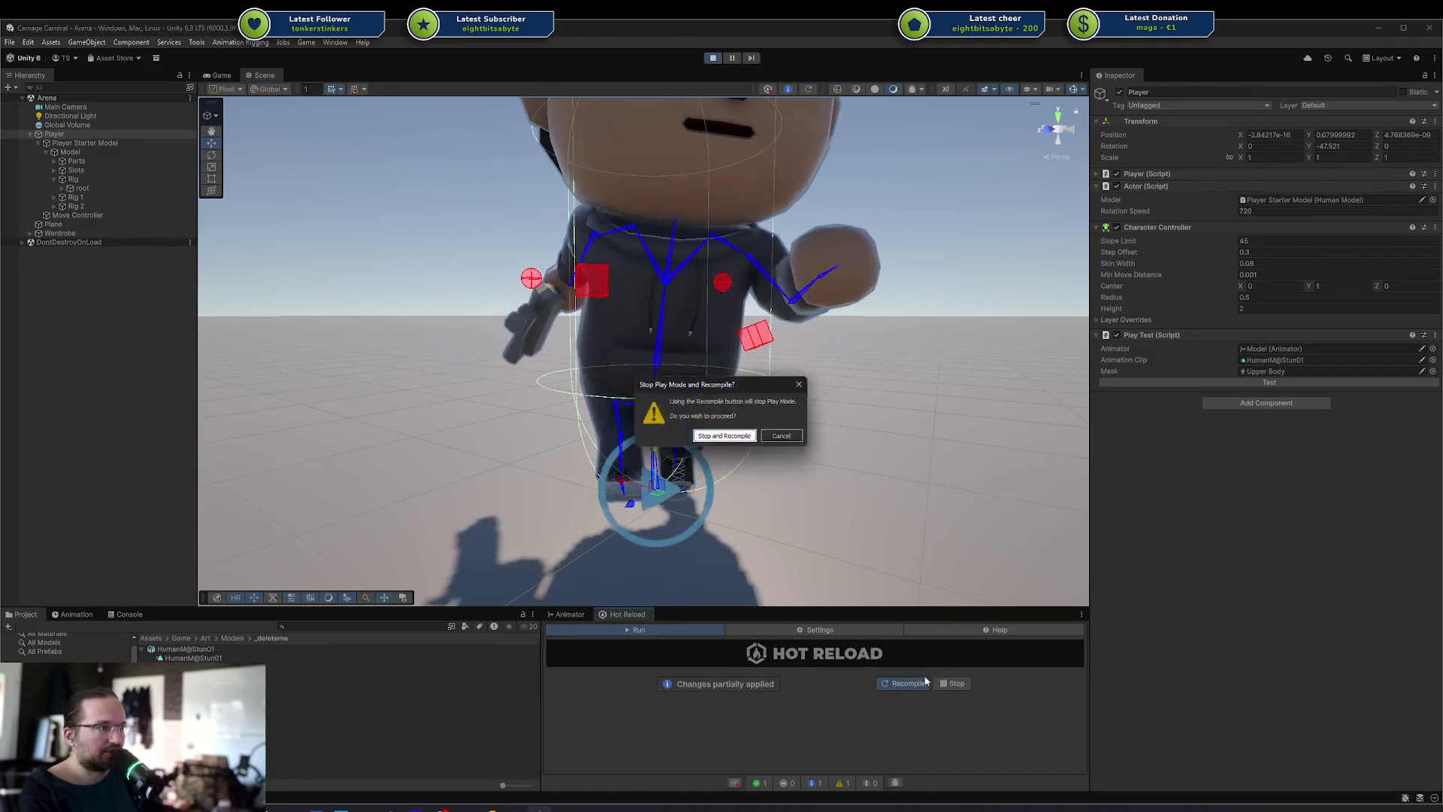
left_click(725, 437)
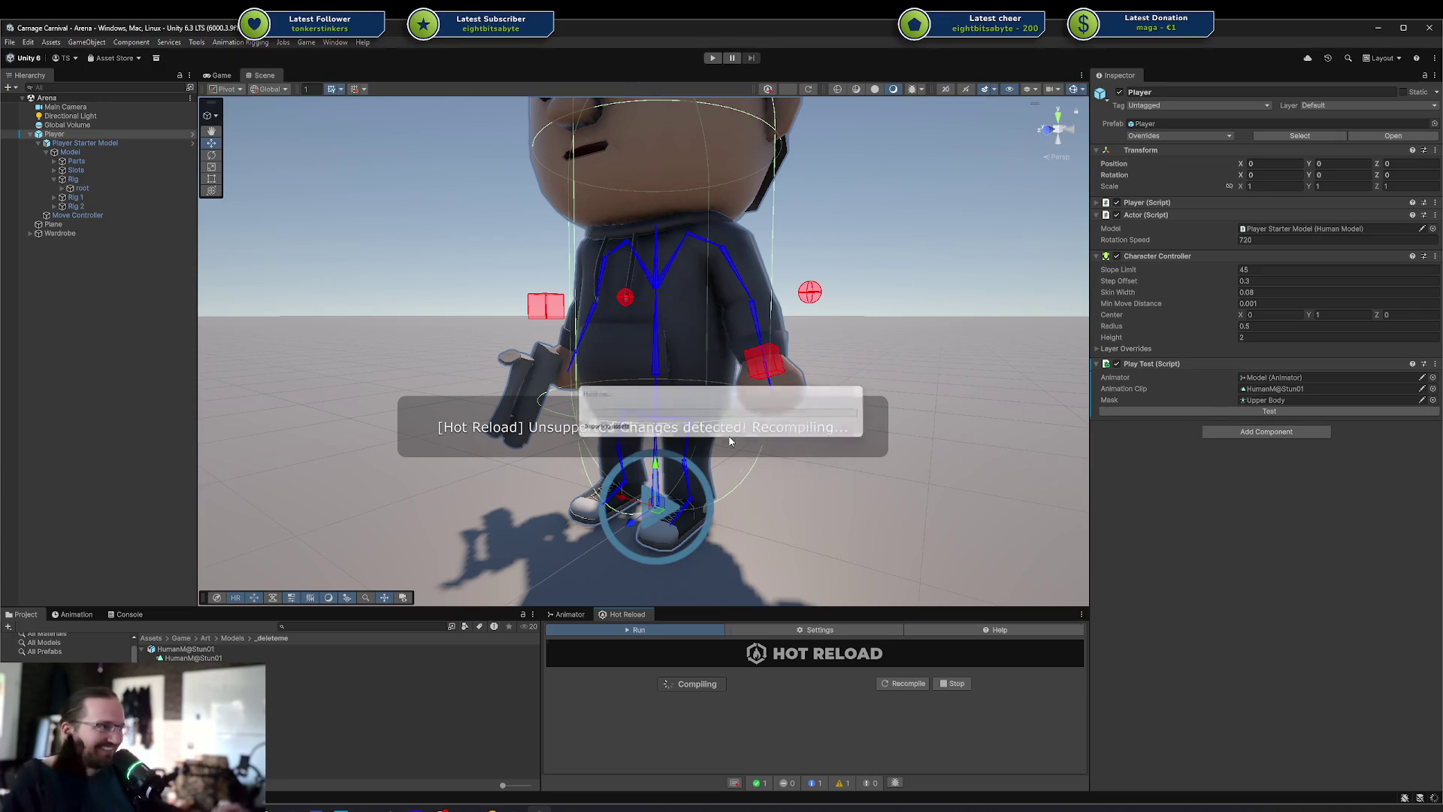
left_click(710, 58)
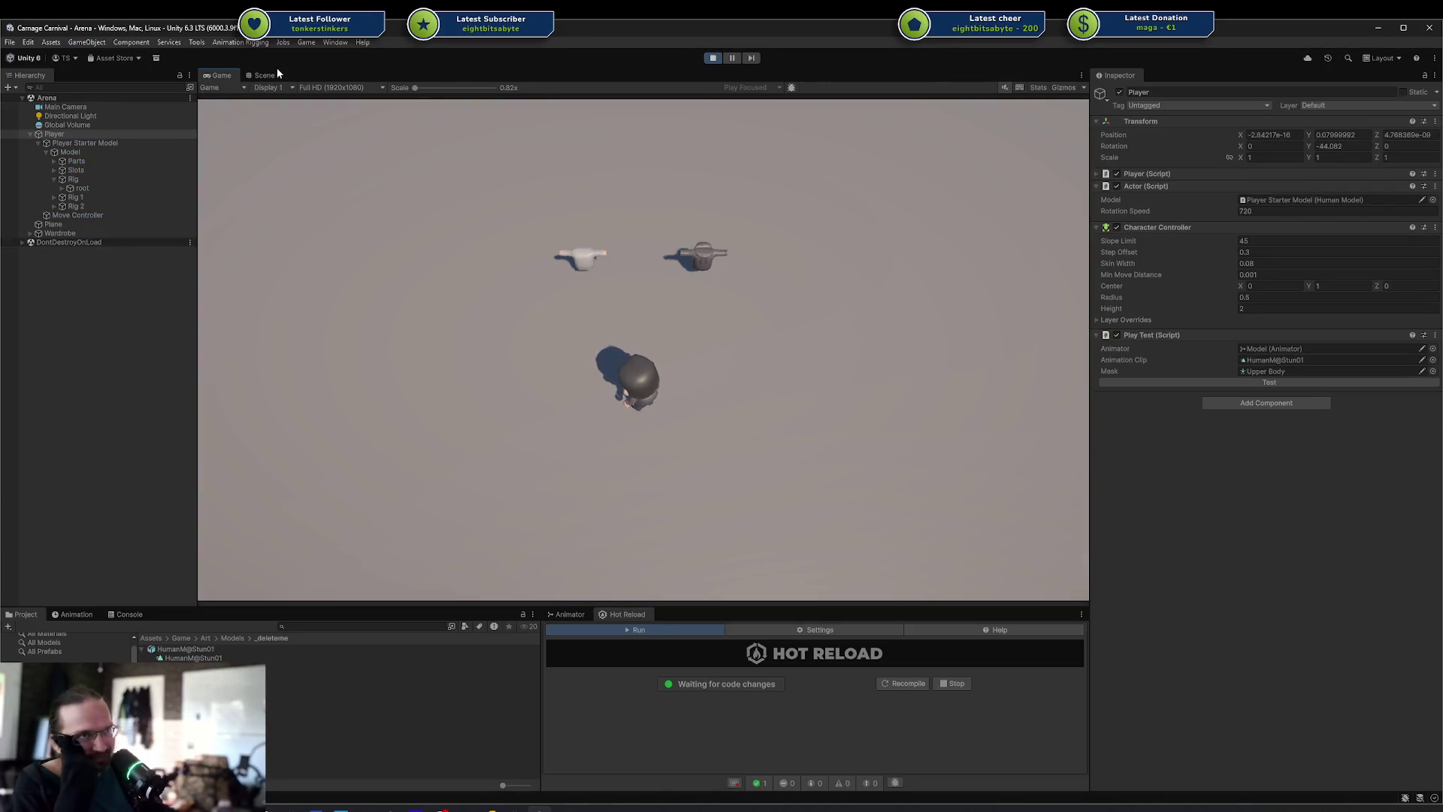
left_click(267, 75)
Check the Console, tick the Animator's Running parameter and trigger the stun test
left_click(130, 614)
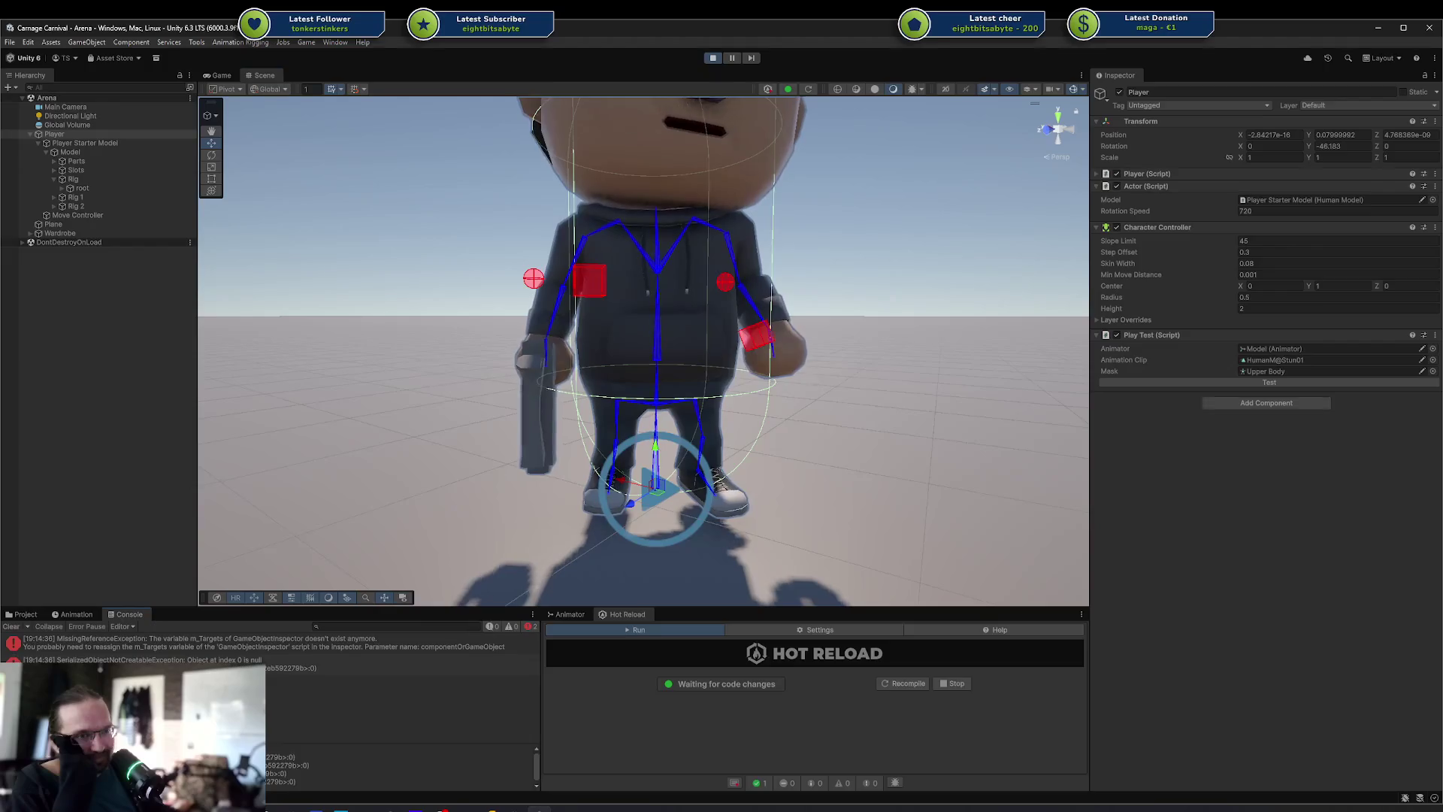
left_click(26, 614)
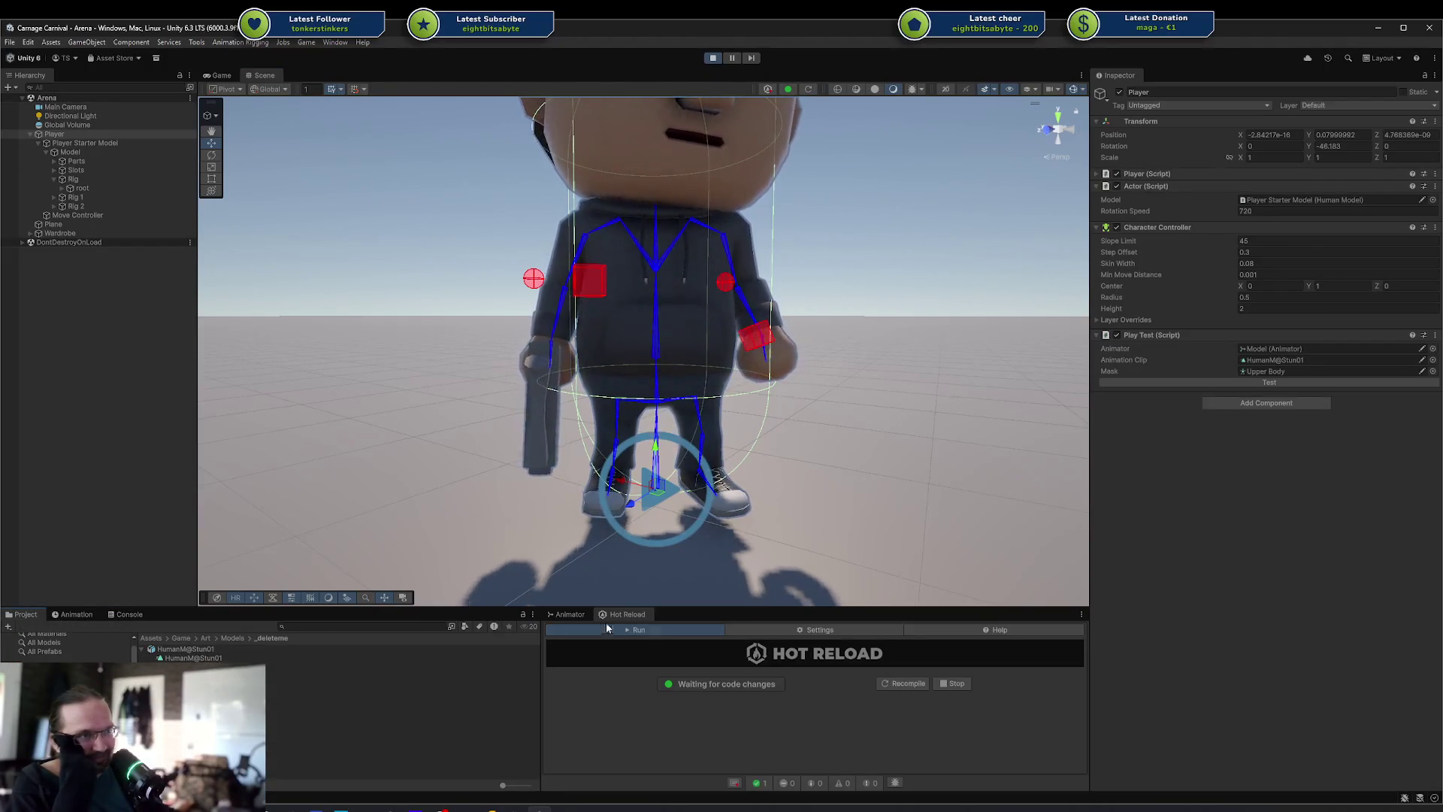
left_click(562, 613)
left_click(589, 652)
left_click(1207, 381)
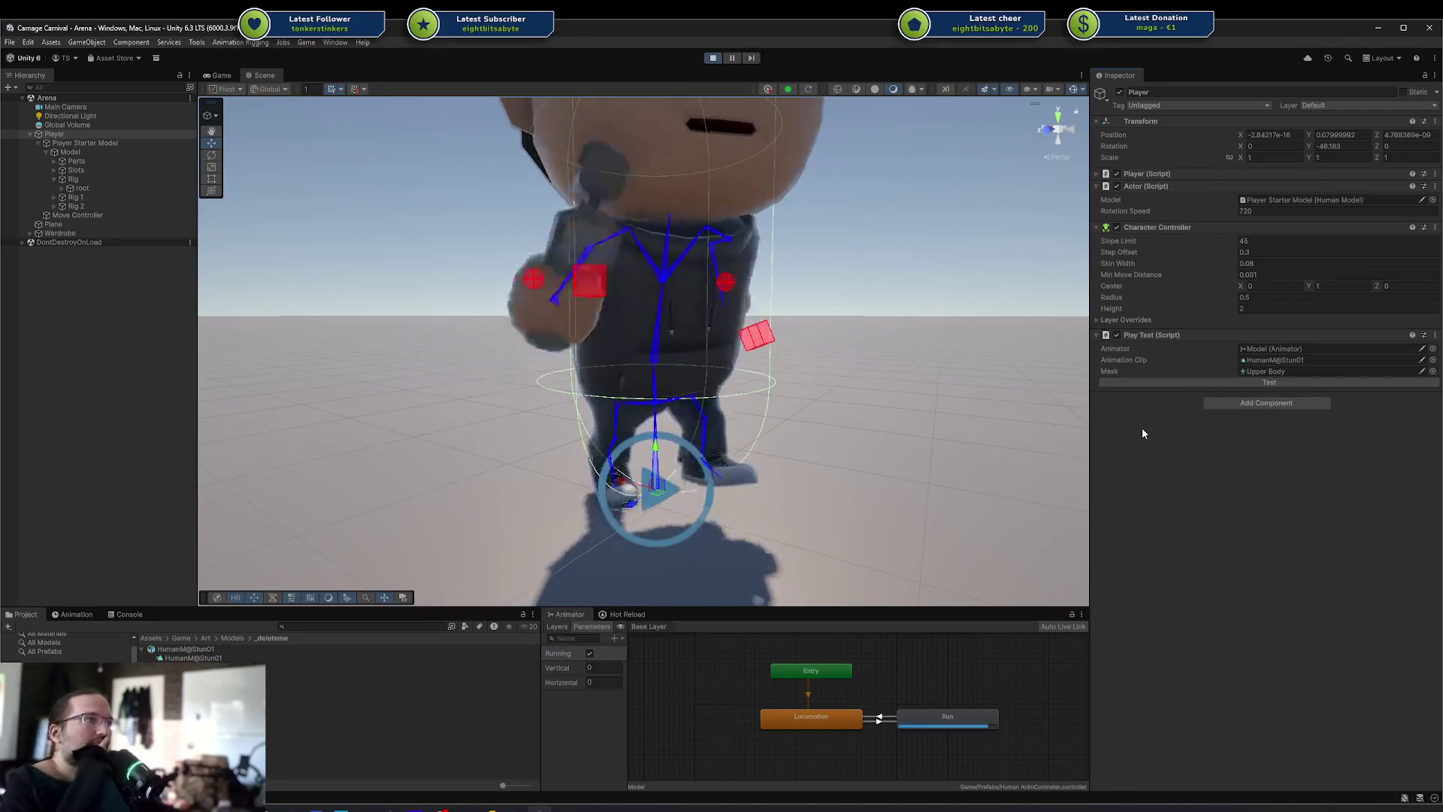
Replay the stun test three more times mid-run, then untick Running
left_click(1211, 382)
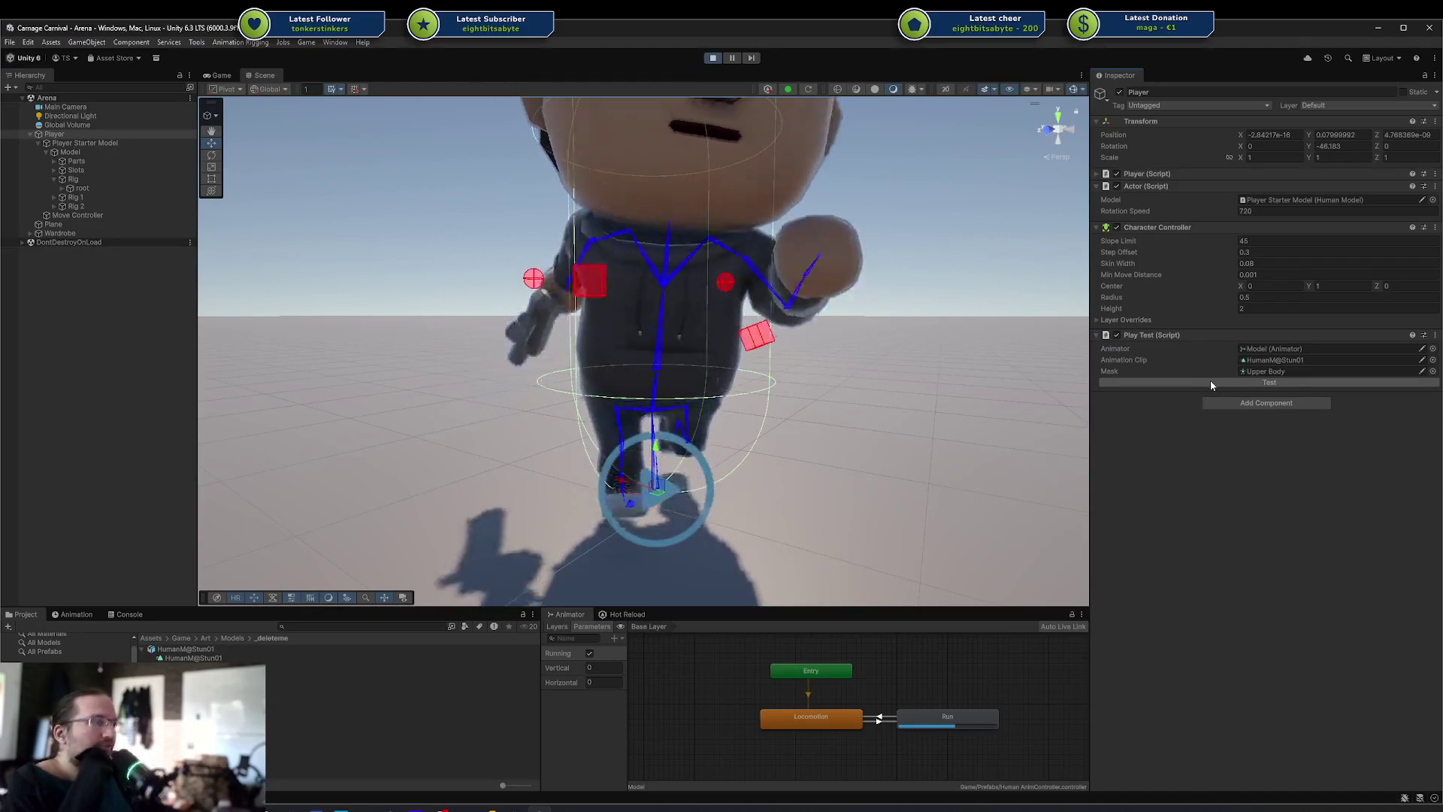
left_click(1210, 381)
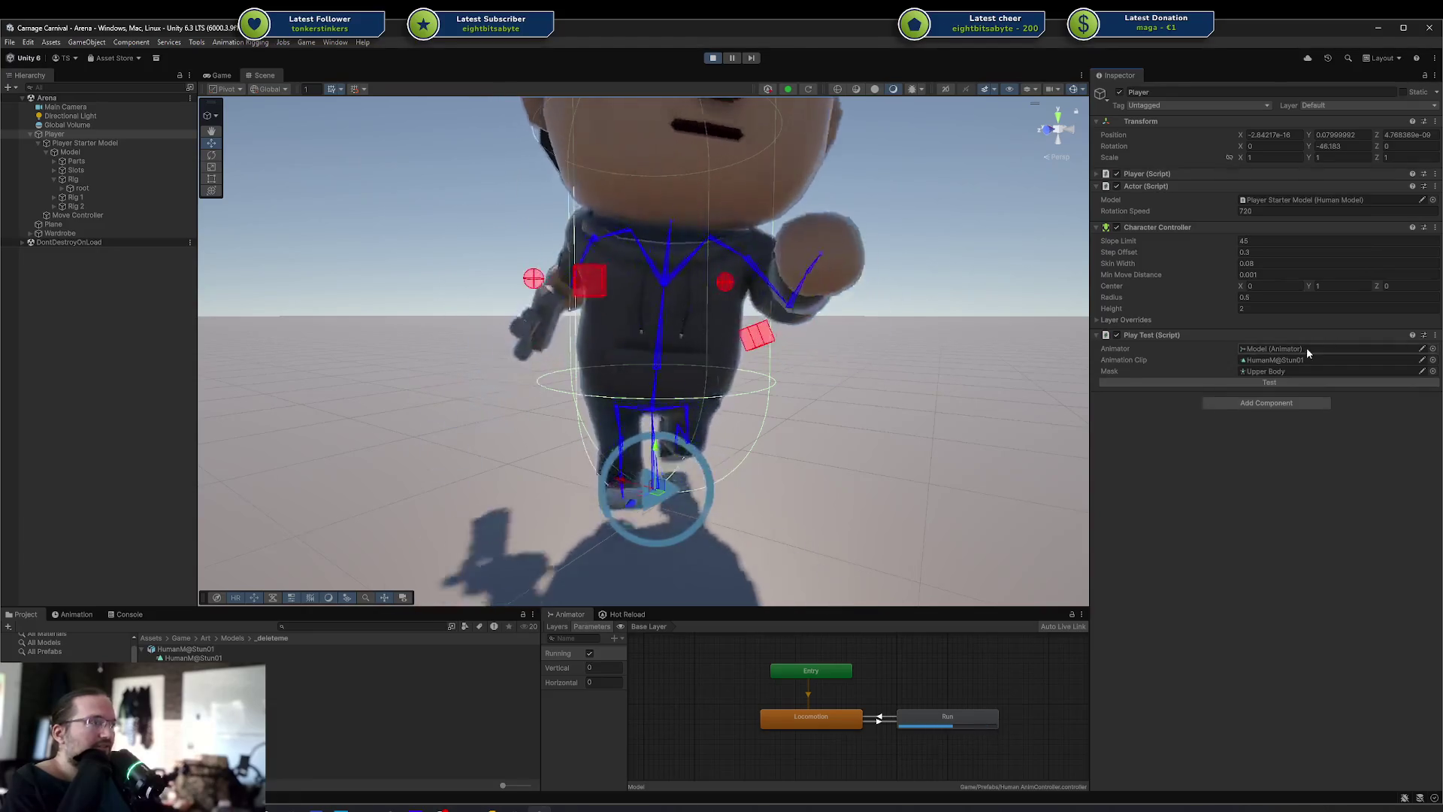
left_click(1249, 382)
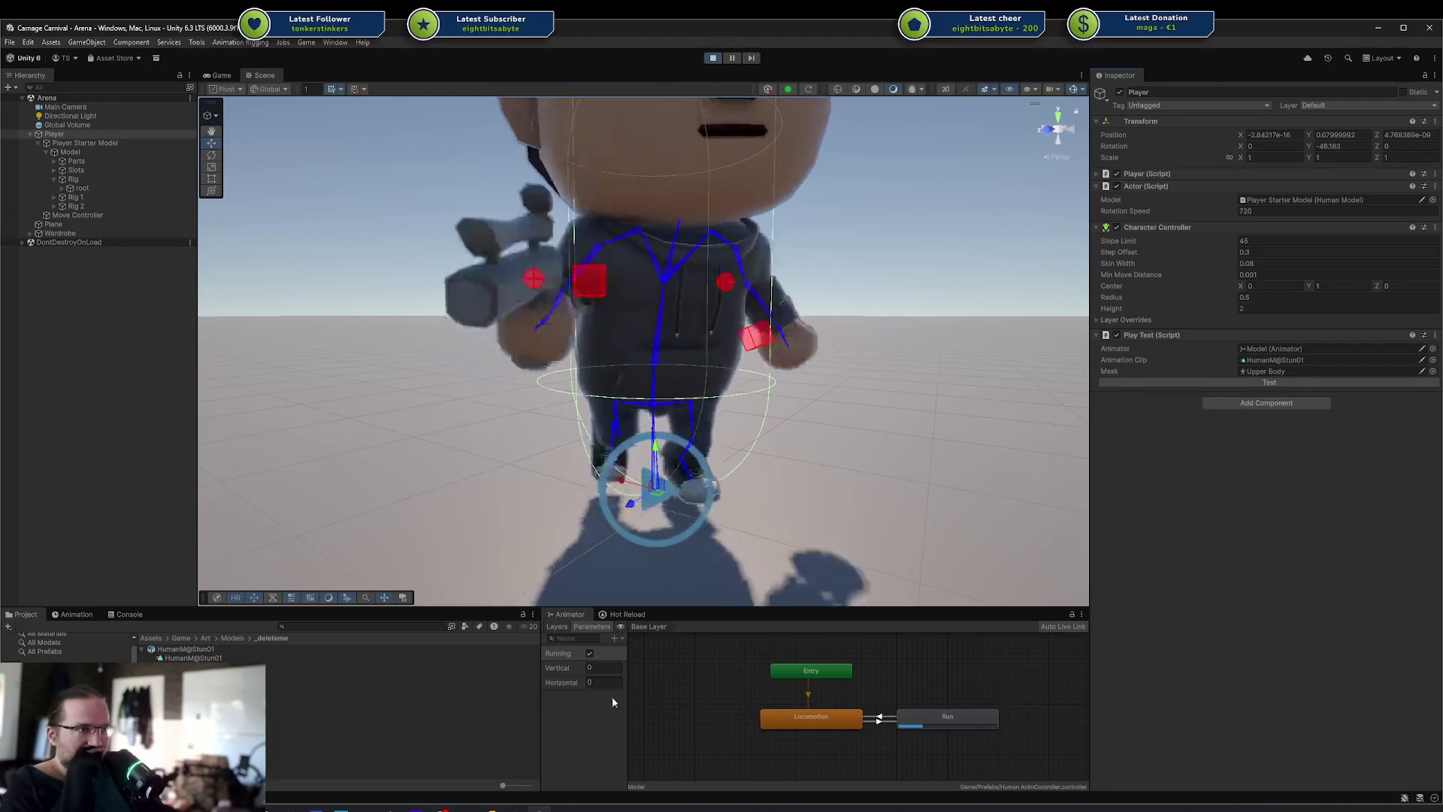
left_click(589, 653)
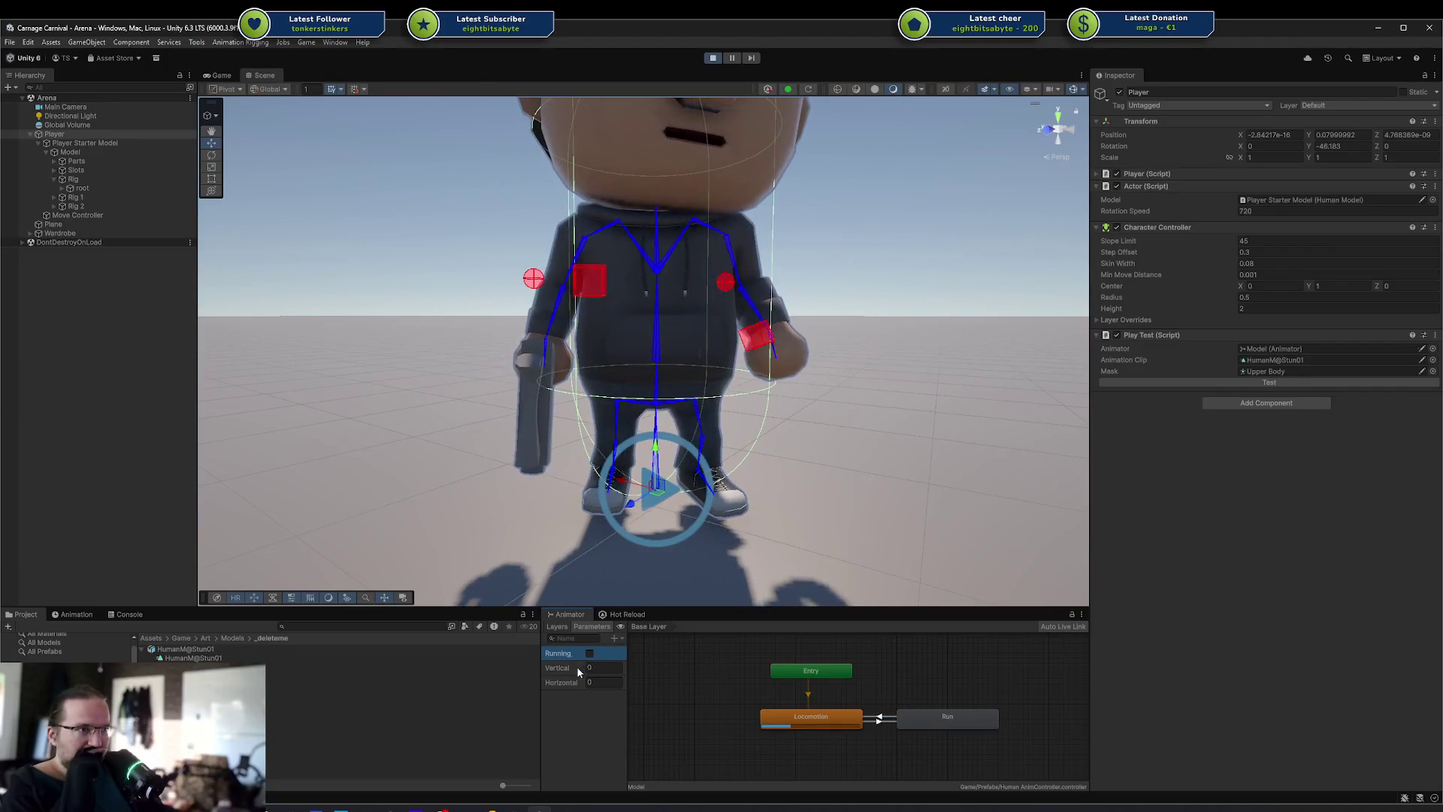
Set the Animator's Vertical and Horizontal parameters to 0.5, then return to PlayTest.cs in Rider
left_click(591, 668)
type("0.5")
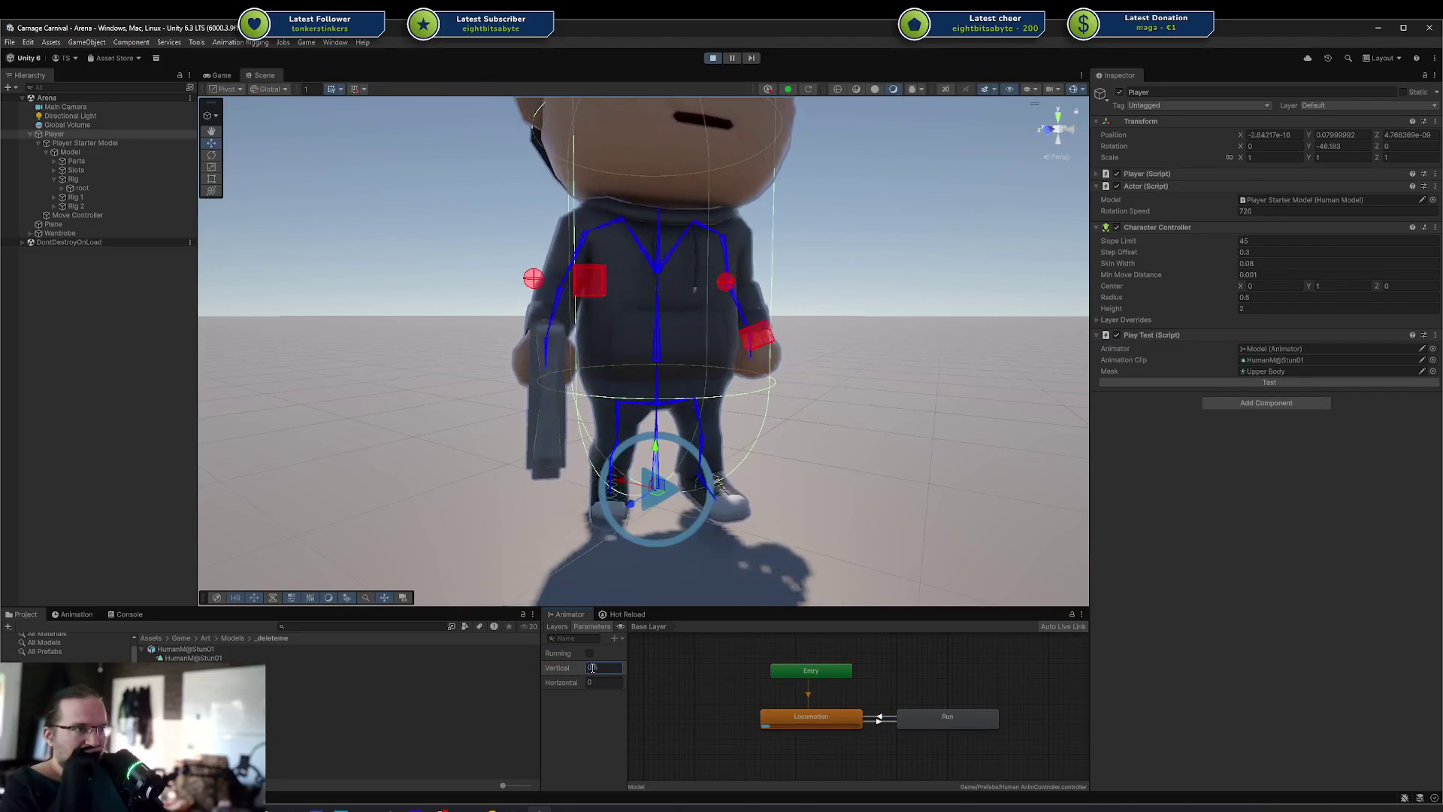
left_click(595, 682)
type("0.5")
key("Return")
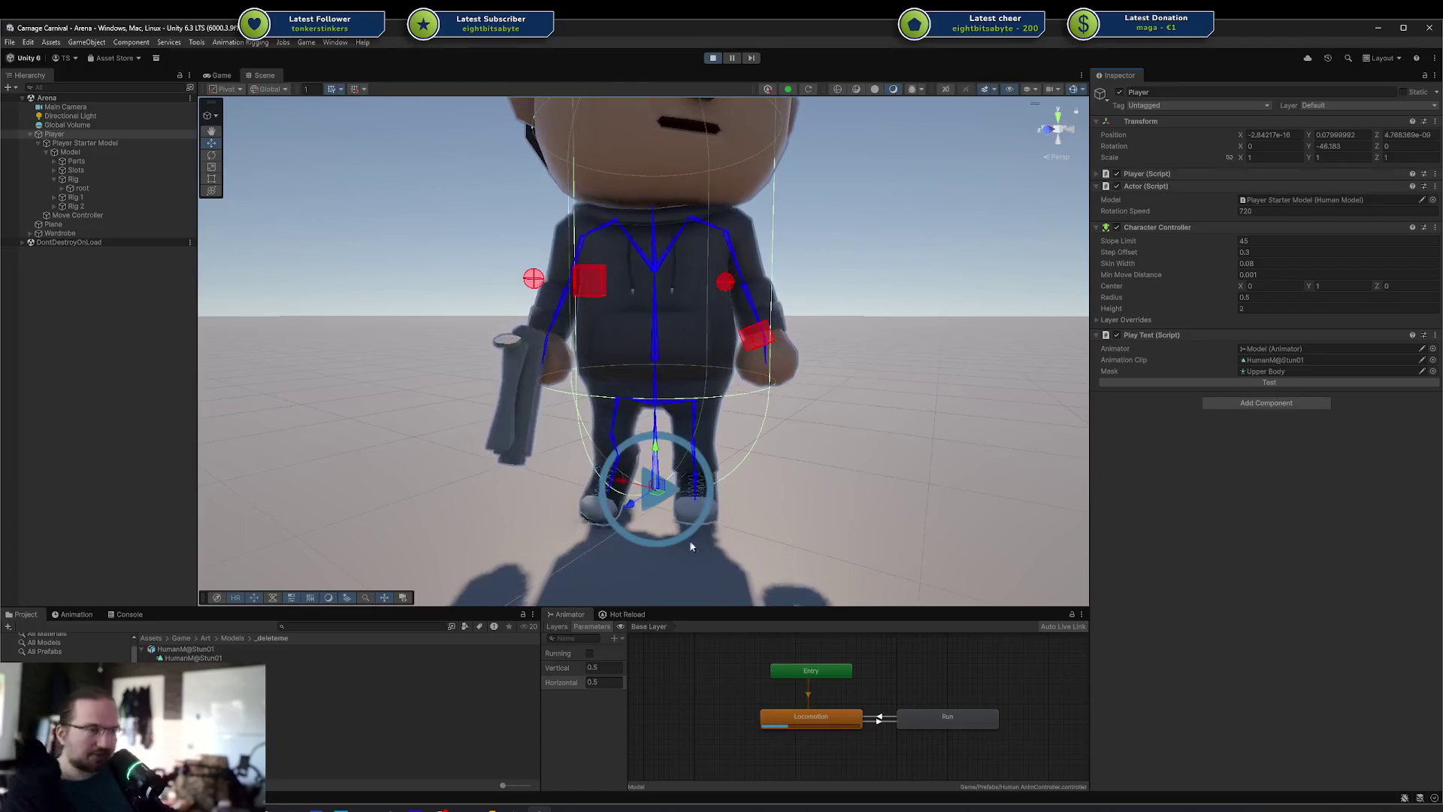
left_click(540, 808)
key("Down")
key("Down")
key("Down")
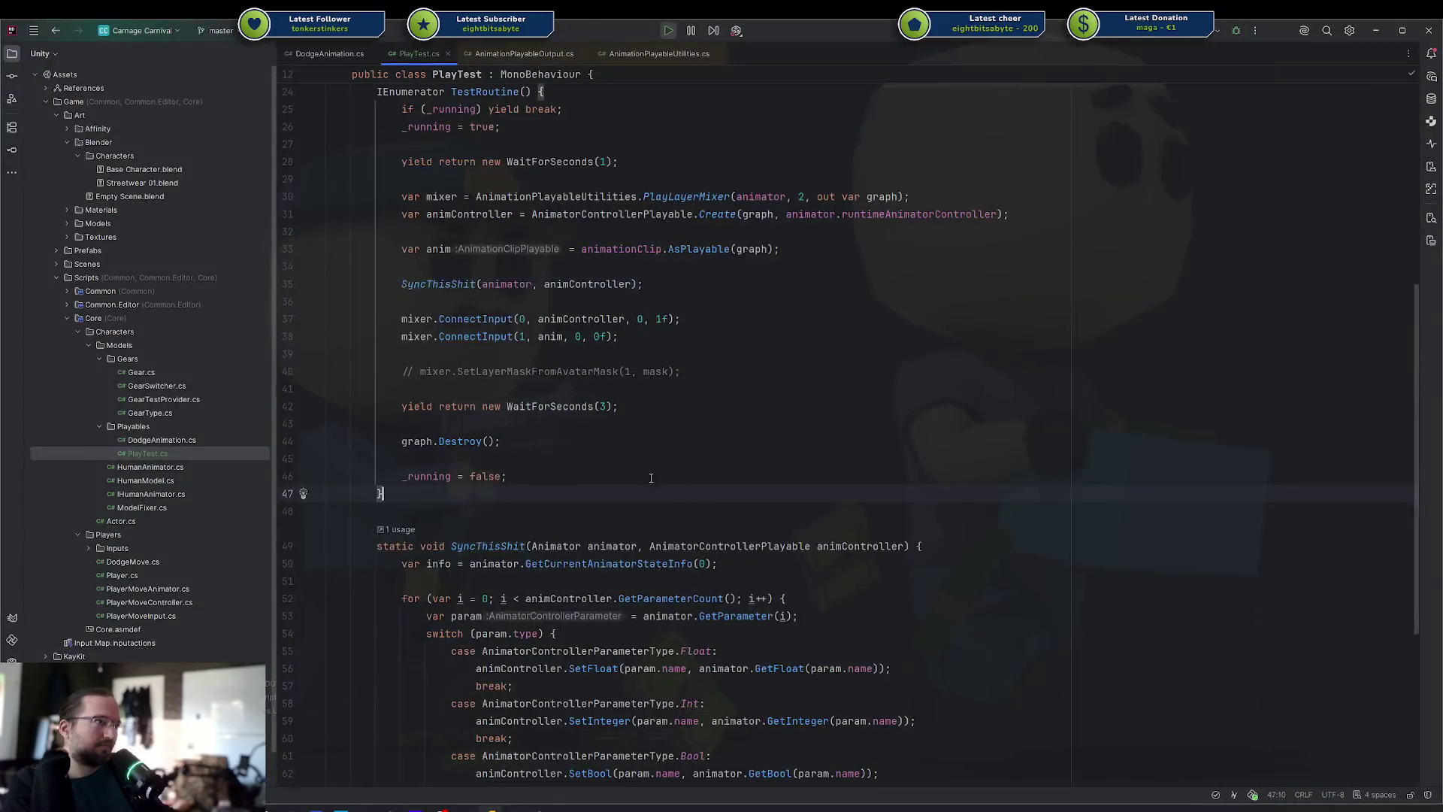
Scroll down to SyncThisShit and select the SetDuration line and its word
scroll(676, 526, "down", 5)
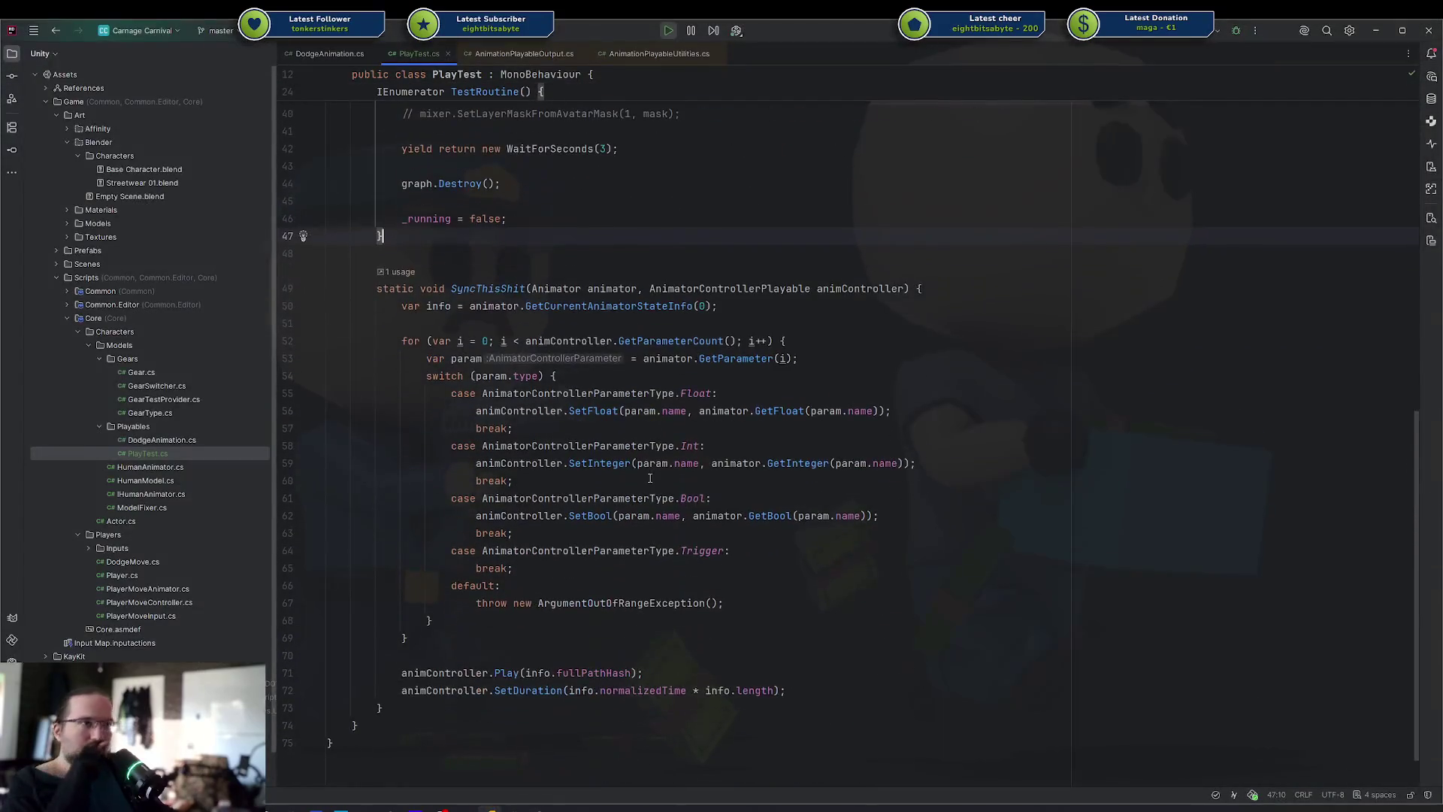
left_click(898, 684)
key("shift+Home")
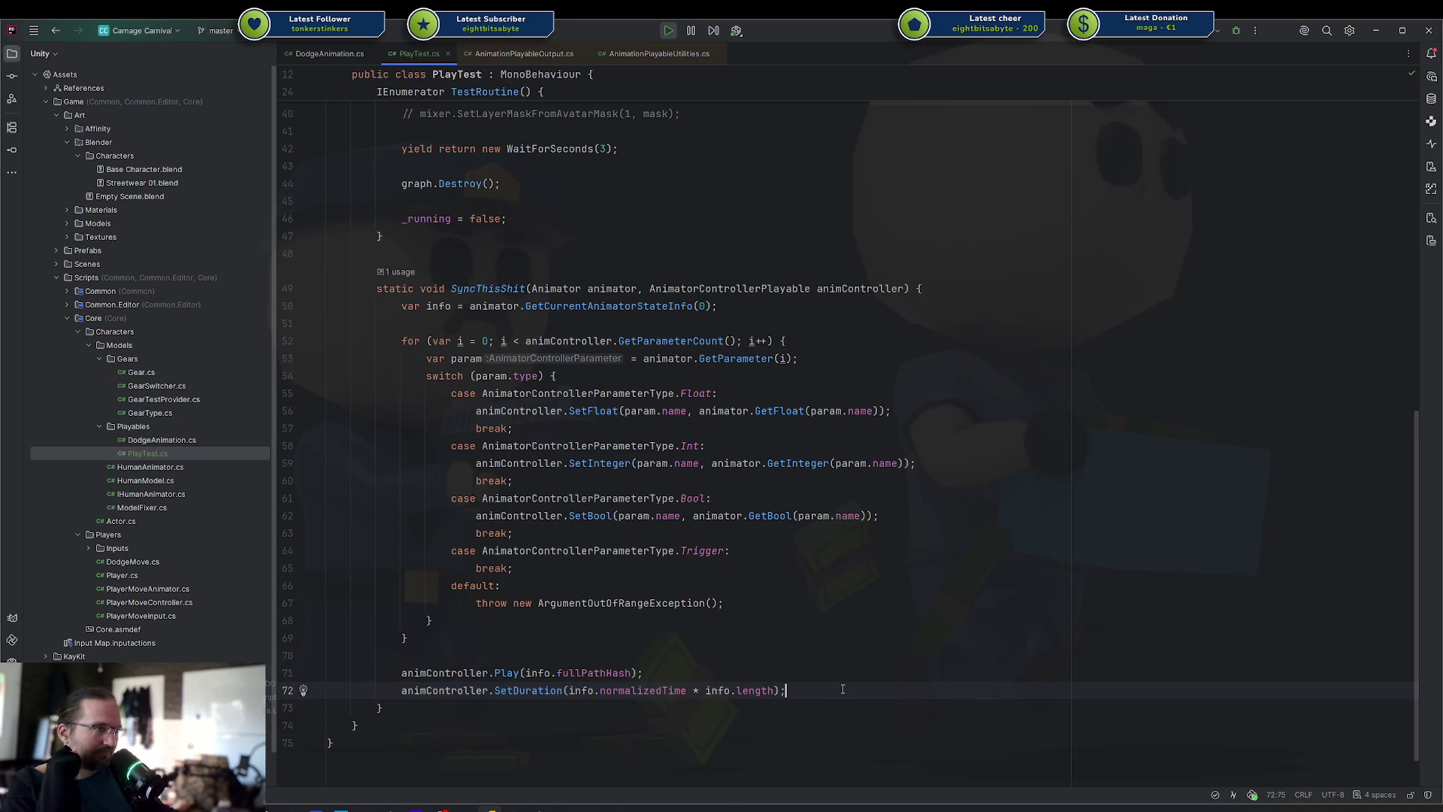
key("shift+Up")
key("shift+Down")
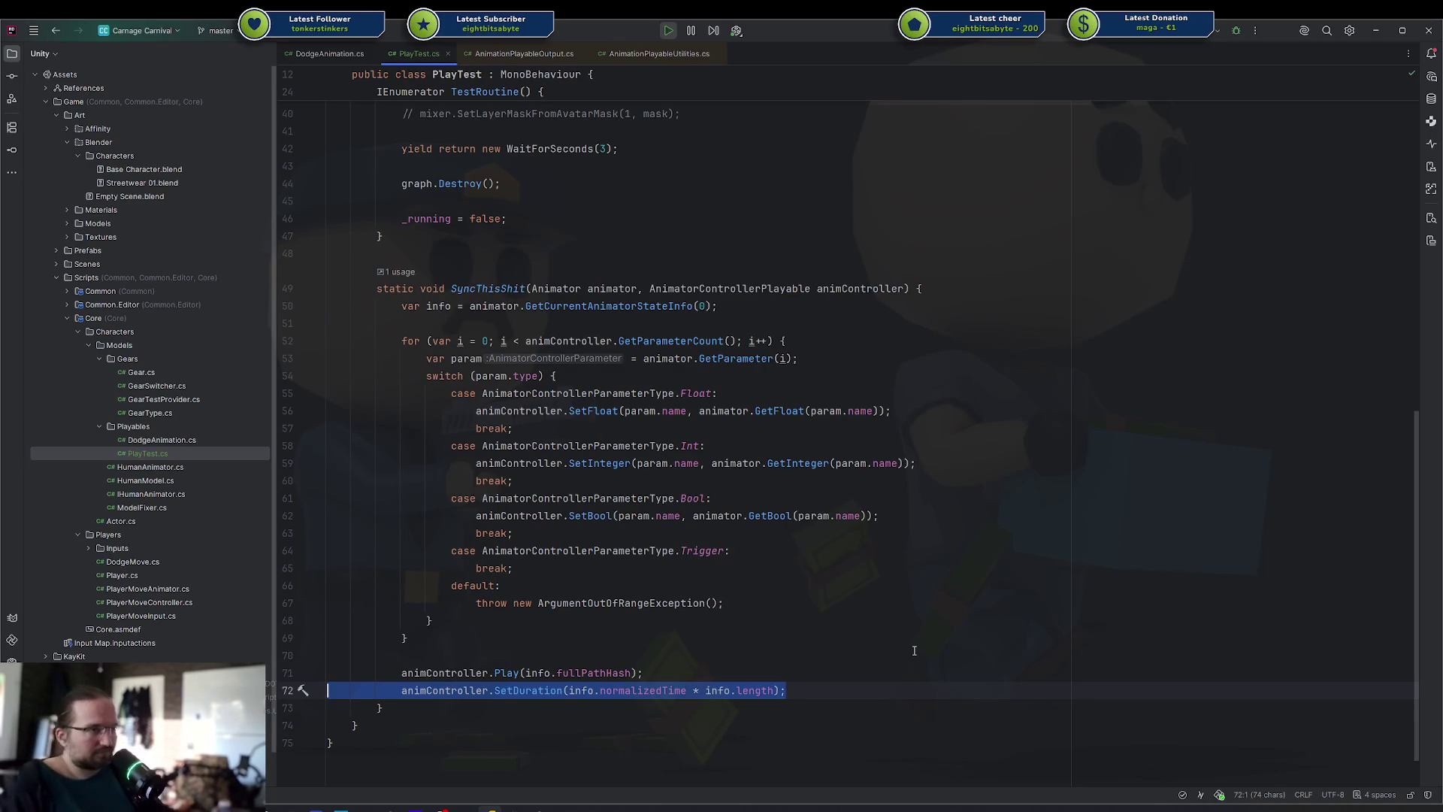
double_click(550, 690)
Add a line after the Play call, try animController.GetCurrentAnimatorClipInfo(0)[0], then discard it
left_click(666, 667)
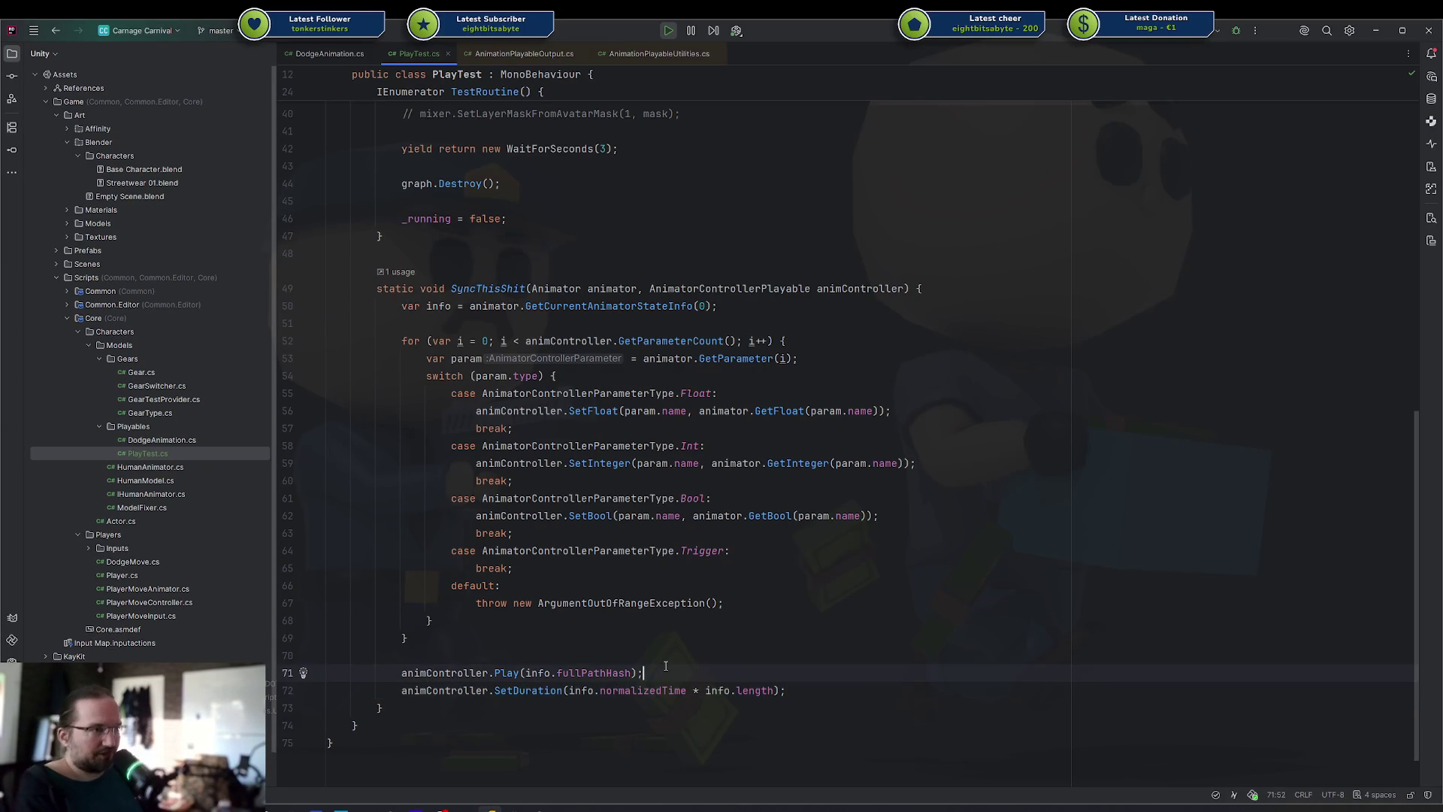
key("Return")
type("animController.")
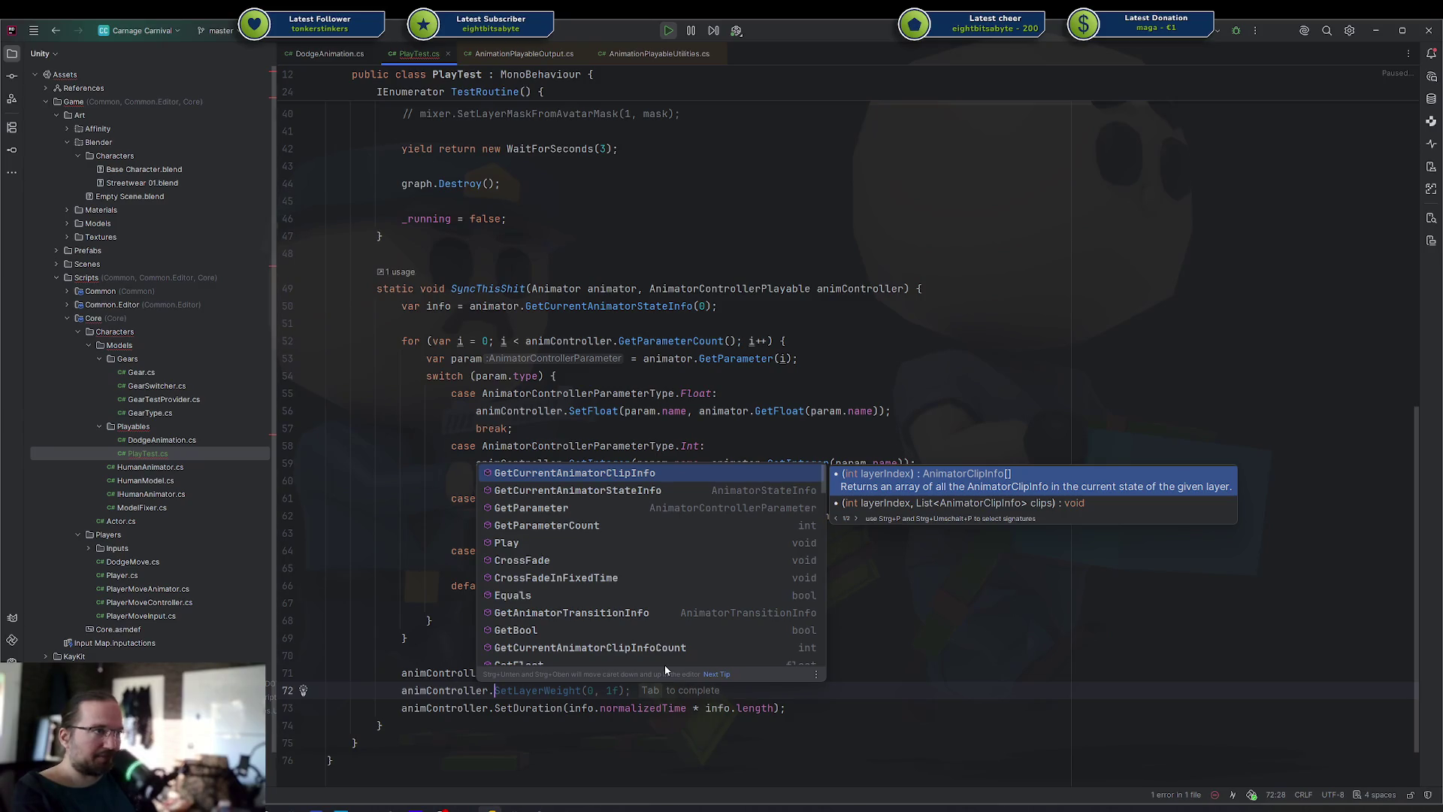
key("Return")
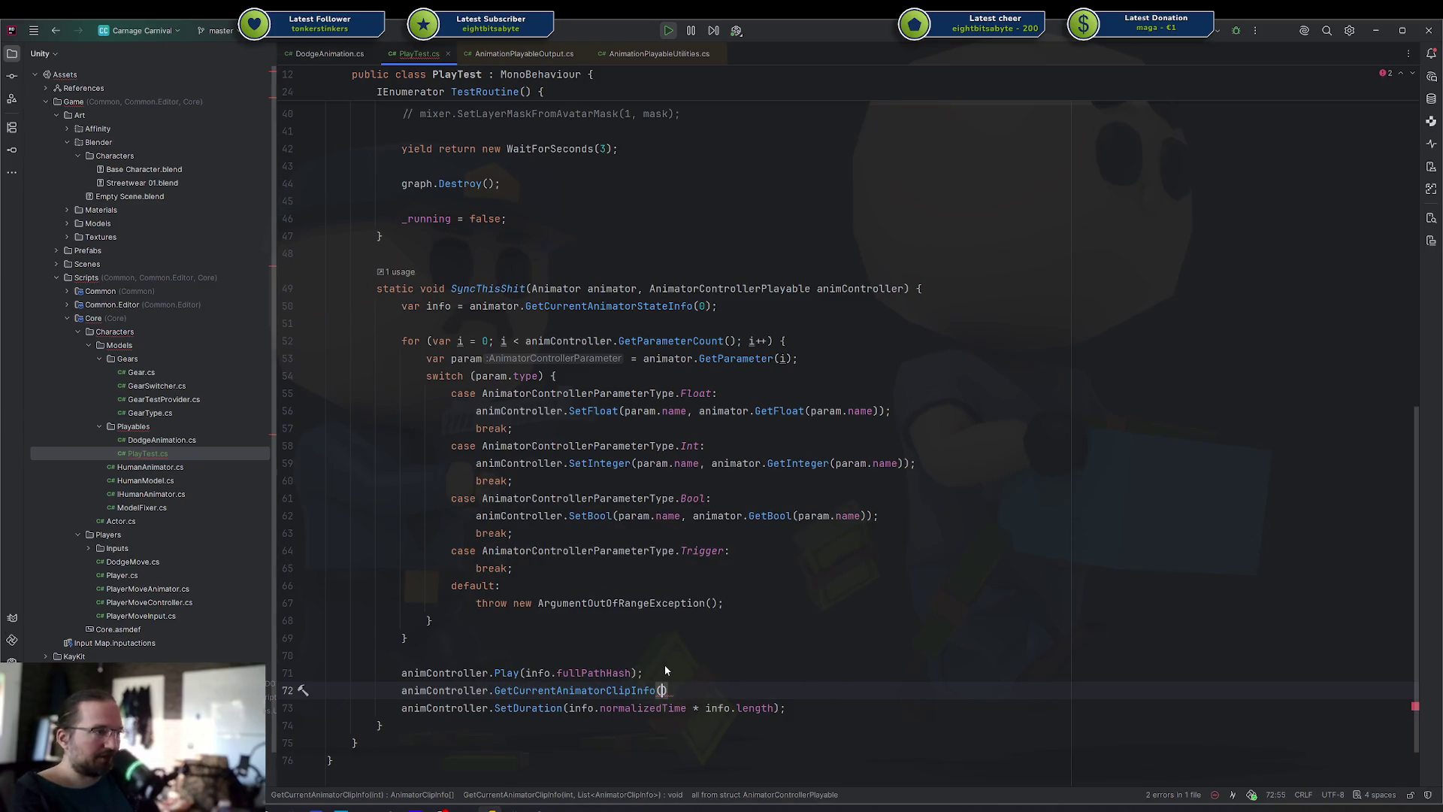
type("0")
key("Right")
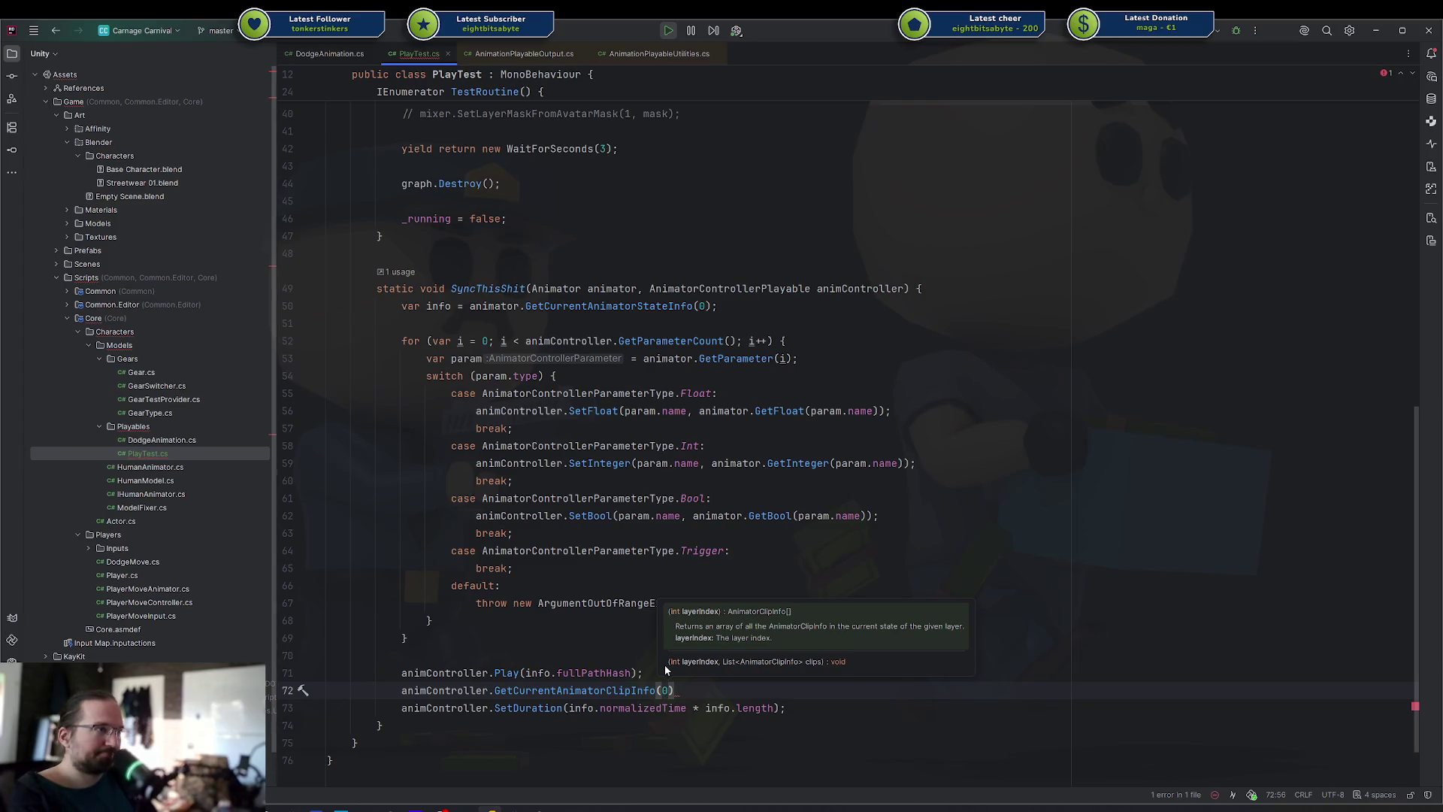
type("[0].")
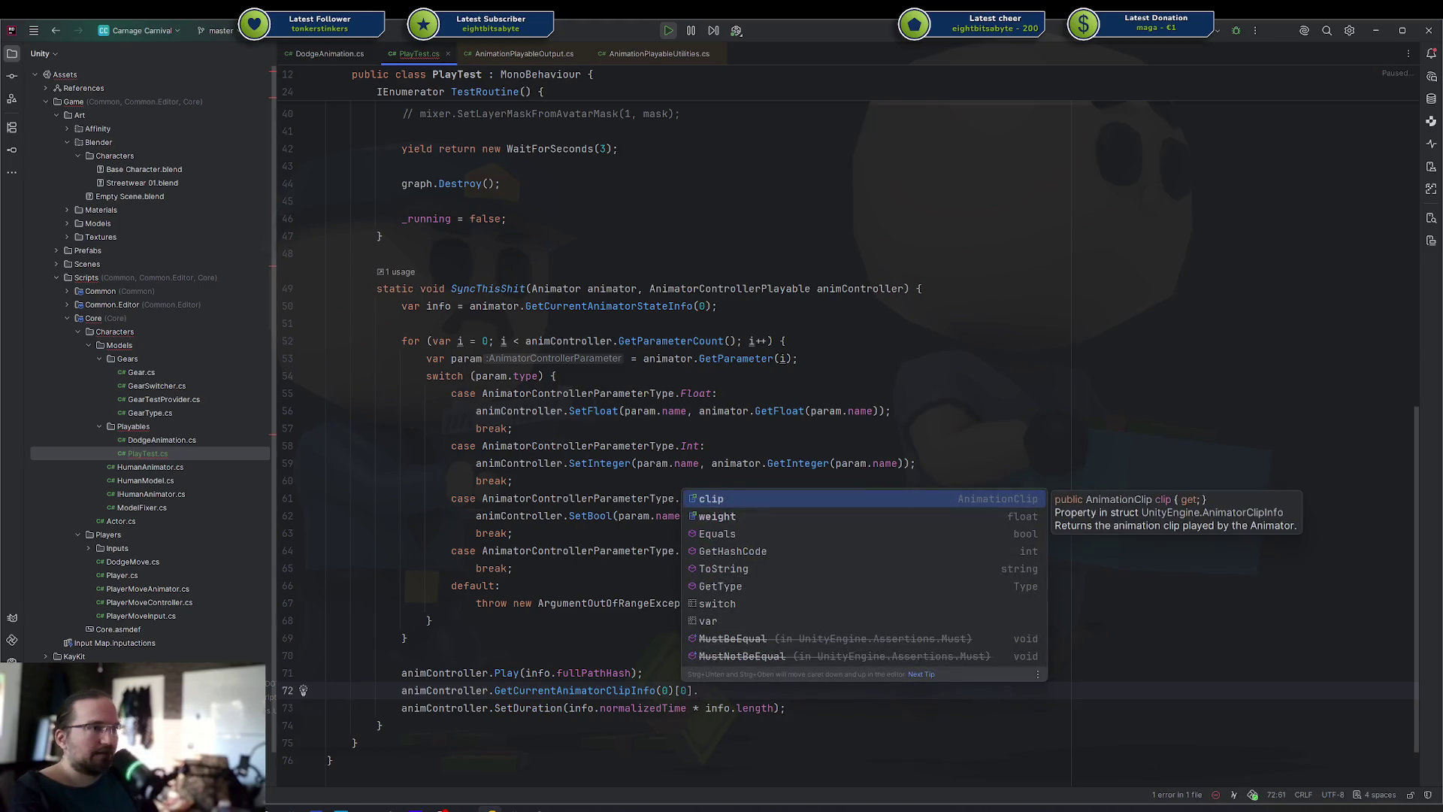
key("Up")
key("Down")
key("BackSpace")
key("BackSpace")
key("BackSpace")
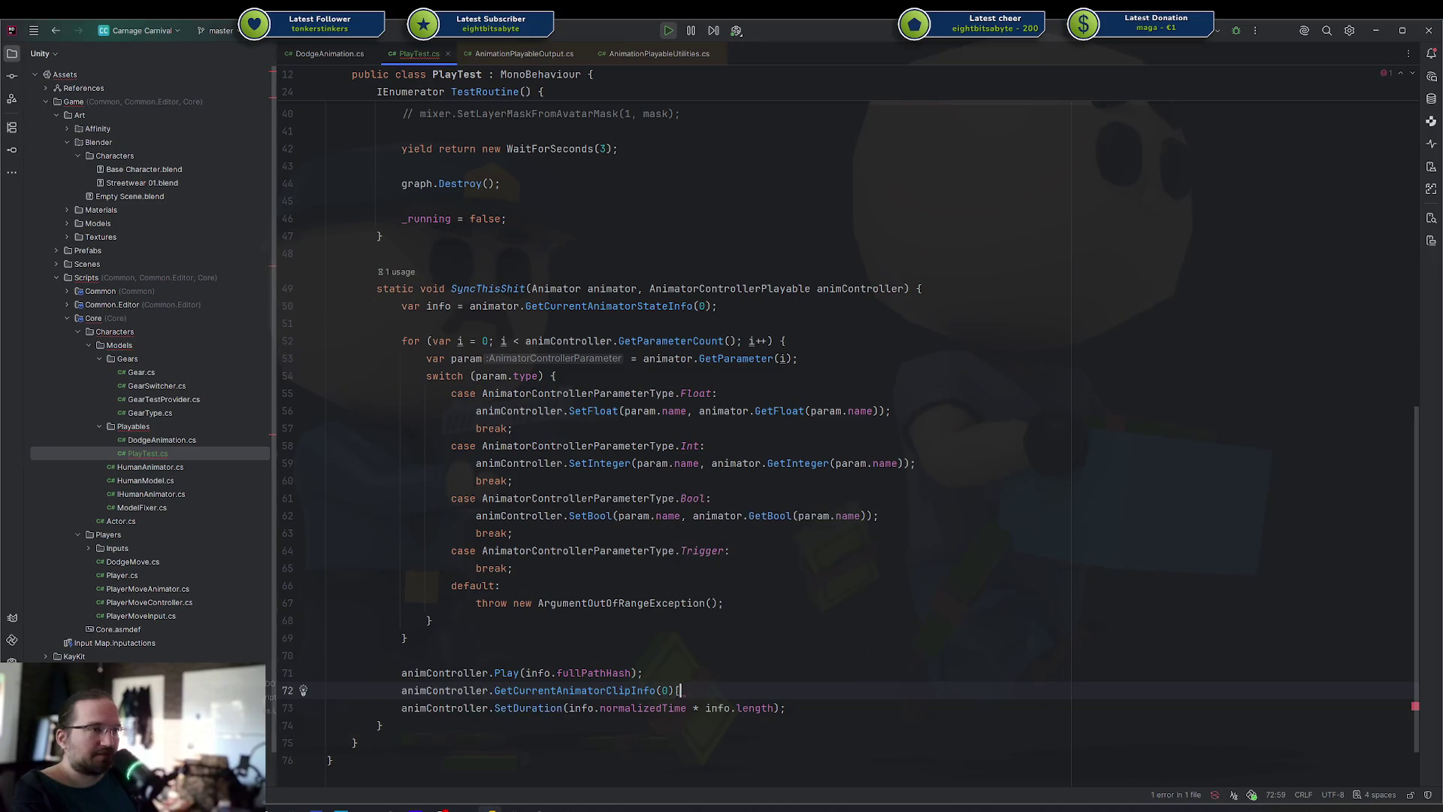
key("shift+Home")
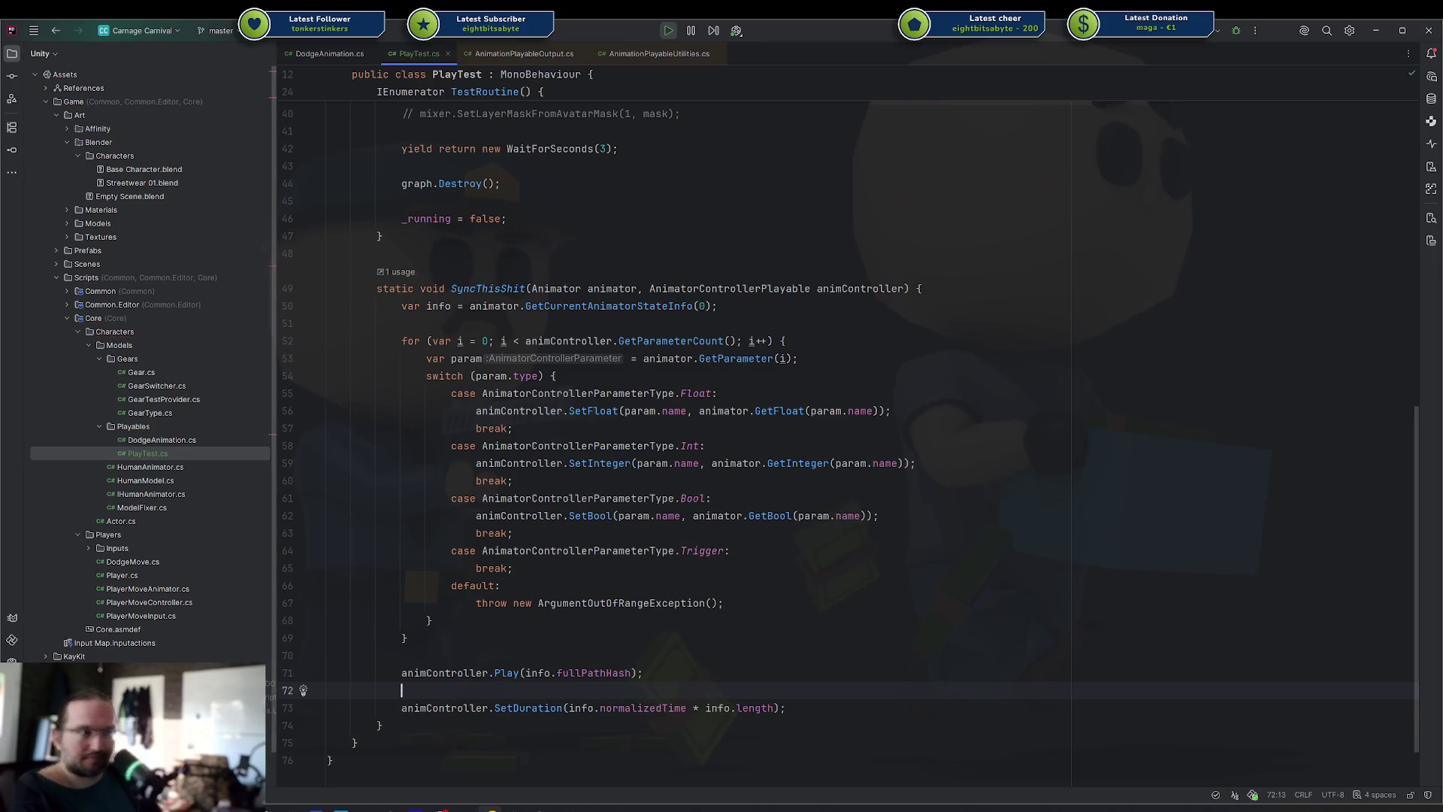
left_click(1429, 77)
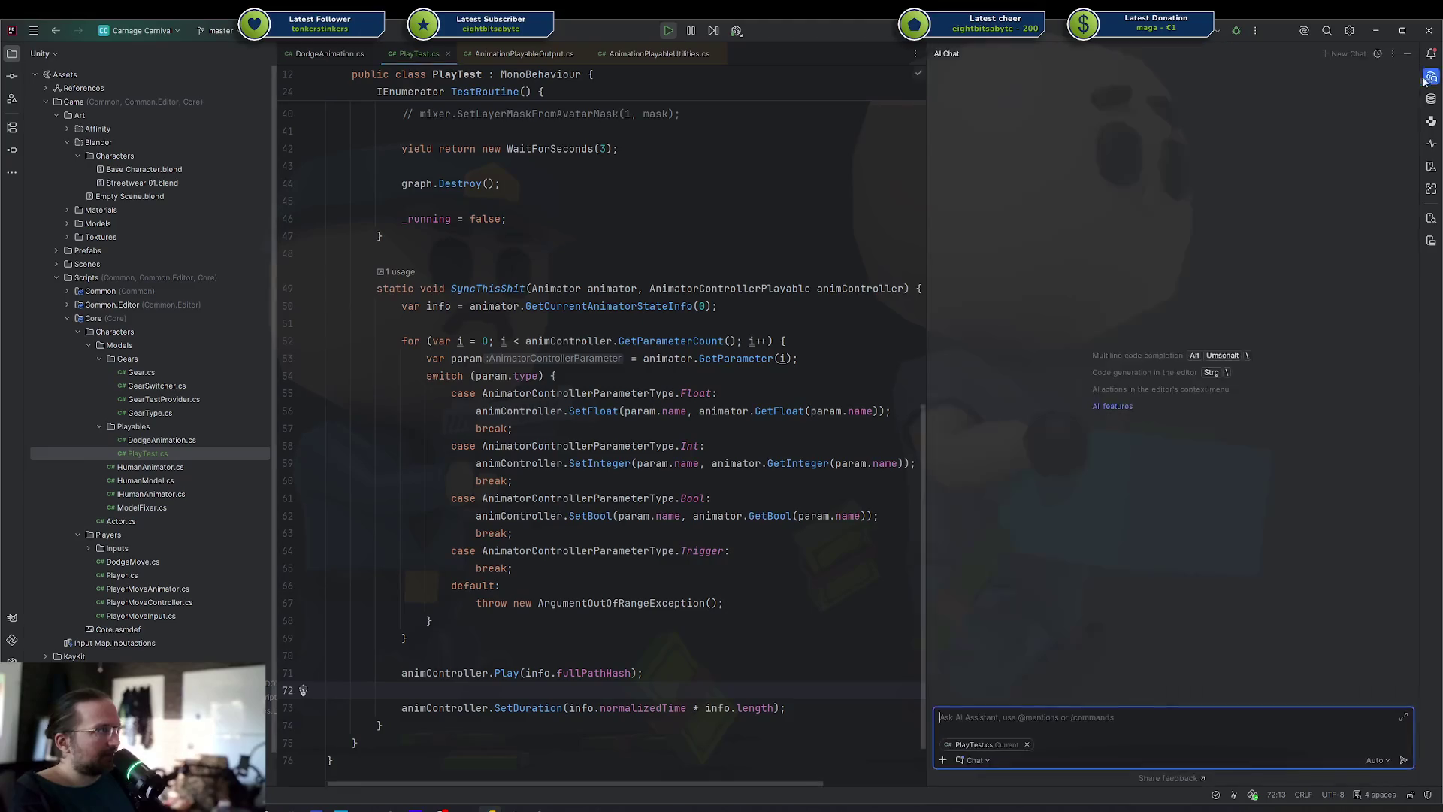
With the SetDuration line attached, ask the AI 'how can i set the duration of the currently played clip?'
type("how can I man")
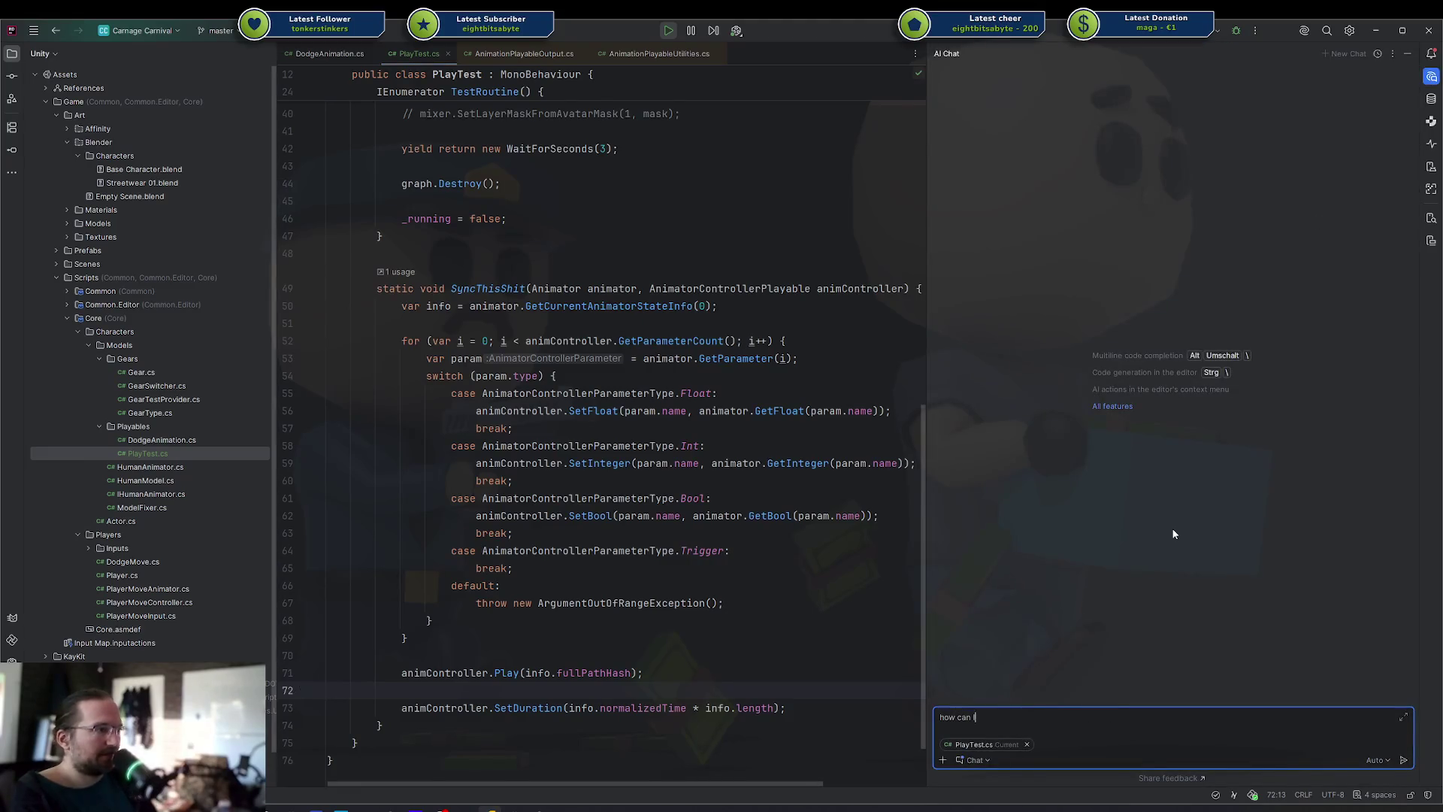
triple_click(804, 706)
left_click(1077, 718)
key("ctrl+a")
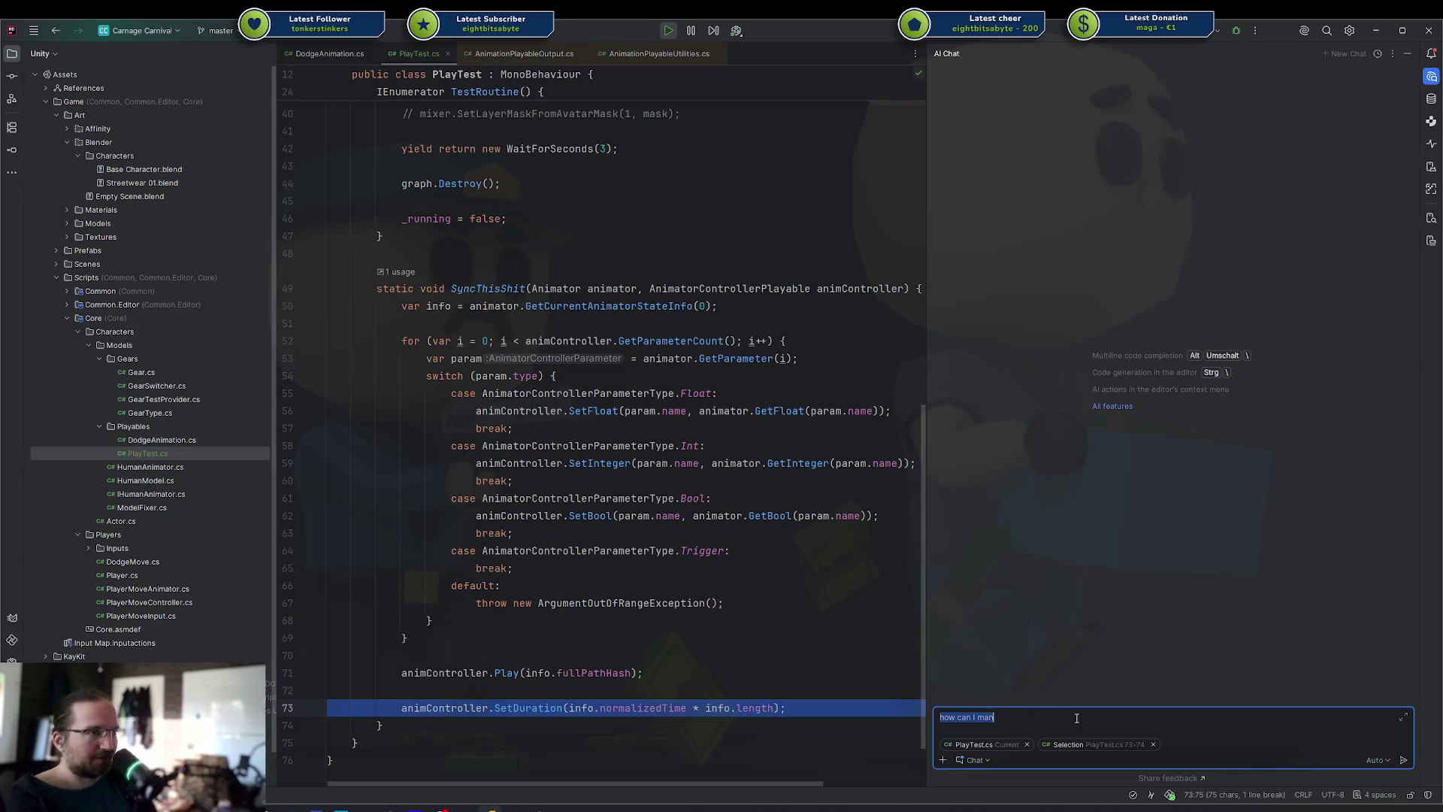
key("BackSpace")
type("this doesnt do what it should - how can i set the duration of the currently played b")
key("BackSpace")
type("clip?")
key("Return")
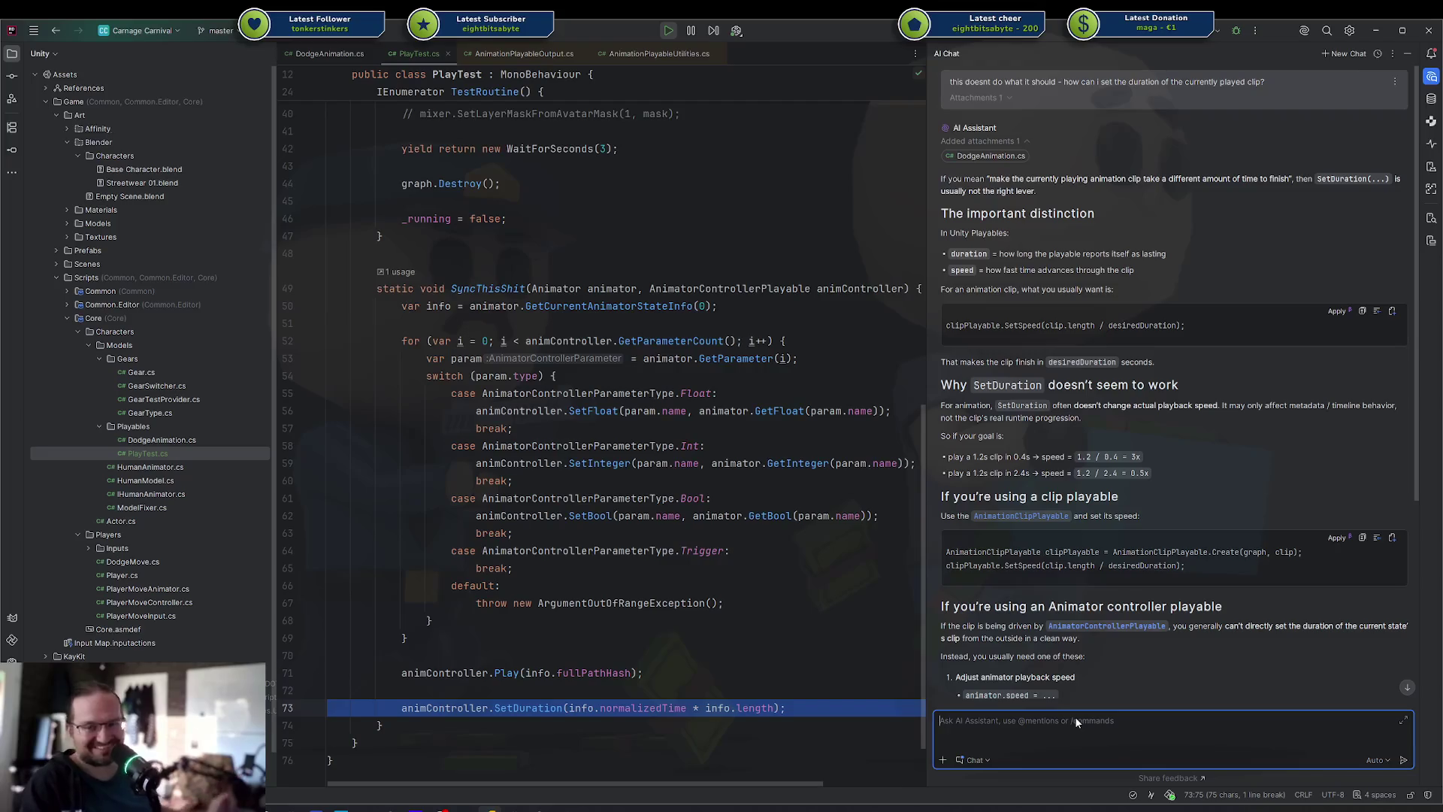
scroll(1182, 461, "down", 3)
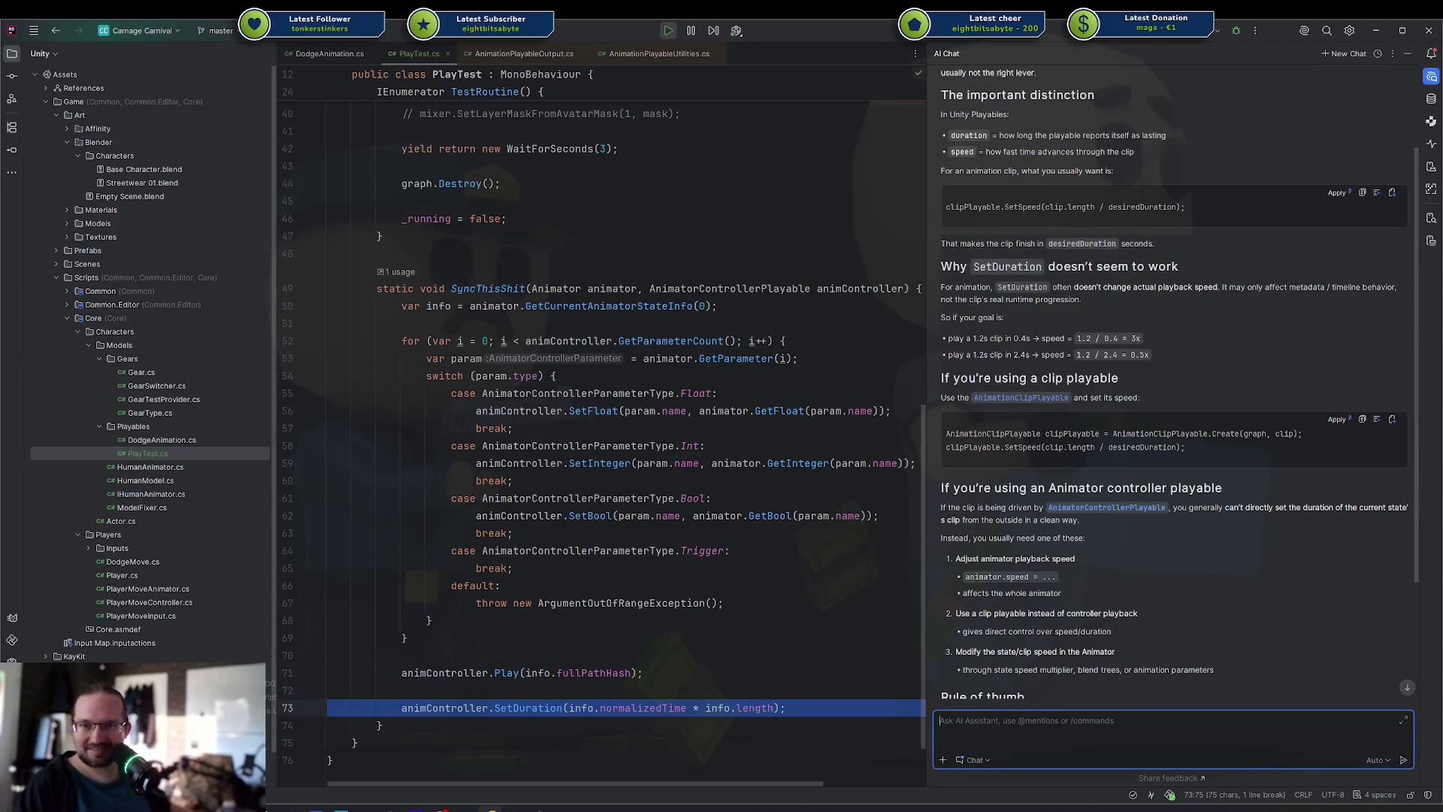
key("alt+Tab")
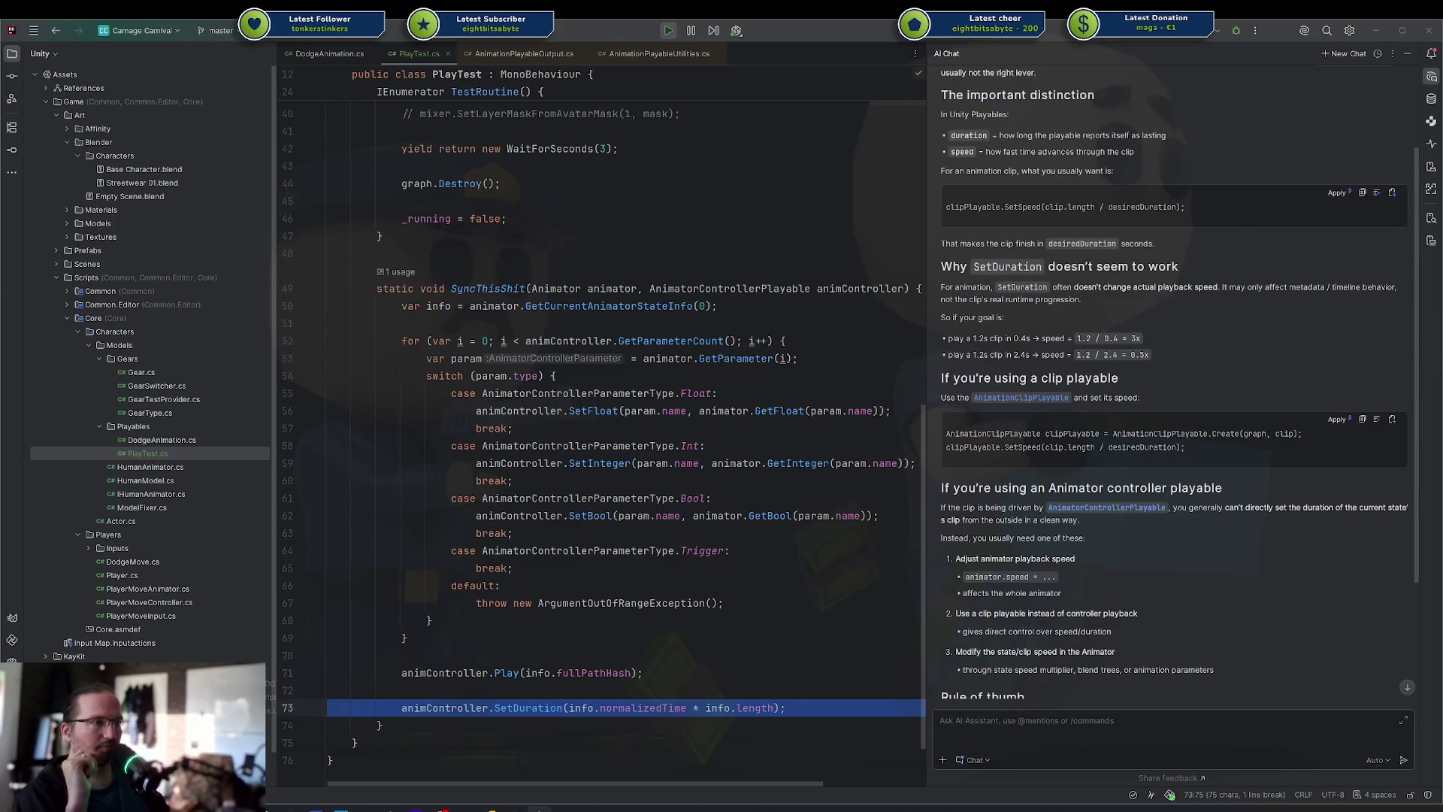
Drag the Twitcher overlay off to the right, revealing the Player's Play Test component in Unity
left_click(539, 808)
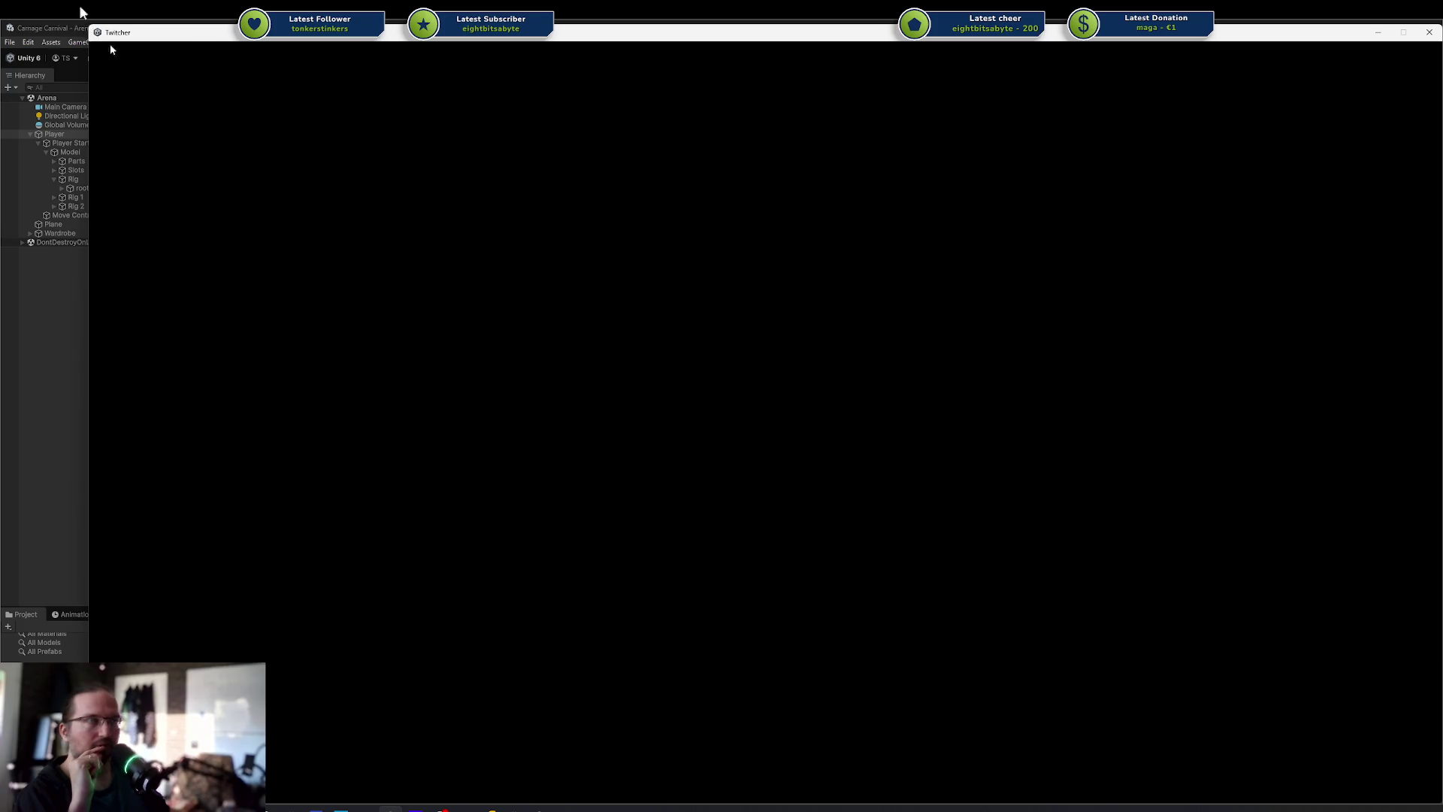
mouse_move(1278, 33)
left_mouse_down()
mouse_move(1255, 83)
mouse_move(1186, 30)
mouse_move(1211, 30)
mouse_move(1199, 40)
left_mouse_up()
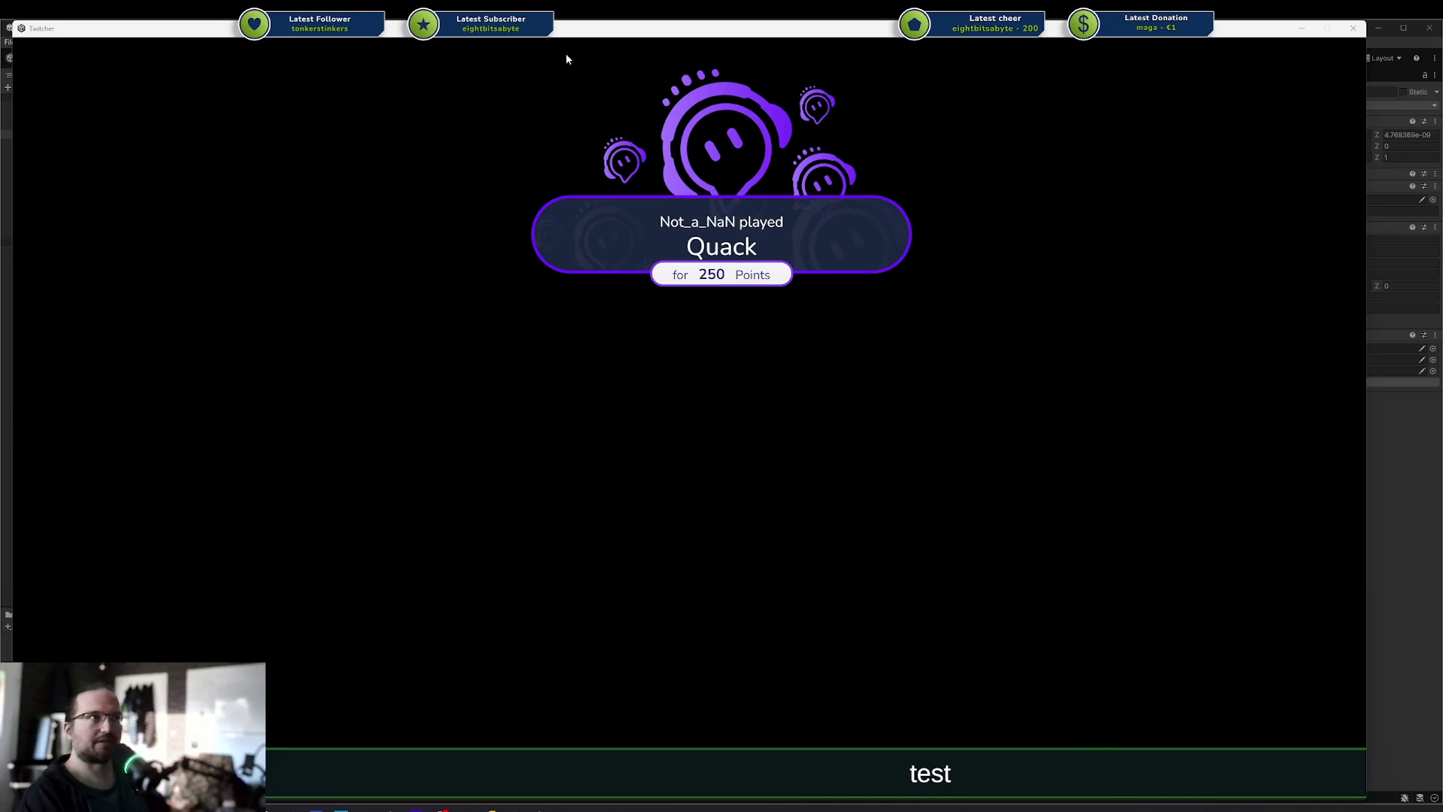
left_click_drag(566, 28, 1442, 83)
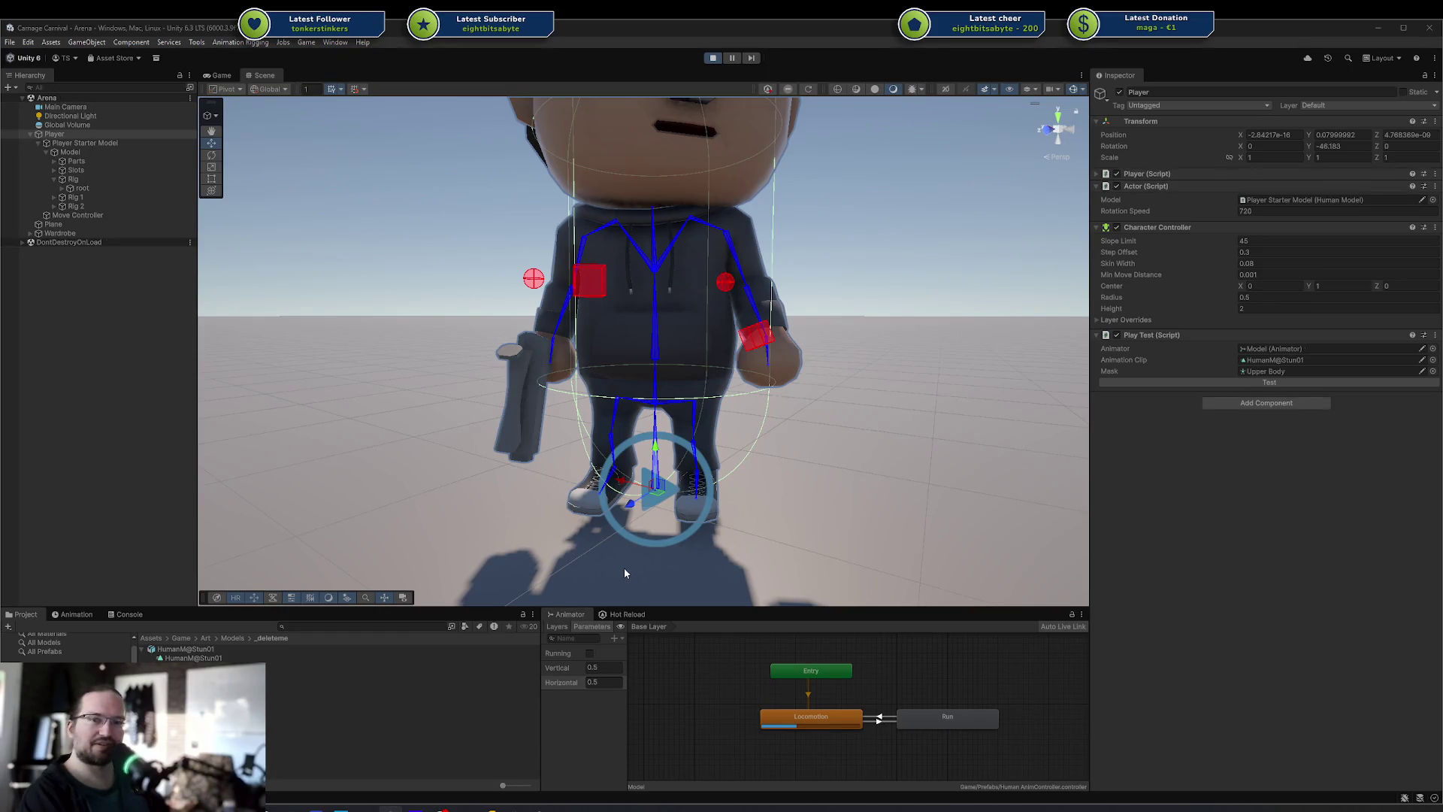
Drag the Twitcher window back in from the right edge over the Unity editor
mouse_move(1442, 99)
left_mouse_down()
mouse_move(670, 98)
mouse_move(220, 45)
mouse_move(215, 29)
left_mouse_up()
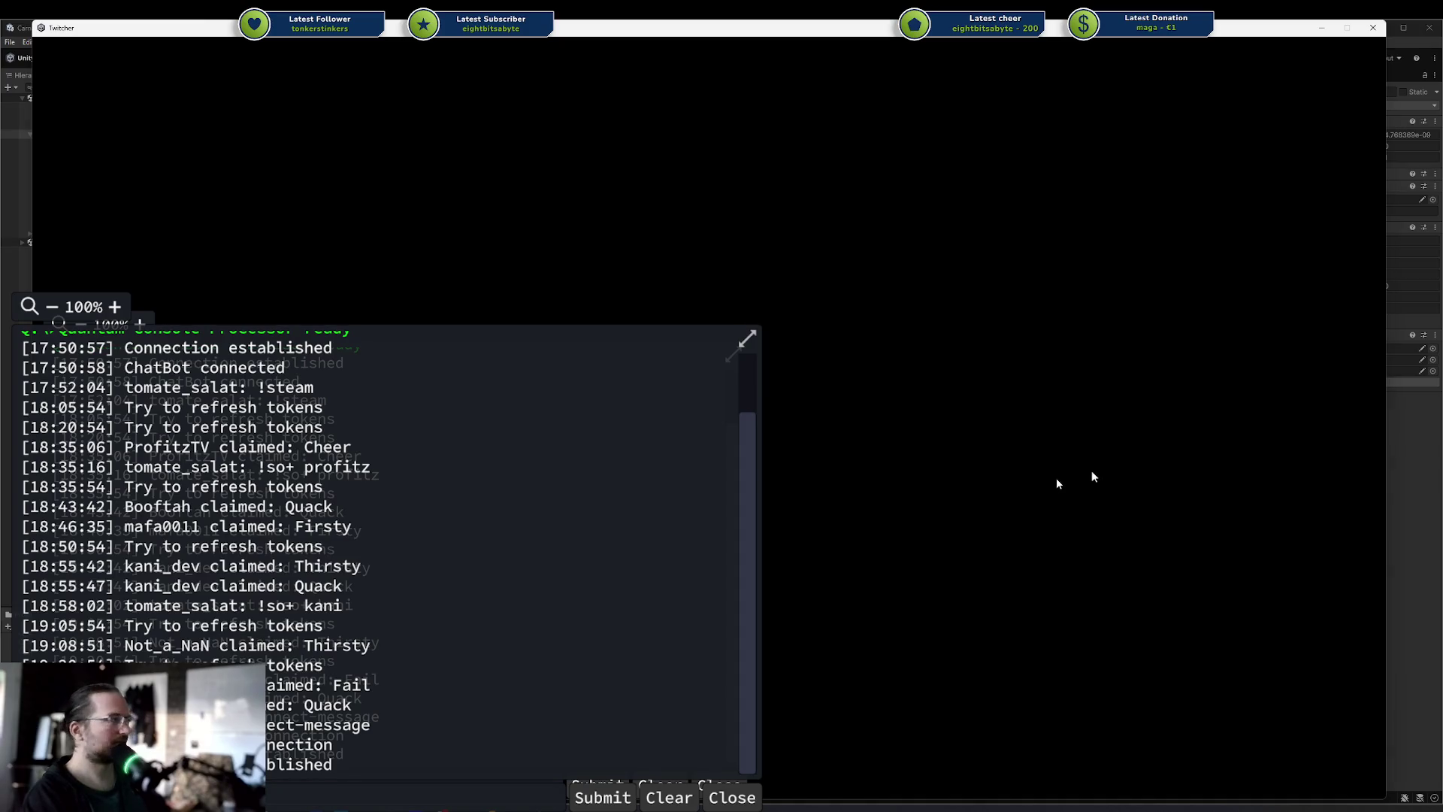
Use the Twitcher title-bar button to get the full-screen window out of view
left_click(1321, 28)
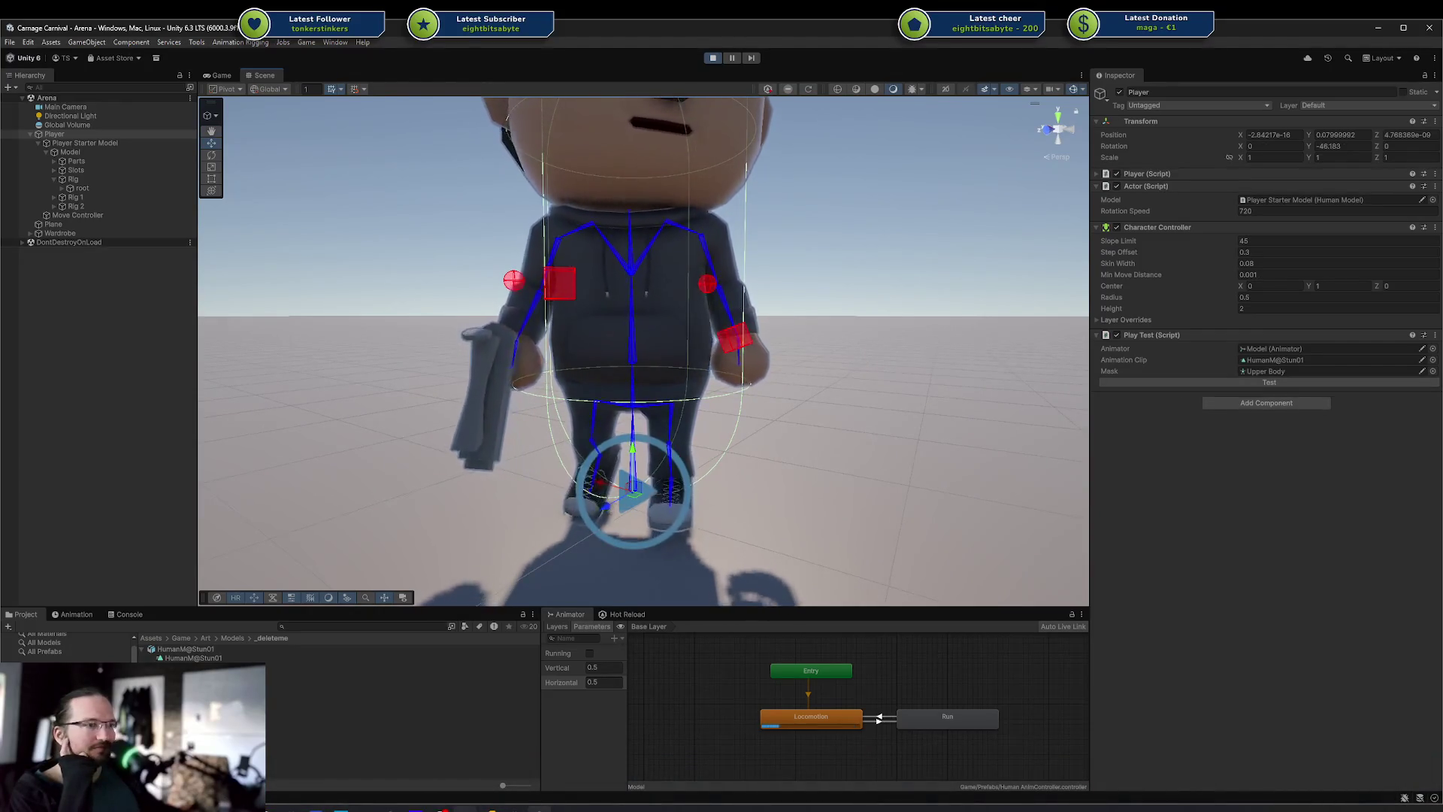
Back in Rider, scroll through the AI answer on why SetDuration doesn't change playback speed
key("alt+Tab")
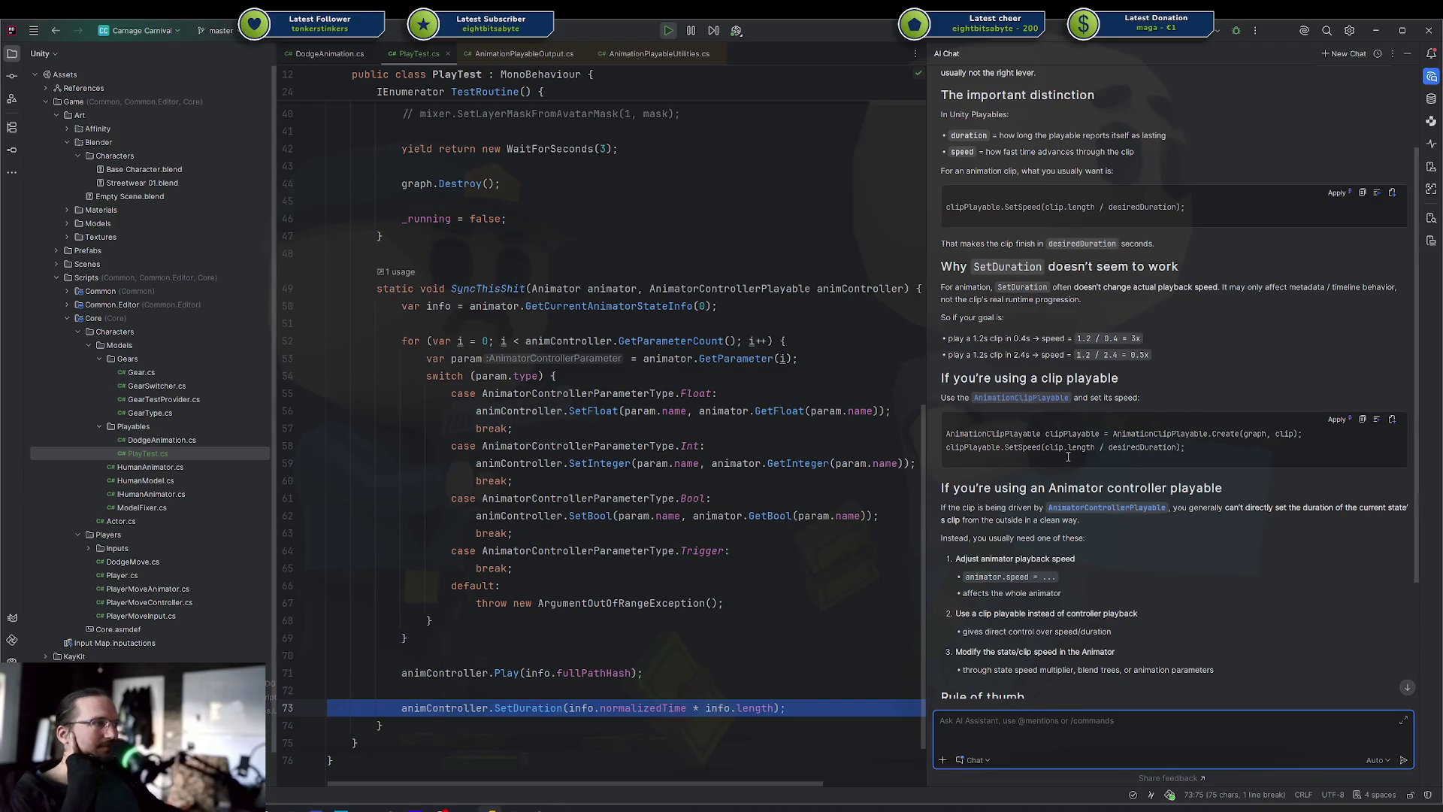
scroll(1063, 456, "down", 3)
scroll(1063, 458, "up", 5)
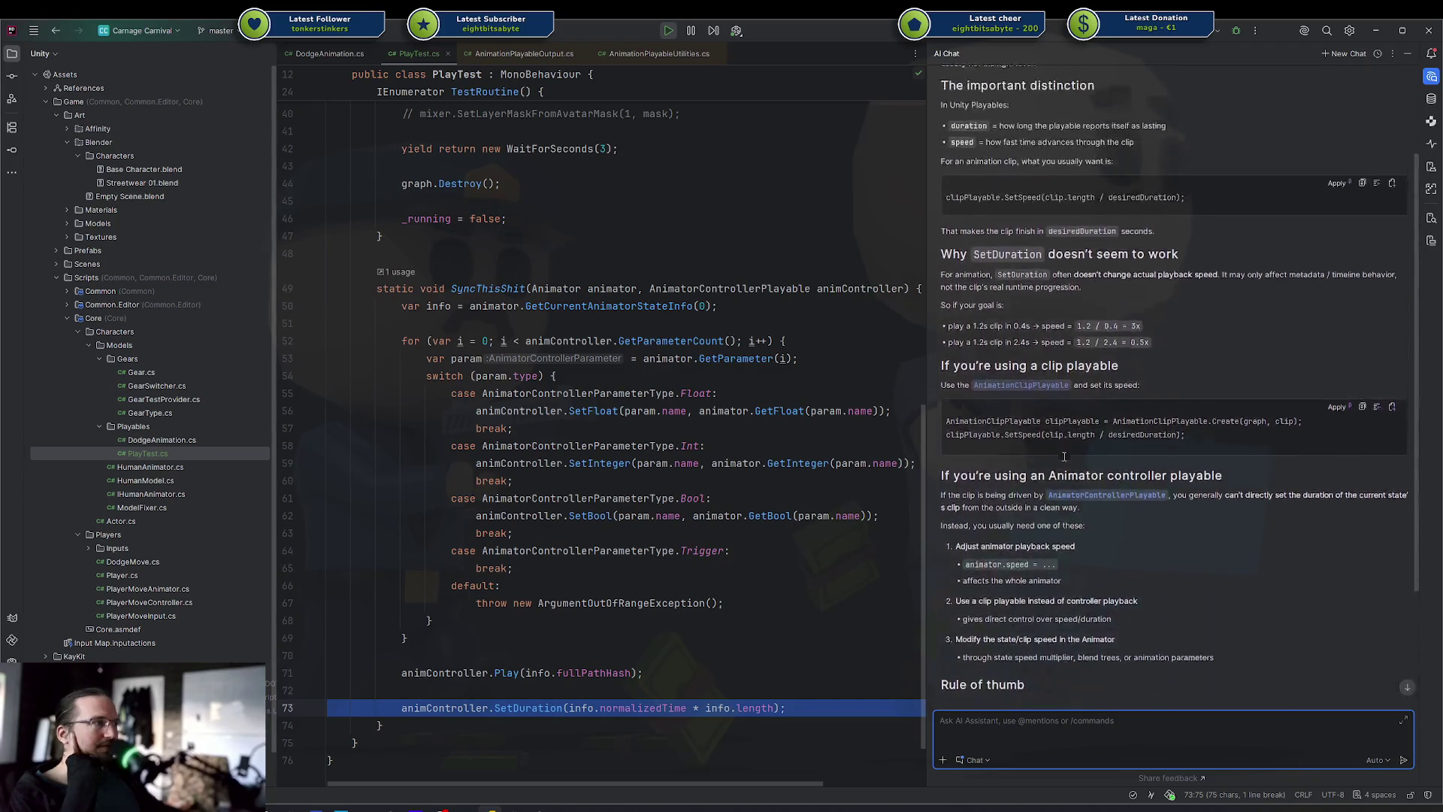
scroll(1063, 460, "down", 6)
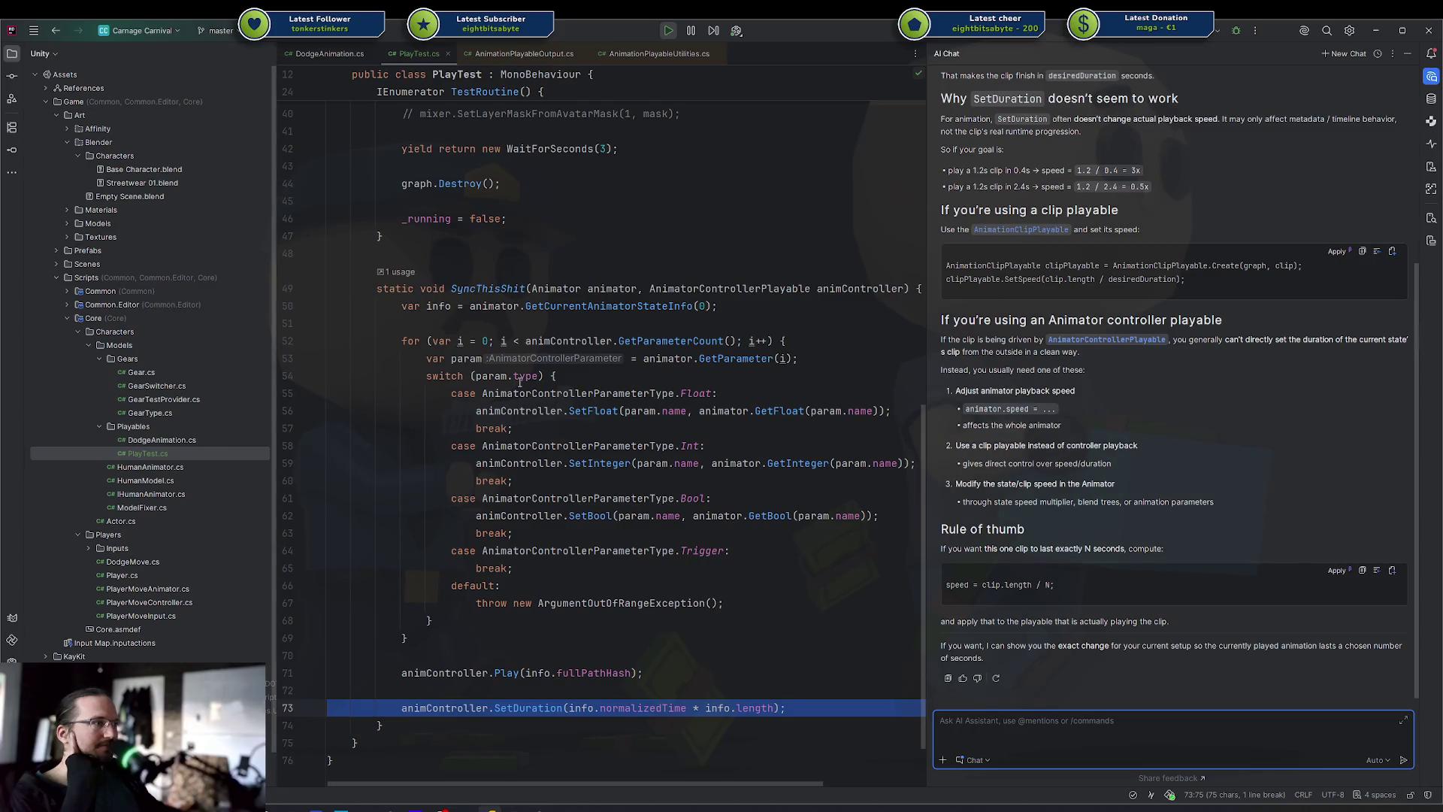
scroll(1117, 429, "up", 5)
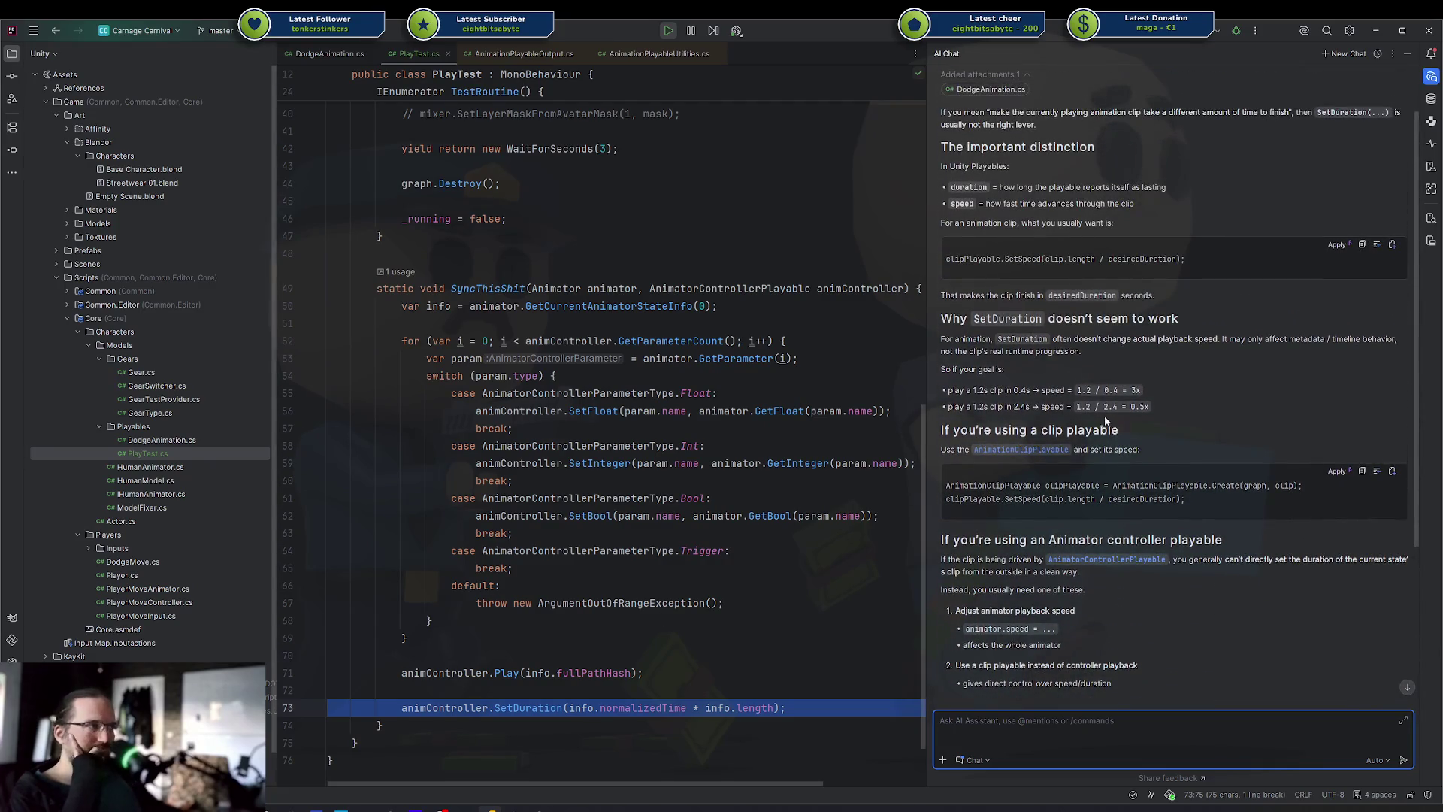
scroll(1096, 412, "up", 2)
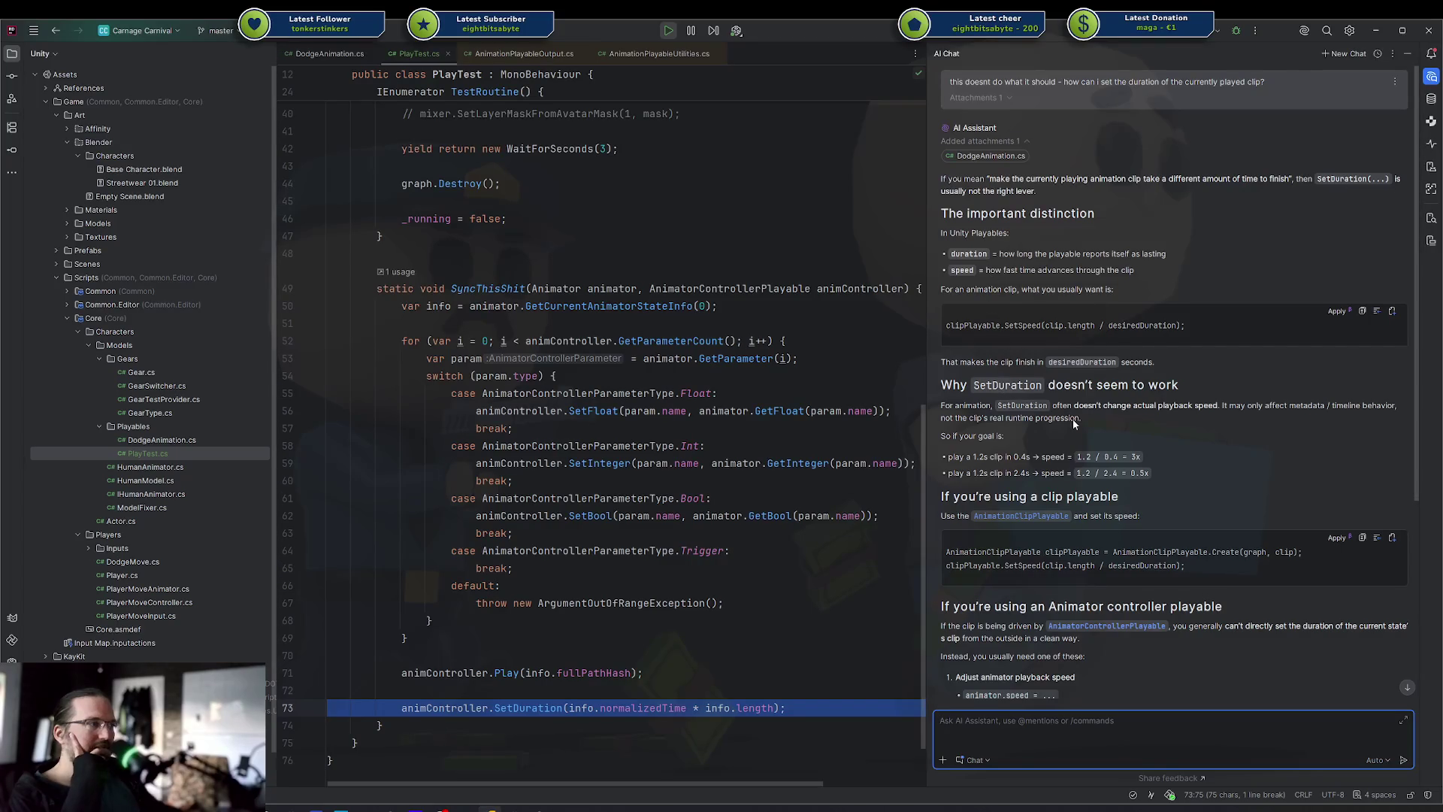
scroll(1067, 419, "down", 1)
scroll(1067, 420, "down", 5)
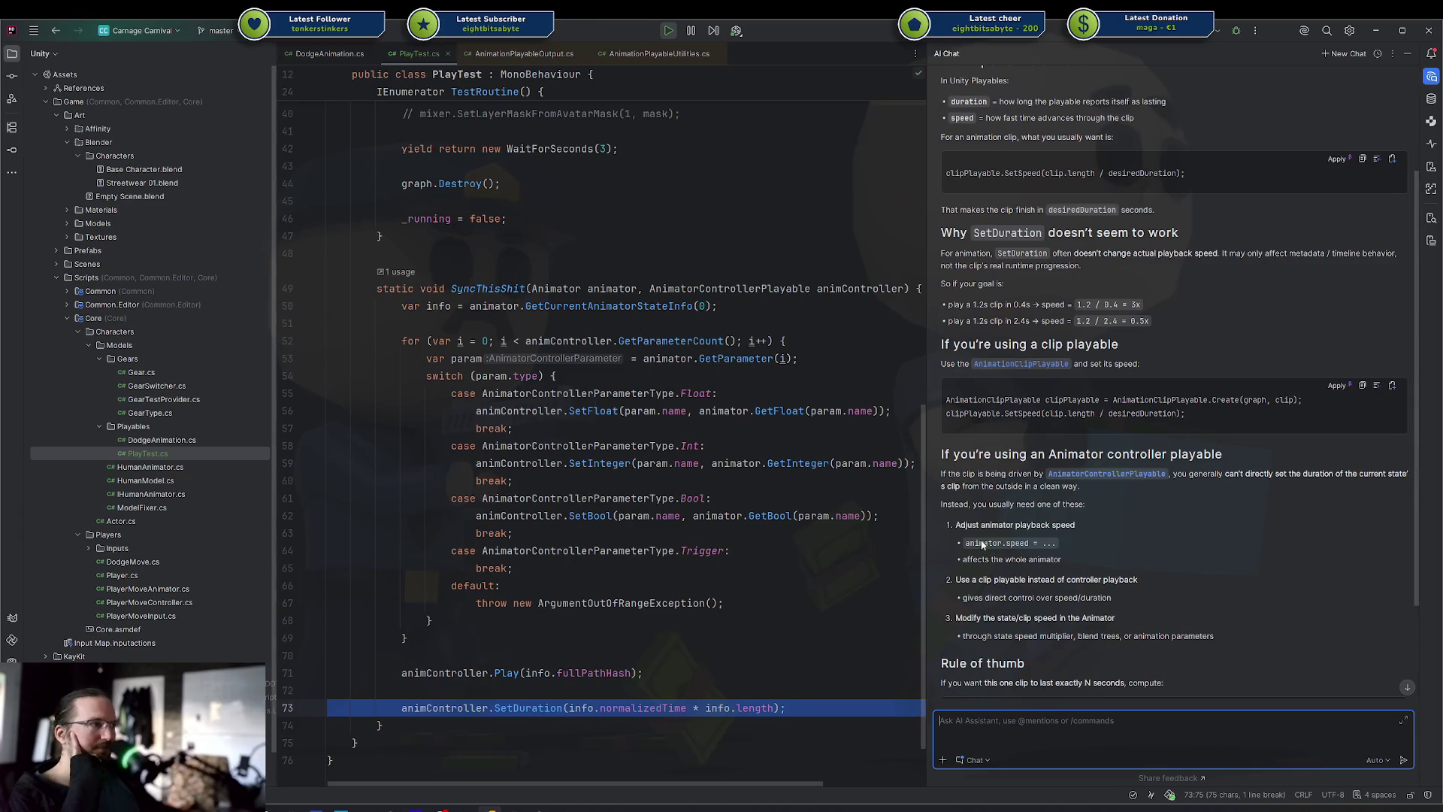
Move to the end of the answer's animation parameters line, then bring Godot's sample.tscn forward
left_click(1002, 563)
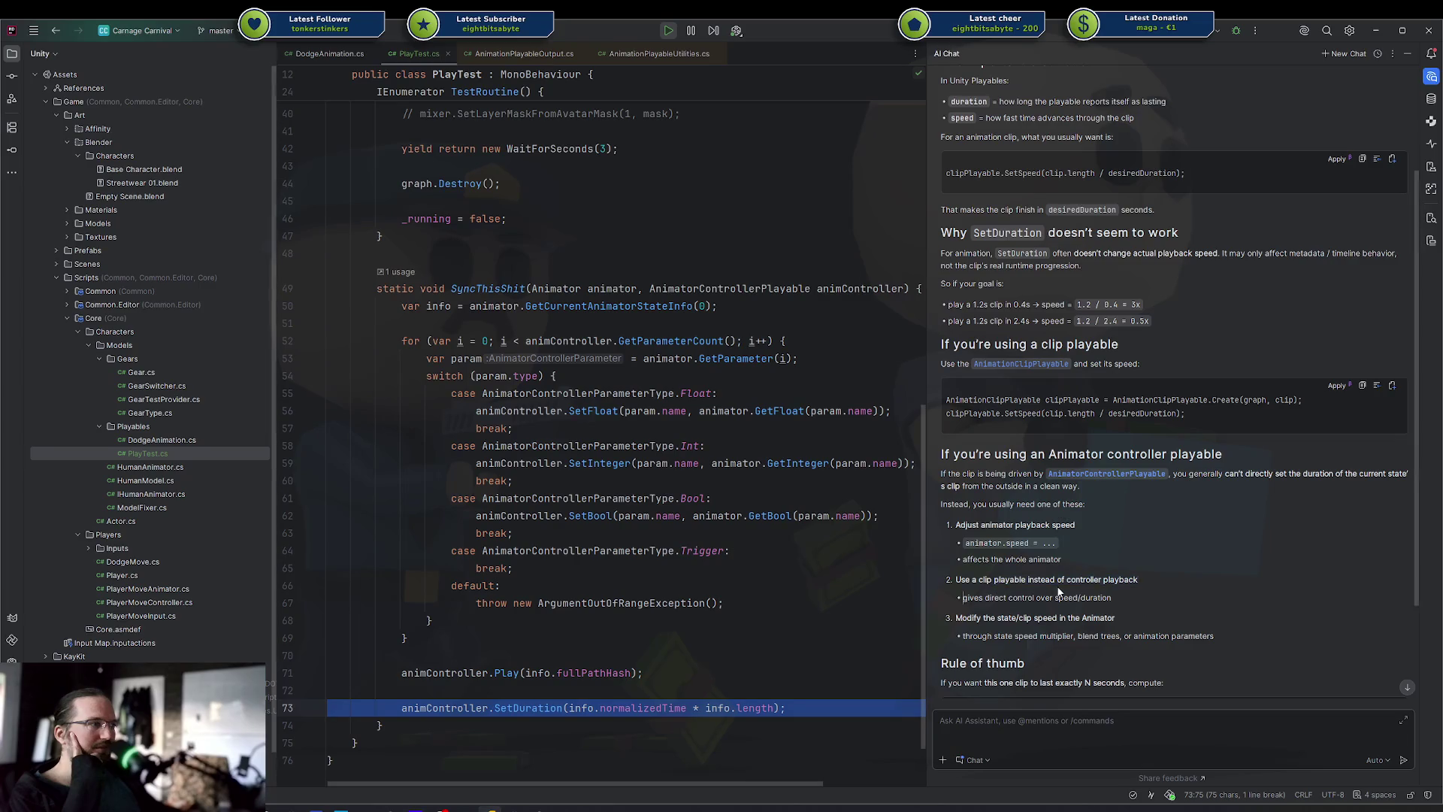
scroll(1063, 584, "down", 3)
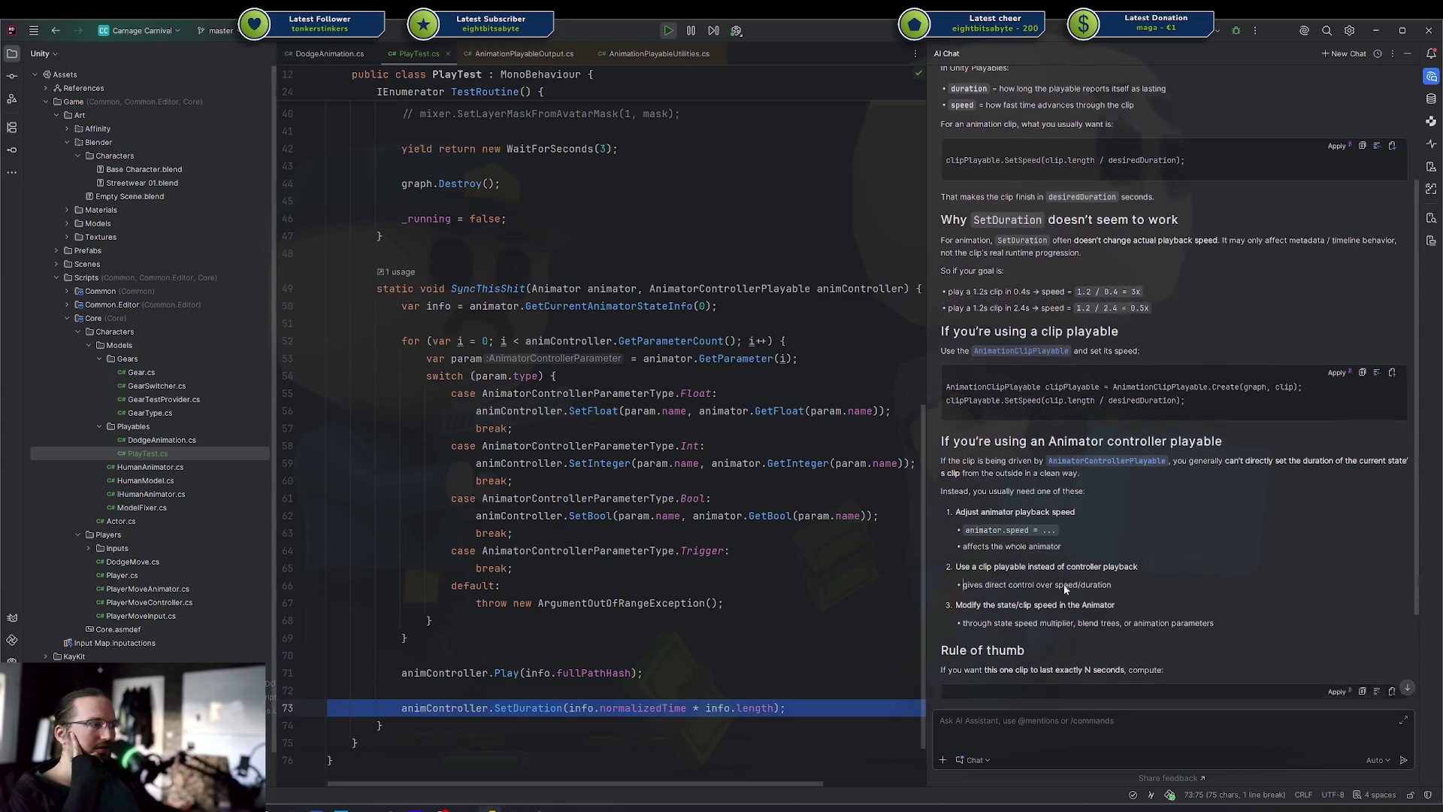
key("Down")
key("Down")
key("End")
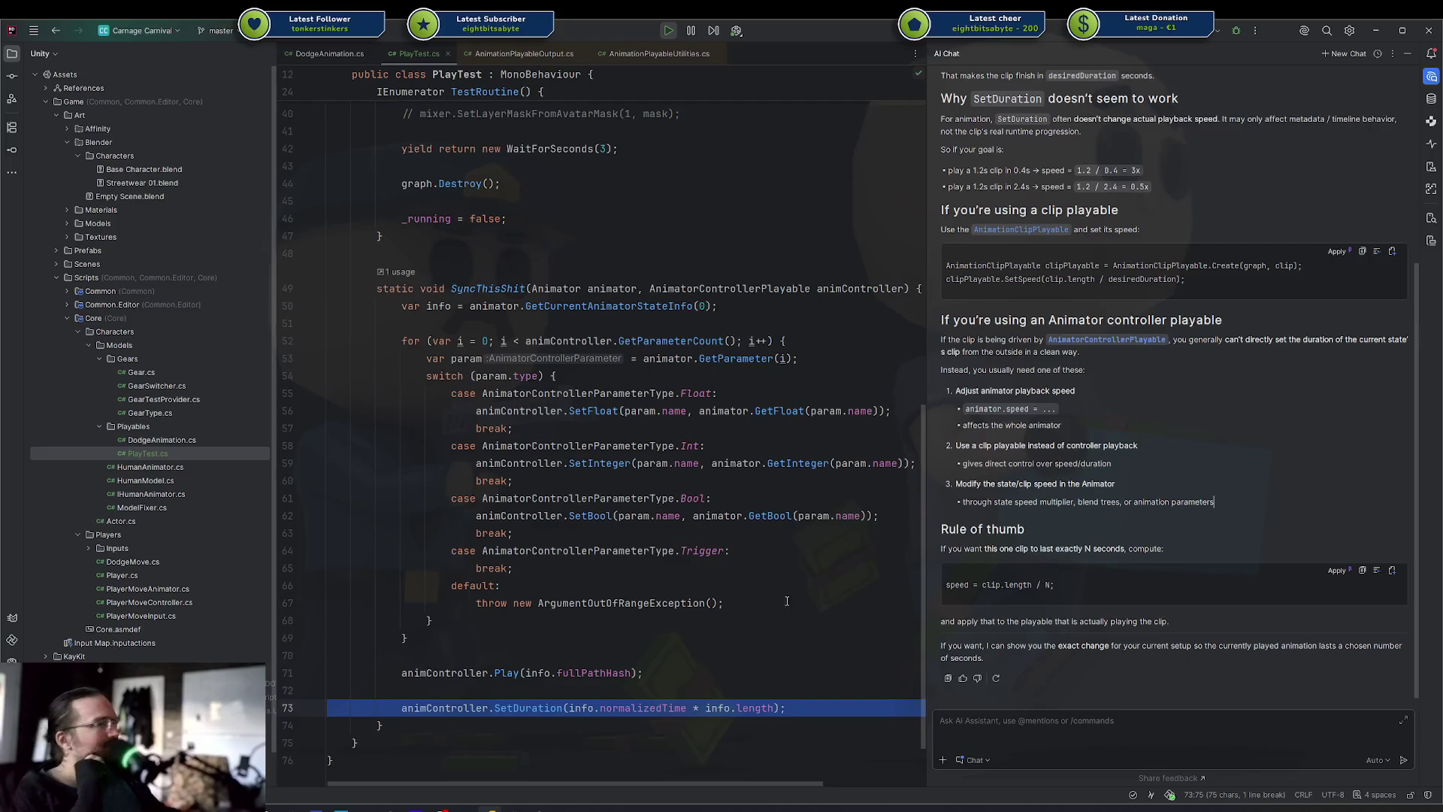
left_click(506, 803)
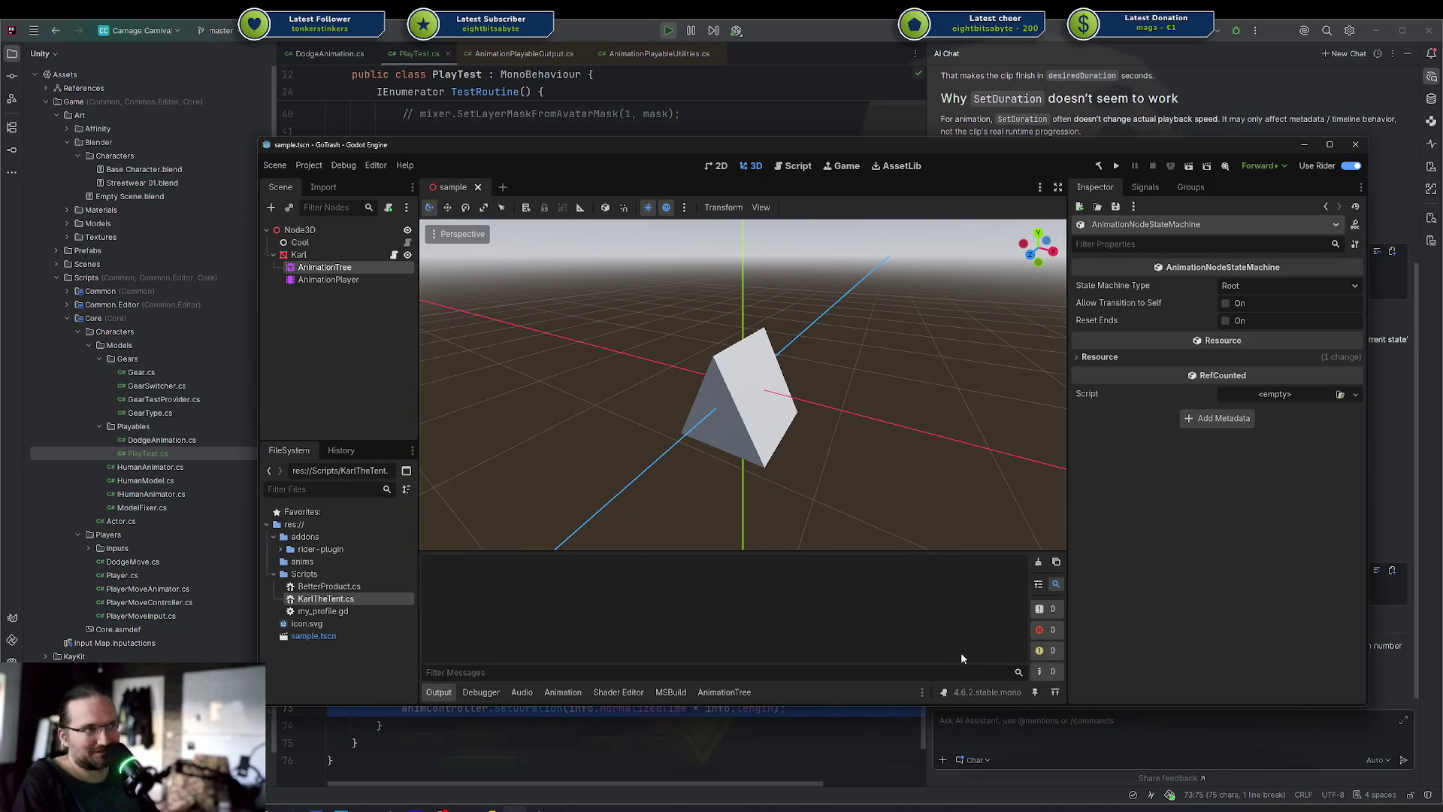
Inspect Karl's AnimationPlayer and AnimationTree state machine (Start, Rotate, RESET), then return to Rider
left_click(329, 279)
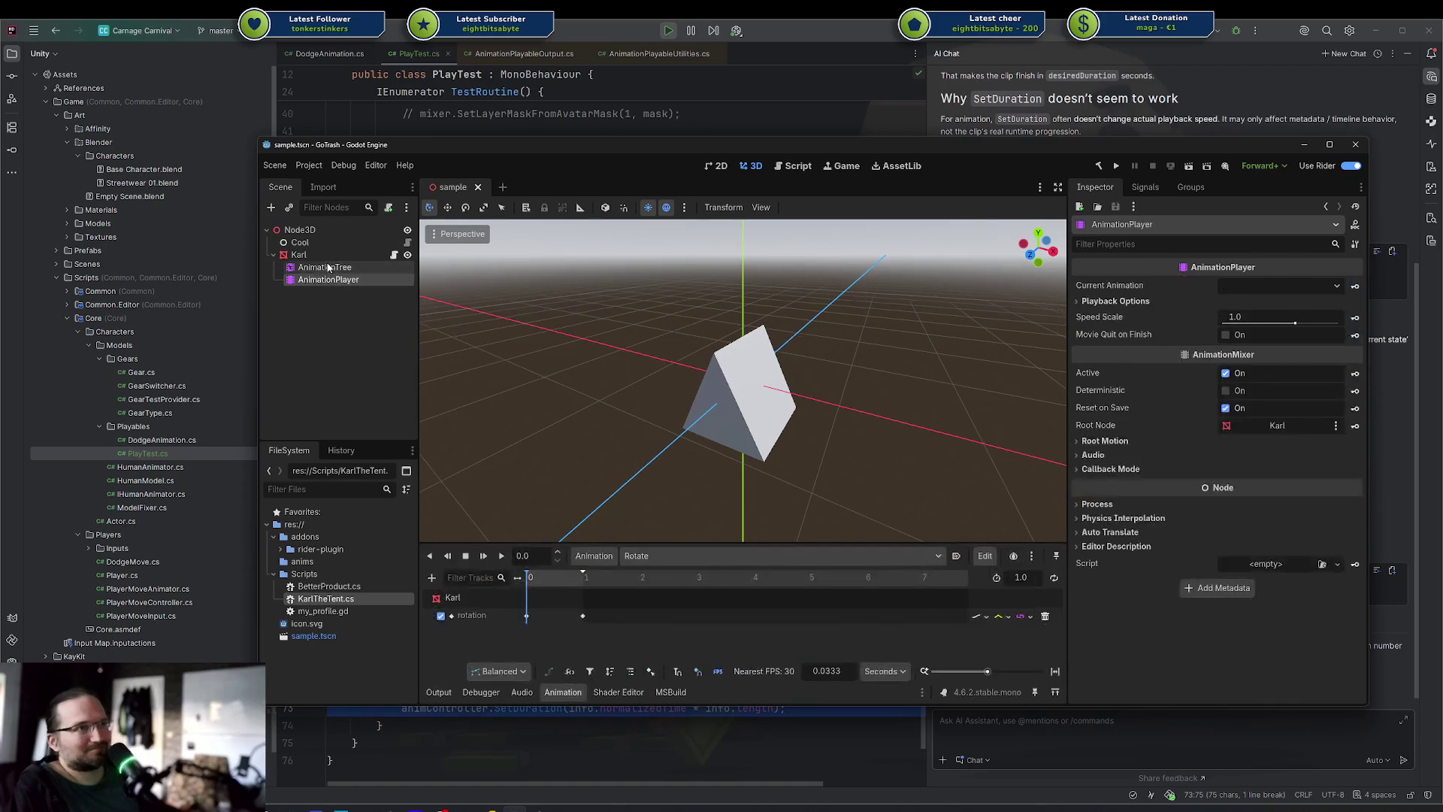
left_click(328, 268)
left_click_drag(917, 616, 511, 473)
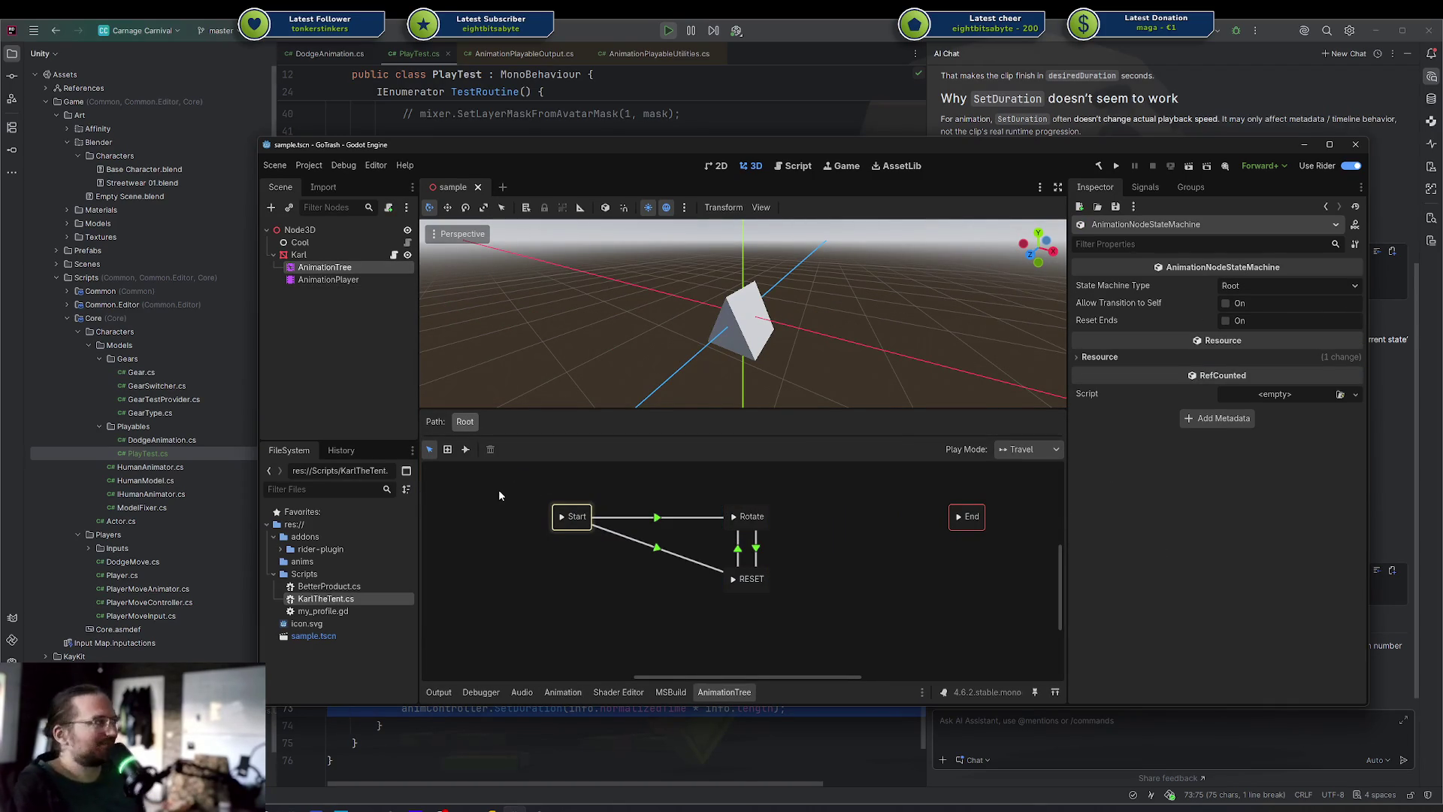
key("alt+Tab")
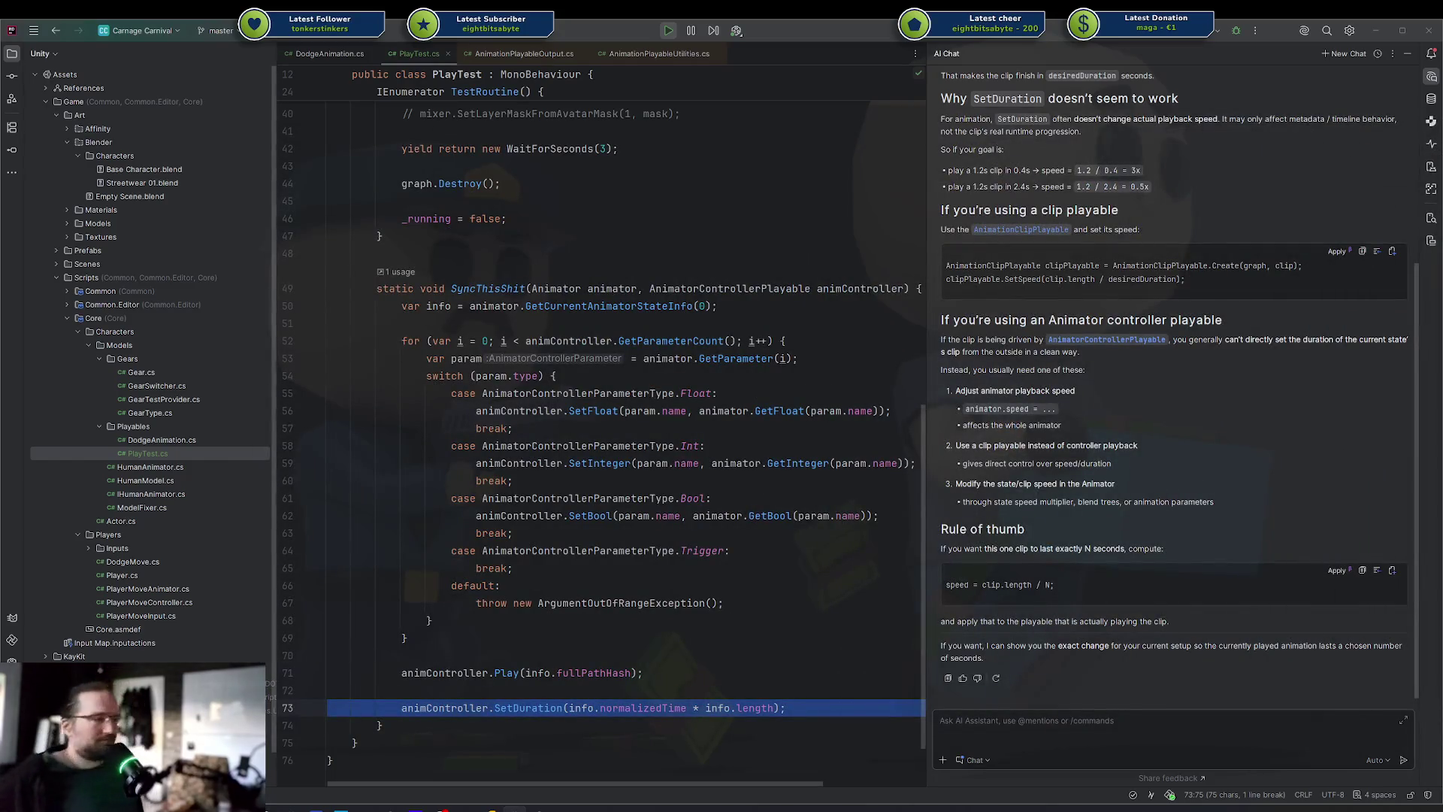
left_click(730, 463)
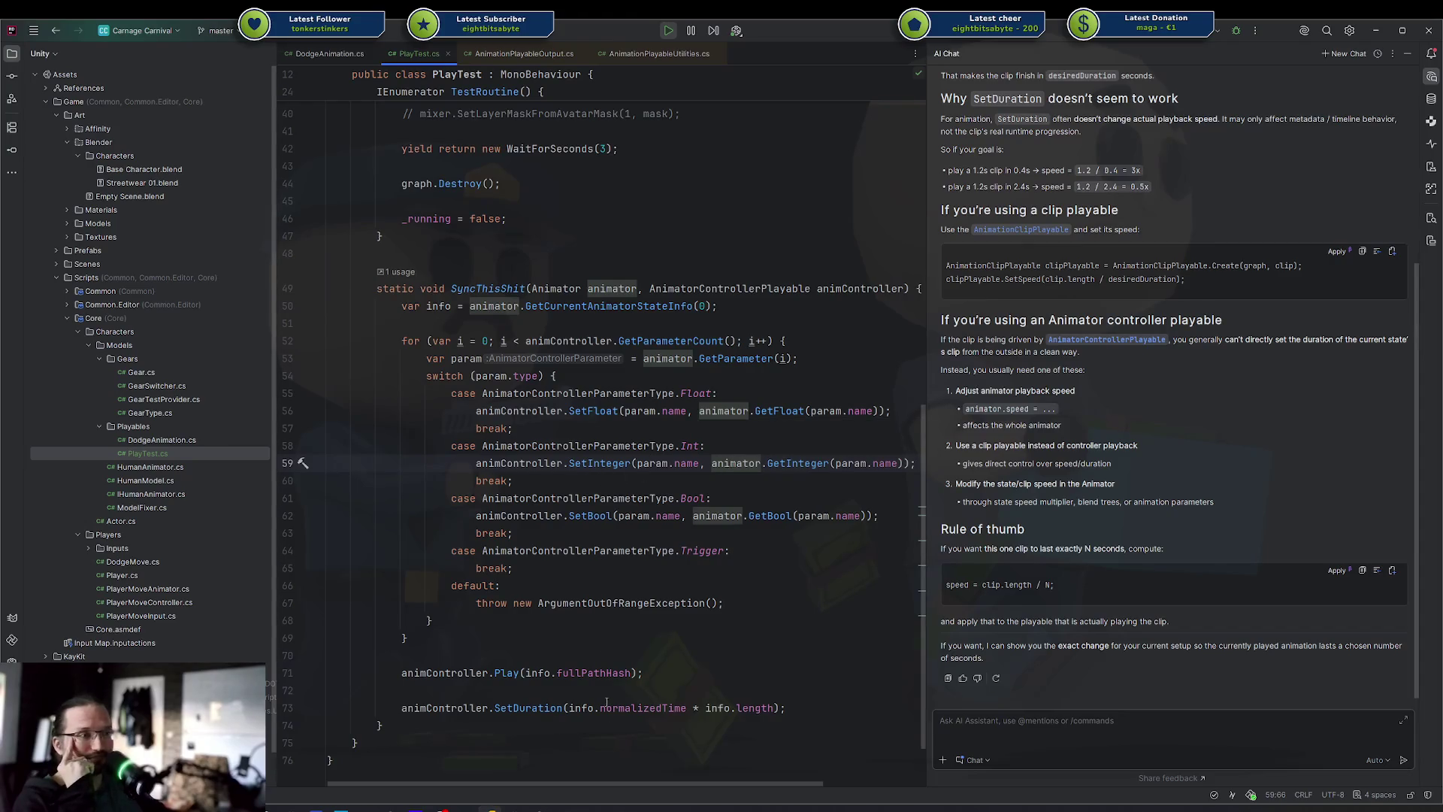
Alt+Tab back to the running Unity editor showing the Arena scene's Player
key("alt+Tab")
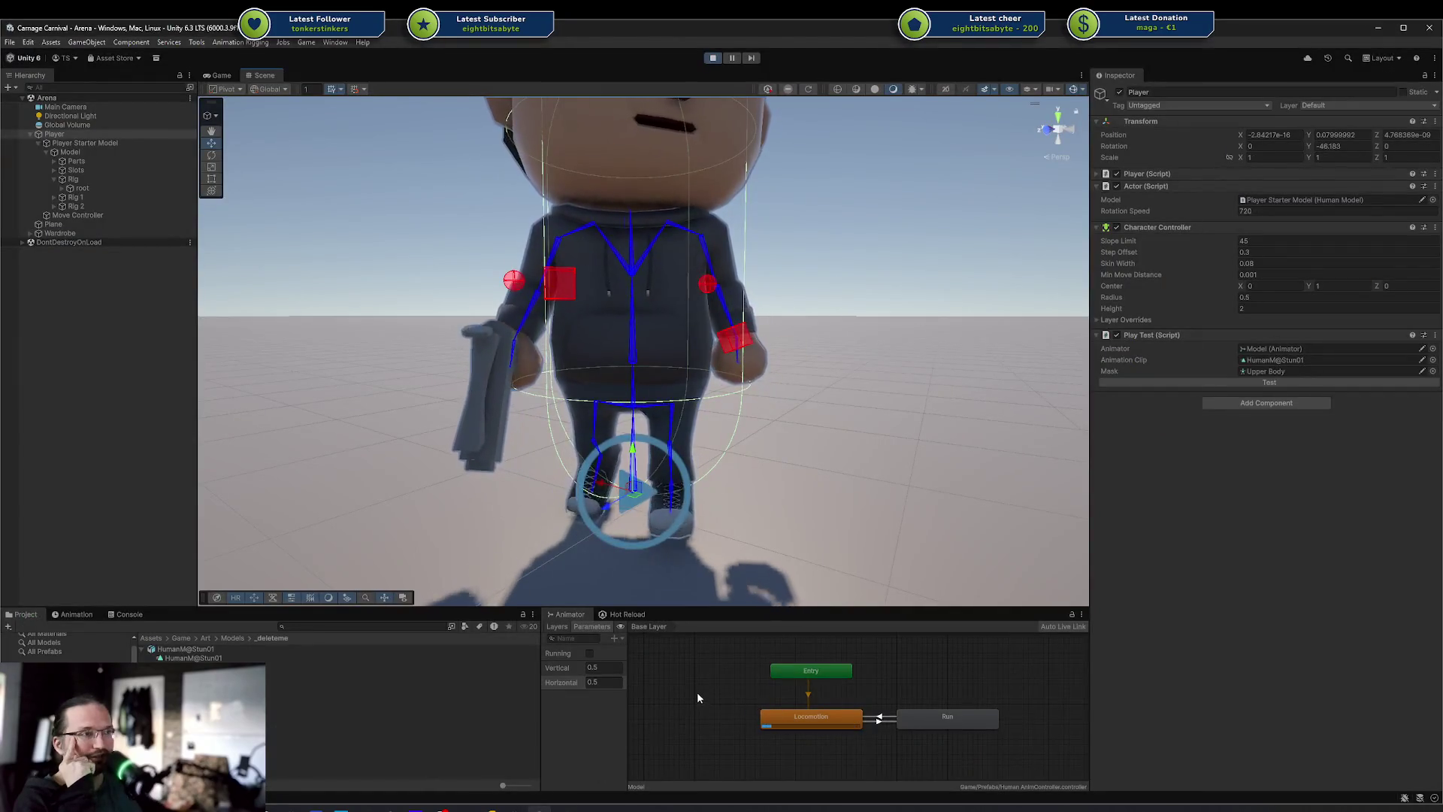
mouse_move(693, 687)
left_mouse_down()
mouse_move(803, 678)
mouse_move(994, 752)
mouse_move(691, 670)
mouse_move(696, 655)
left_mouse_up()
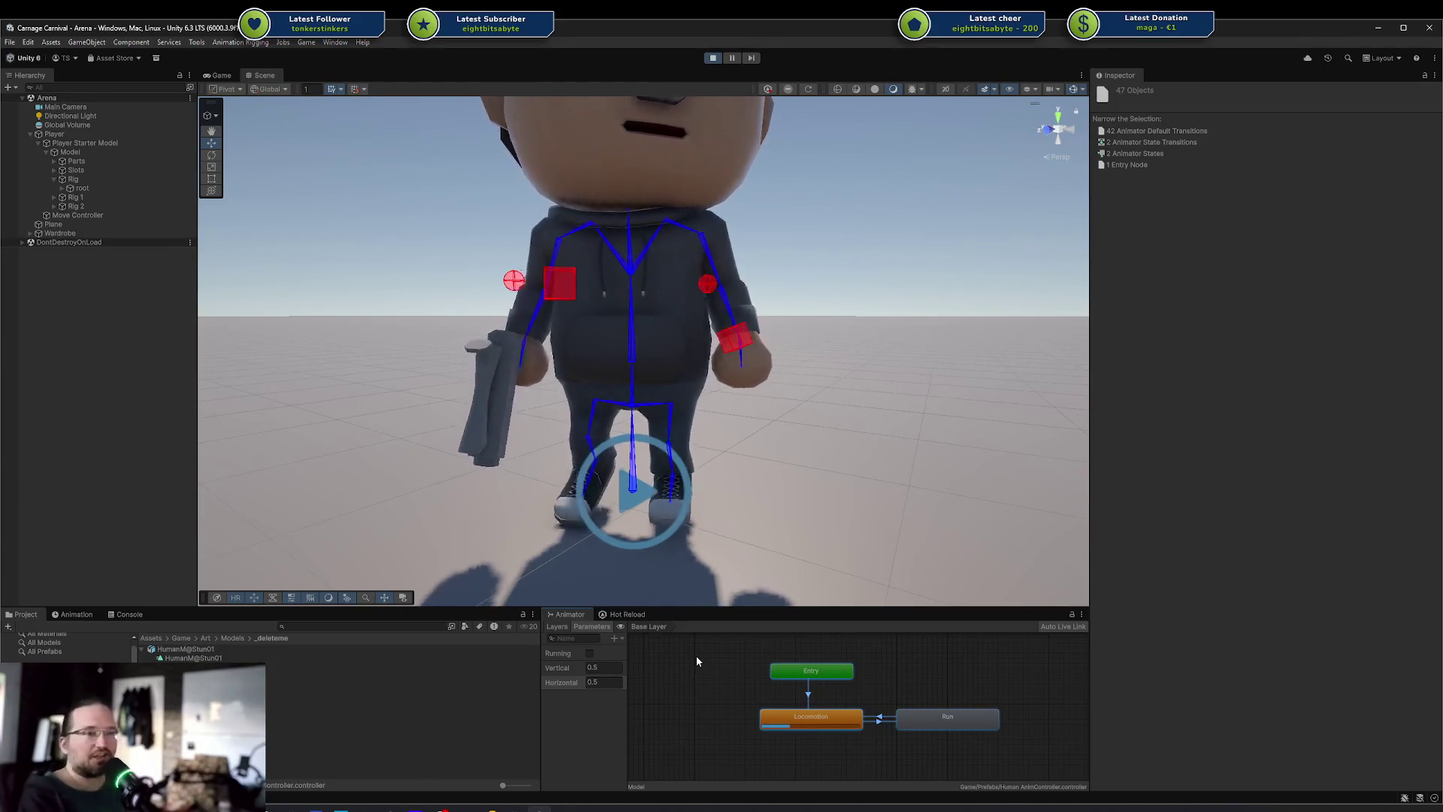
scroll(733, 681, "up", 2)
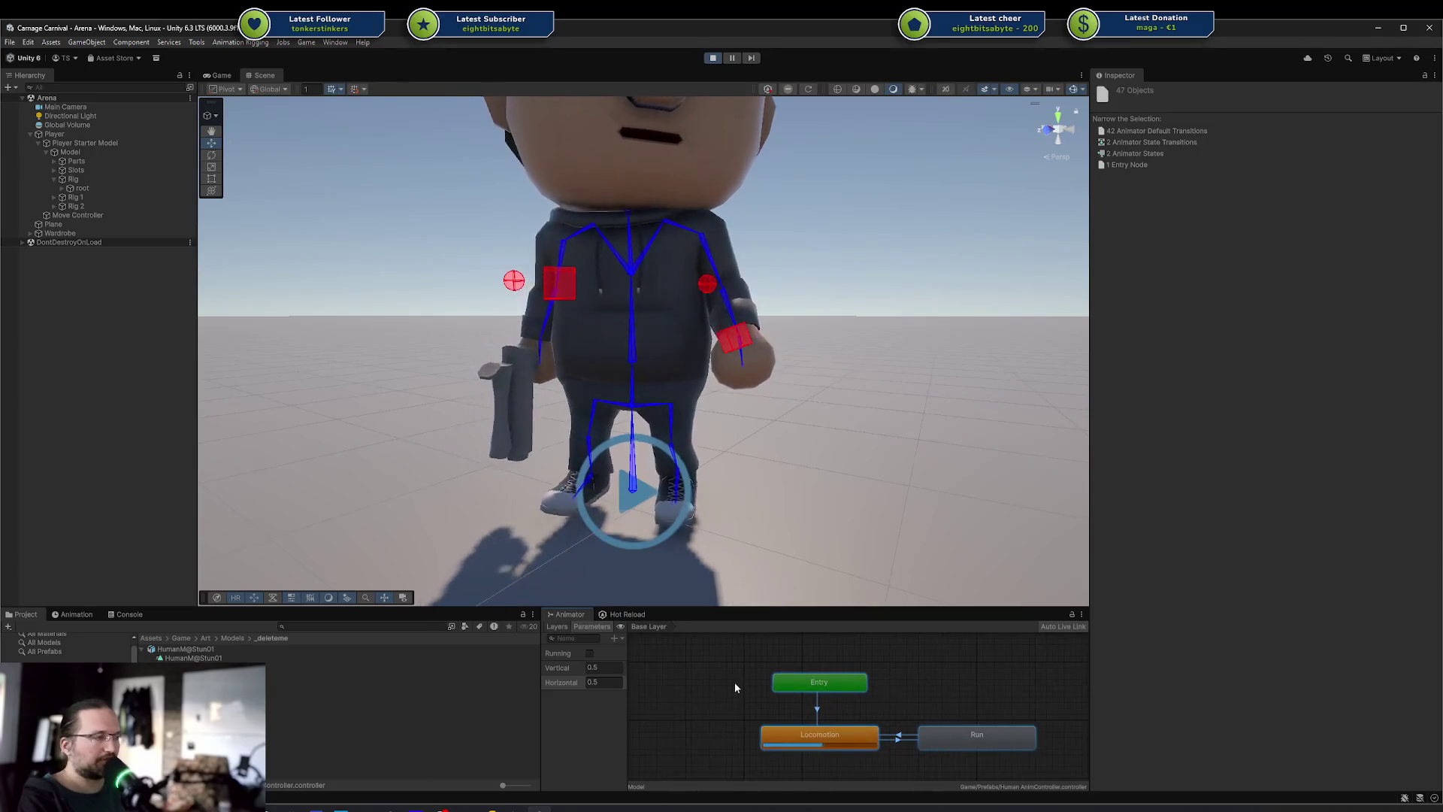
left_click(710, 685)
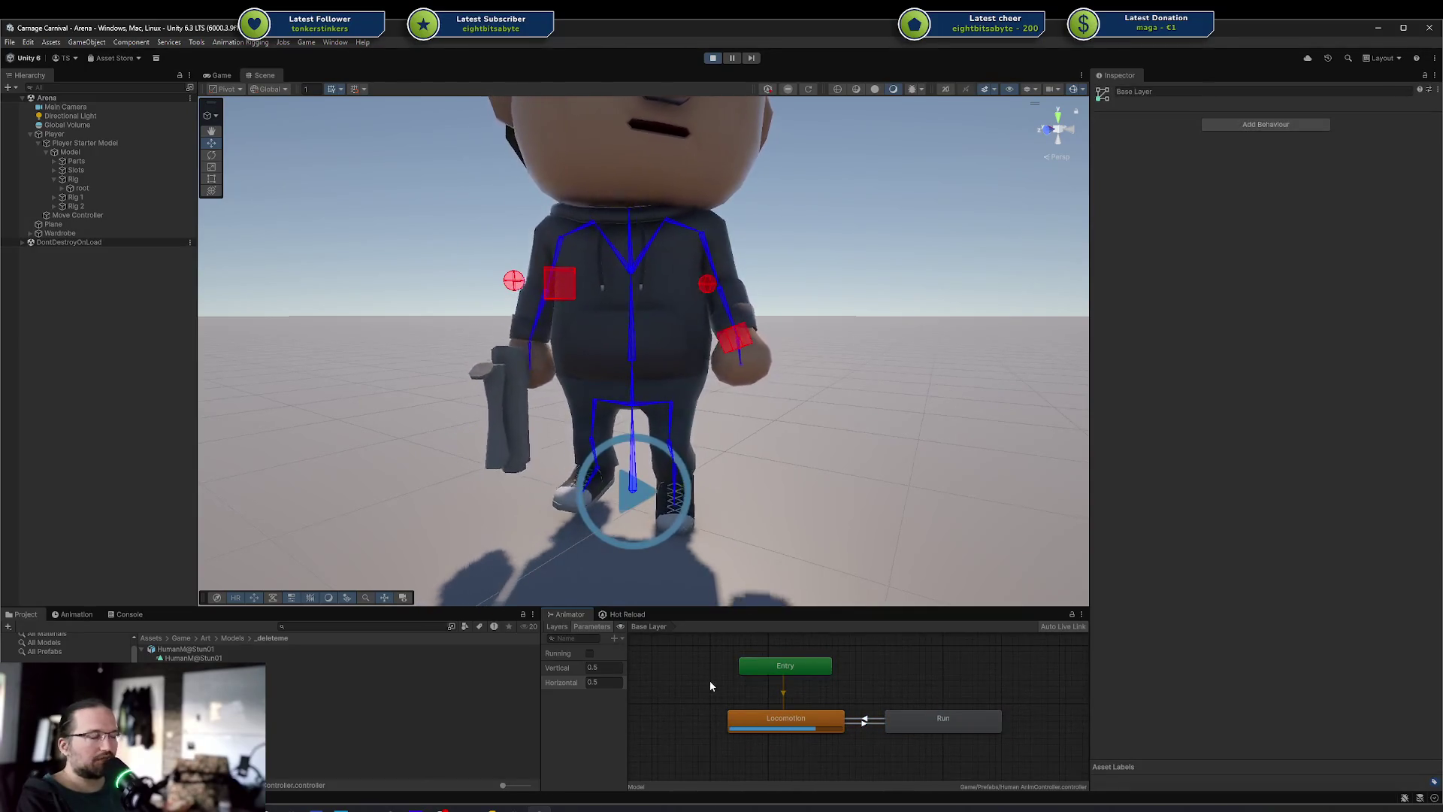